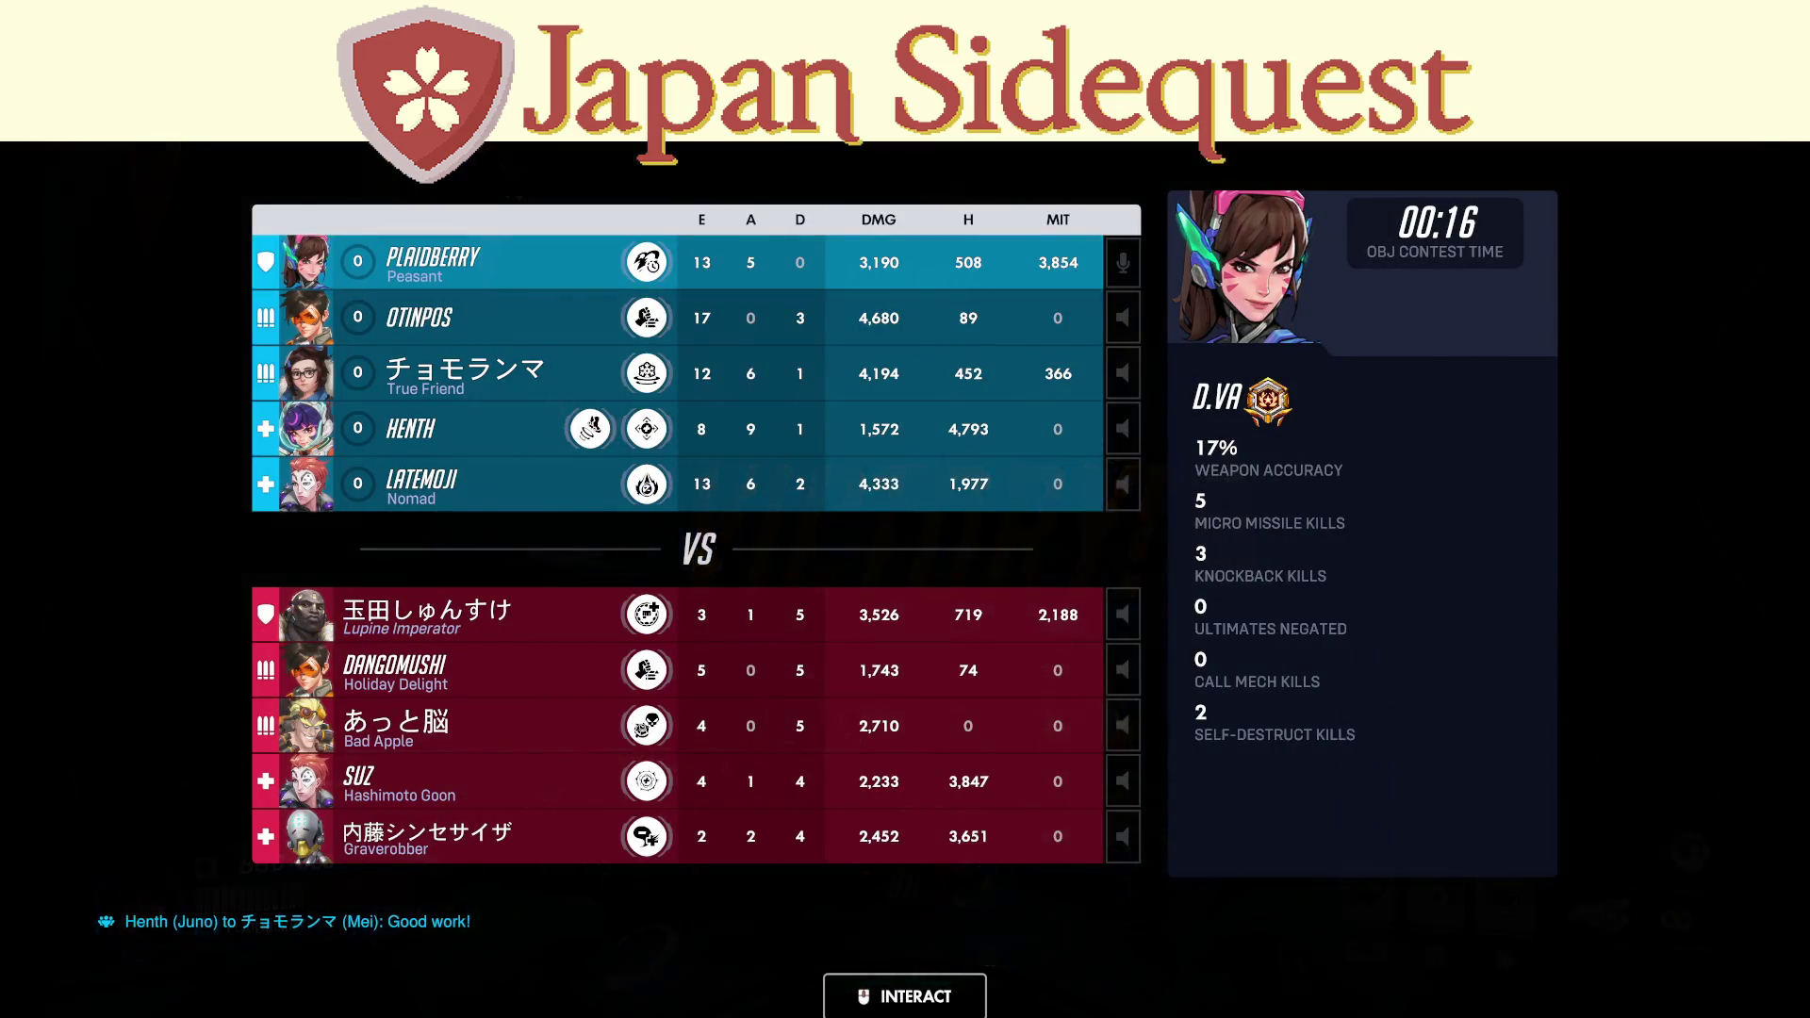
Check the scoreboard, then endorse the play-of-the-game teammate and a second teammate.
key(n)
key(Tab)
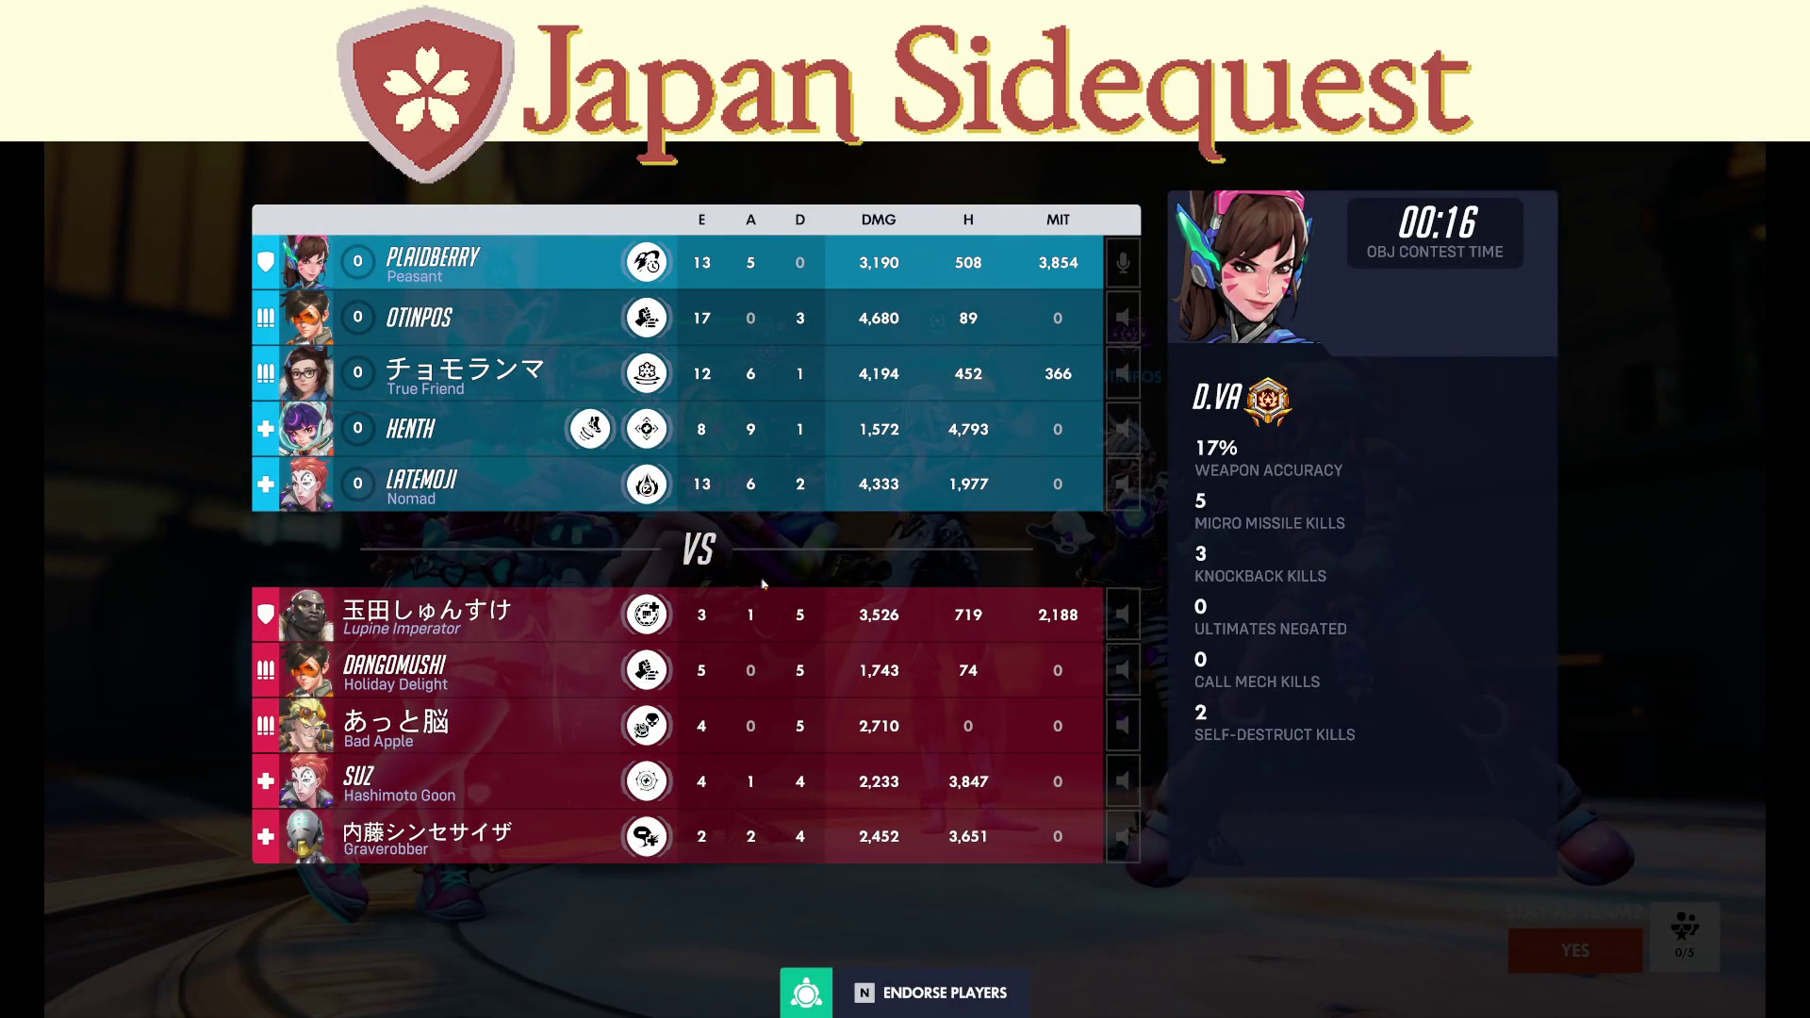
key(n)
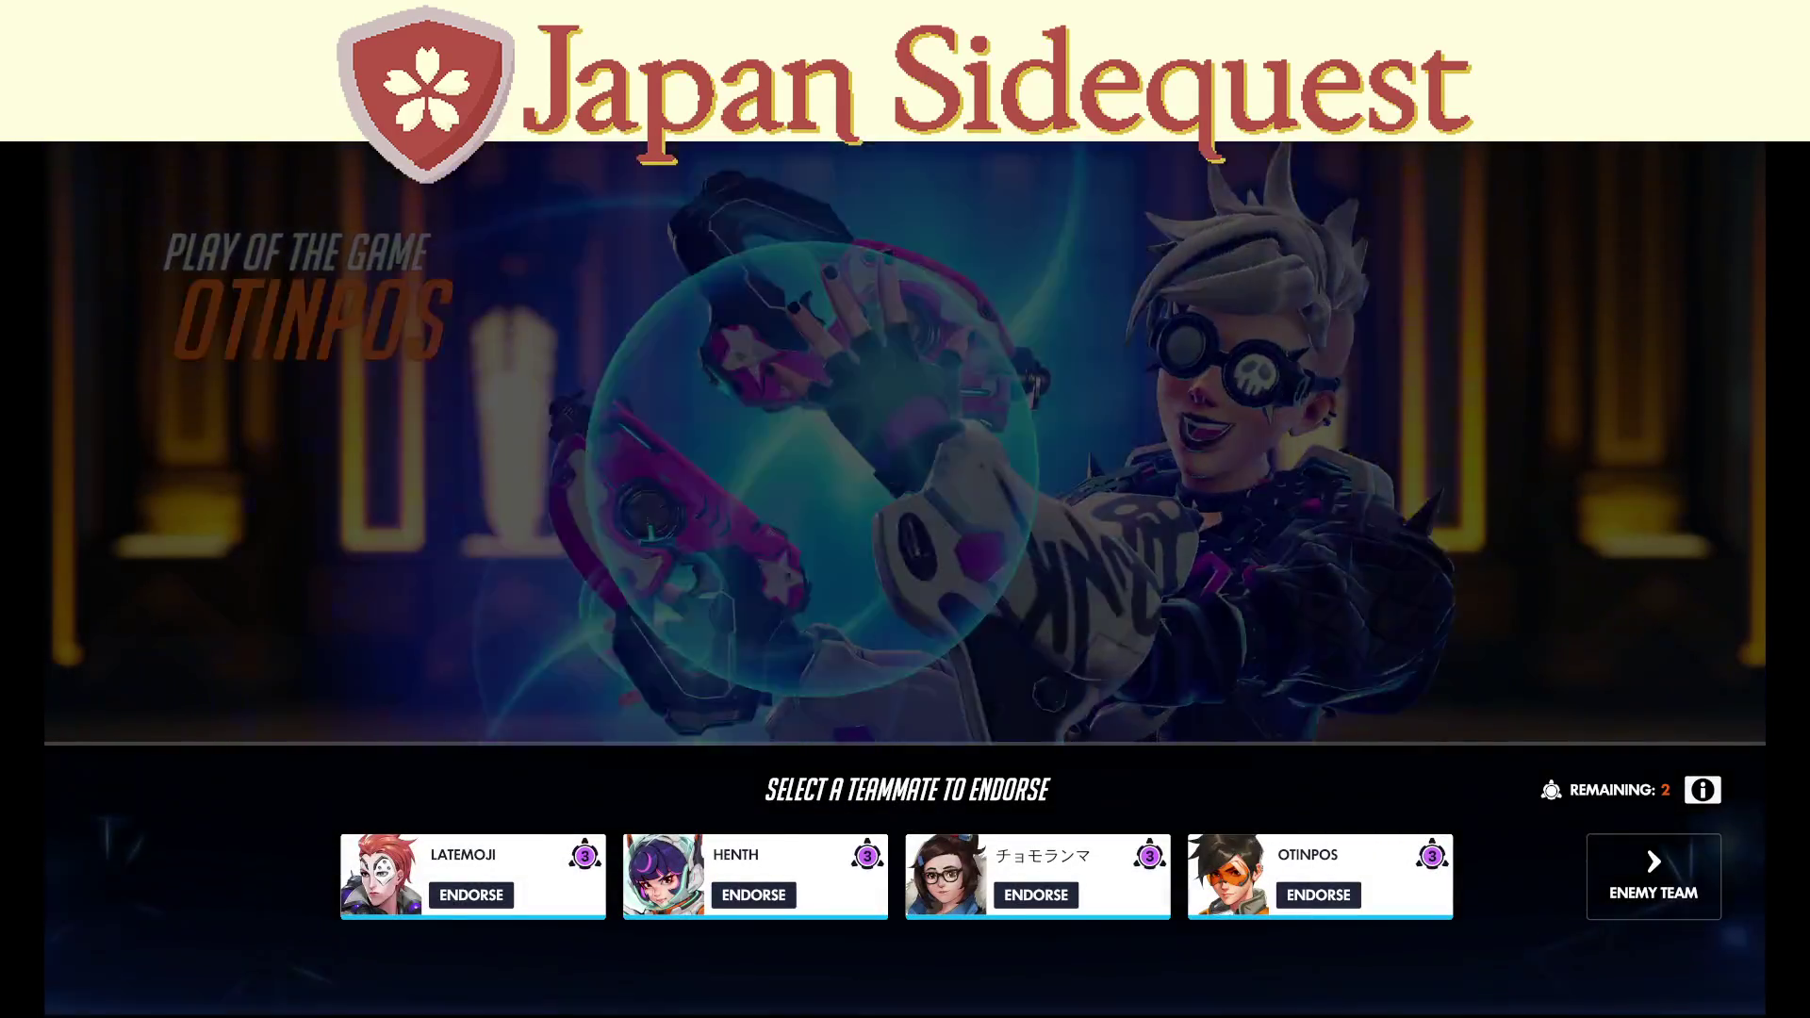
click(1317, 894)
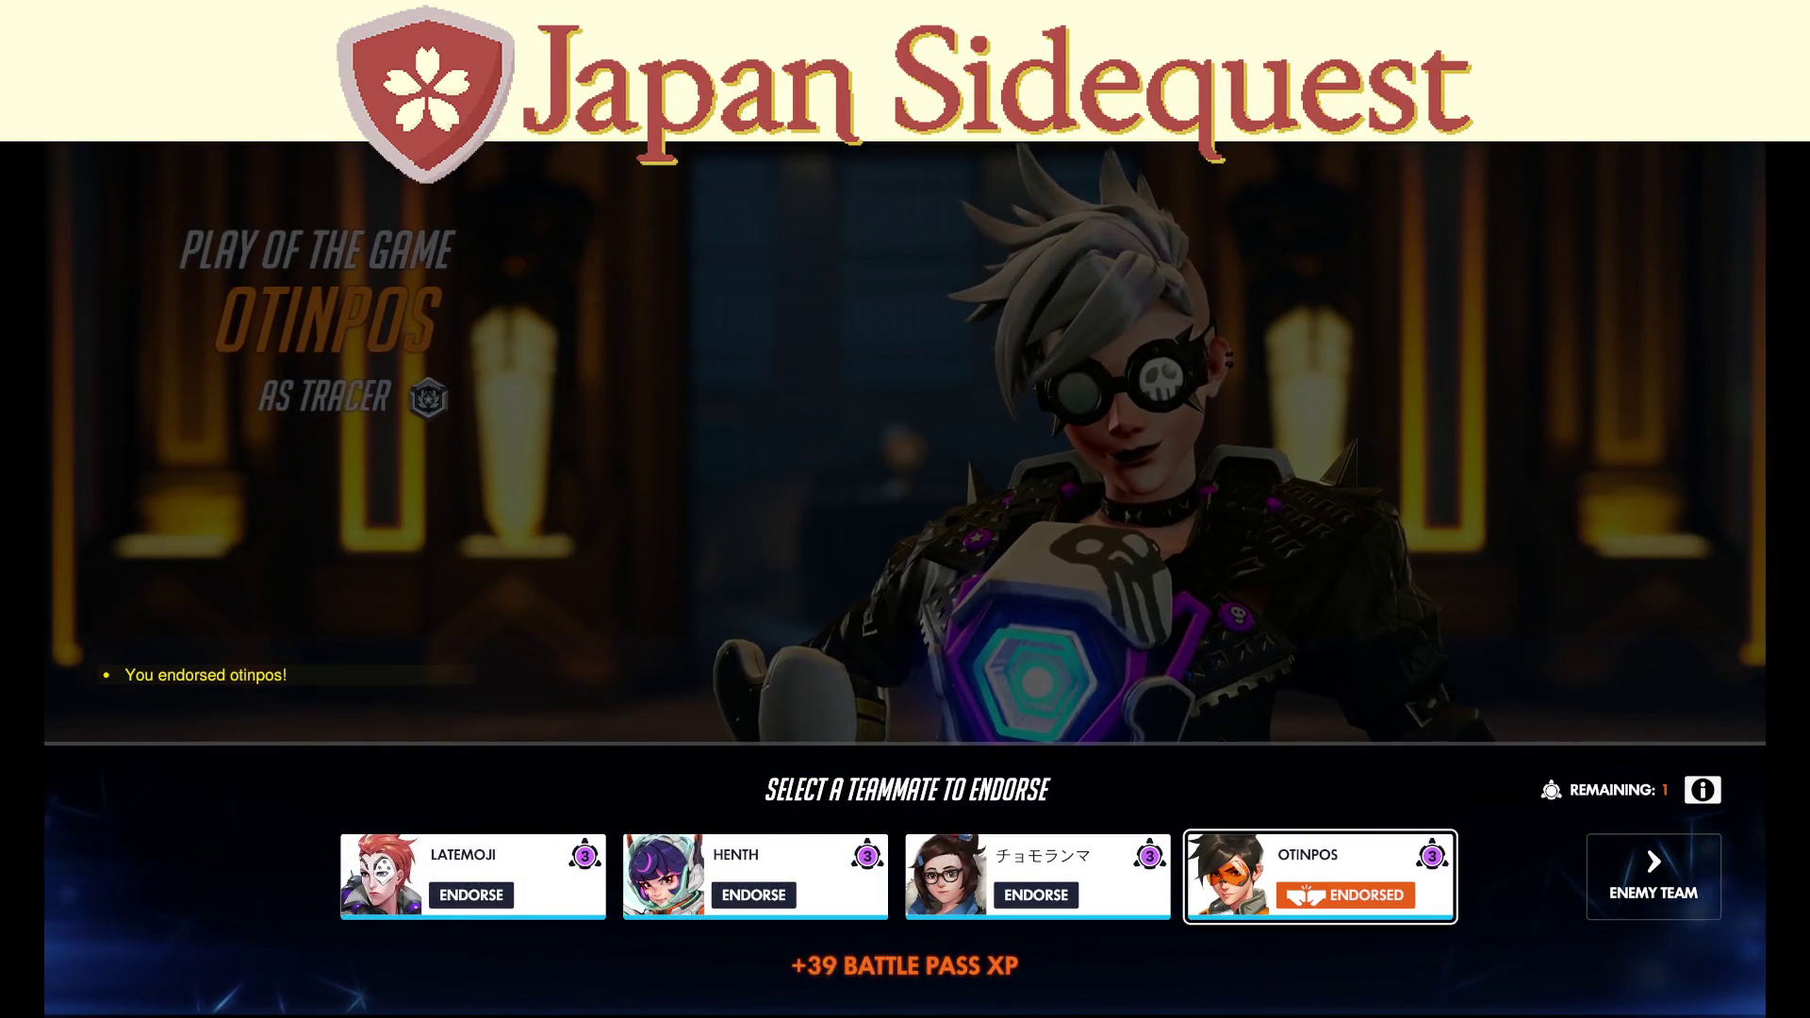
key(n)
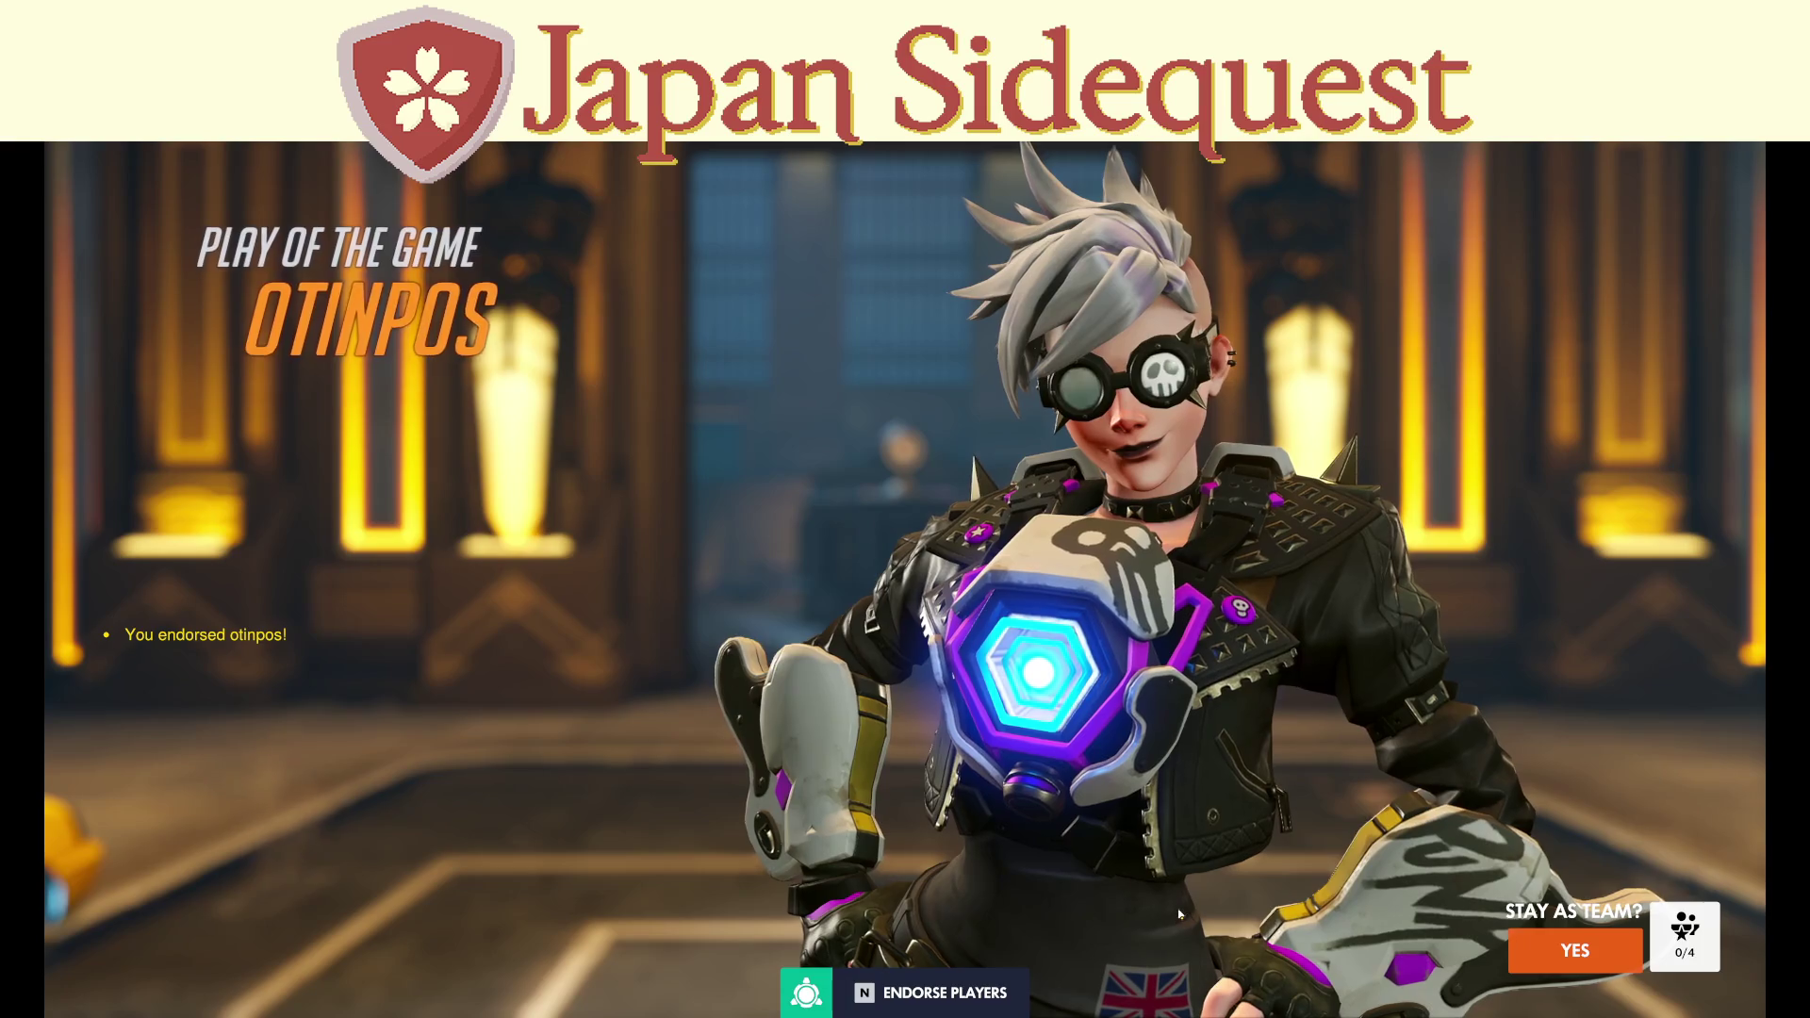
key(n)
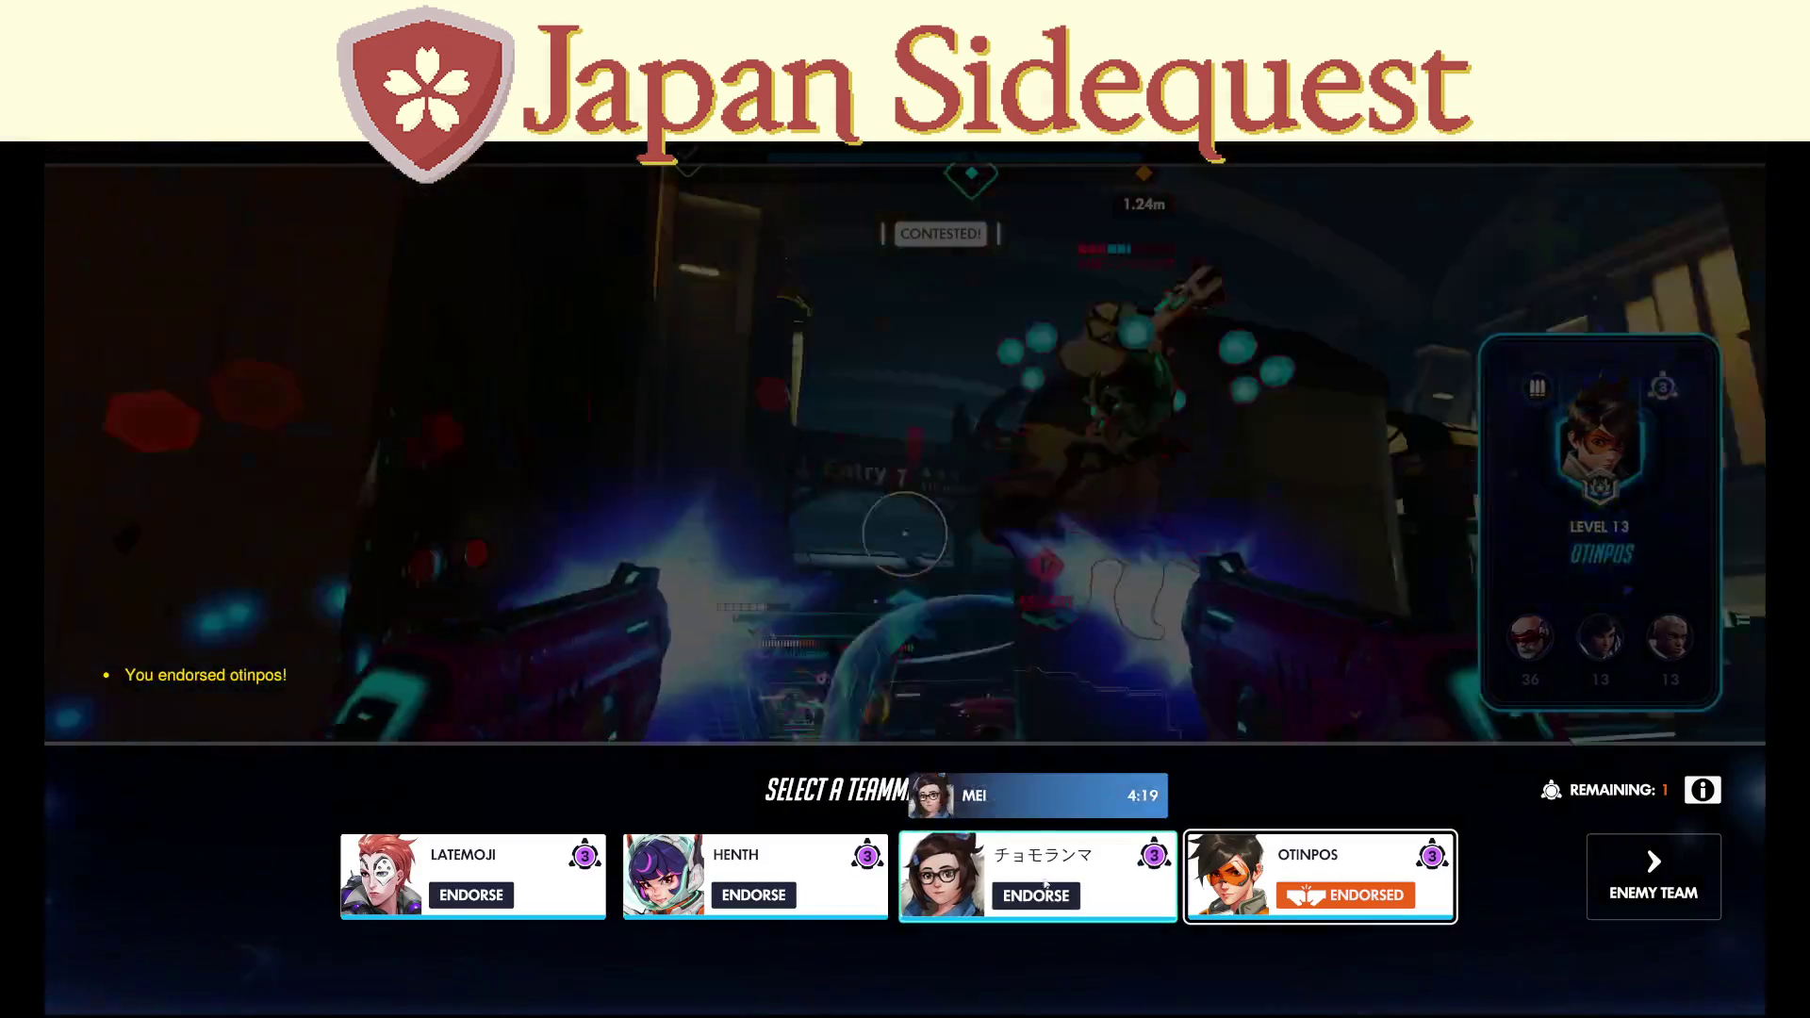
click(1036, 895)
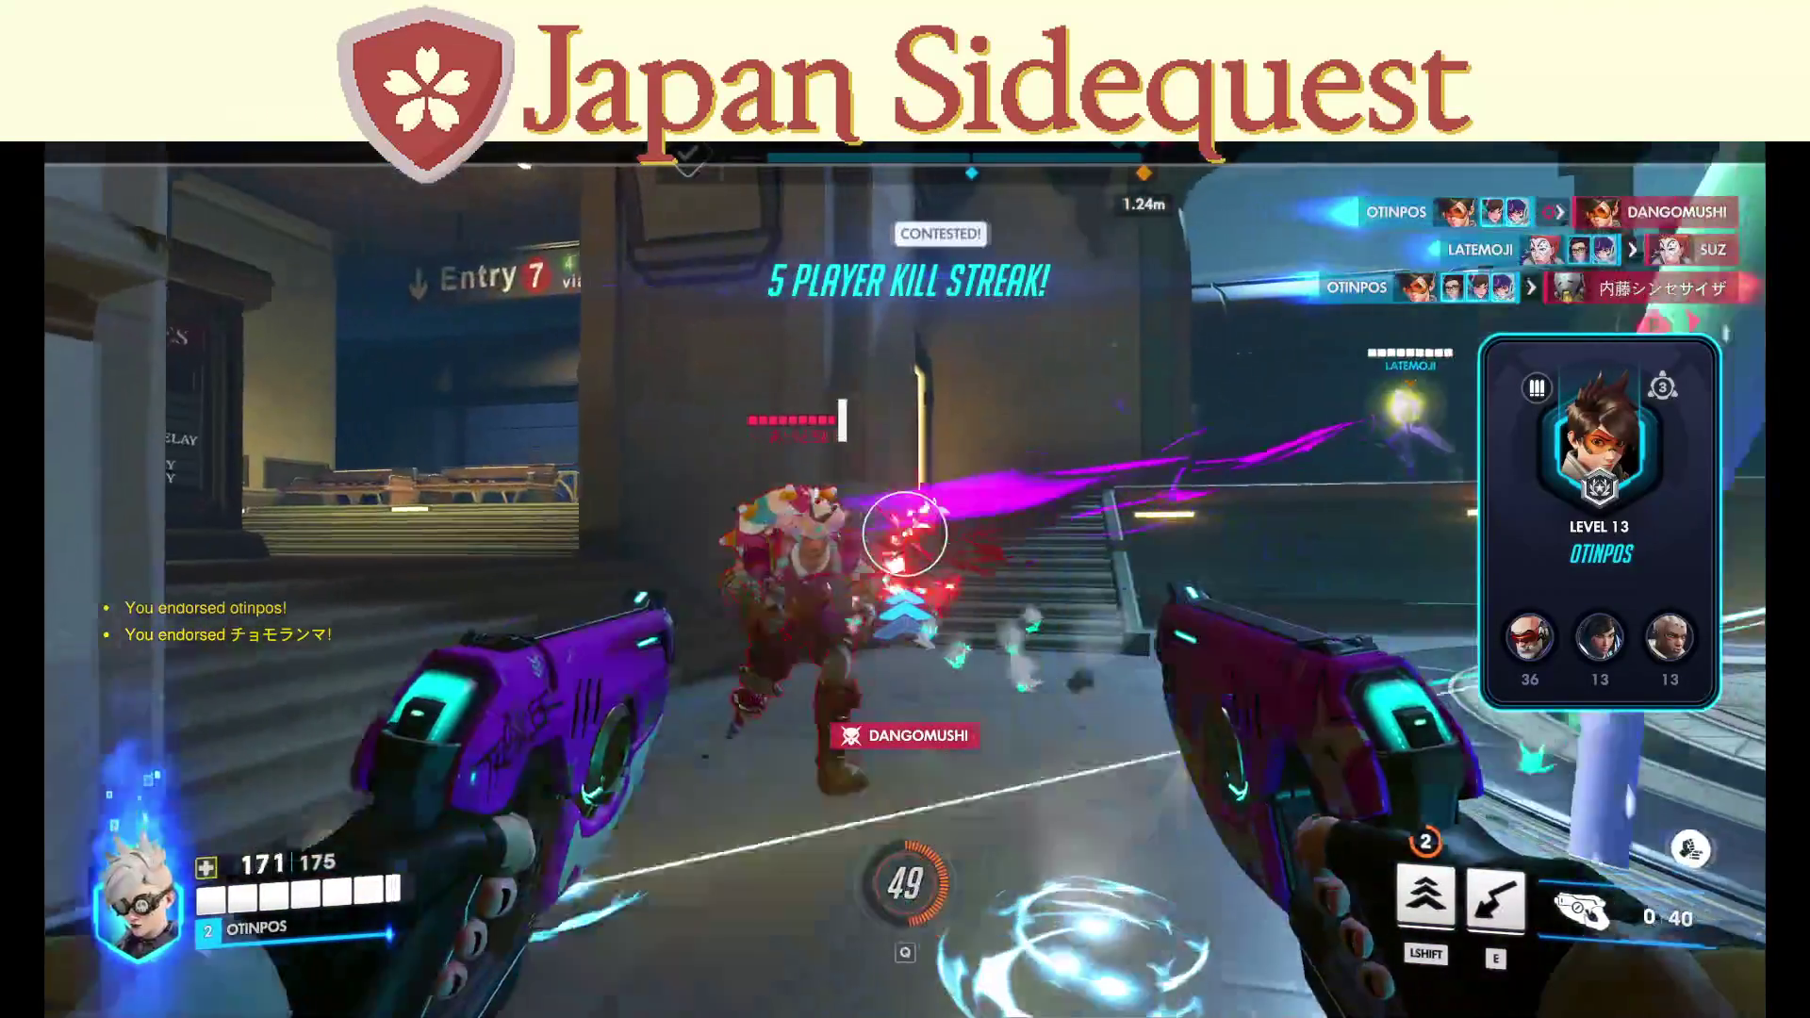
Continue past the match summary to the game-mode selection.
key(Escape)
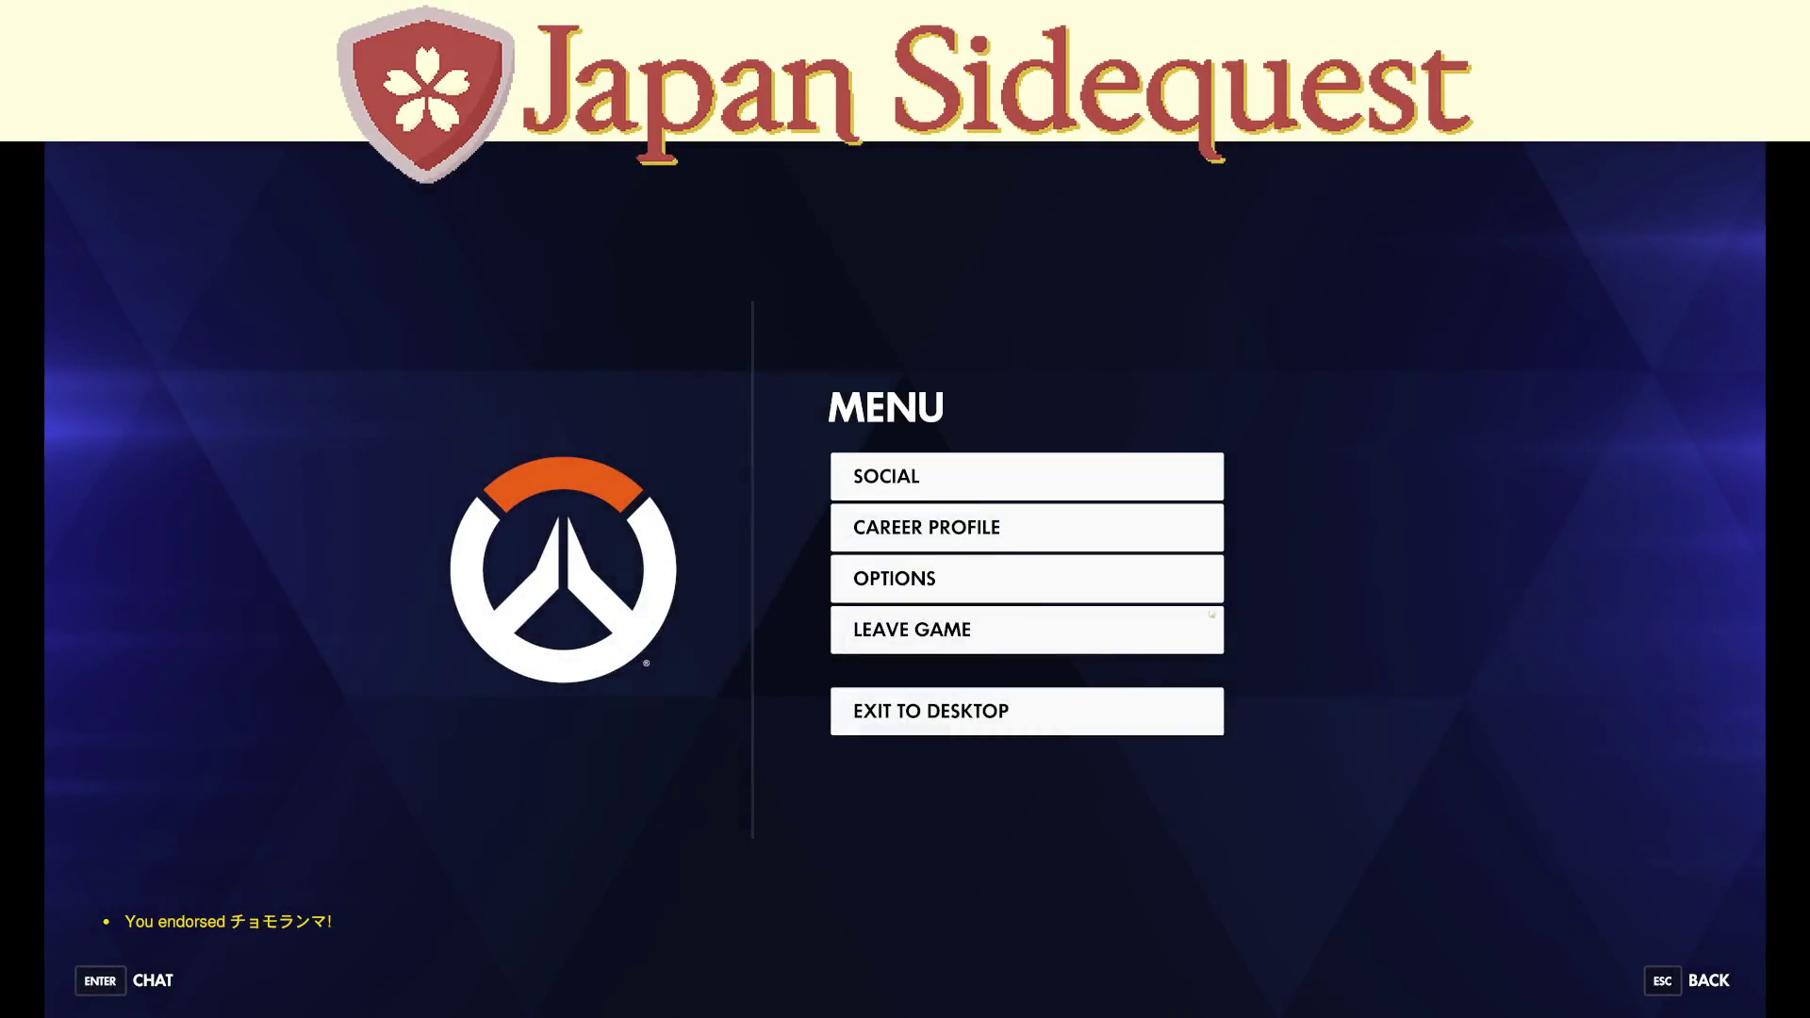
key(Escape)
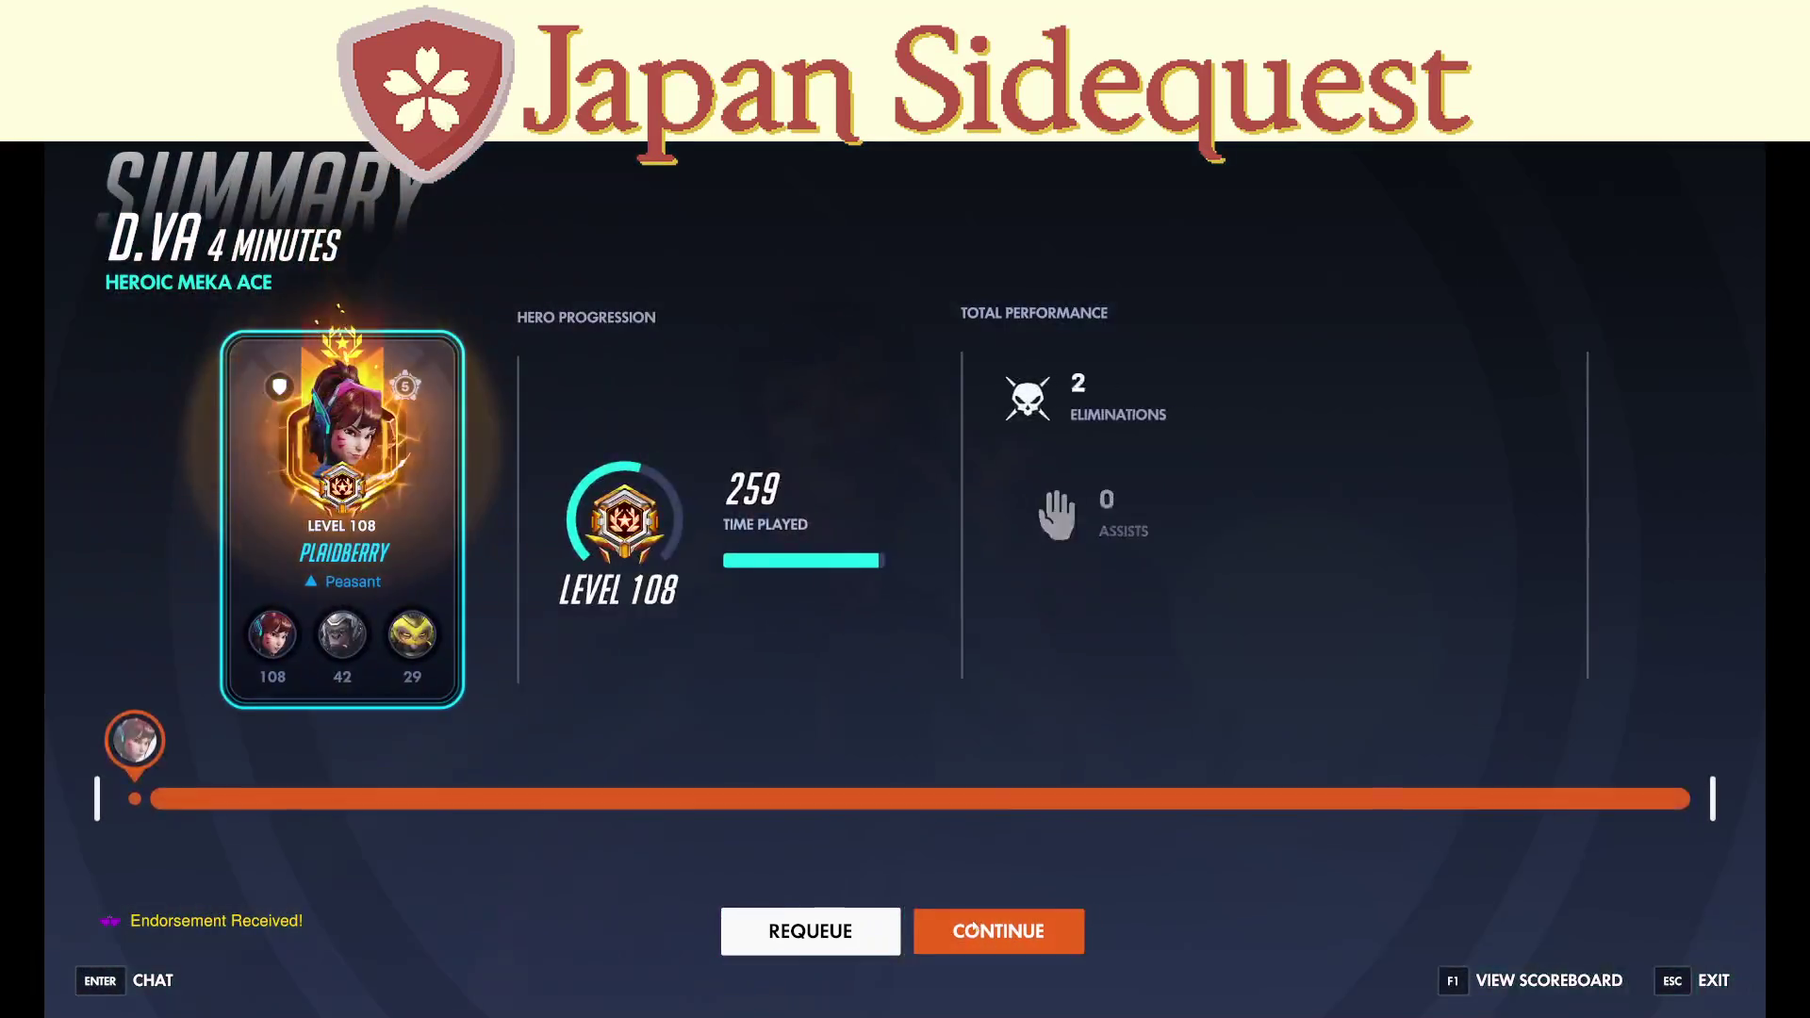
click(972, 928)
click(974, 930)
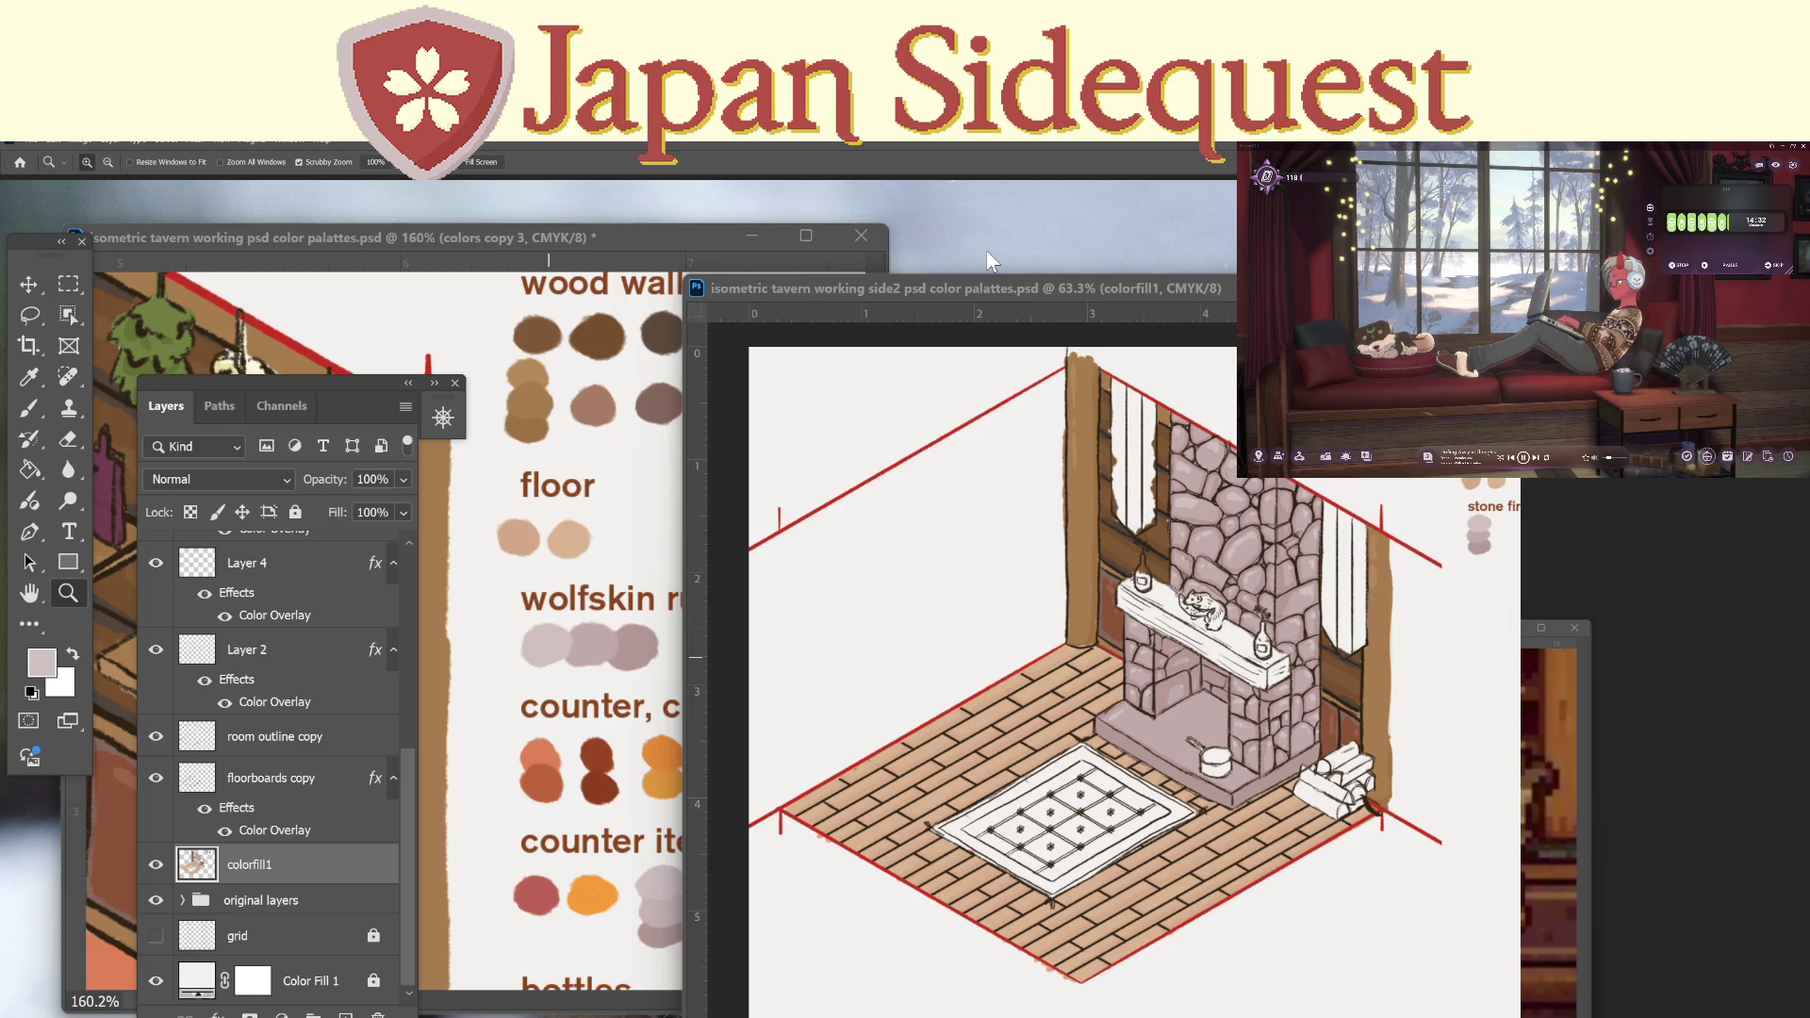
Zoom and pan the tavern side2 document to centre the fireplace.
click(1135, 275)
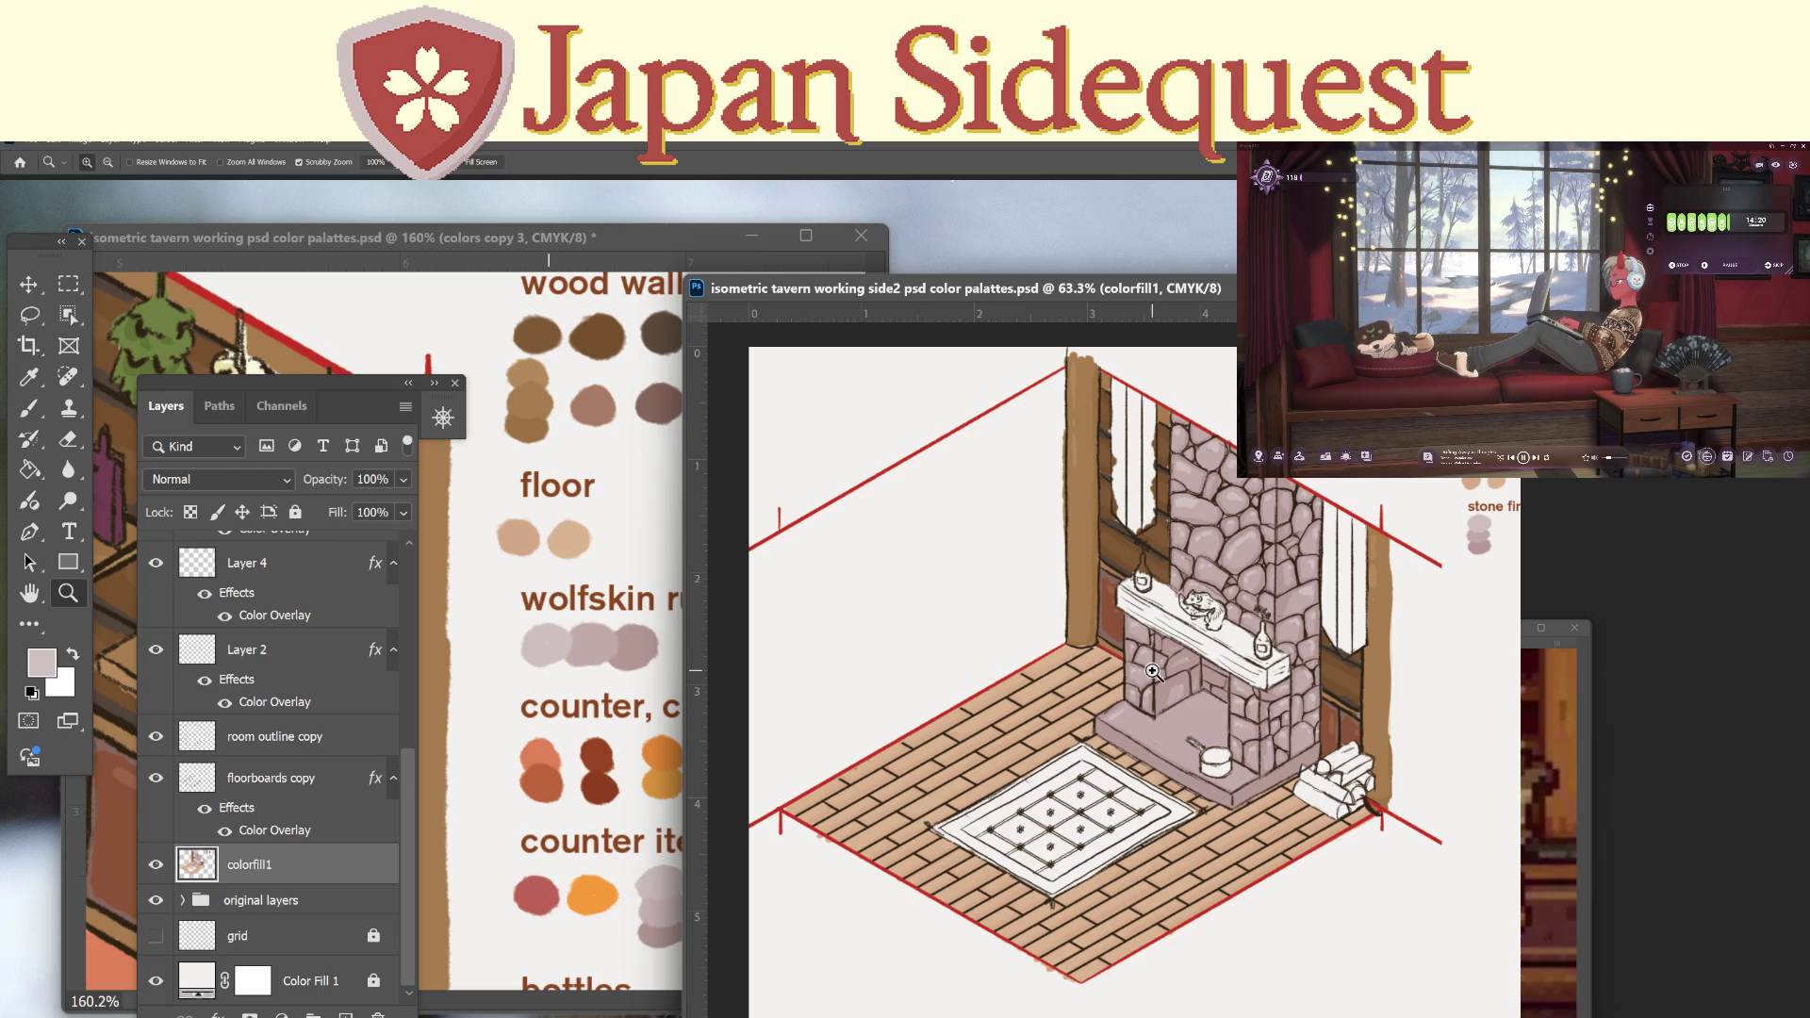
mouse_move(1151, 671)
mouse_down()
mouse_move(1270, 770)
mouse_move(1175, 859)
mouse_up()
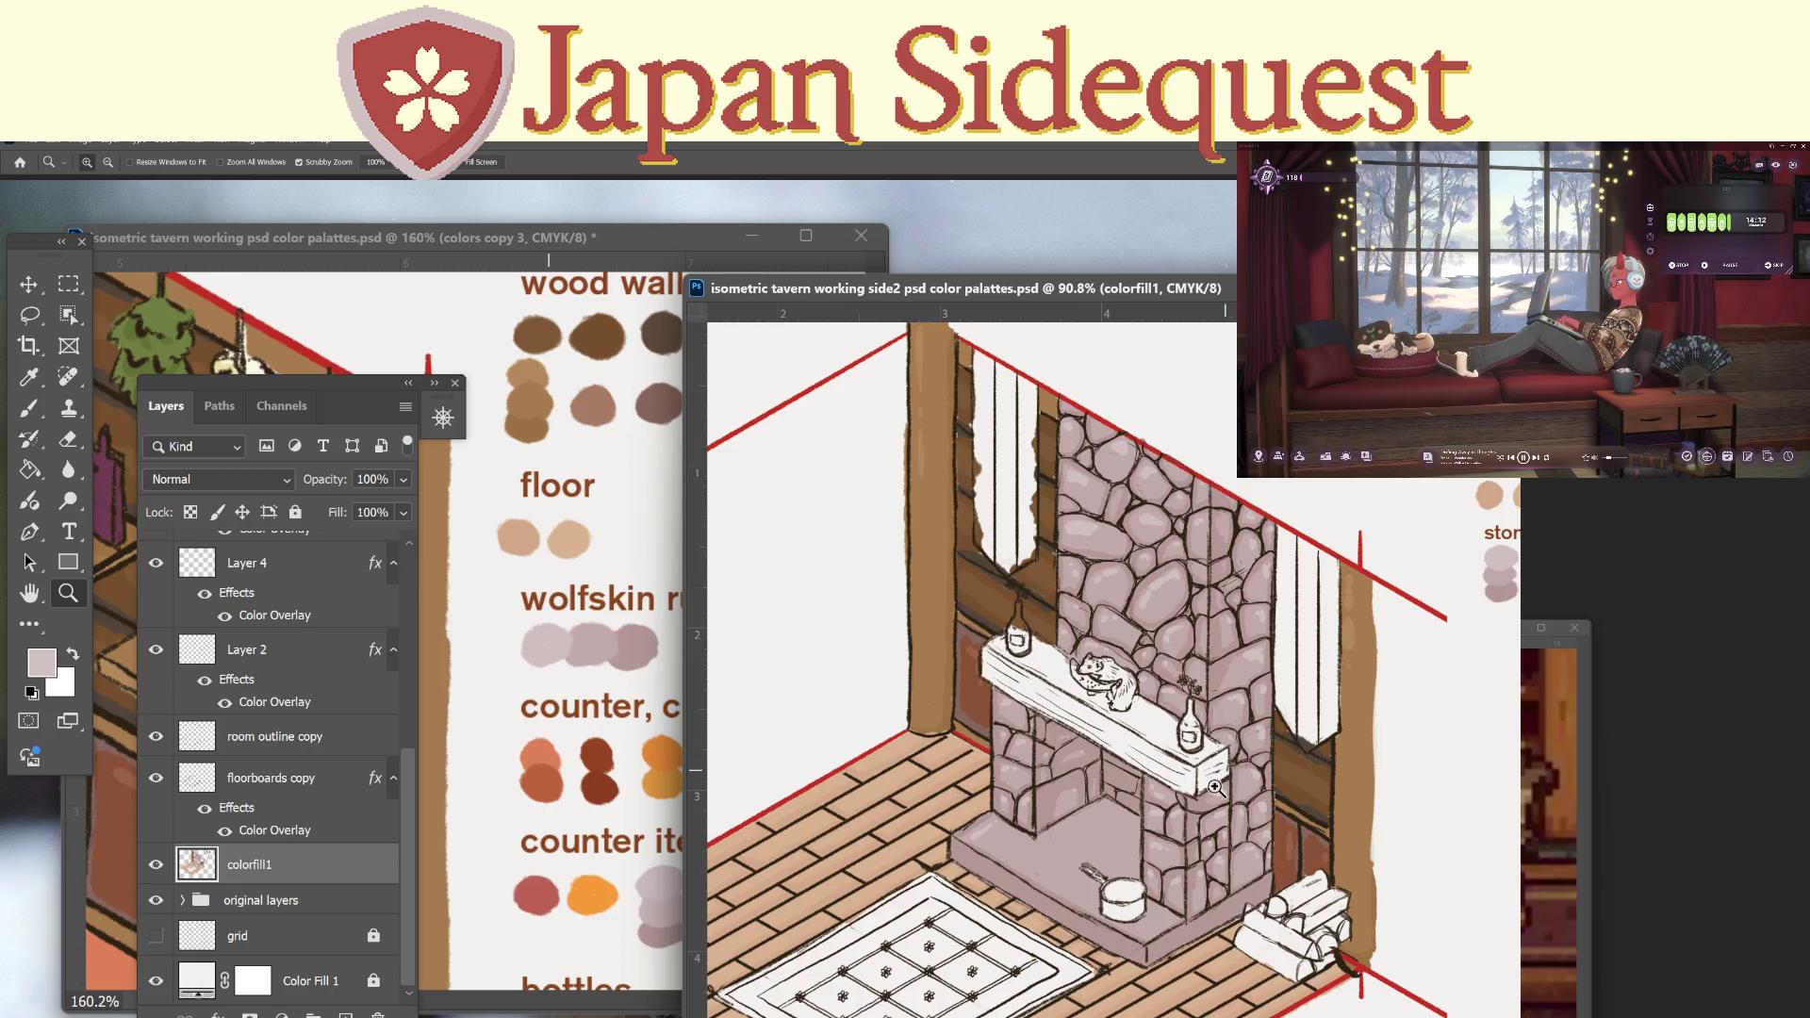
drag(1263, 845, 1169, 820)
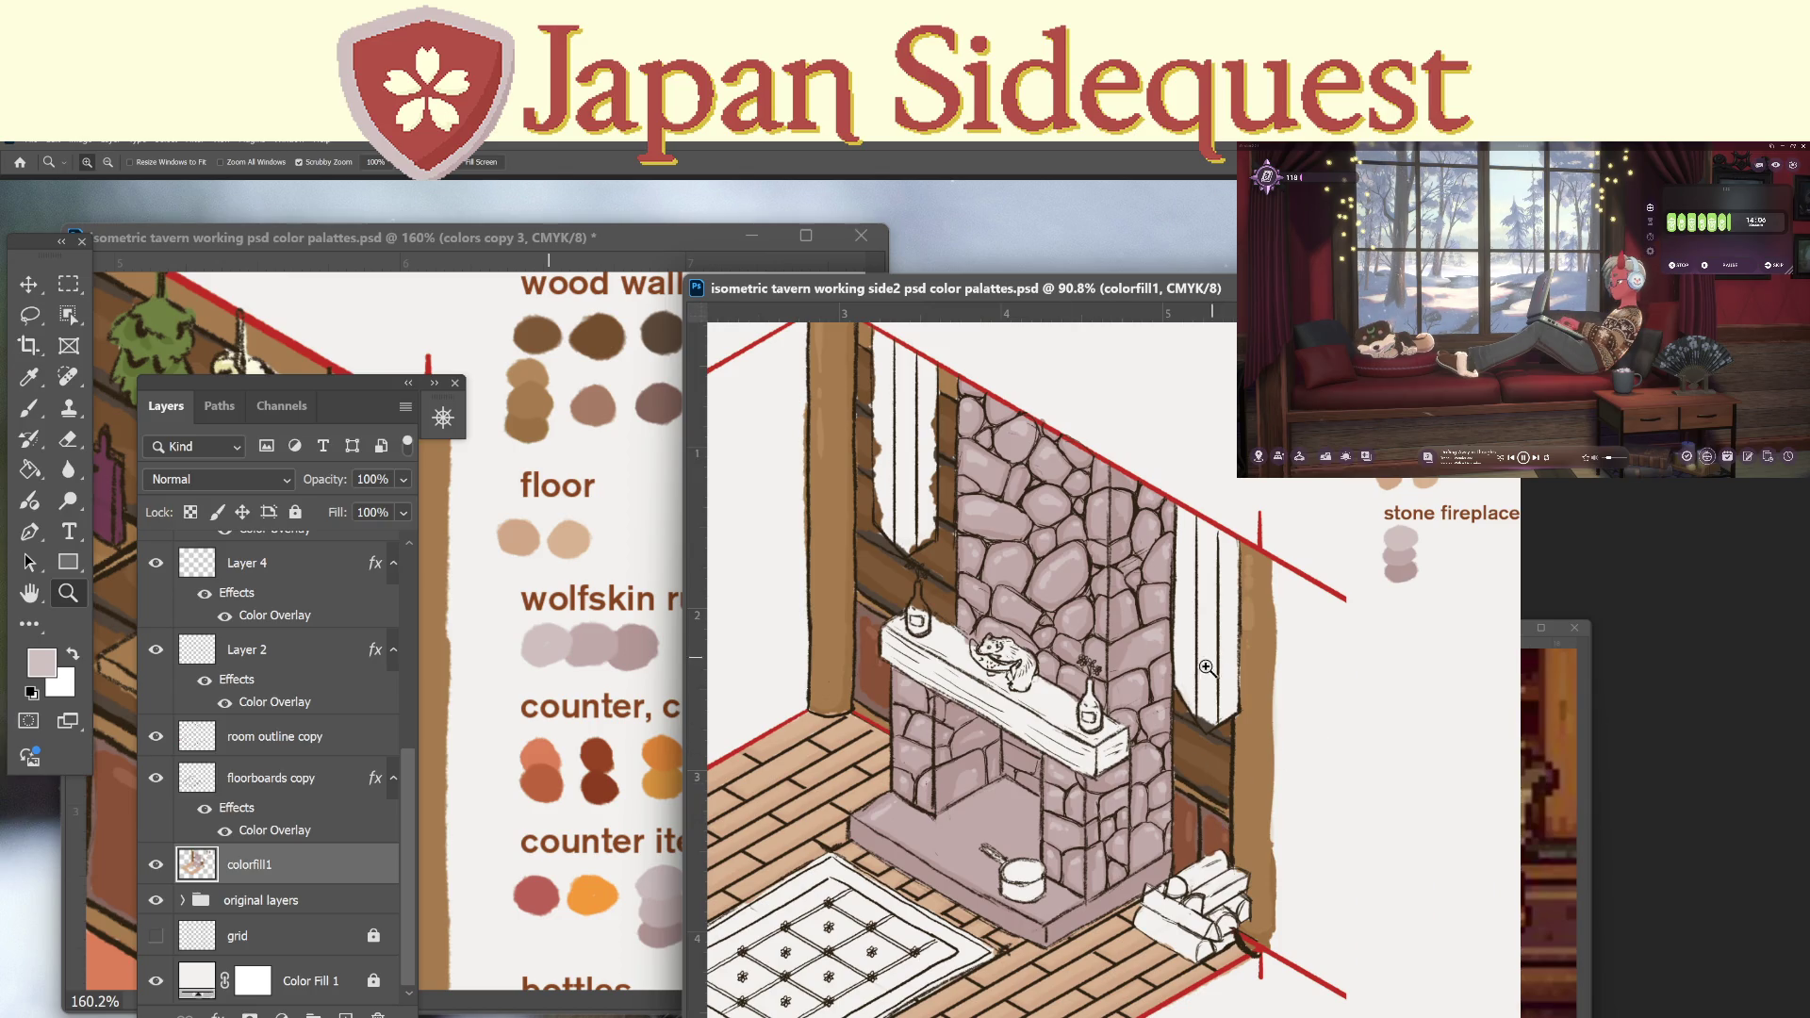
drag(1193, 698, 1049, 734)
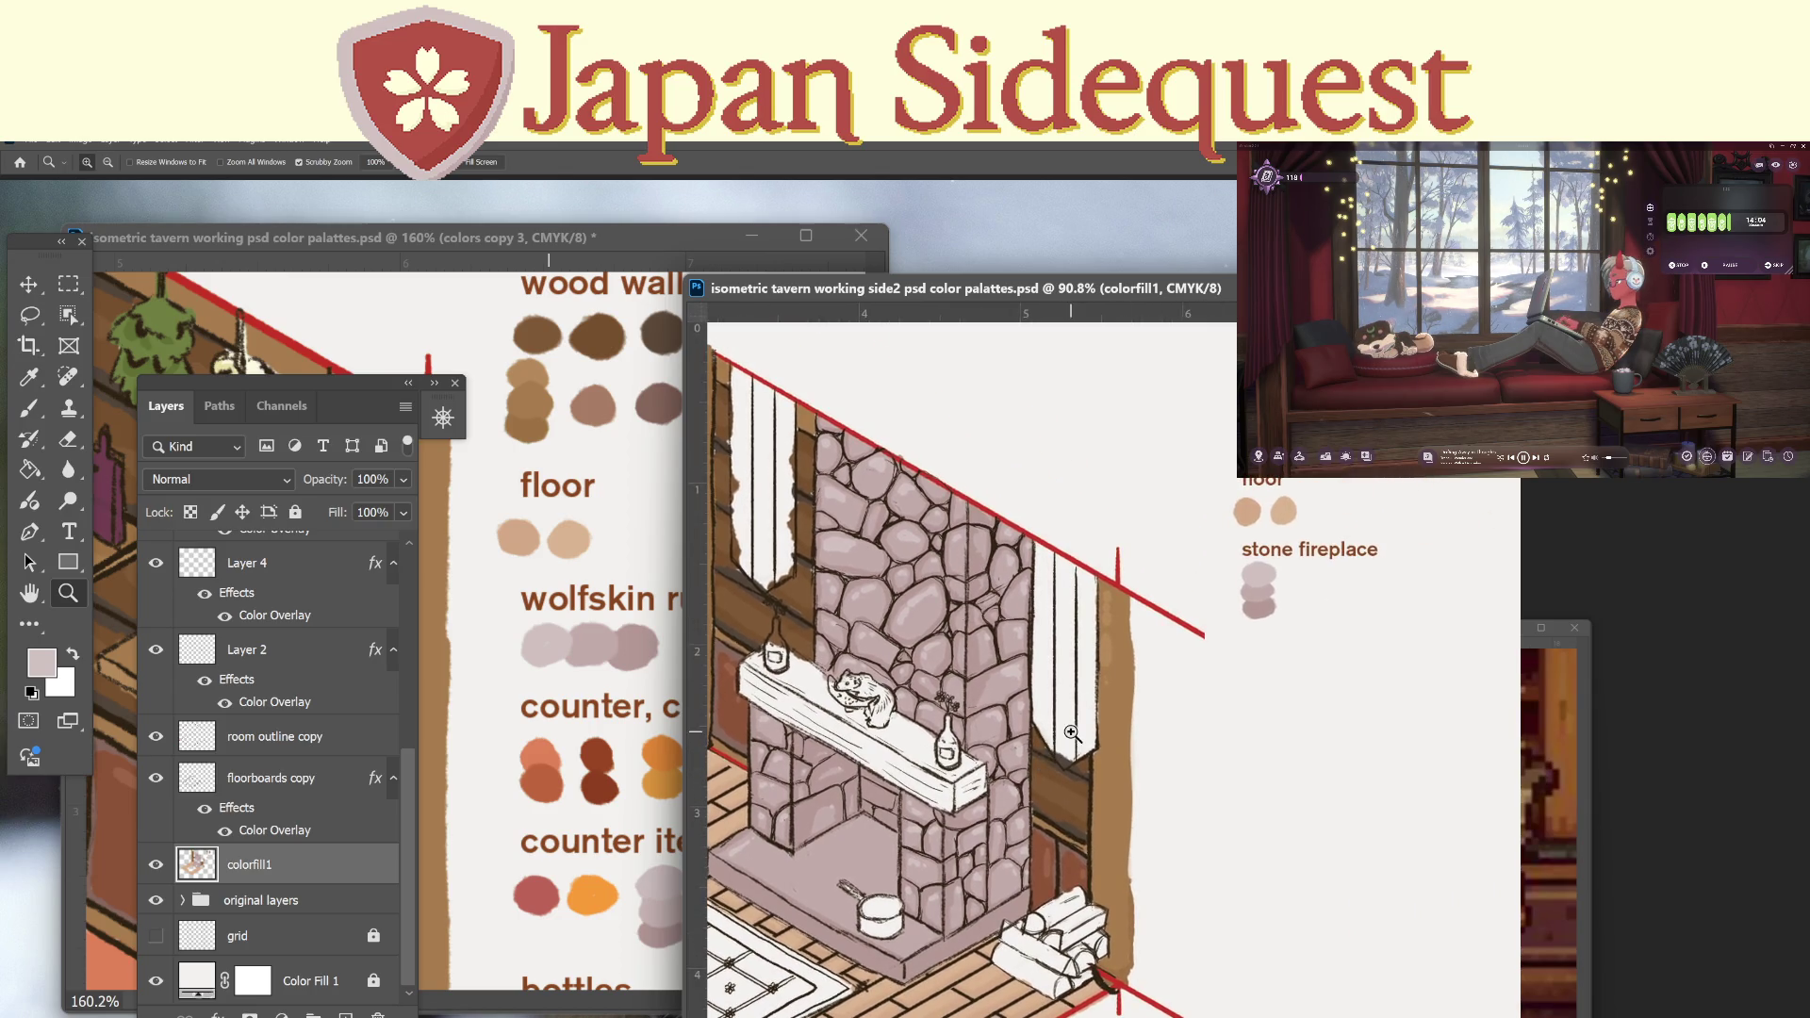
Eyedrop the brown of the palette text and add a new layer above colorfill1.
key(i)
click(1251, 557)
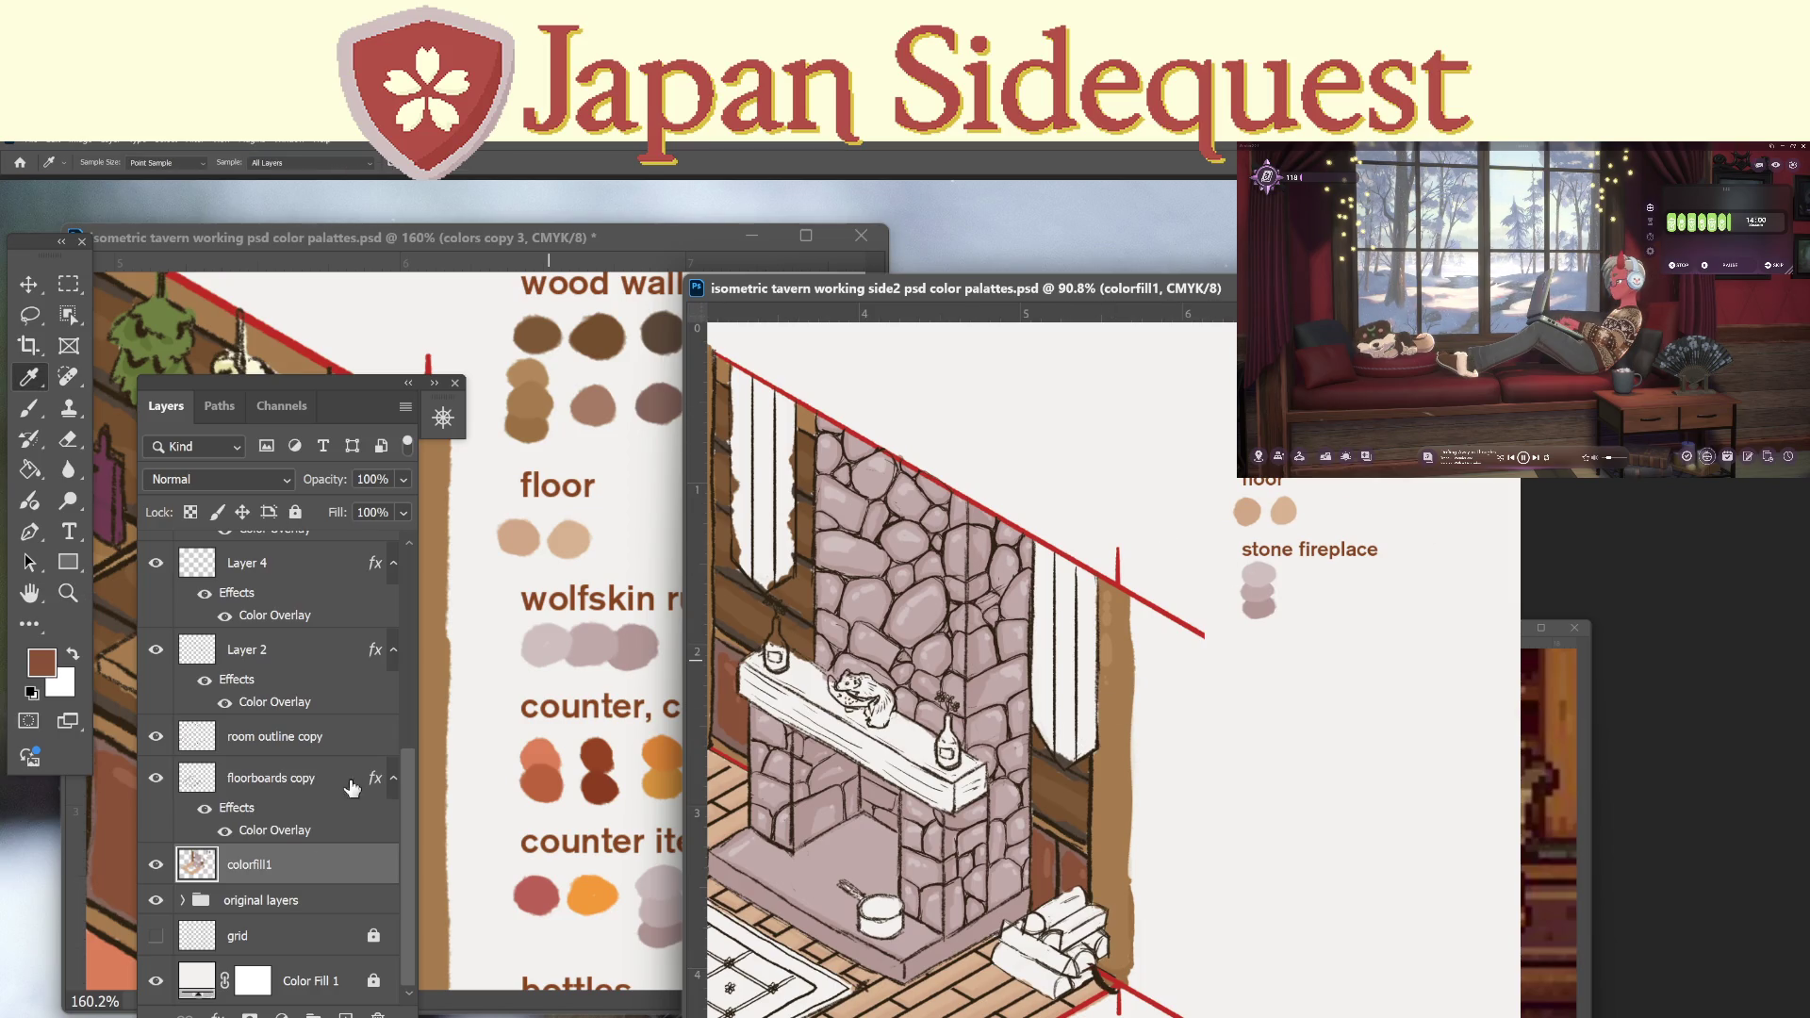
click(345, 1014)
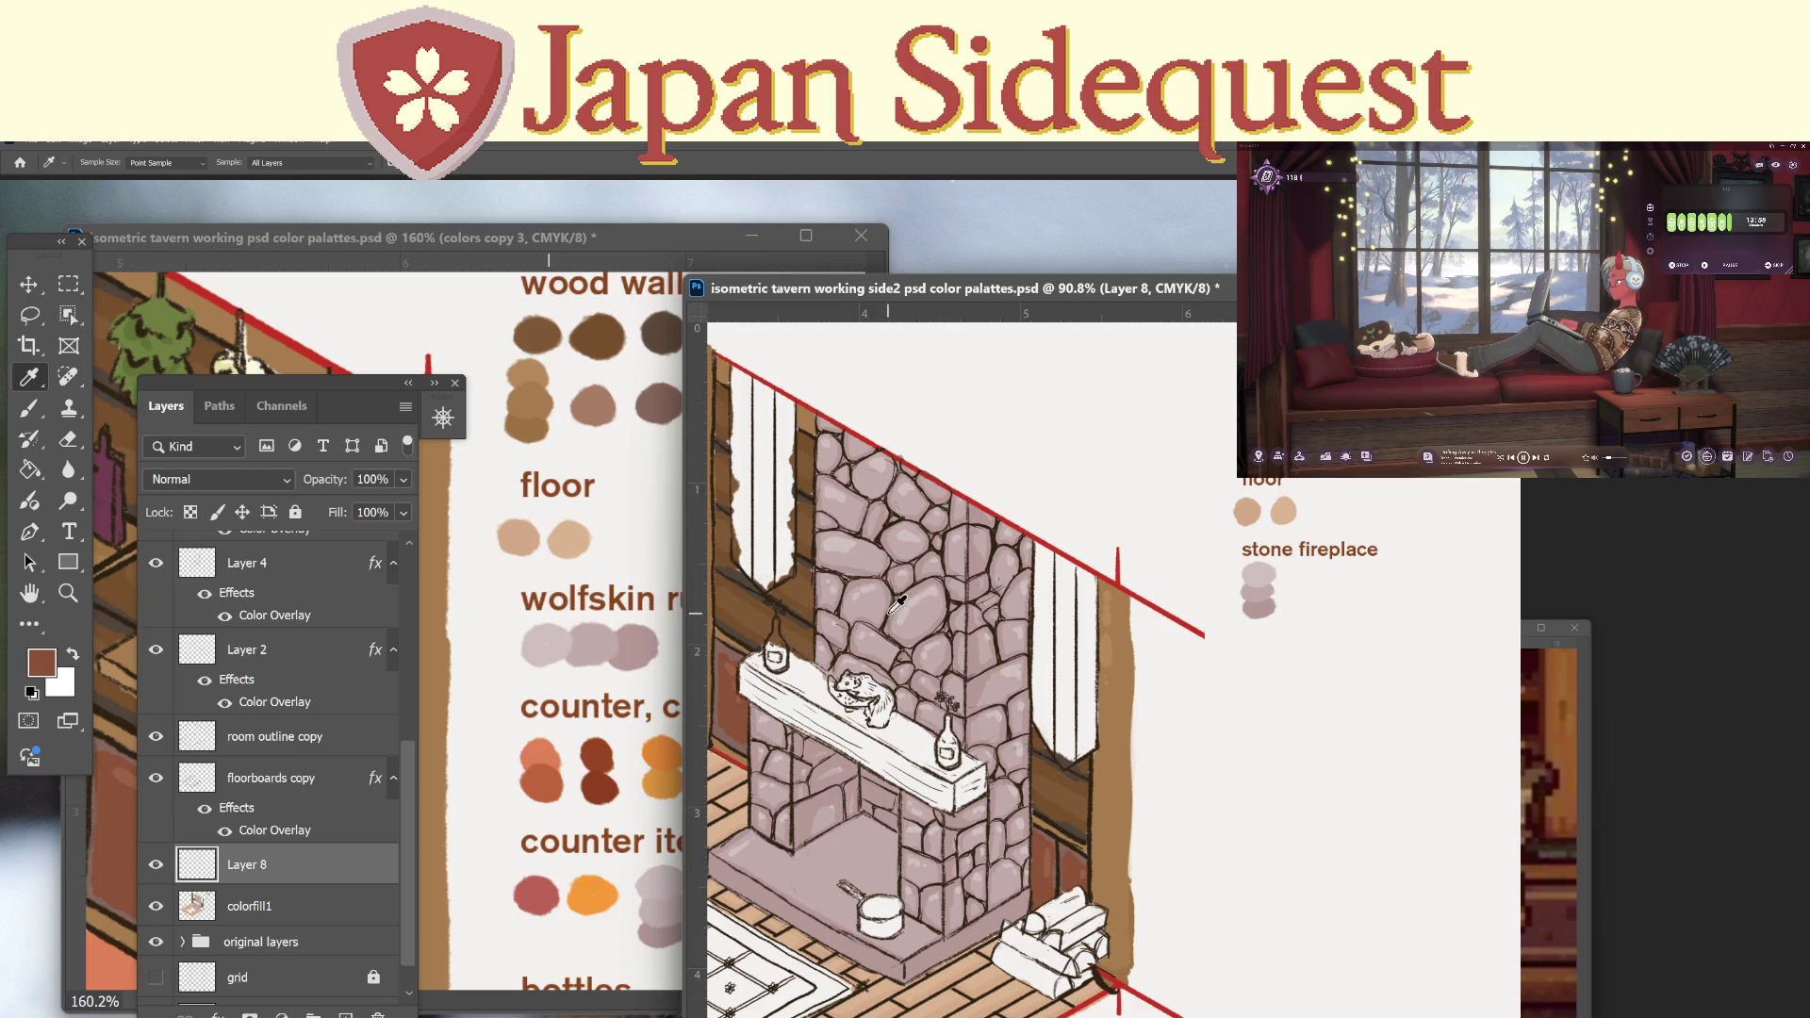
Test a brown brush stroke on the mantel, undo it, and bring the palettes document forward.
key(b)
mouse_move(845, 718)
mouse_down()
mouse_move(881, 752)
mouse_move(776, 706)
mouse_move(768, 684)
mouse_move(792, 674)
mouse_move(811, 709)
mouse_up()
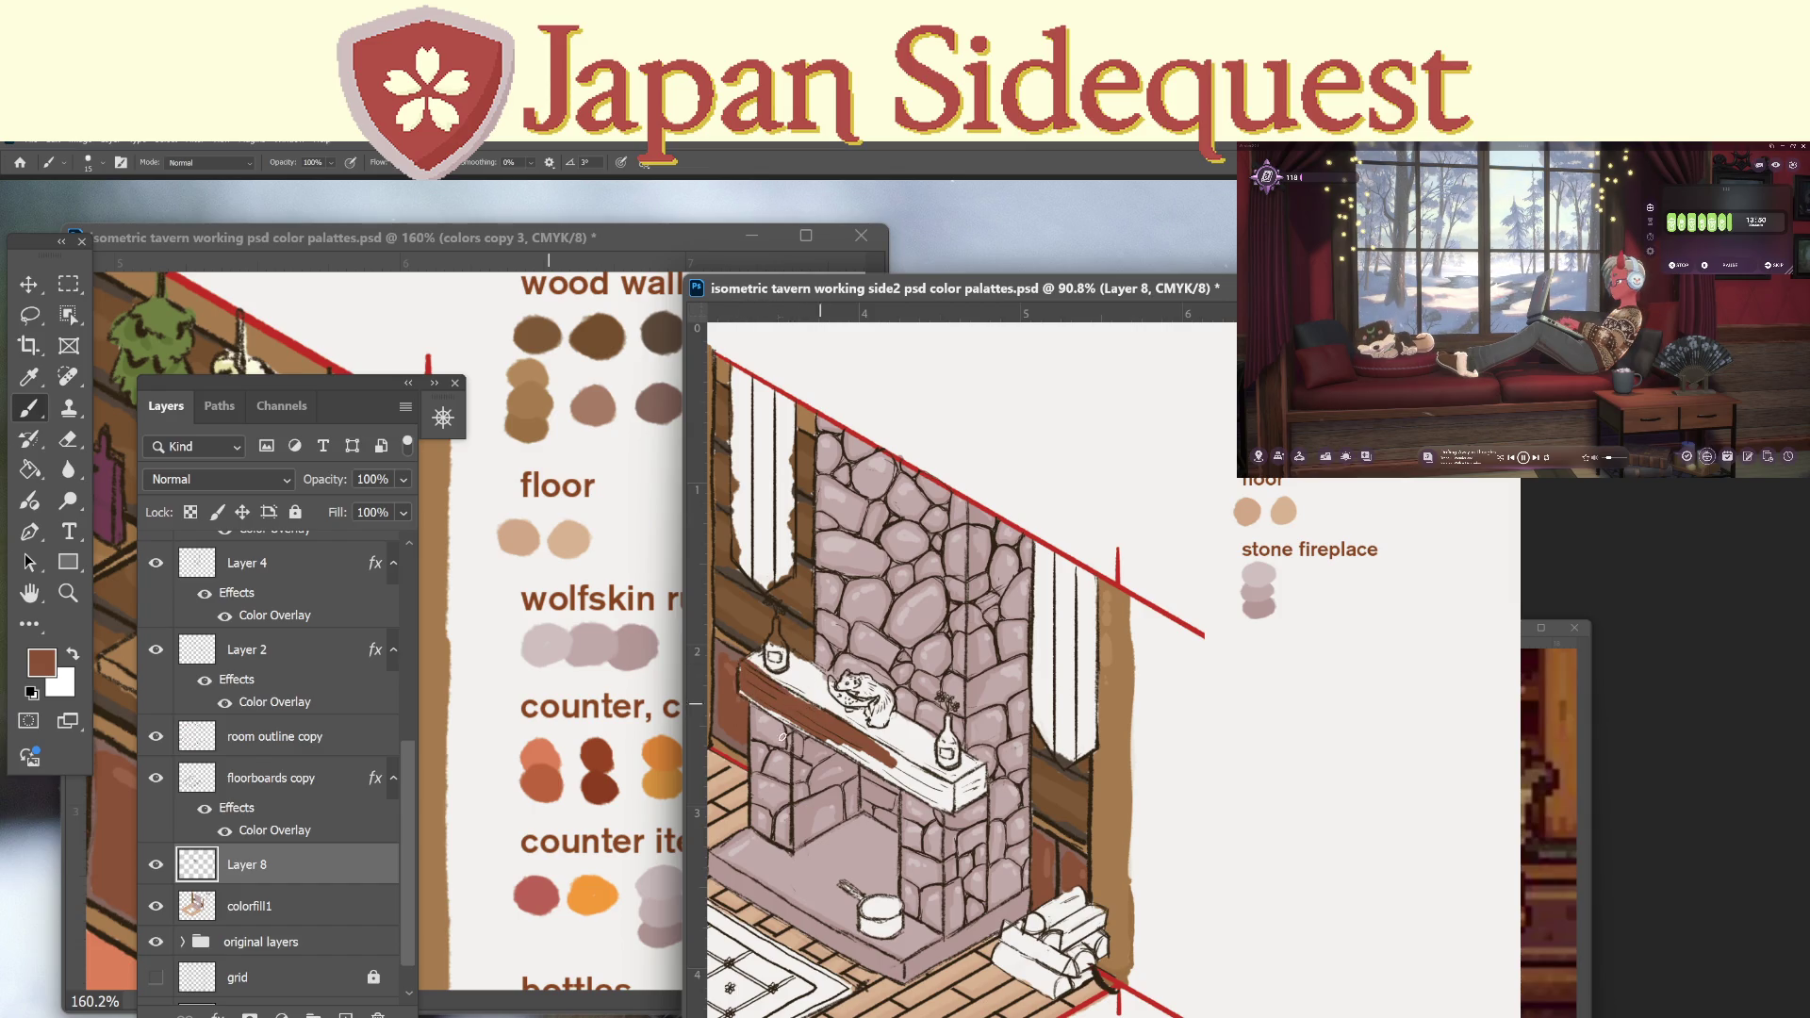
key(ctrl+z)
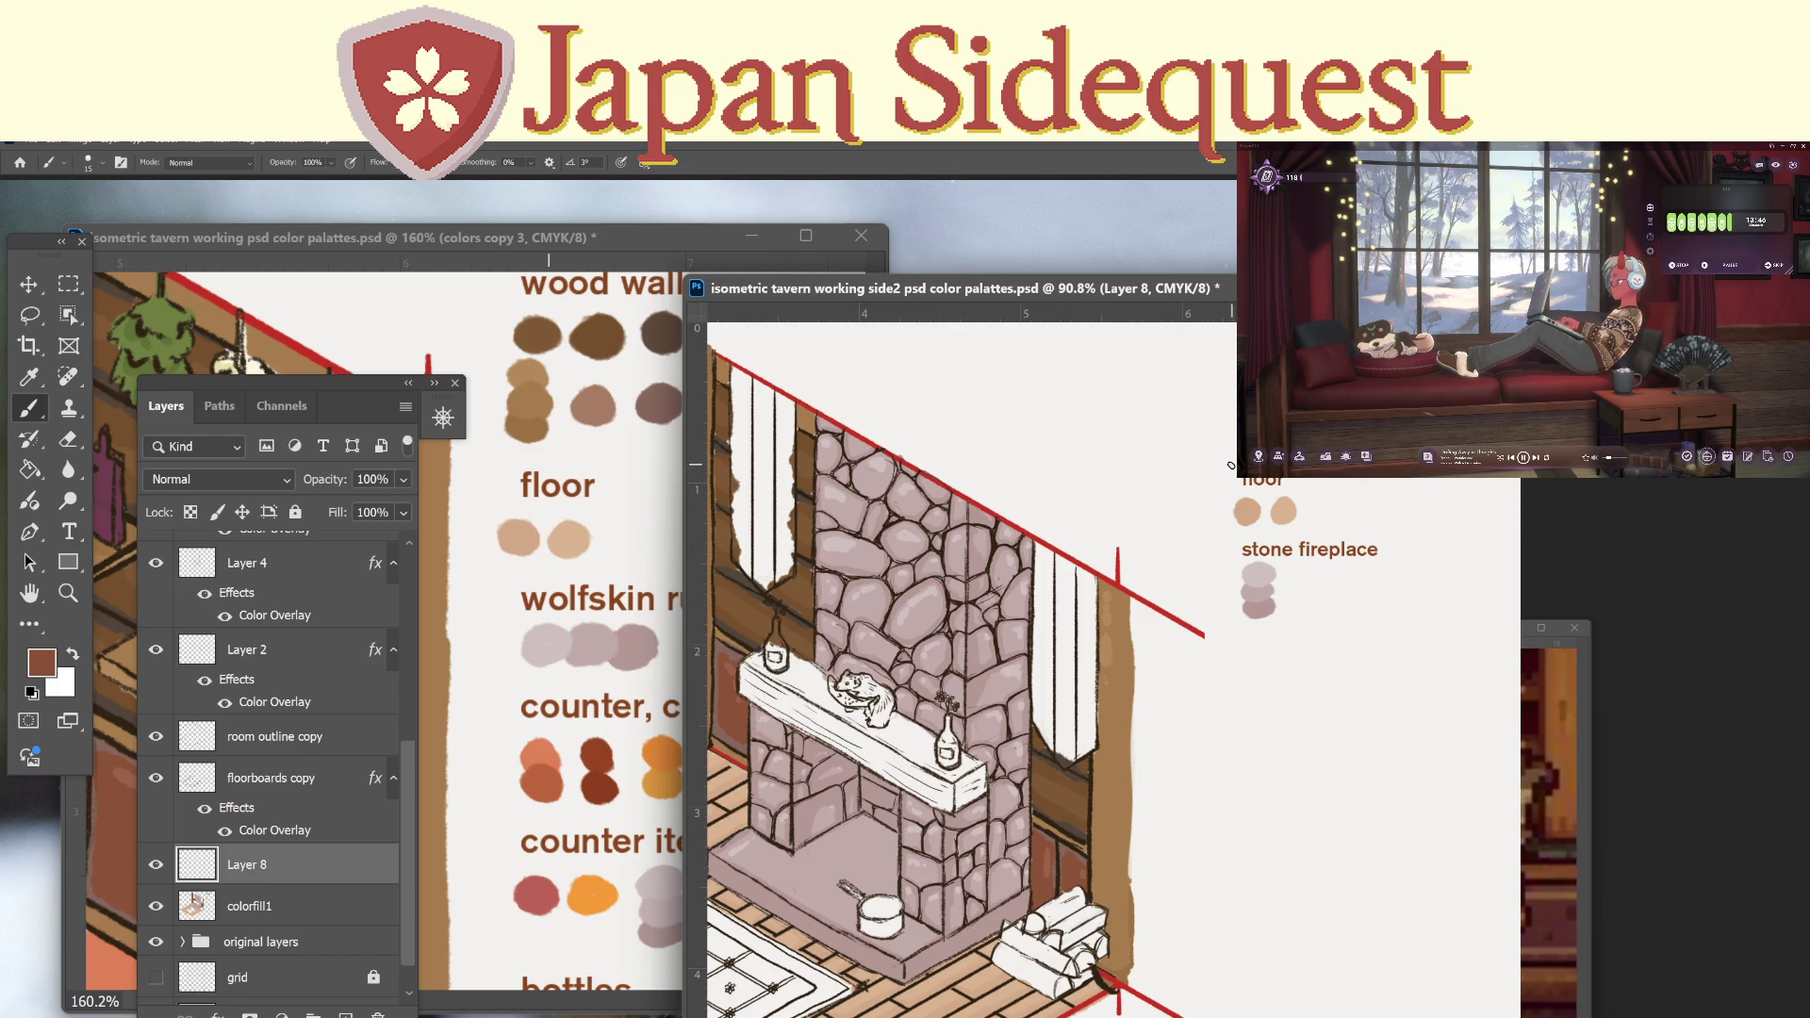
click(683, 273)
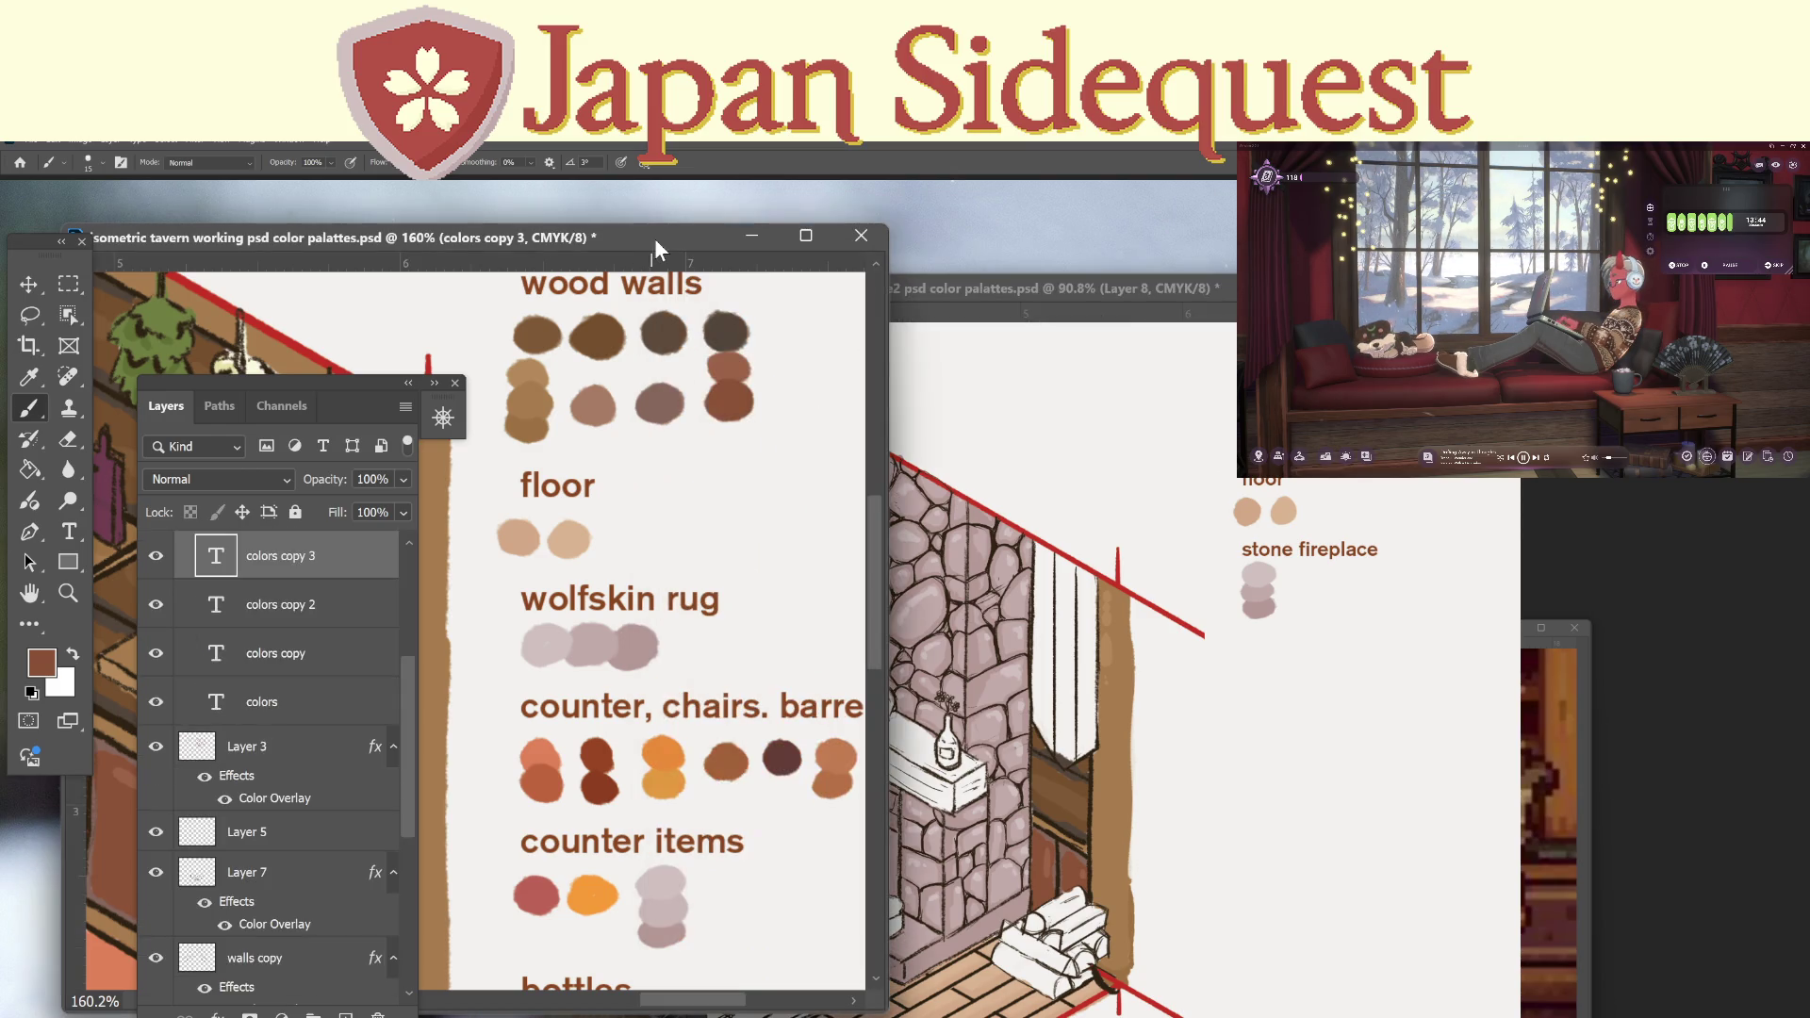
Sample the orange-brown counter swatch and brush it along the mantel front.
key(i)
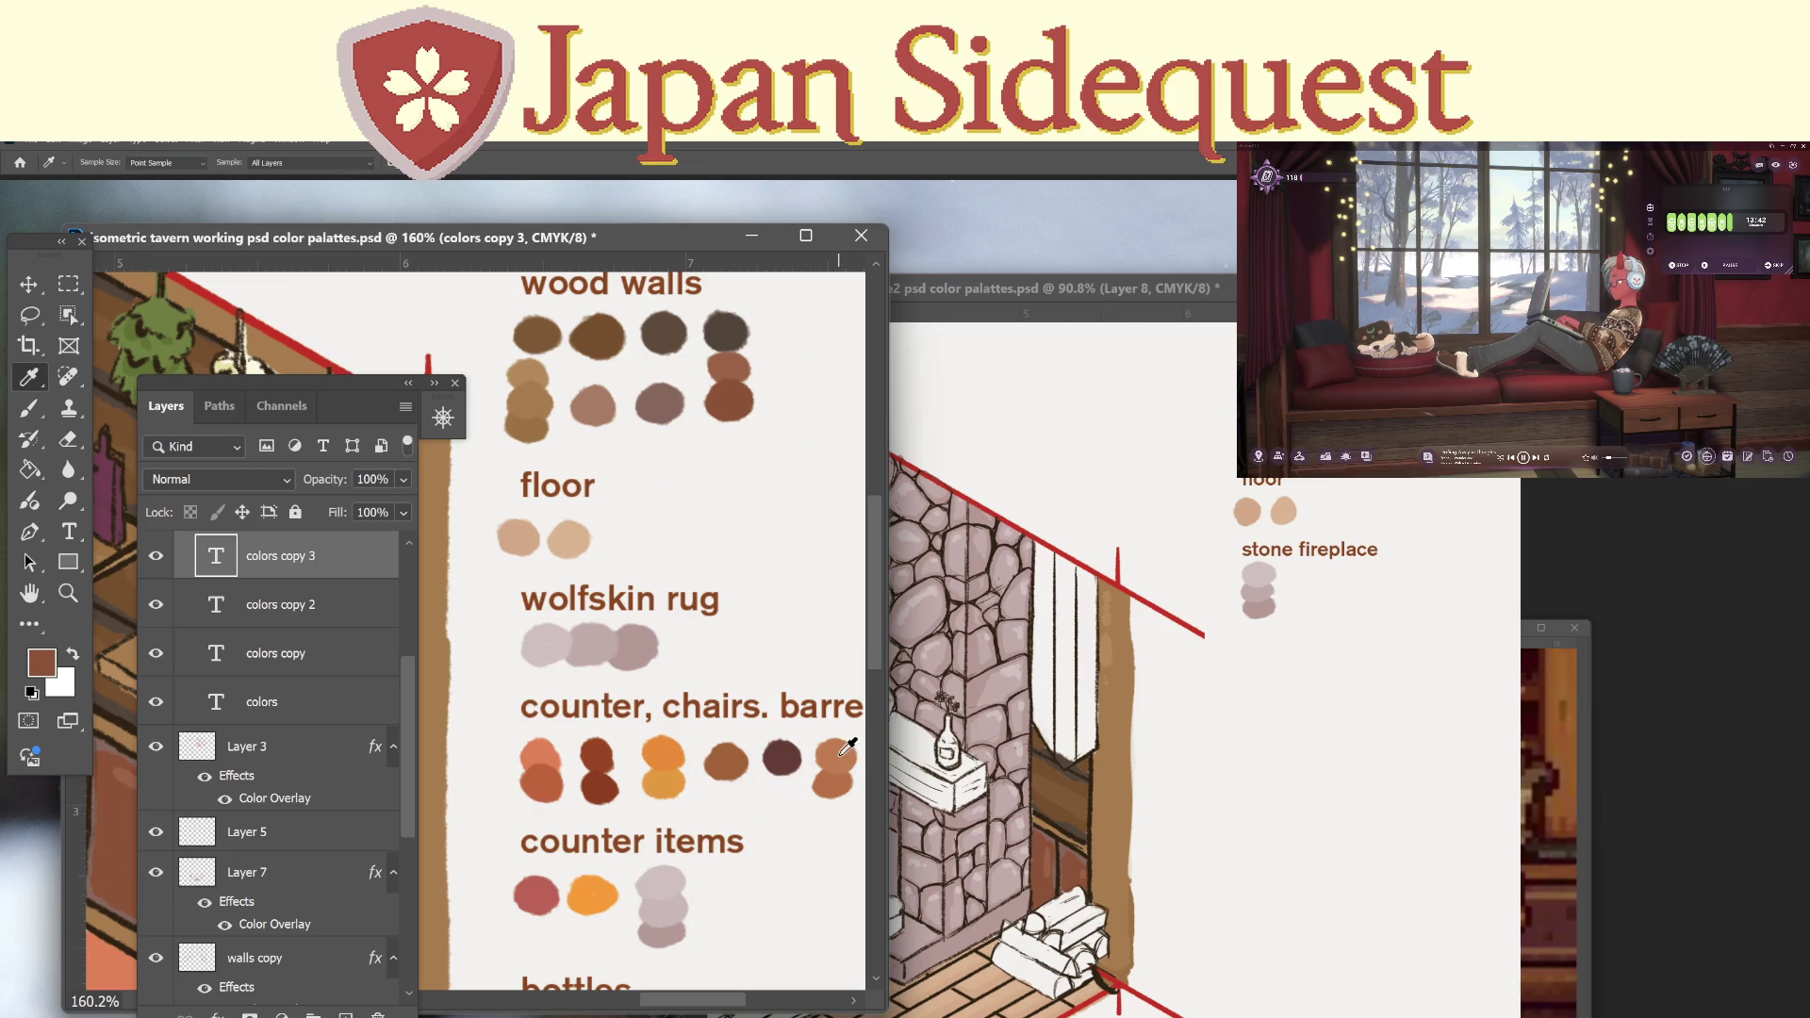
click(844, 754)
click(1033, 320)
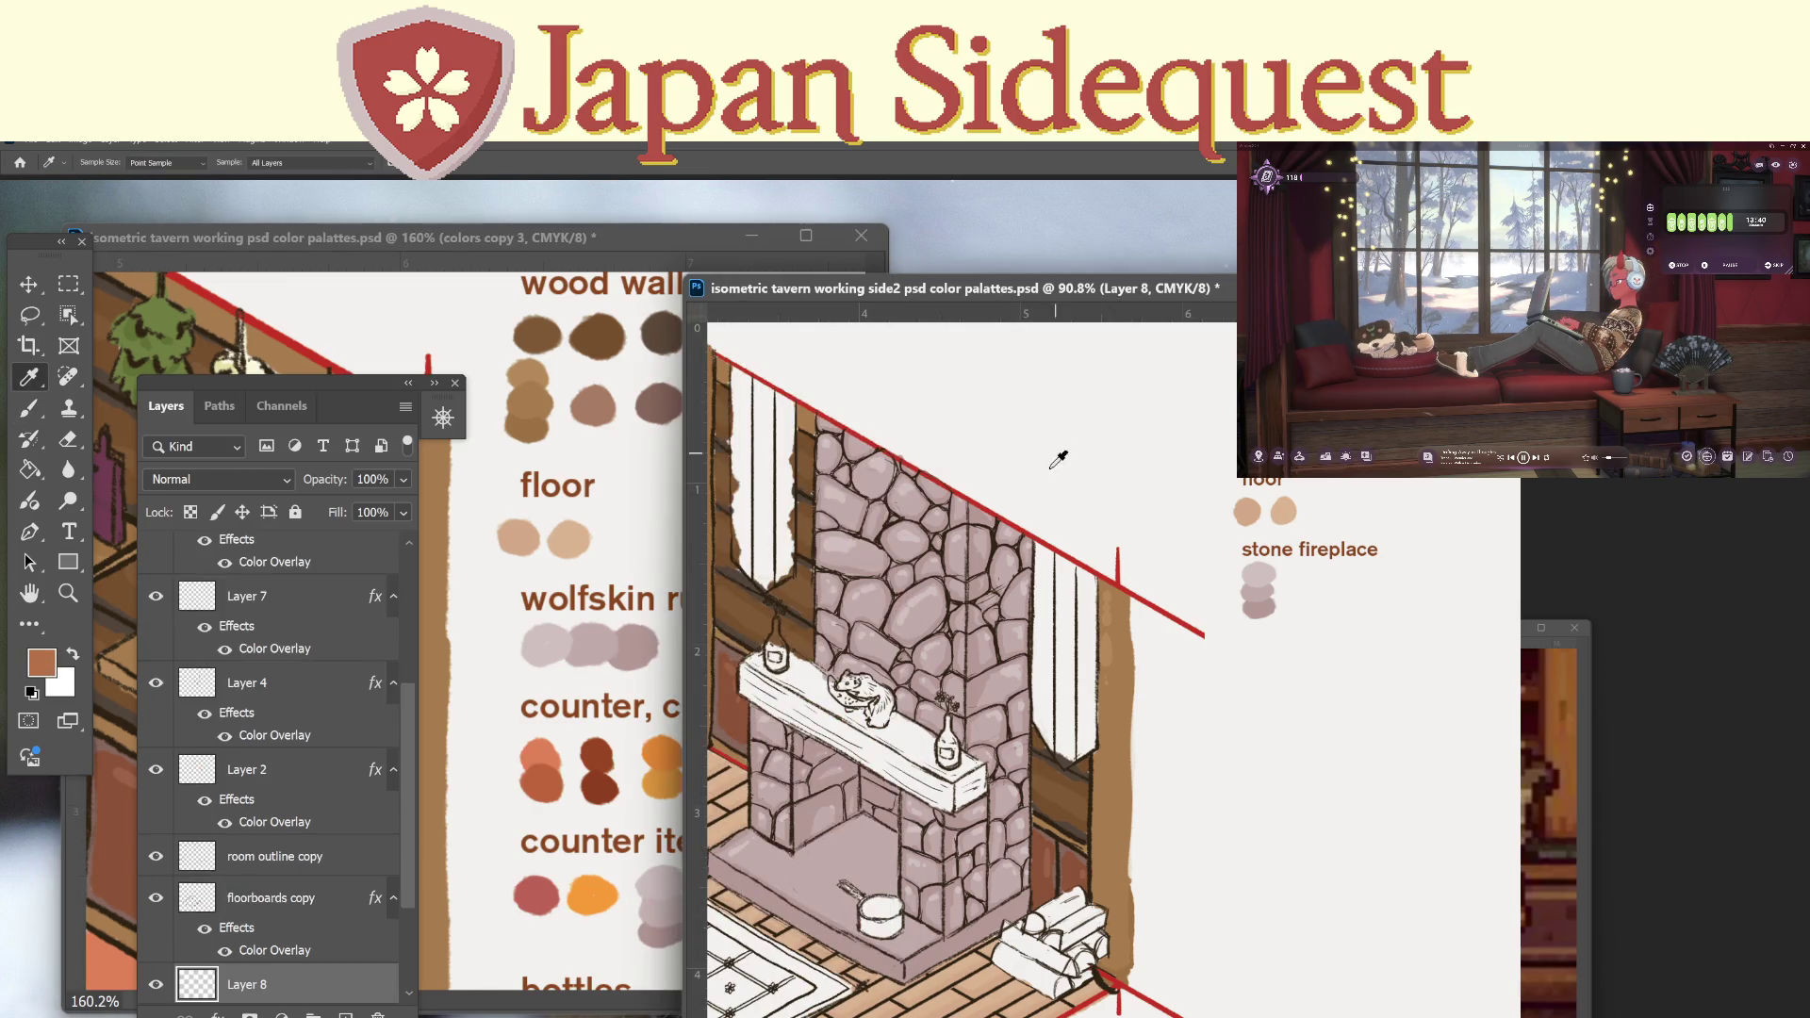
key(b)
mouse_move(766, 685)
mouse_down()
mouse_move(783, 705)
mouse_move(755, 661)
mouse_move(897, 743)
mouse_move(928, 735)
mouse_move(942, 775)
mouse_up()
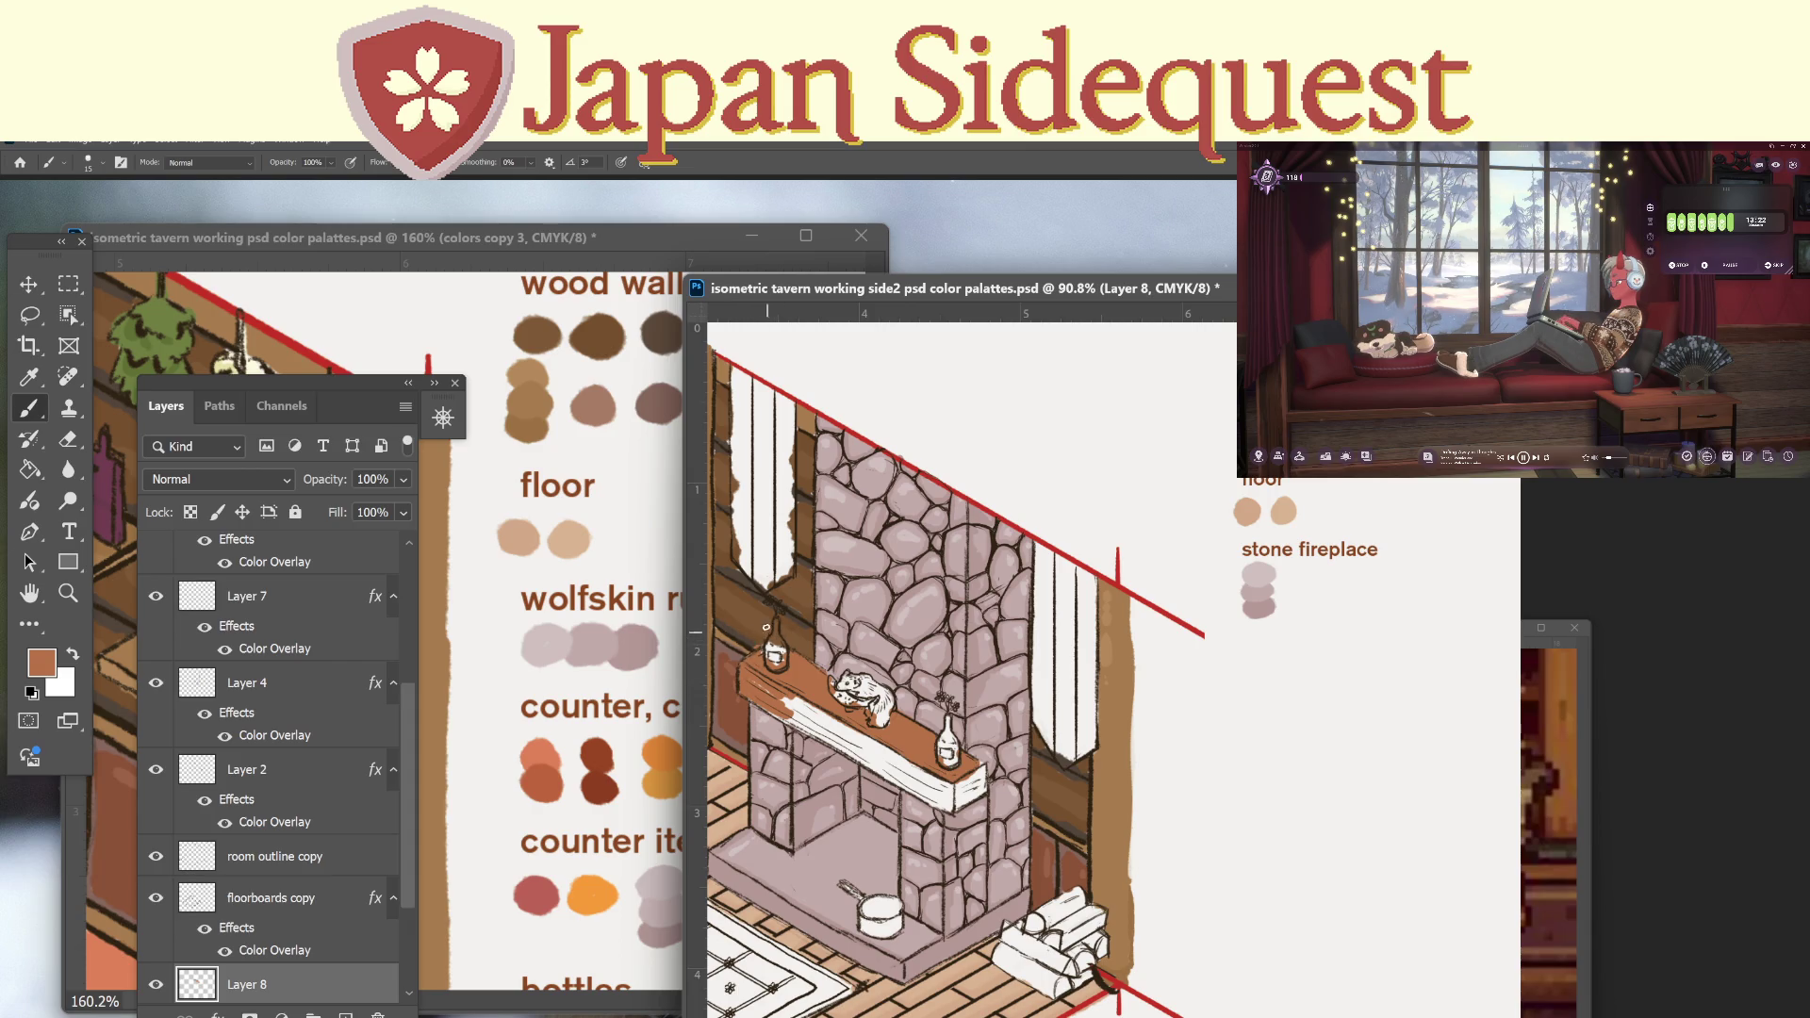
Zoom in closely on the mantel and paint over its remaining white front areas.
key(z)
drag(804, 619, 1013, 642)
key(b)
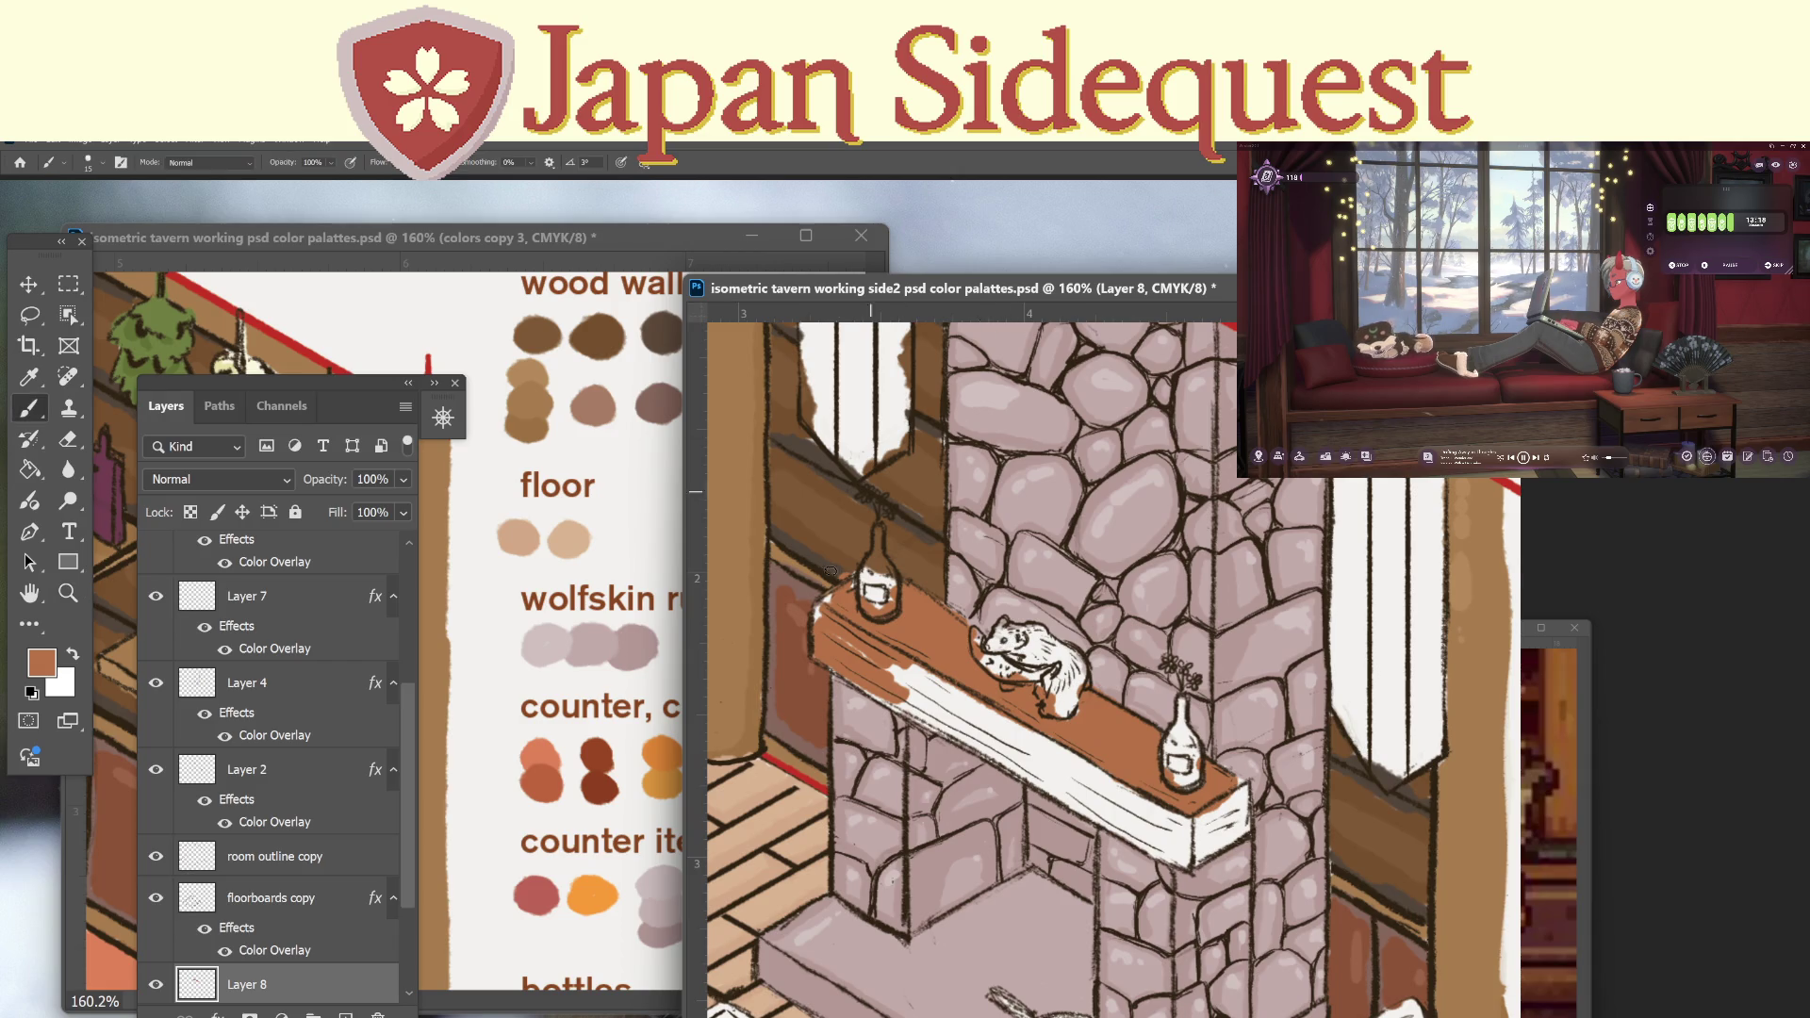
key(ctrl+z)
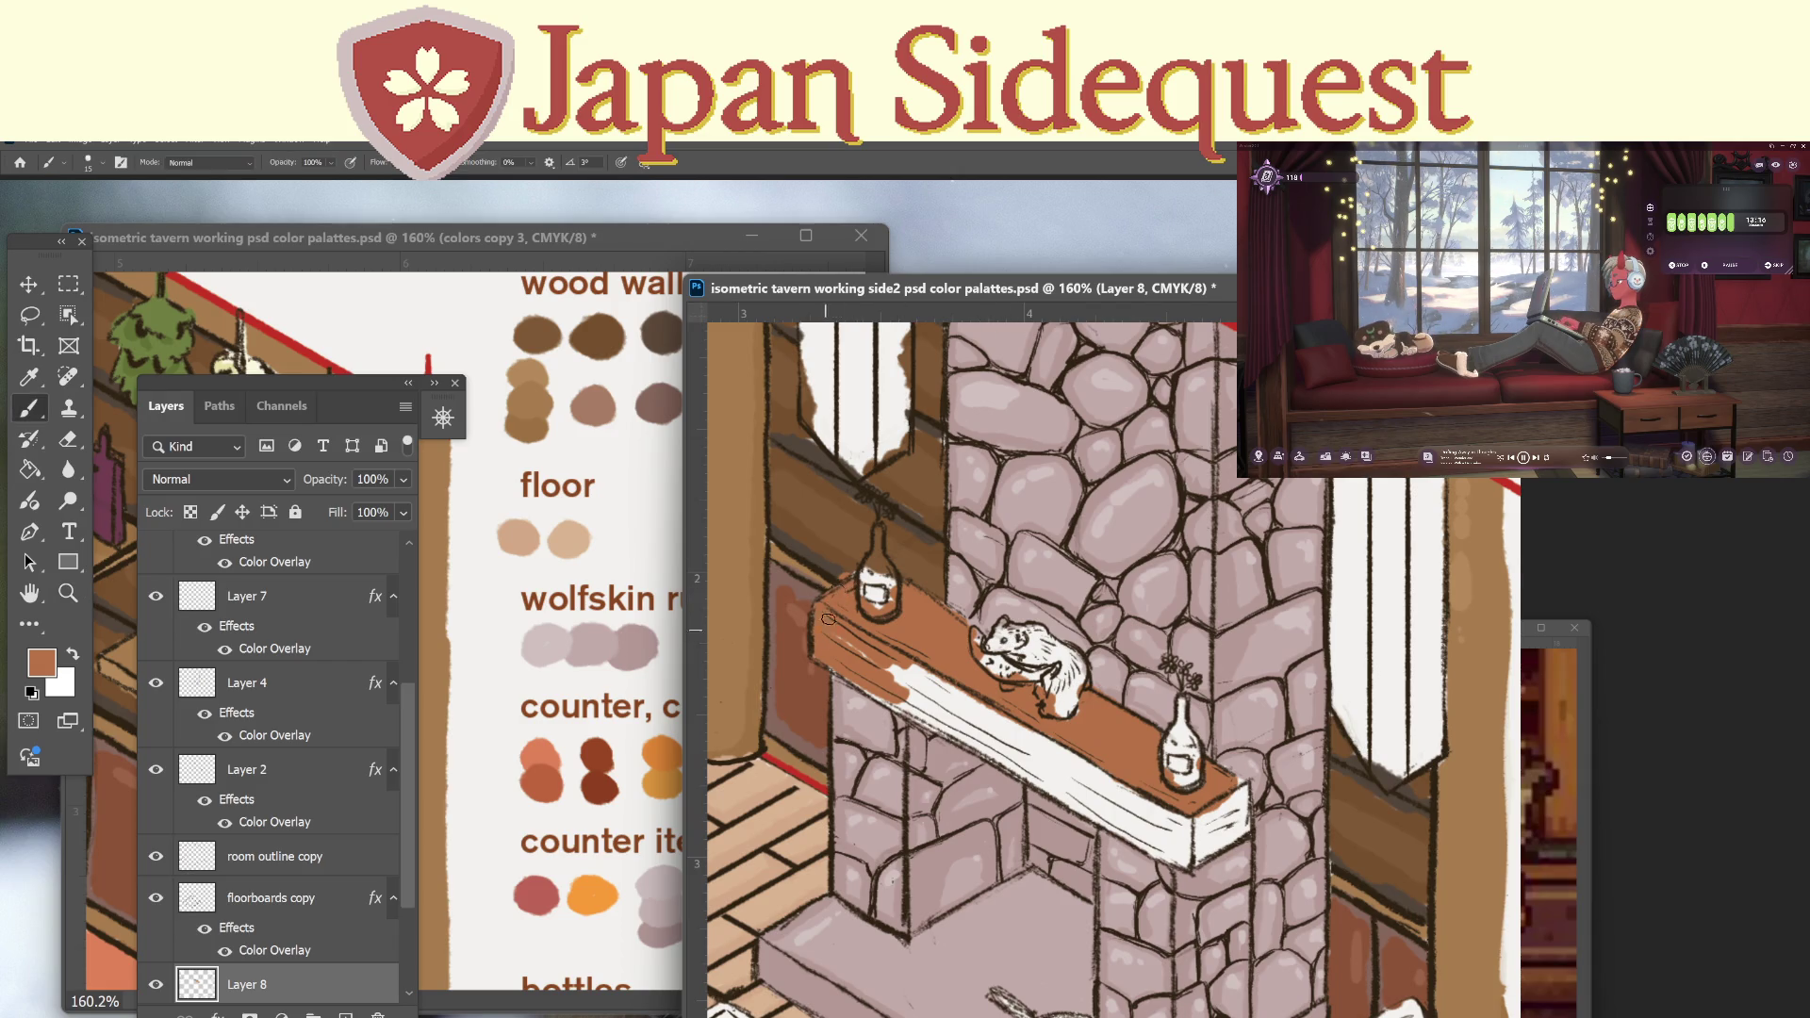
mouse_move(922, 700)
mouse_down()
mouse_move(947, 715)
mouse_move(905, 674)
mouse_move(908, 704)
mouse_move(1023, 766)
mouse_move(1037, 745)
mouse_move(953, 695)
mouse_up()
mouse_move(1038, 754)
mouse_down()
mouse_move(1093, 790)
mouse_move(1117, 768)
mouse_move(1140, 803)
mouse_move(1147, 778)
mouse_move(1225, 803)
mouse_move(1237, 782)
mouse_move(1239, 812)
mouse_move(1203, 848)
mouse_move(1225, 815)
mouse_up()
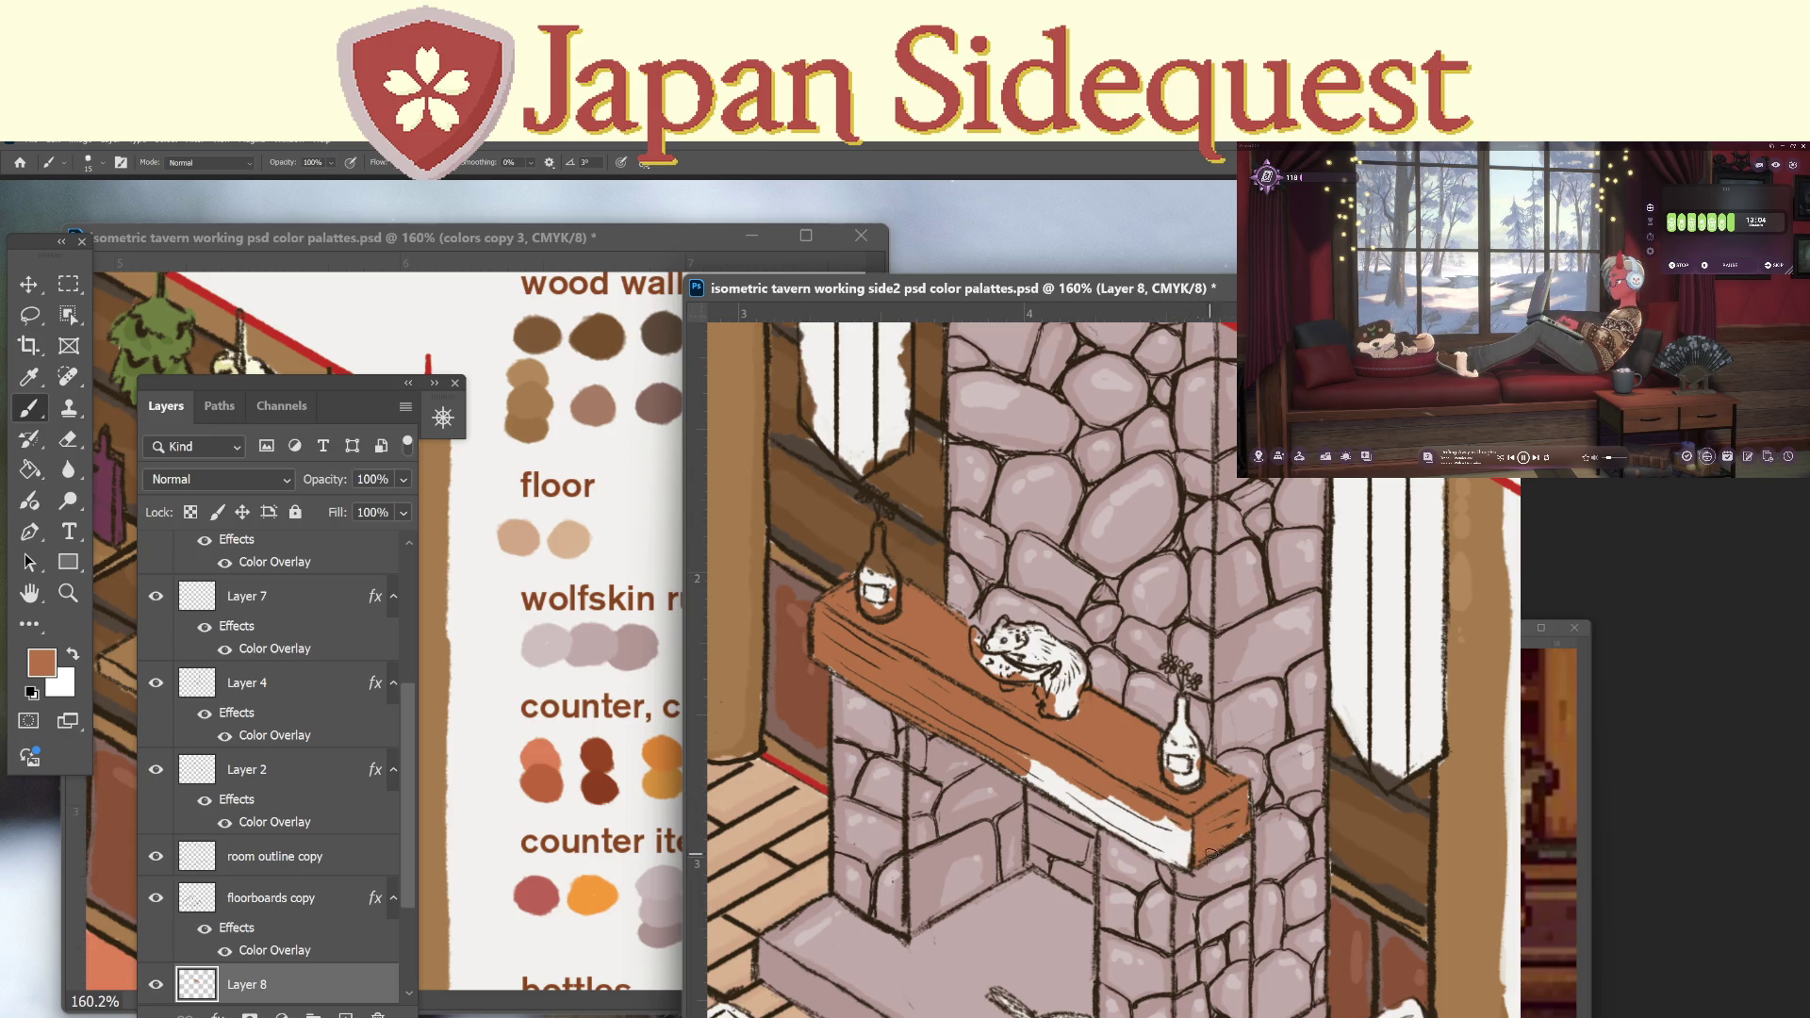
mouse_move(1004, 744)
mouse_down()
mouse_move(1190, 835)
mouse_move(1167, 854)
mouse_up()
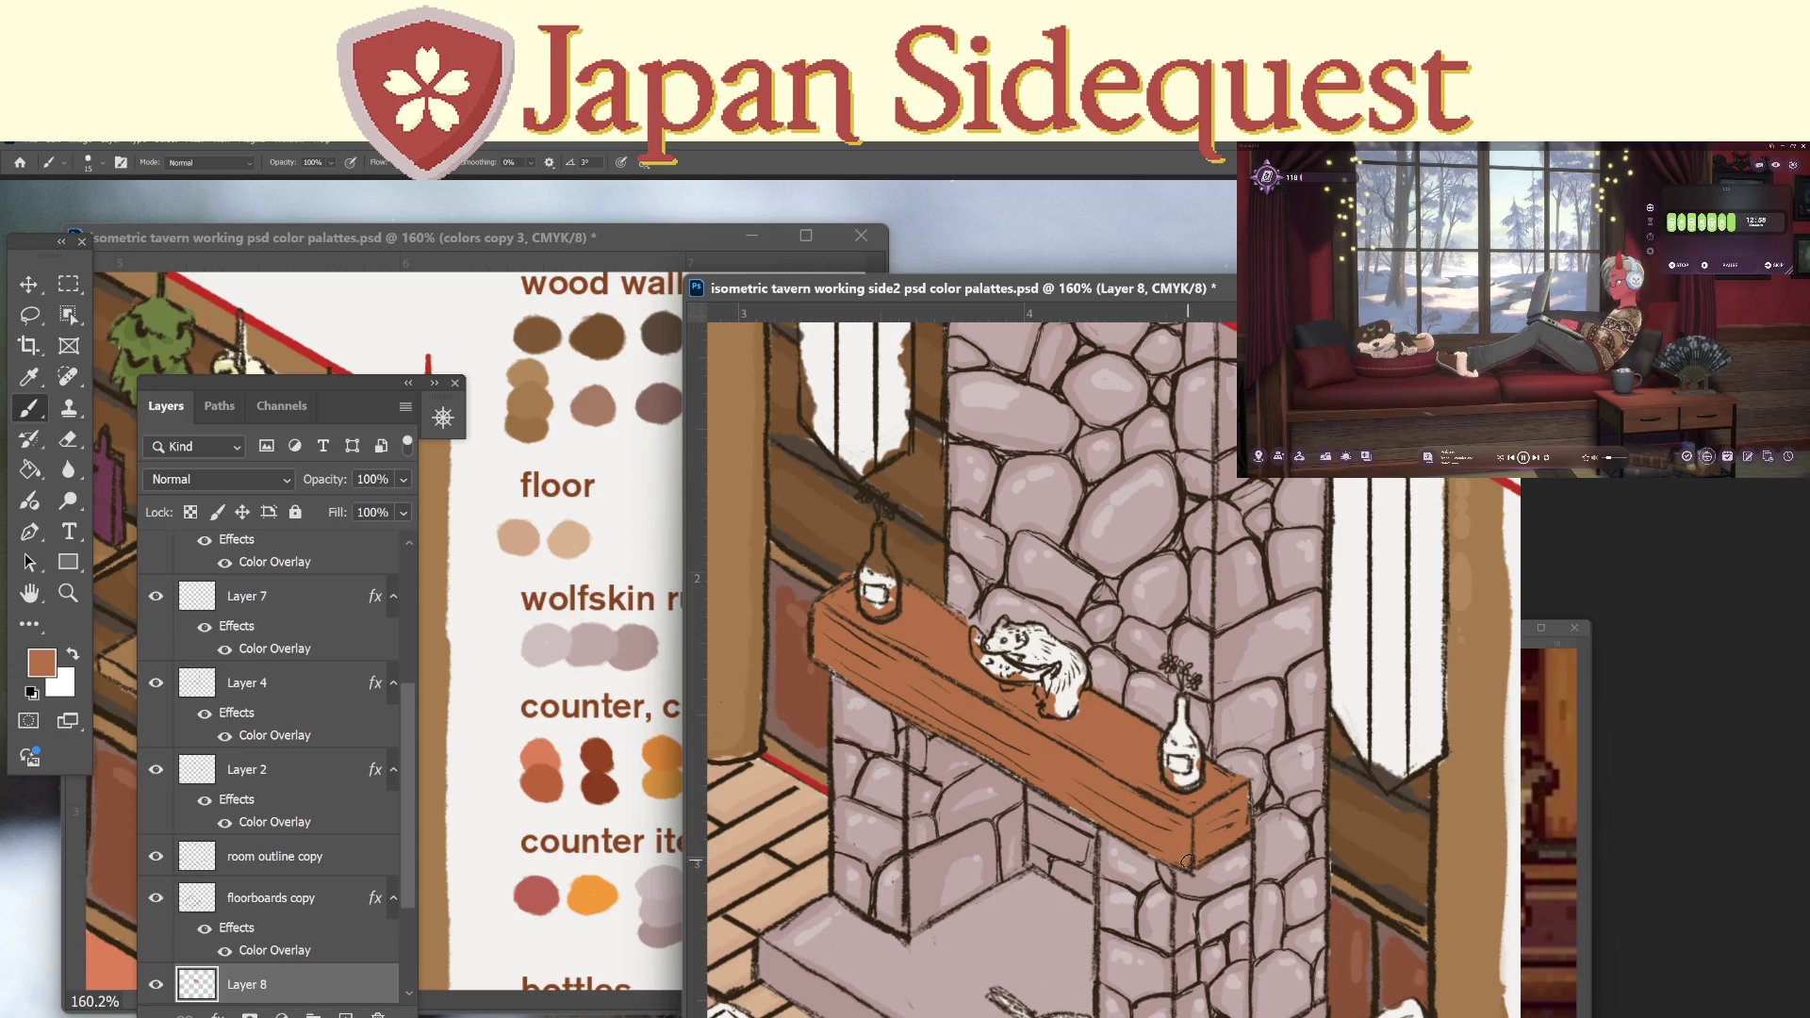
Sample the last counter swatch and shade the mantel top and beside the animal's feet.
drag(707, 241, 614, 257)
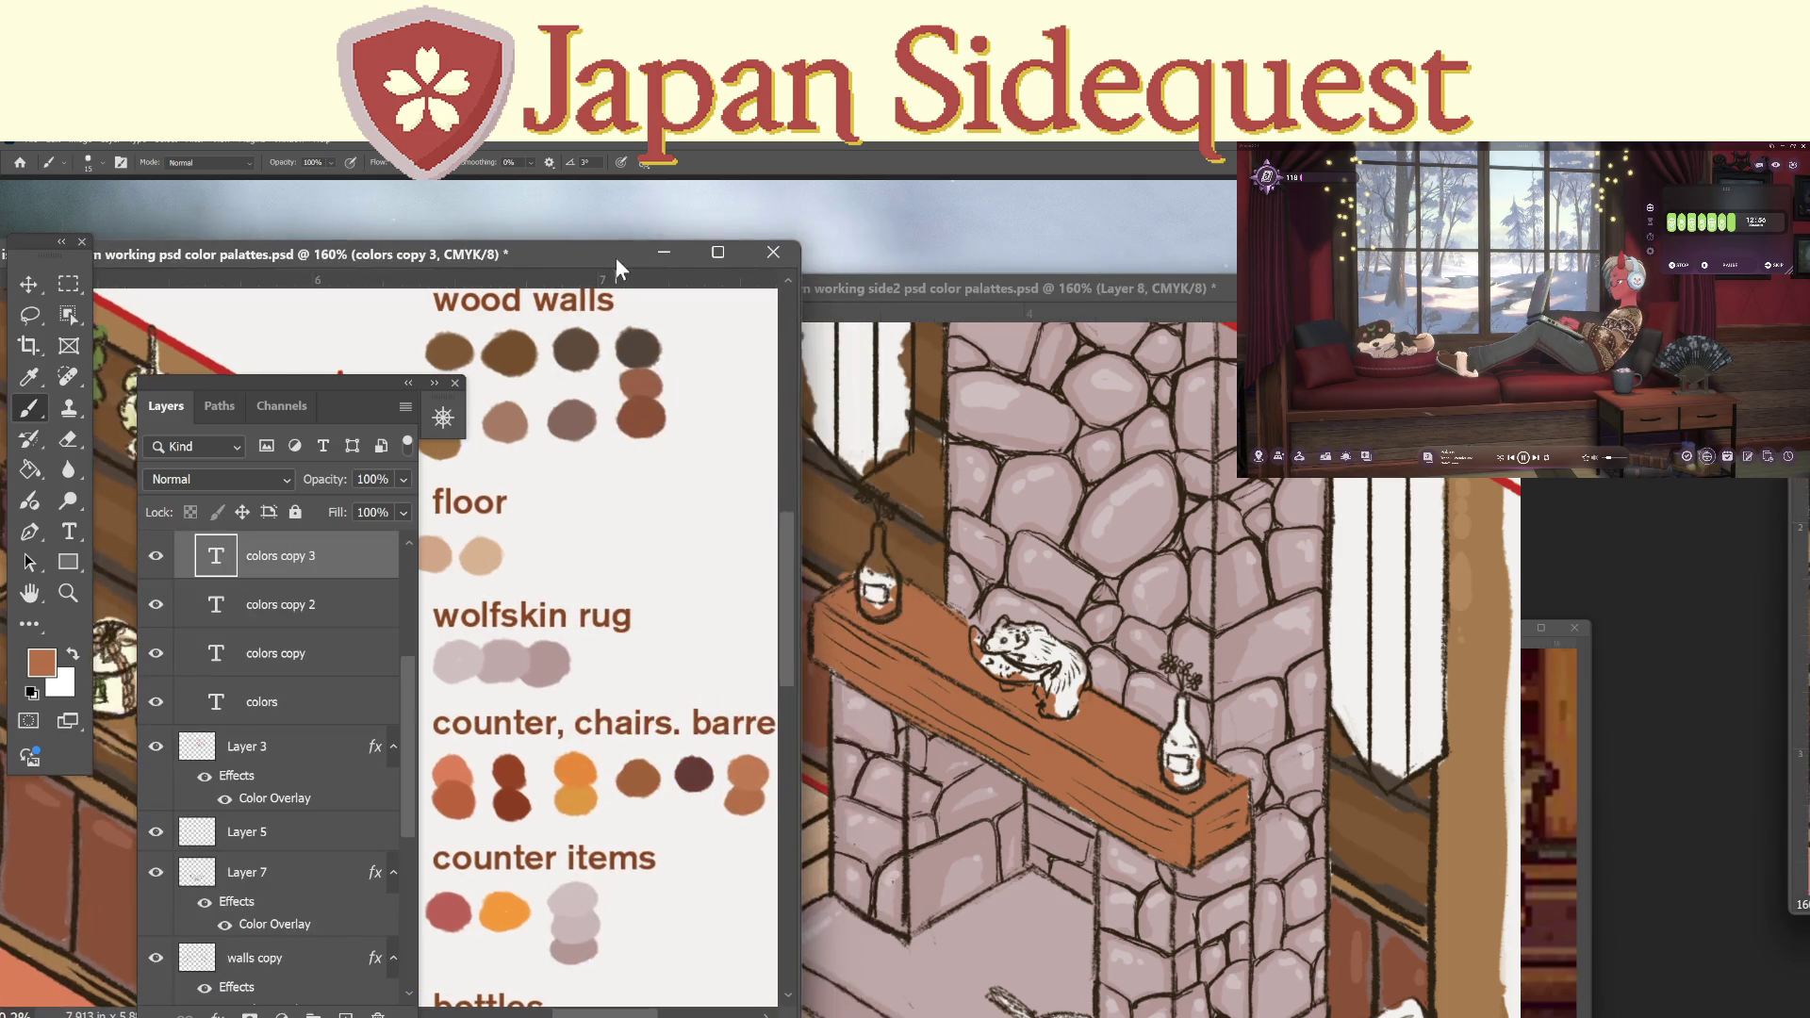
key(i)
click(752, 771)
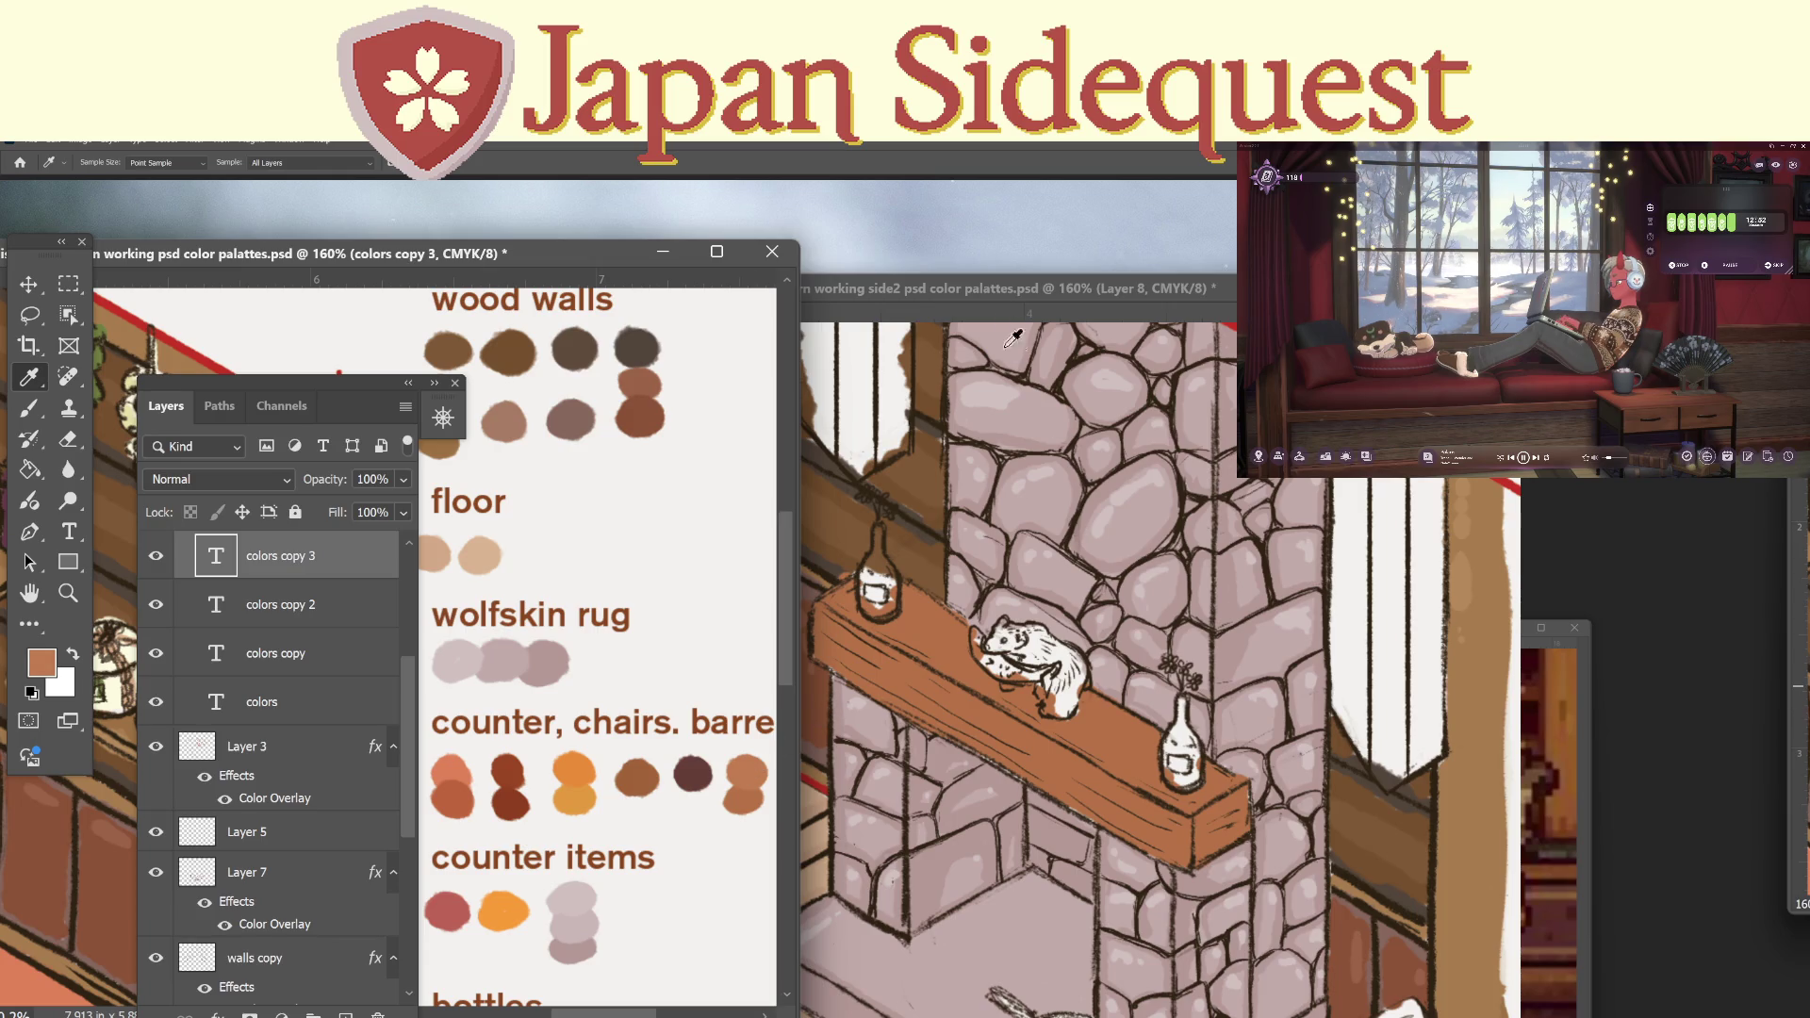
click(1010, 342)
key(b)
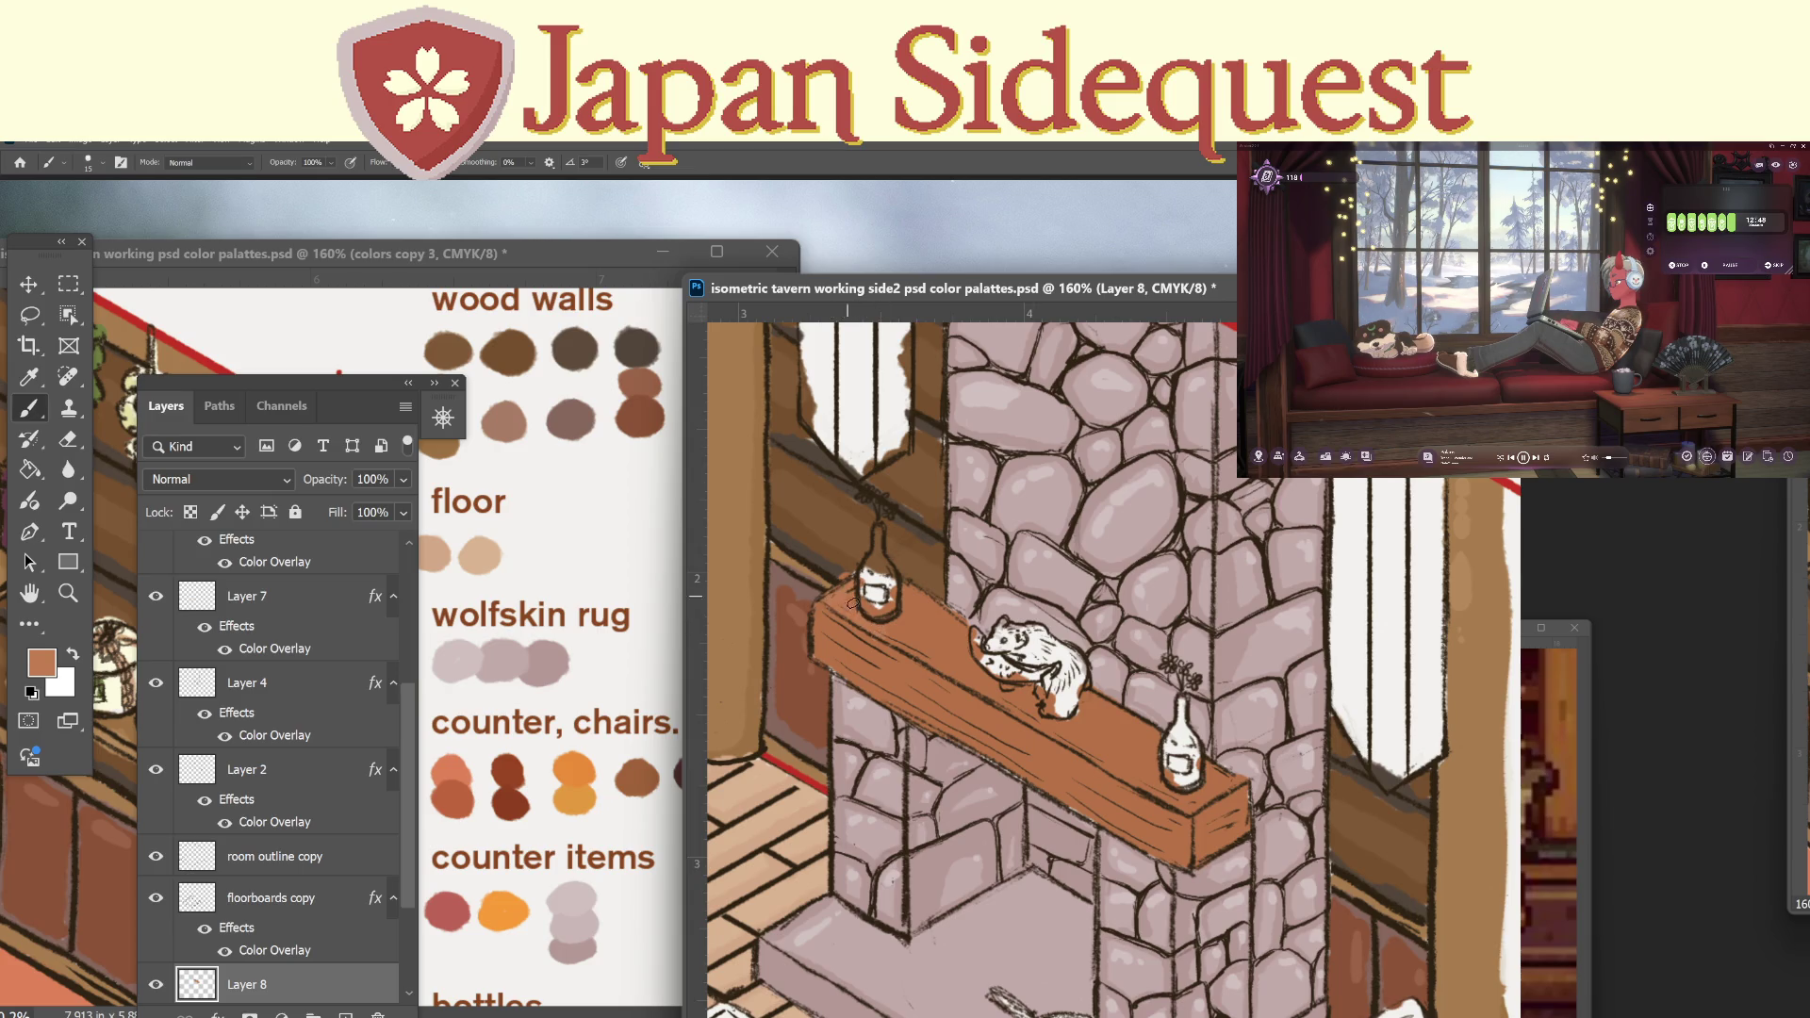
mouse_move(937, 661)
mouse_down()
mouse_move(900, 622)
mouse_move(957, 646)
mouse_move(950, 616)
mouse_move(955, 637)
mouse_up()
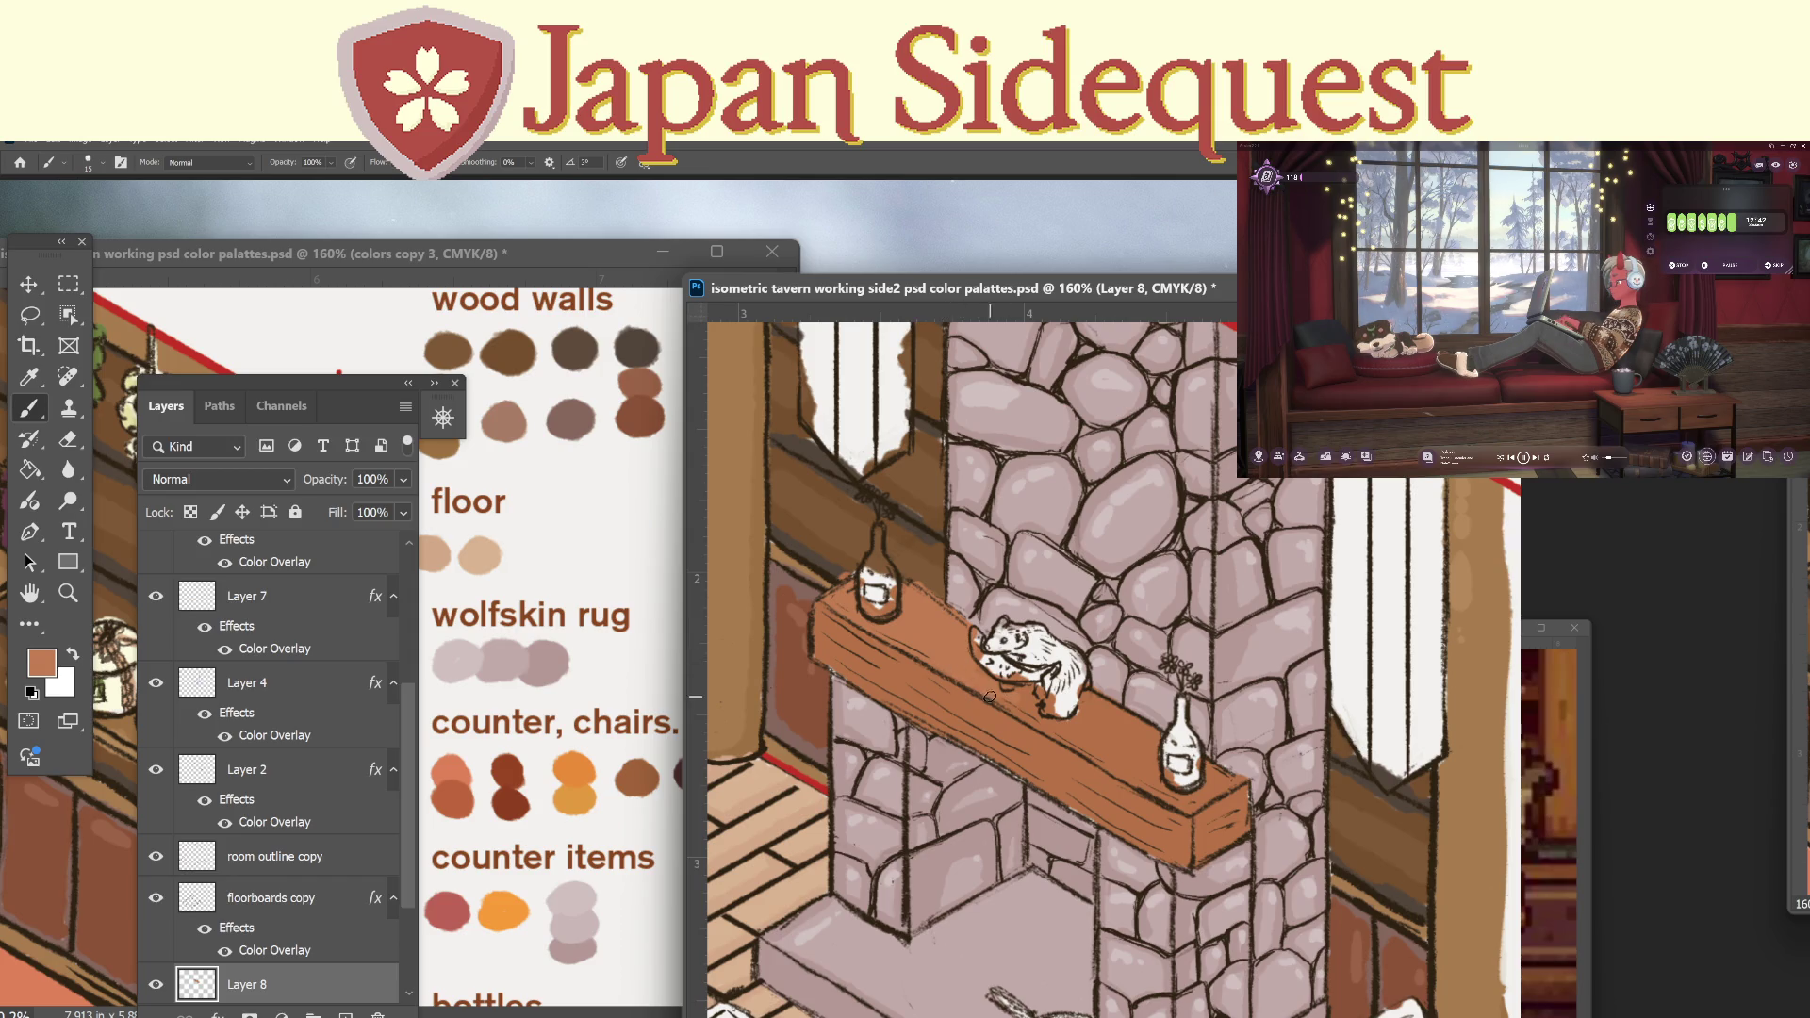
mouse_move(1043, 721)
mouse_down()
mouse_move(1117, 764)
mouse_move(1078, 714)
mouse_move(1171, 793)
mouse_up()
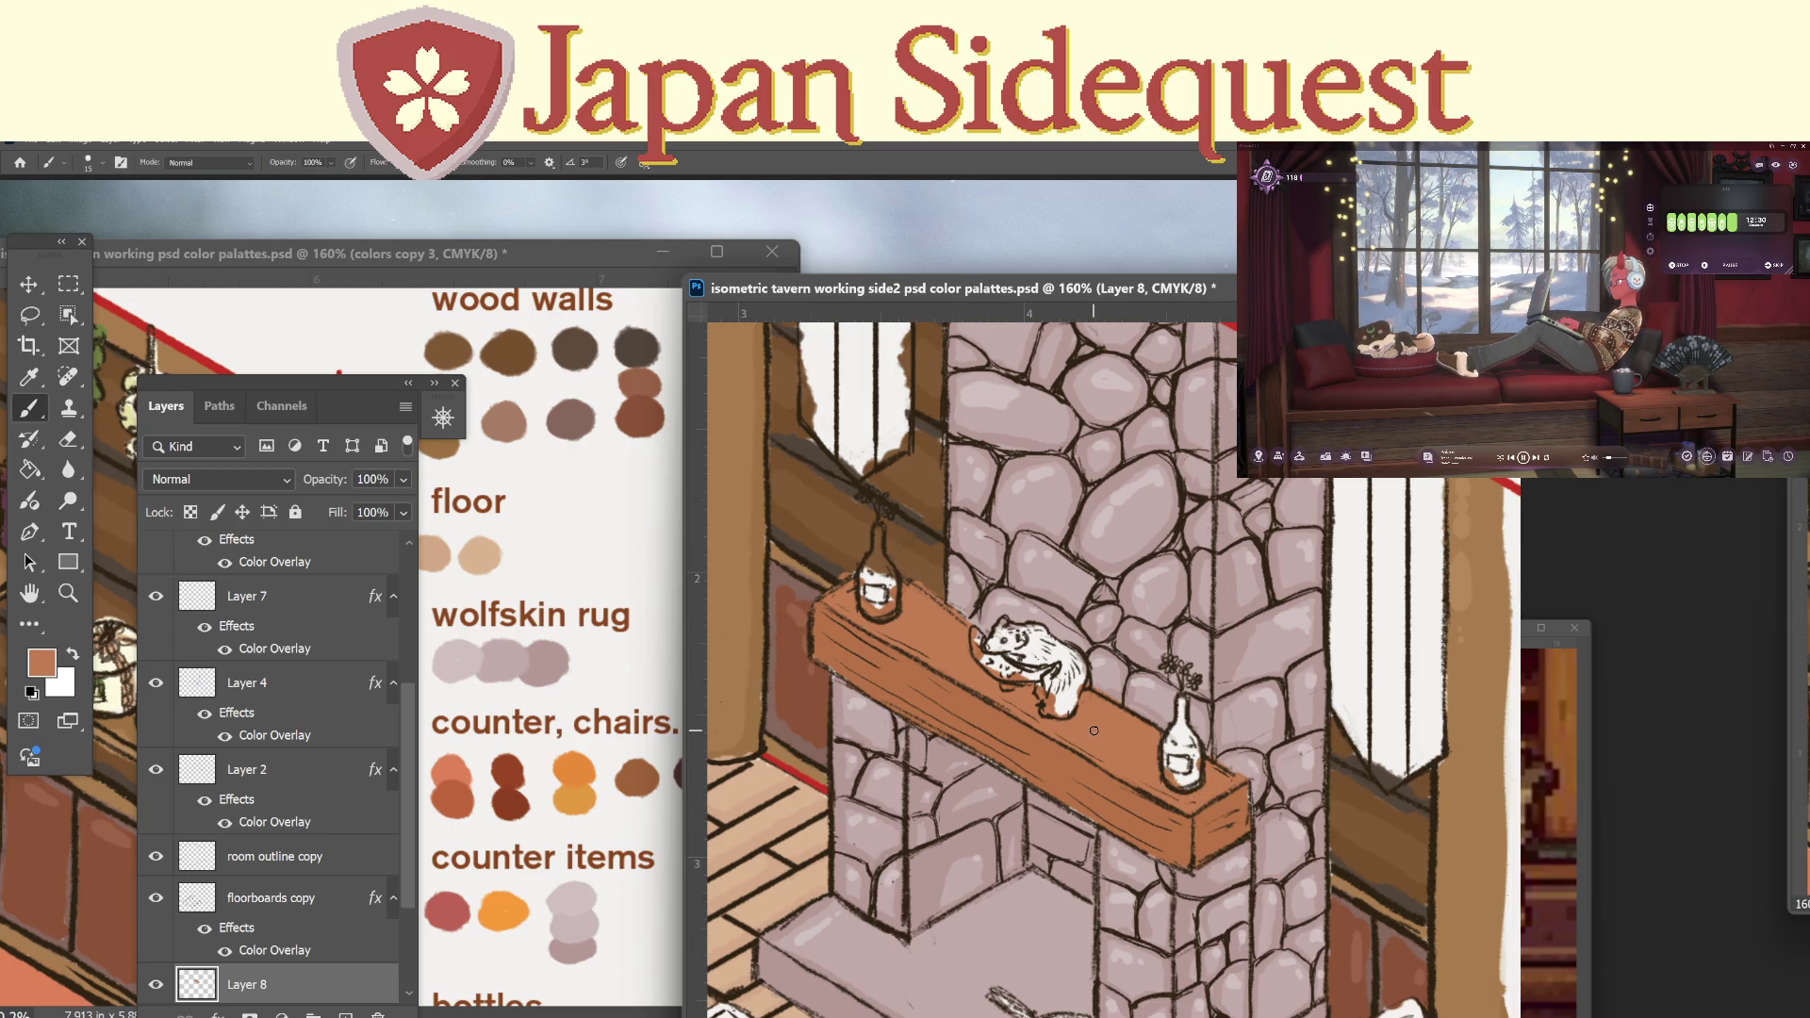
Zoom in on the mantel and sample its brown wood as the foreground colour.
key(z)
scroll(1216, 793, down, 4)
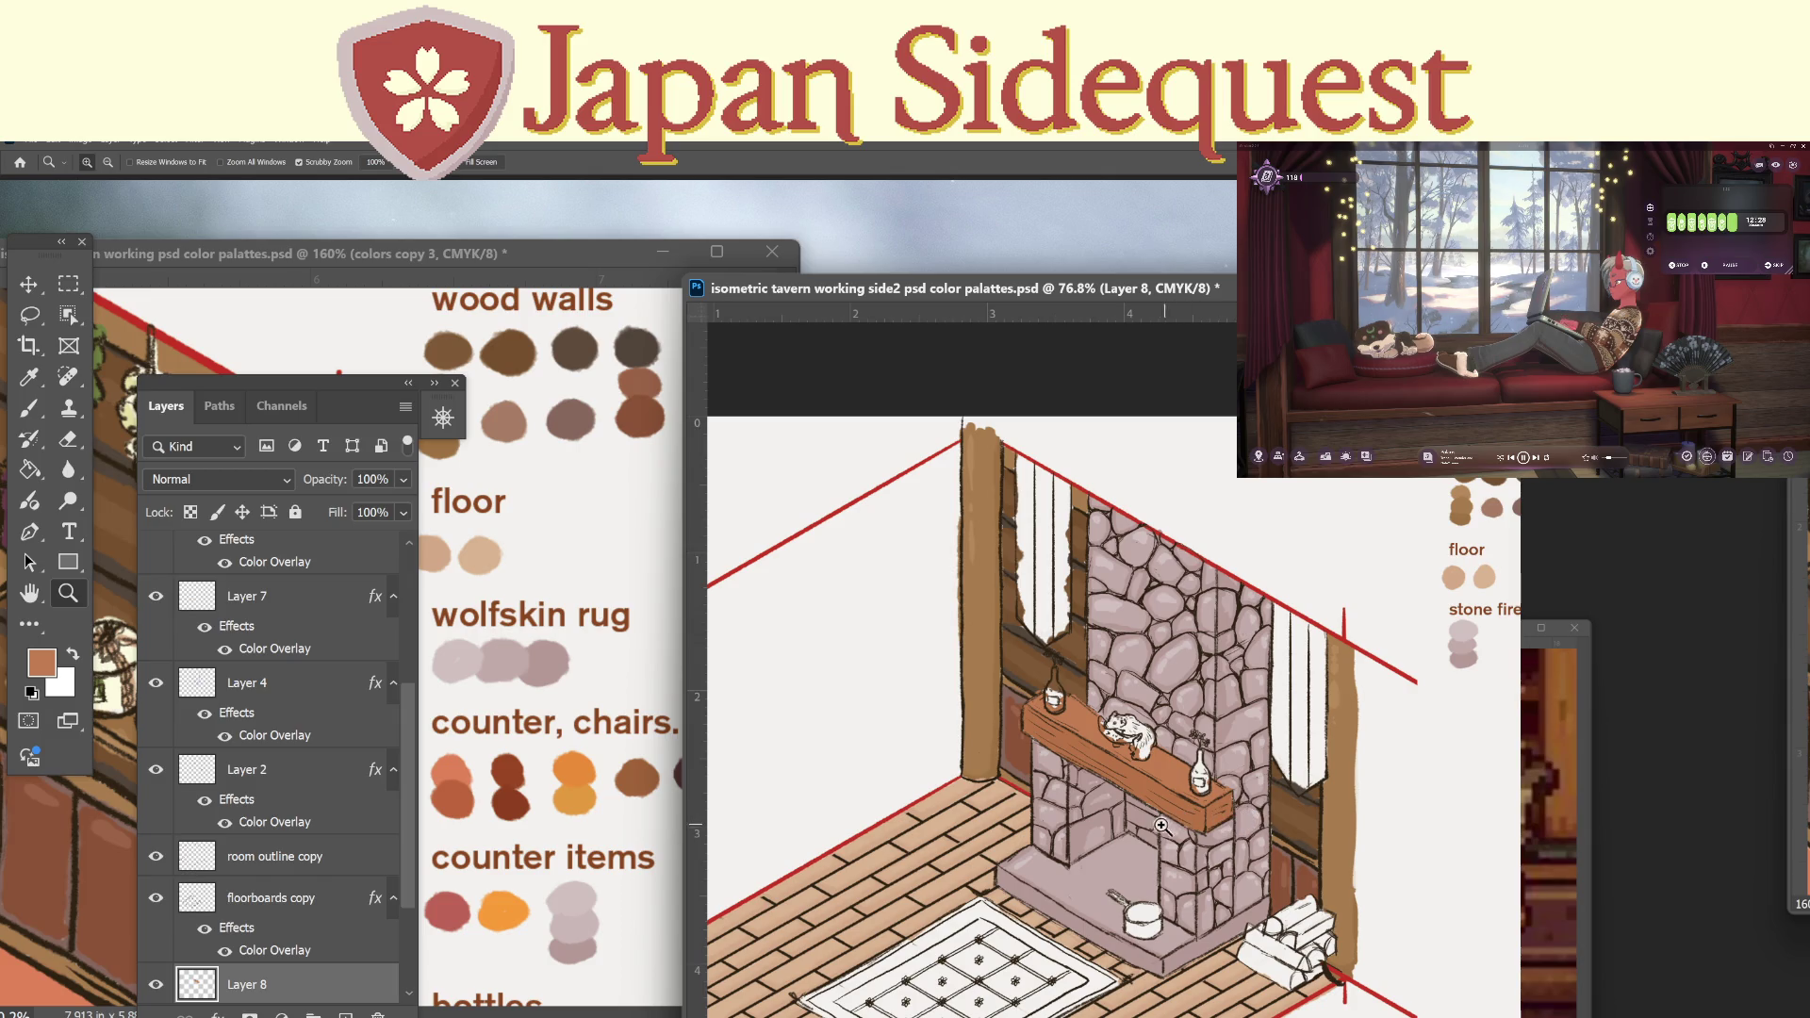
scroll(1160, 826, up, 4)
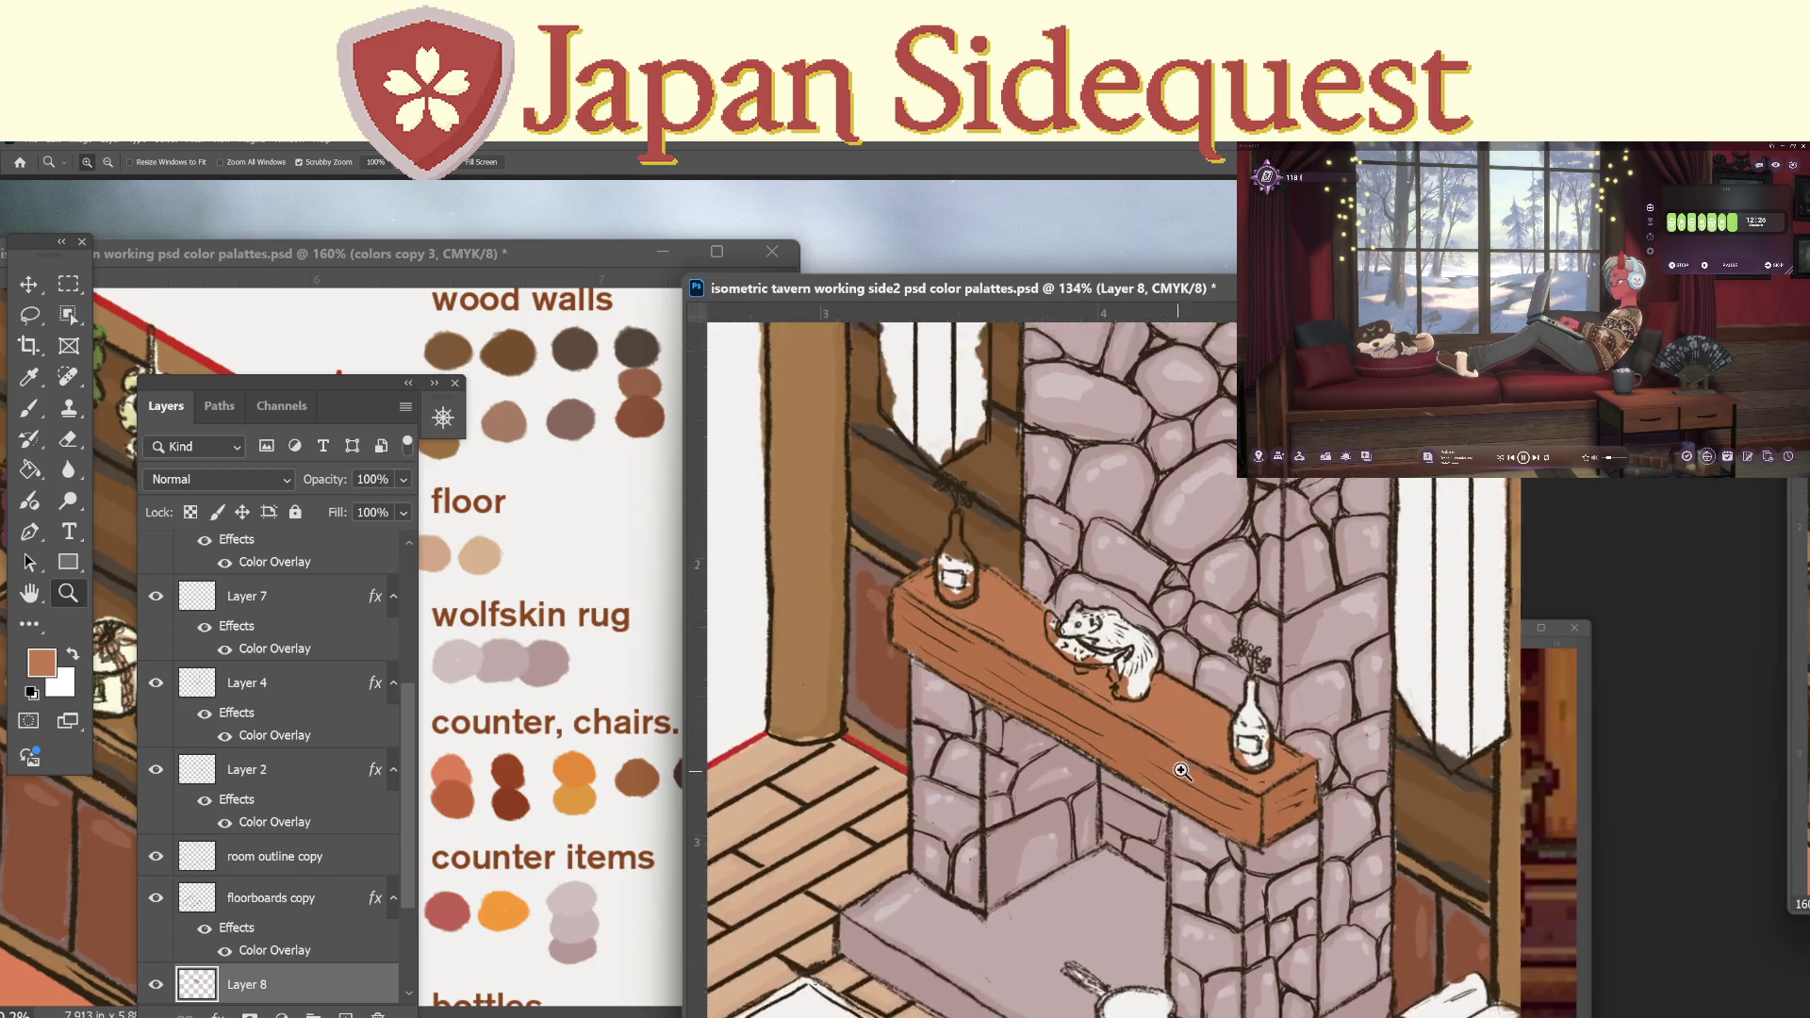
scroll(1181, 771, up, 1)
scroll(1173, 768, up, 1)
key(i)
click(1145, 717)
click(41, 662)
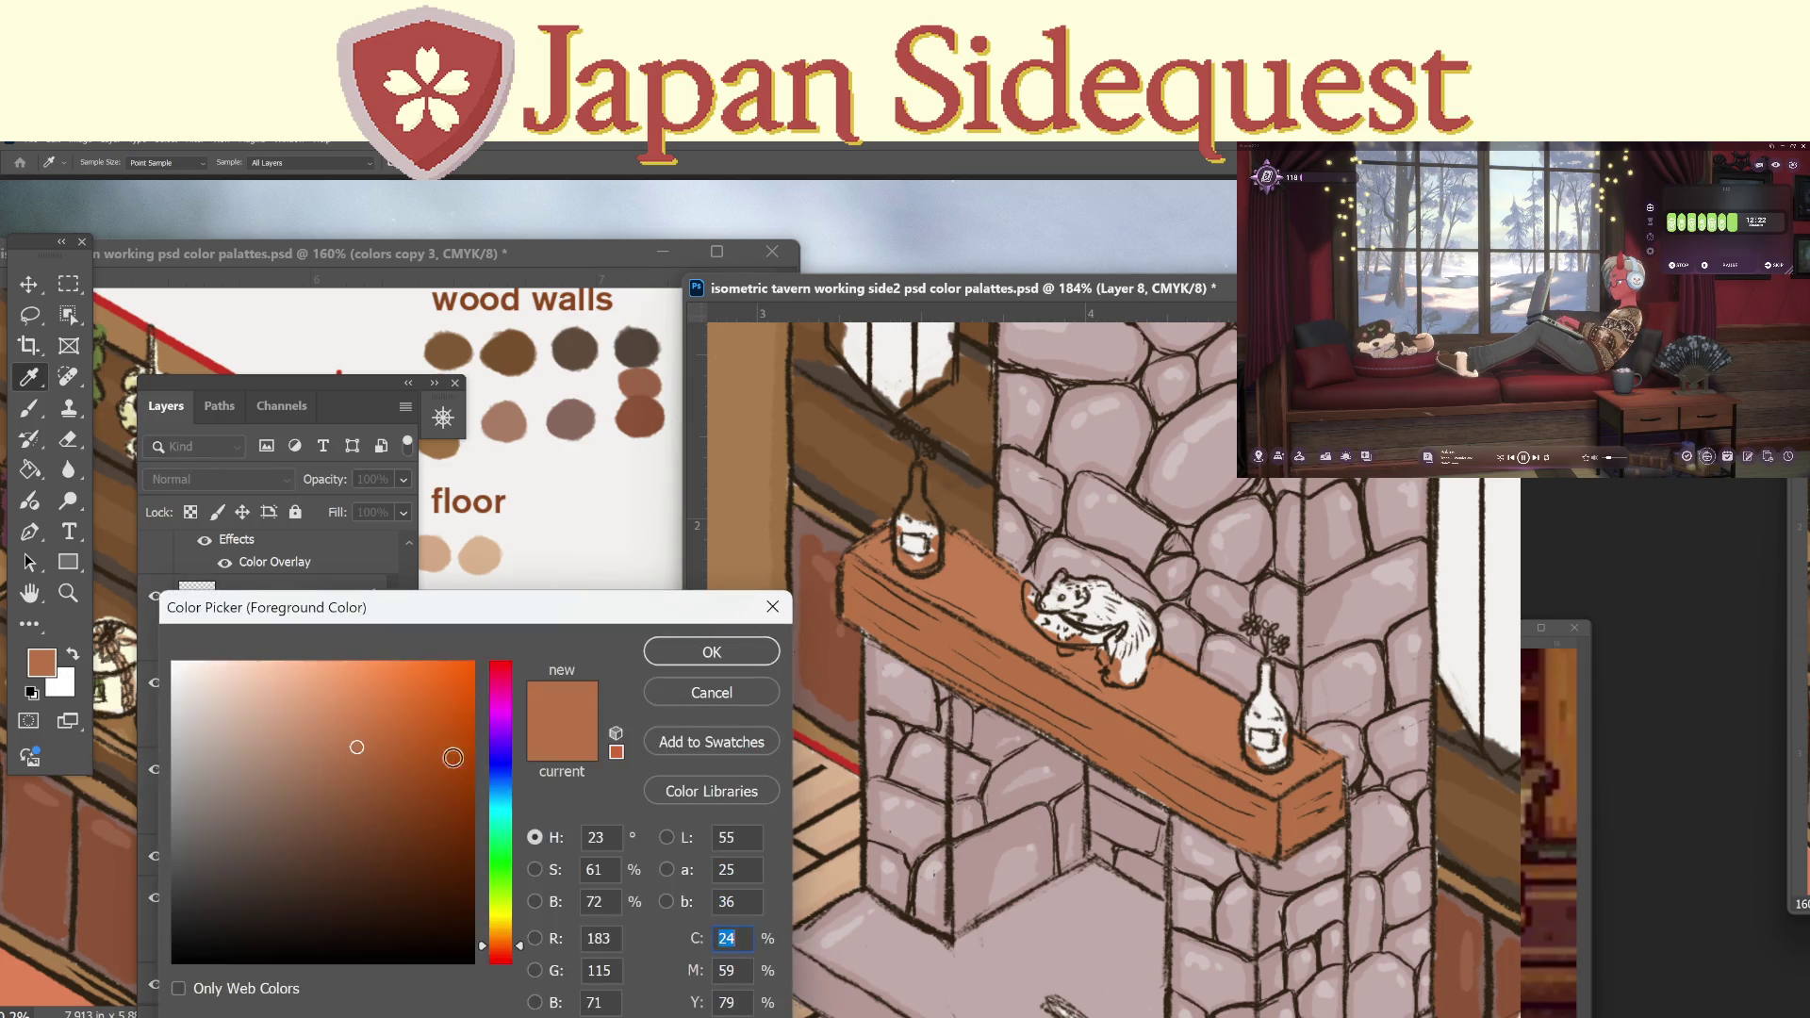
click(748, 649)
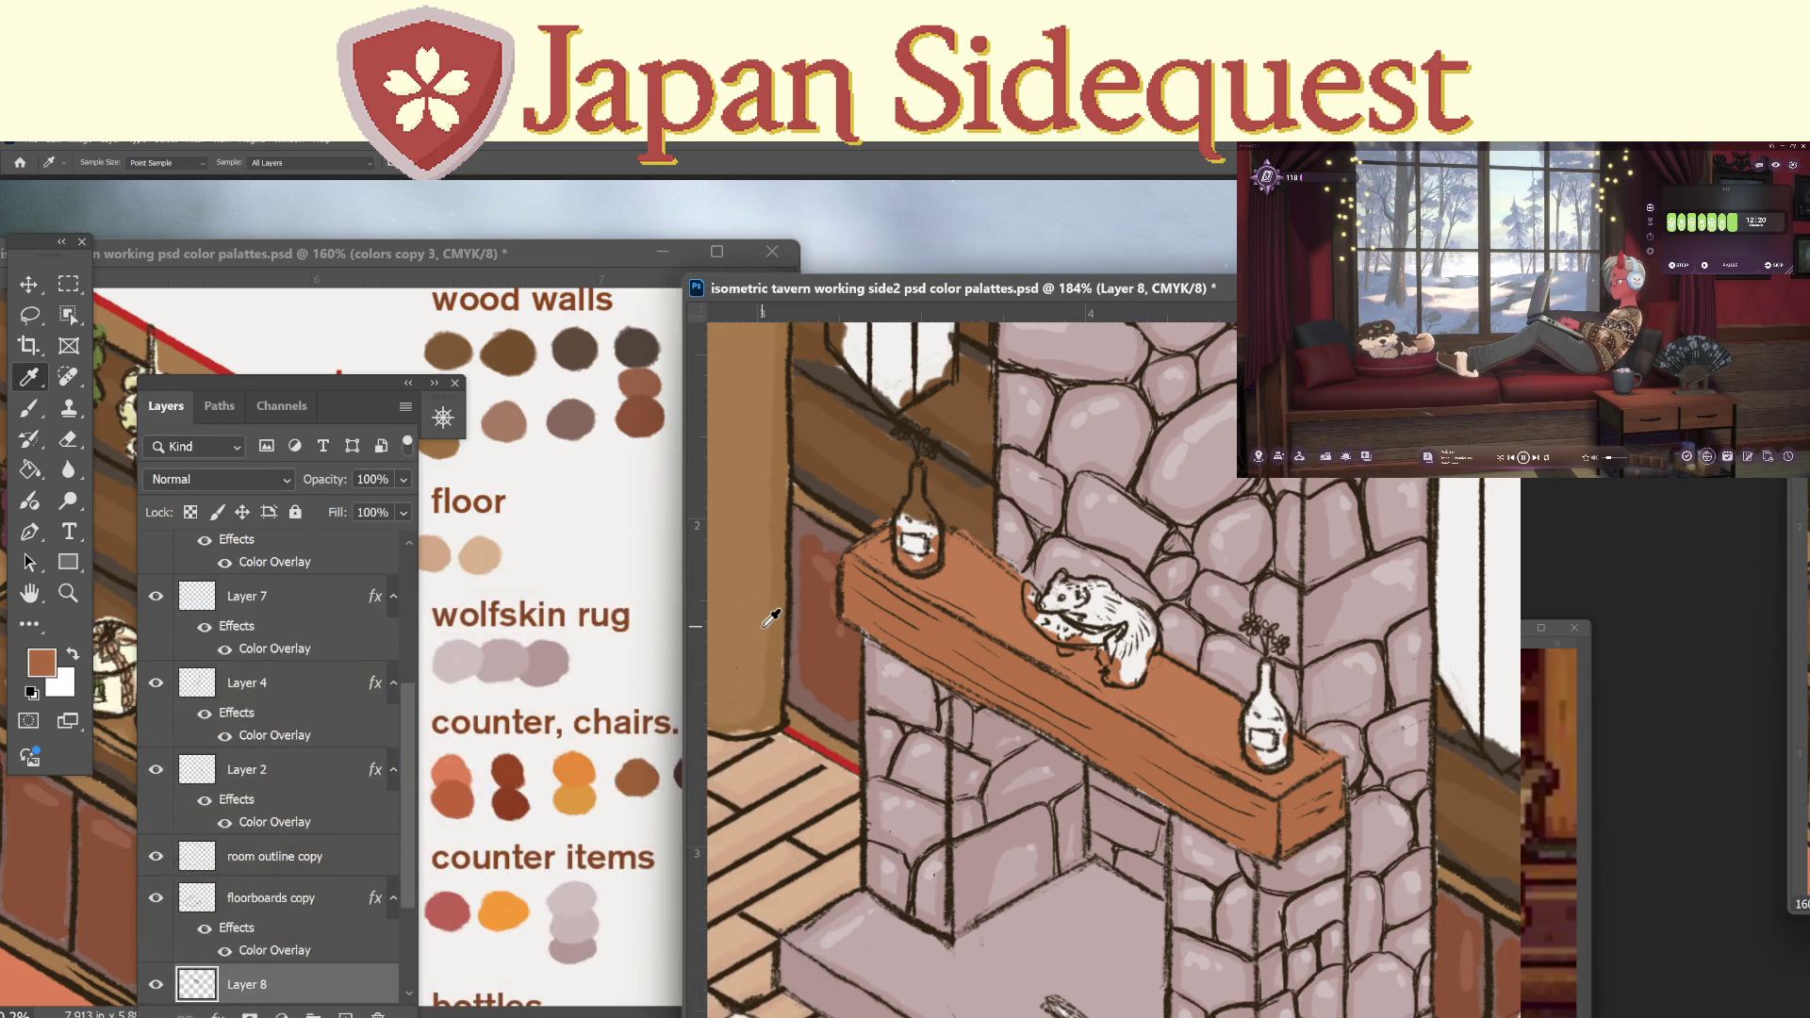
Brush brown touch-ups along the front of the mantel shelf.
key(b)
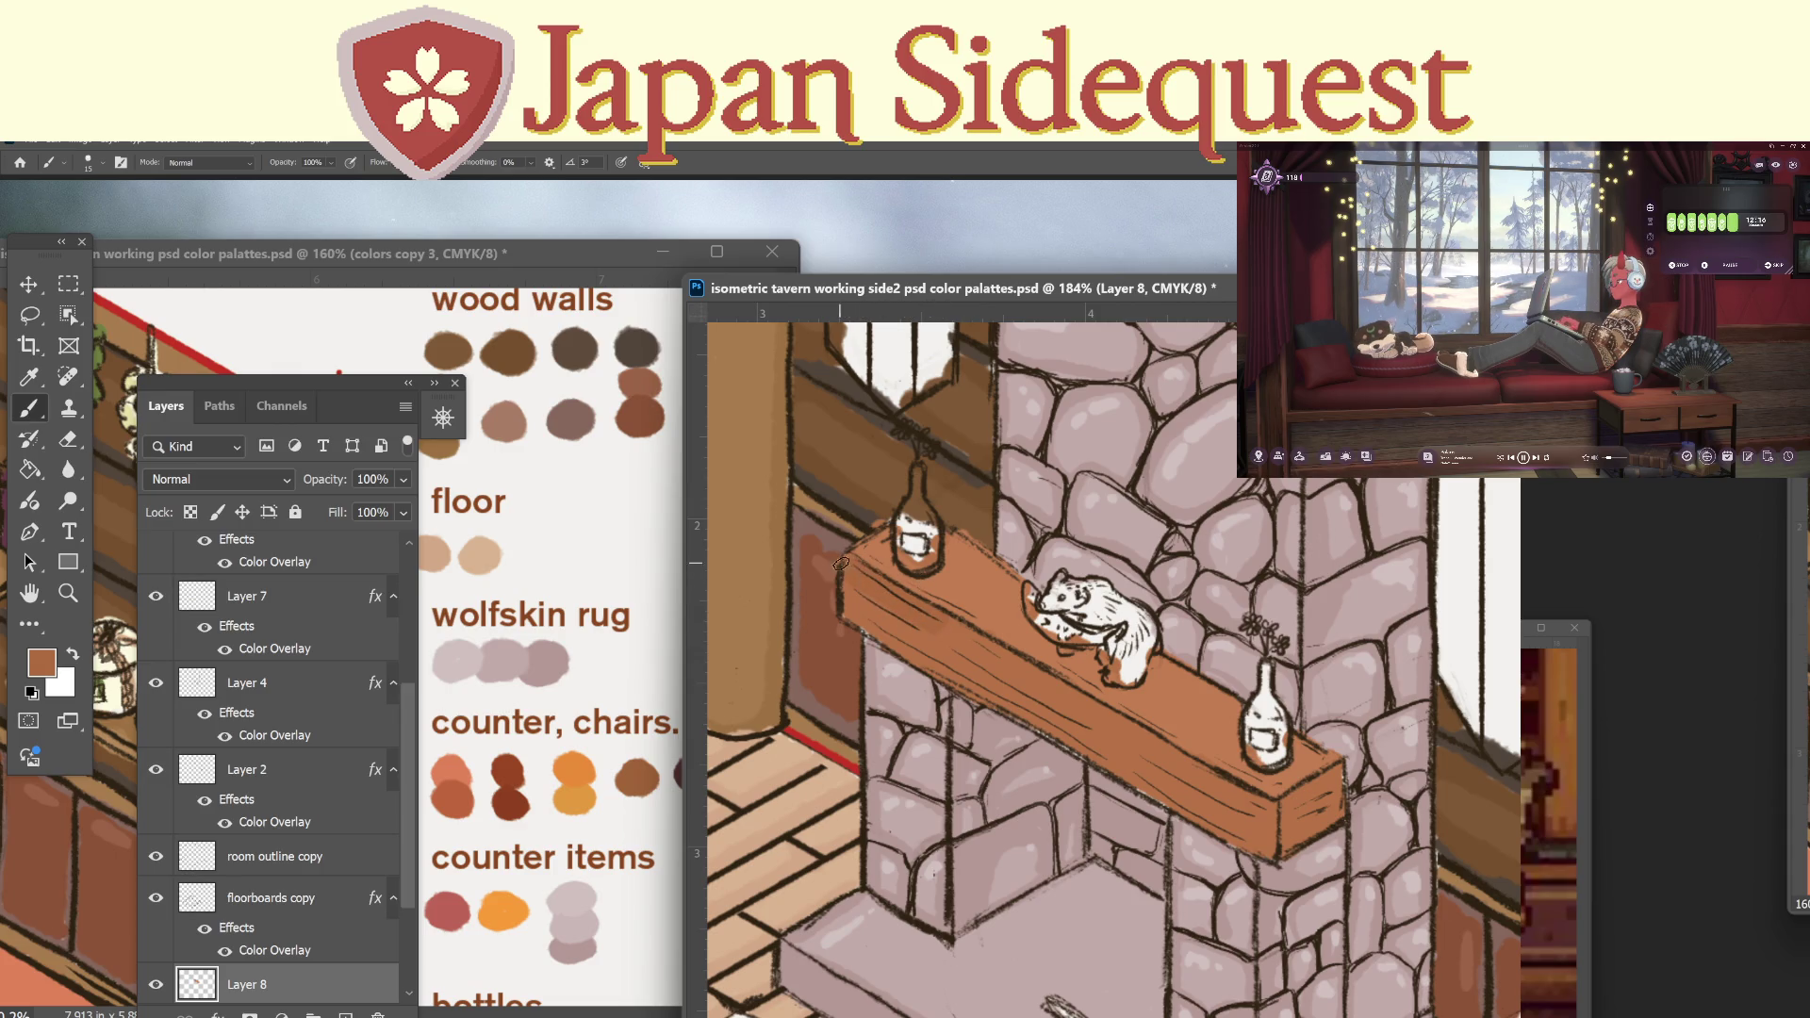
drag(1032, 668, 1214, 771)
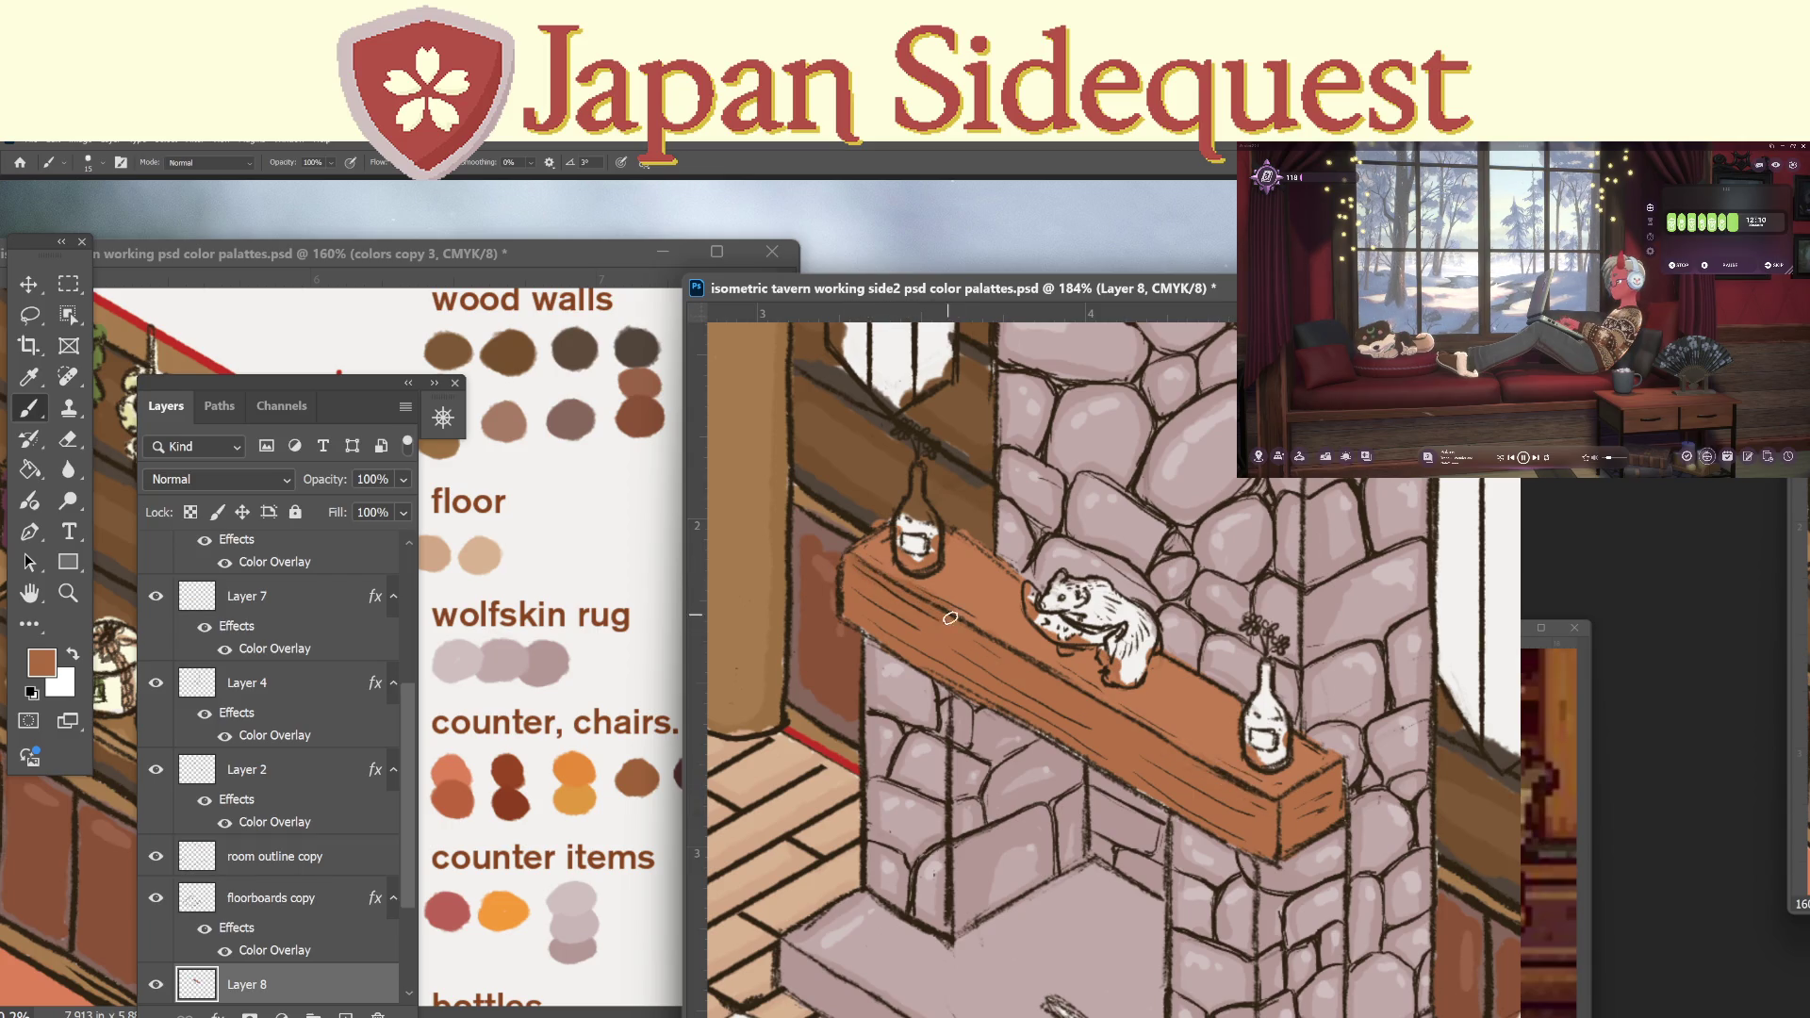
drag(1136, 729, 1270, 796)
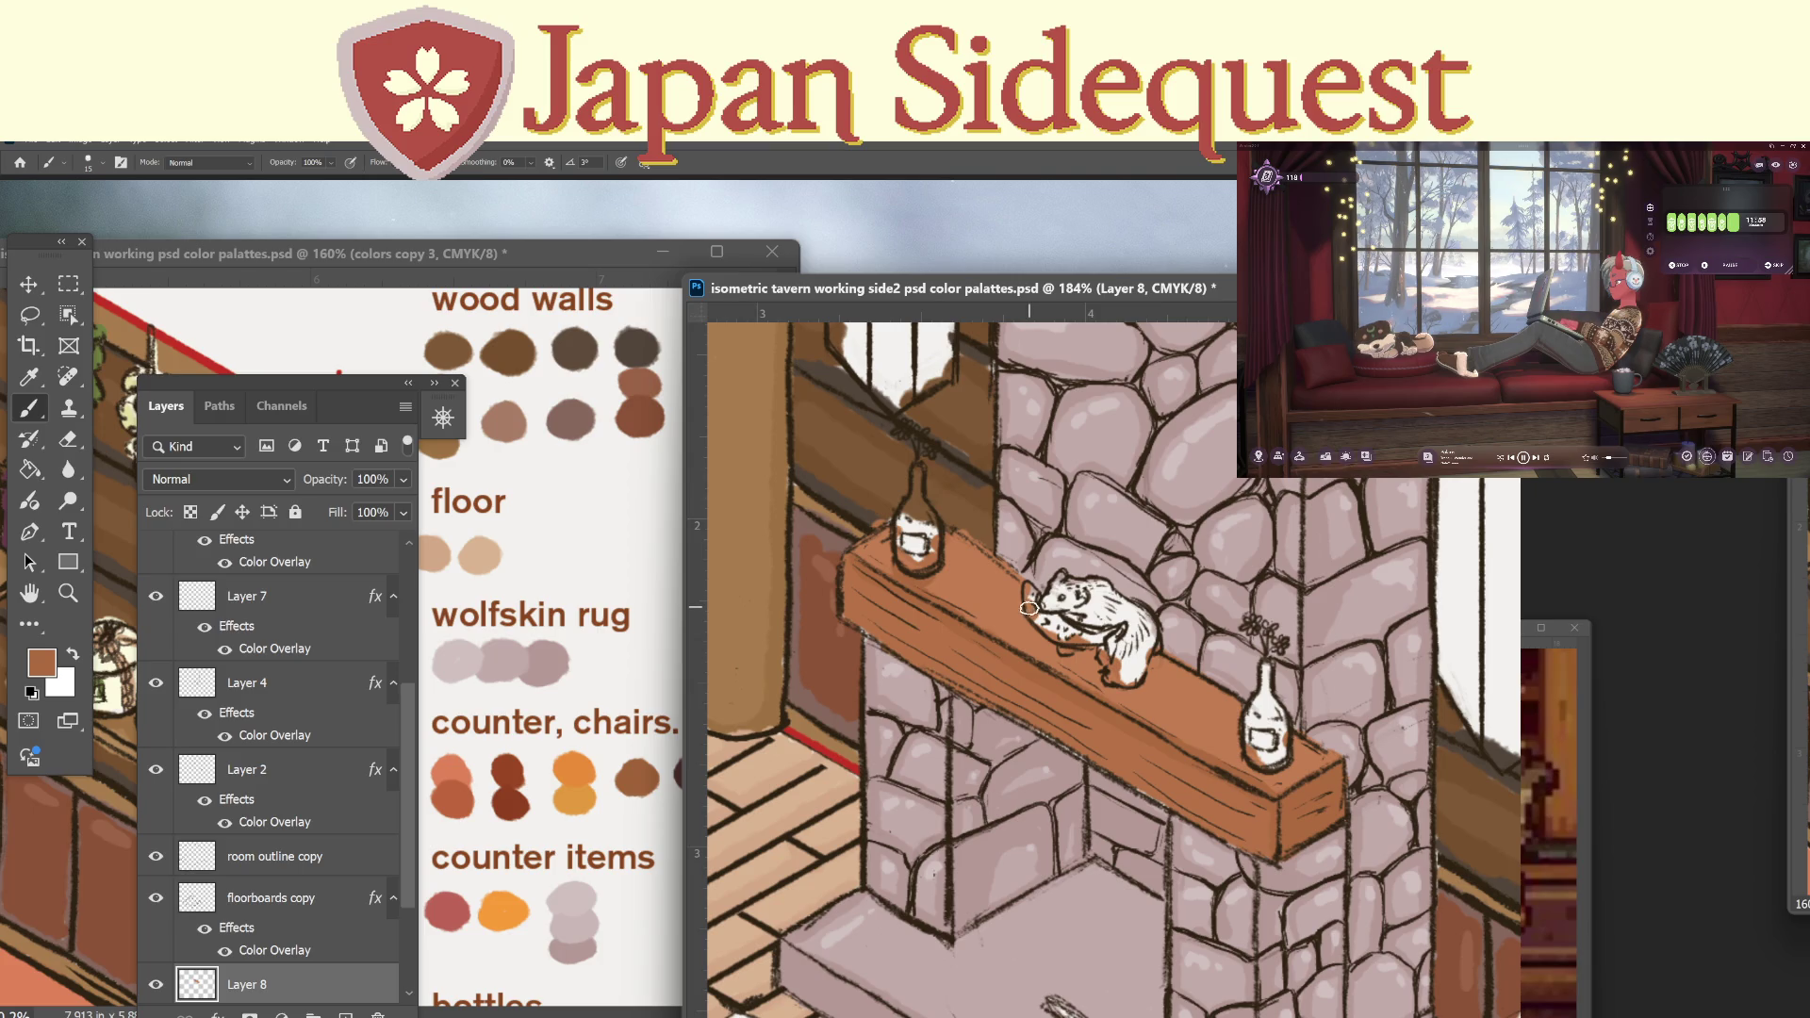
scroll(404, 895, down, 3)
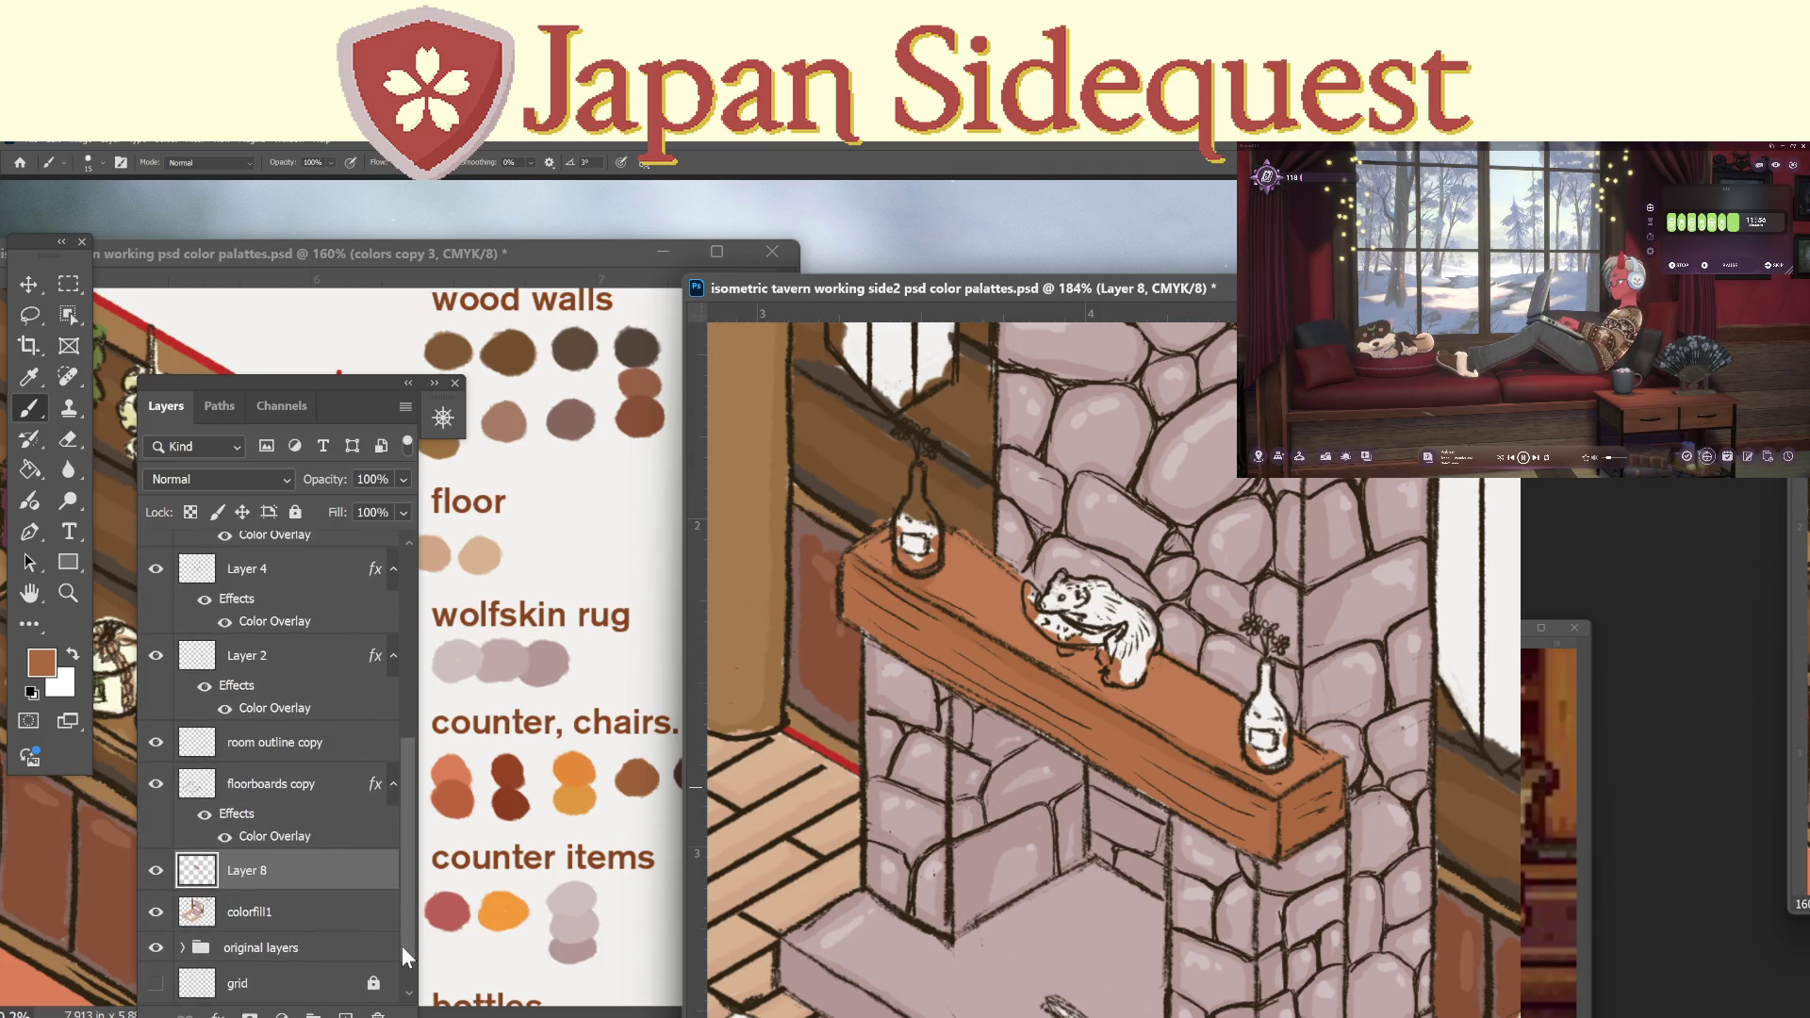
Darken the hamster's left and lower outline, undo a stray stroke, and zoom out.
mouse_move(1023, 600)
mouse_down()
mouse_move(1055, 647)
mouse_move(1129, 681)
mouse_up()
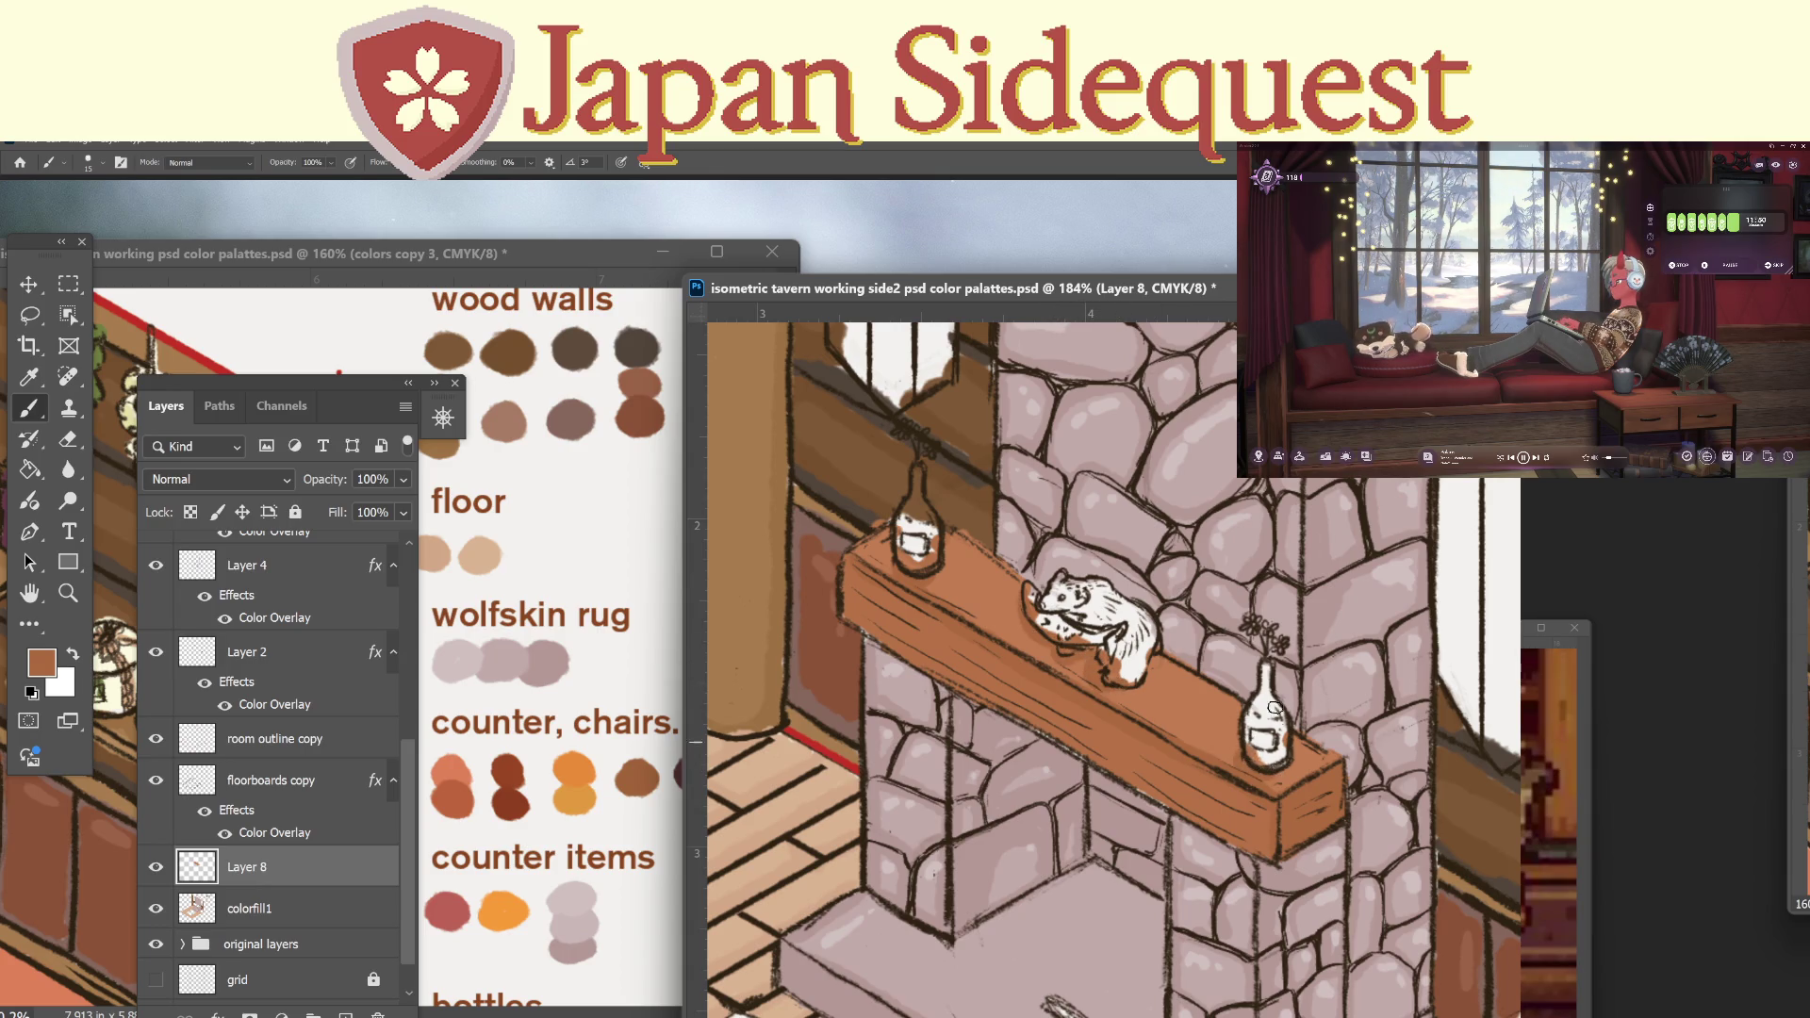
drag(862, 592, 873, 603)
key(ctrl+z)
key(z)
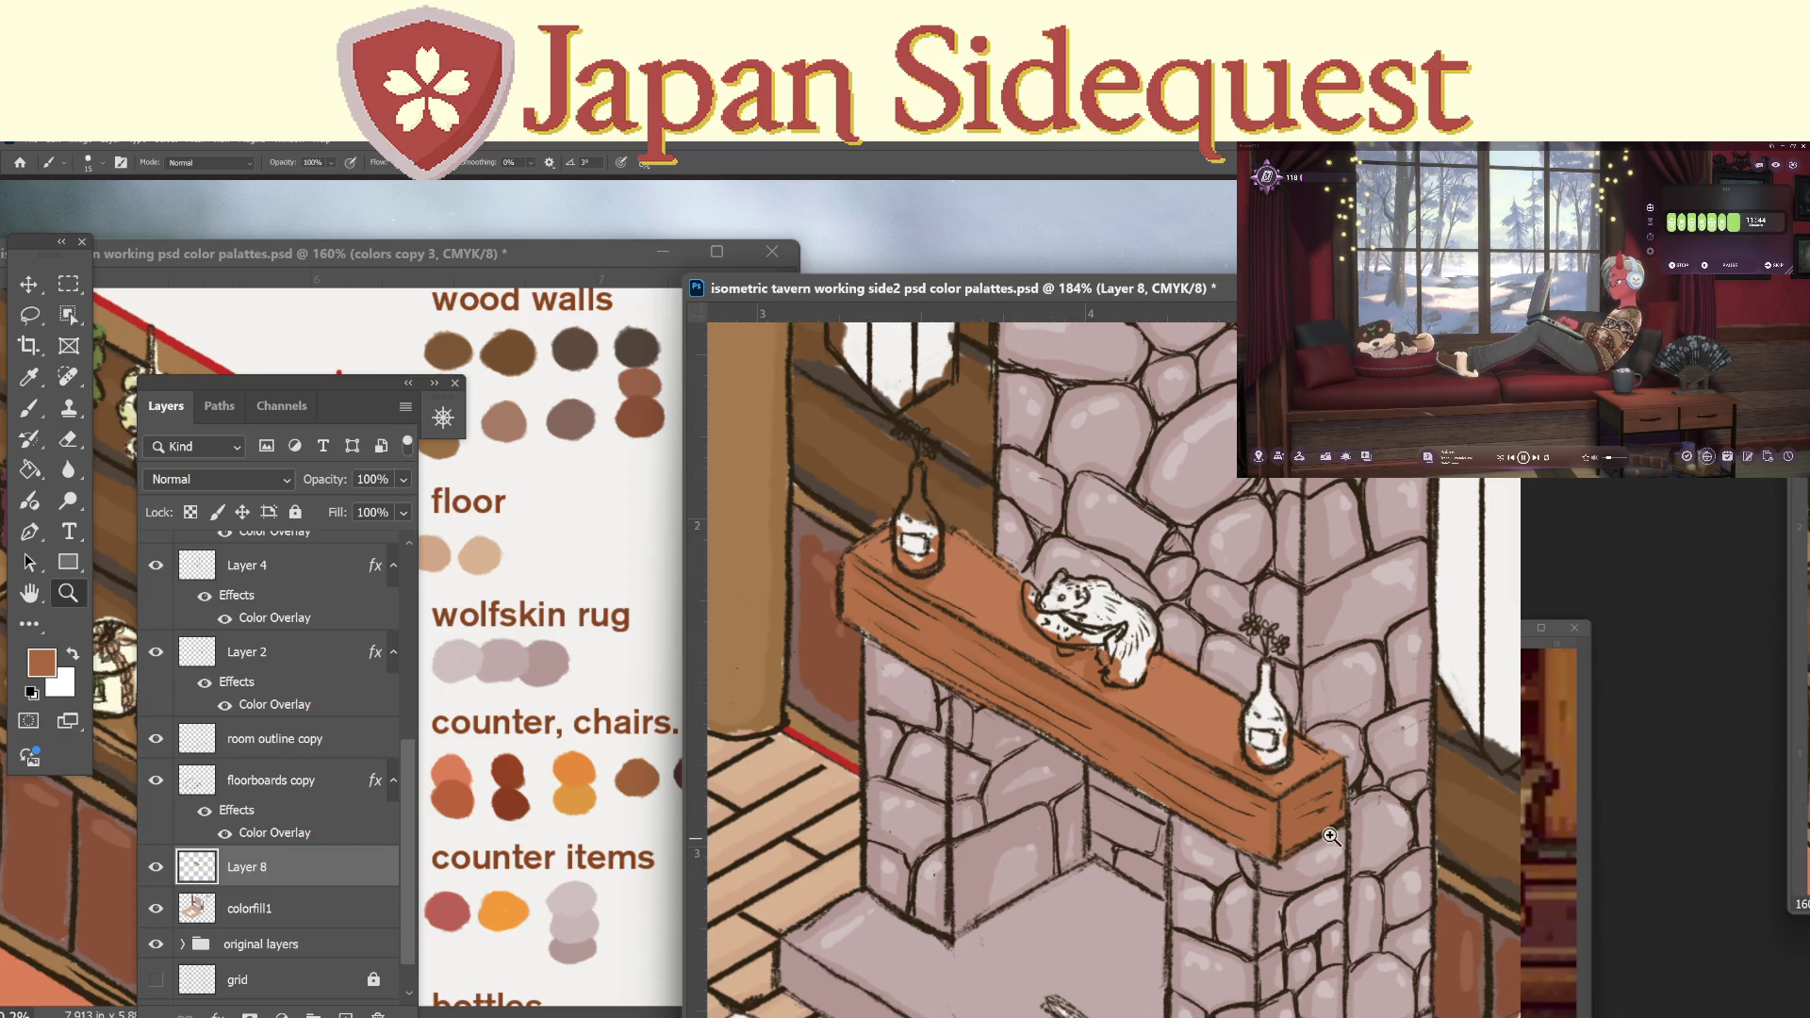
scroll(959, 830, down, 3)
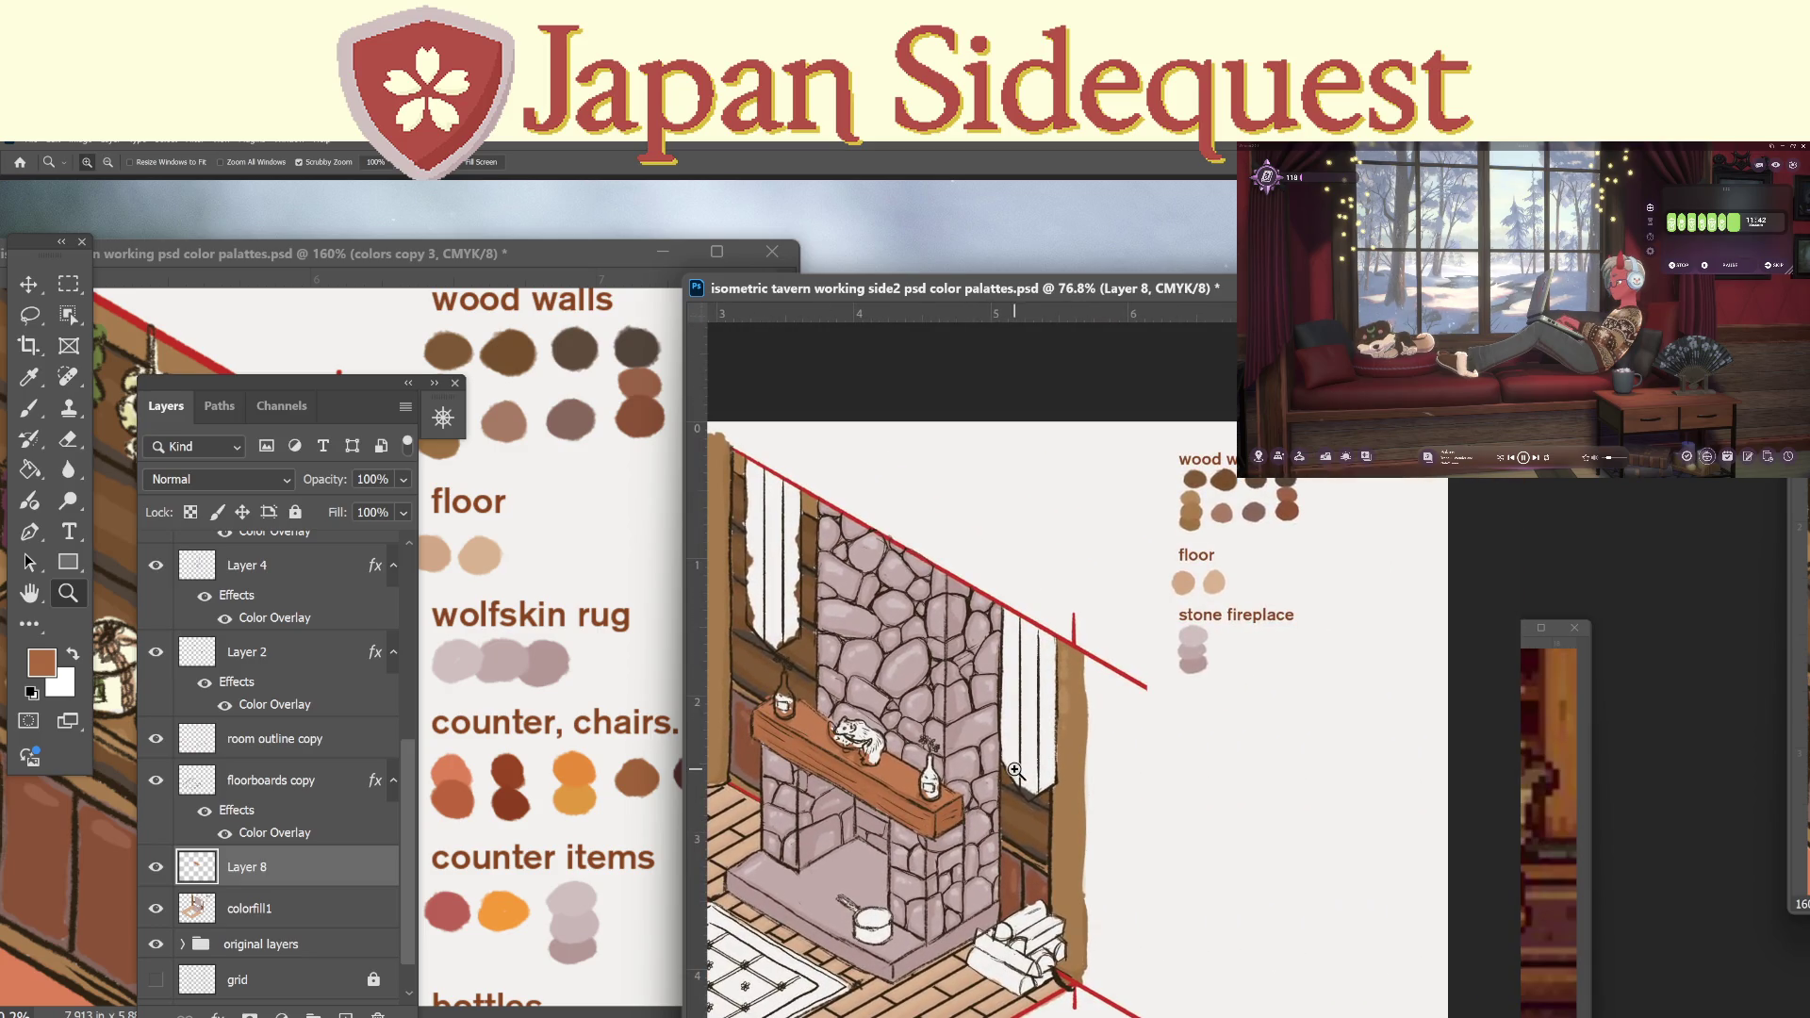
Paint a brown swatch beside the stone fireplace colours in the palette.
click(1262, 630)
key(b)
drag(1214, 673, 1236, 672)
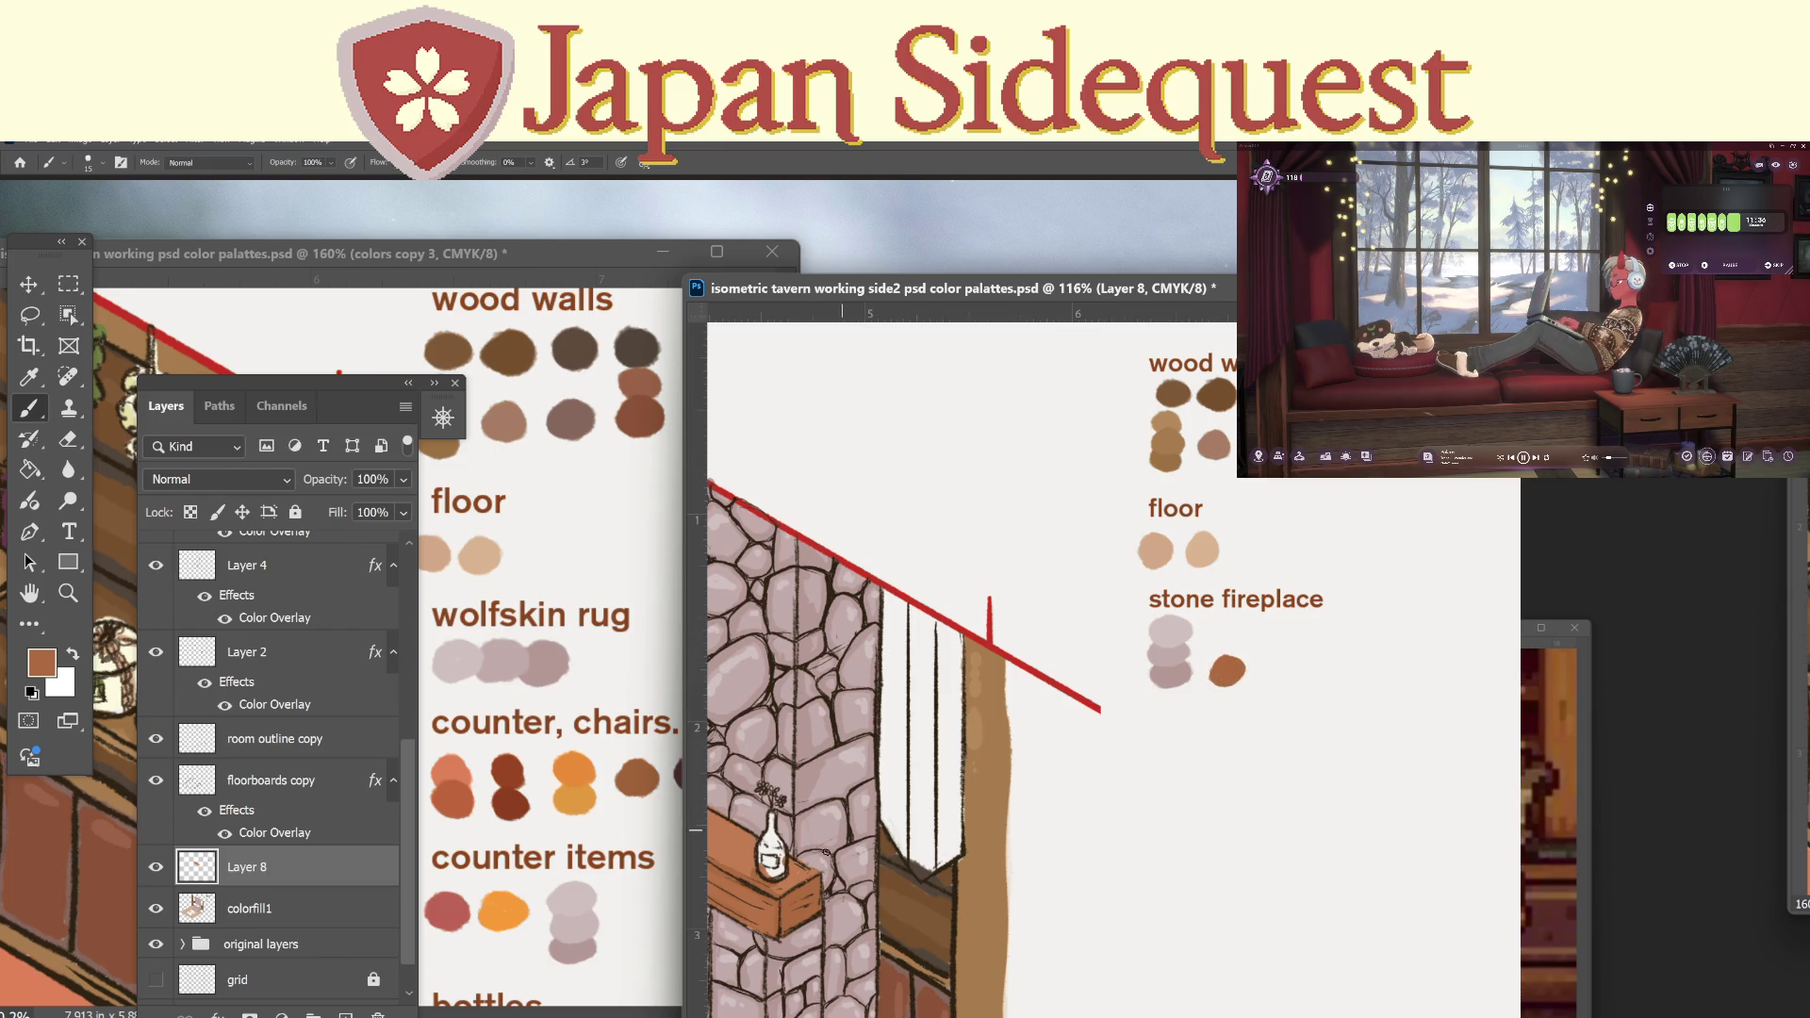
key(i)
key(b)
click(1230, 646)
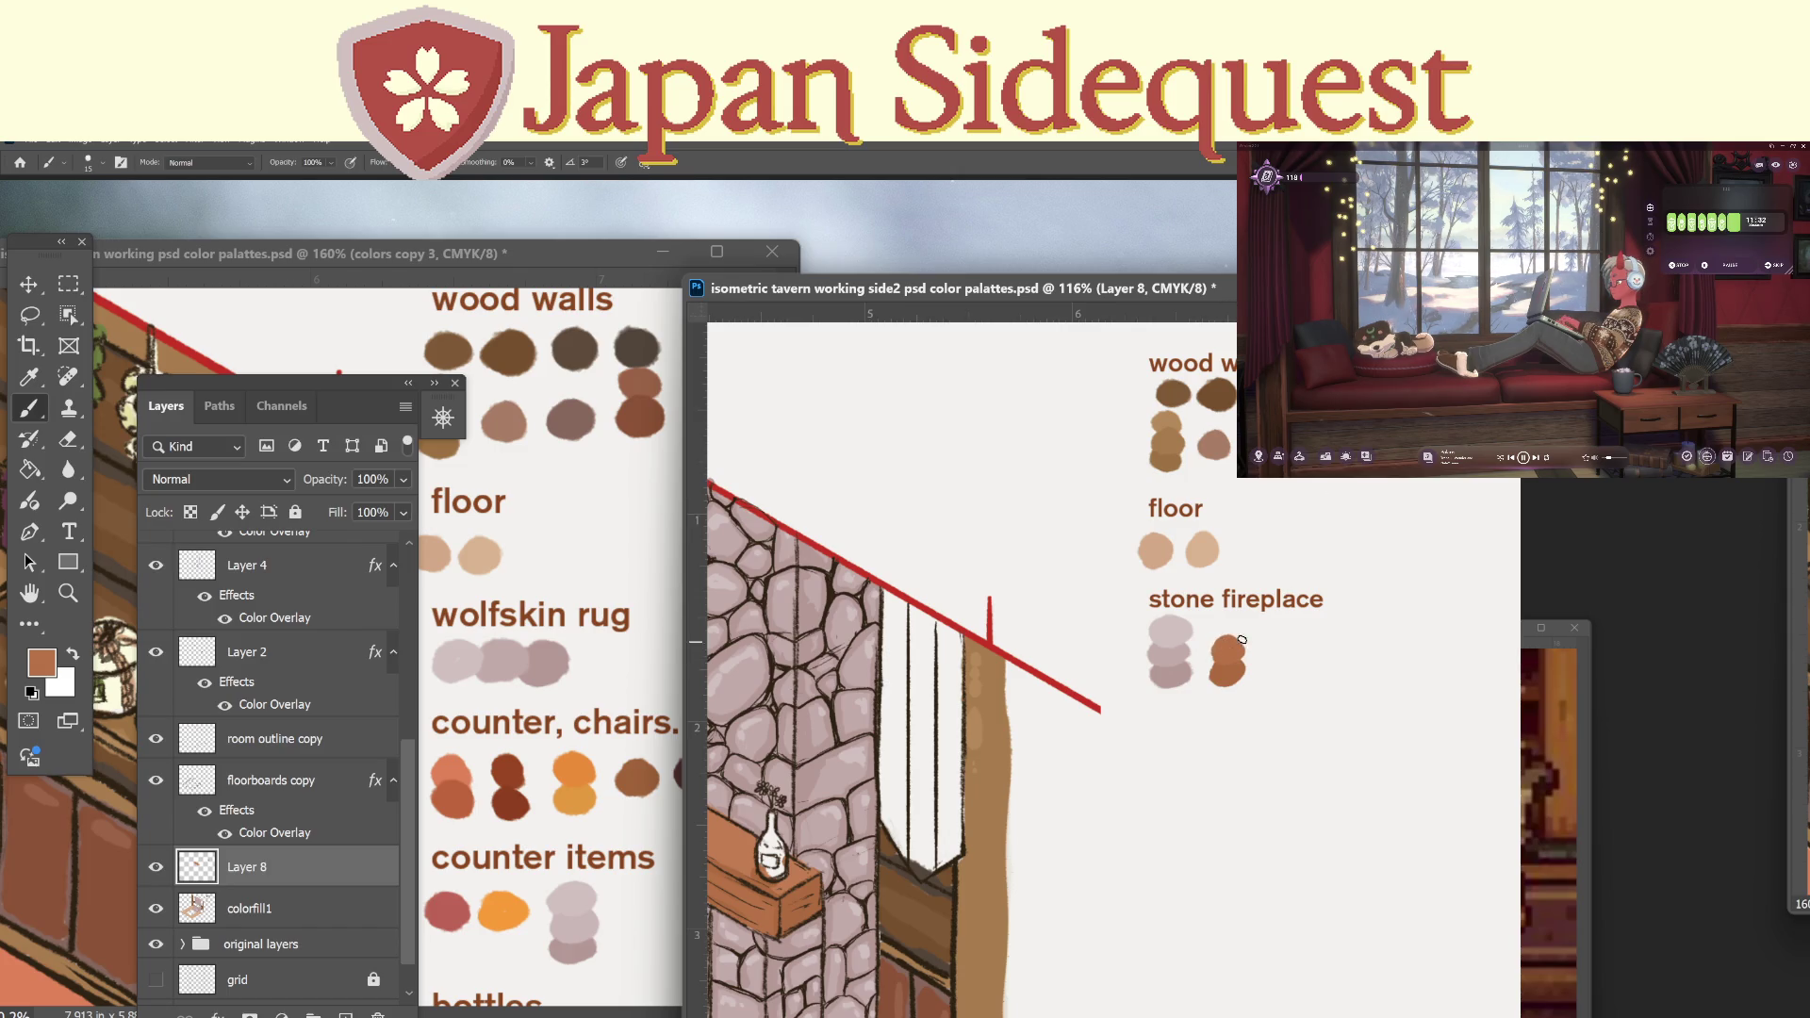
key(i)
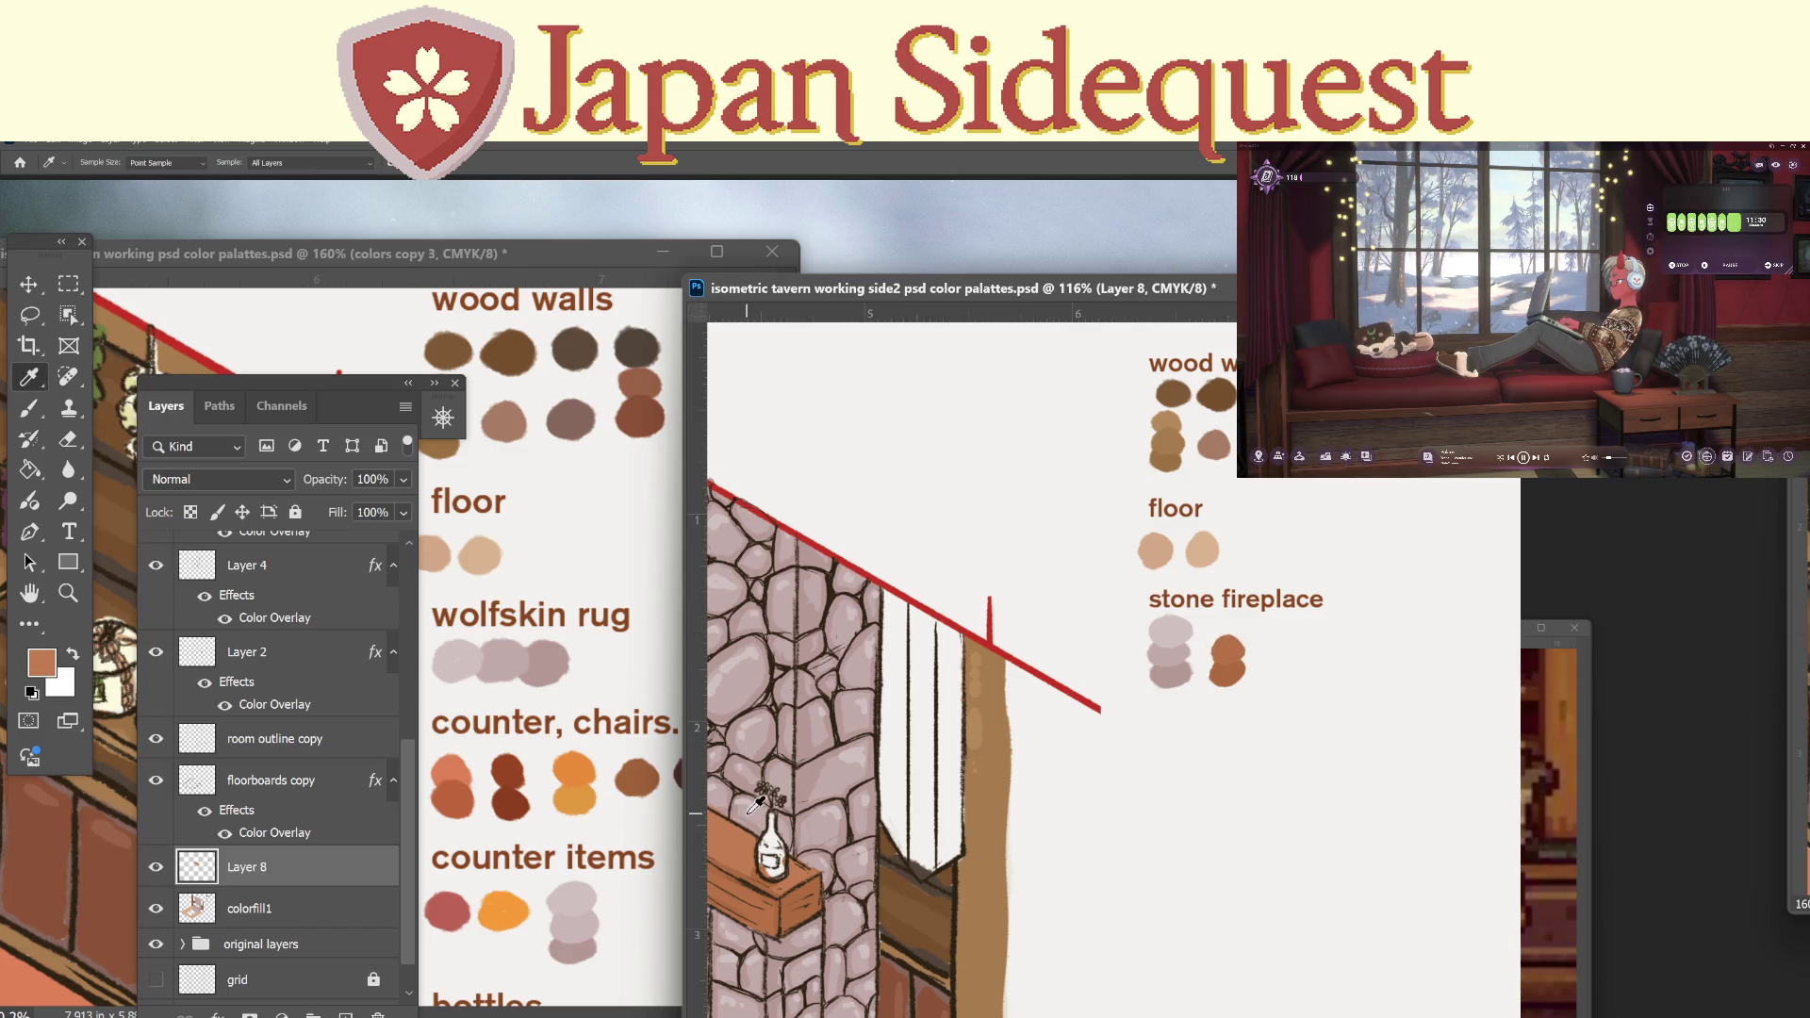
key(b)
click(1225, 625)
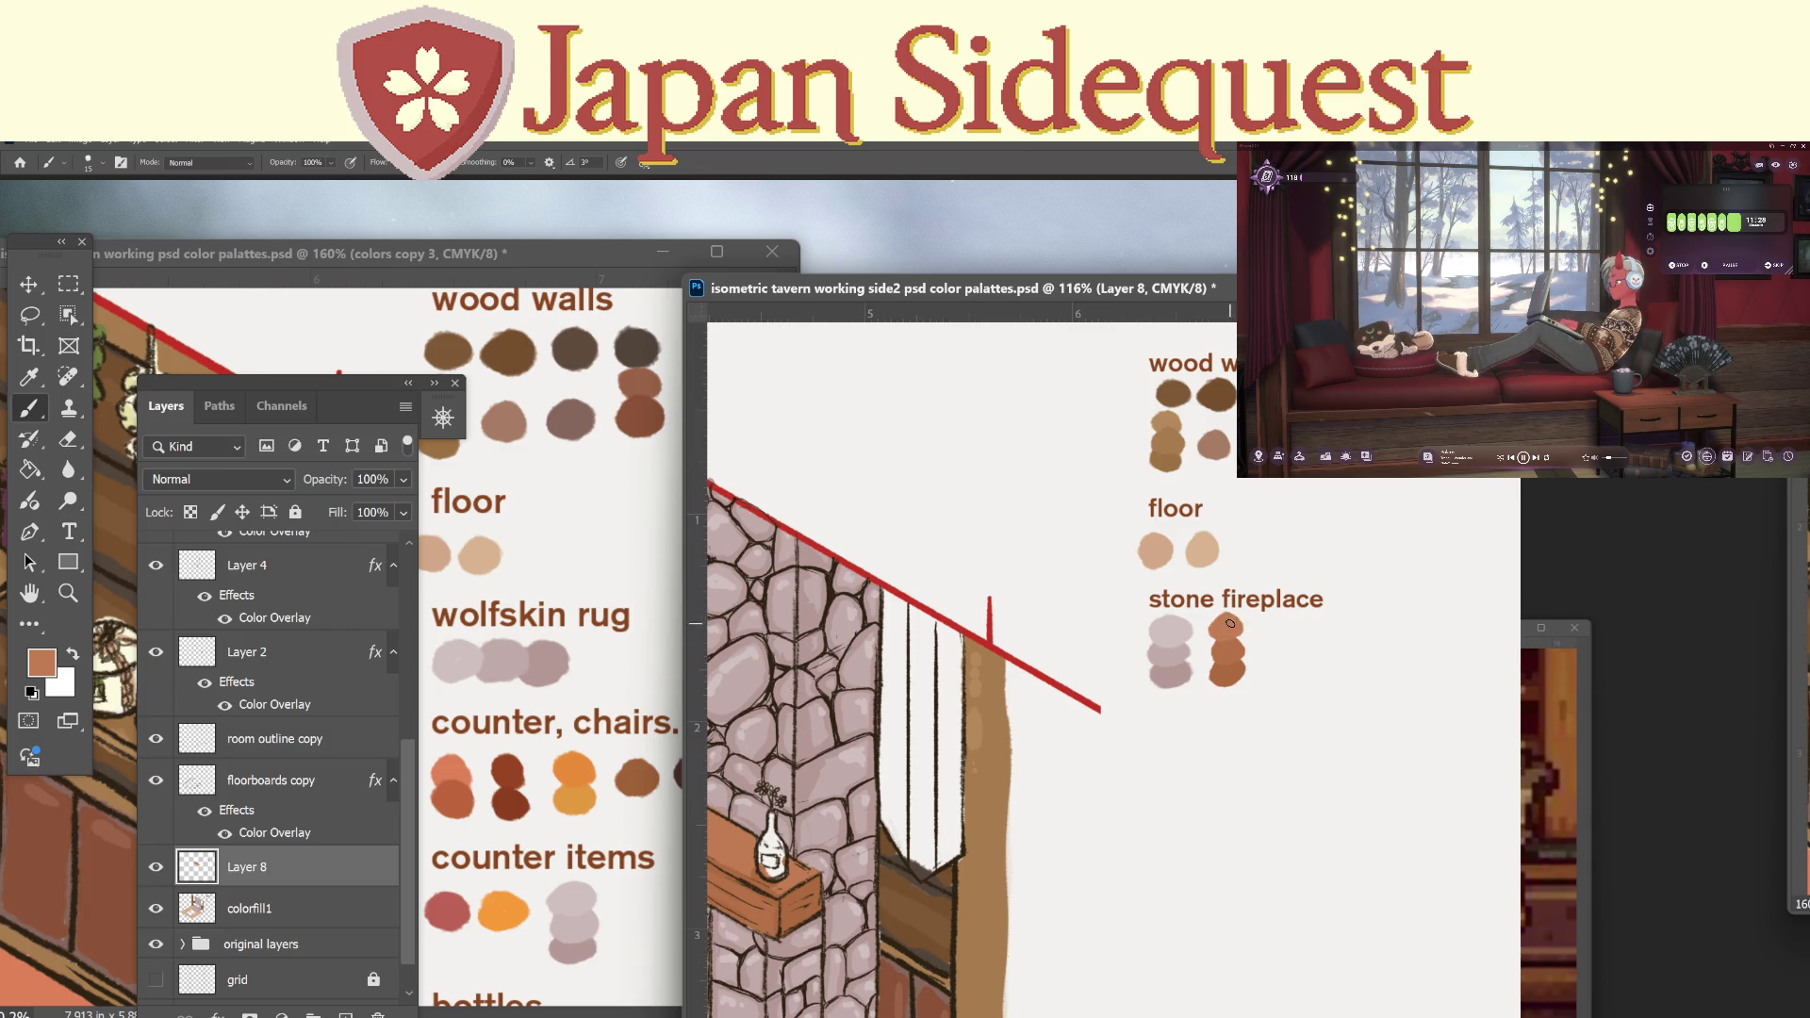
Zoom to 125%, pan back to the fireplace scene, and delete Layer 8.
key(z)
mouse_move(1278, 632)
mouse_down()
mouse_move(1209, 618)
mouse_move(1234, 643)
mouse_up()
scroll(1013, 801, down, 3)
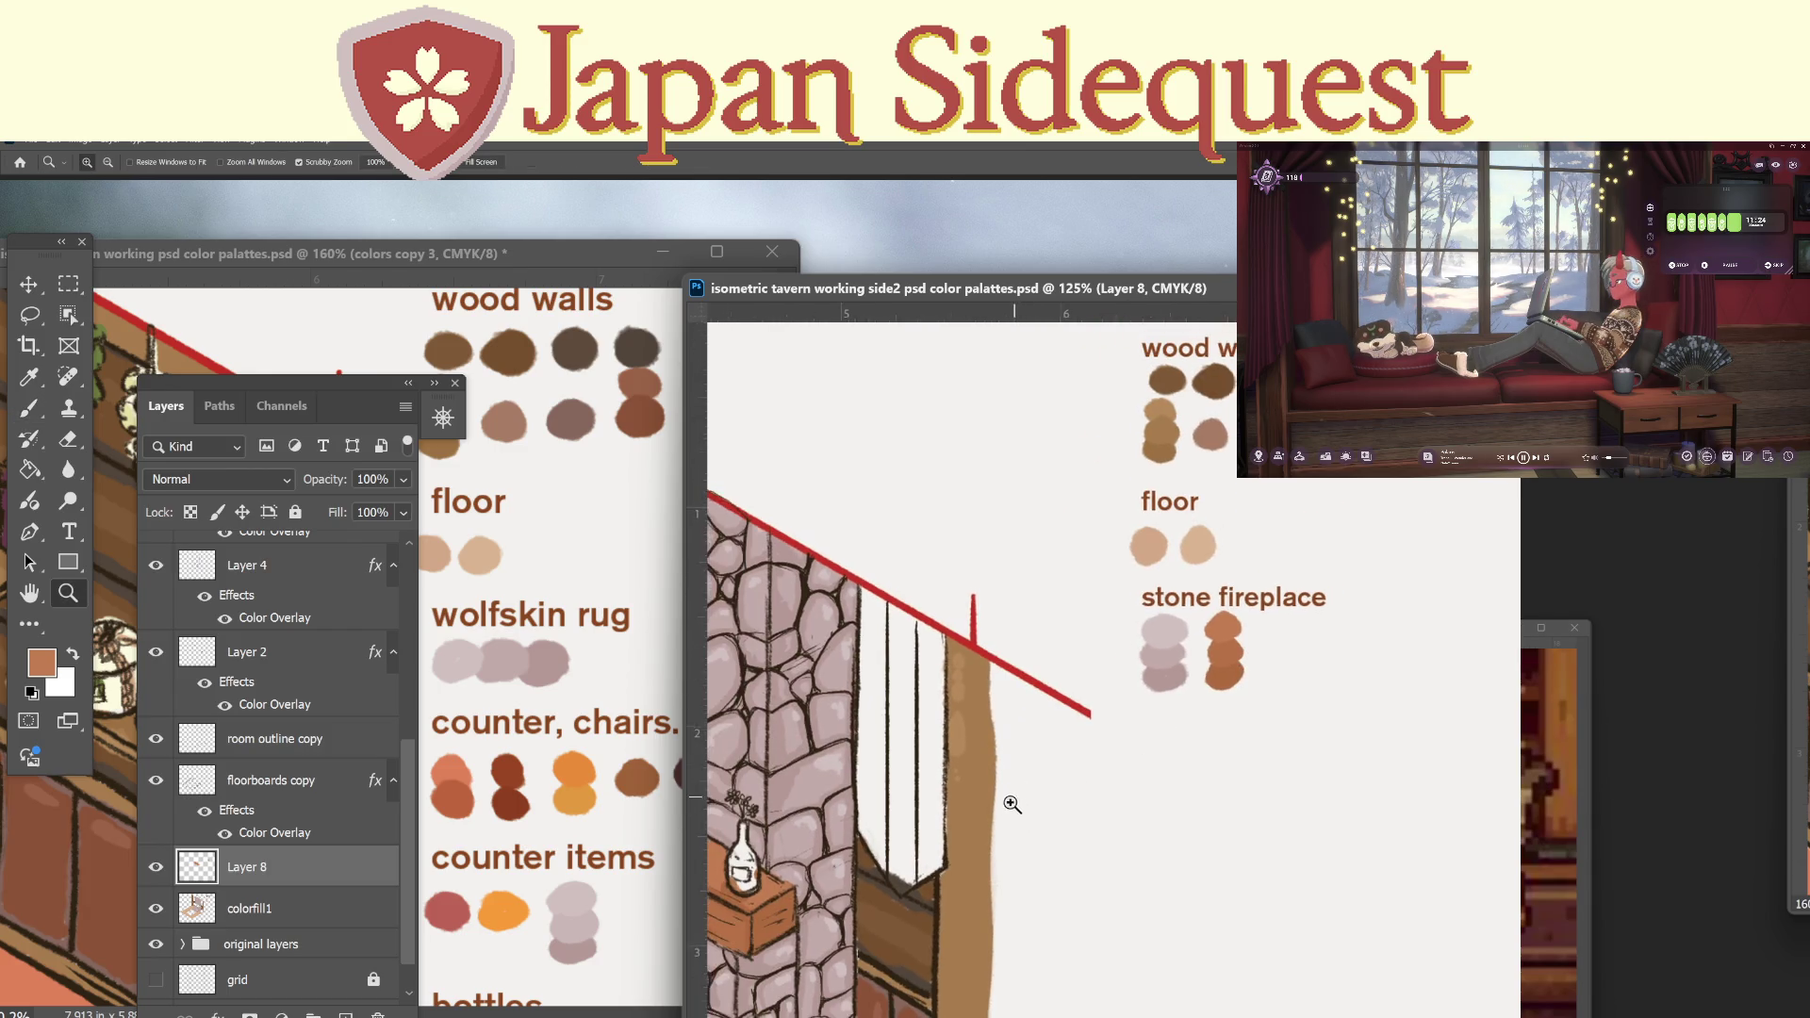
drag(975, 795, 1156, 718)
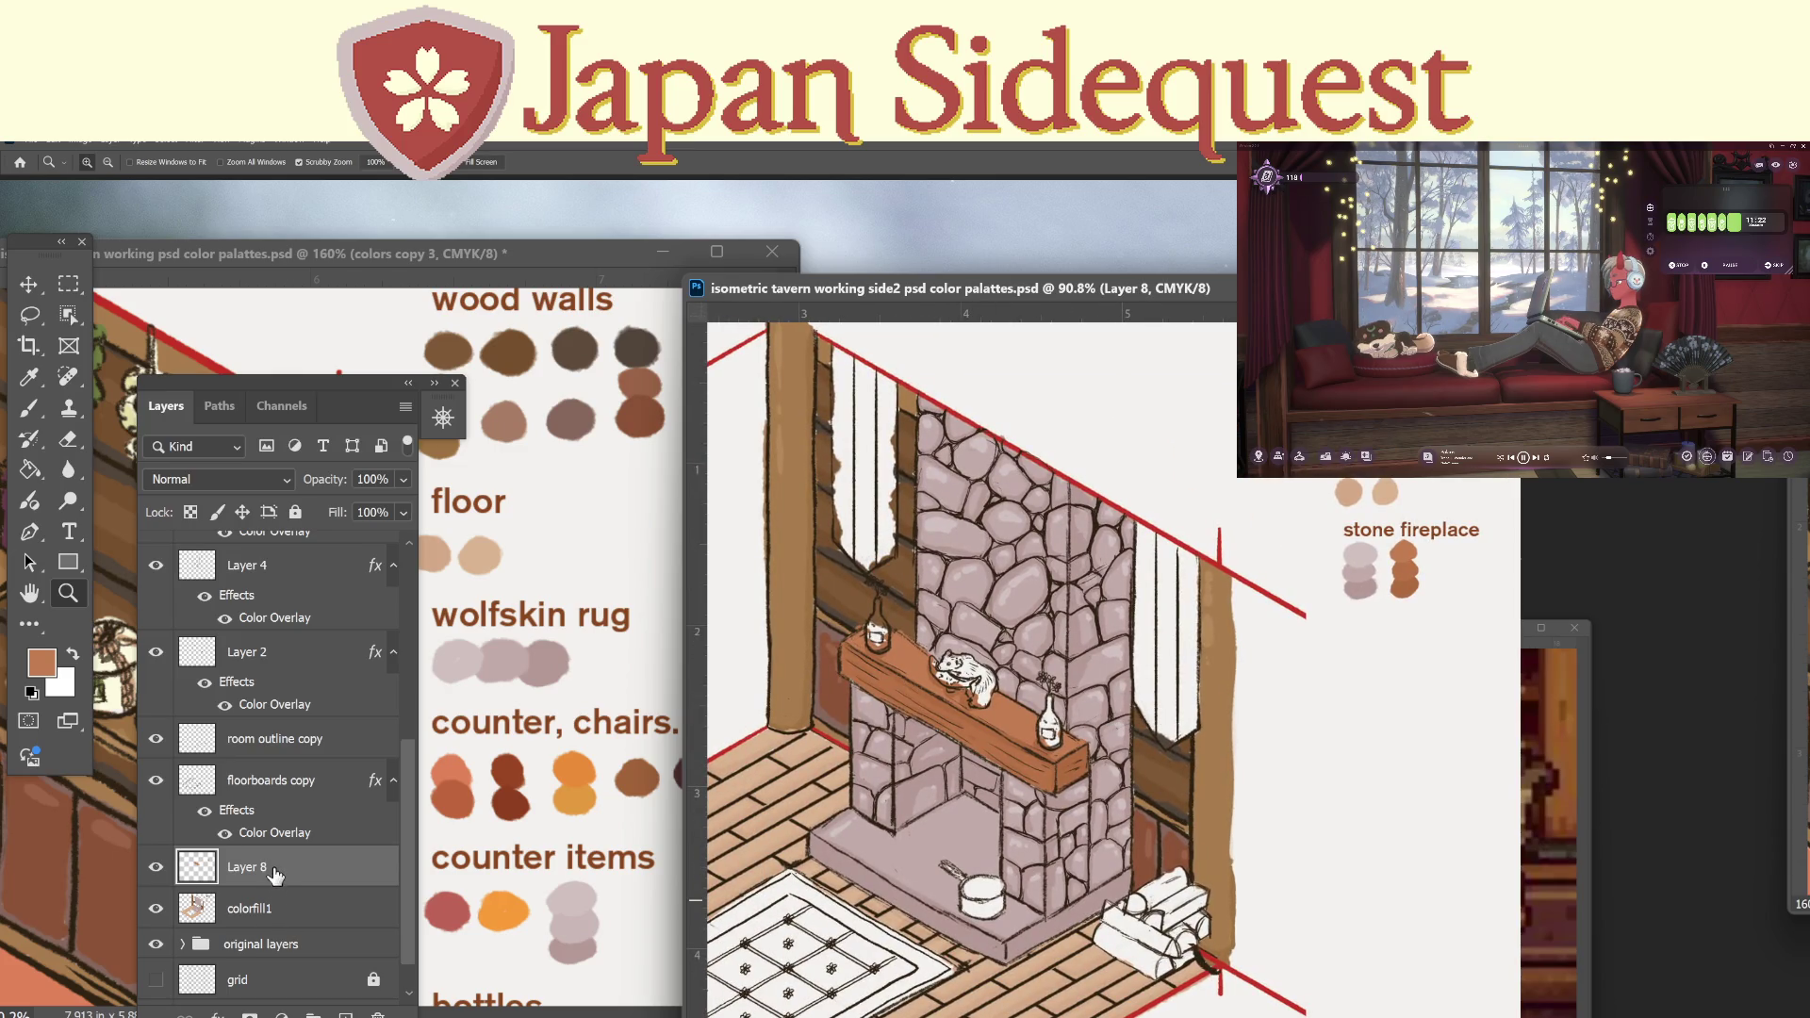
key(Delete)
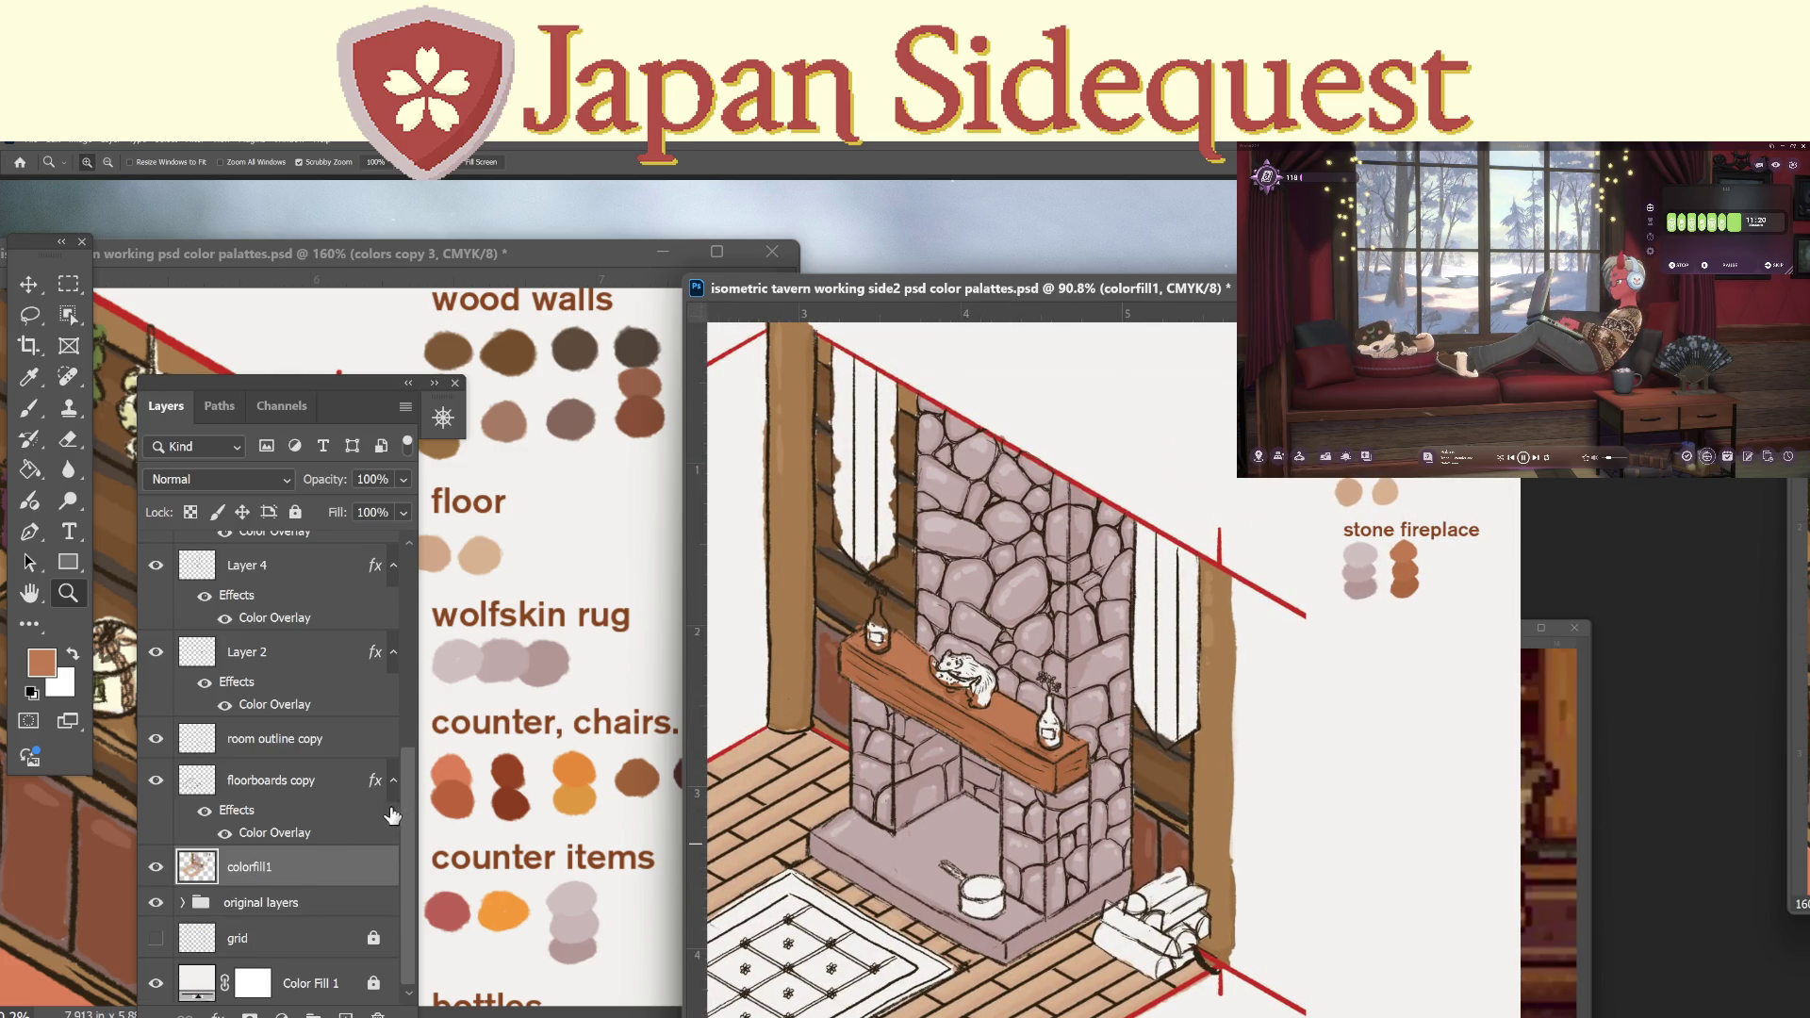
Sample the wooden pillar's tan brown and paint over its bottom edge.
click(156, 867)
click(157, 867)
alt+click(912, 773)
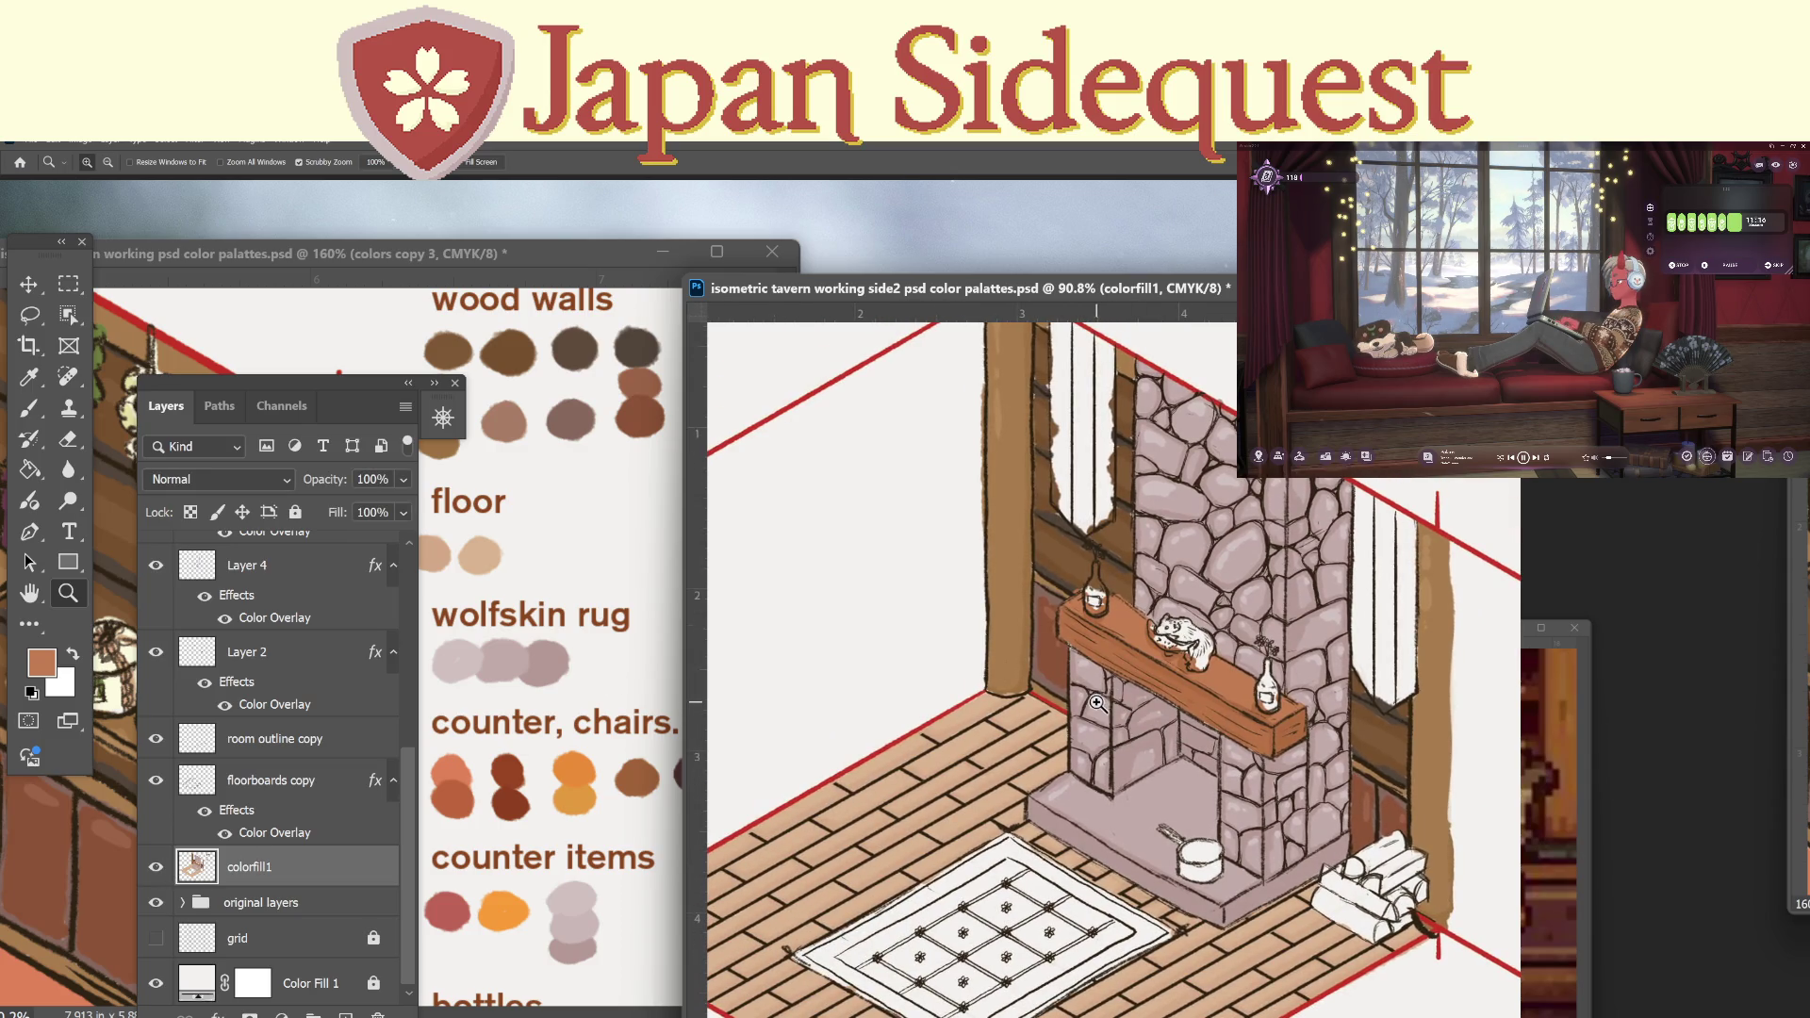
drag(1082, 724, 1131, 669)
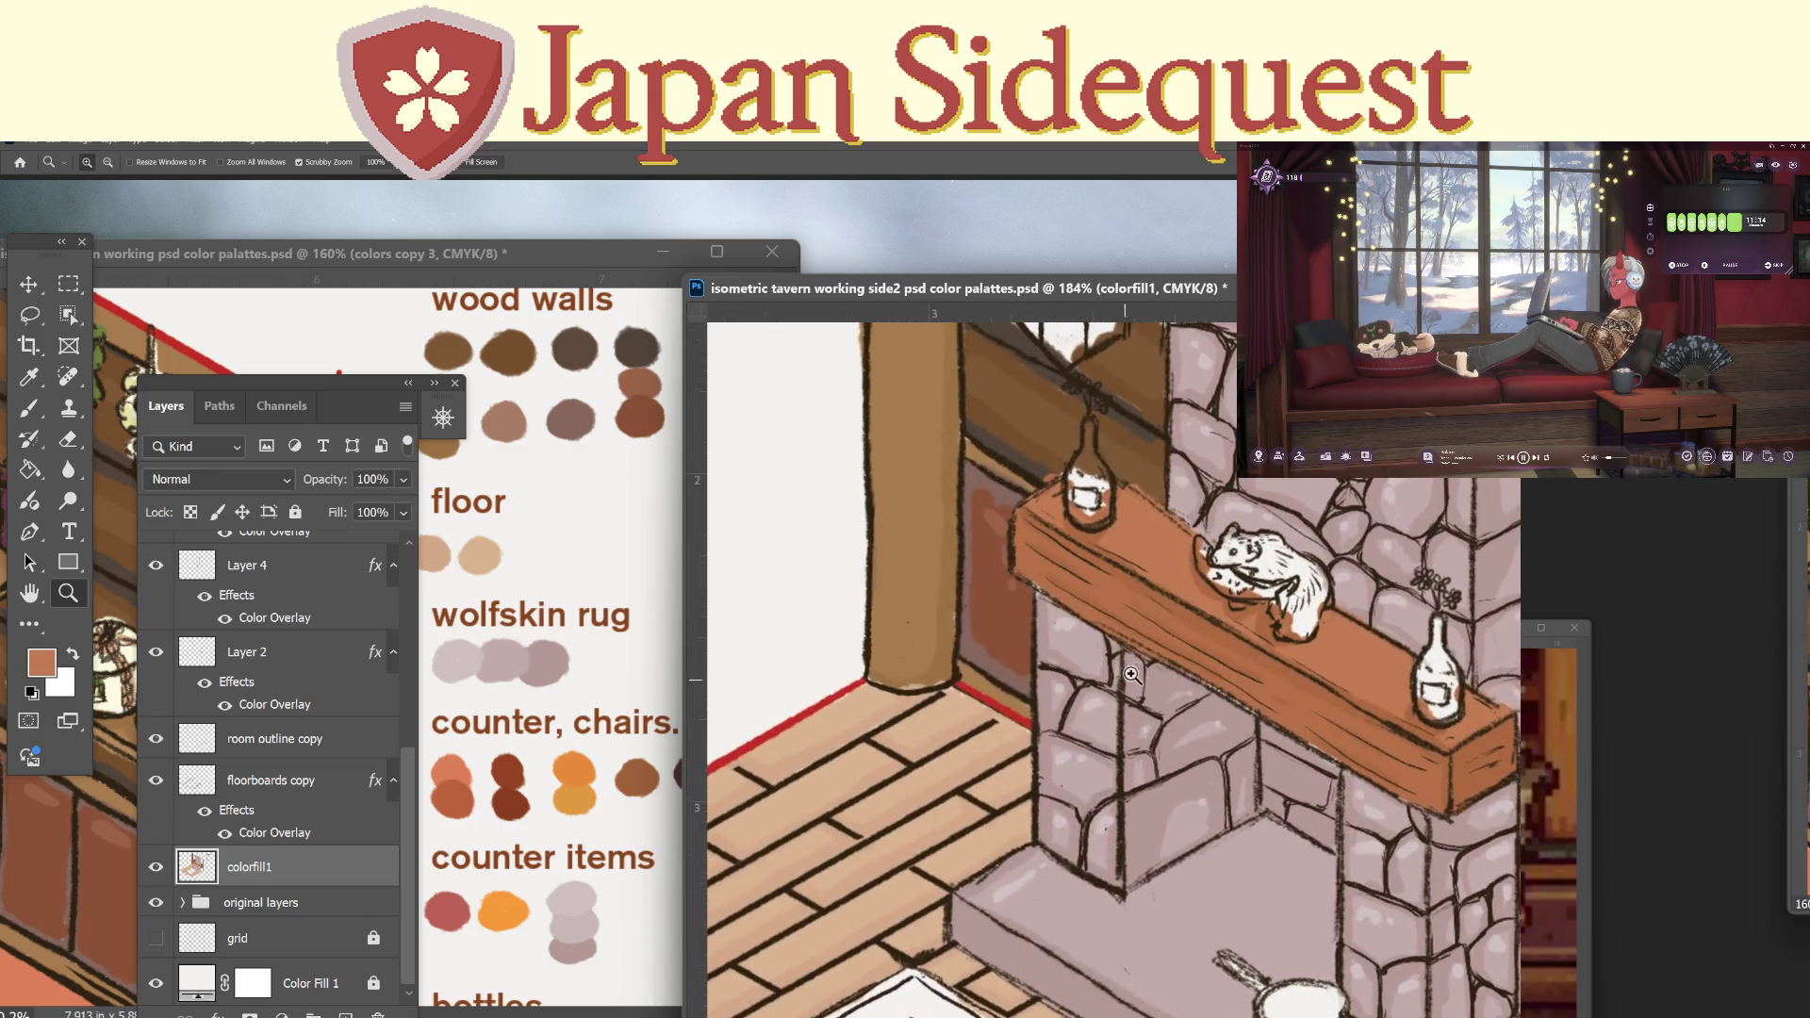
key(i)
click(935, 659)
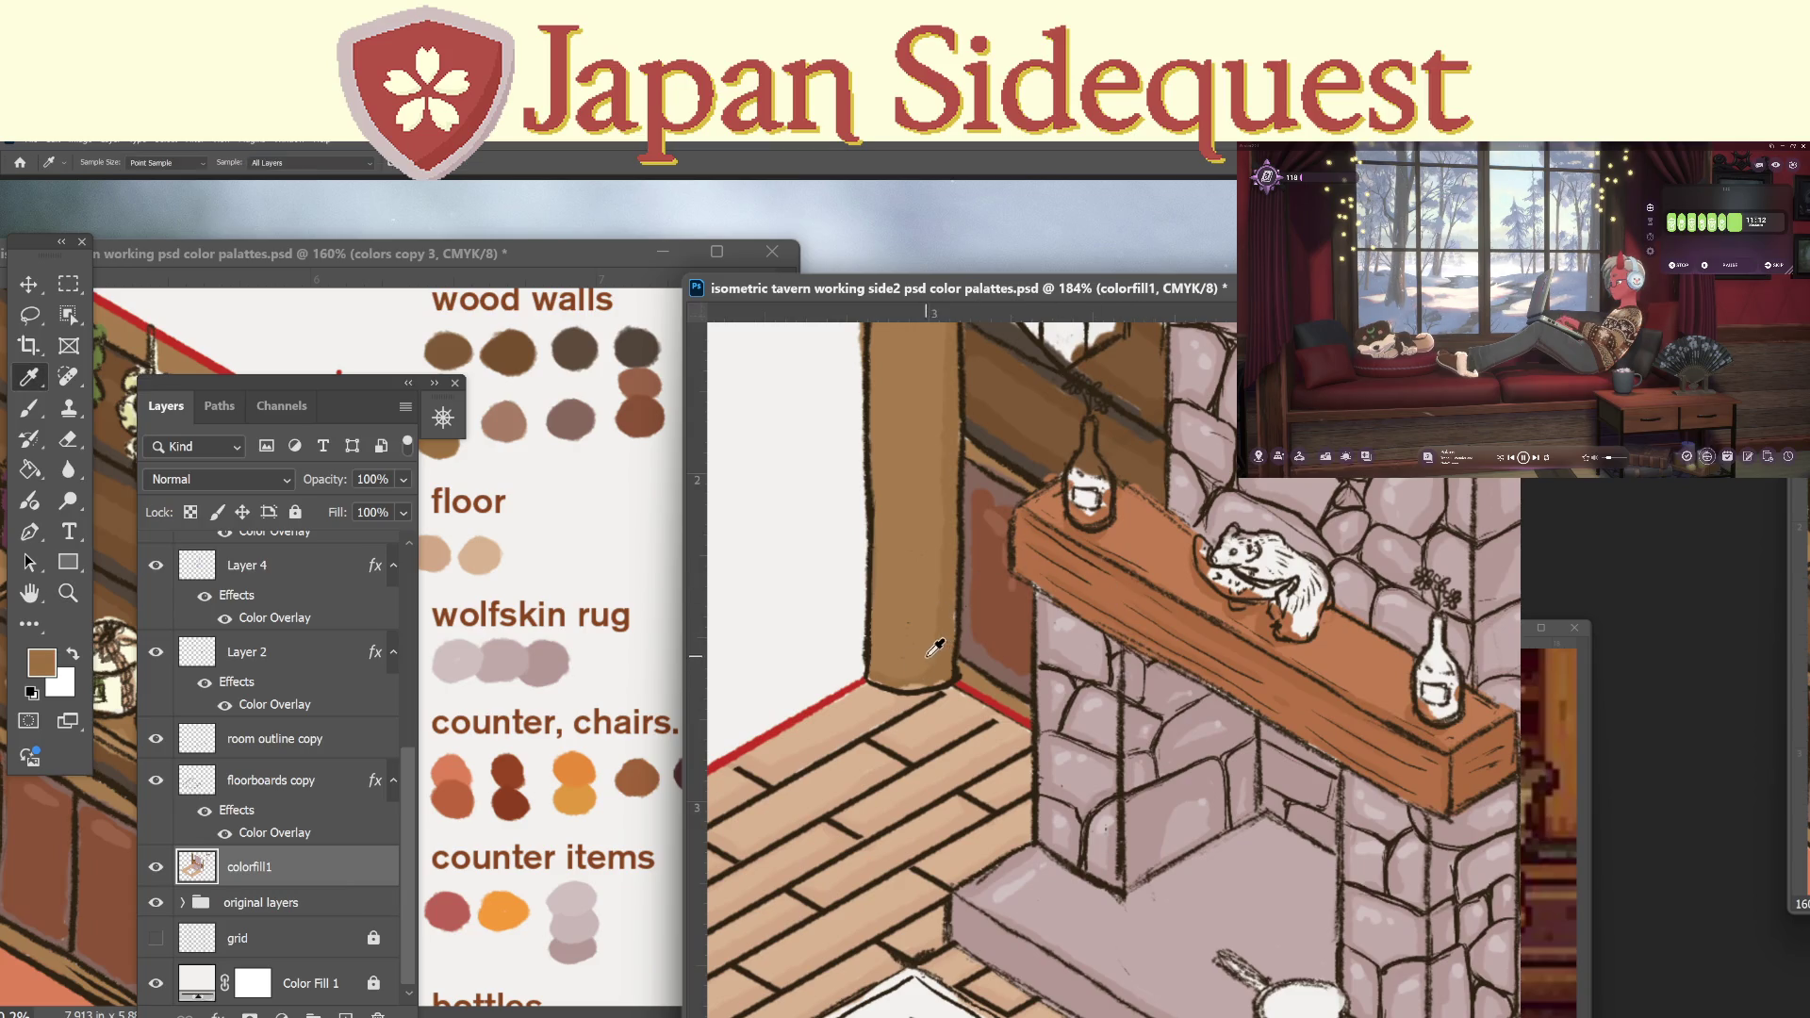
key(b)
drag(877, 676, 942, 677)
Zoom out to the whole scene and make Layer 4 the active layer.
drag(1366, 858, 885, 801)
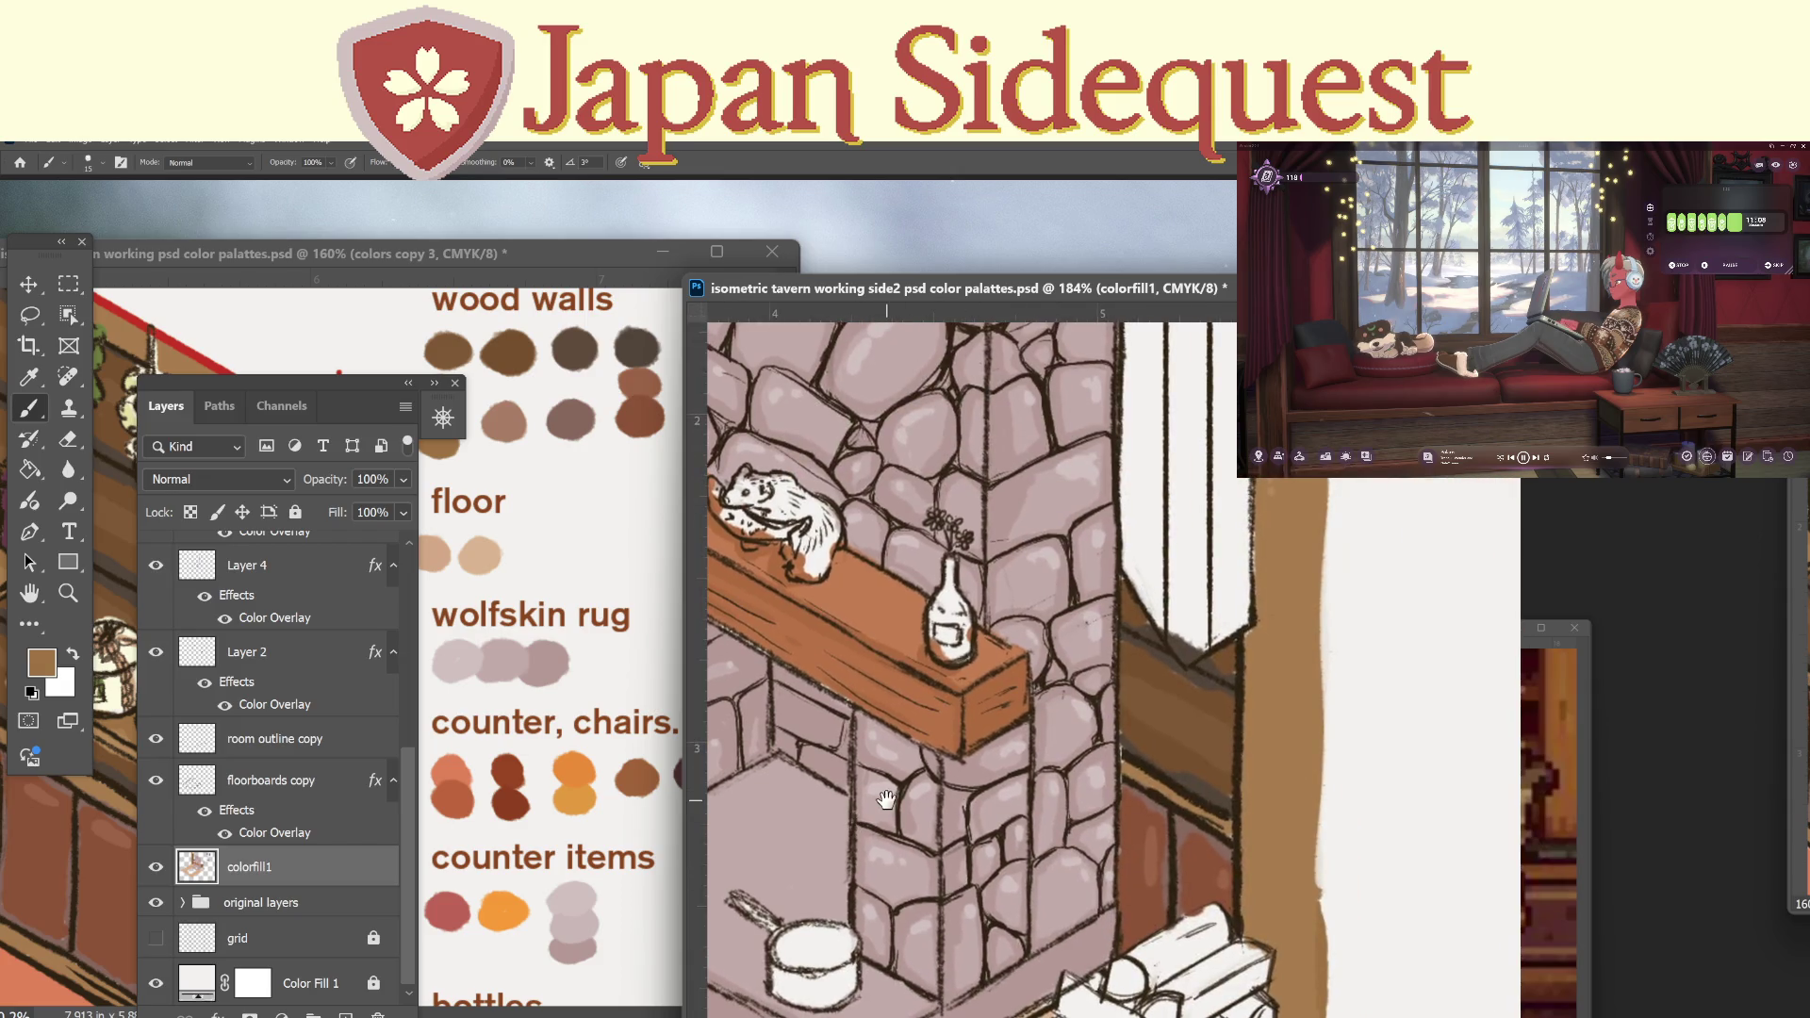
drag(1244, 763, 1131, 766)
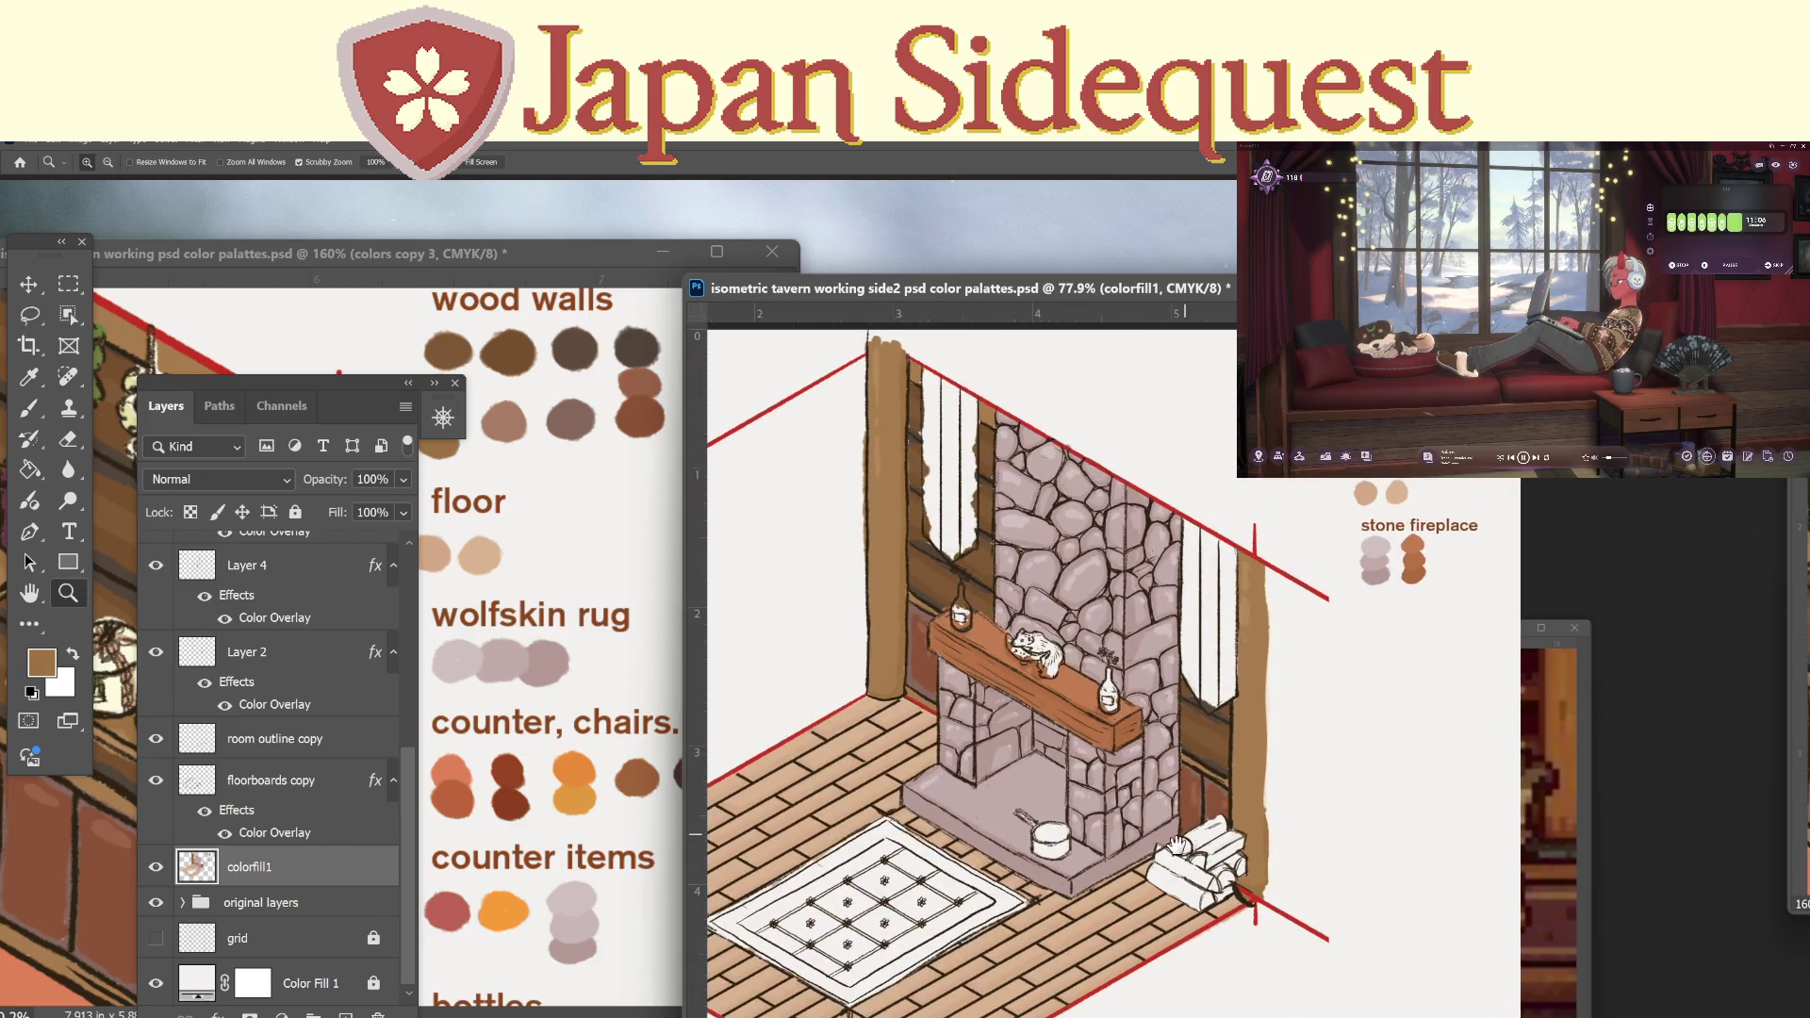
drag(1219, 848, 1339, 781)
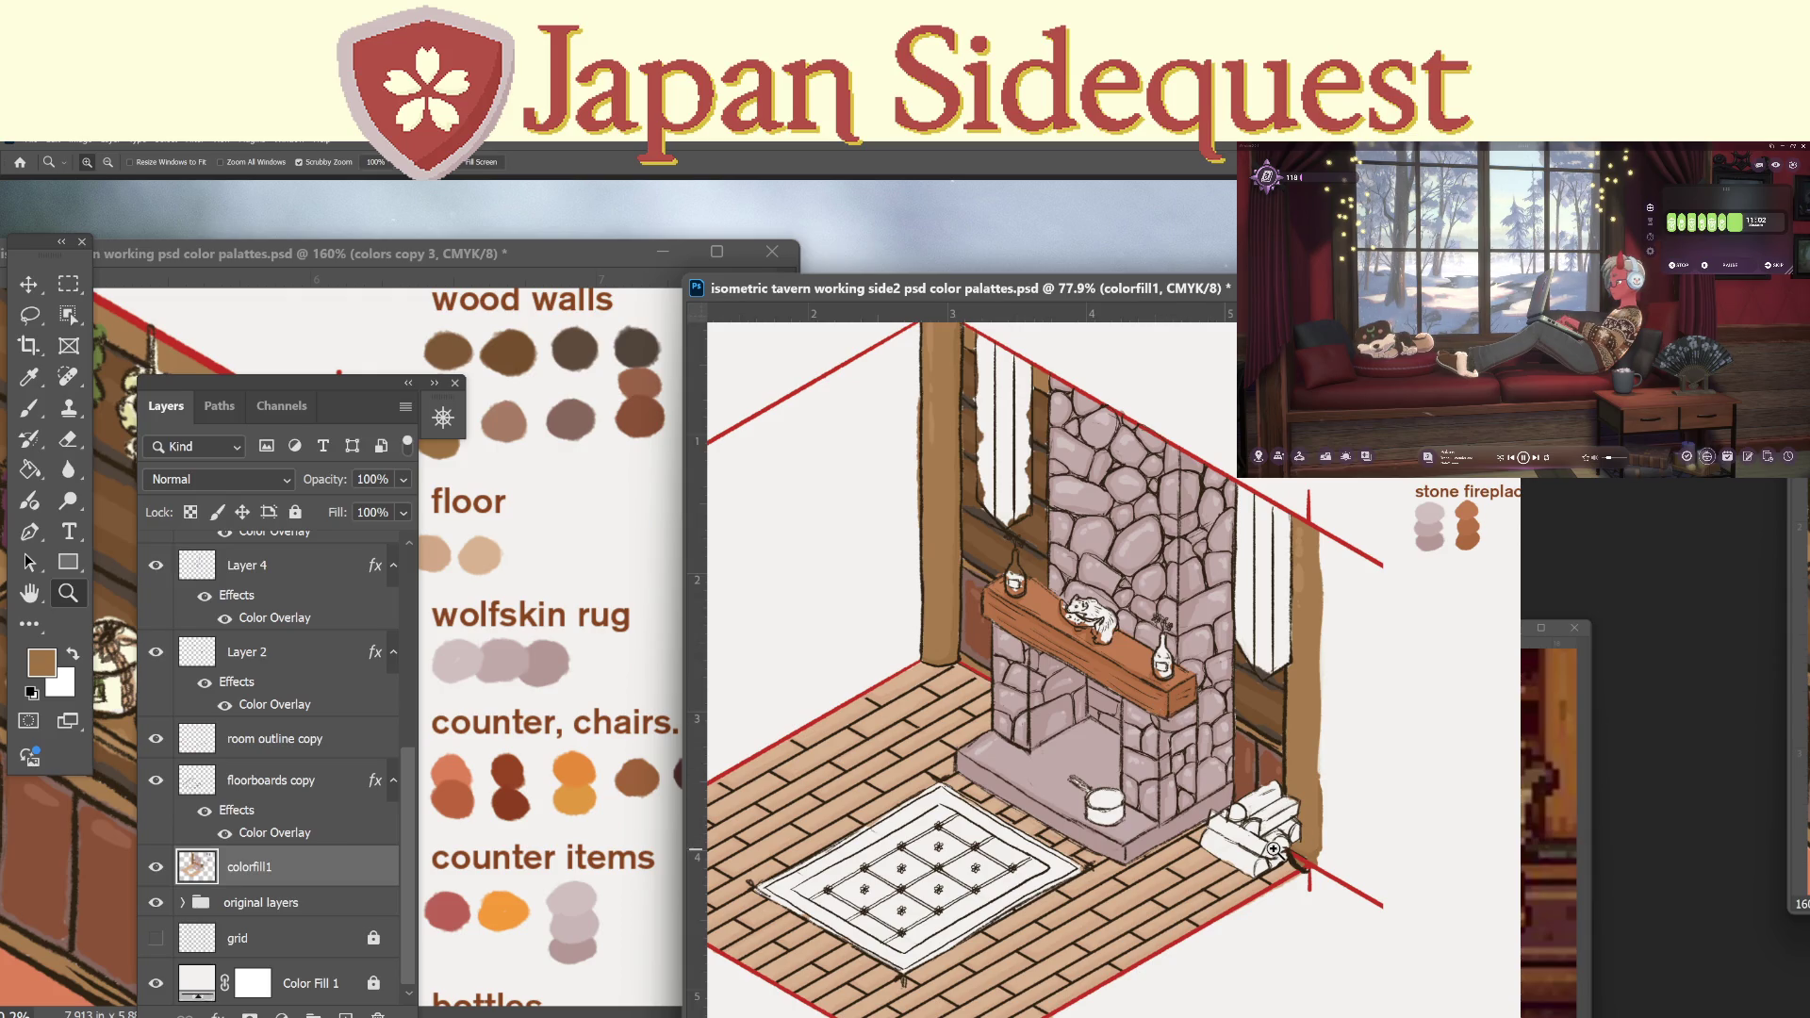
mouse_move(1252, 829)
mouse_down()
mouse_move(1112, 783)
mouse_move(1164, 770)
mouse_up()
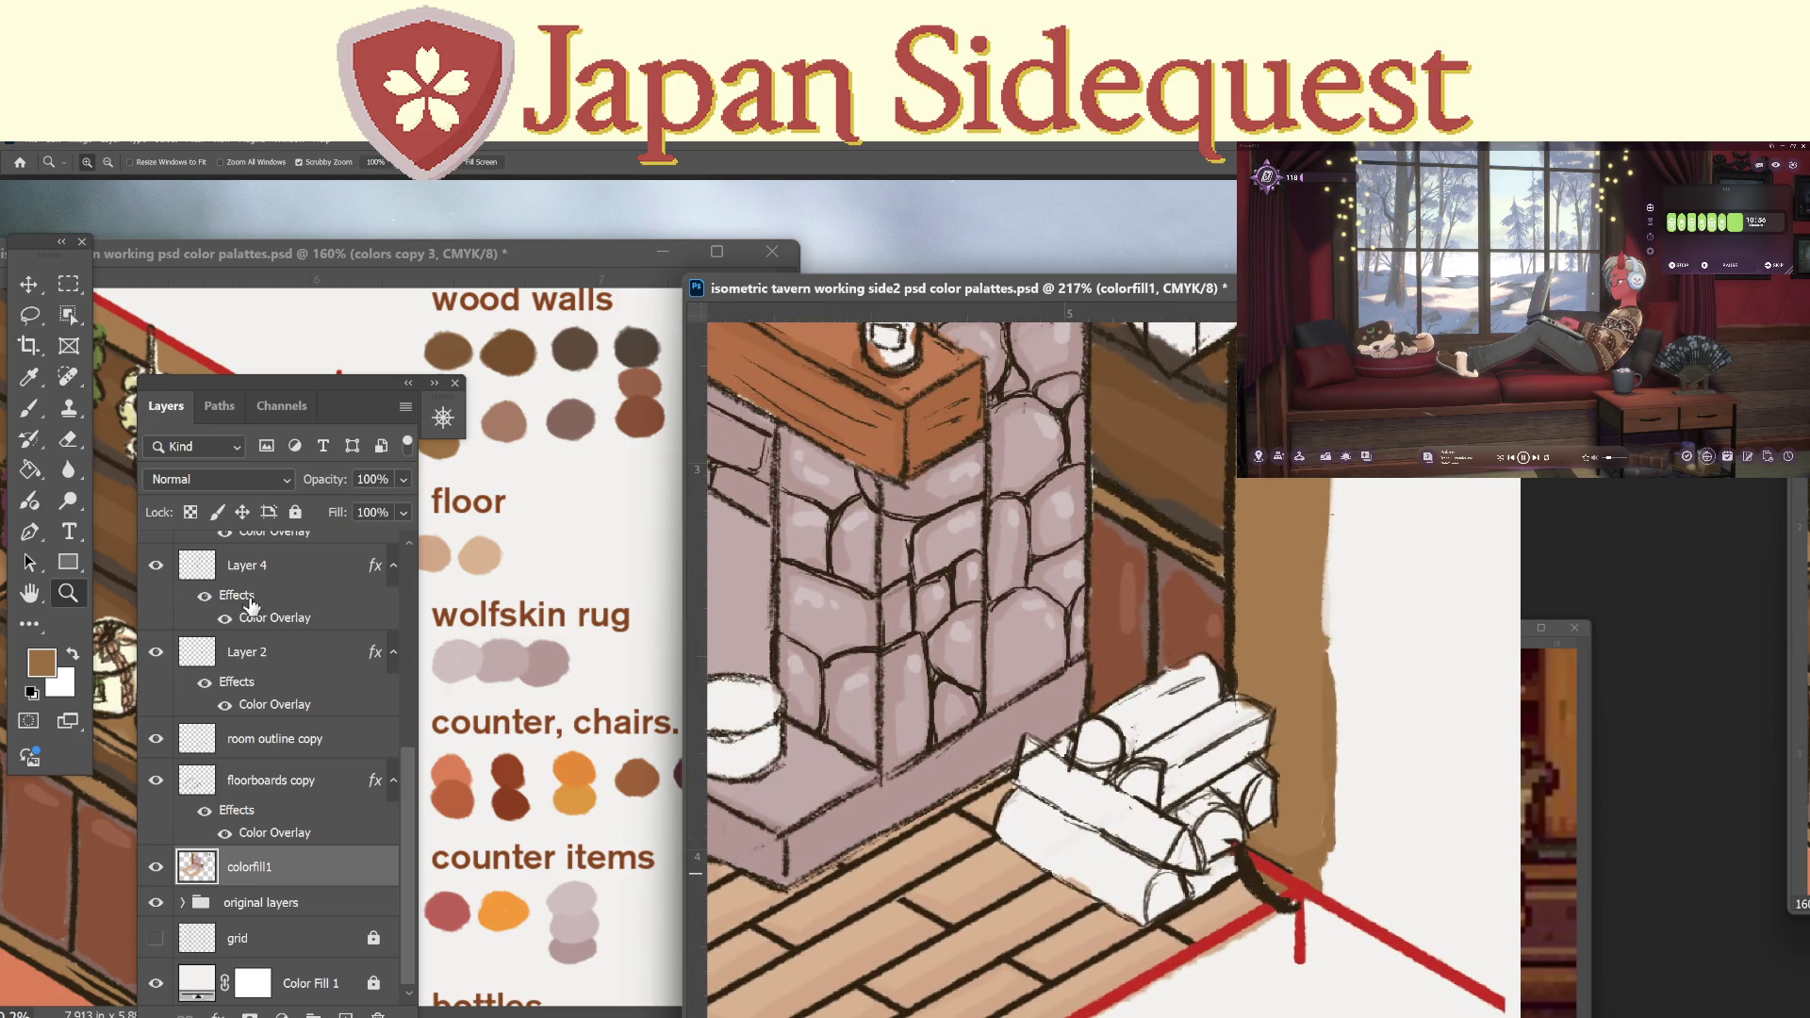
click(157, 566)
click(156, 567)
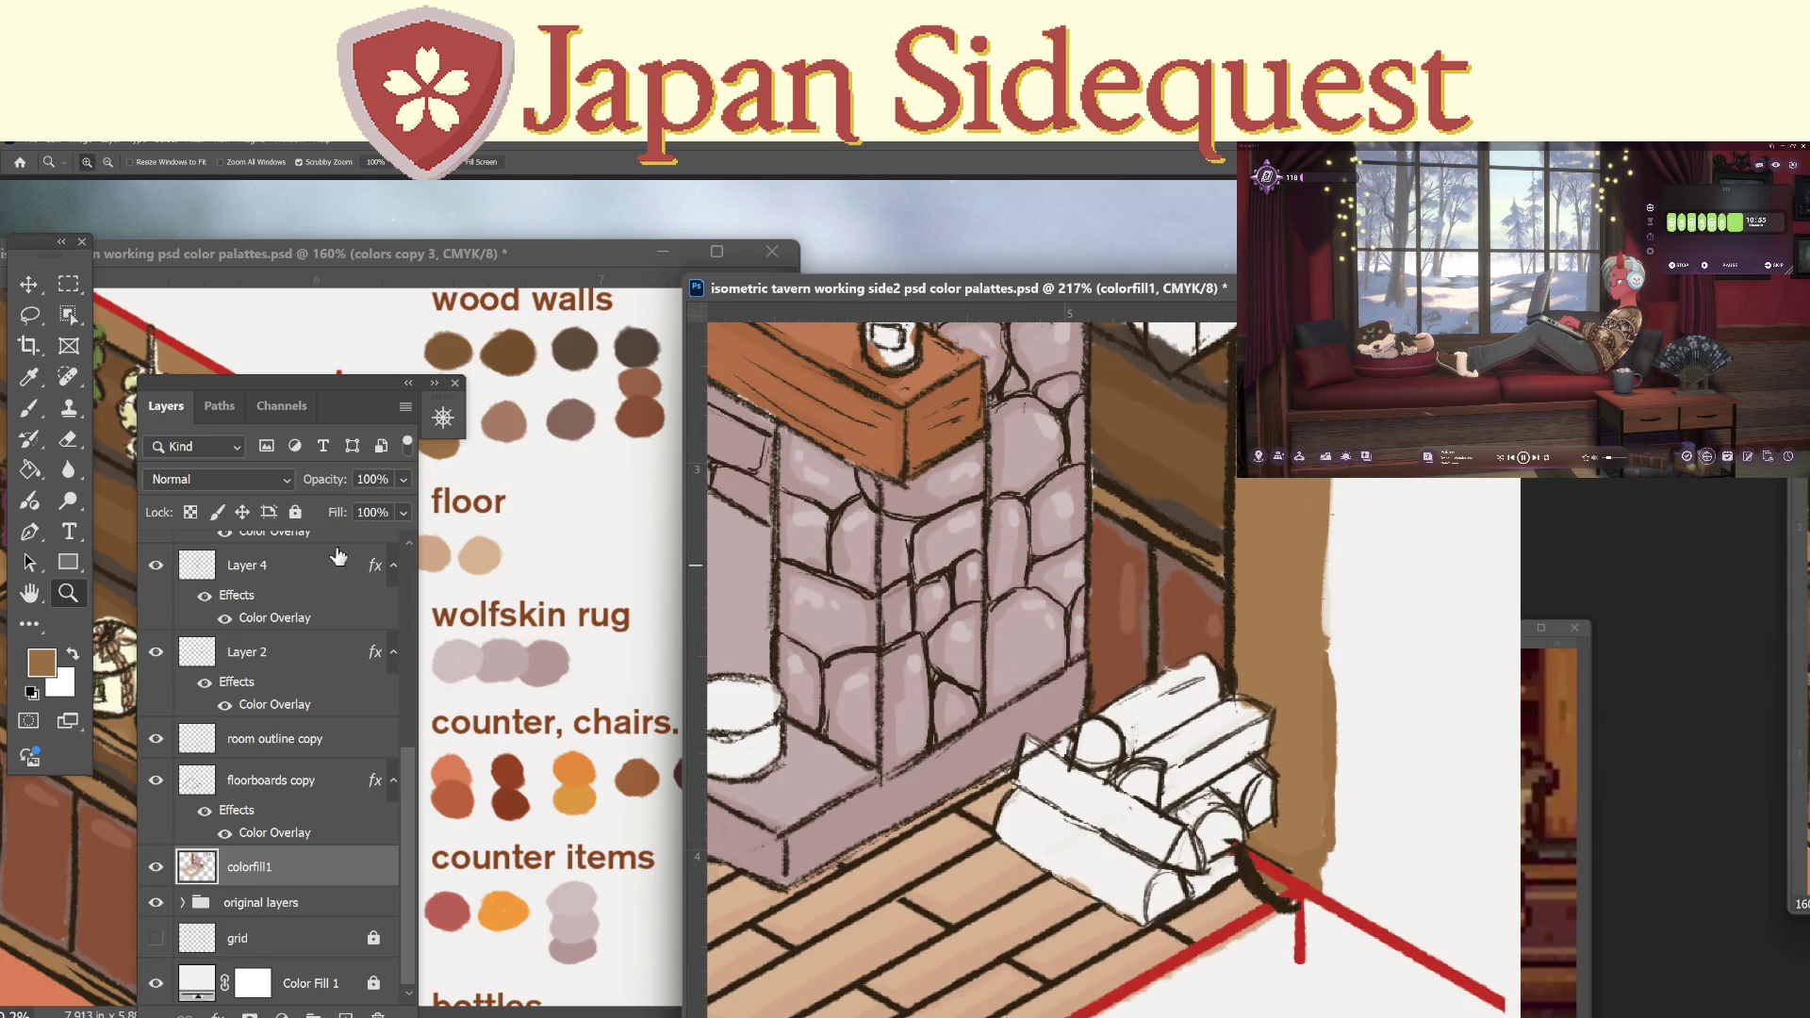
click(278, 562)
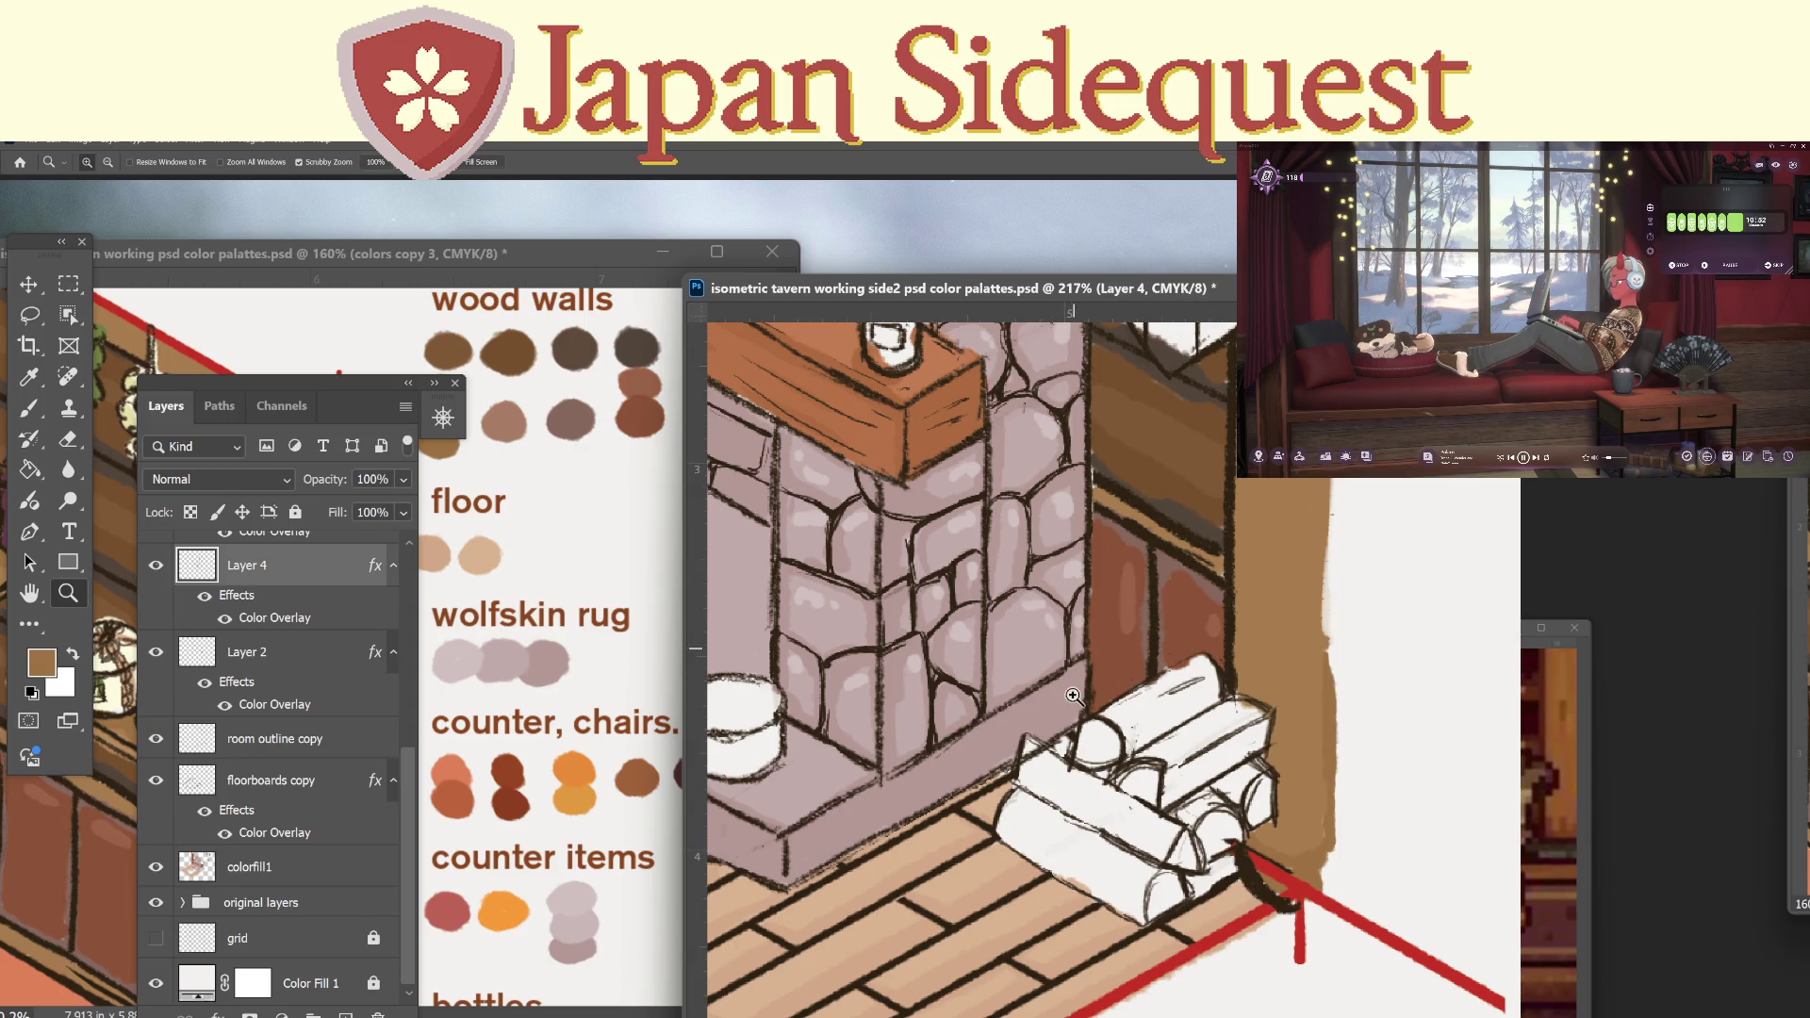
Lasso and delete the lines at the log pile's left end, then return to colorfill1.
key(l)
mouse_move(1046, 746)
mouse_down()
mouse_move(1029, 744)
mouse_move(1023, 782)
mouse_move(1045, 749)
mouse_up()
key(Delete)
key(ctrl+d)
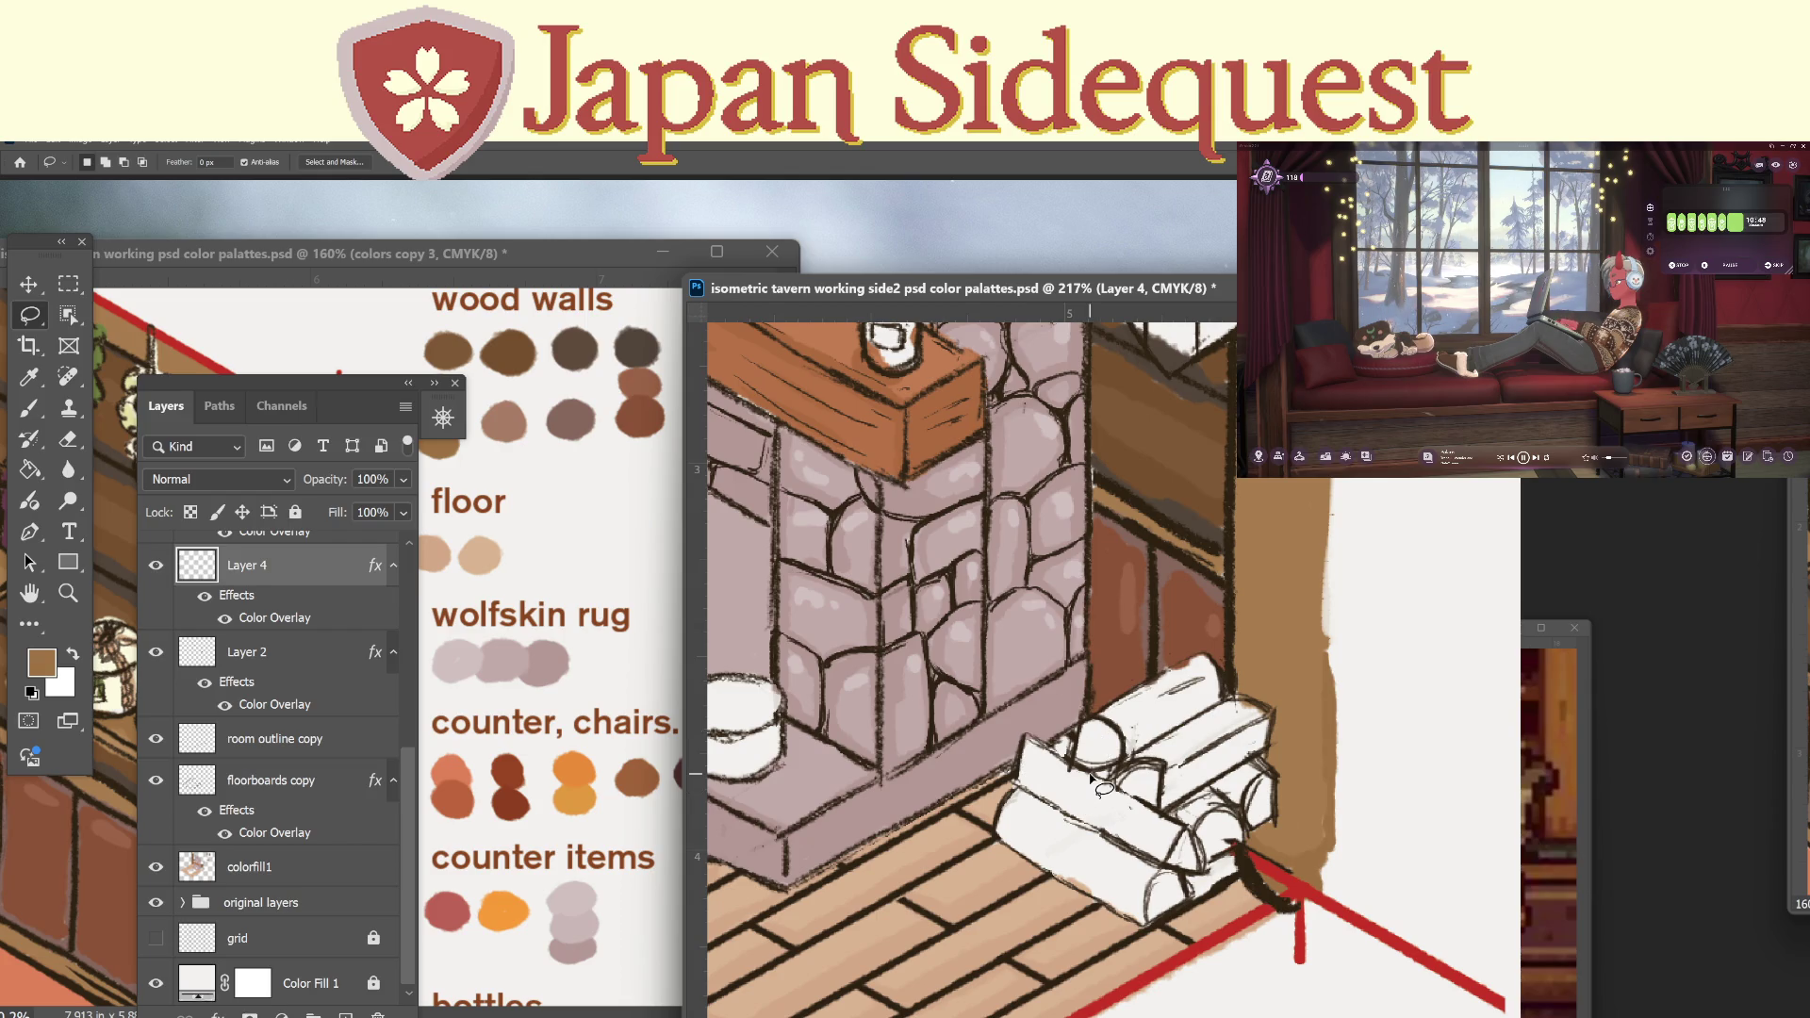
click(289, 860)
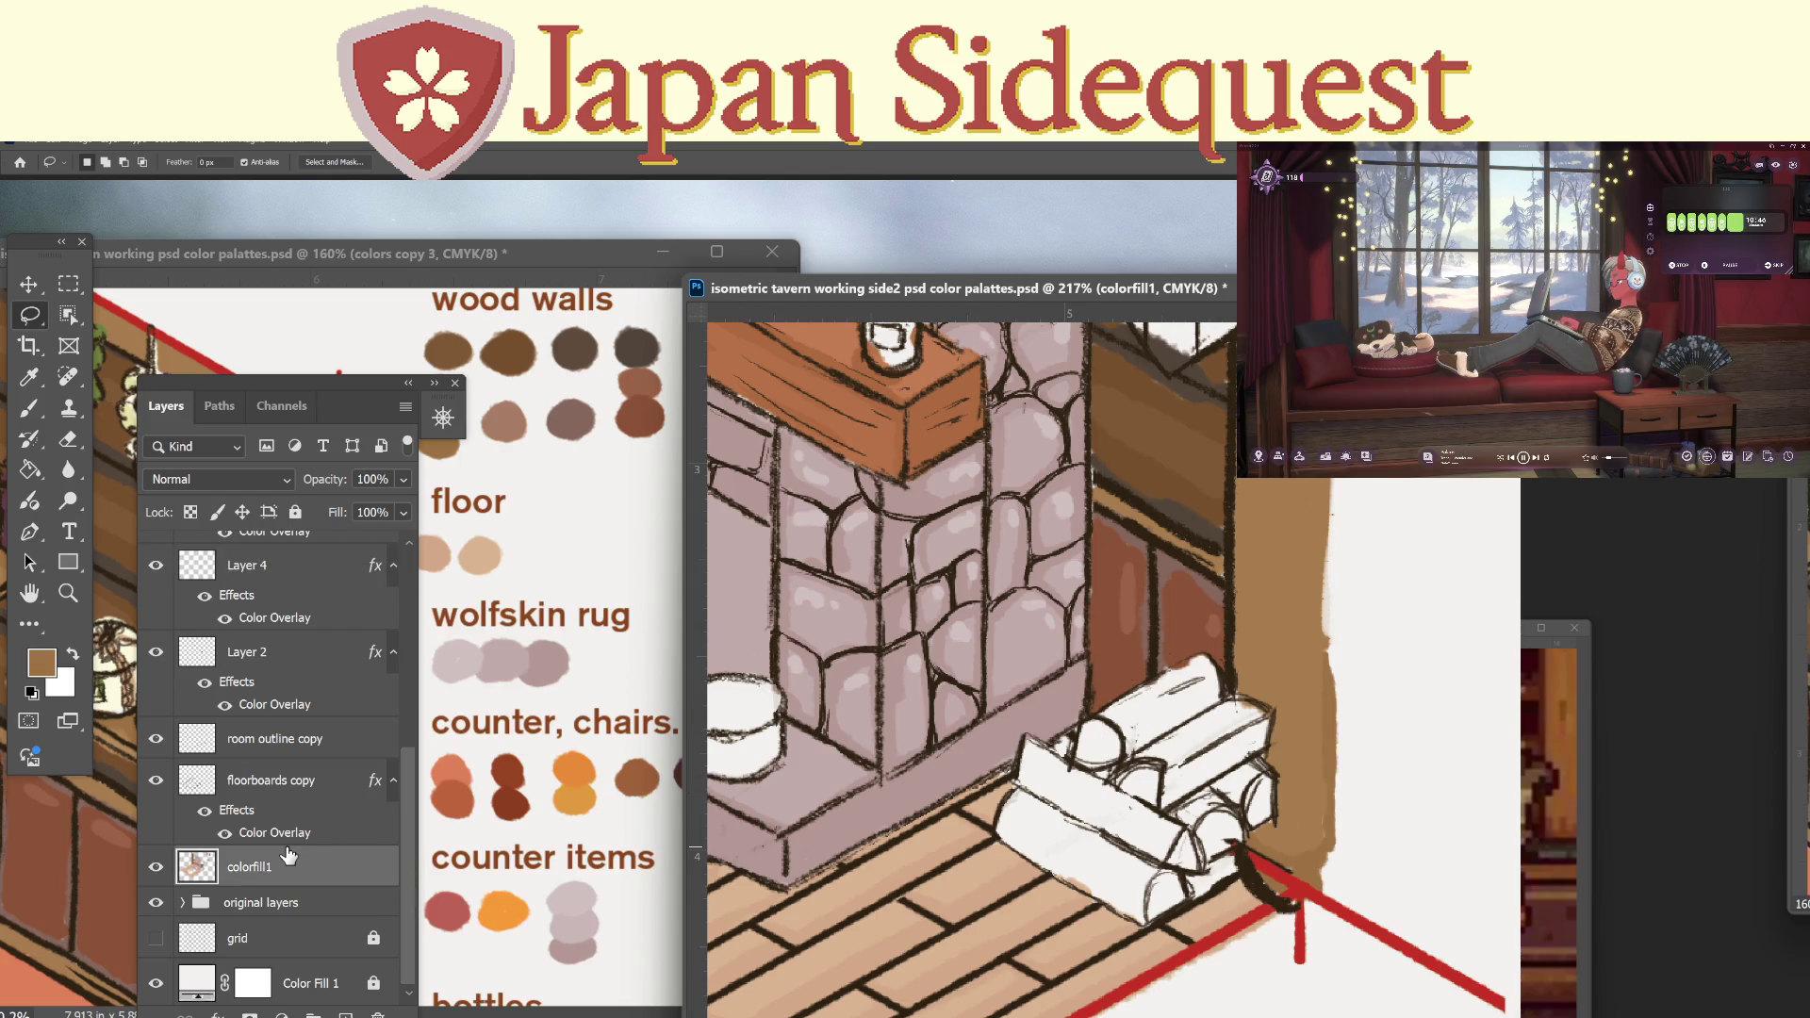
key(i)
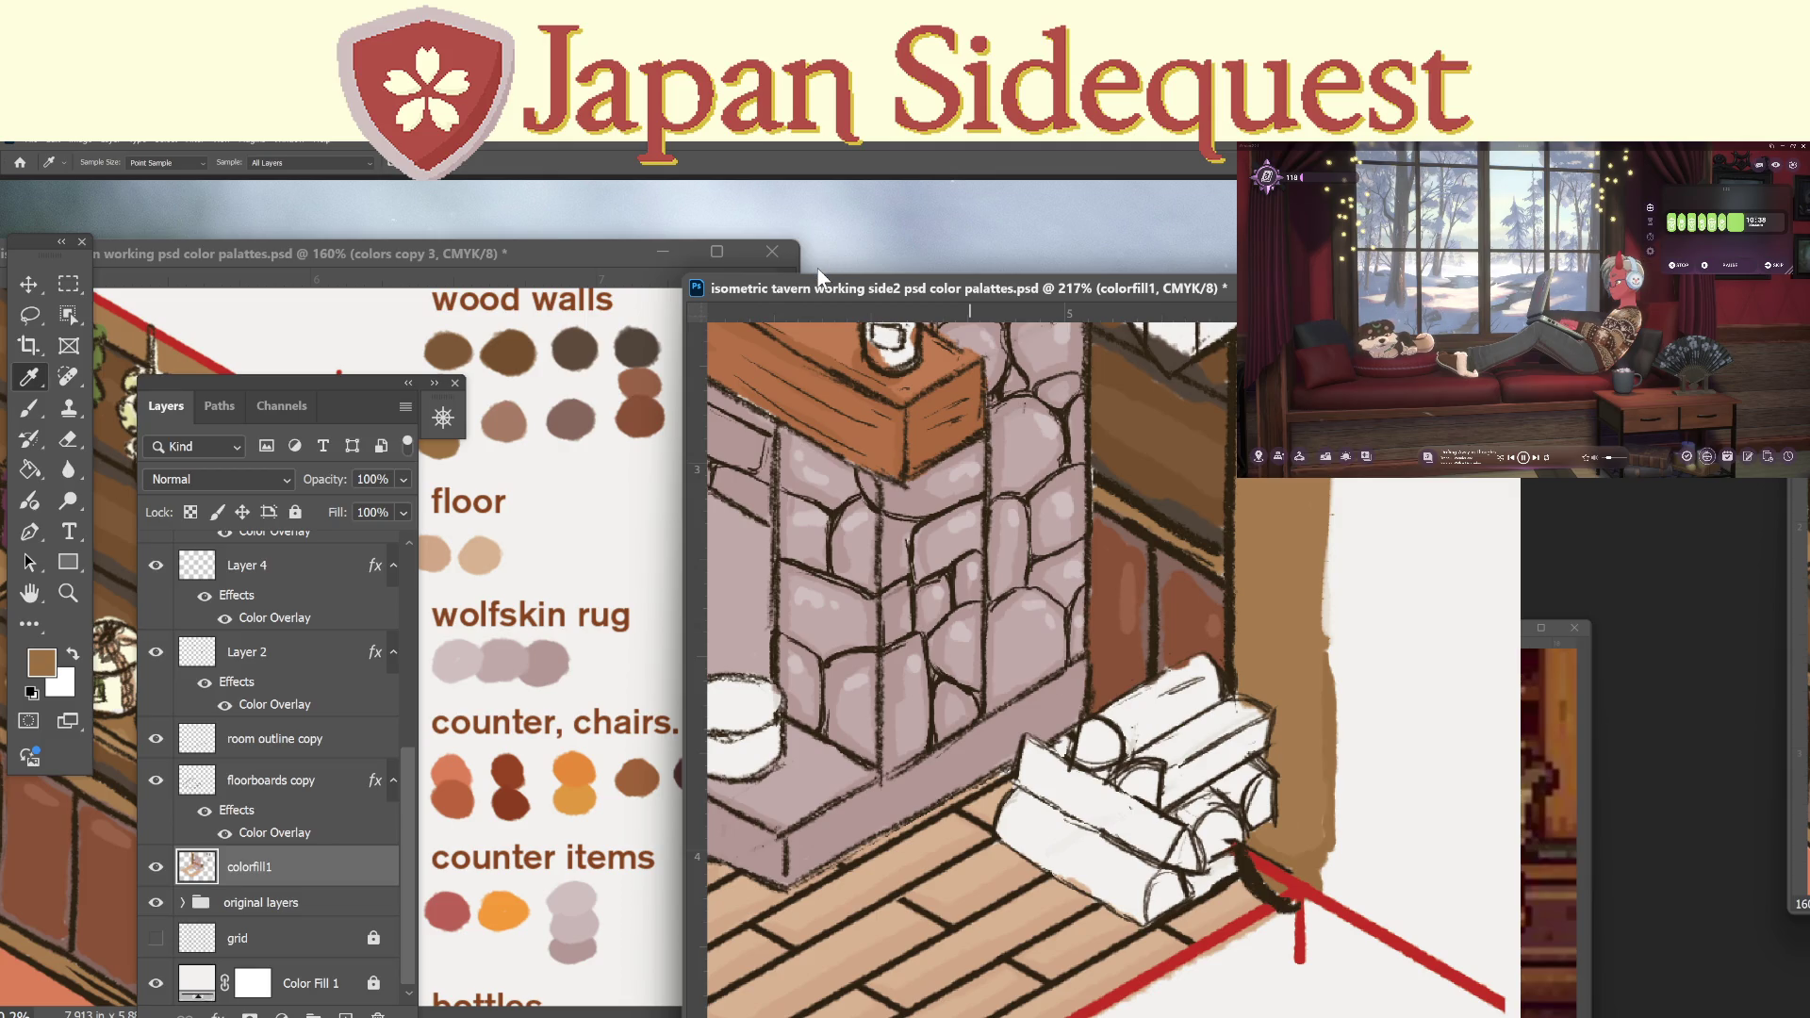
Shift a sampled orange-brown to golden yellow and paint the cut ends of the logs.
click(840, 341)
click(42, 662)
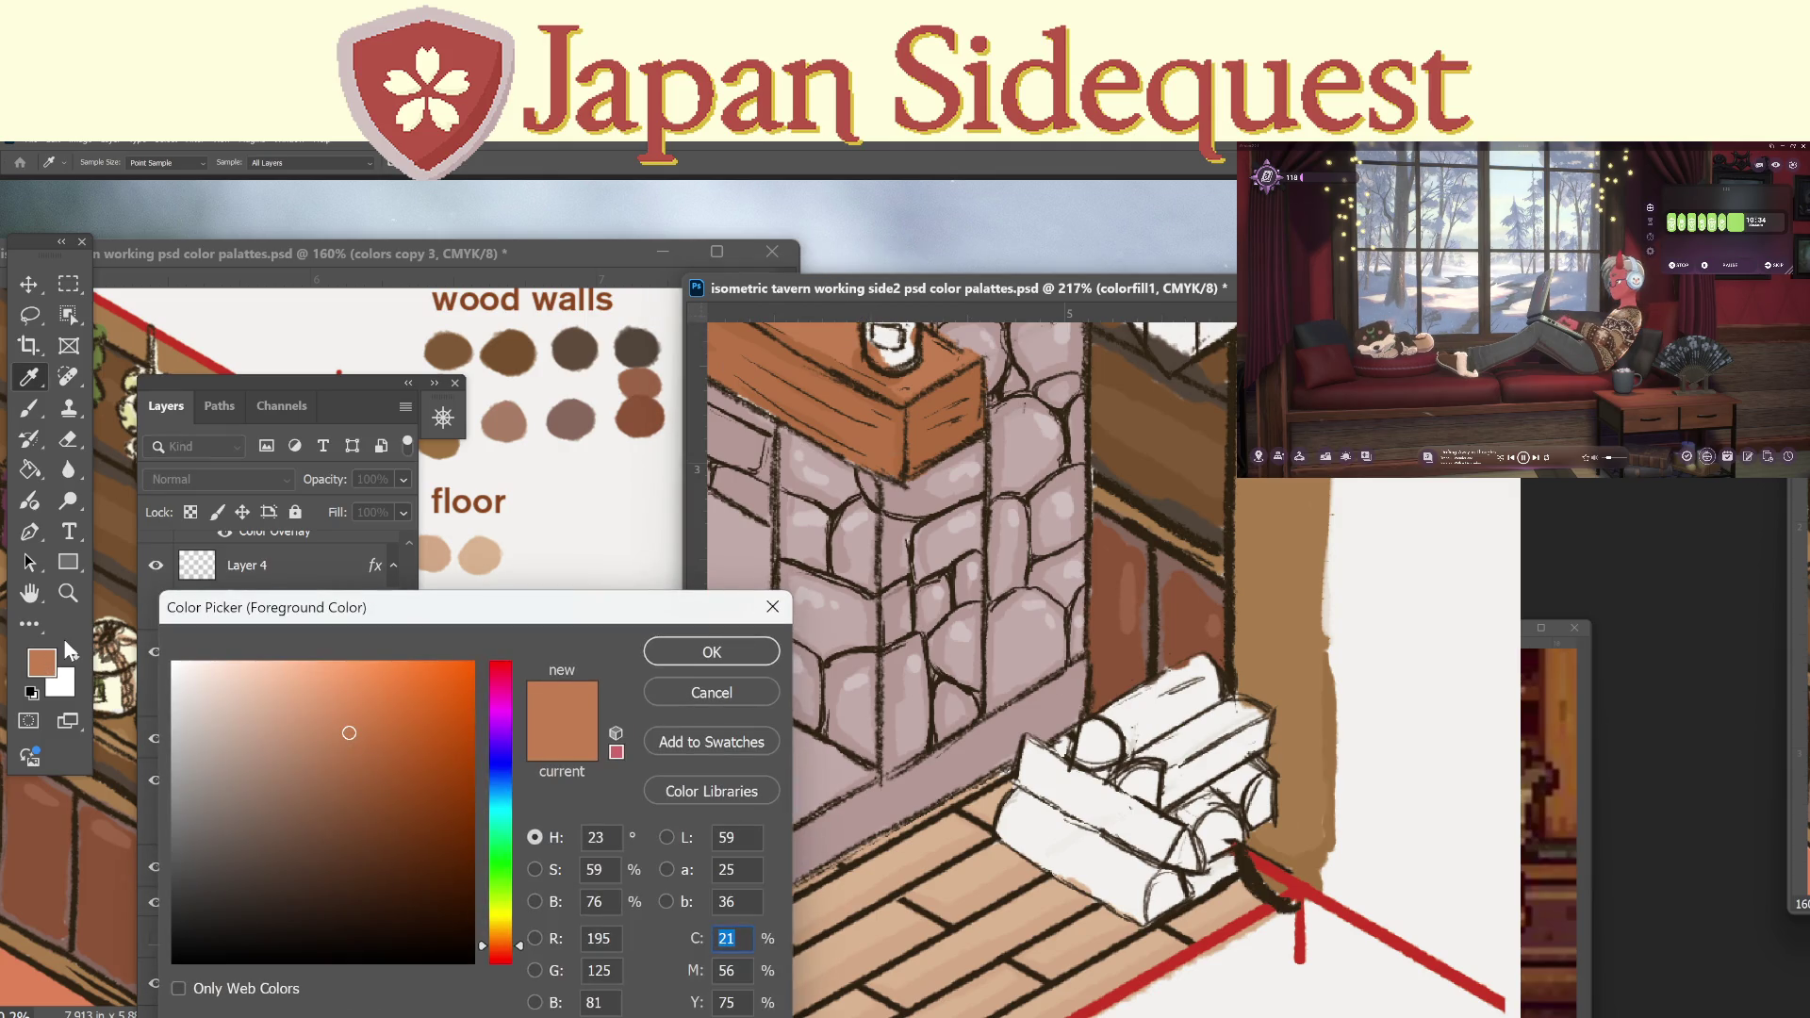
drag(517, 940, 518, 930)
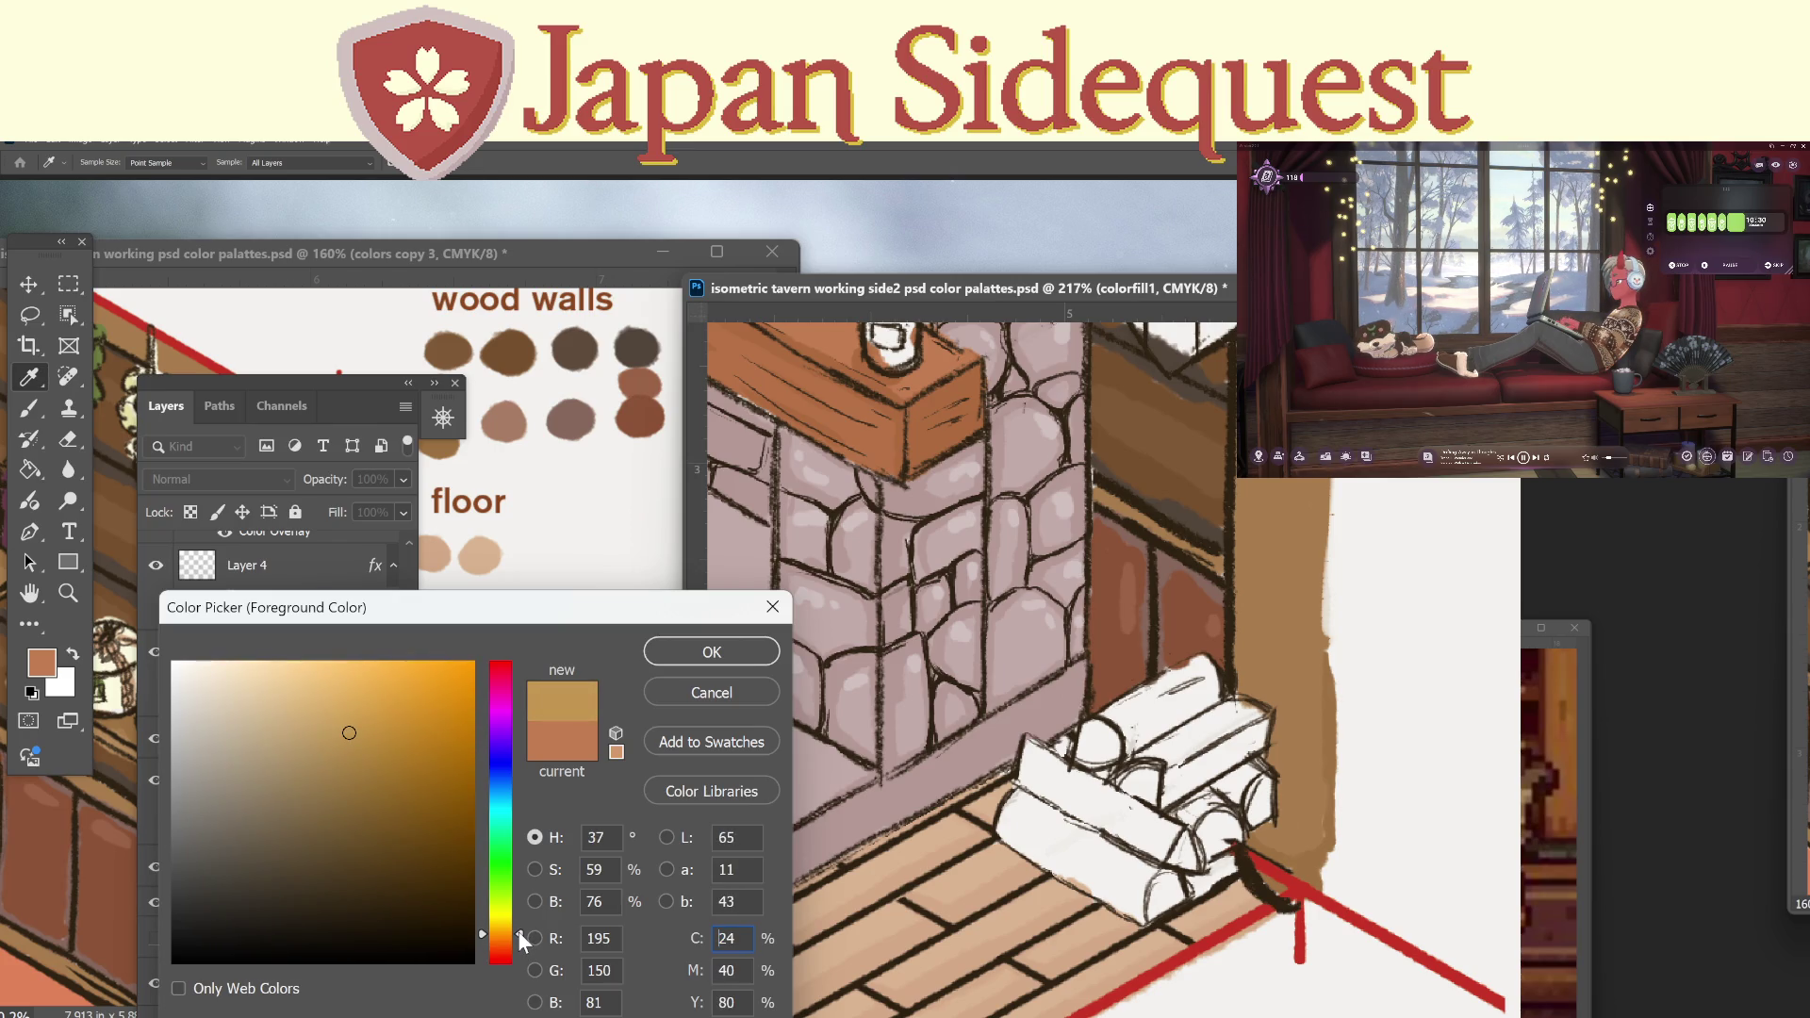
click(702, 652)
key(b)
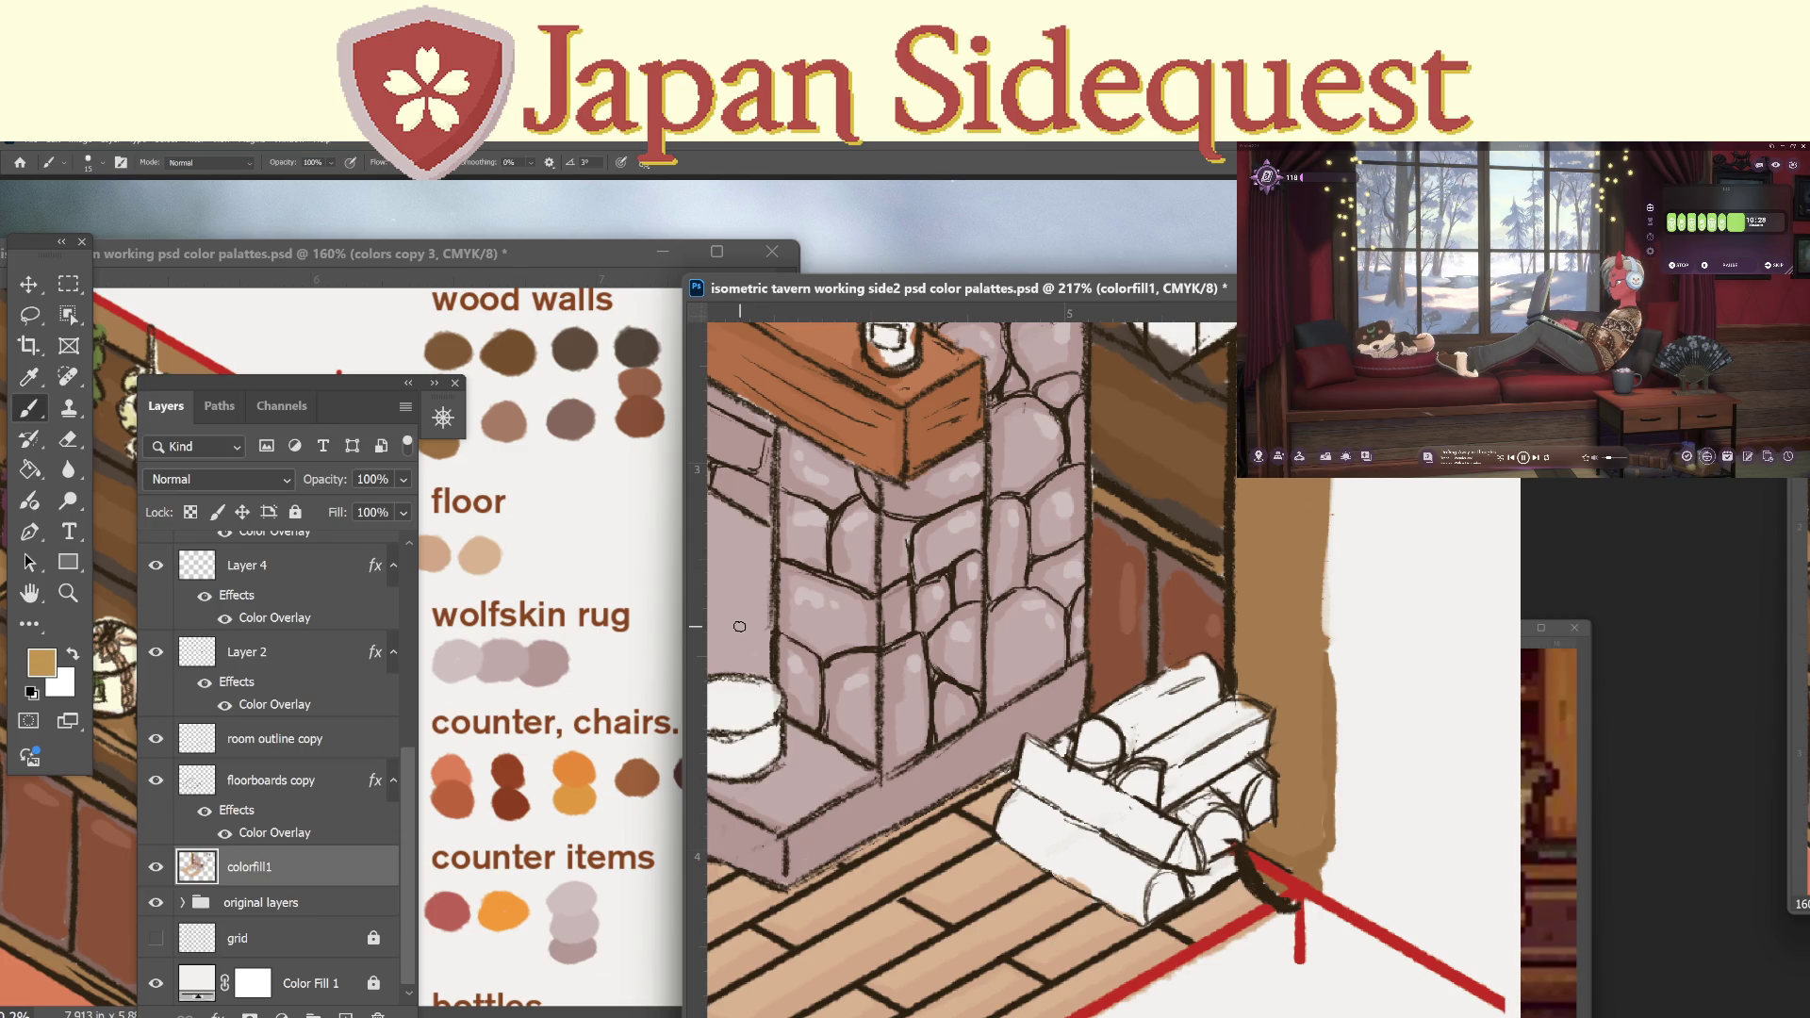
mouse_move(1092, 724)
mouse_down()
mouse_move(1091, 754)
mouse_move(1205, 839)
mouse_move(1259, 814)
mouse_up()
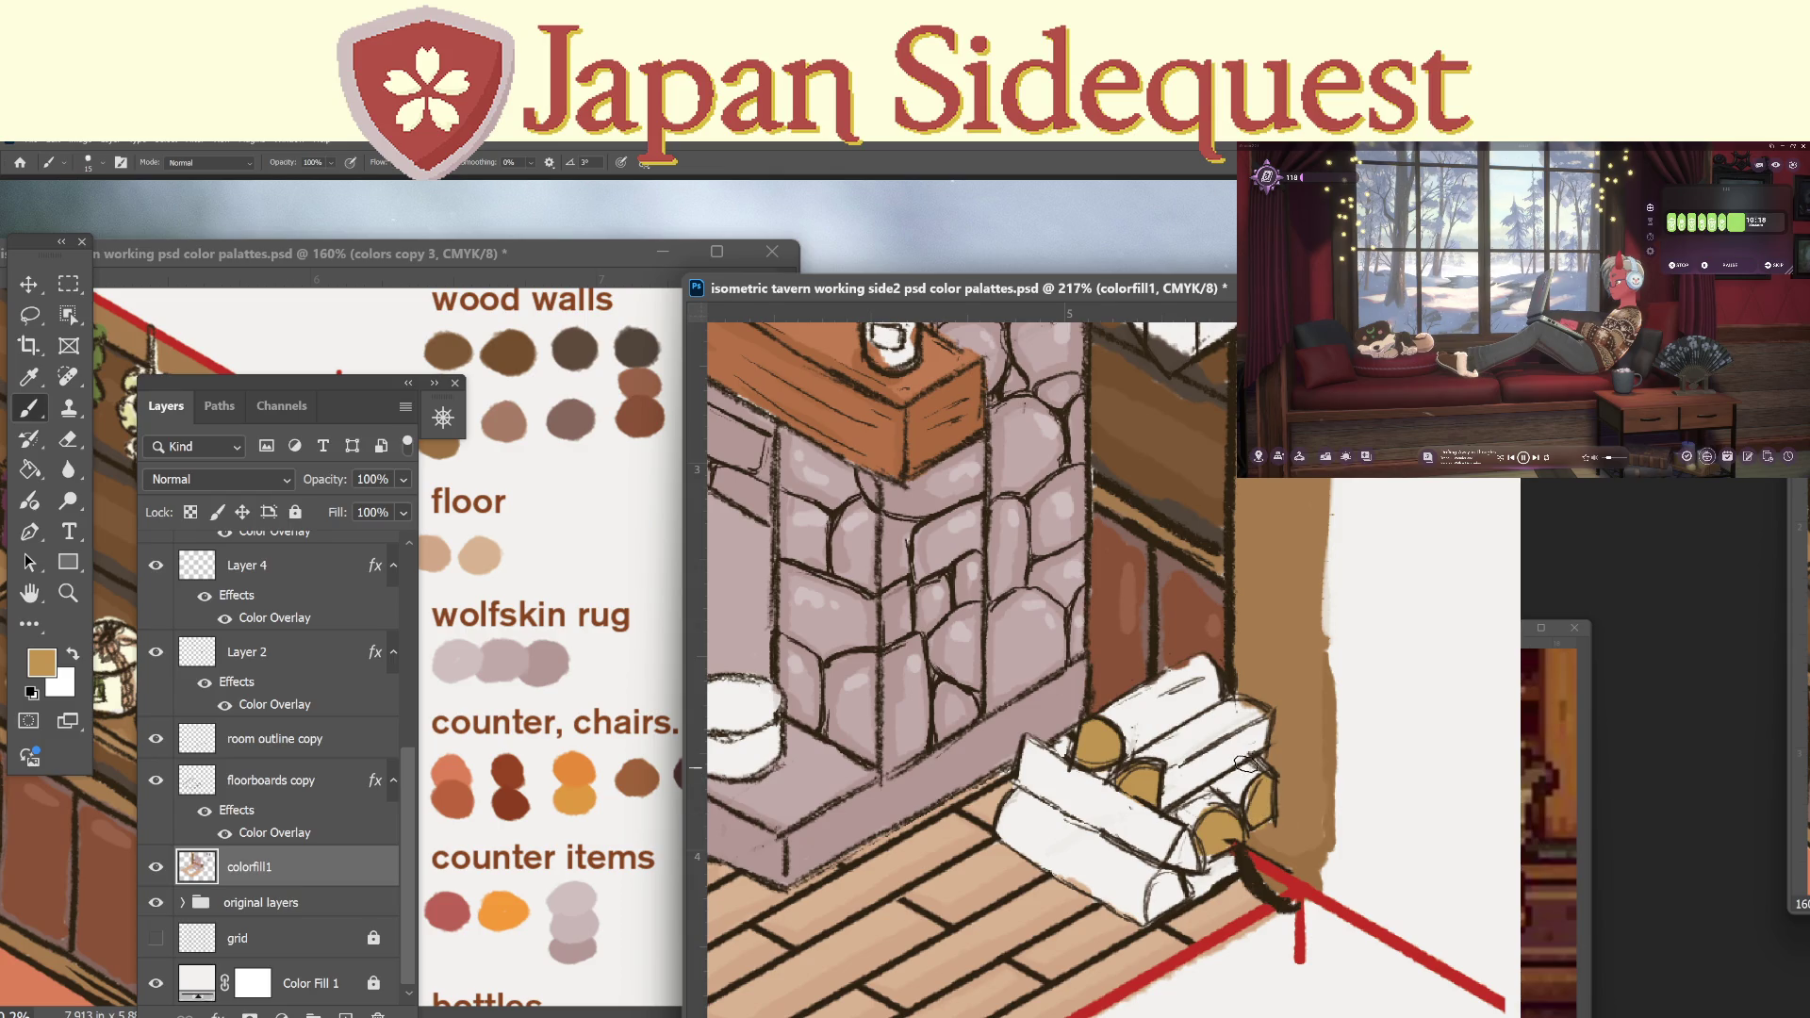
Fill the white under the lower log with floor tan and paint its end gold.
alt+click(1118, 926)
mouse_move(1192, 856)
mouse_down()
mouse_move(1191, 888)
mouse_move(1225, 864)
mouse_up()
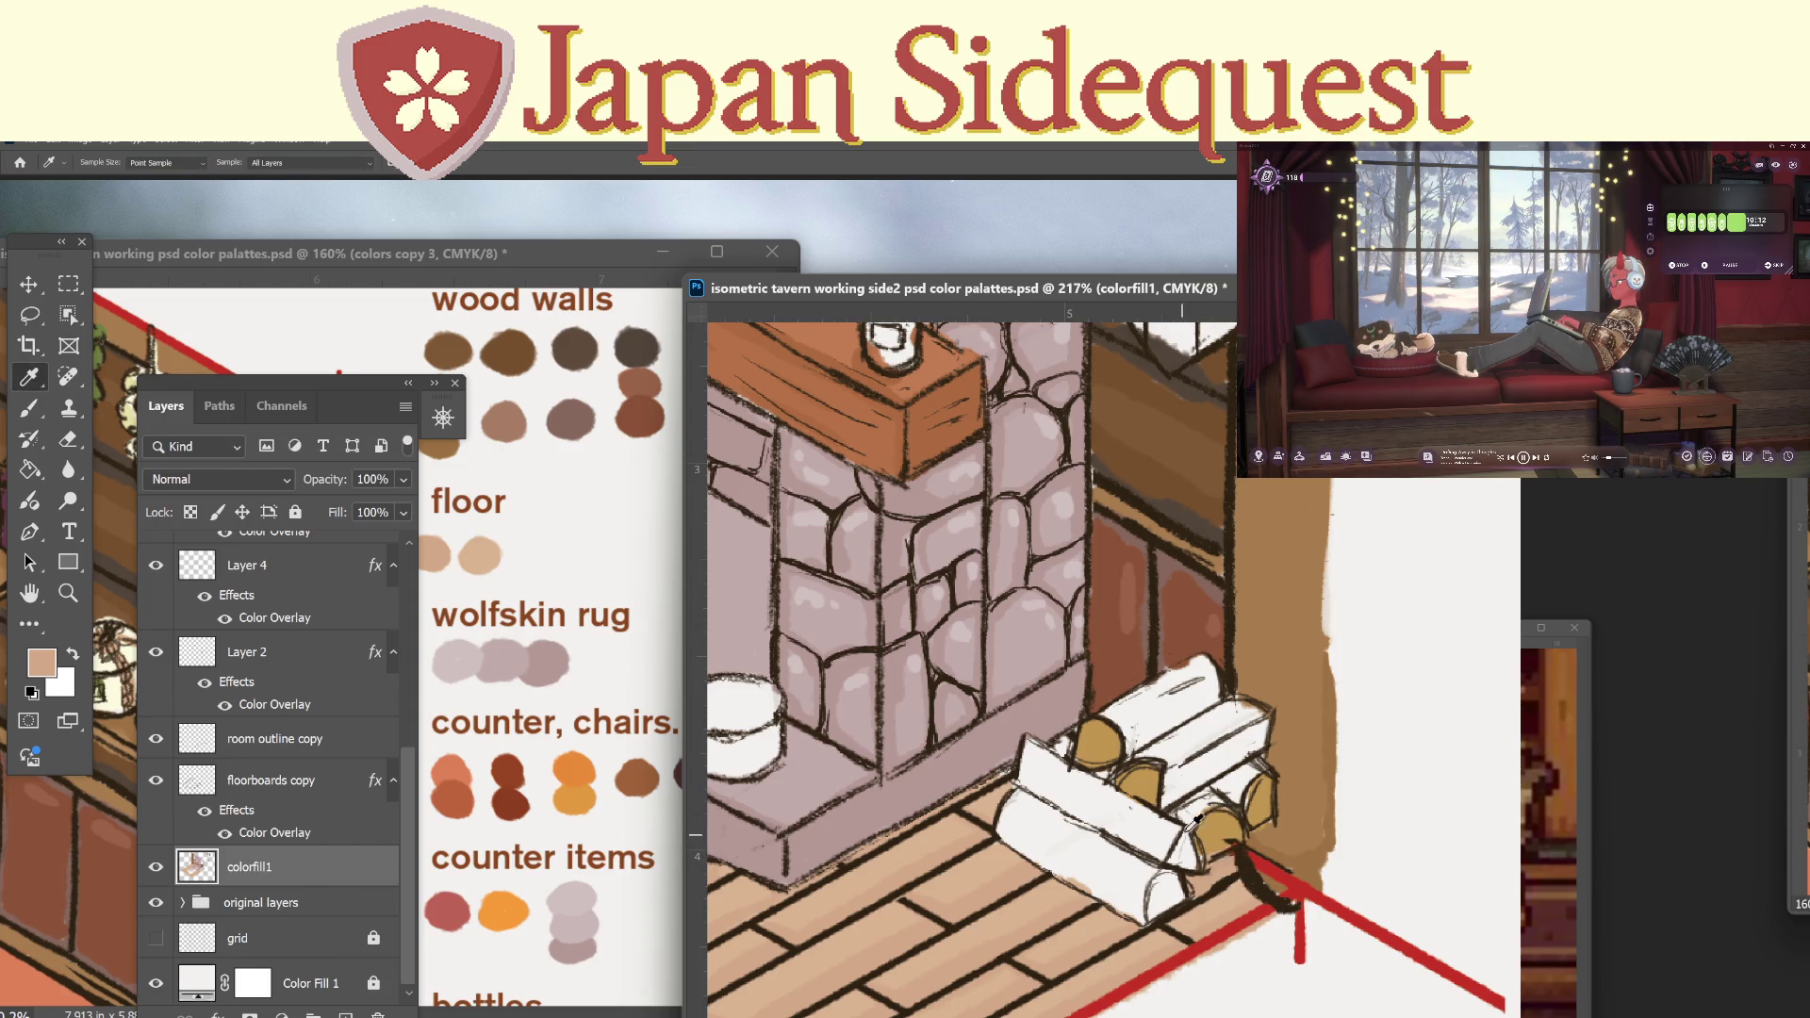
alt+click(1158, 786)
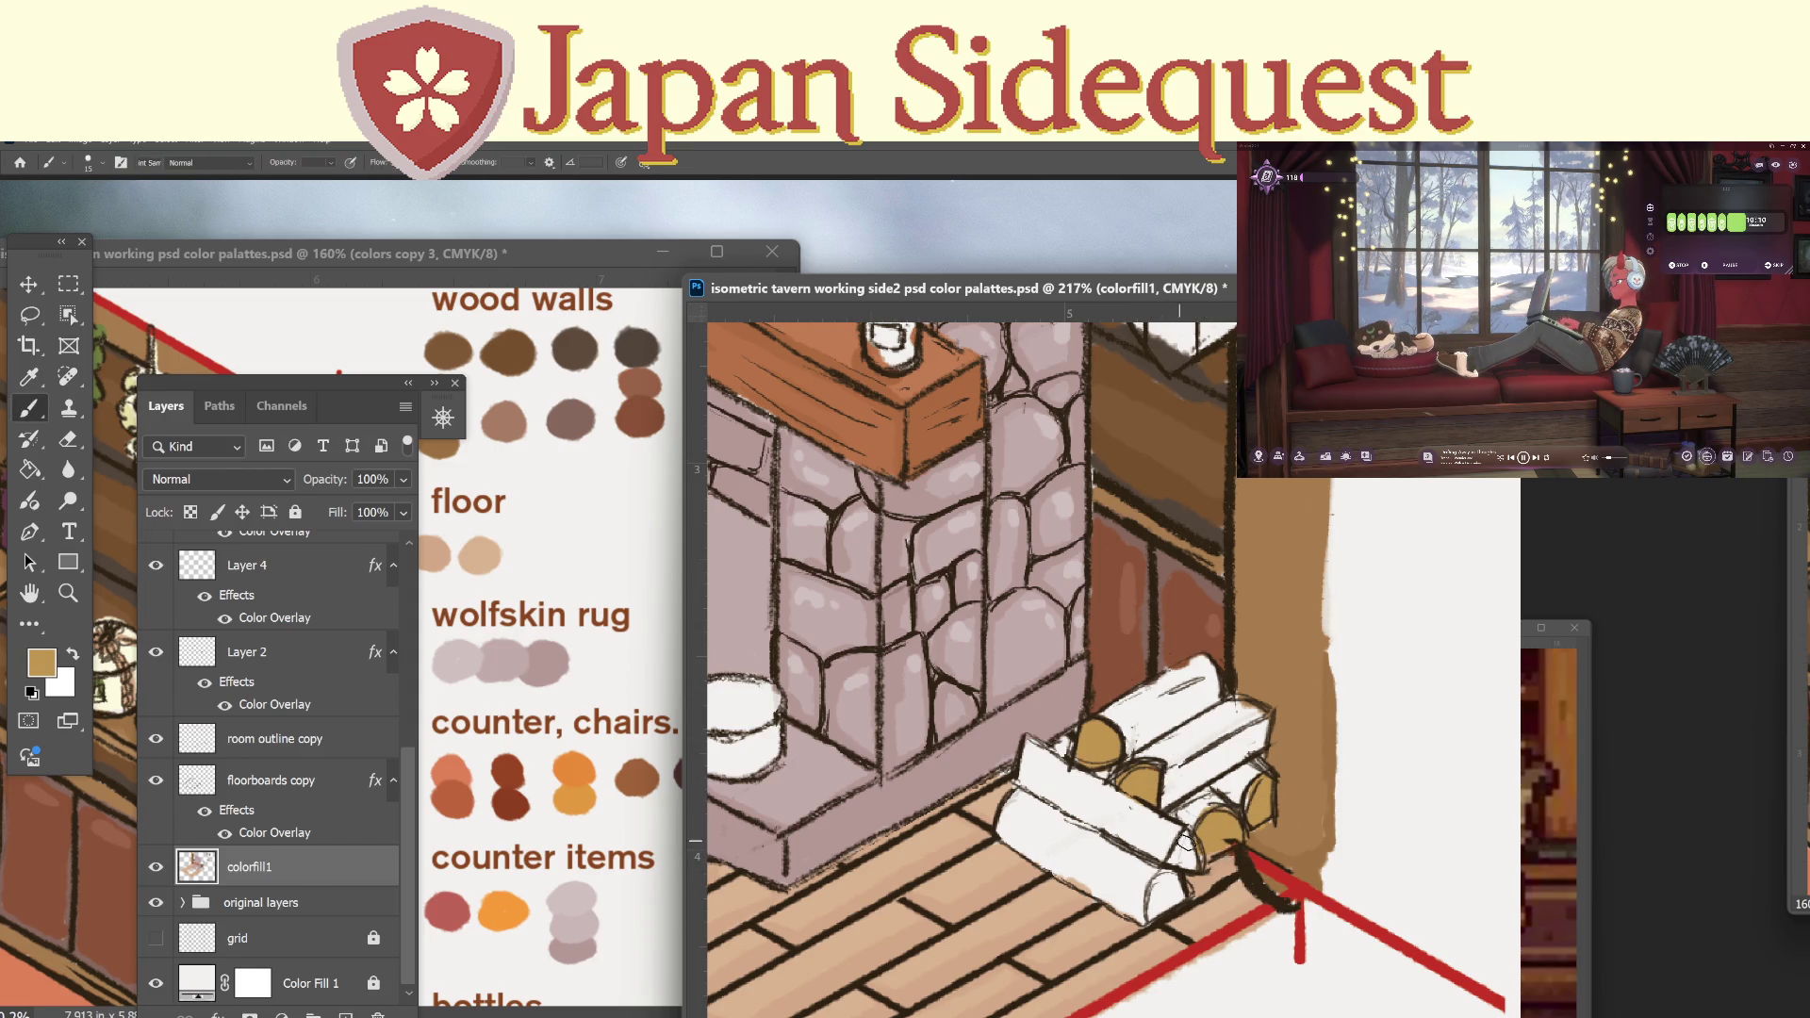
mouse_move(1175, 859)
mouse_down()
mouse_move(1193, 859)
mouse_move(1161, 900)
mouse_move(1177, 891)
mouse_up()
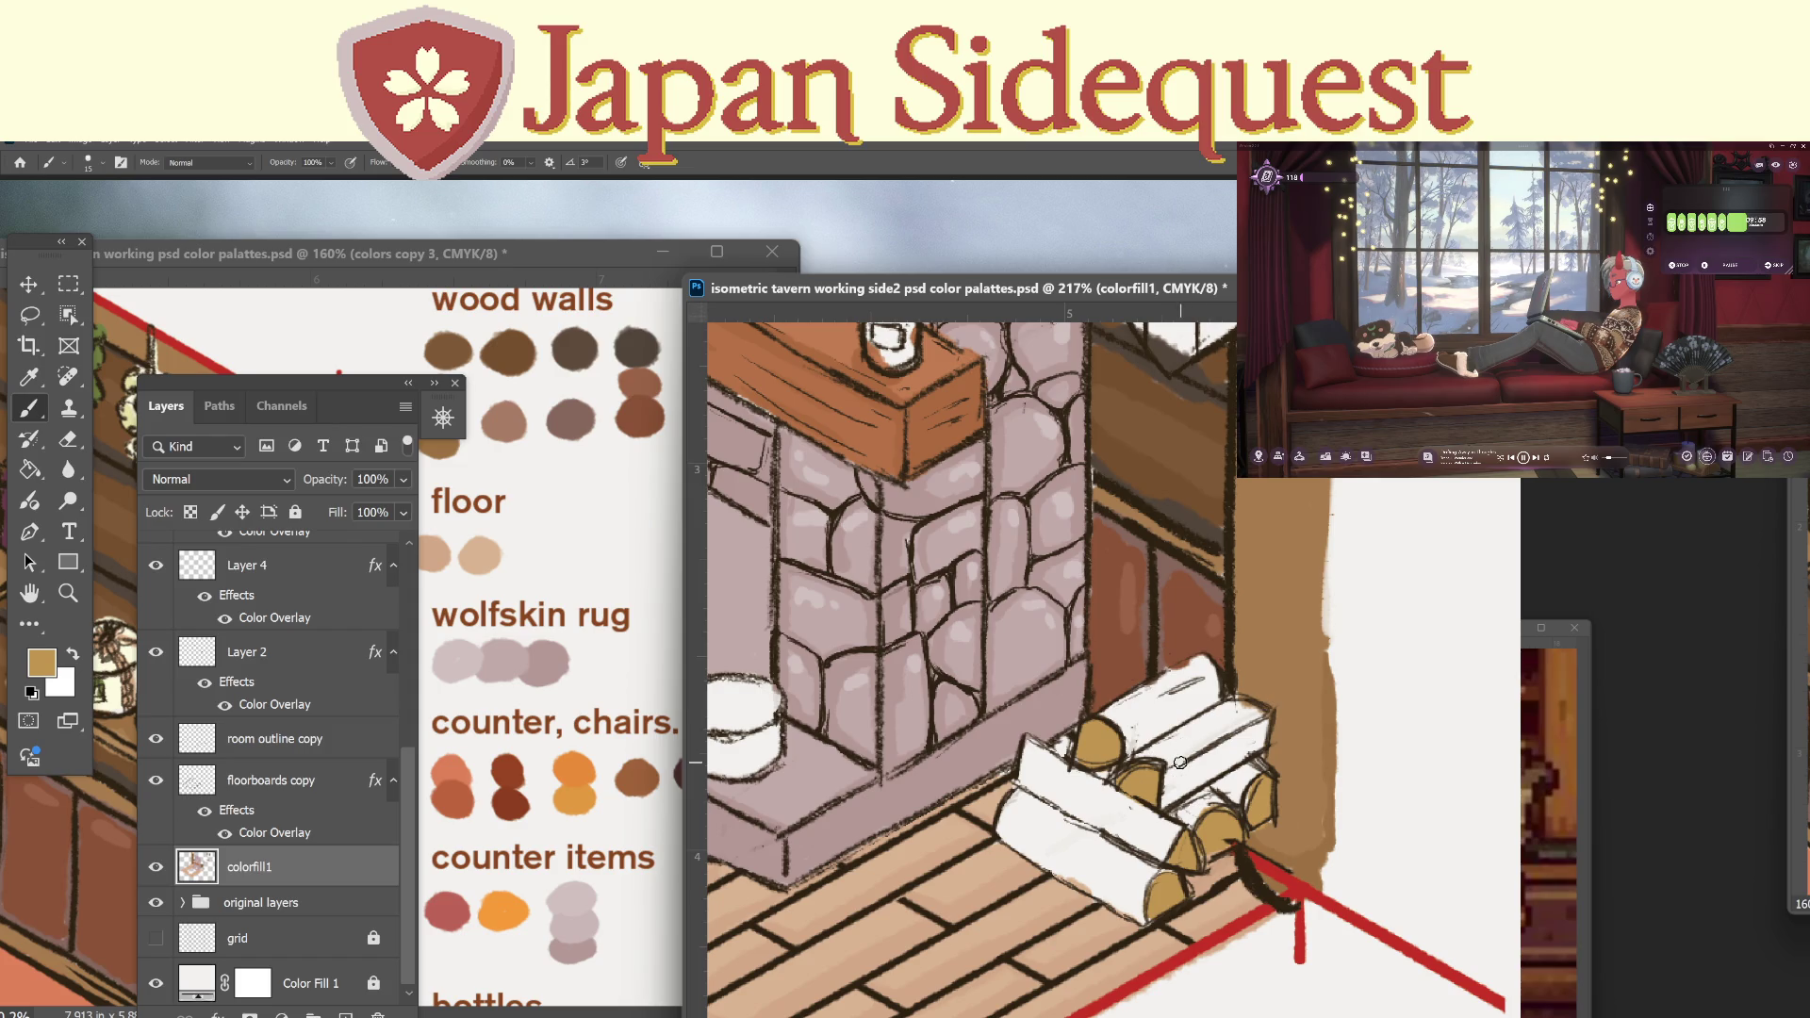
Try peach and stone-wall mauve samples, zoom out, then eyedrop the mantel's orange-brown.
click(993, 797)
key(b)
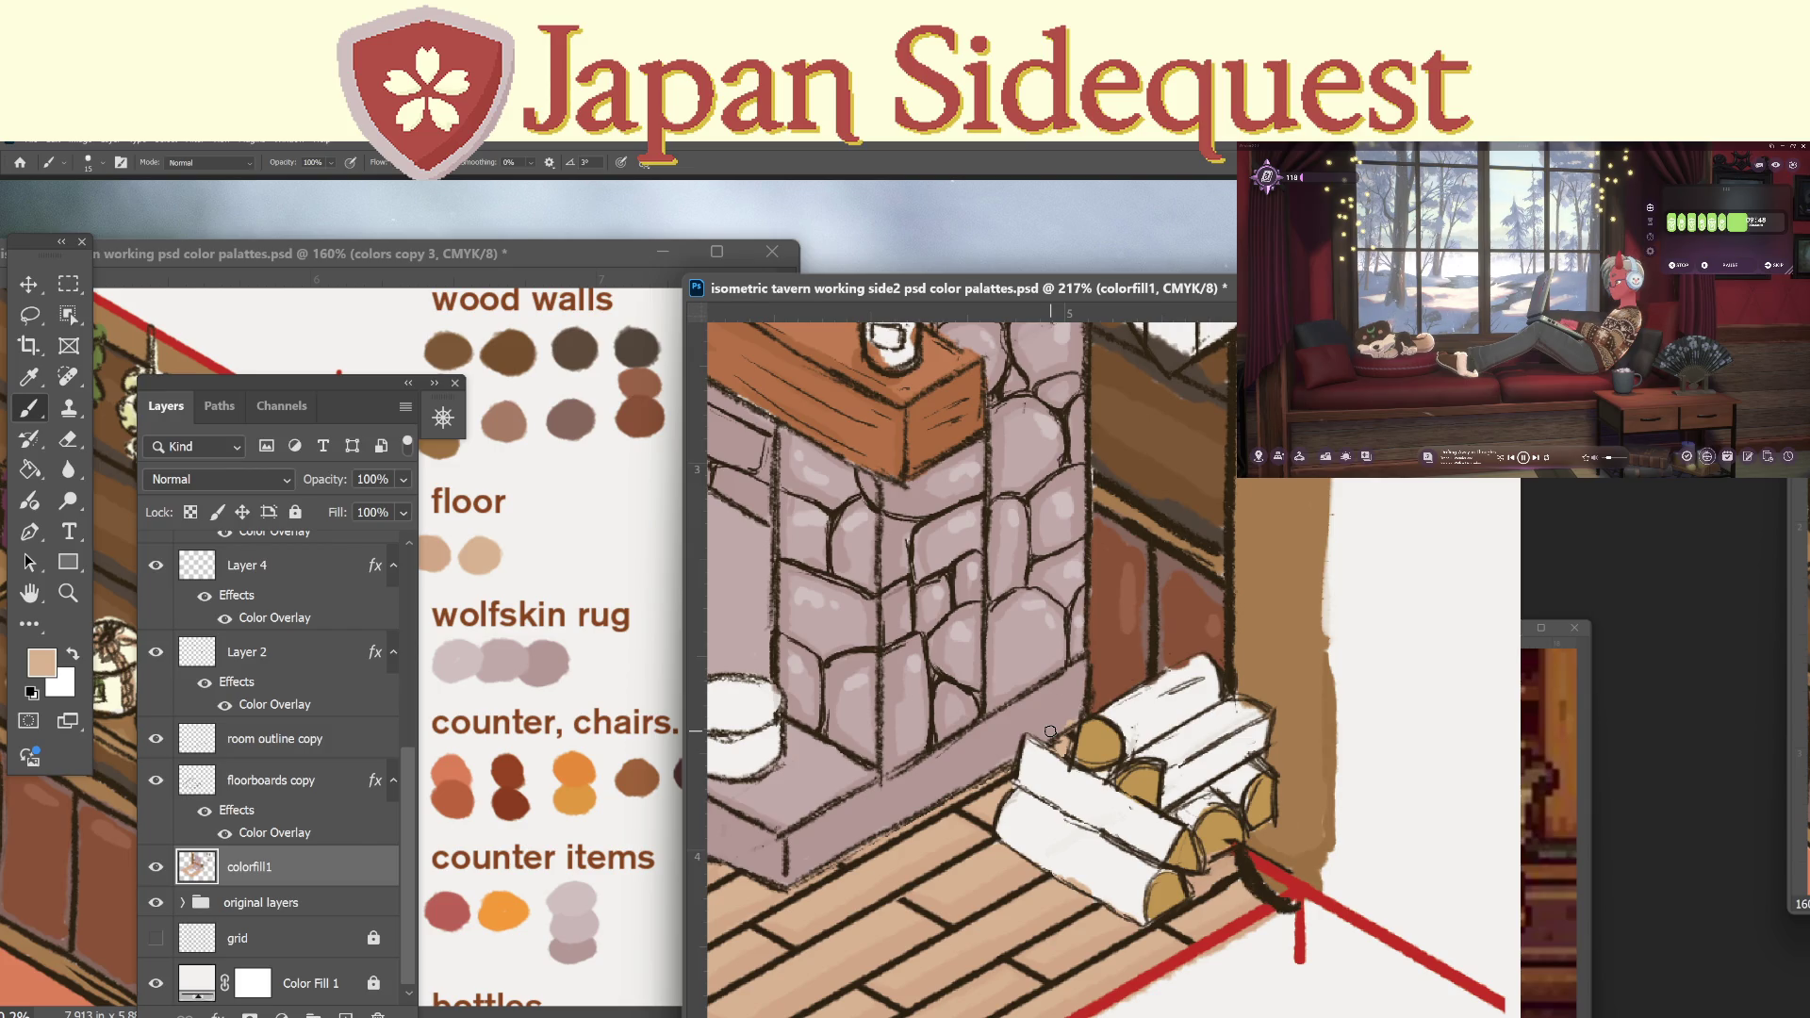
key(i)
click(1047, 689)
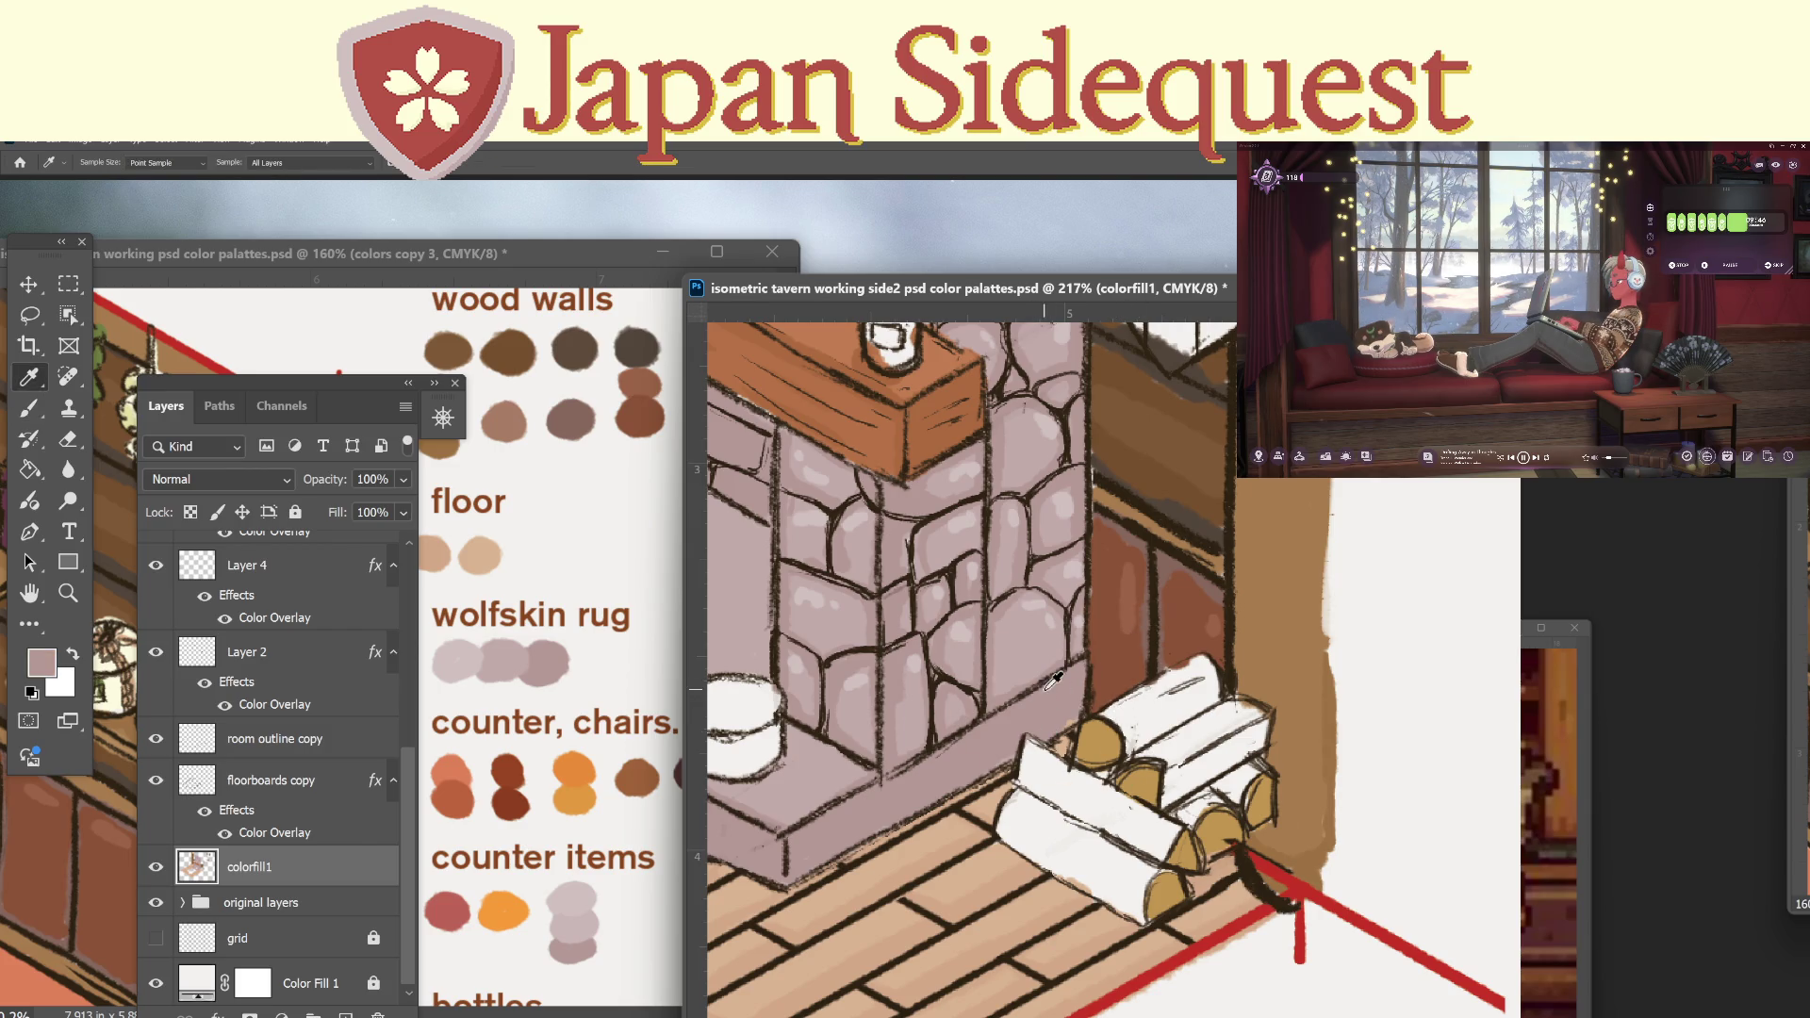
key(b)
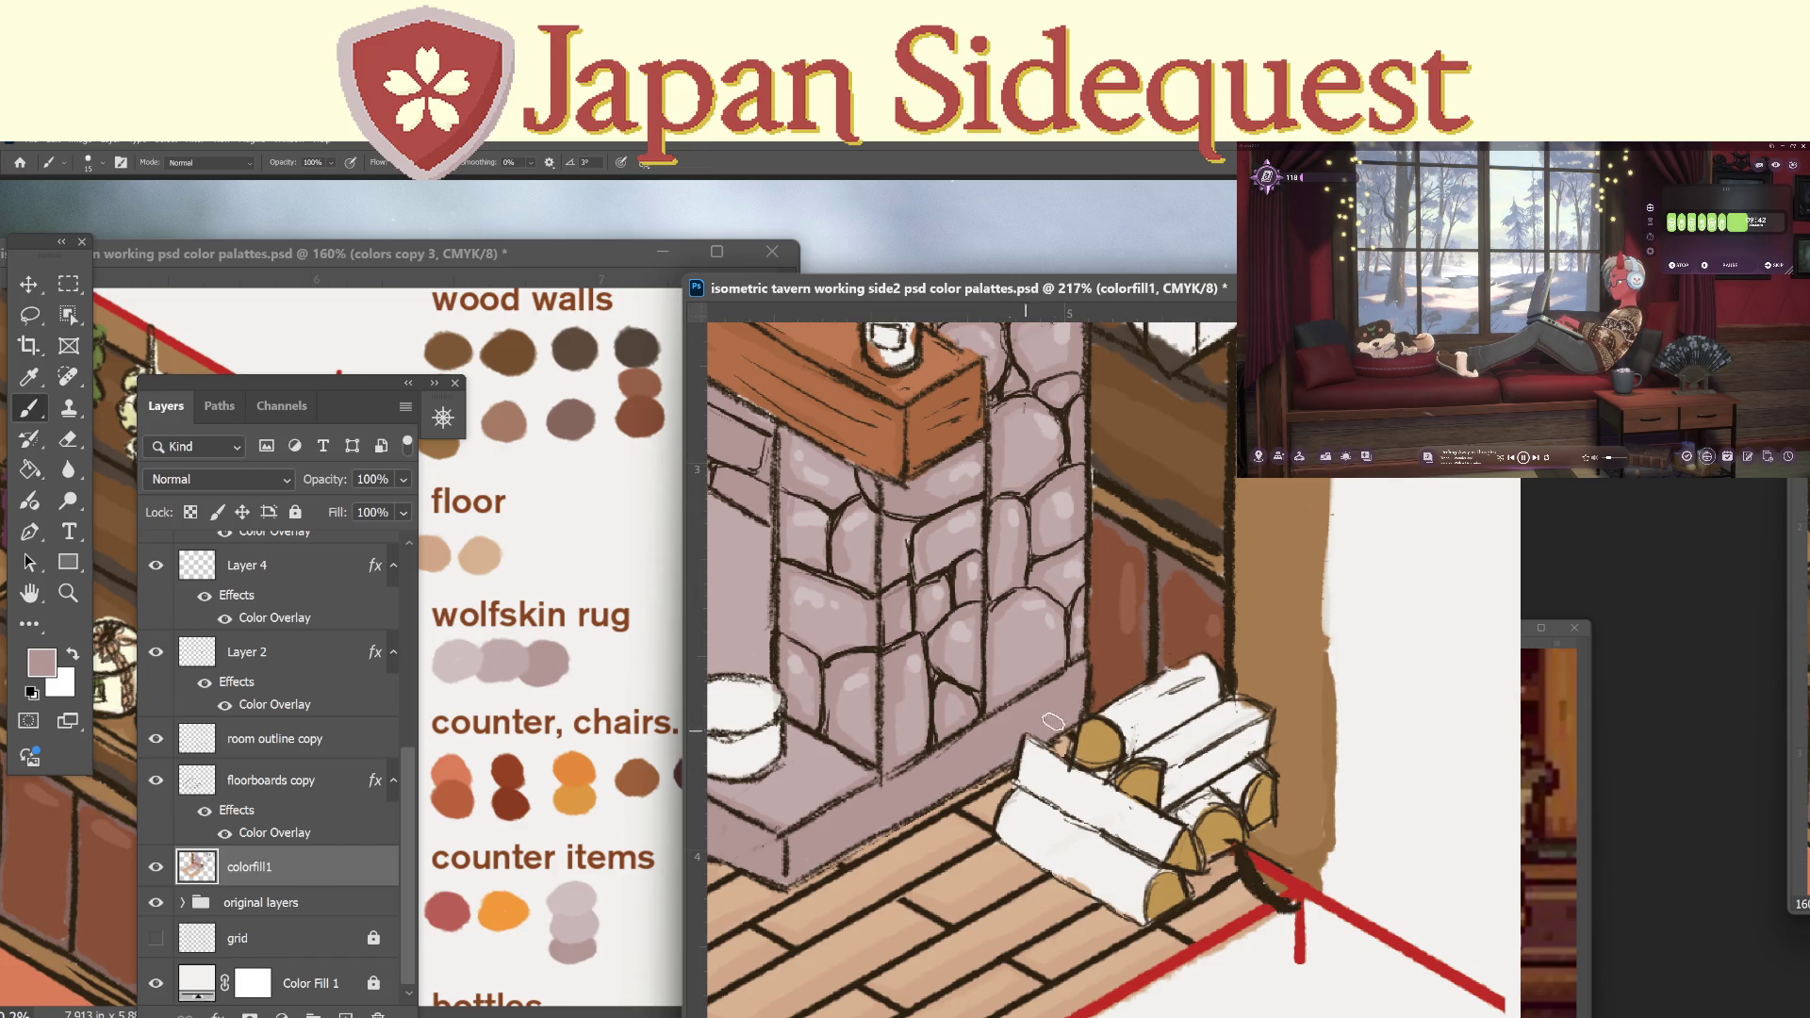
key(z)
alt+click(1094, 774)
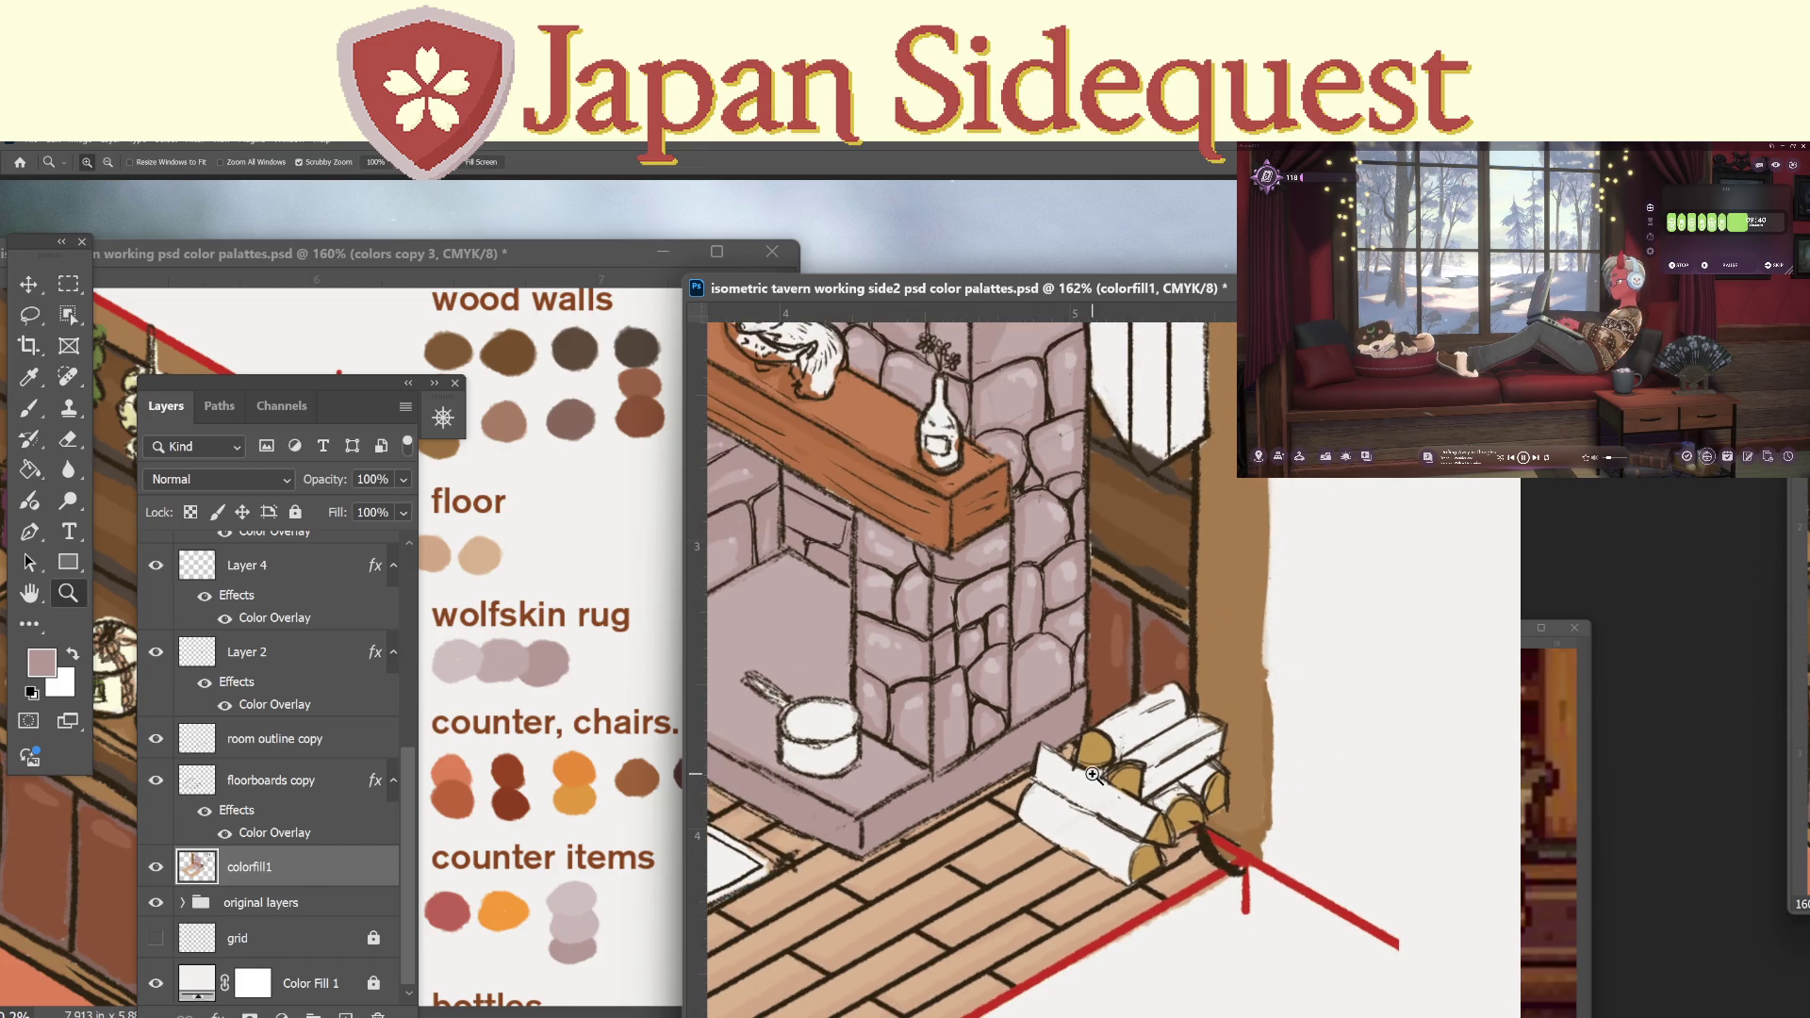
key(i)
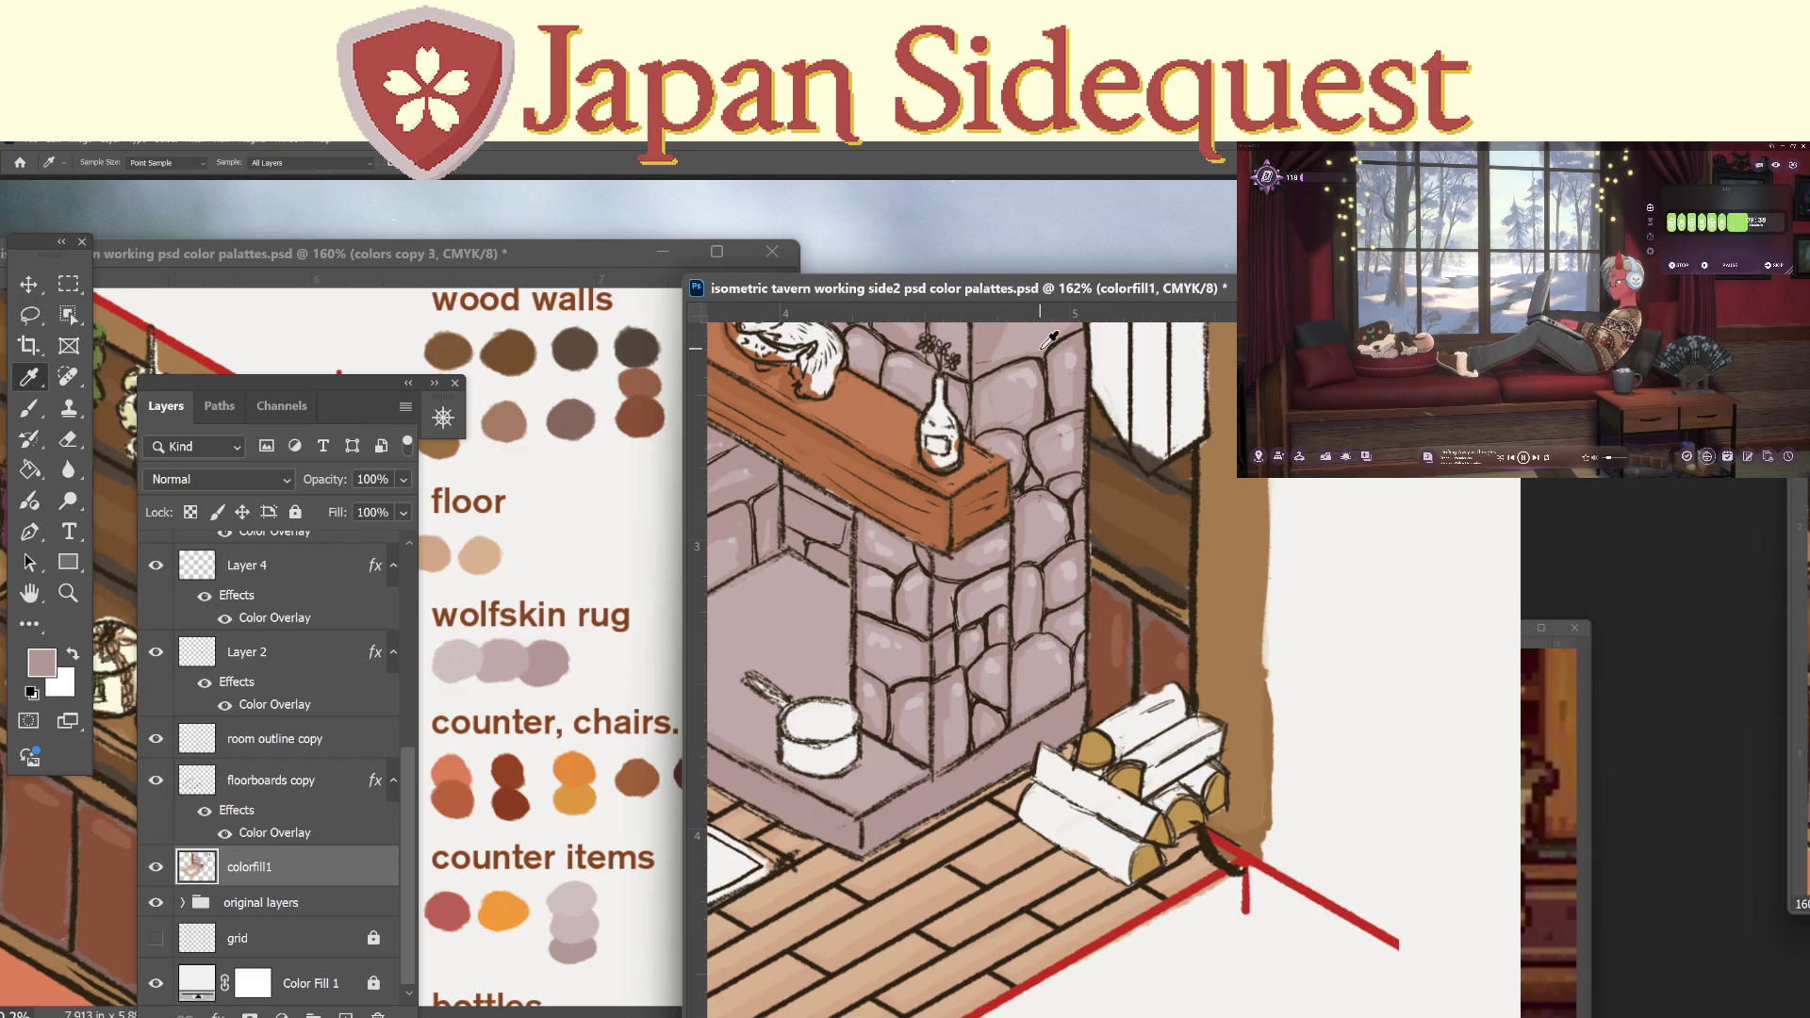
click(892, 464)
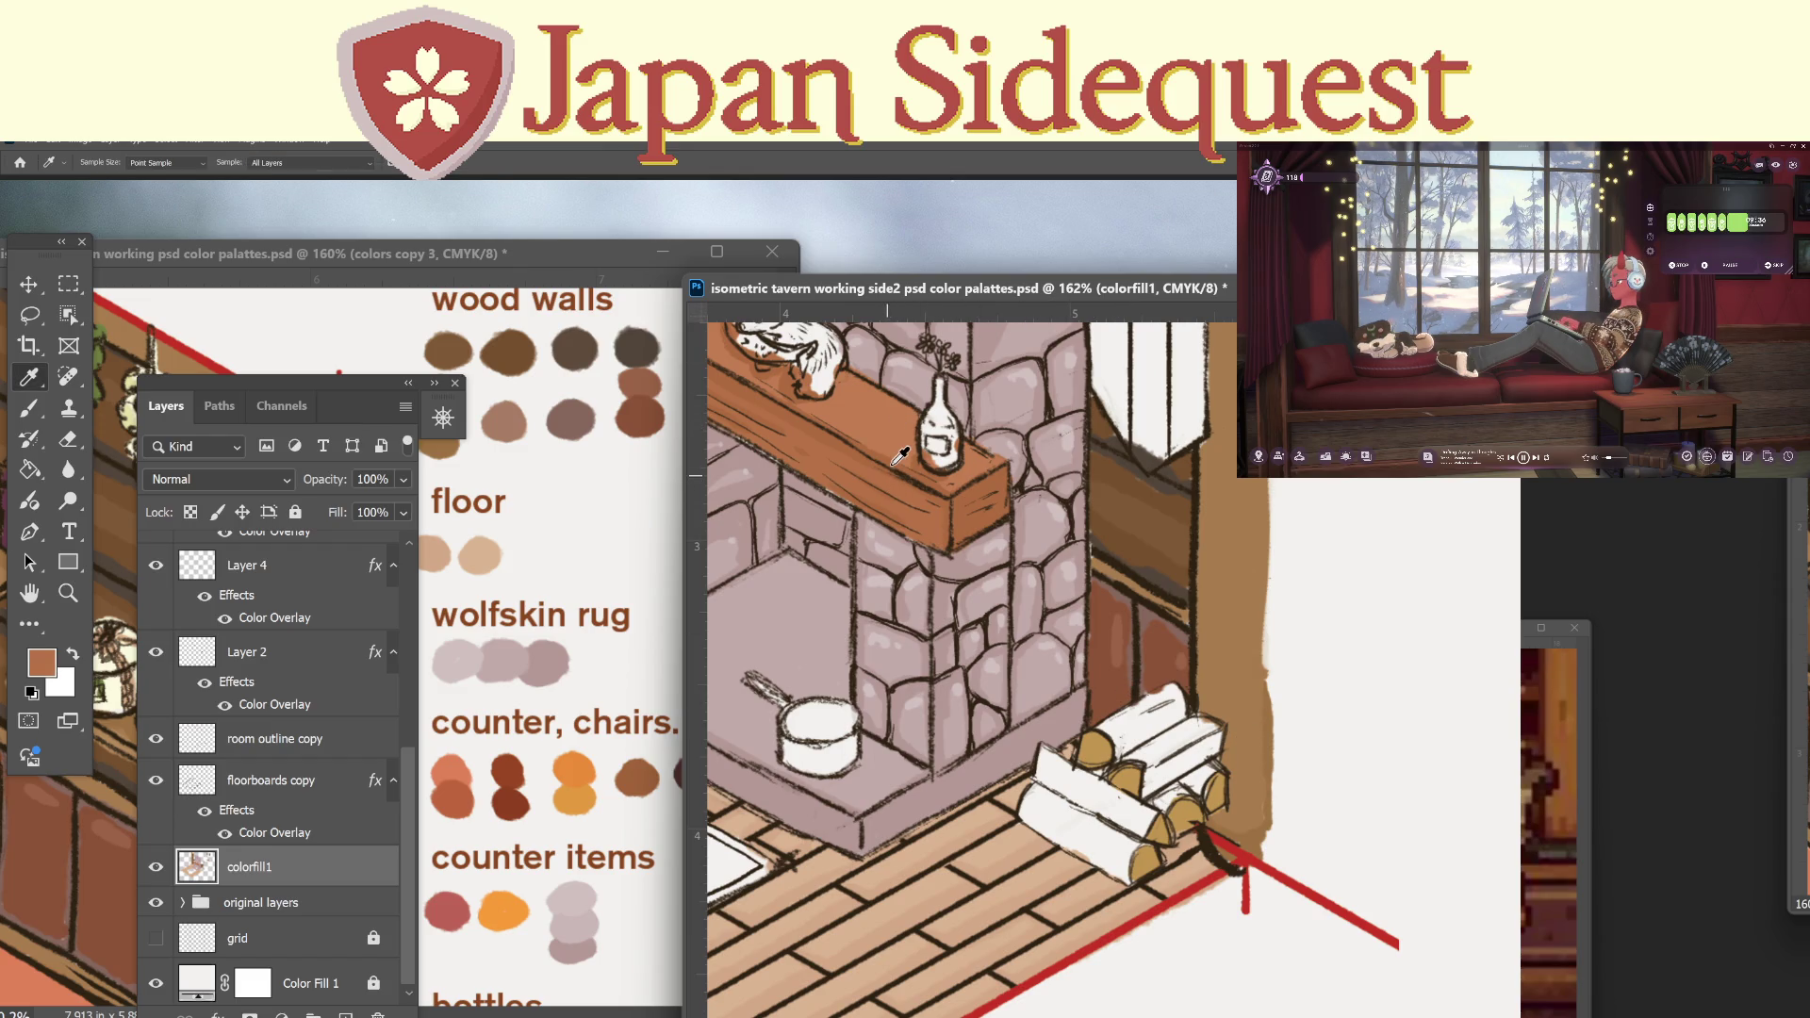
Brush orange-brown bark along the top log and over the white log's top-left.
key(b)
mouse_move(1104, 722)
mouse_down()
mouse_move(1112, 742)
mouse_move(1152, 699)
mouse_move(1117, 755)
mouse_move(1178, 700)
mouse_move(1140, 762)
mouse_move(1149, 790)
mouse_move(1159, 741)
mouse_move(1211, 728)
mouse_move(1214, 745)
mouse_move(1148, 780)
mouse_up()
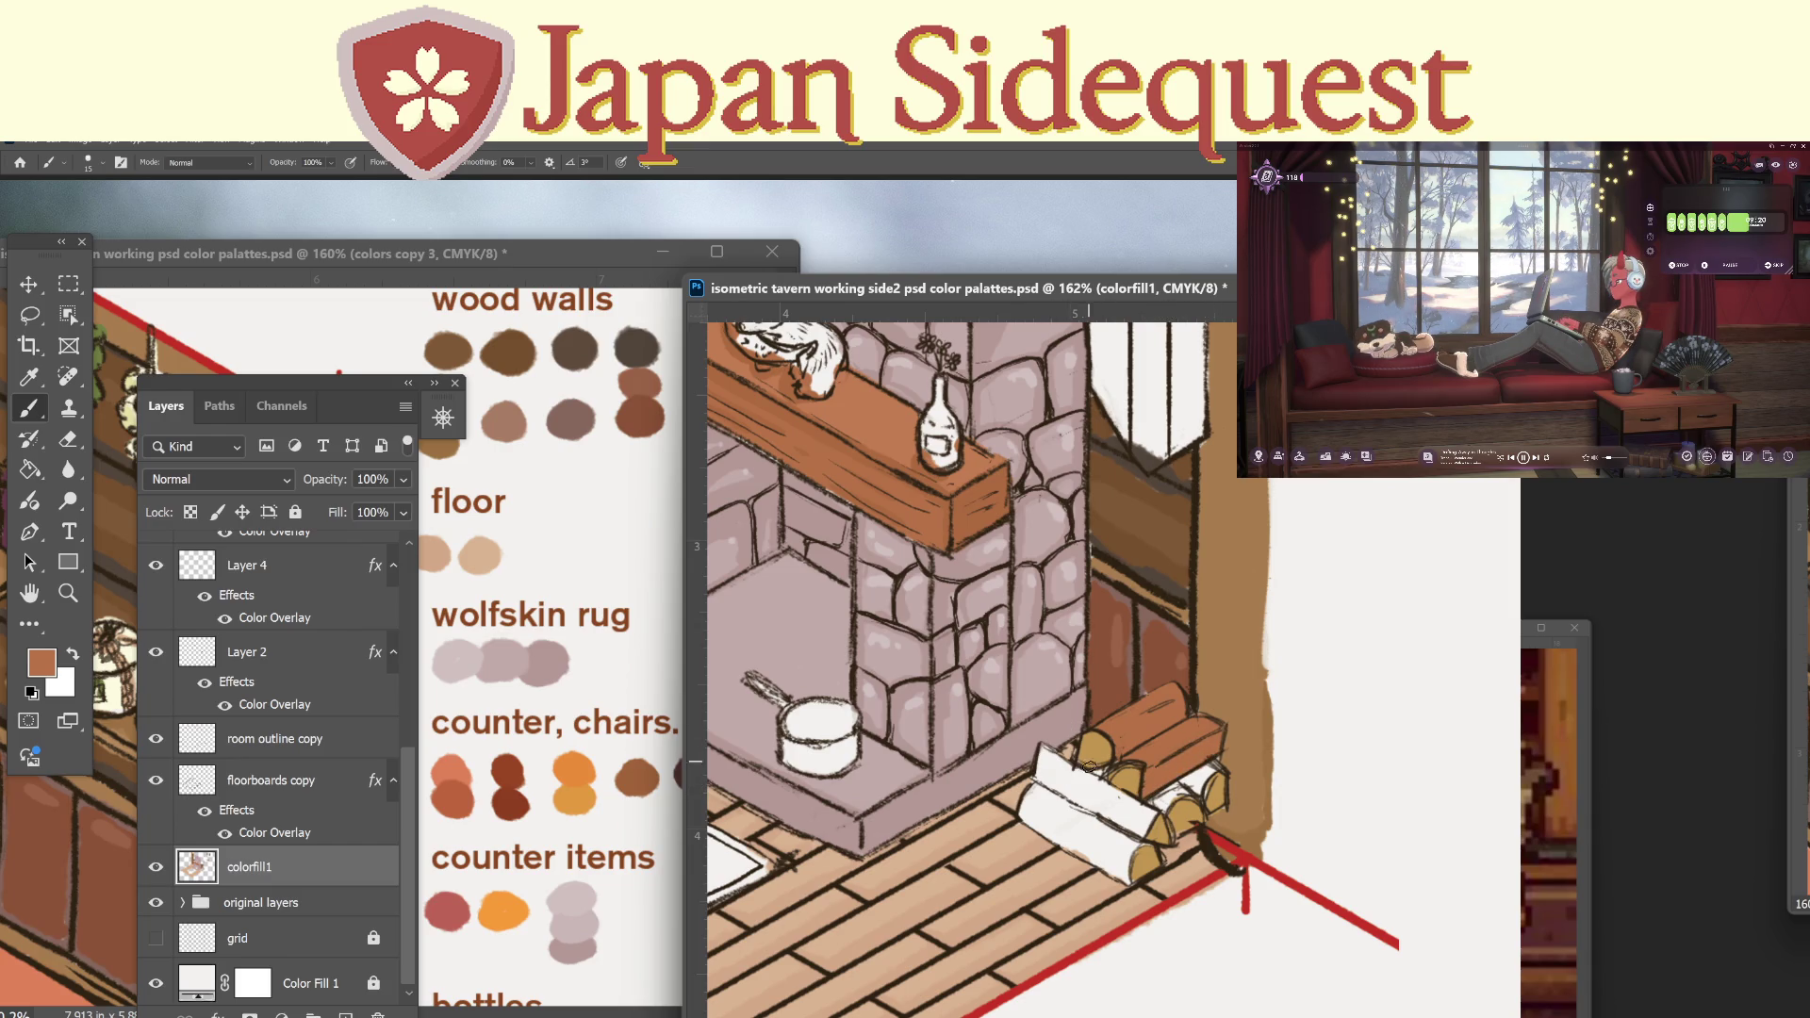
mouse_move(1048, 754)
mouse_down()
mouse_move(1145, 801)
mouse_move(1095, 830)
mouse_move(1027, 801)
mouse_move(1128, 851)
mouse_move(1046, 788)
mouse_up()
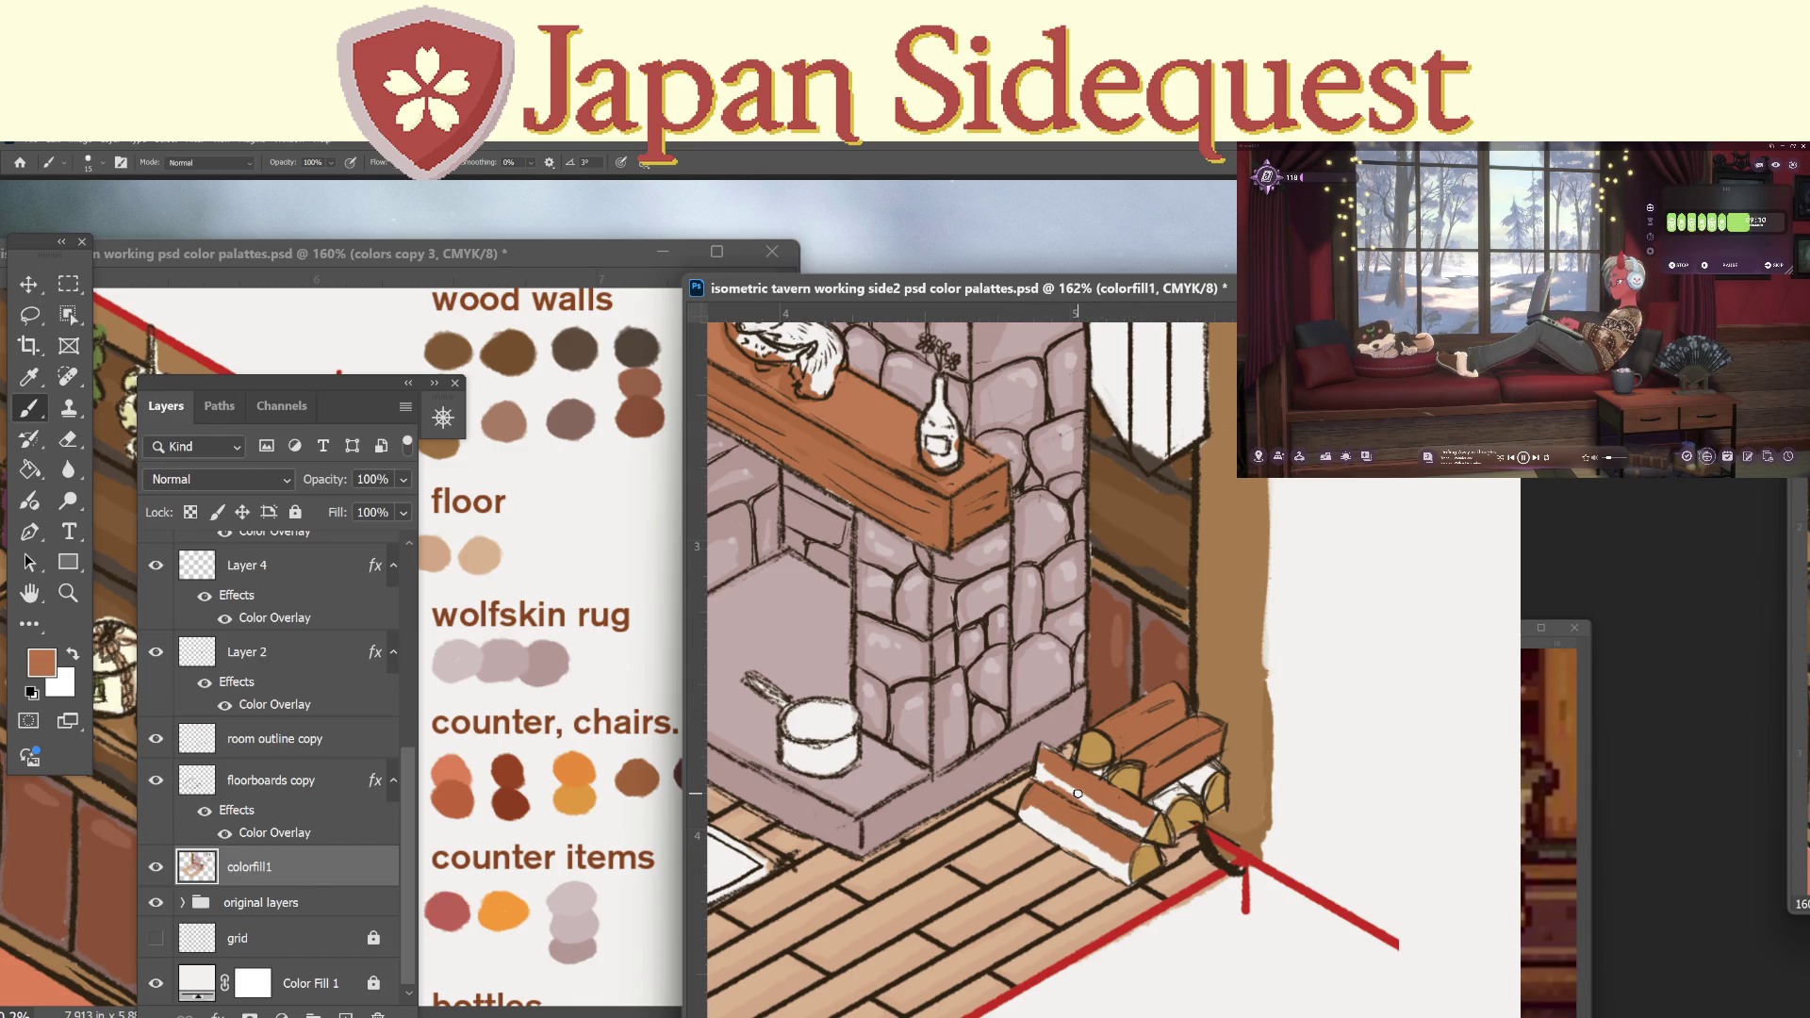
Sample the darker mantel brown and paint over the white highlights on the lower and front logs.
key(i)
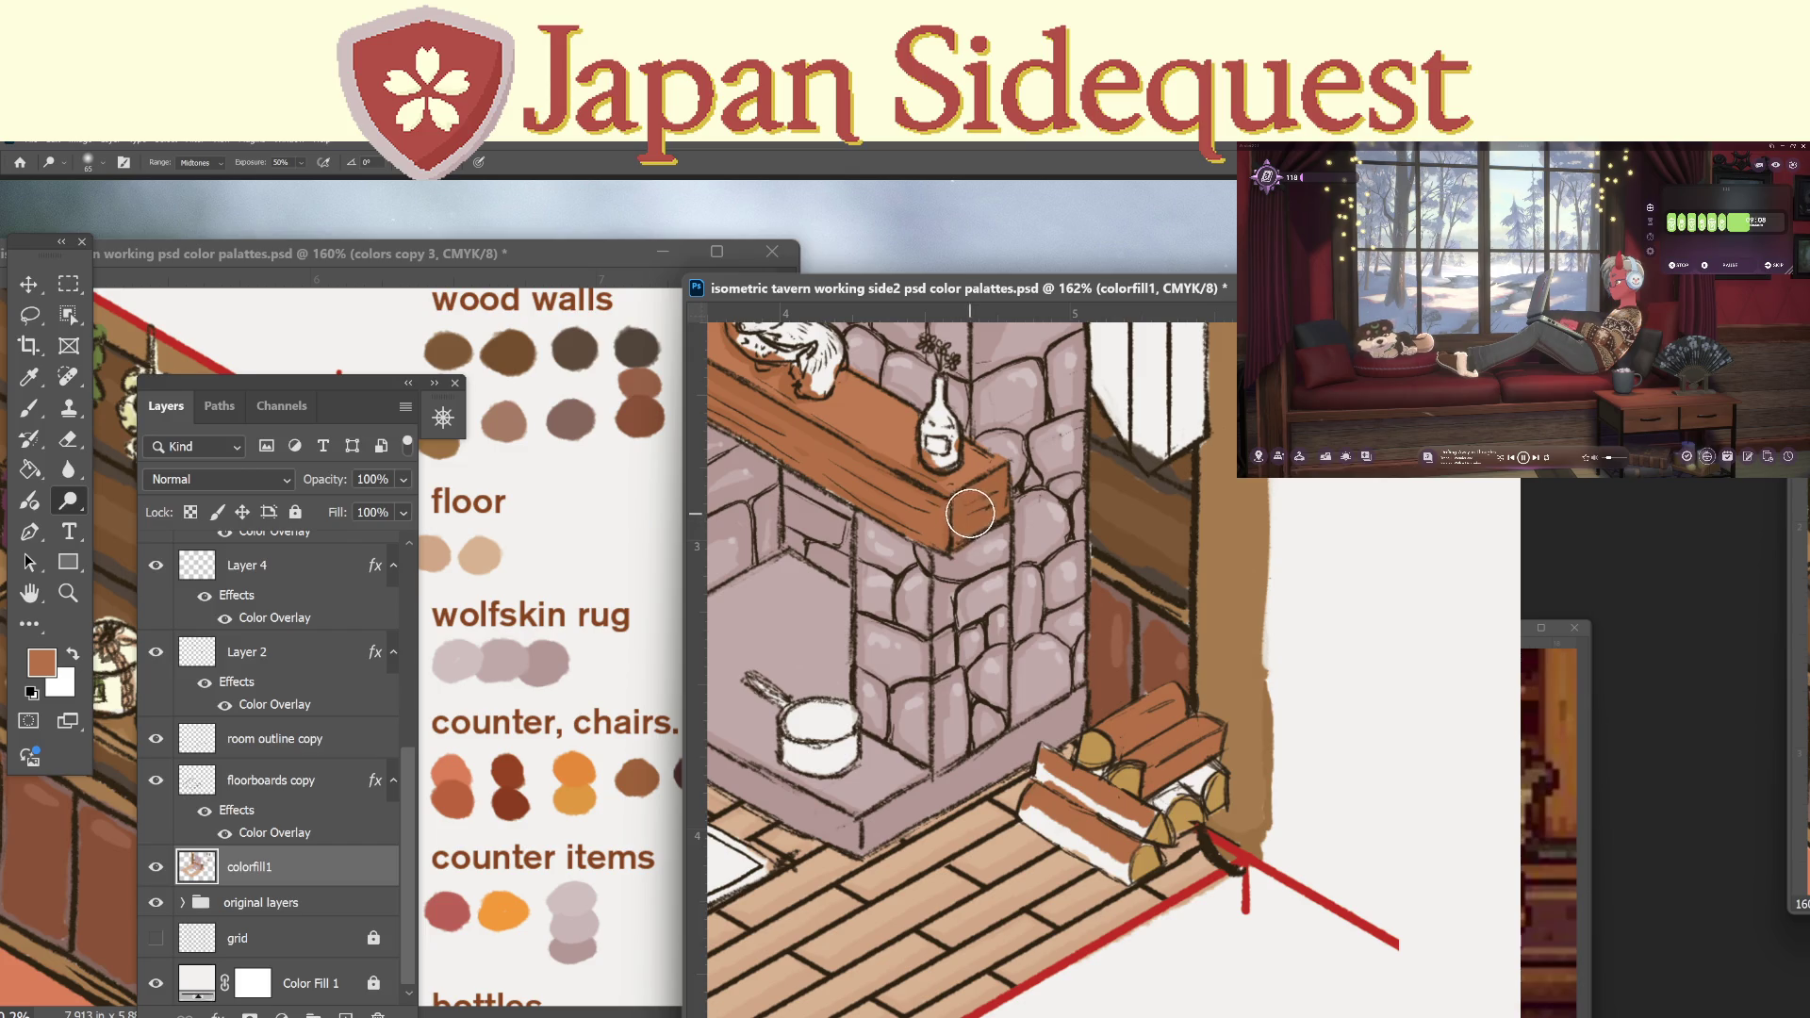
click(975, 510)
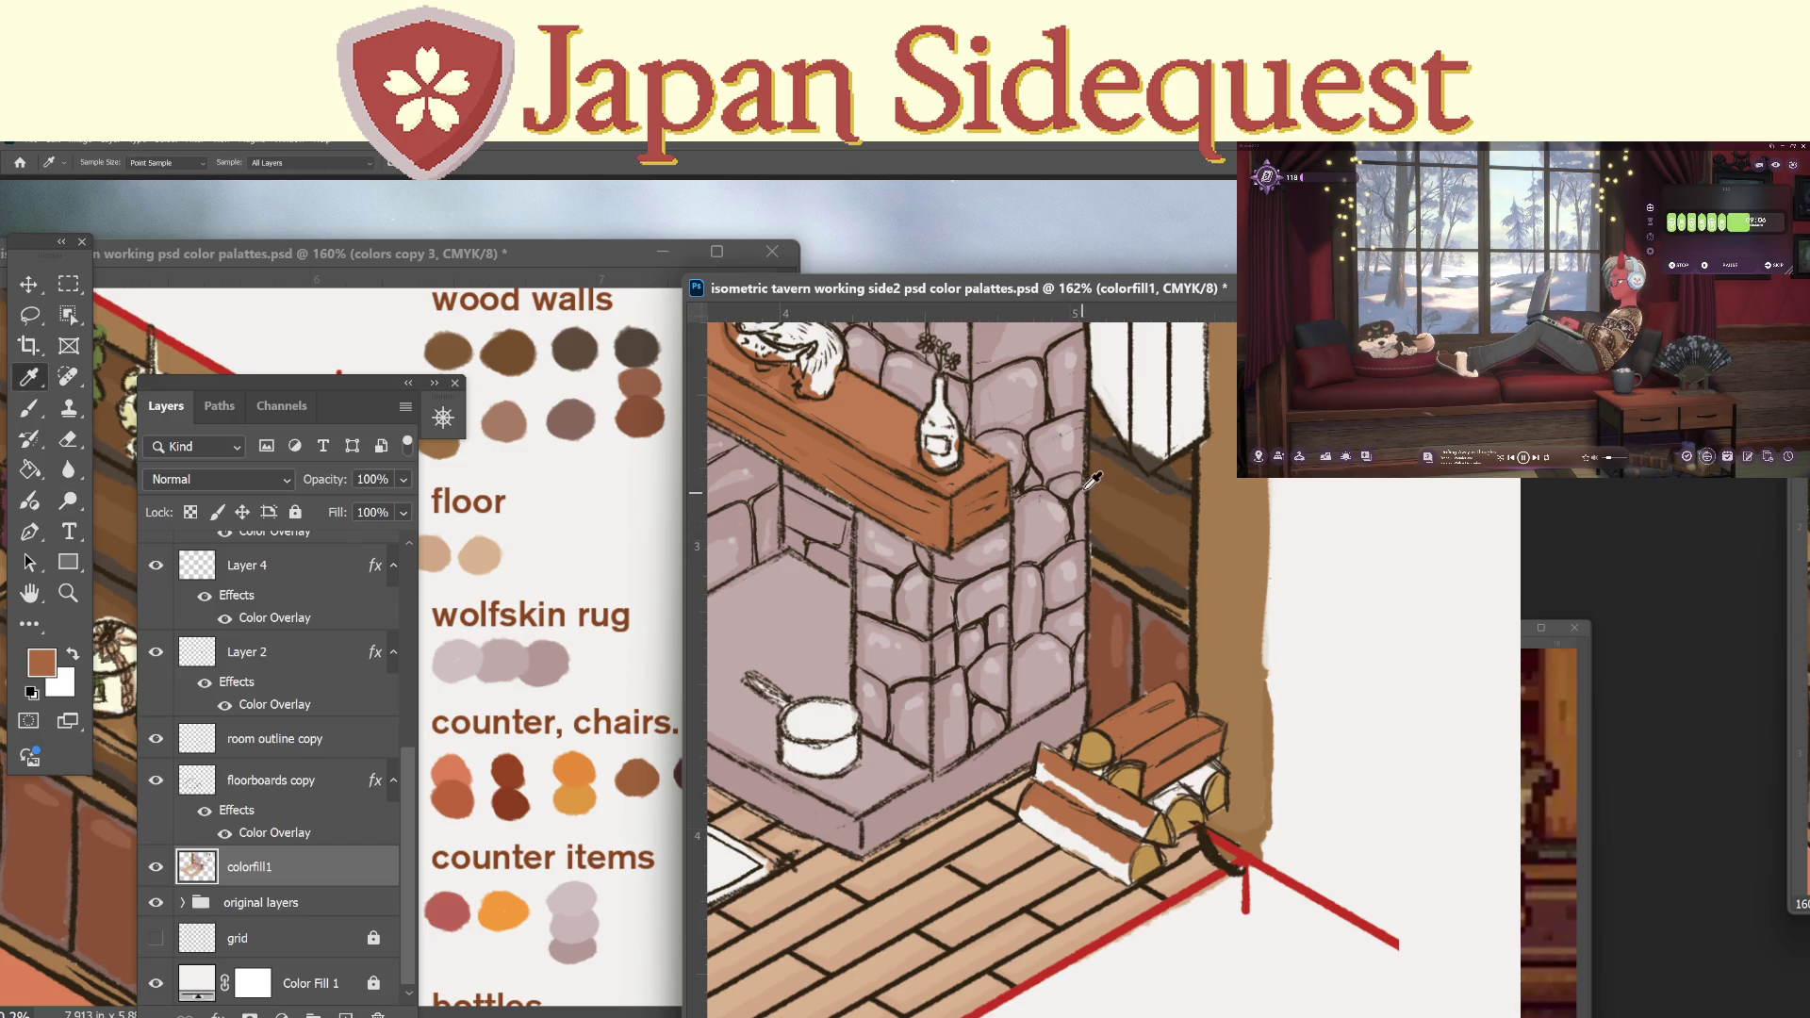
key(b)
drag(1033, 809, 1120, 863)
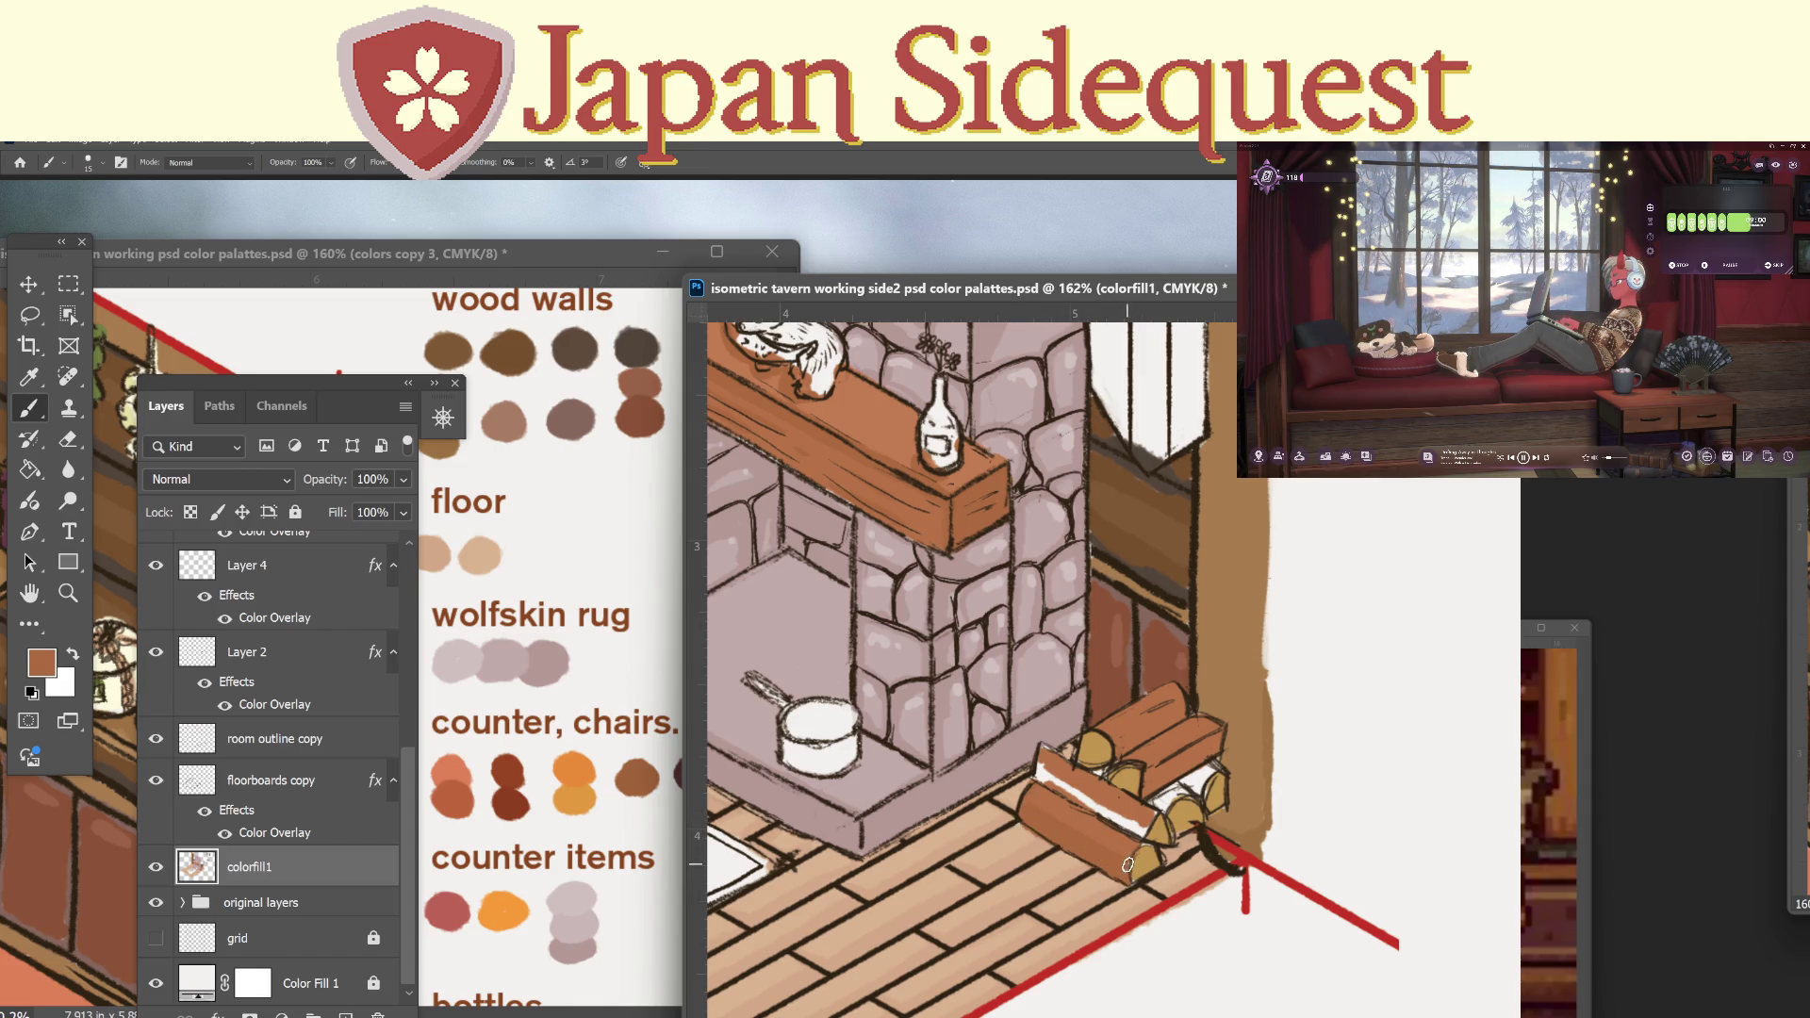
drag(1143, 842, 1041, 777)
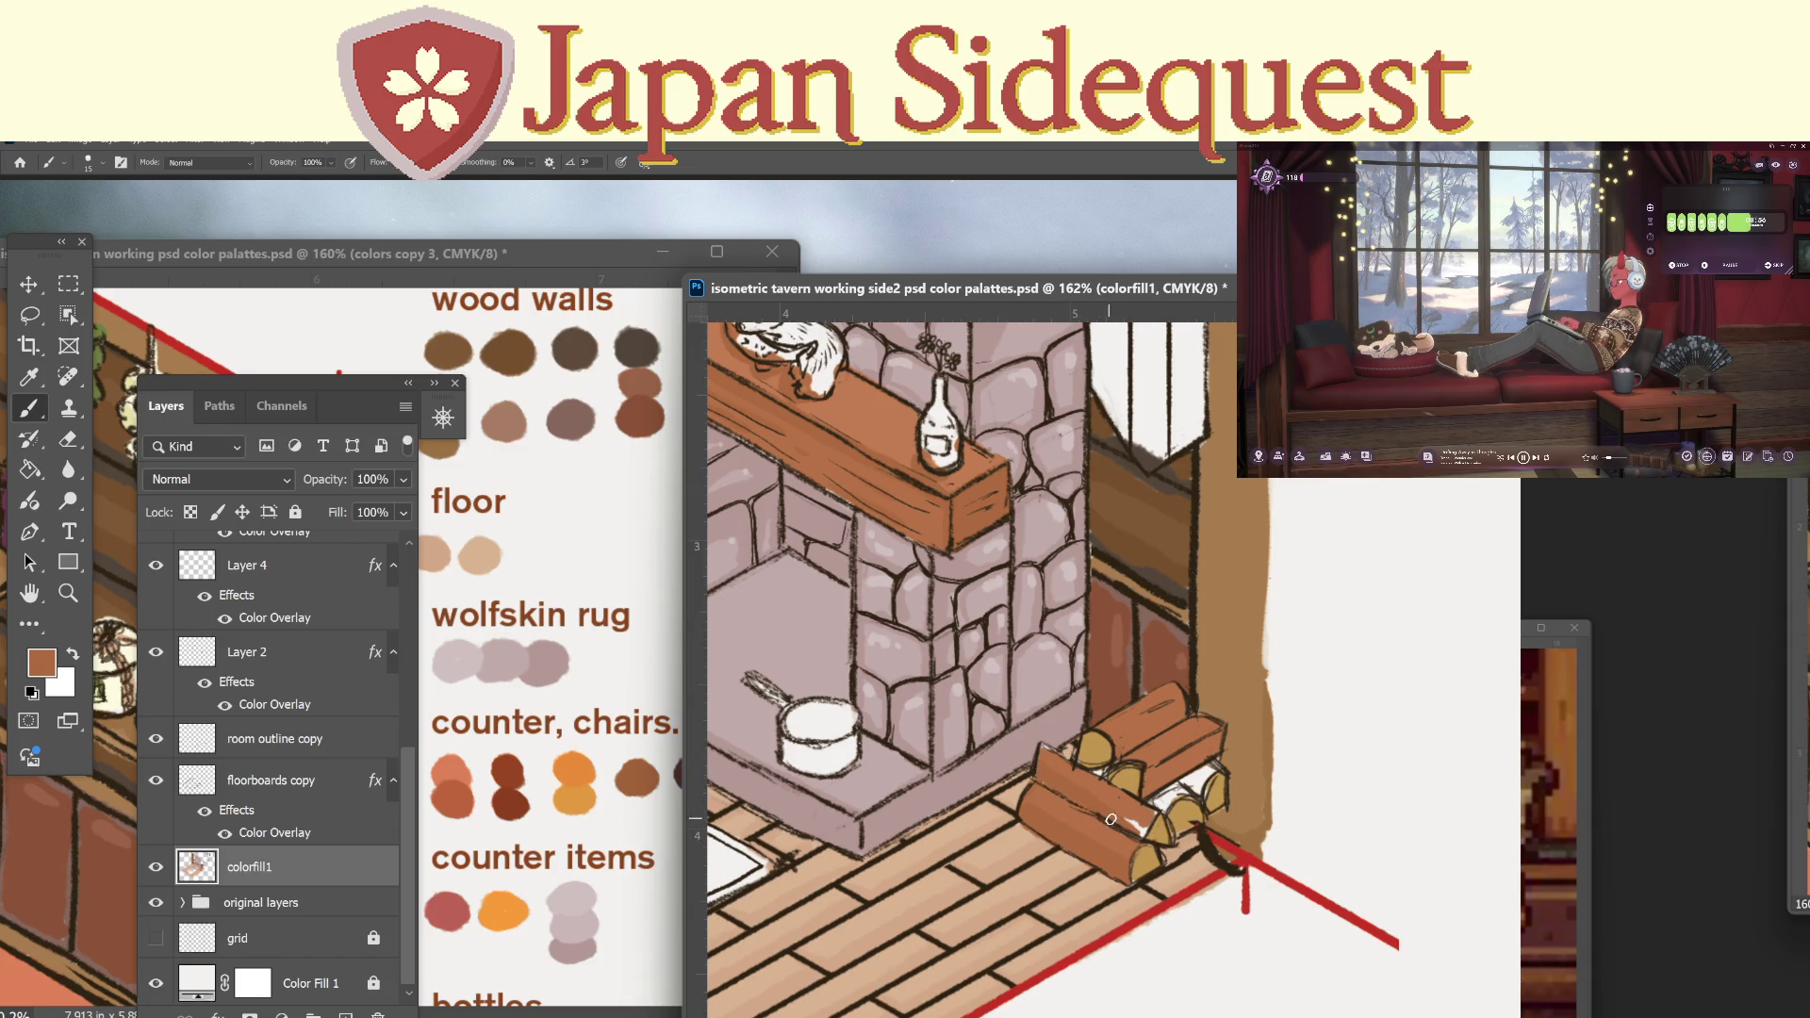
drag(1046, 749, 1048, 780)
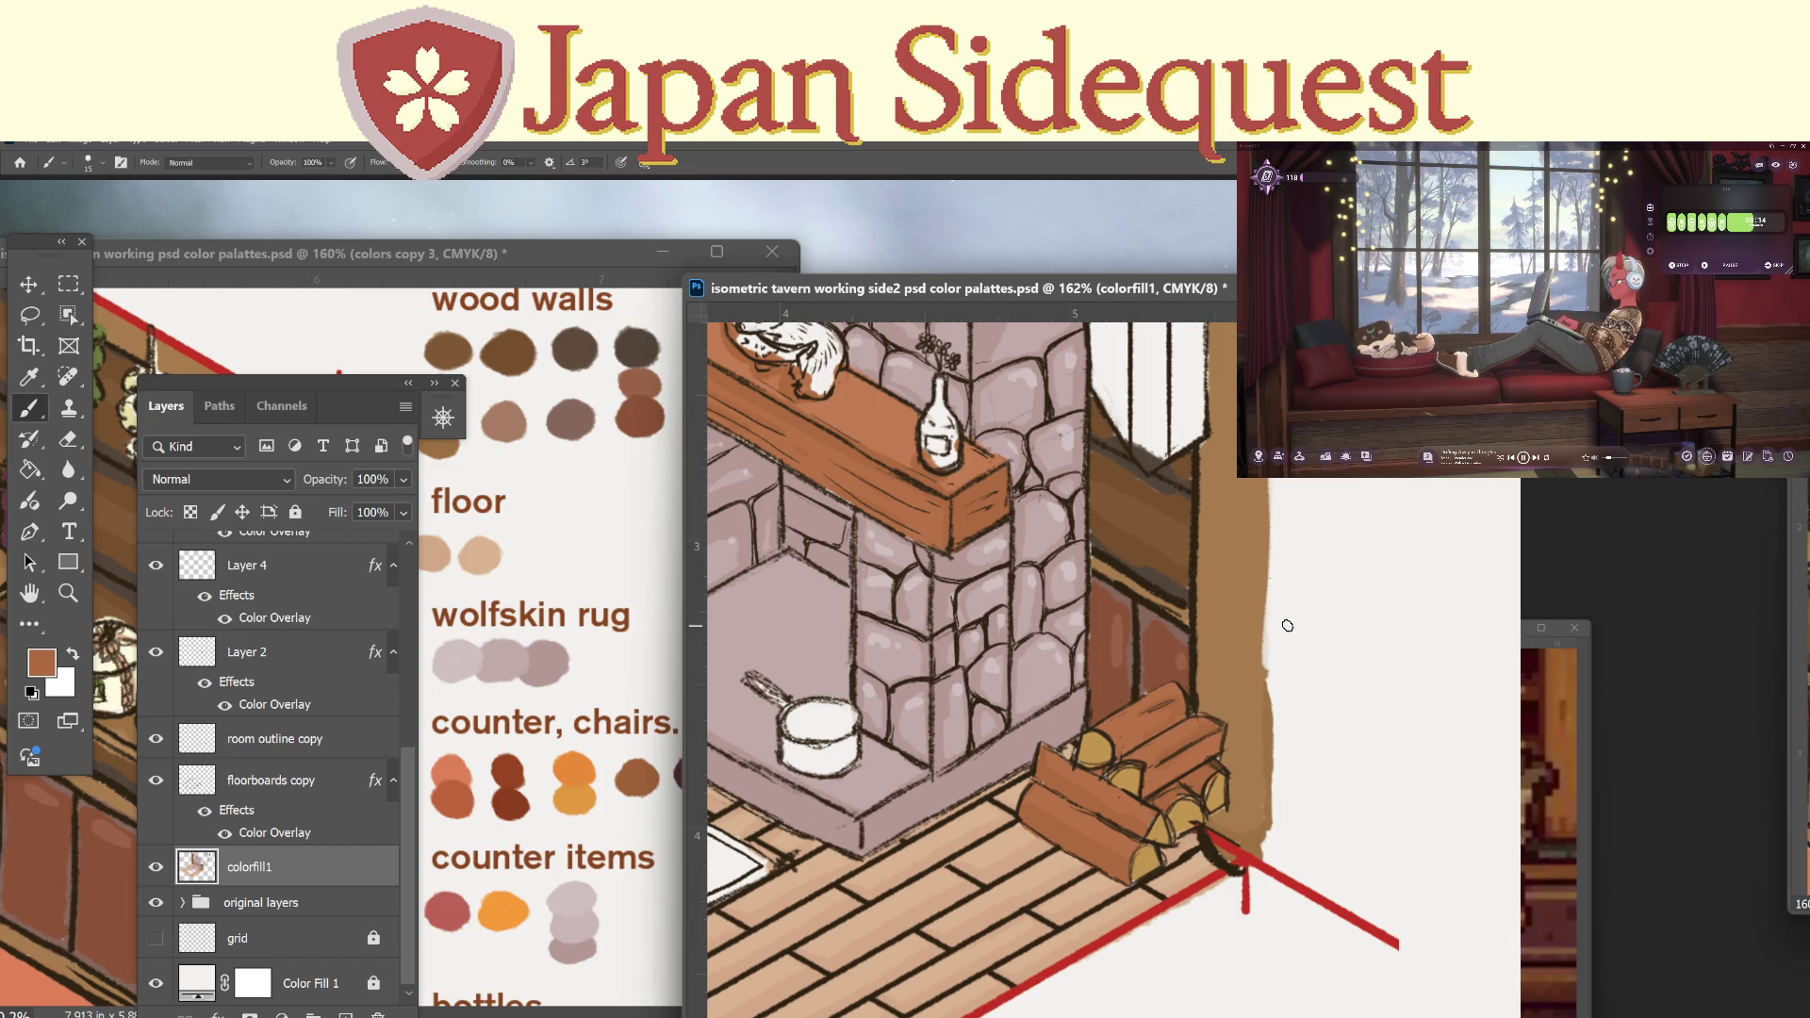
Make the log ends' golden tan (R194 G150 B80) the painting colour and zoom out to 73.7%.
key(i)
click(1115, 729)
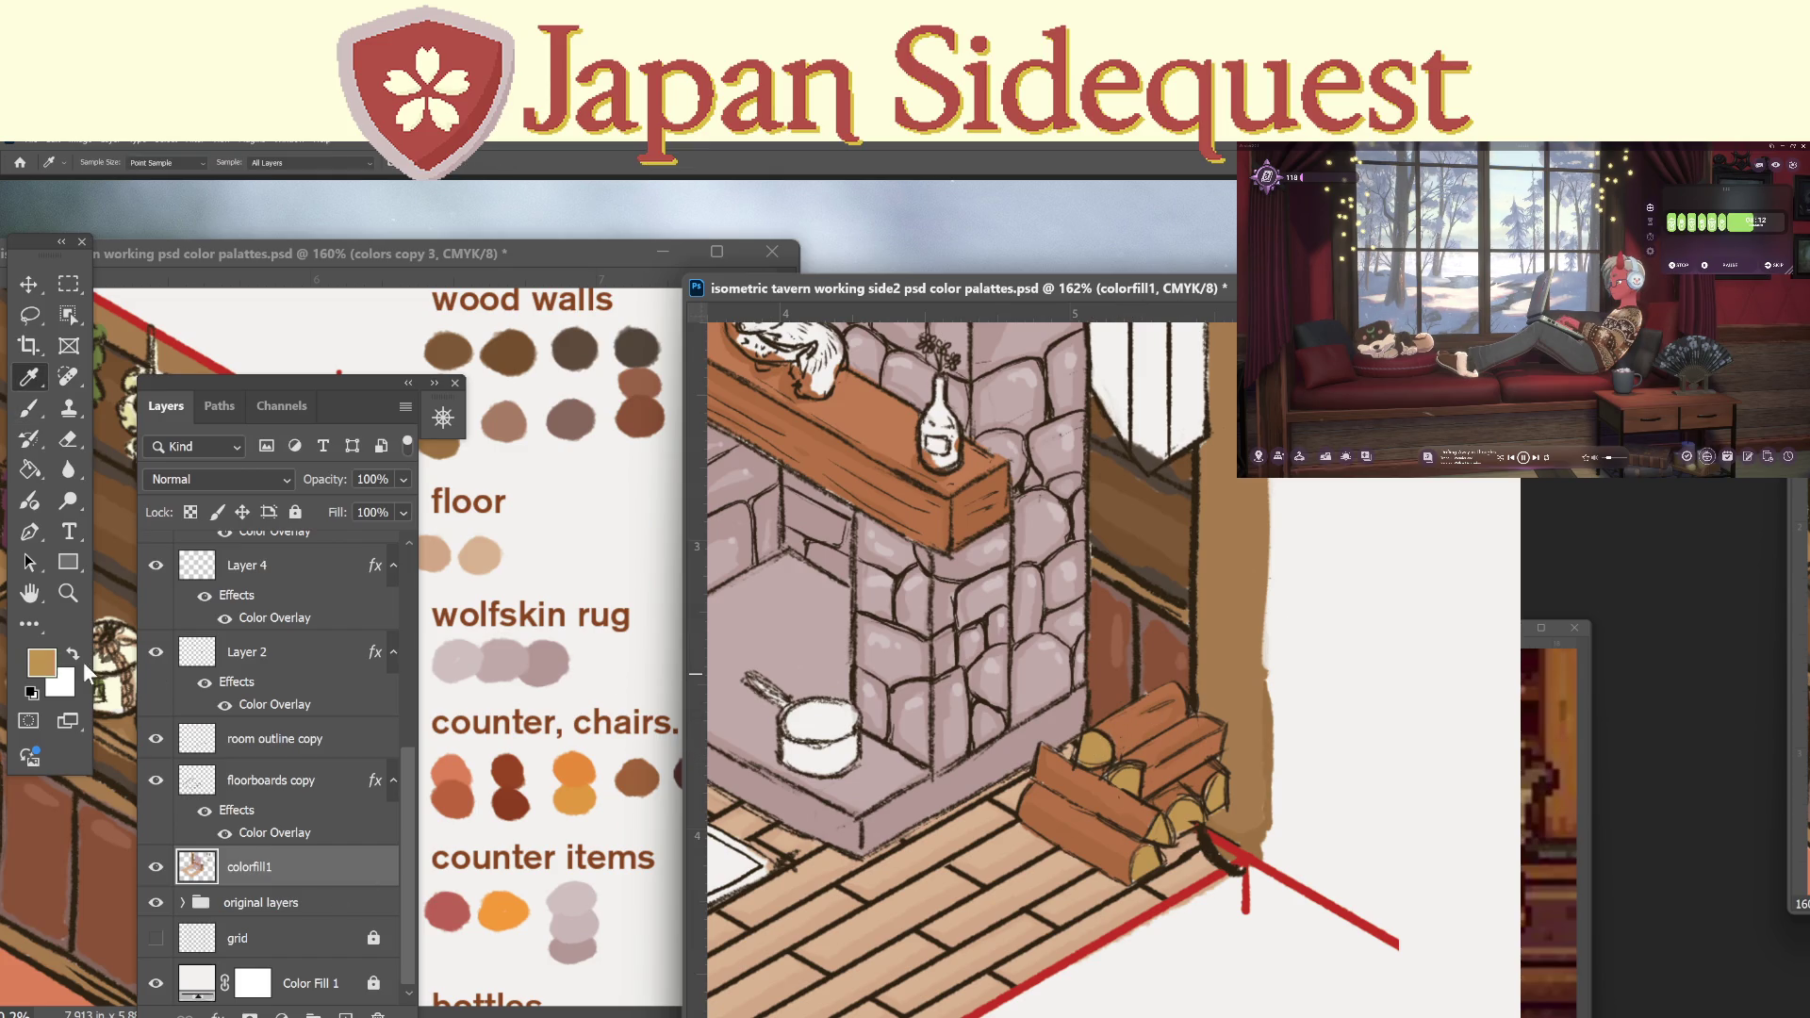
click(45, 665)
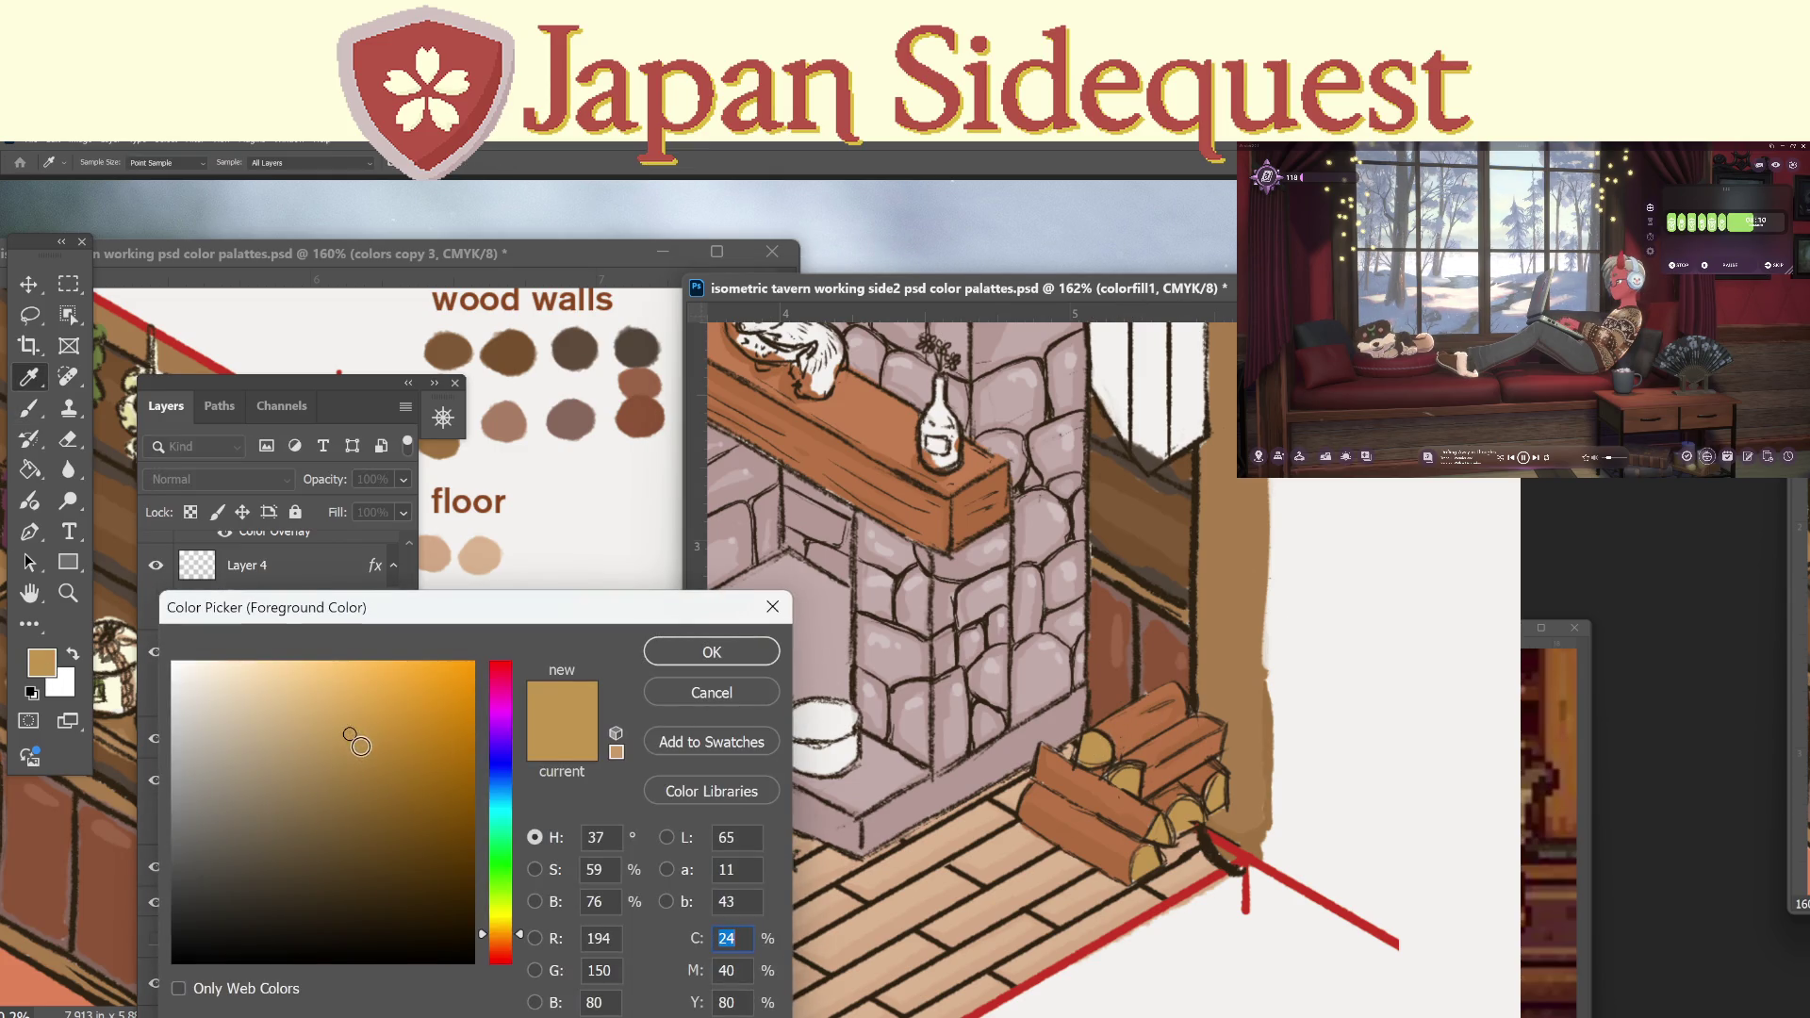
click(721, 658)
key(b)
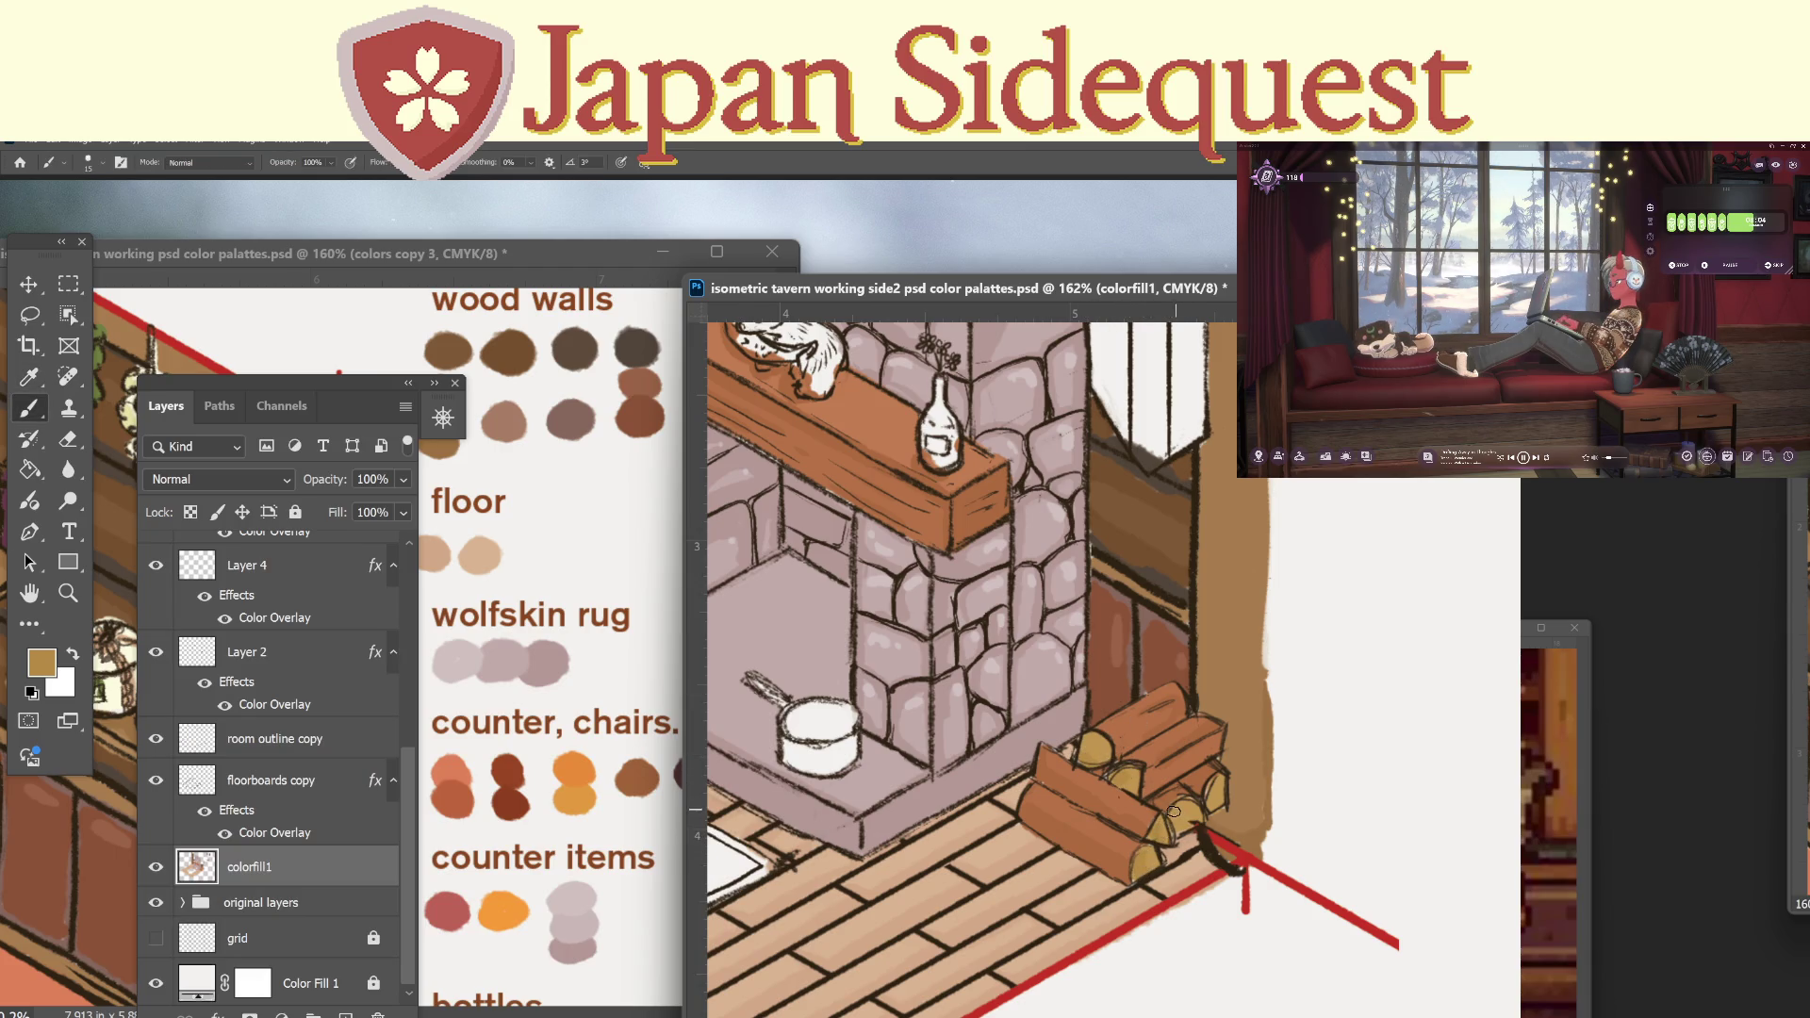
key(z)
mouse_move(1291, 707)
mouse_down()
mouse_move(1037, 745)
mouse_move(1102, 773)
mouse_up()
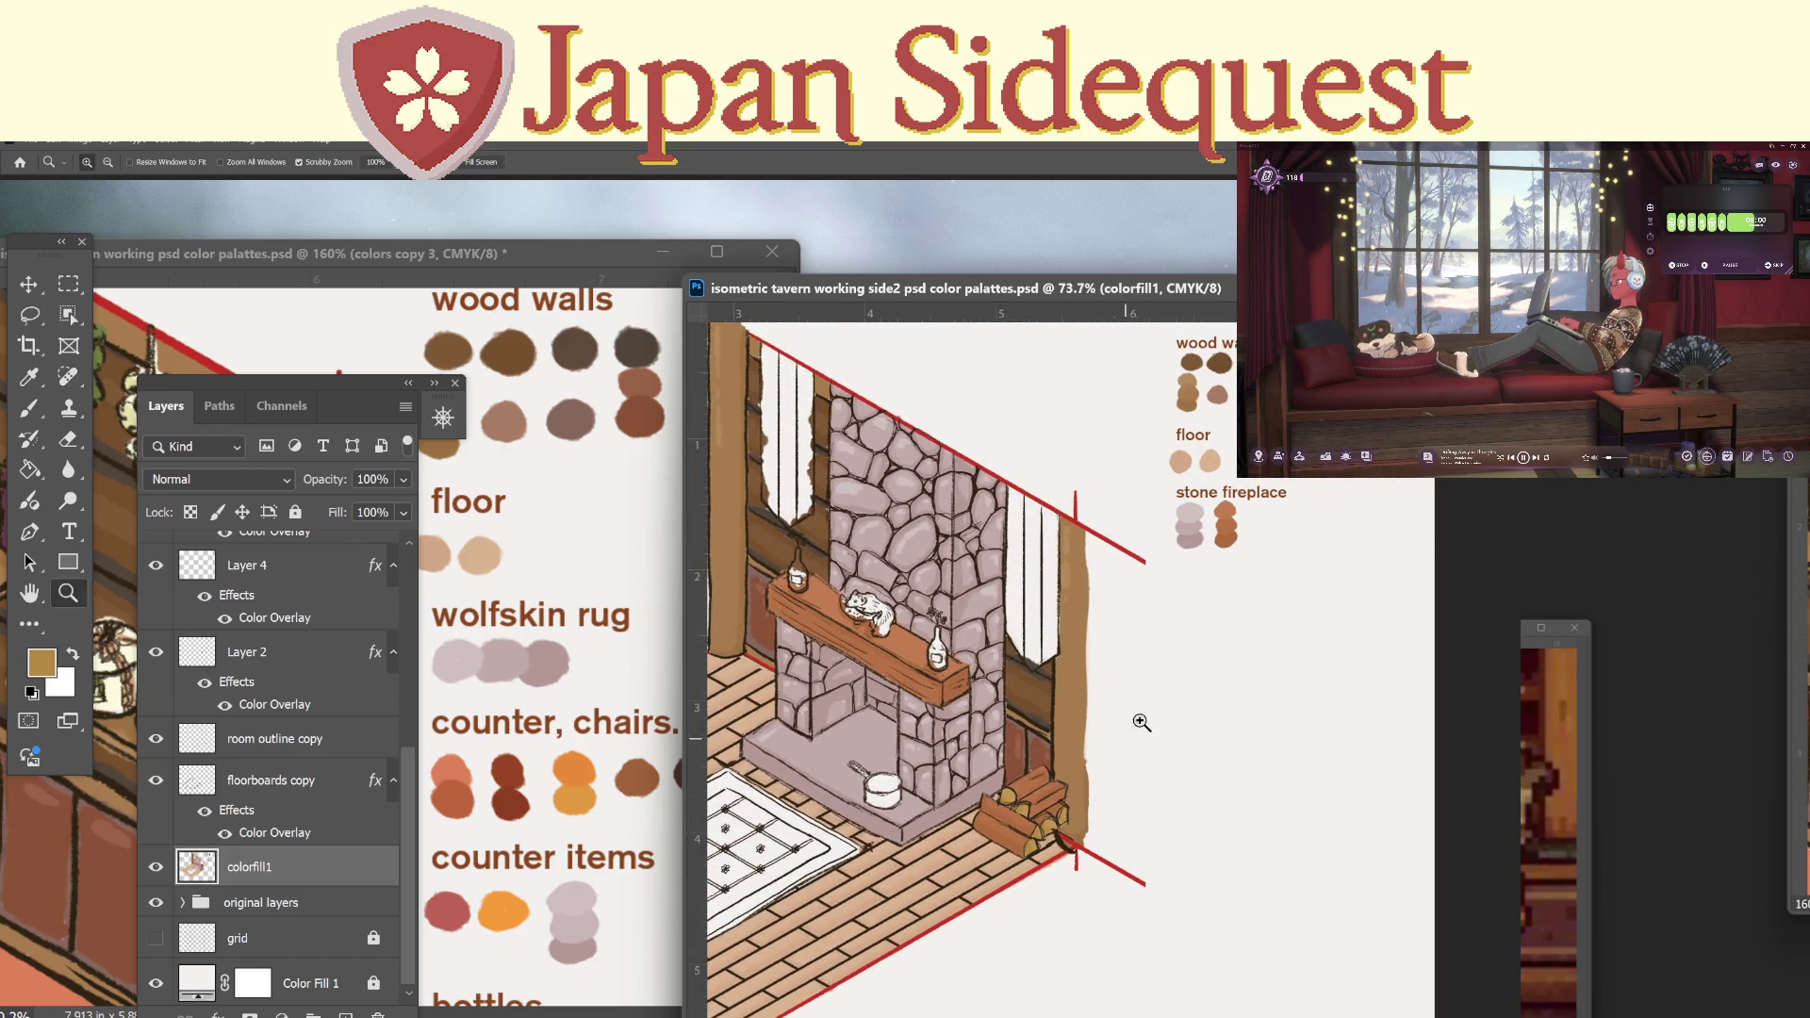
Duplicate the stone fireplace label layer and place the copy just below it.
scroll(415, 570, up, 5)
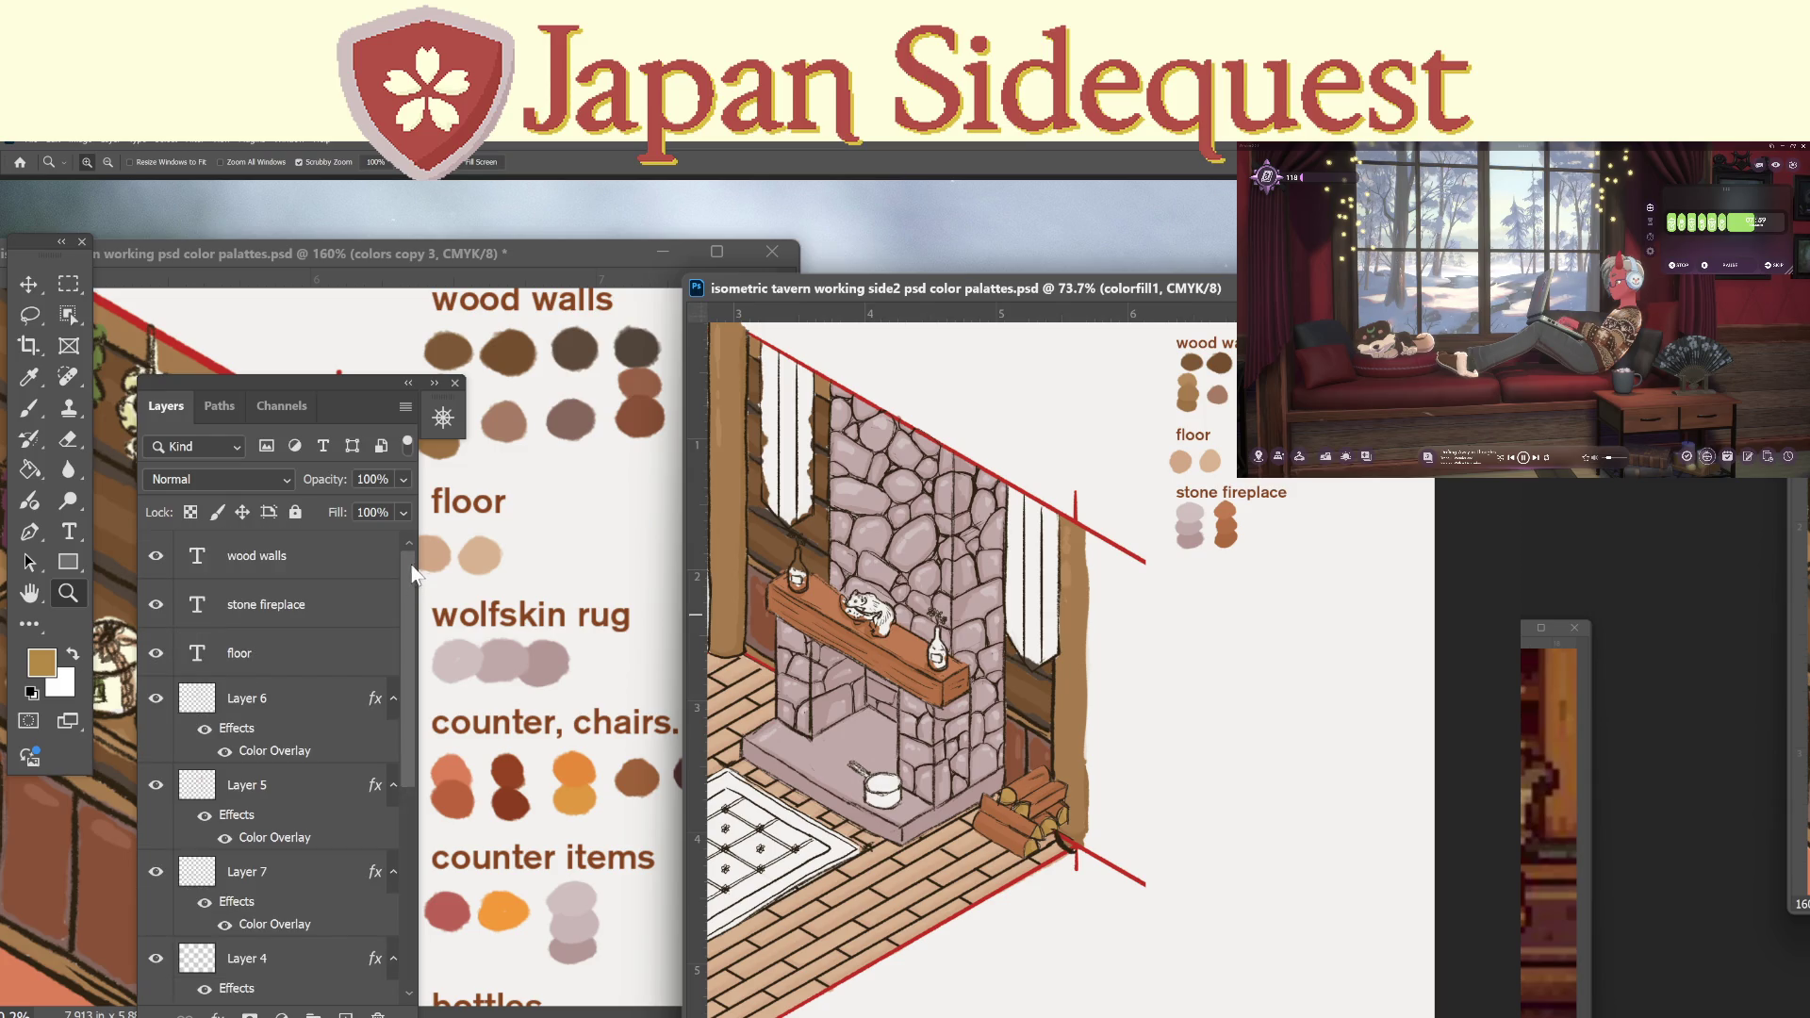
click(257, 552)
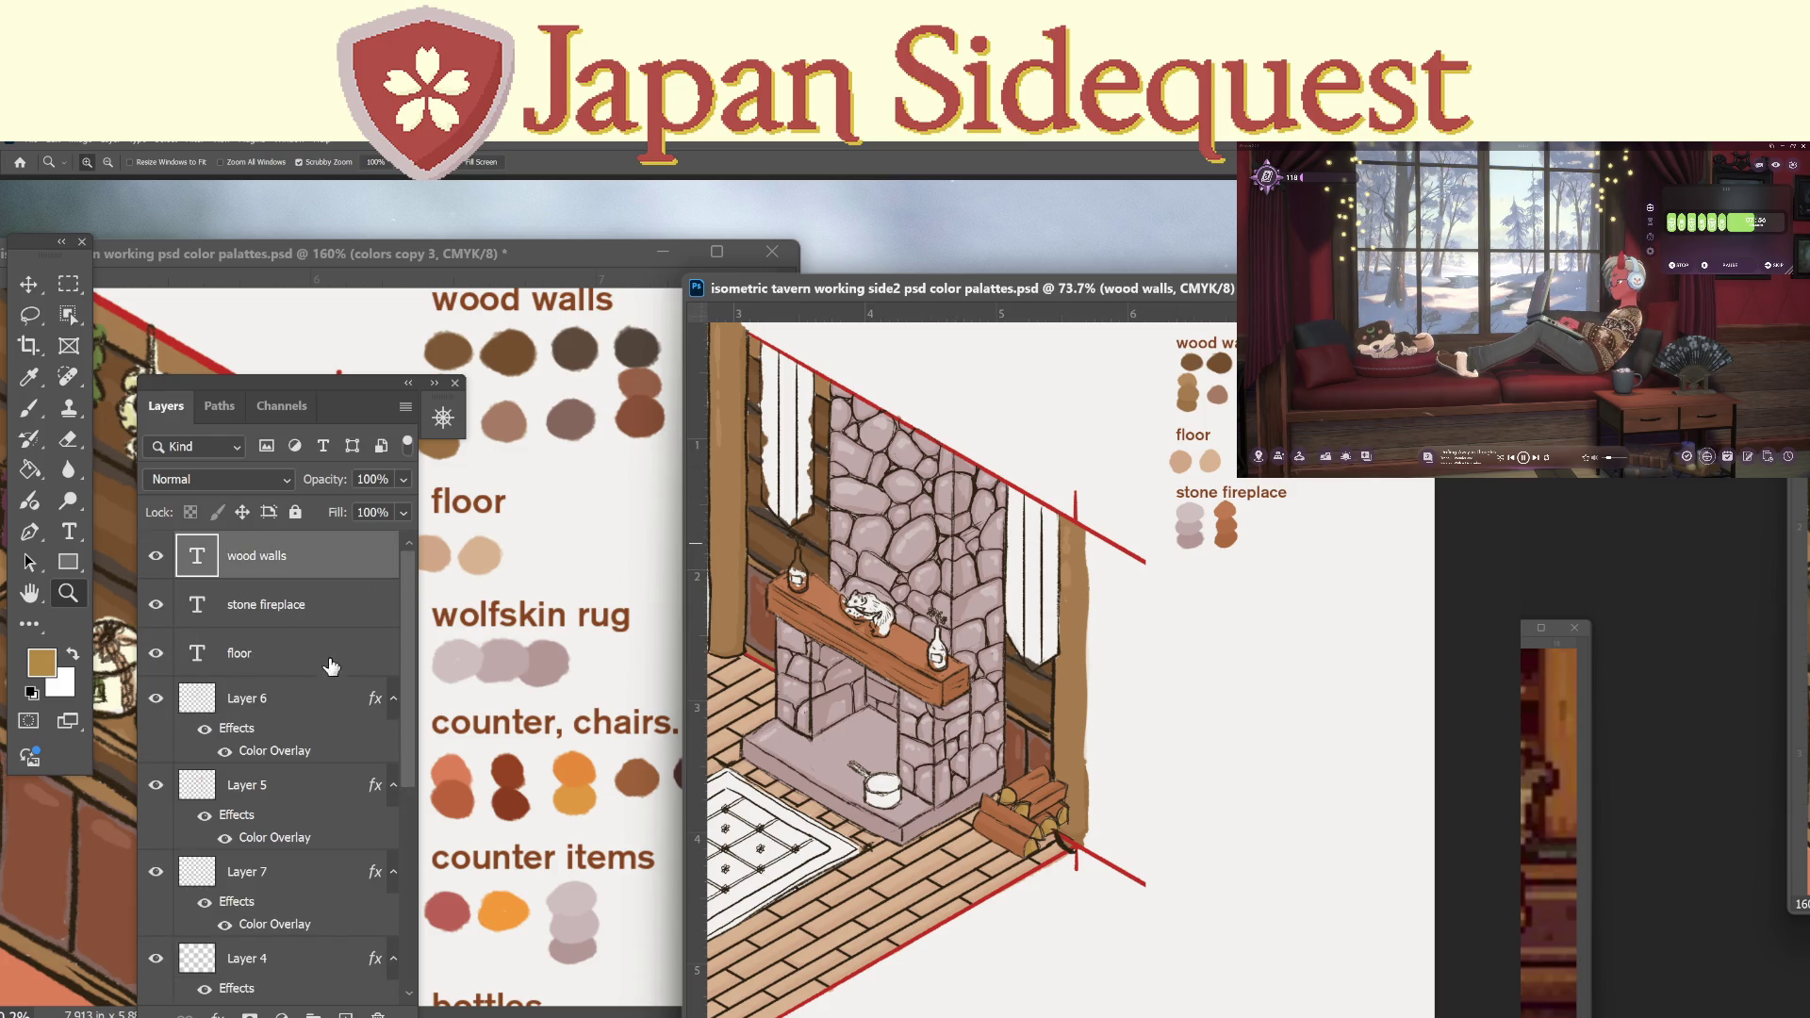
click(325, 611)
key(v)
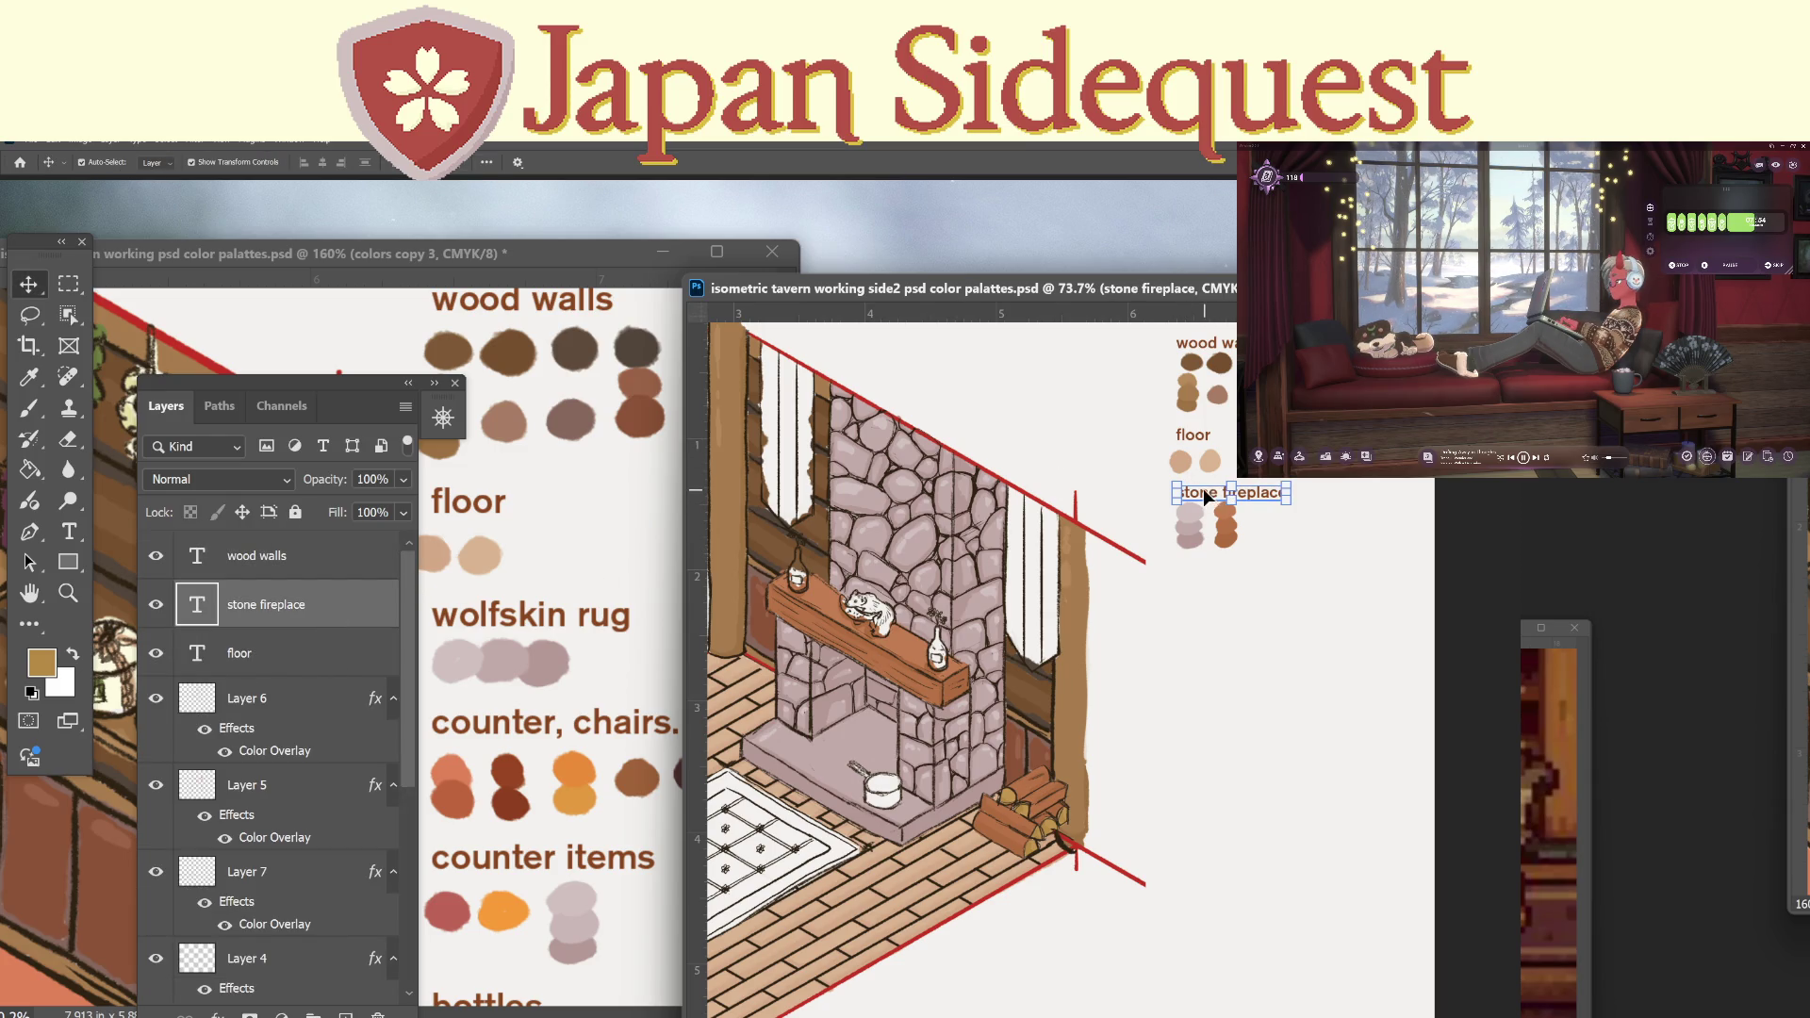
drag(1202, 508, 1210, 563)
key(Up)
key(Up)
key(Up)
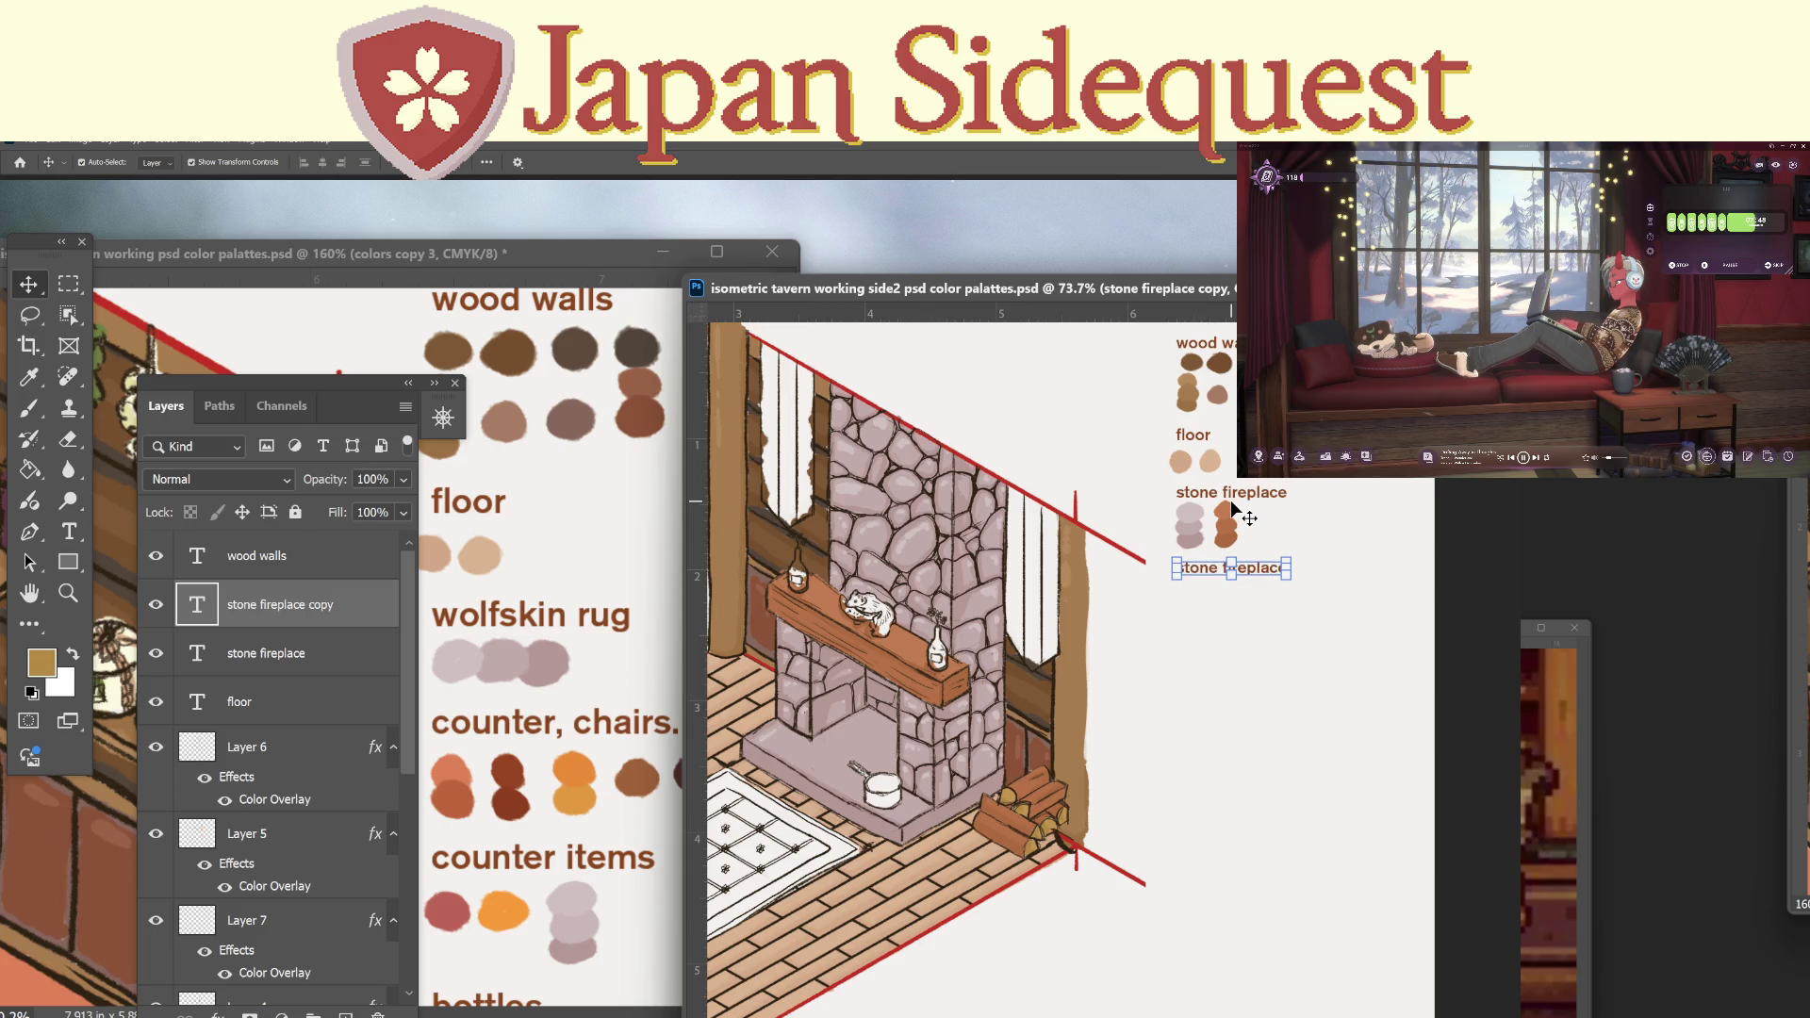
Retype the copied label as 'fire wood'.
key(t)
triple_click(1206, 565)
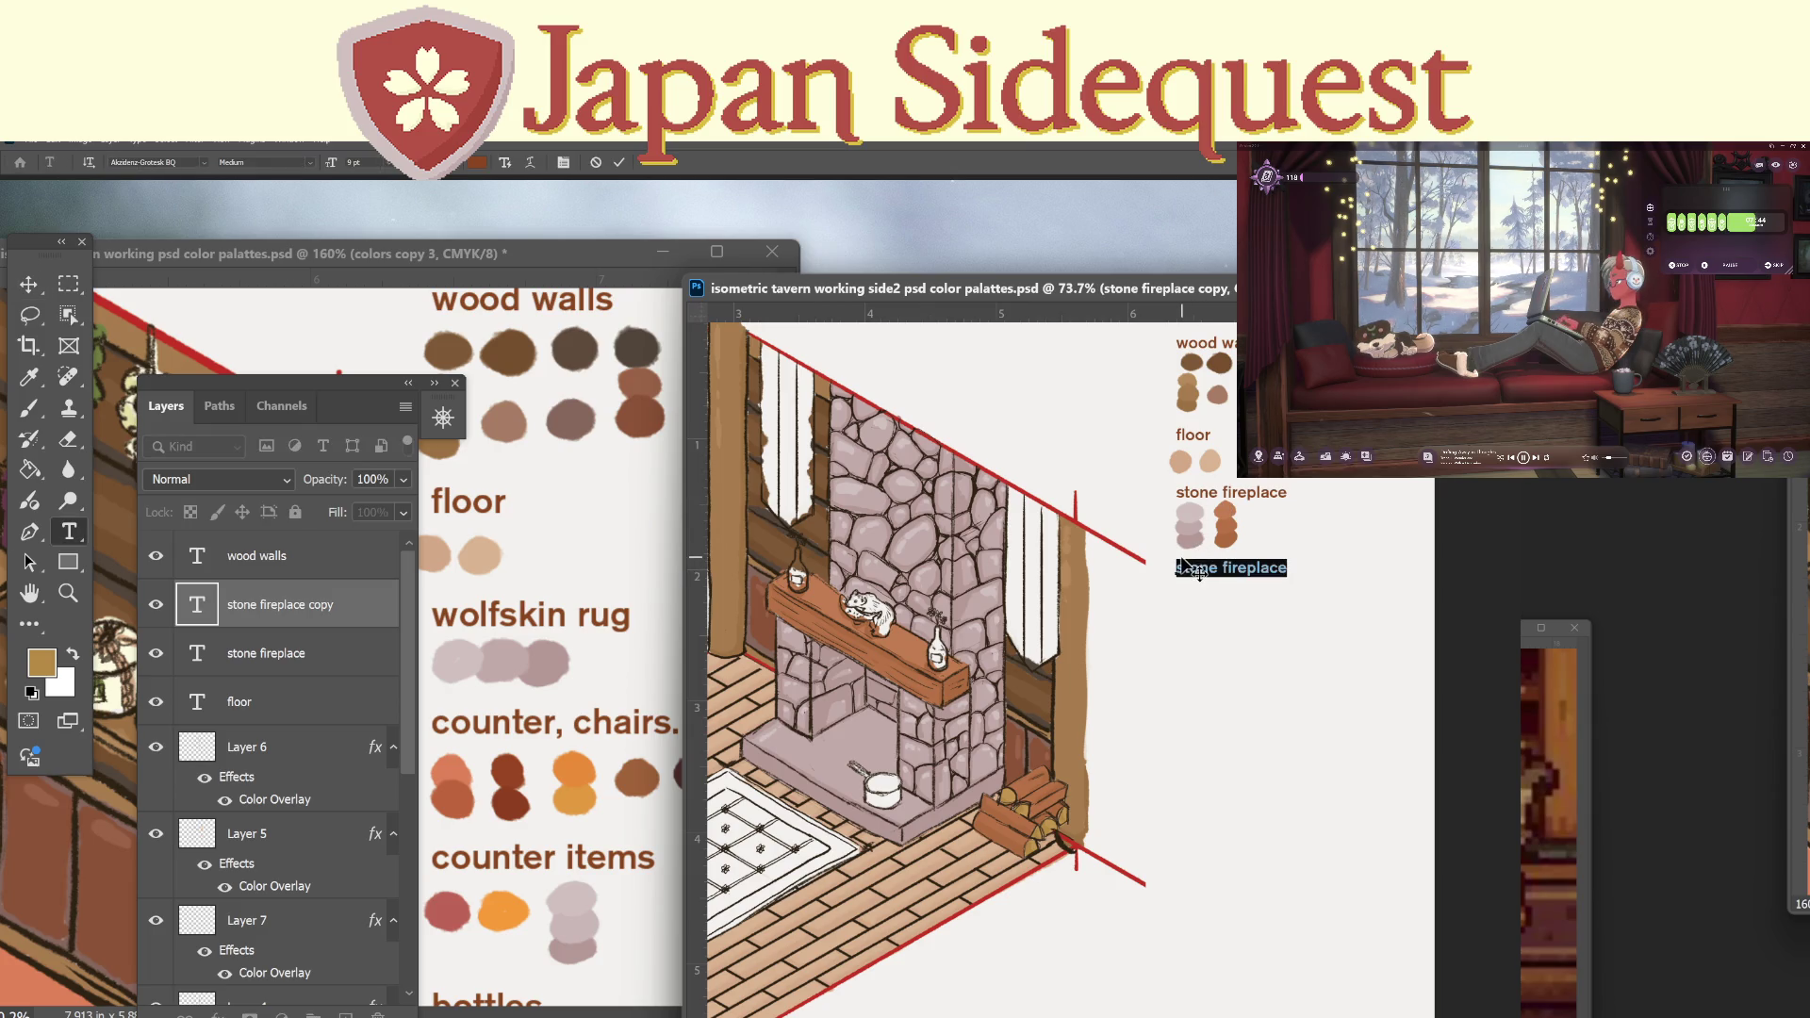
text(fir)
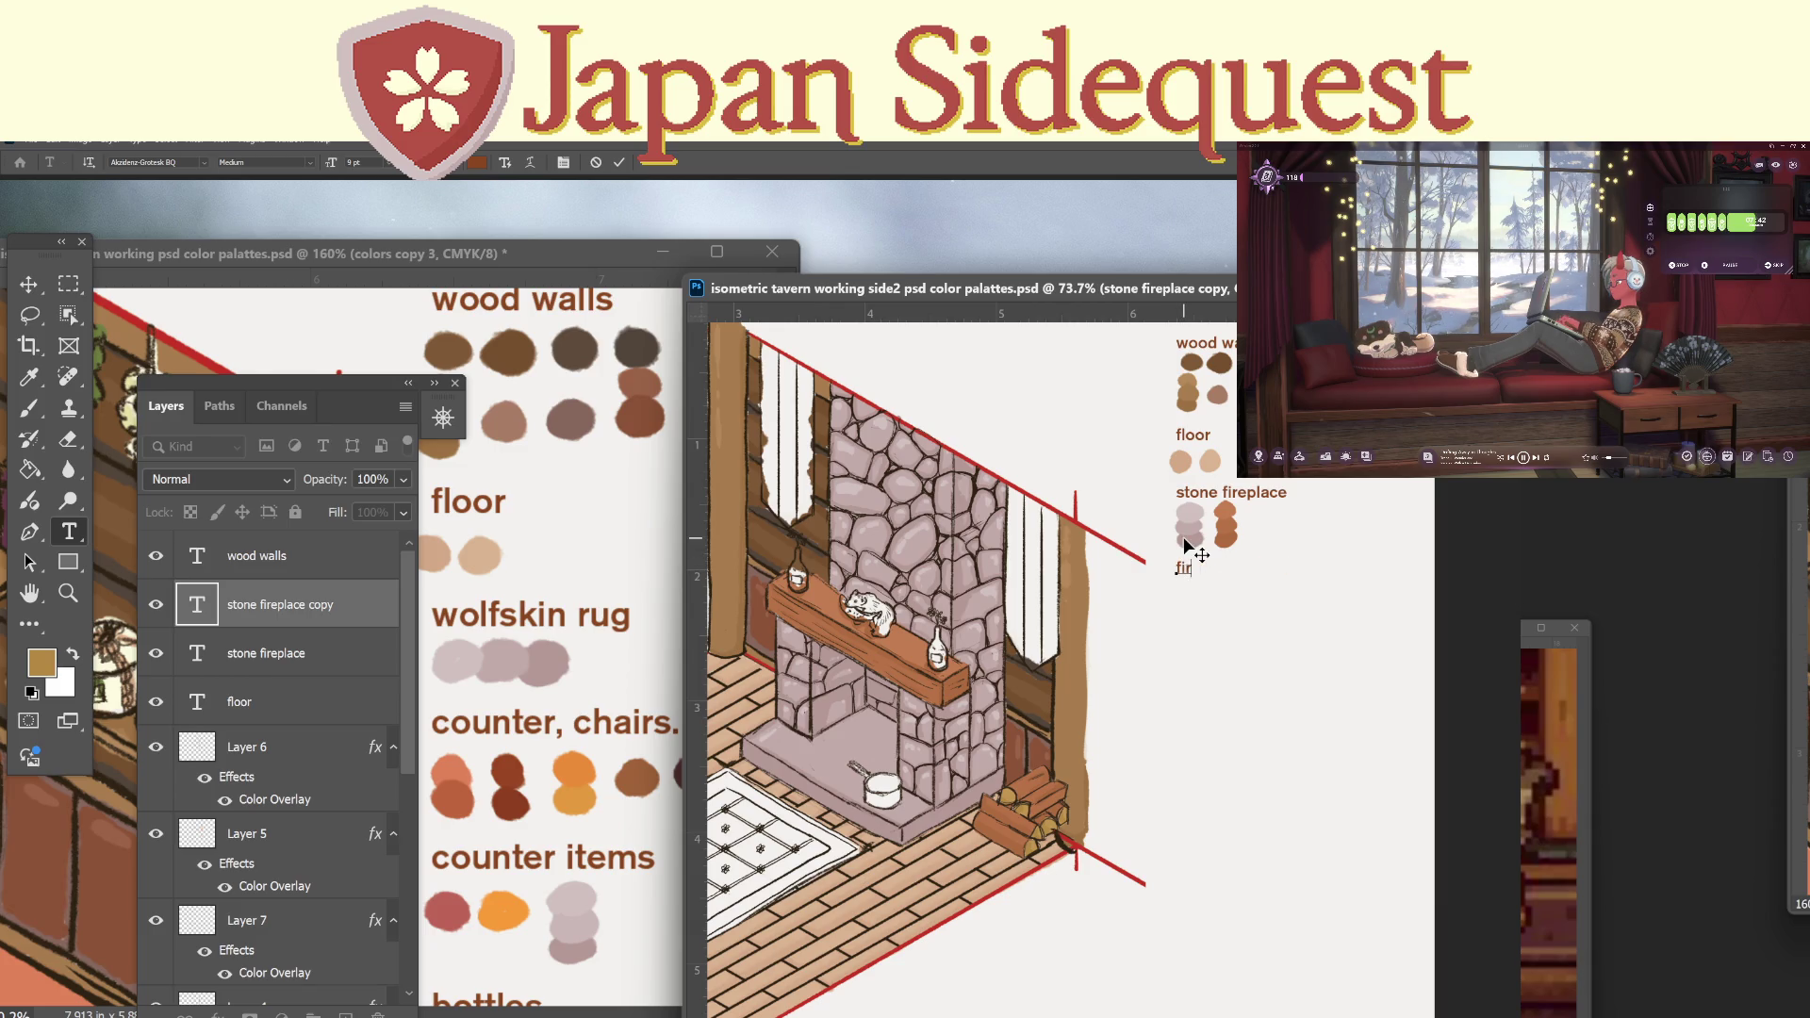
text(e wood)
click(70, 281)
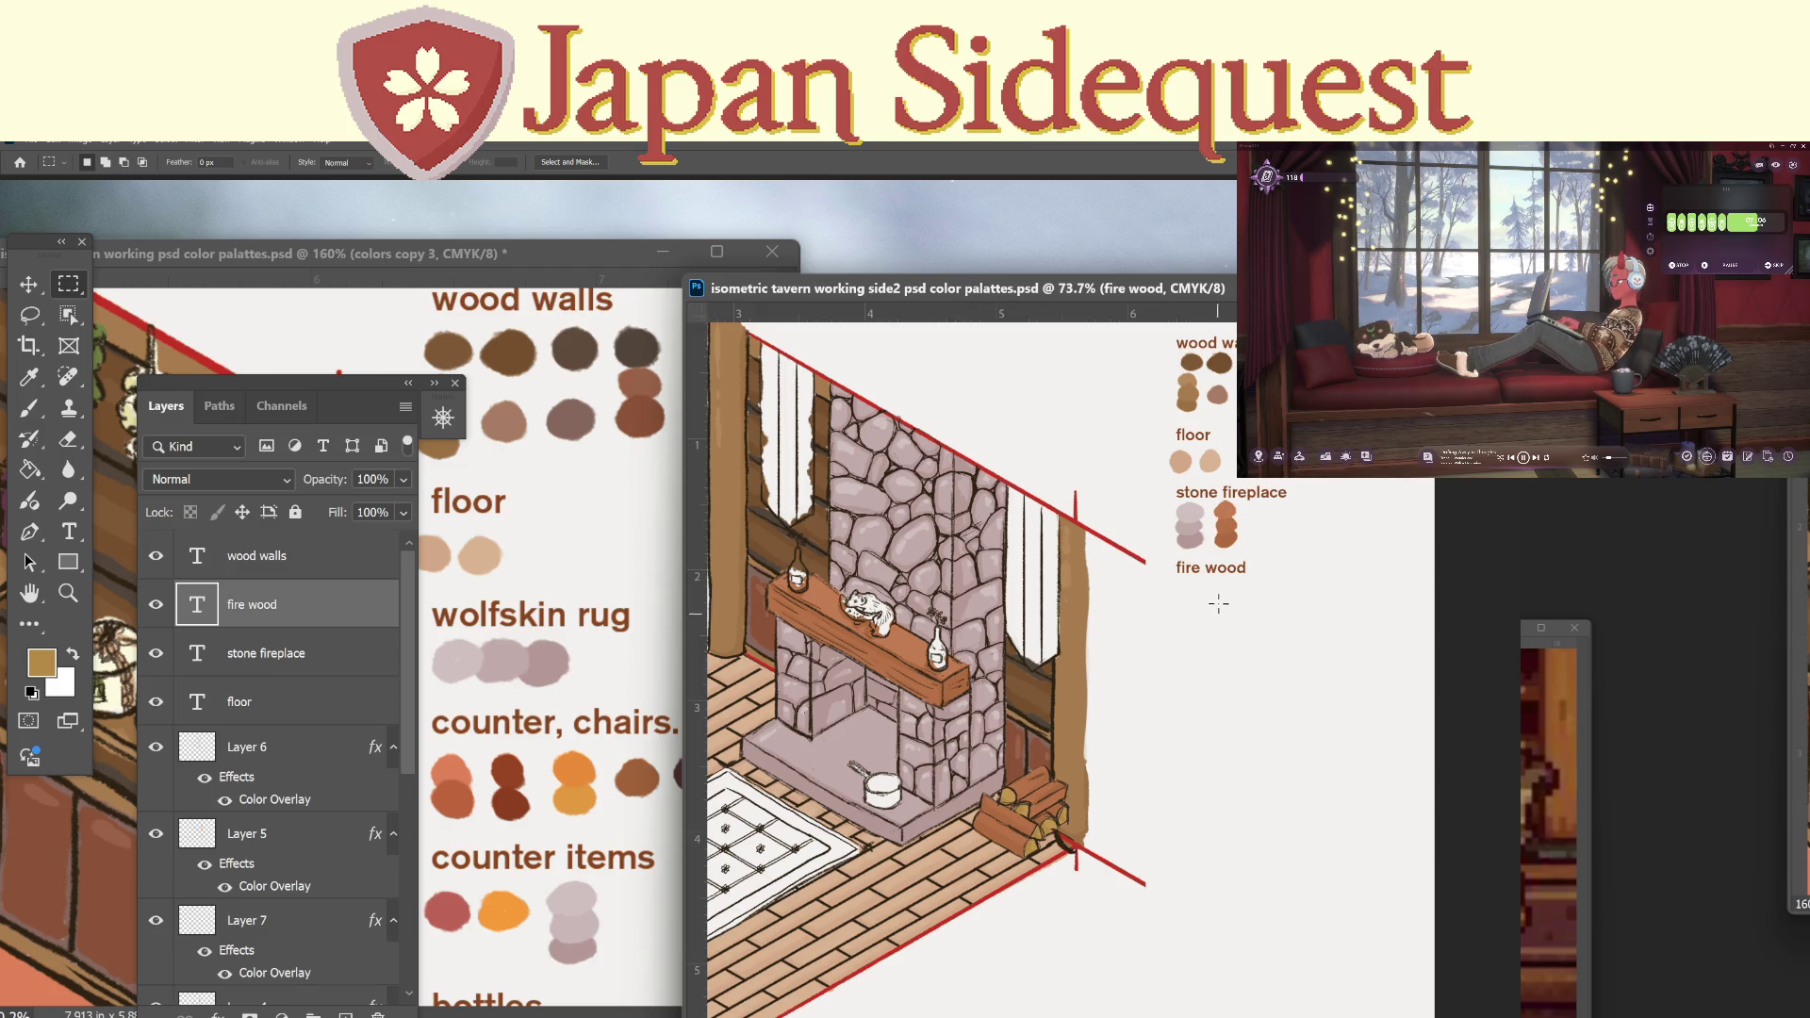
key(i)
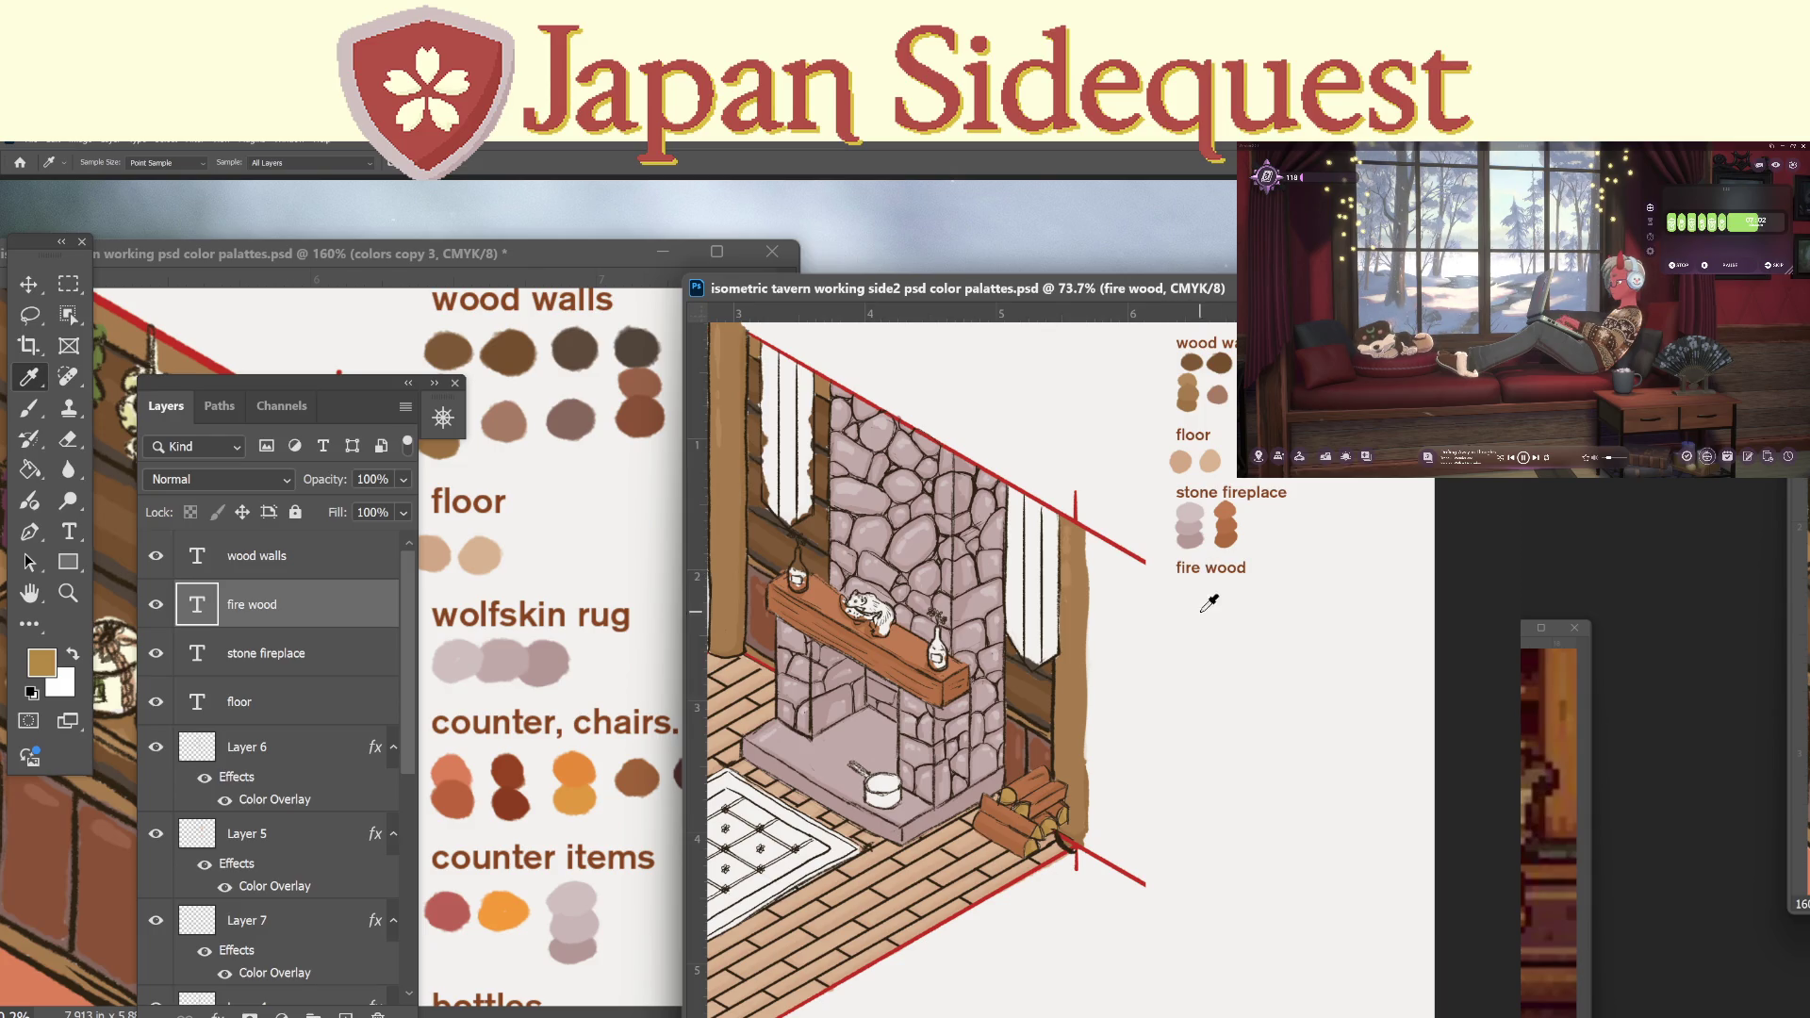
Sample the logs' reddish-brown and paint a swatch beside the fire wood label on colorfill1.
key(z)
drag(1075, 771, 1080, 747)
key(i)
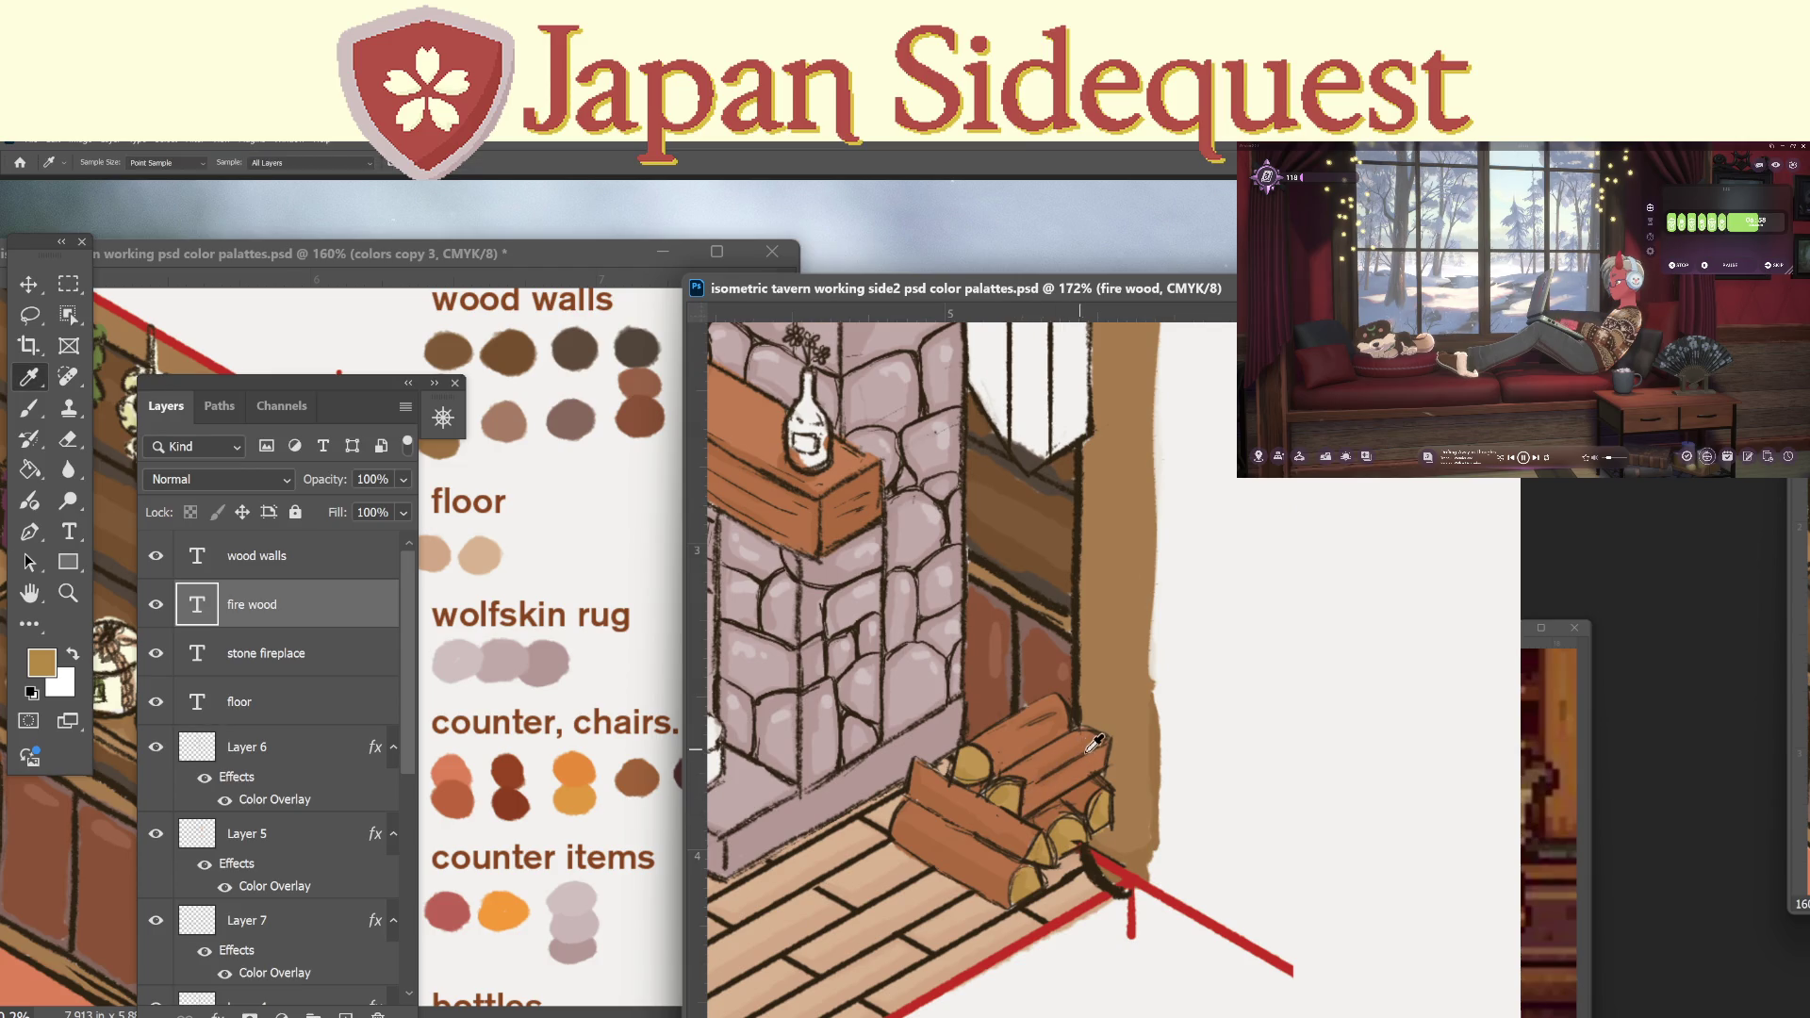
click(1088, 741)
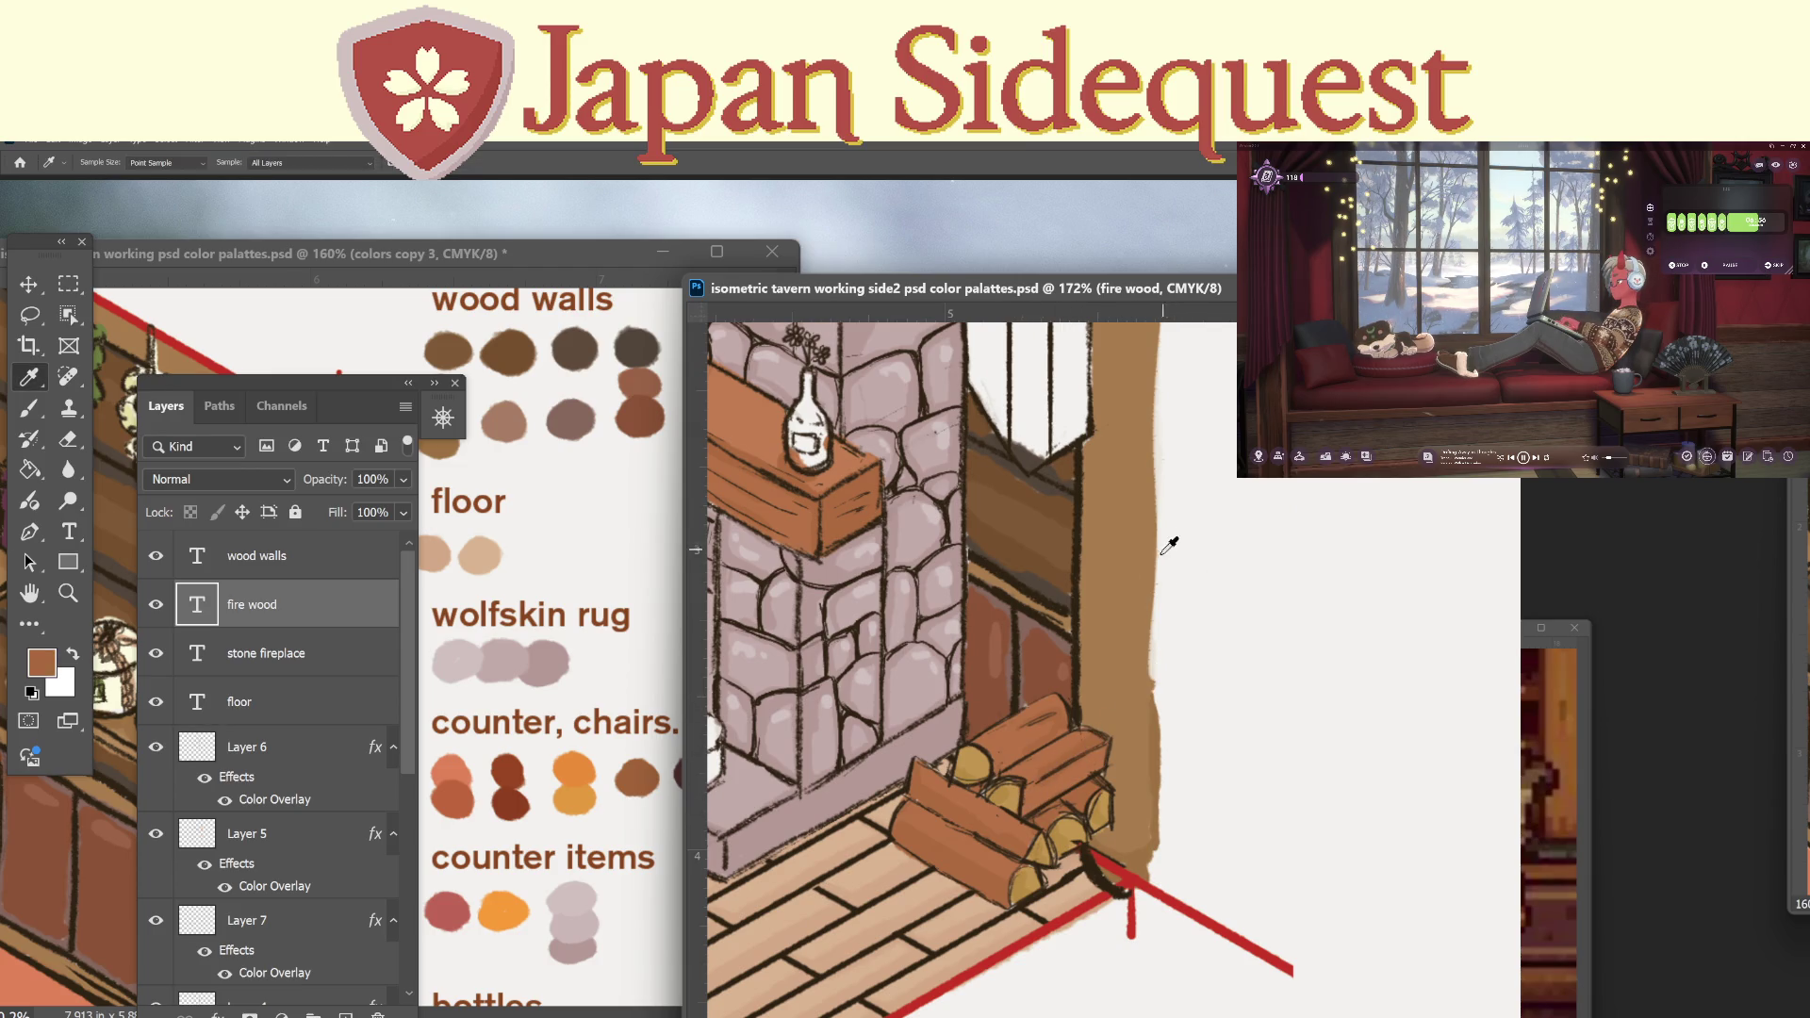
key(b)
drag(1234, 514, 1126, 684)
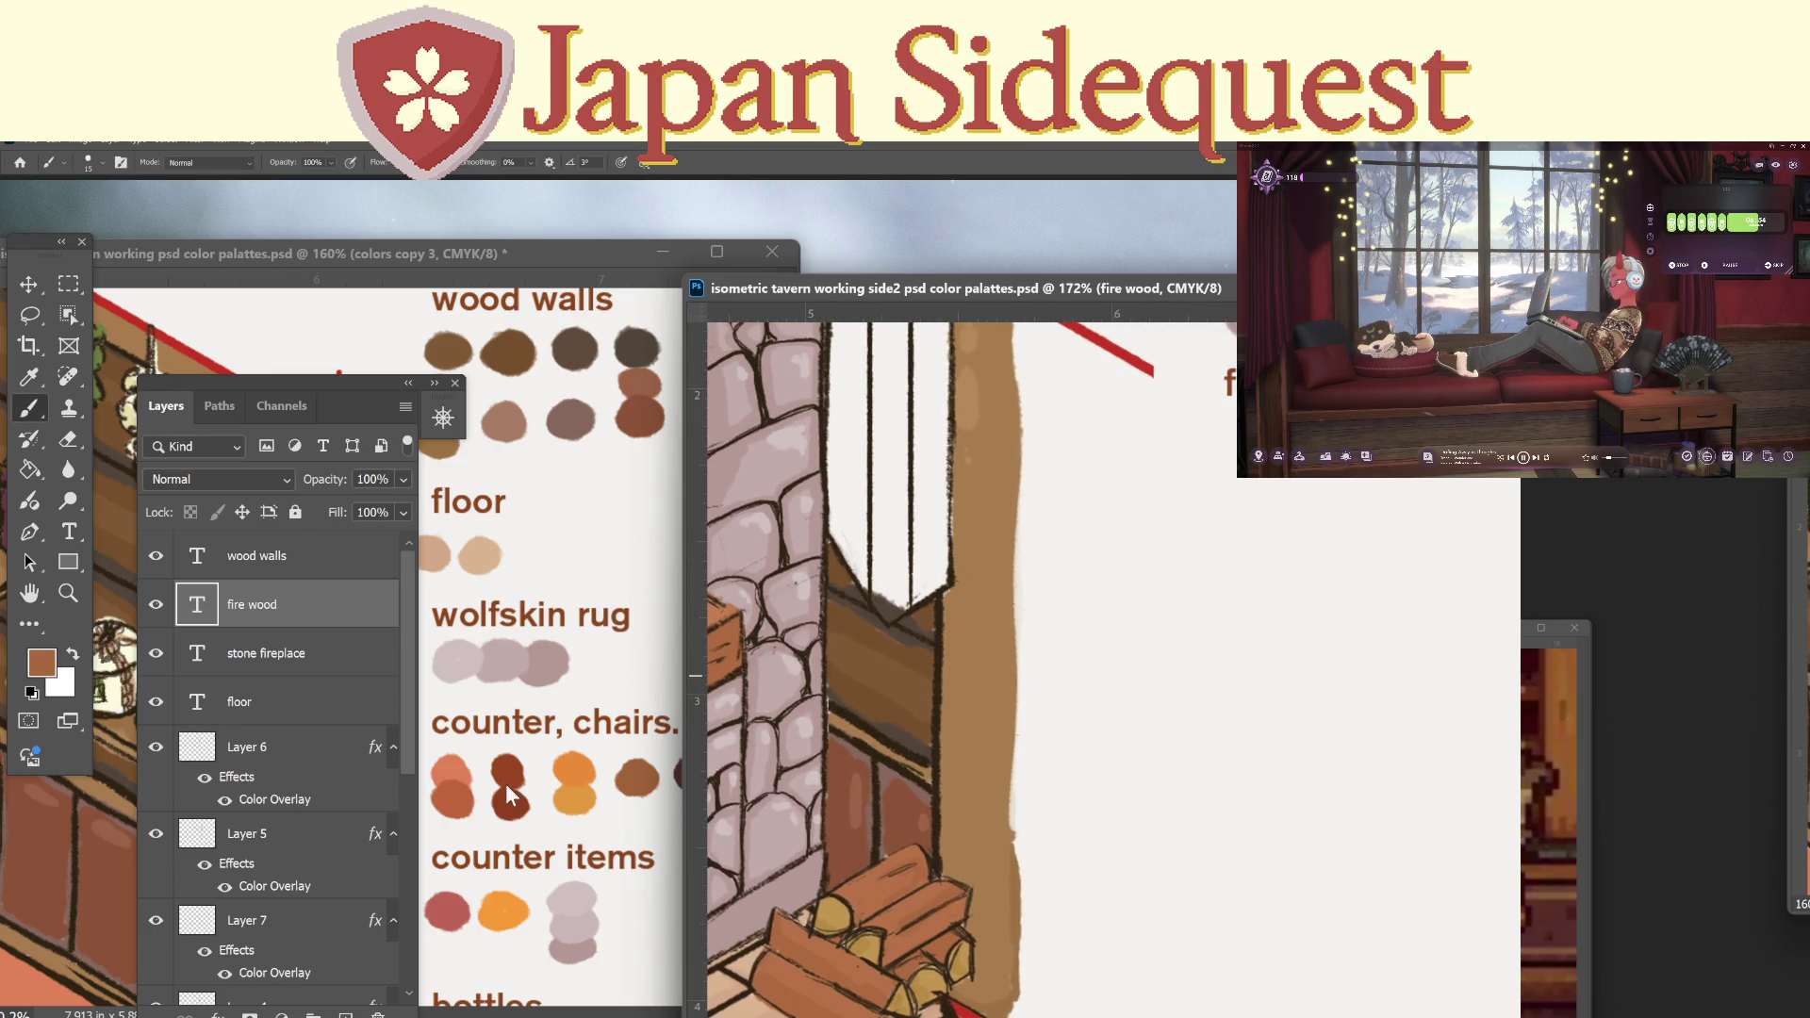
click(405, 929)
click(277, 890)
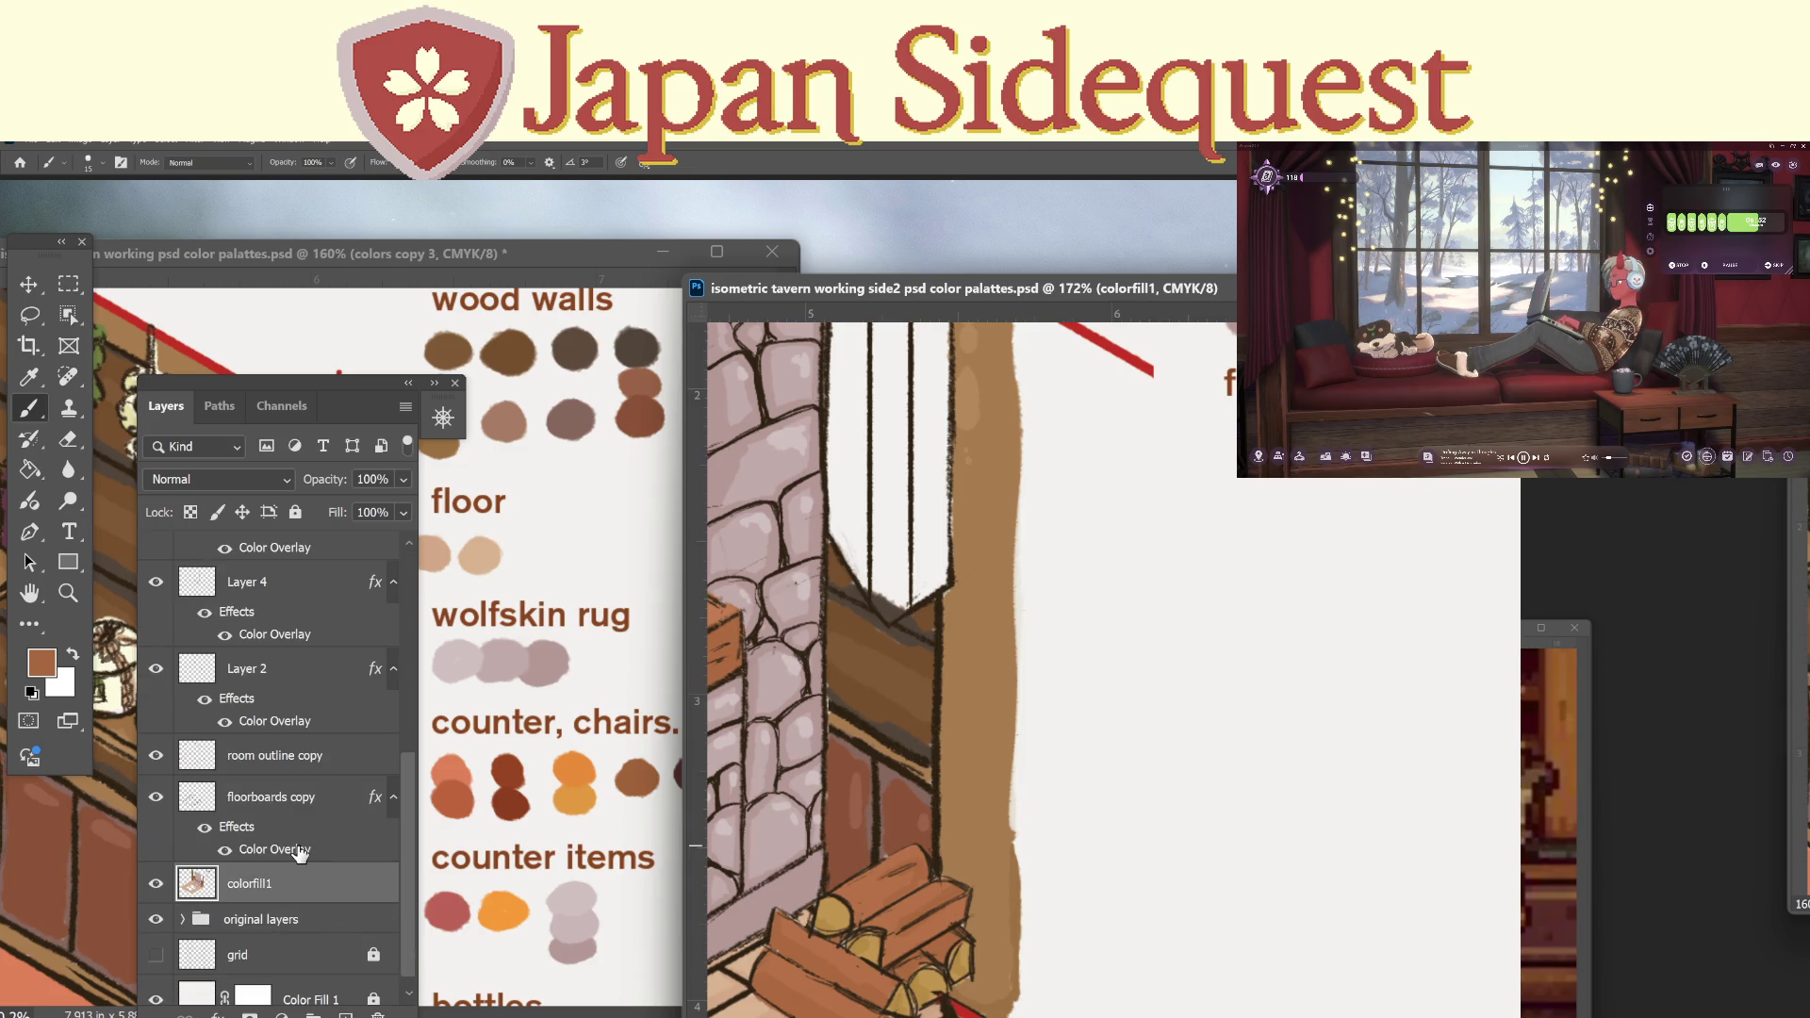
drag(1238, 461, 1243, 478)
Sample the tan of the log ends for a second swatch, then zoom out to the whole corner.
key(i)
click(880, 860)
key(b)
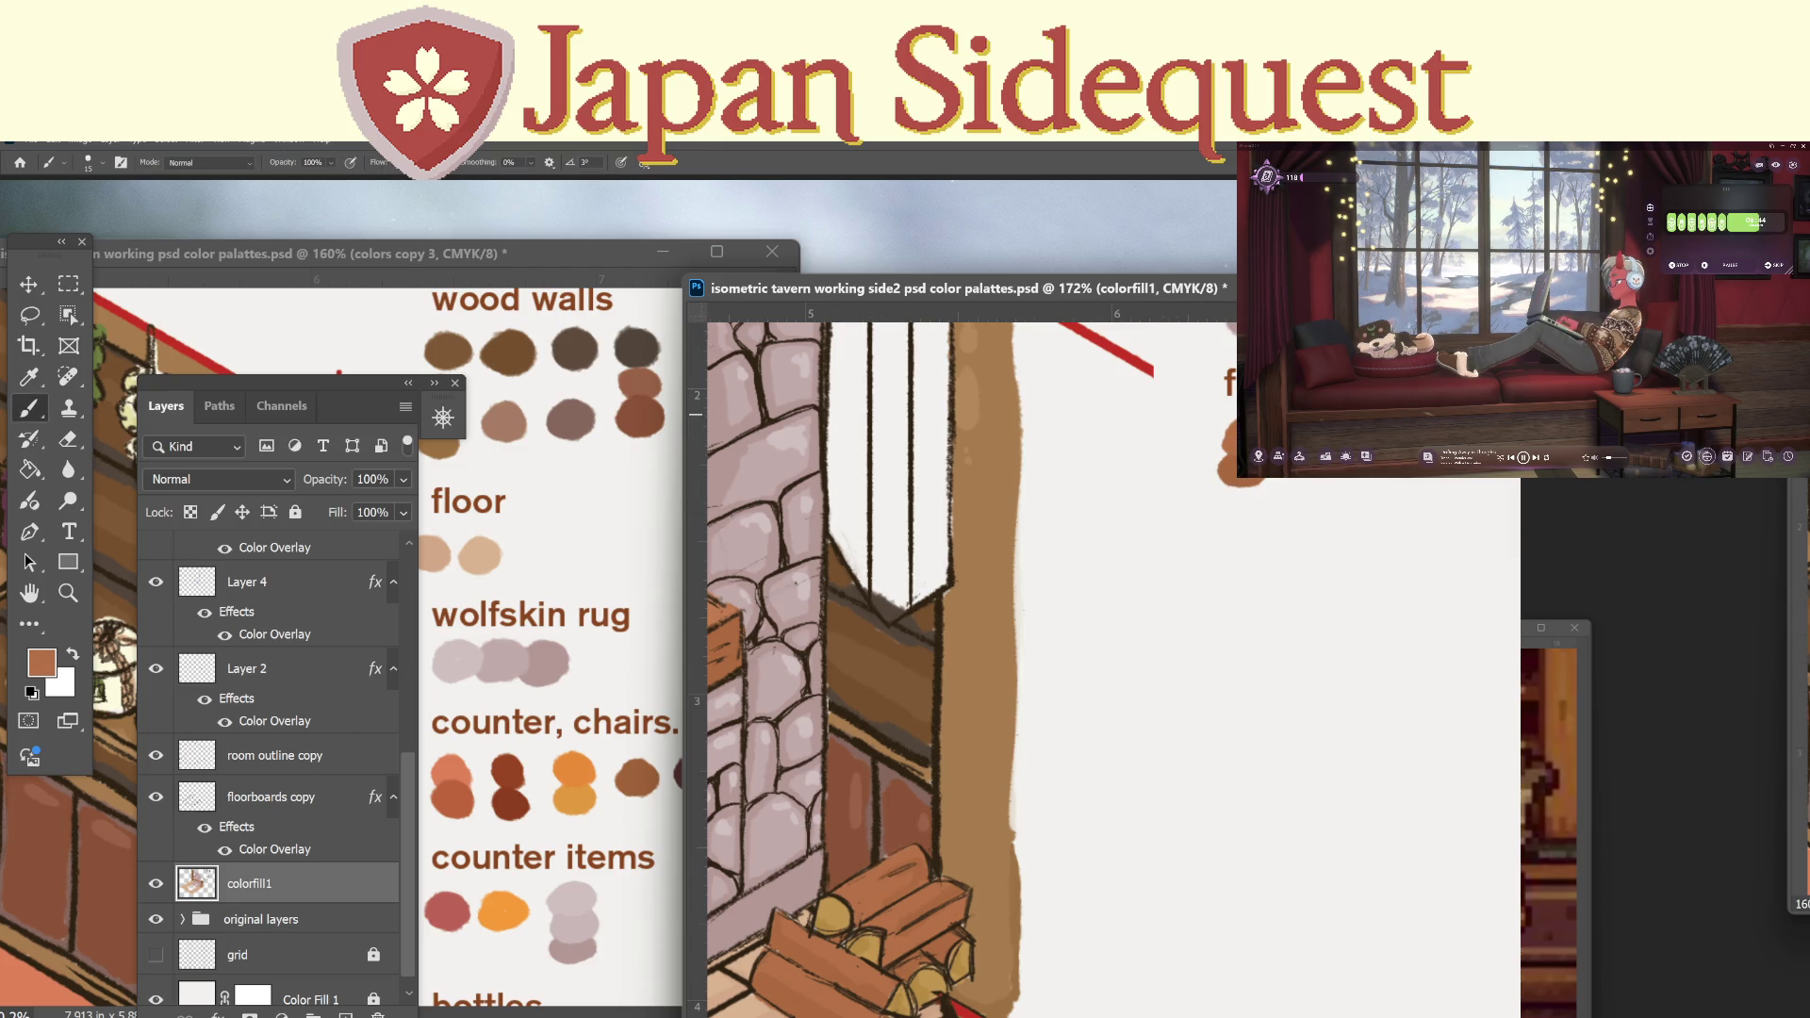
key(i)
click(827, 924)
key(b)
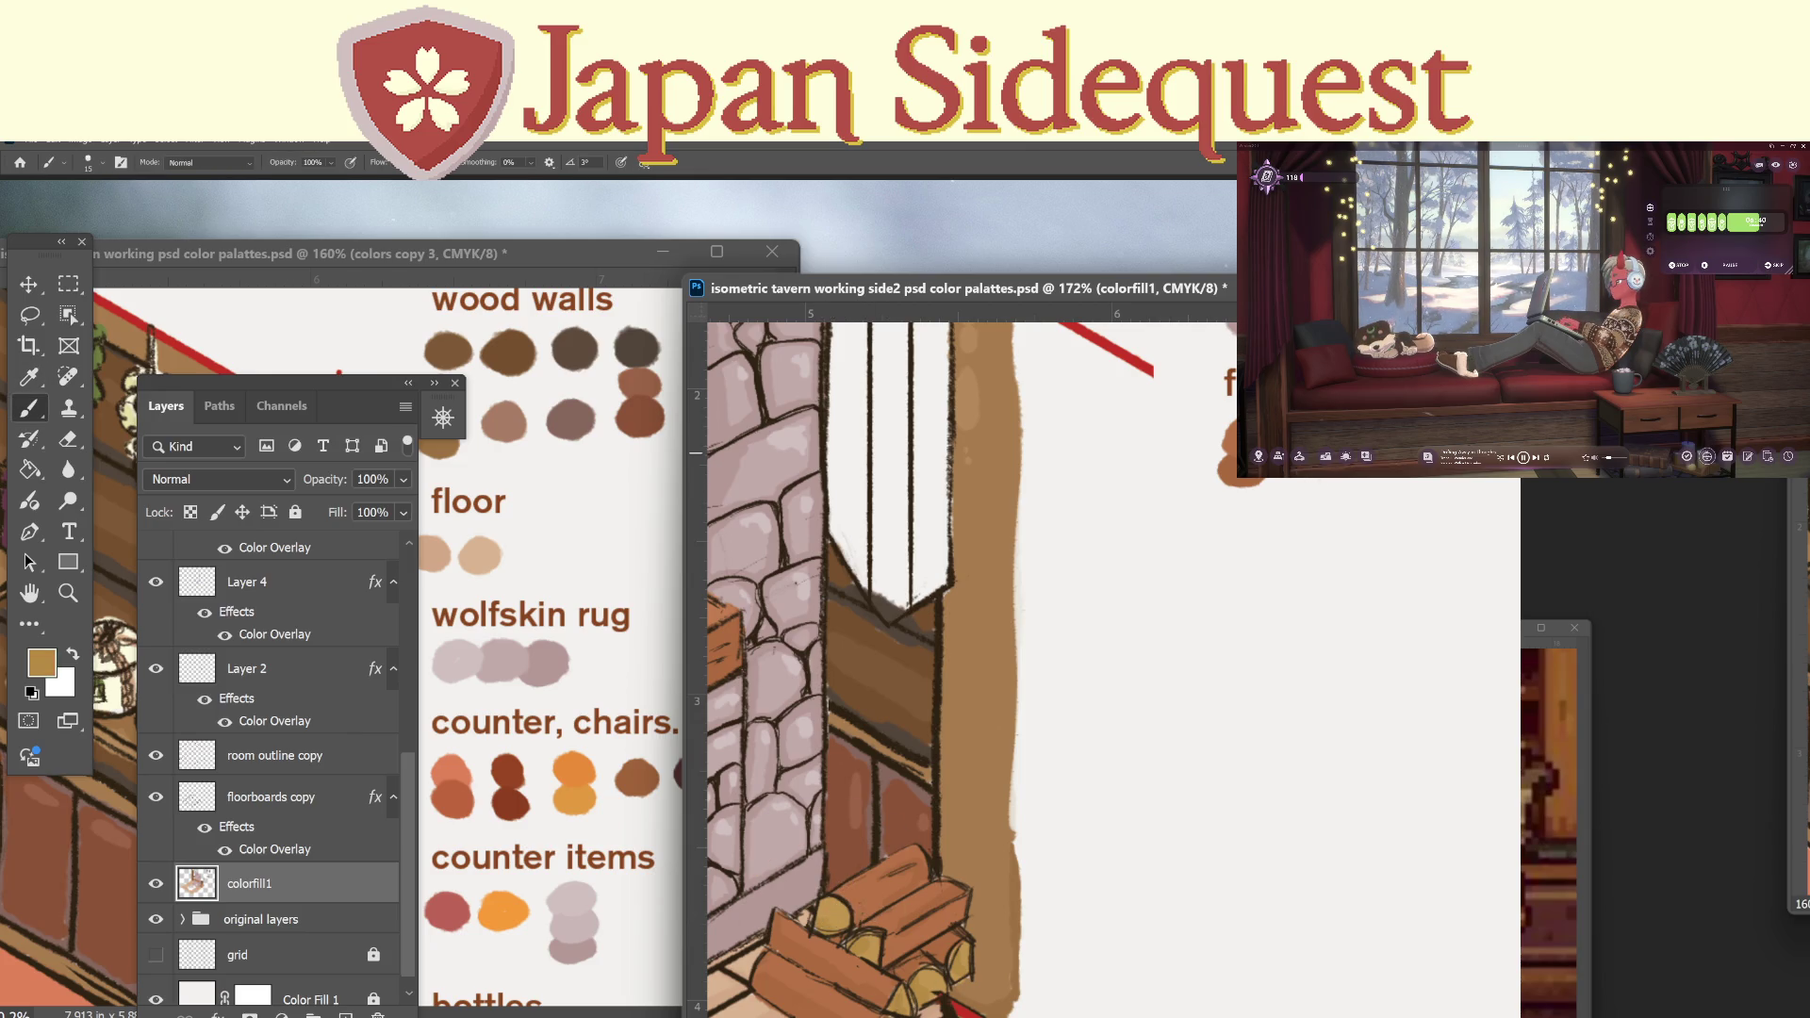
key(i)
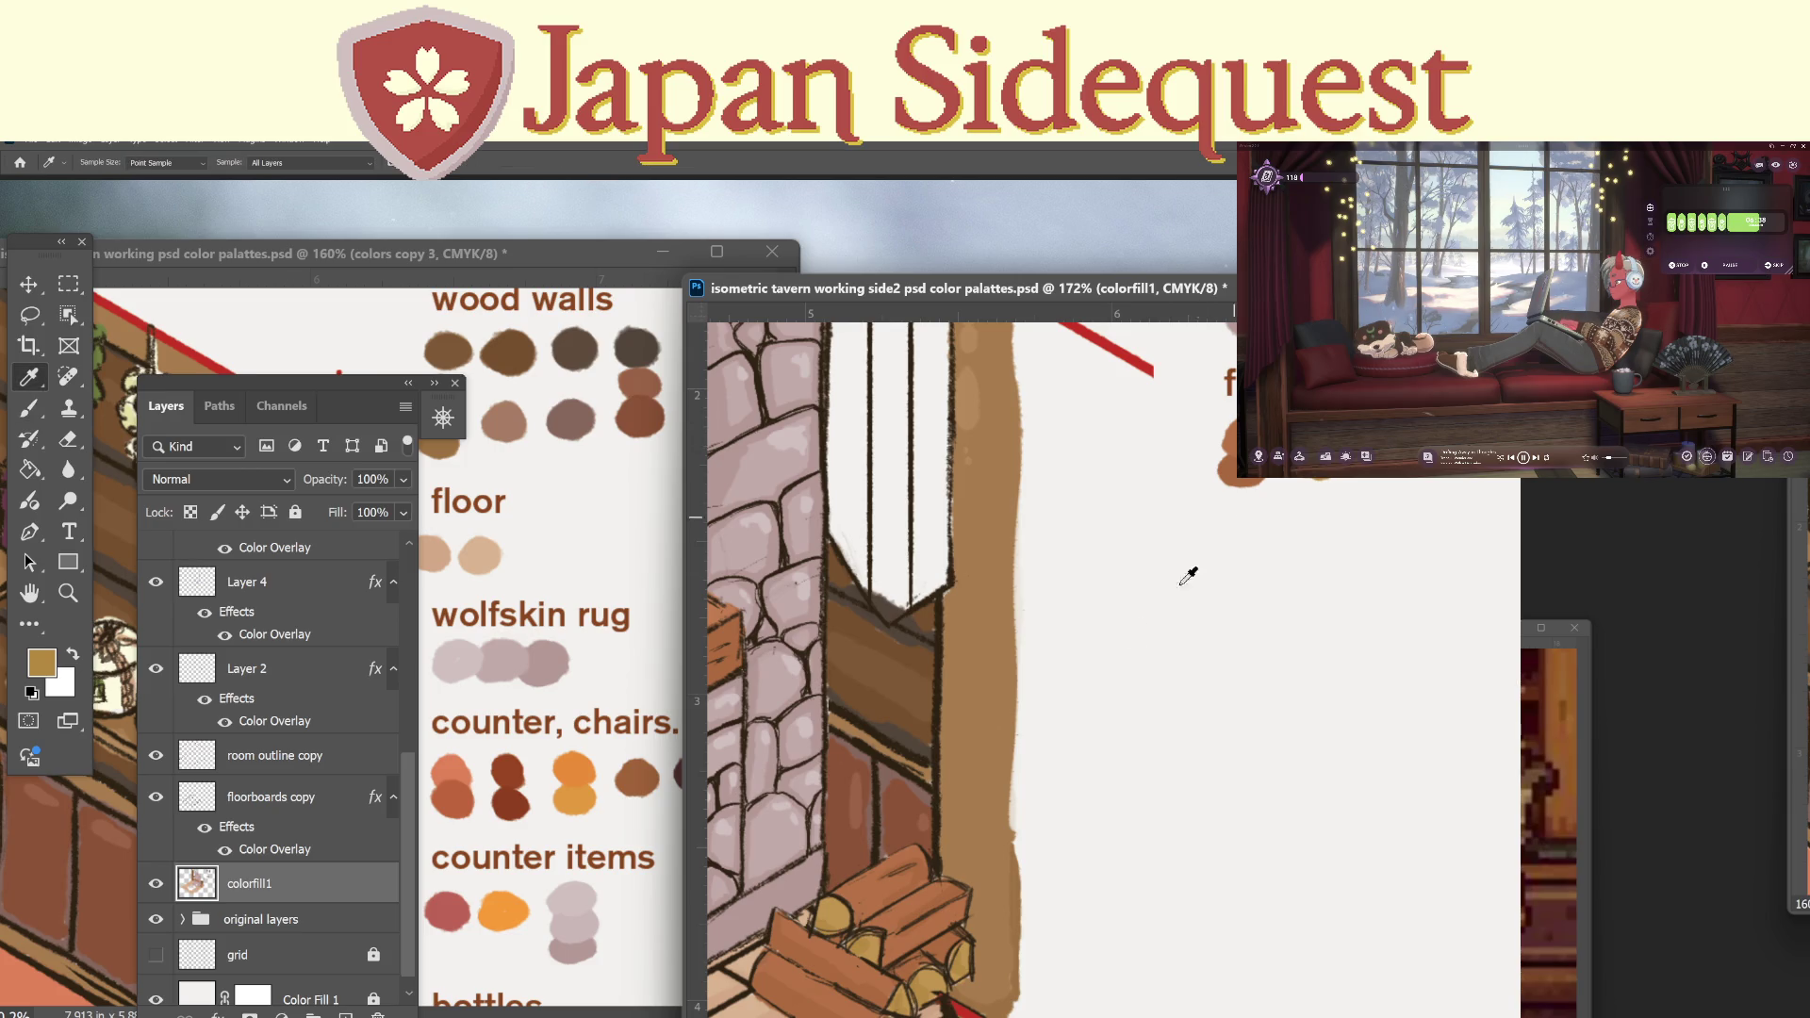
key(b)
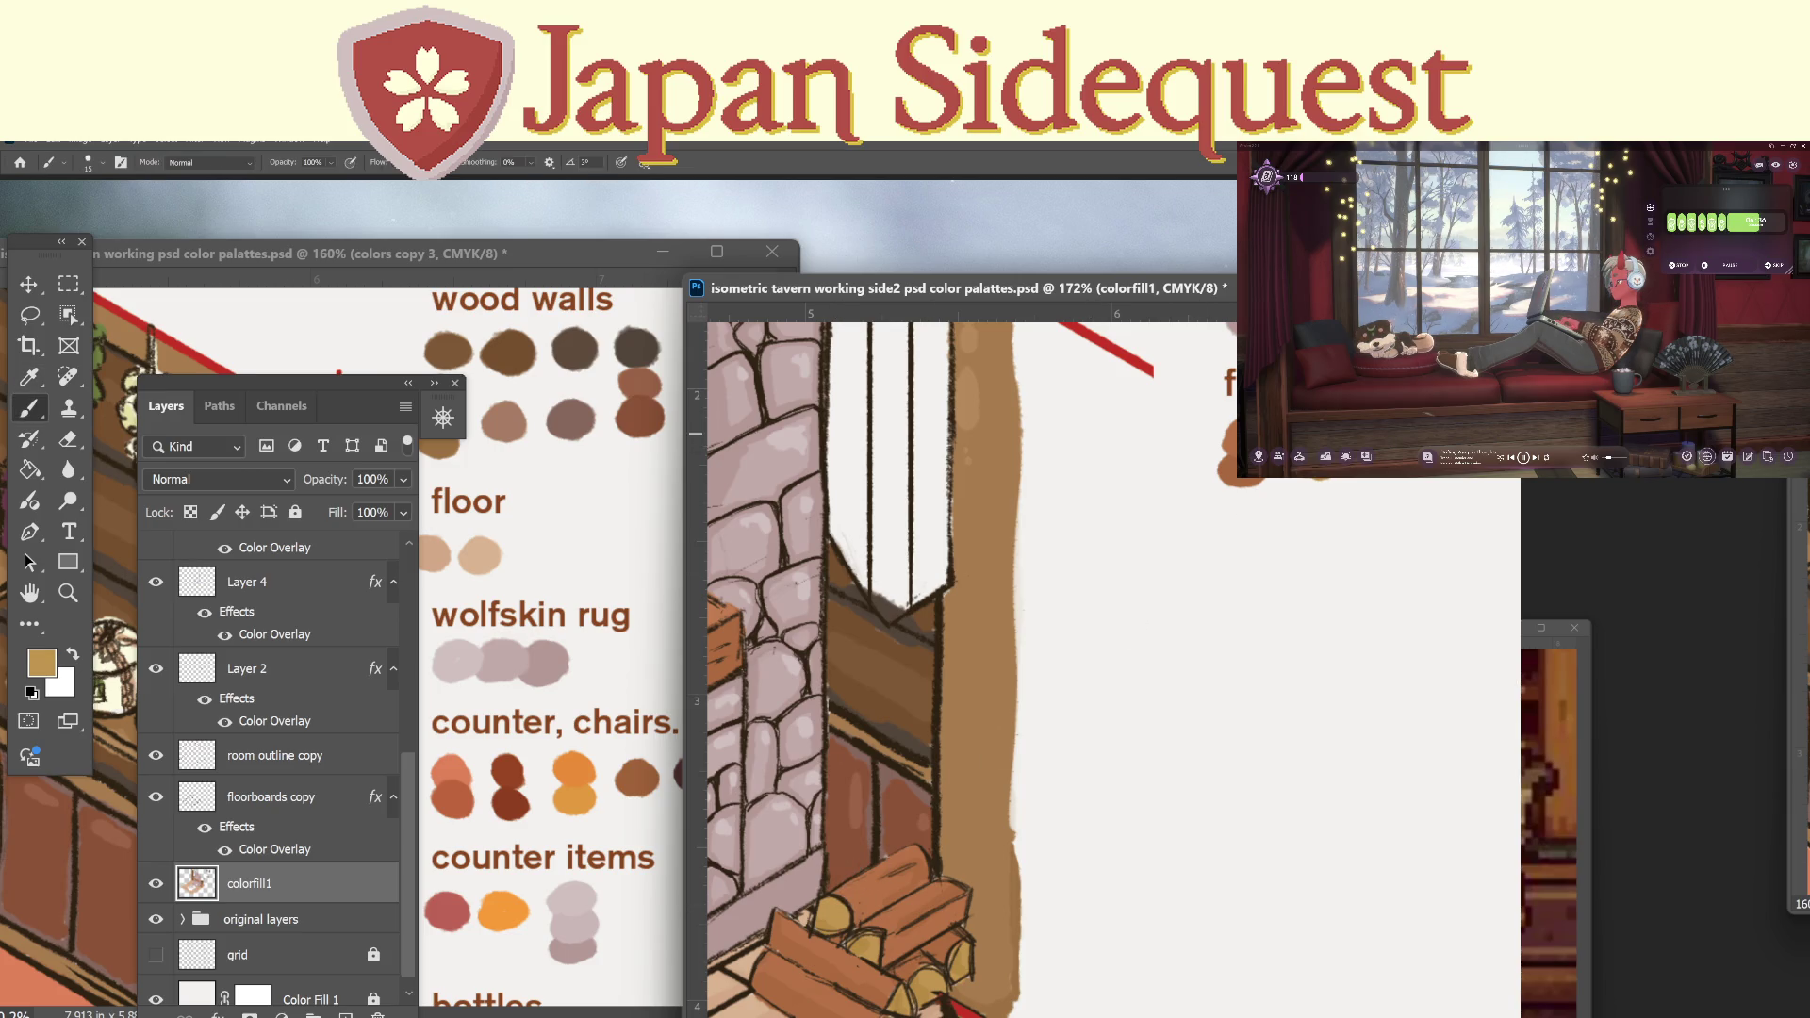
key(z)
mouse_move(1382, 537)
mouse_down()
mouse_move(1325, 626)
mouse_move(1335, 613)
mouse_up()
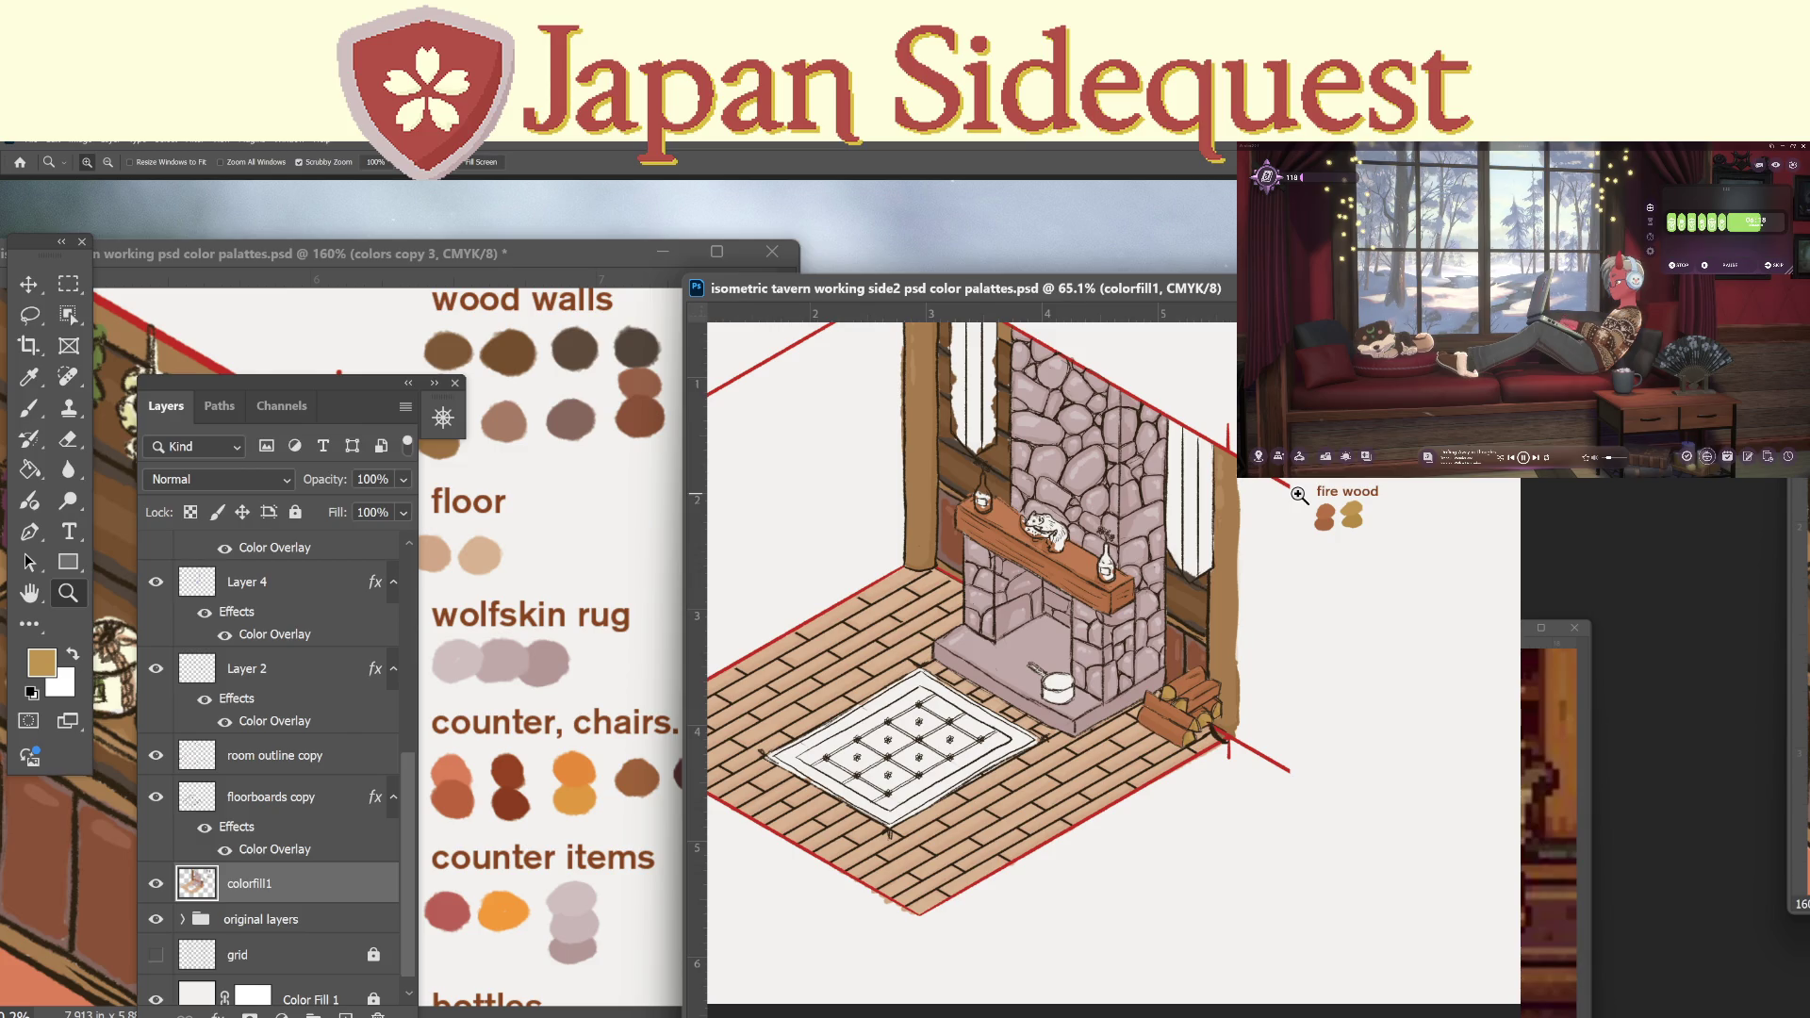
Sample the logs' reddish-brown as painting colour, previewing an ochre hue then cancelling it.
key(i)
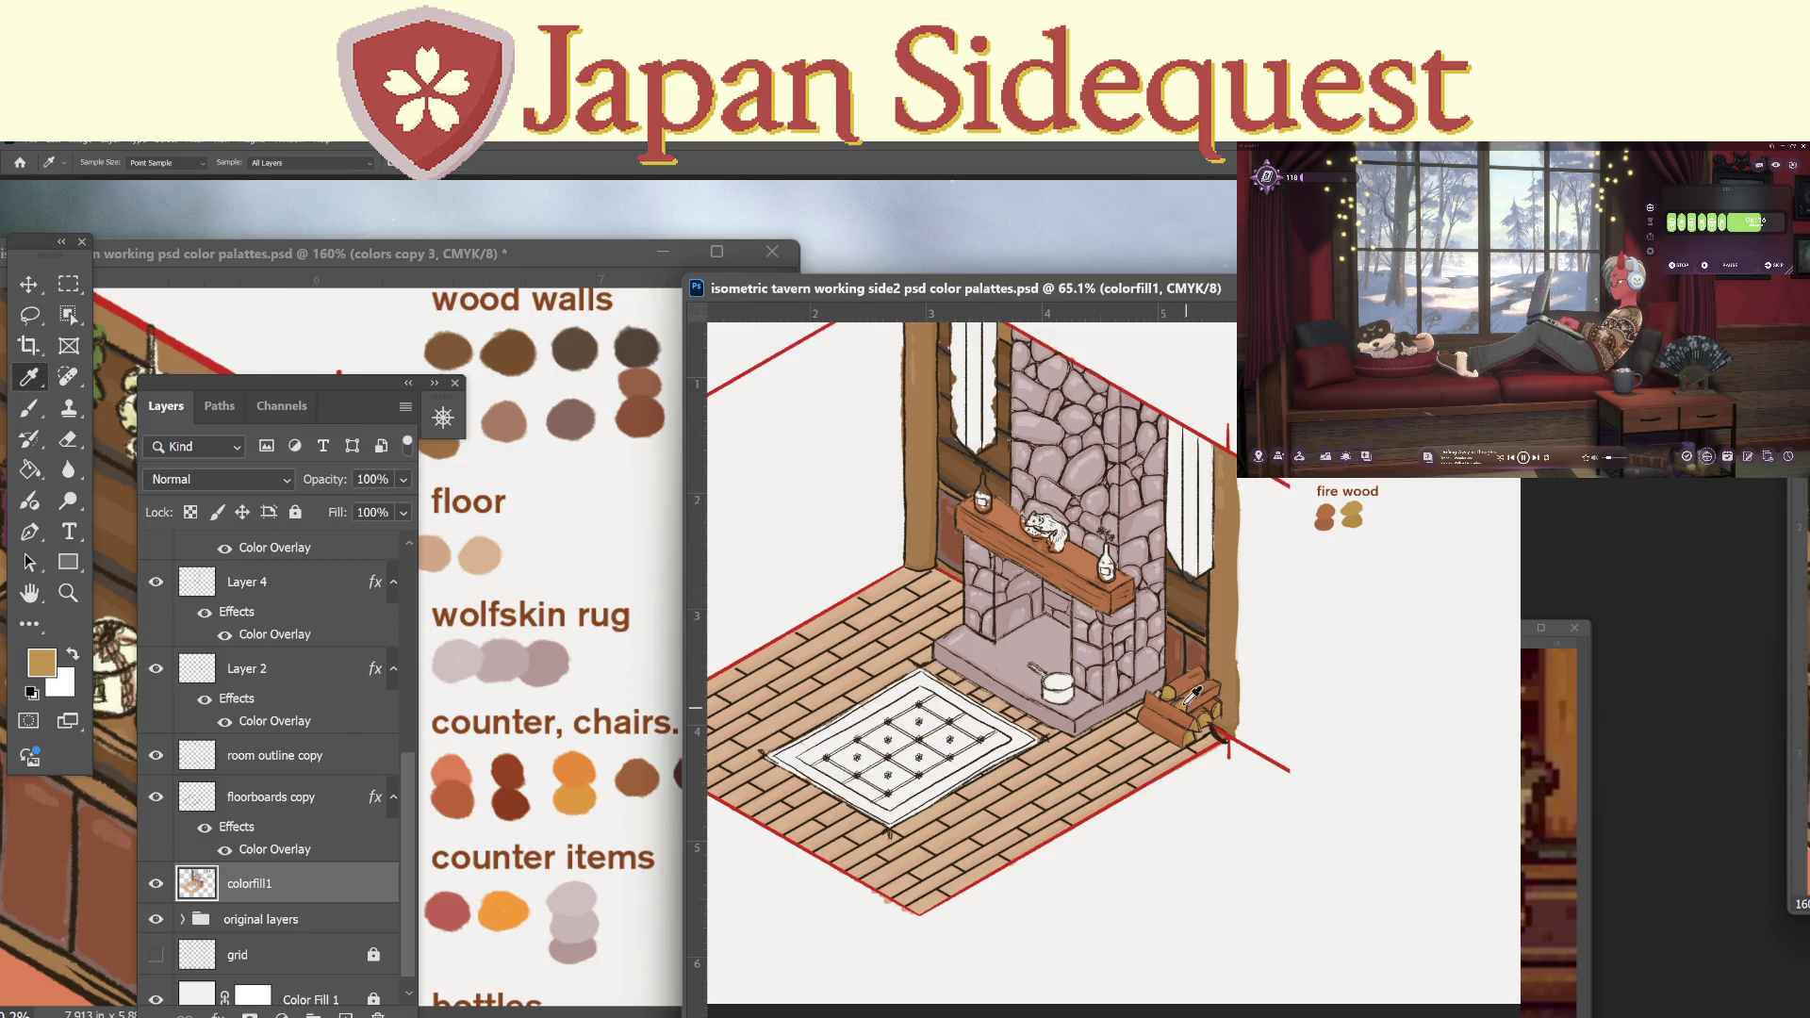
drag(1188, 688, 1243, 629)
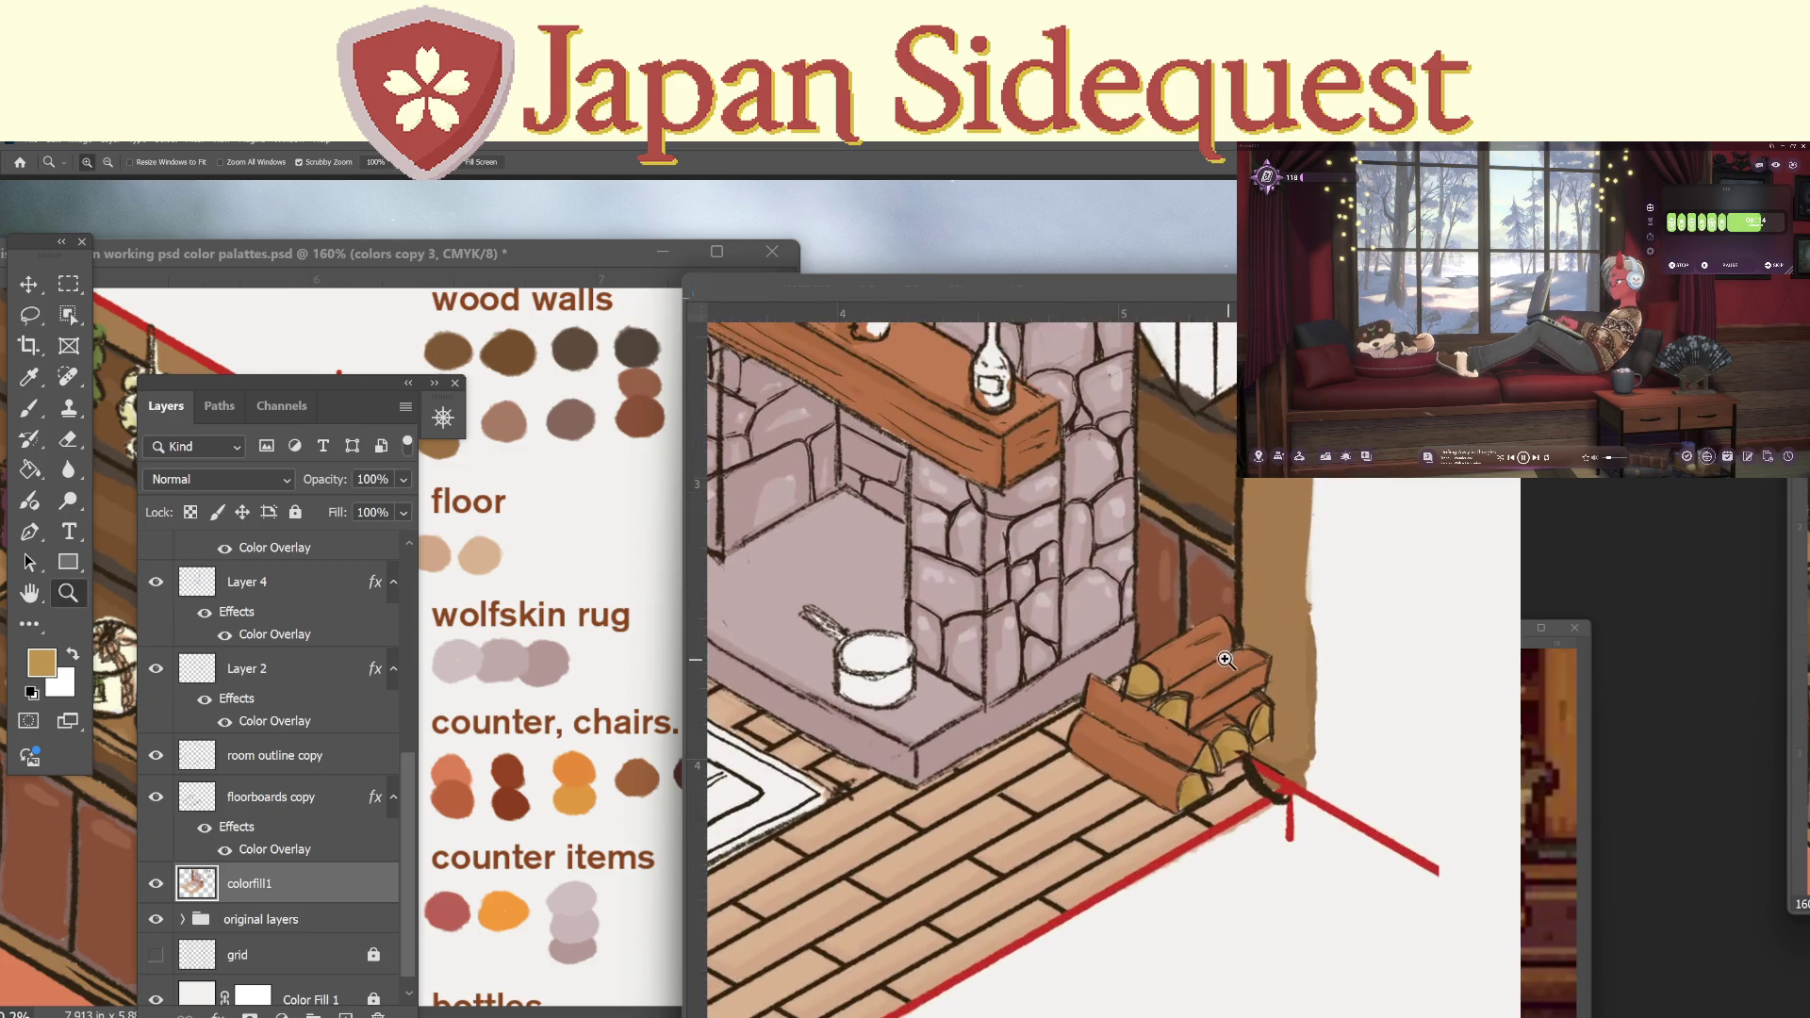
click(1146, 720)
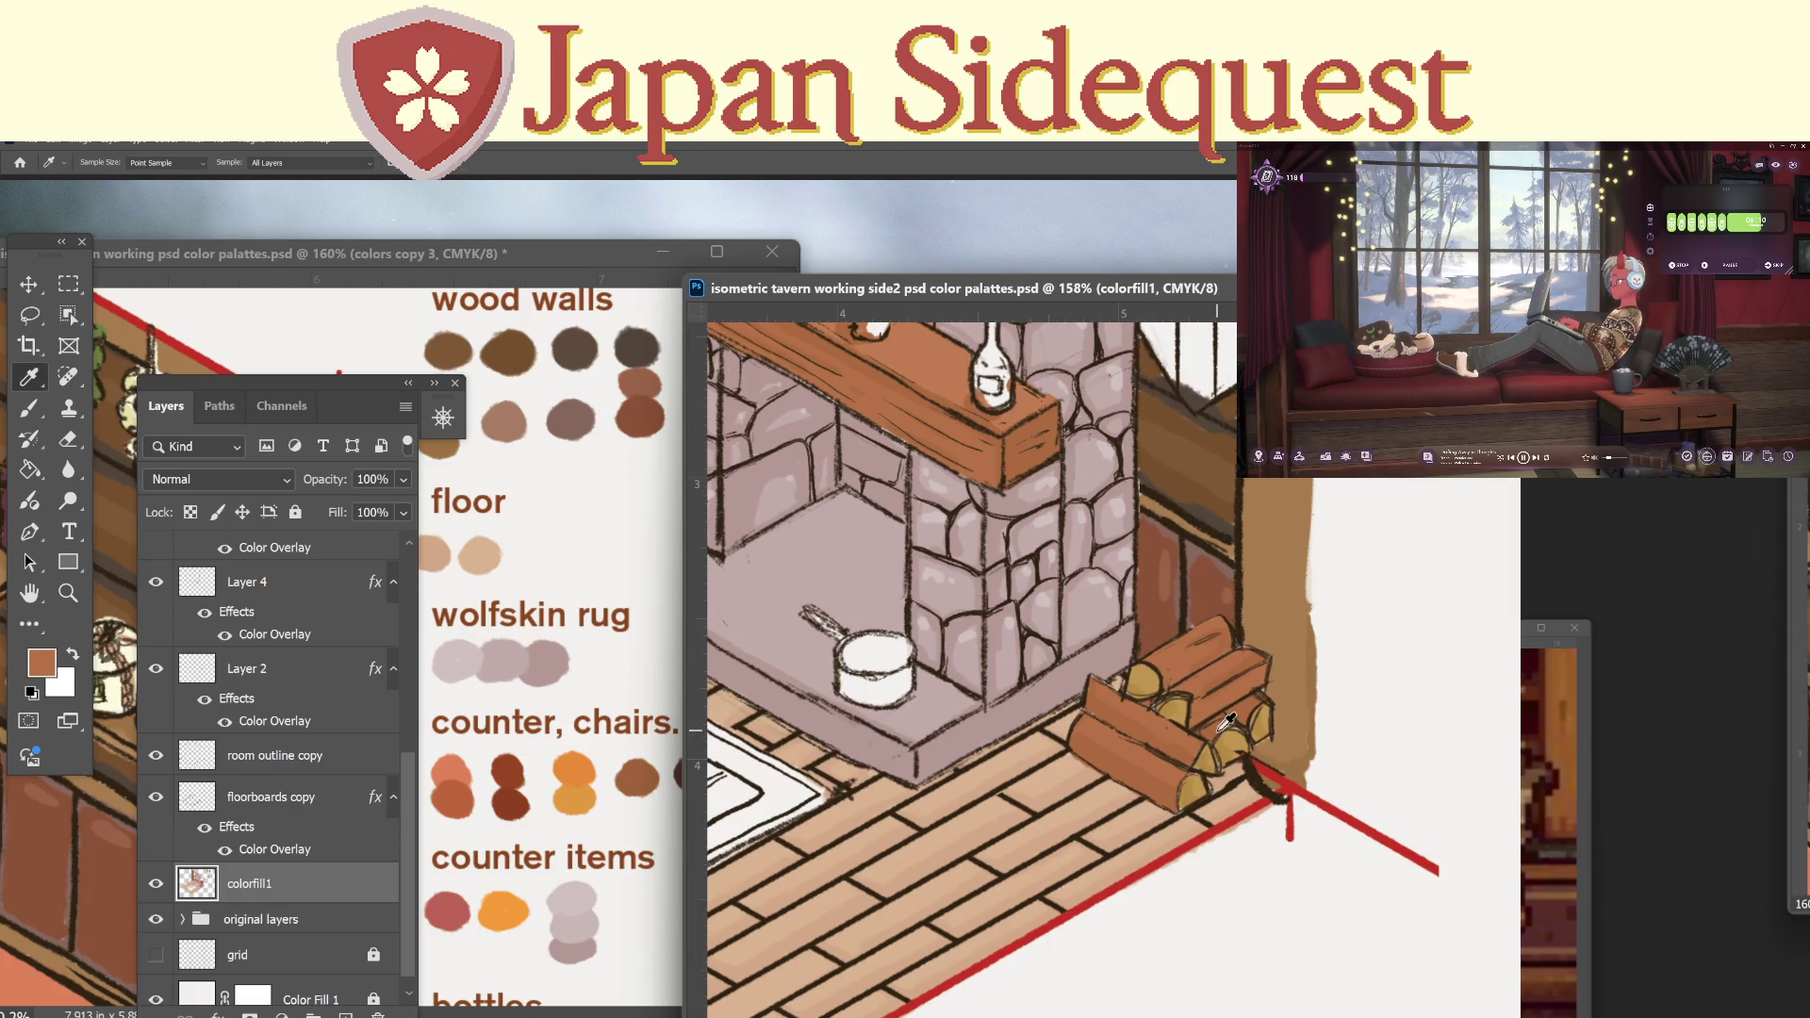
click(47, 673)
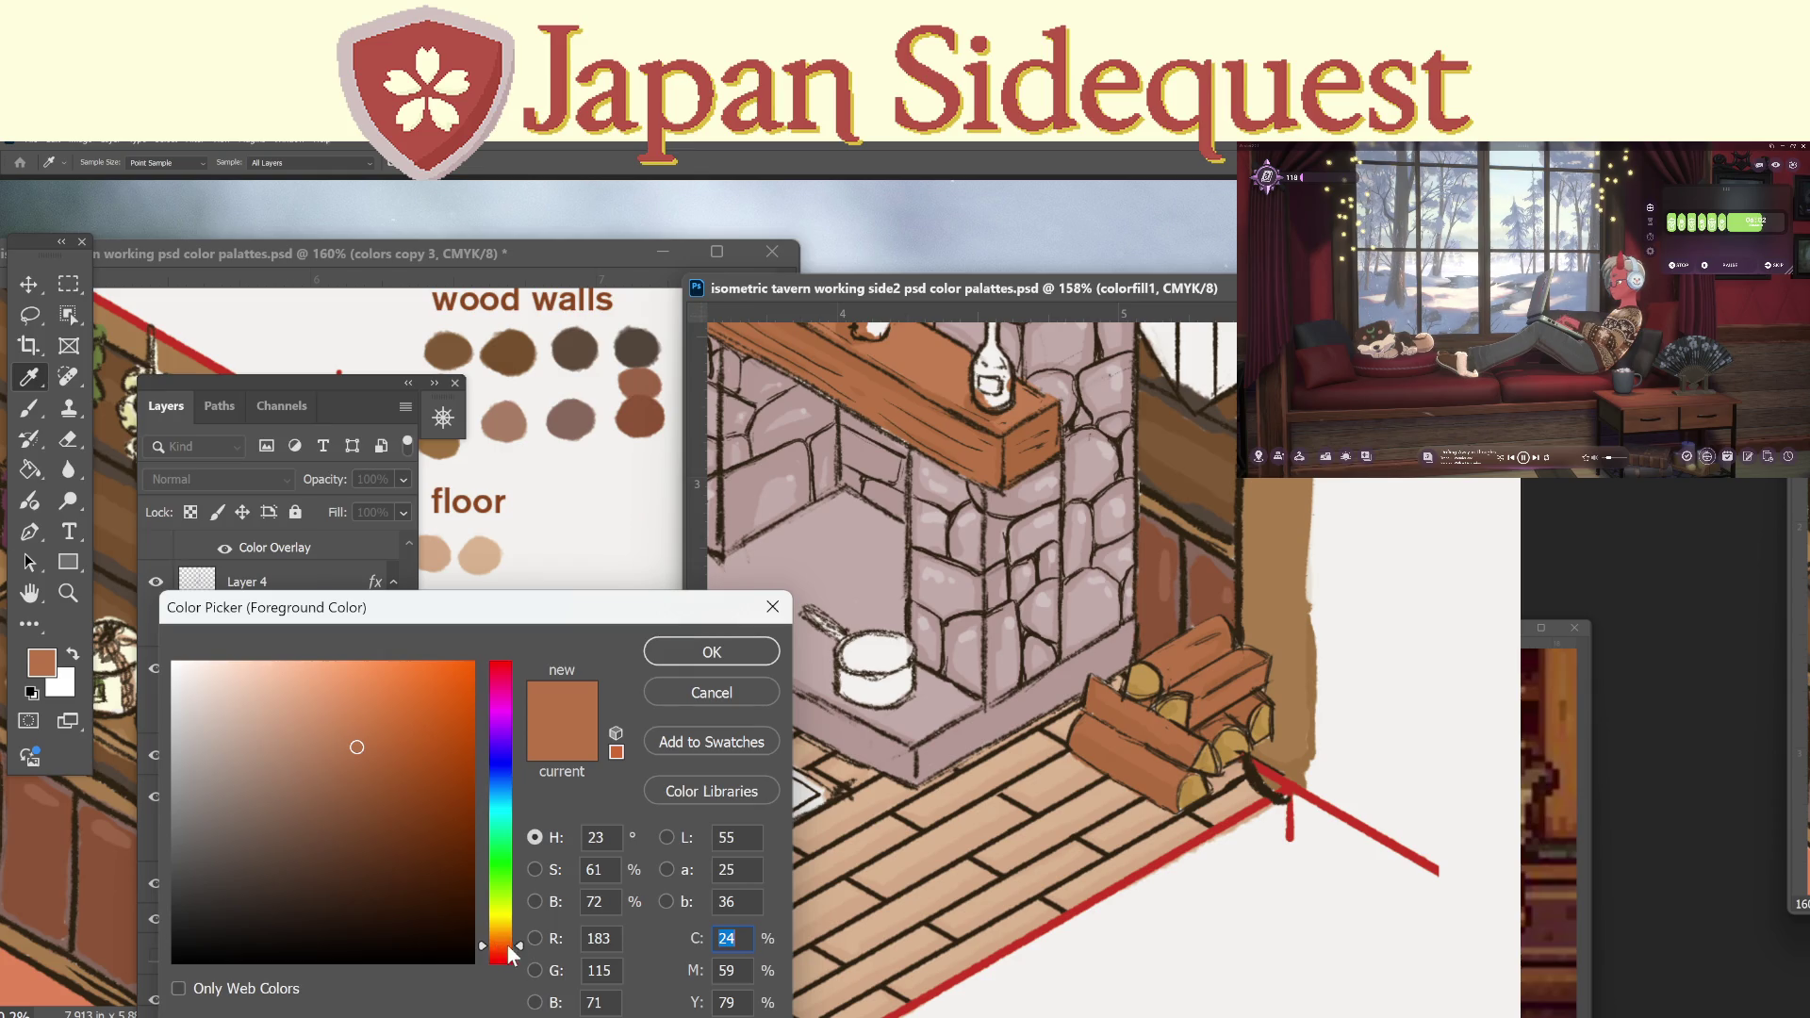
drag(518, 943, 519, 927)
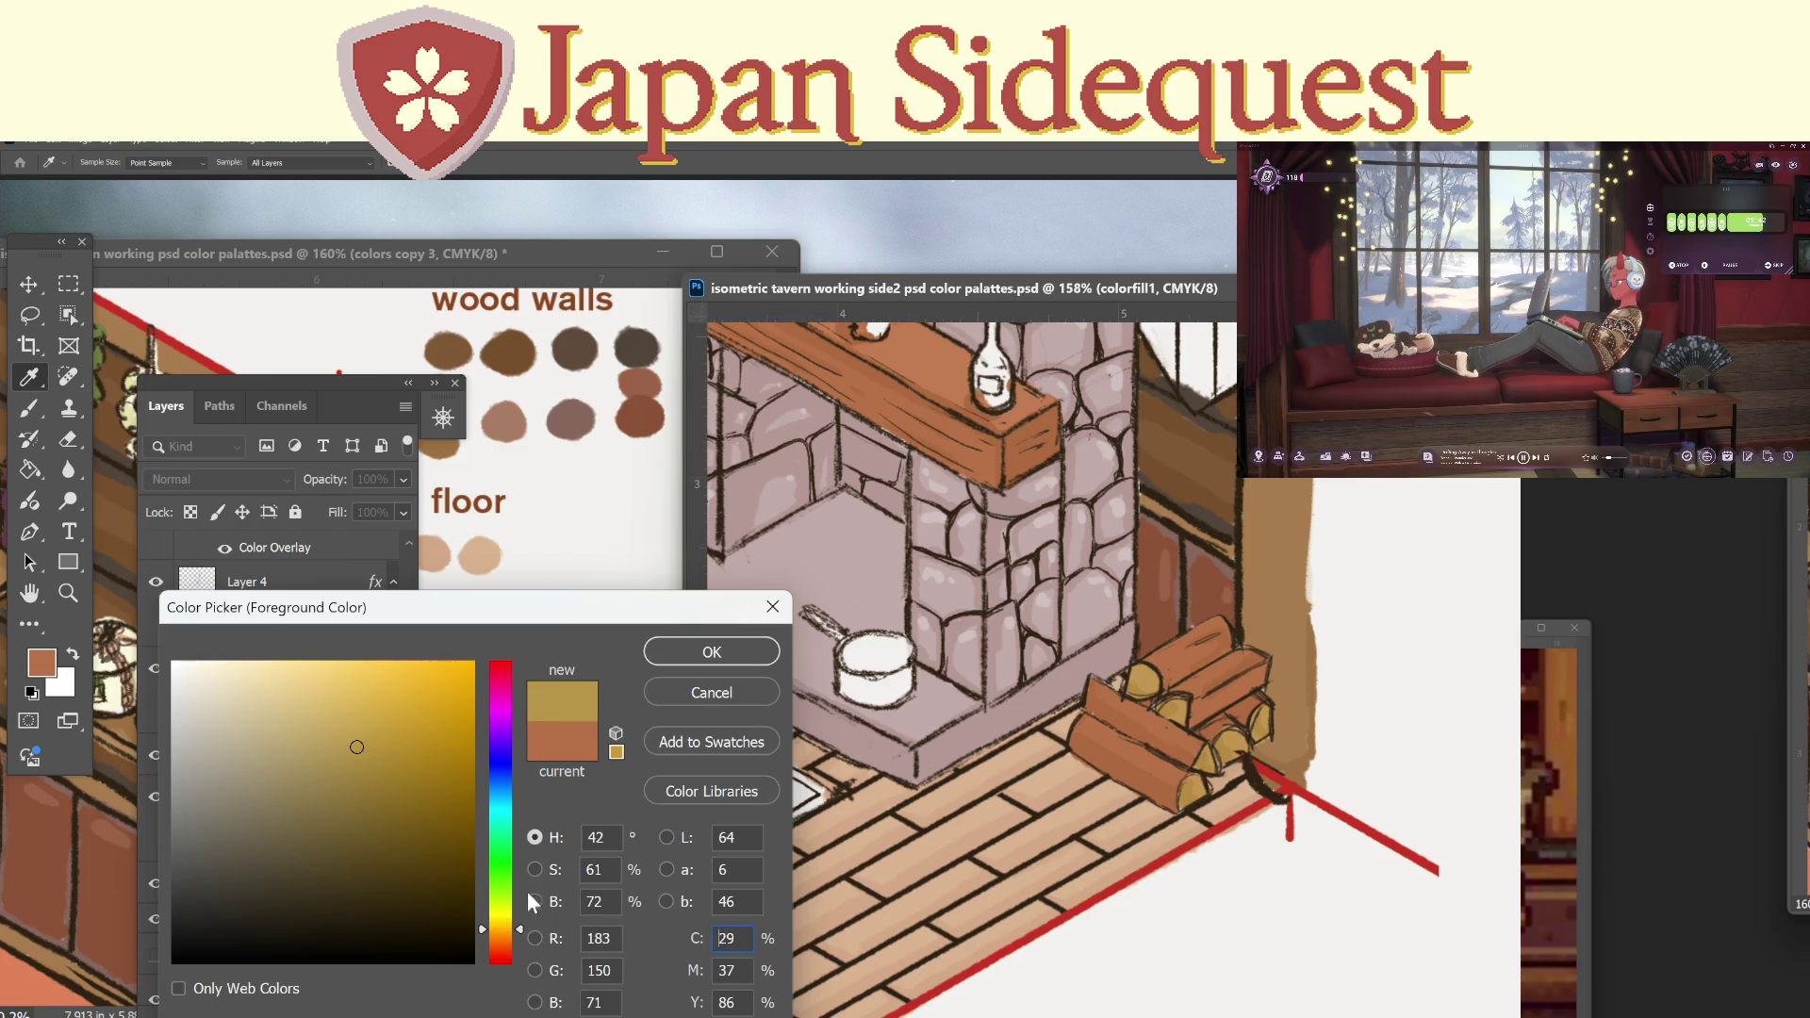
click(715, 689)
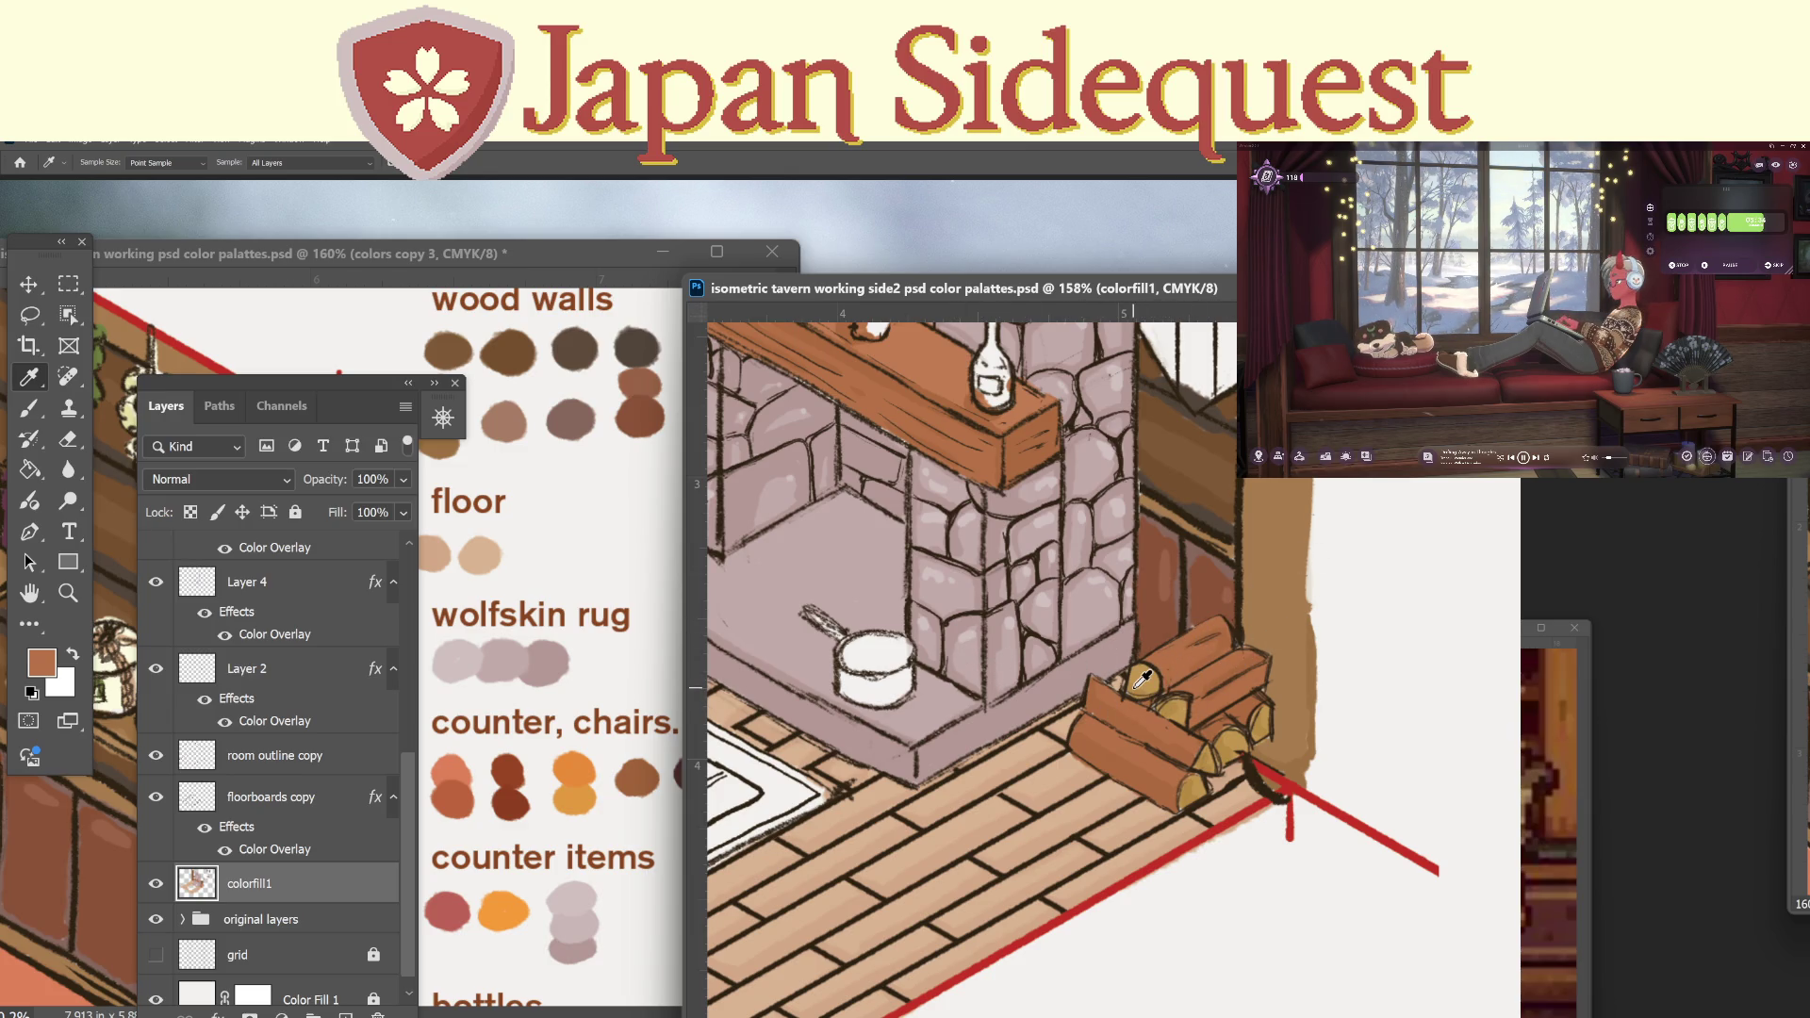
Frame the rug and fireplace in view, then bring up the Open dialog with Ctrl+O.
scroll(1142, 678, left, 3)
scroll(1141, 679, up, 2)
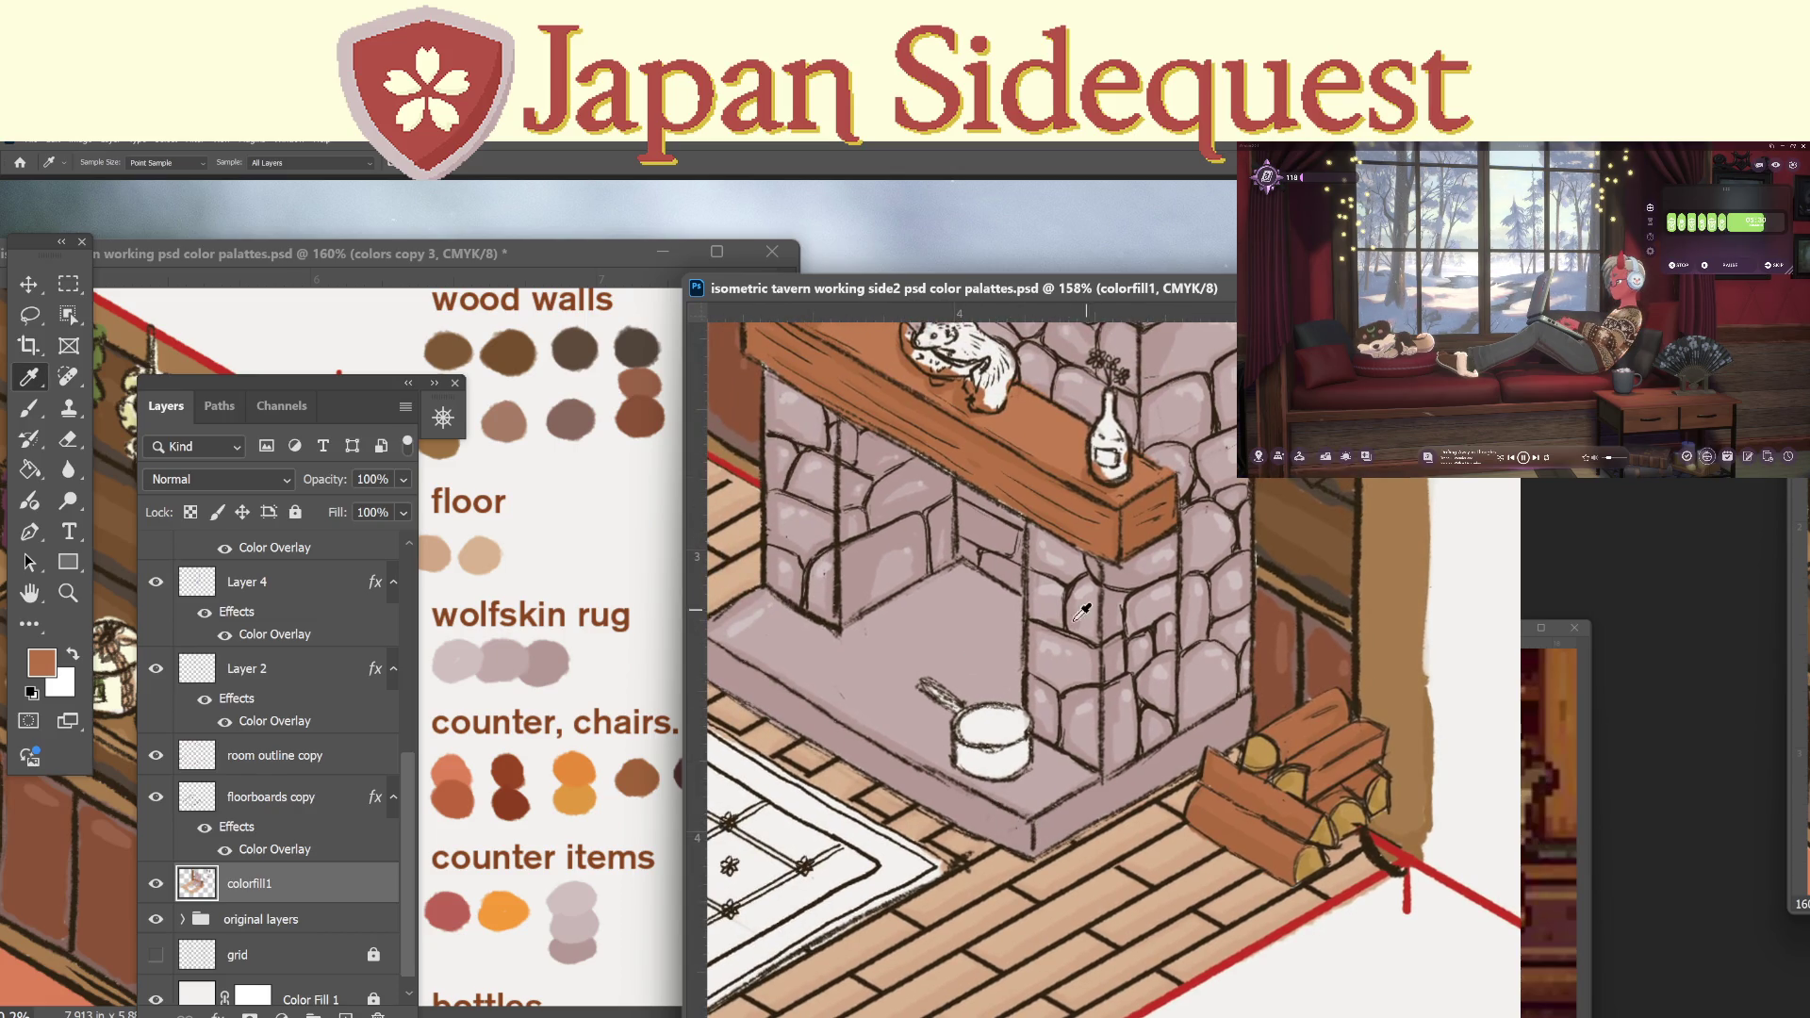
scroll(1018, 735, left, 8)
scroll(1018, 735, down, 3)
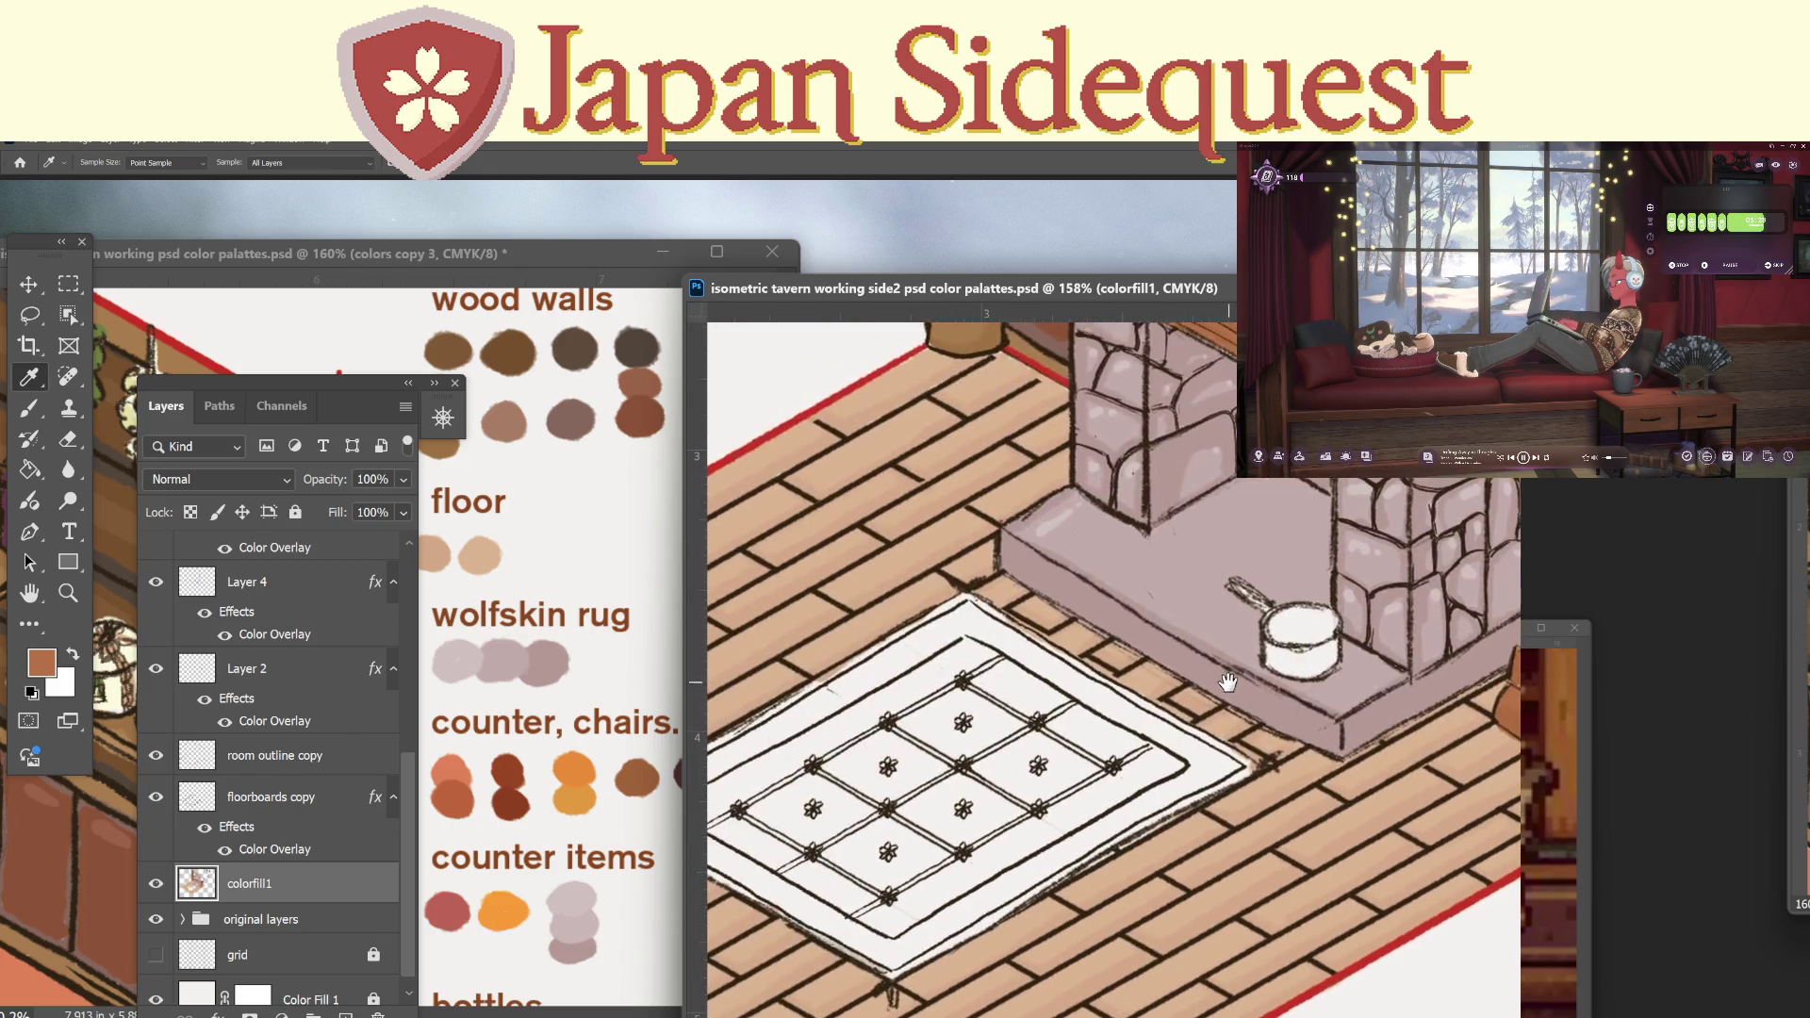
key(z)
drag(1157, 732, 1137, 732)
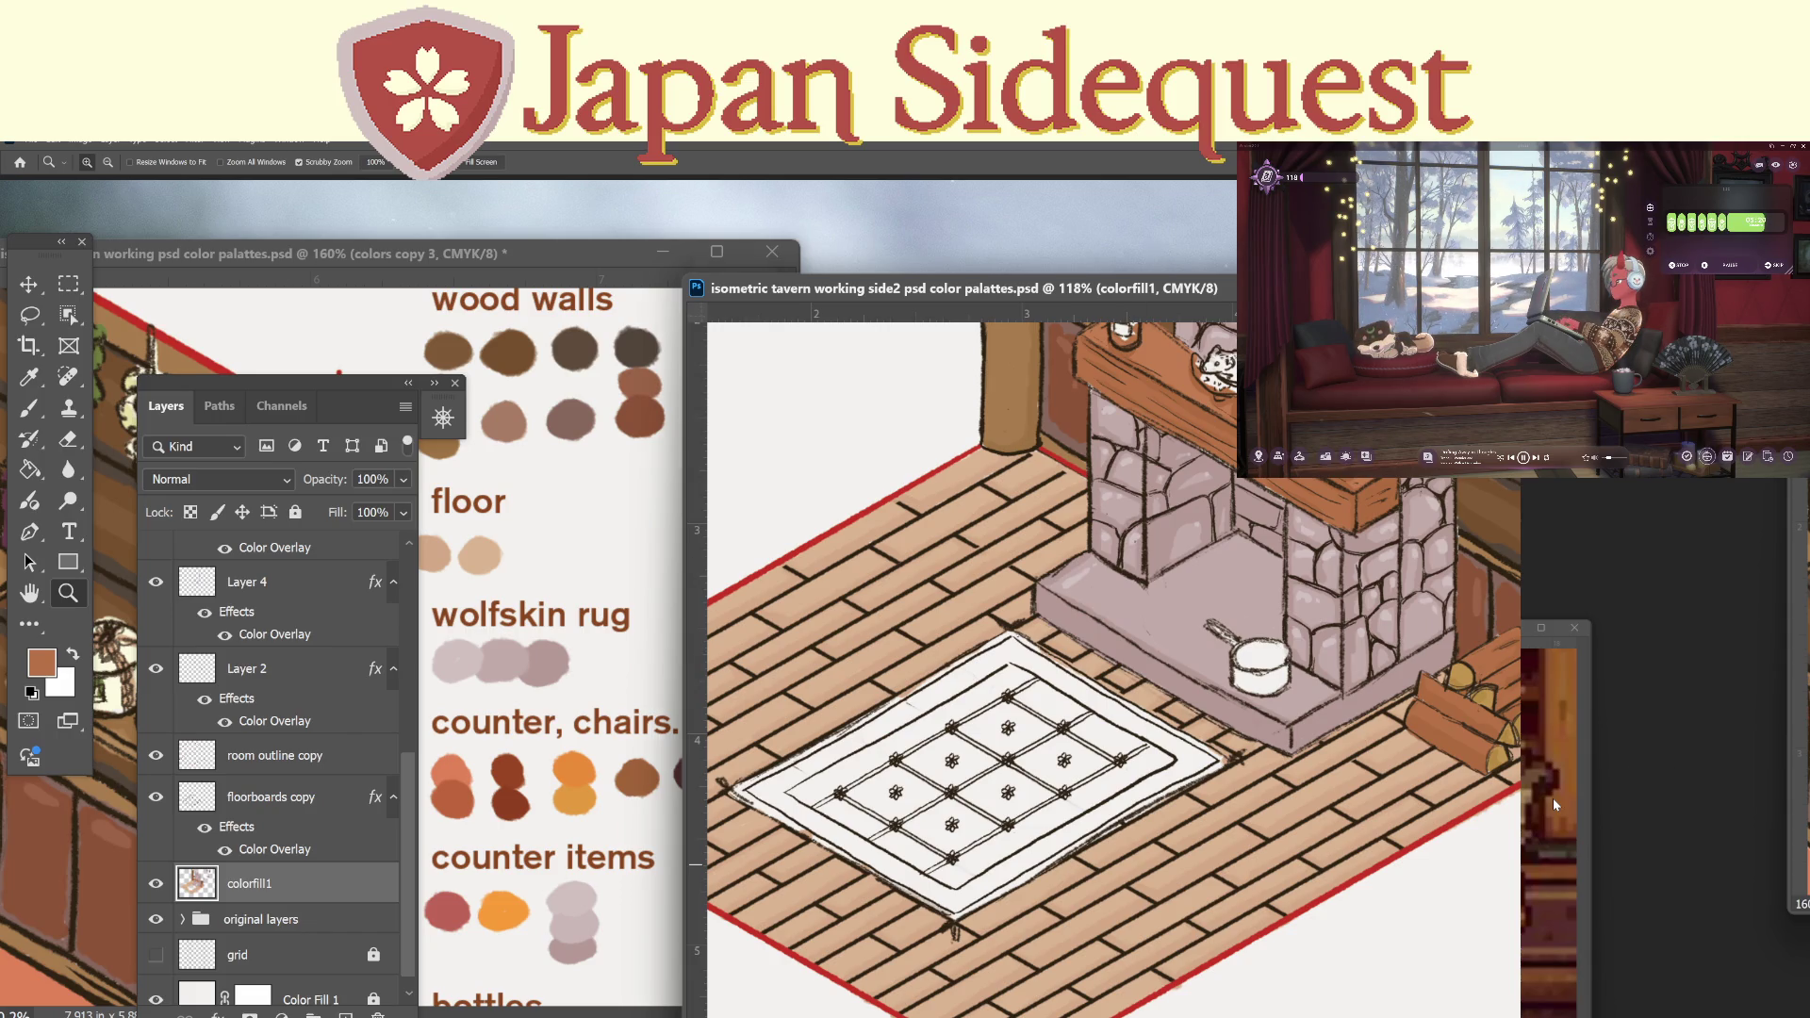
key(ctrl+o)
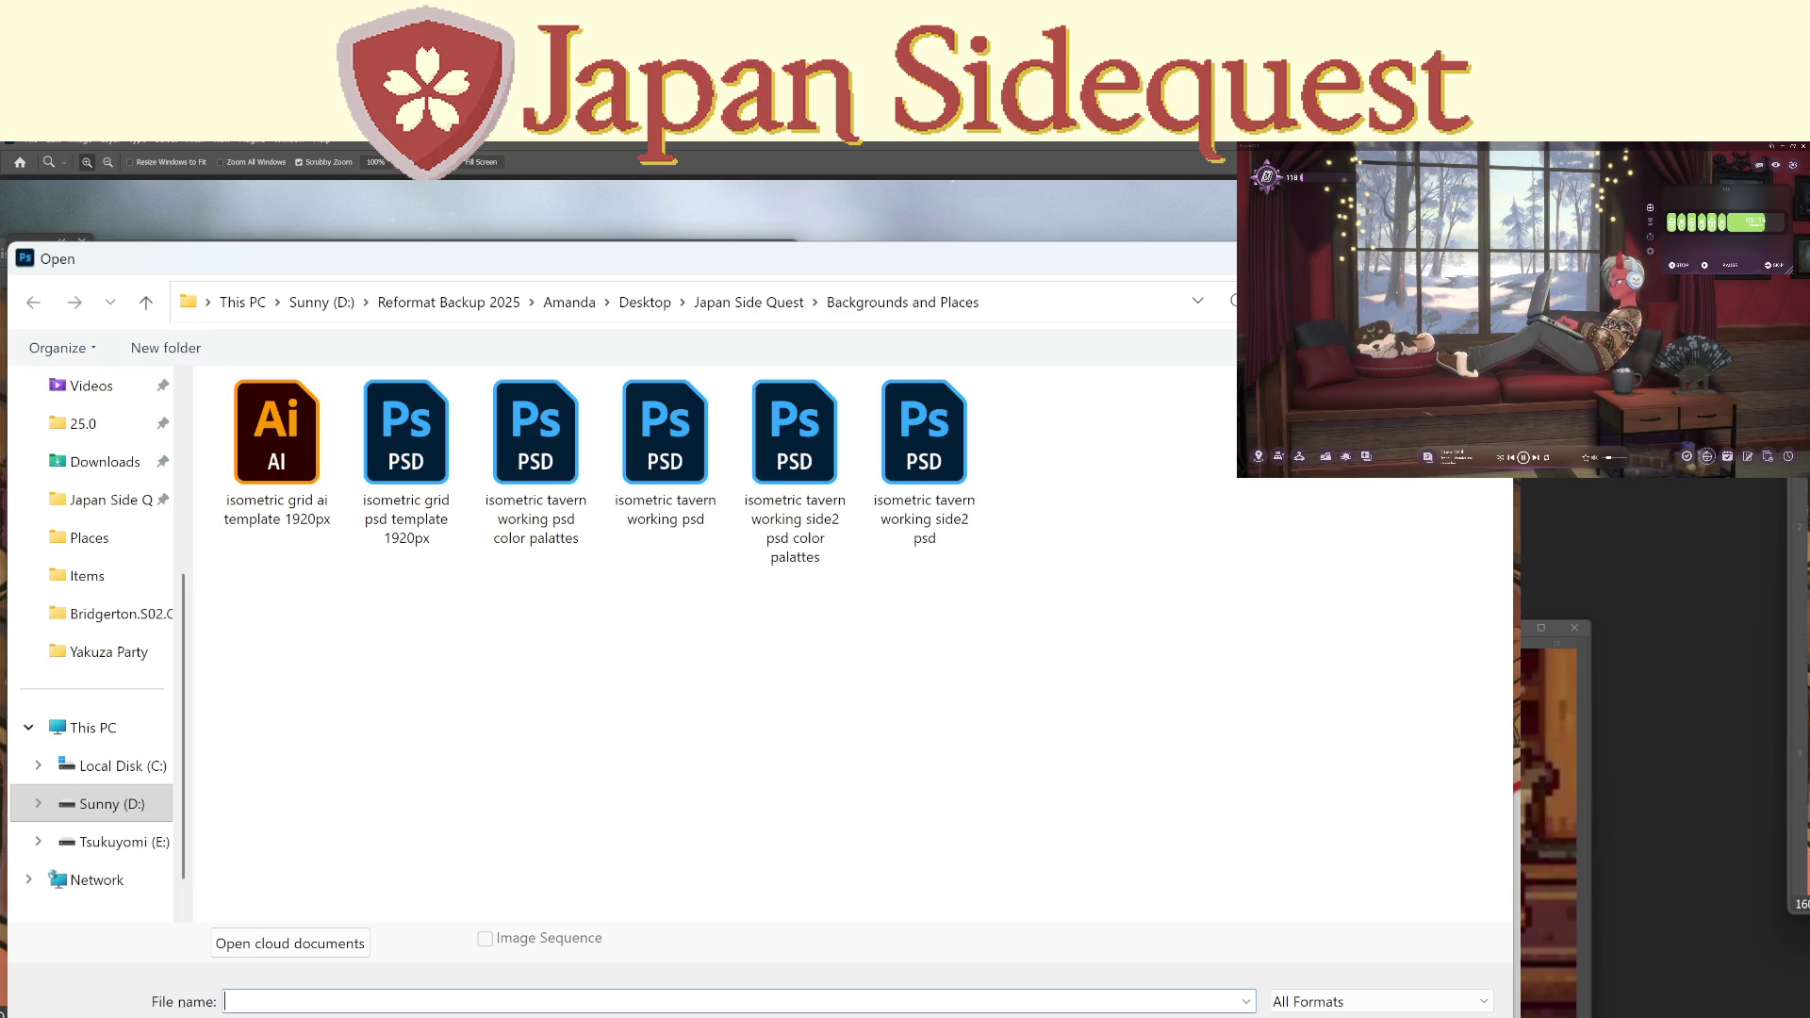
Open rug 1169-blue-eshop and rug 1170seldjuk from Japan Side Quest > Inspo > Places > Items.
click(738, 308)
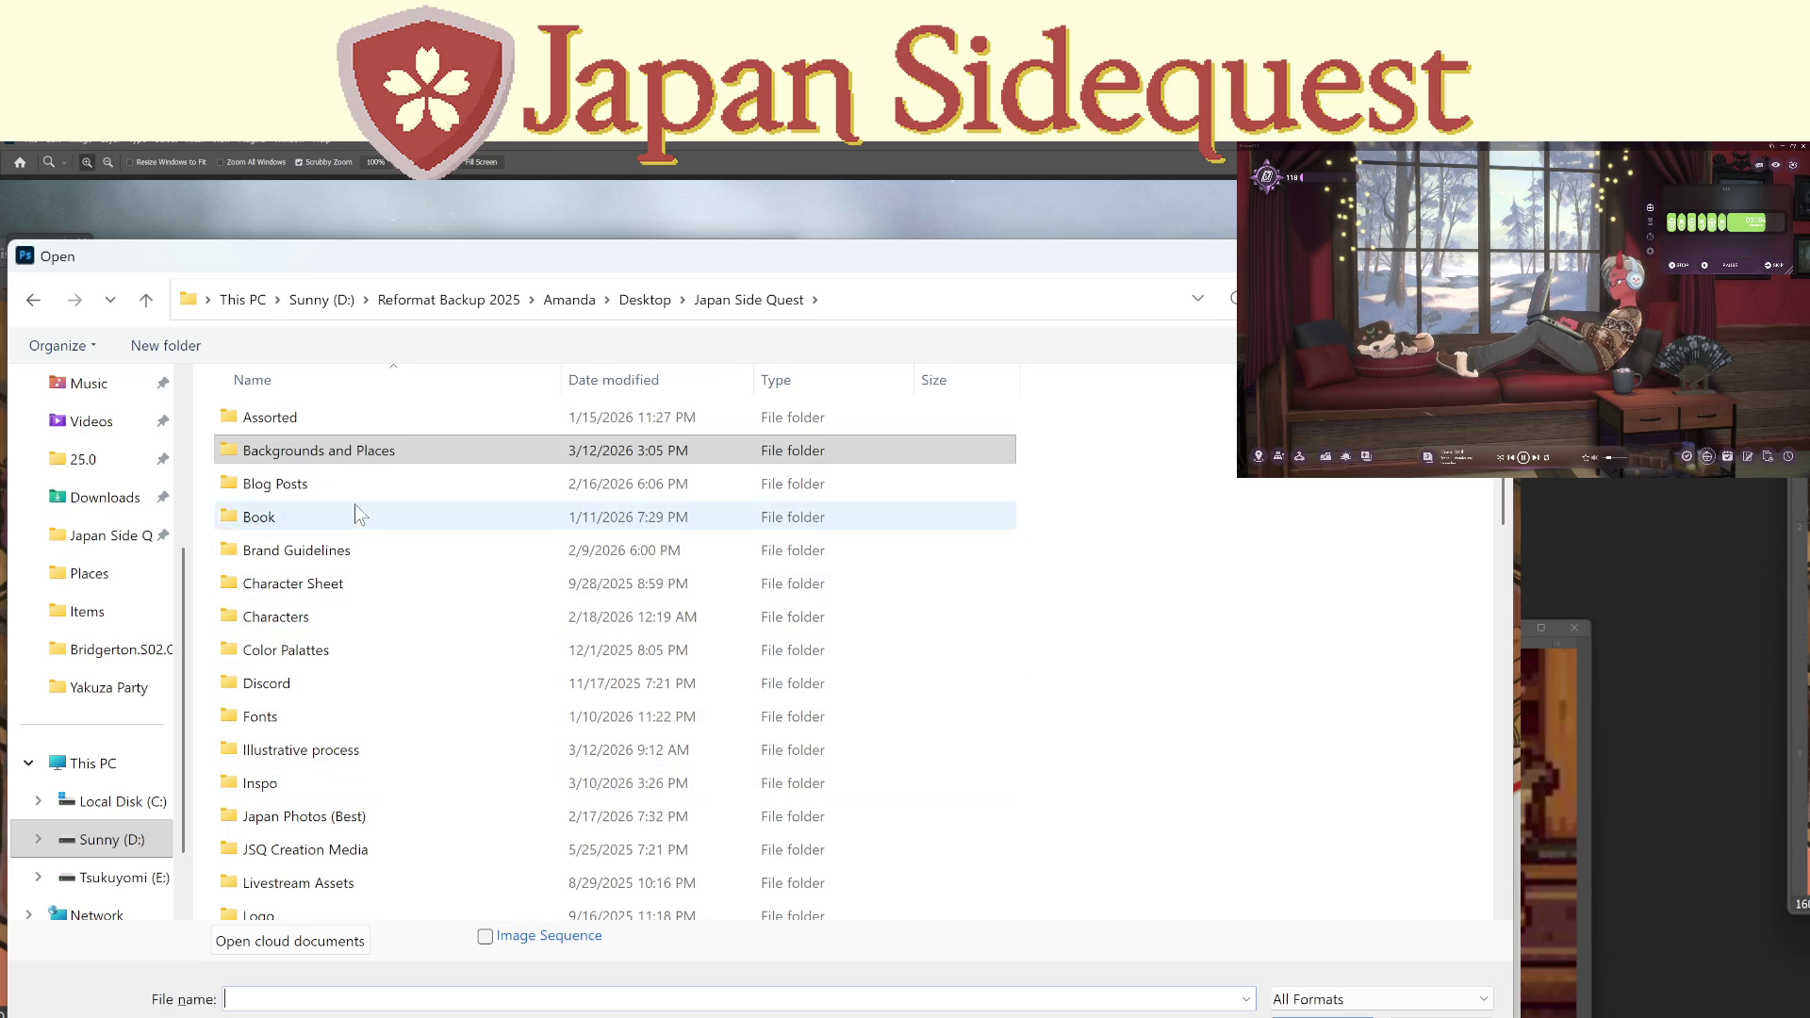
double_click(366, 781)
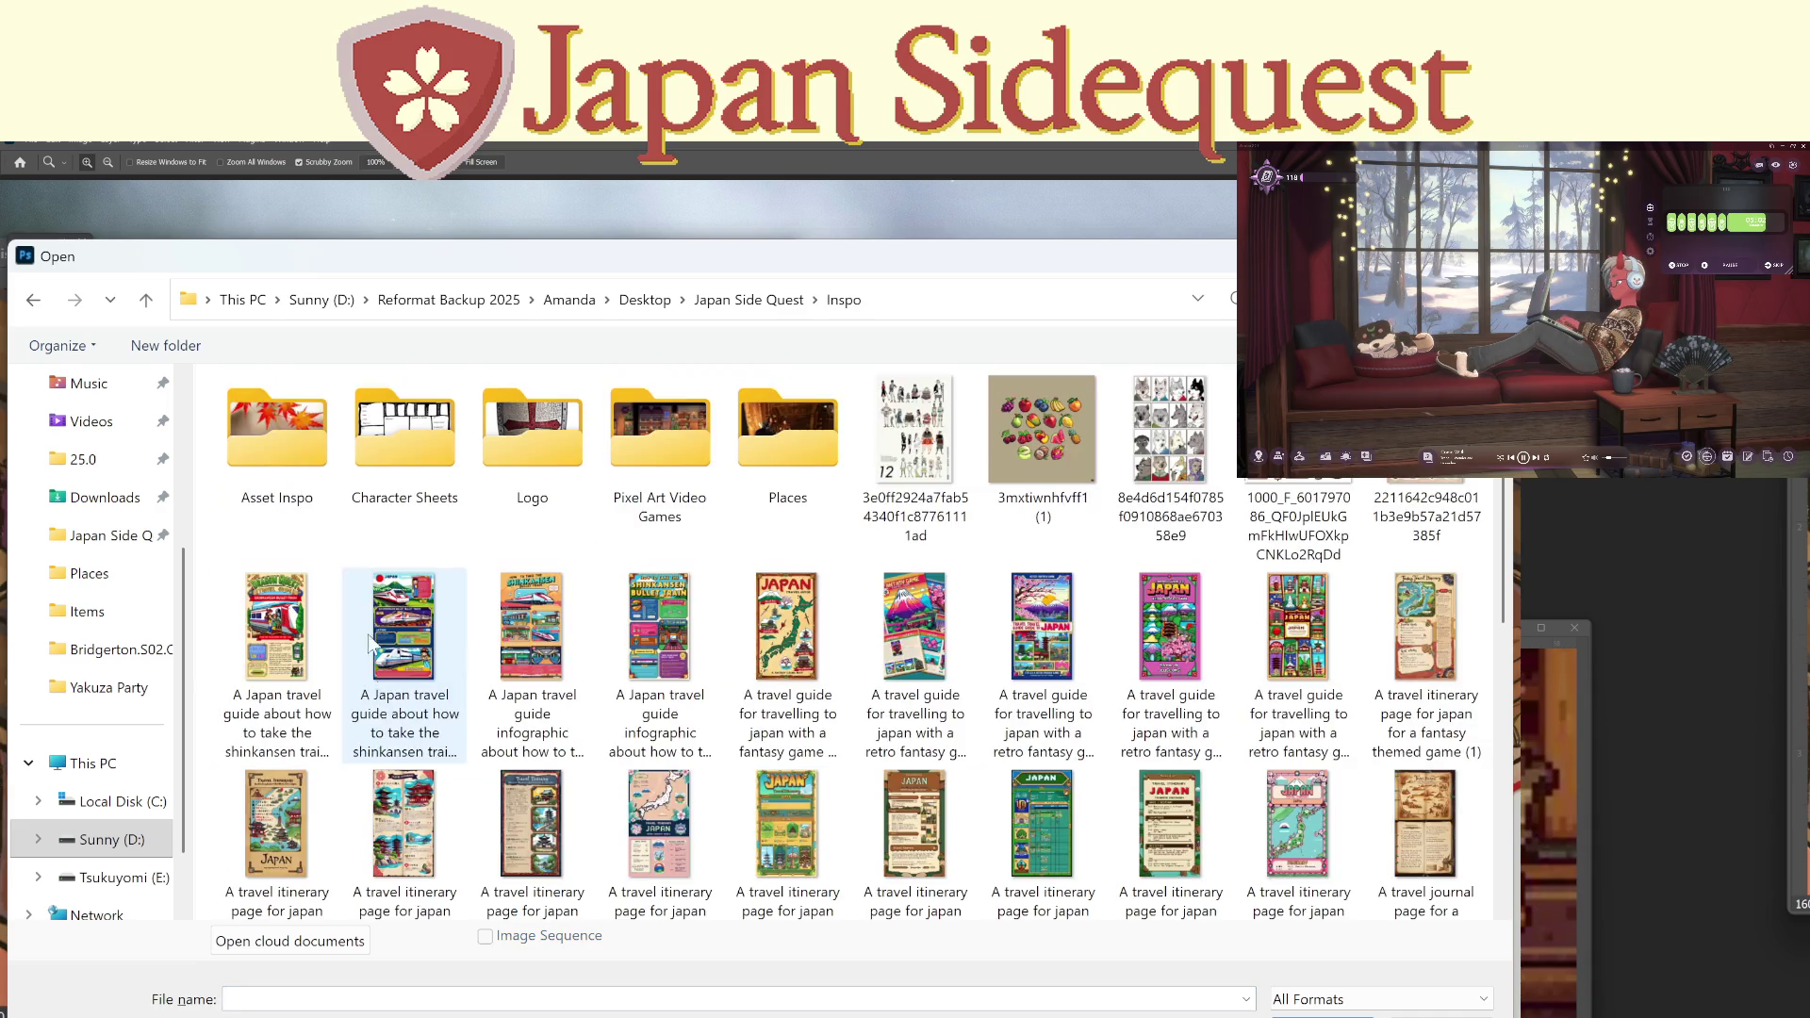
double_click(759, 443)
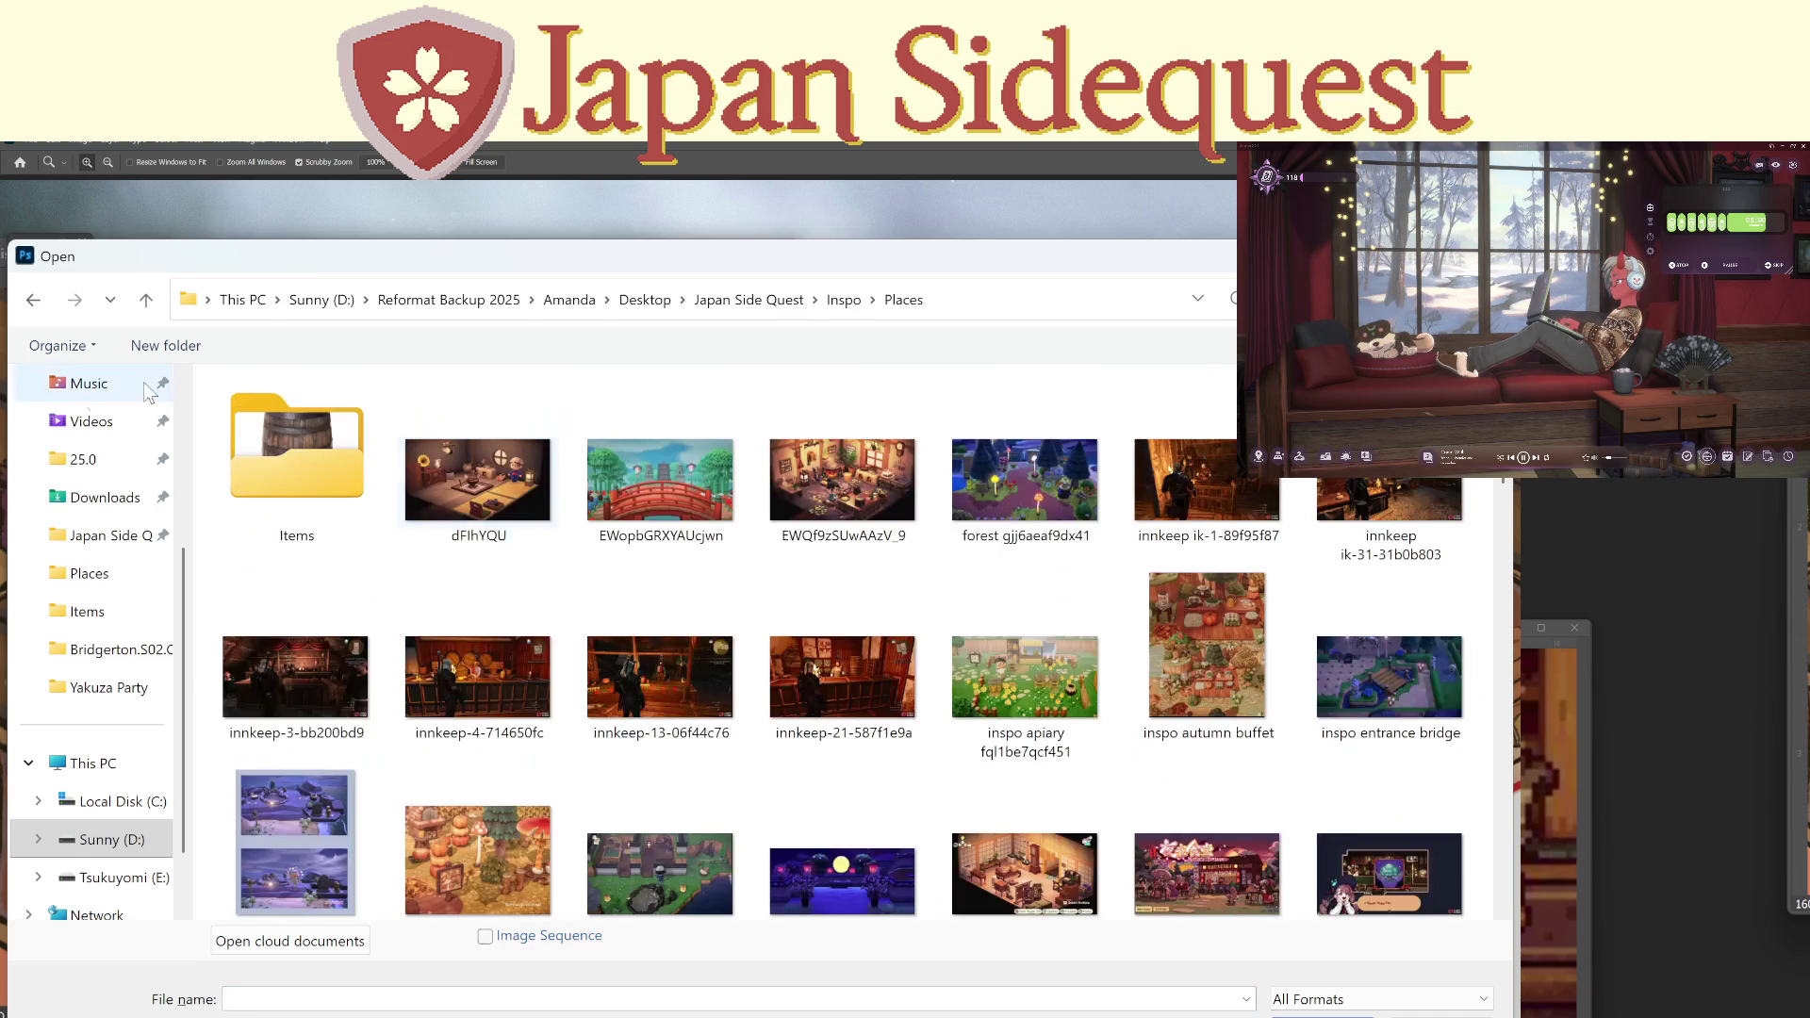
double_click(301, 443)
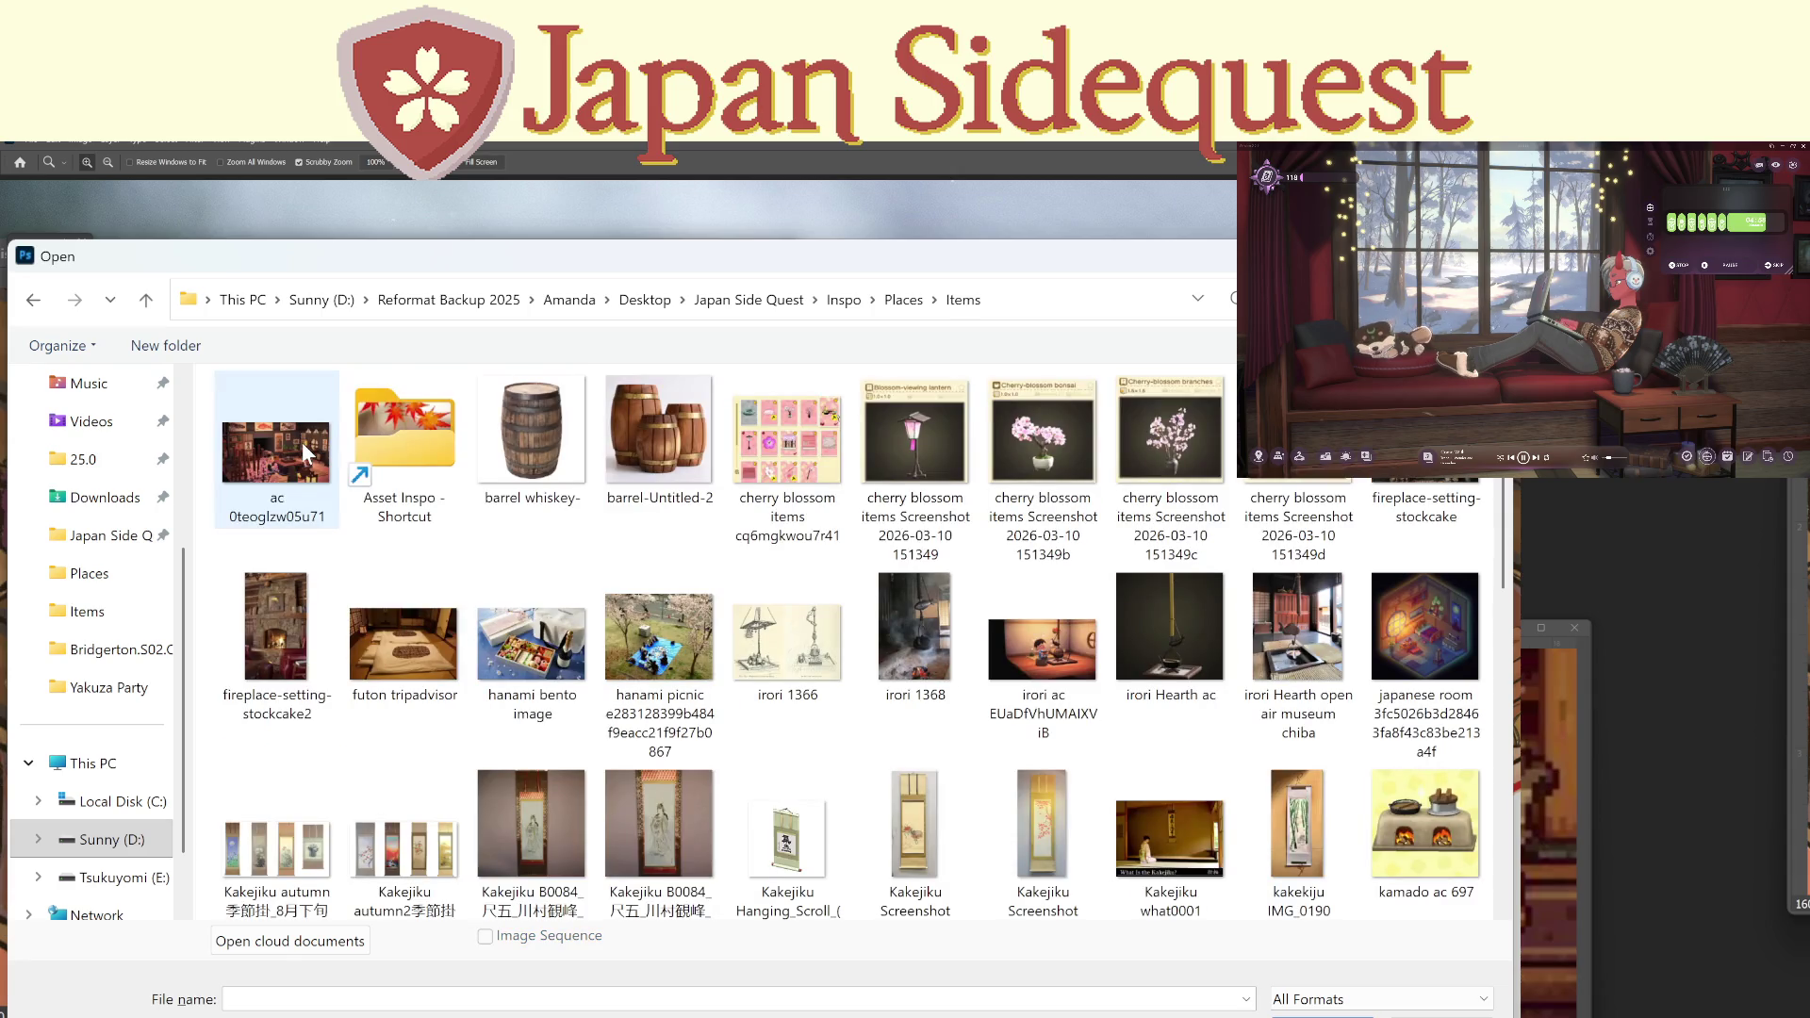
text(rug)
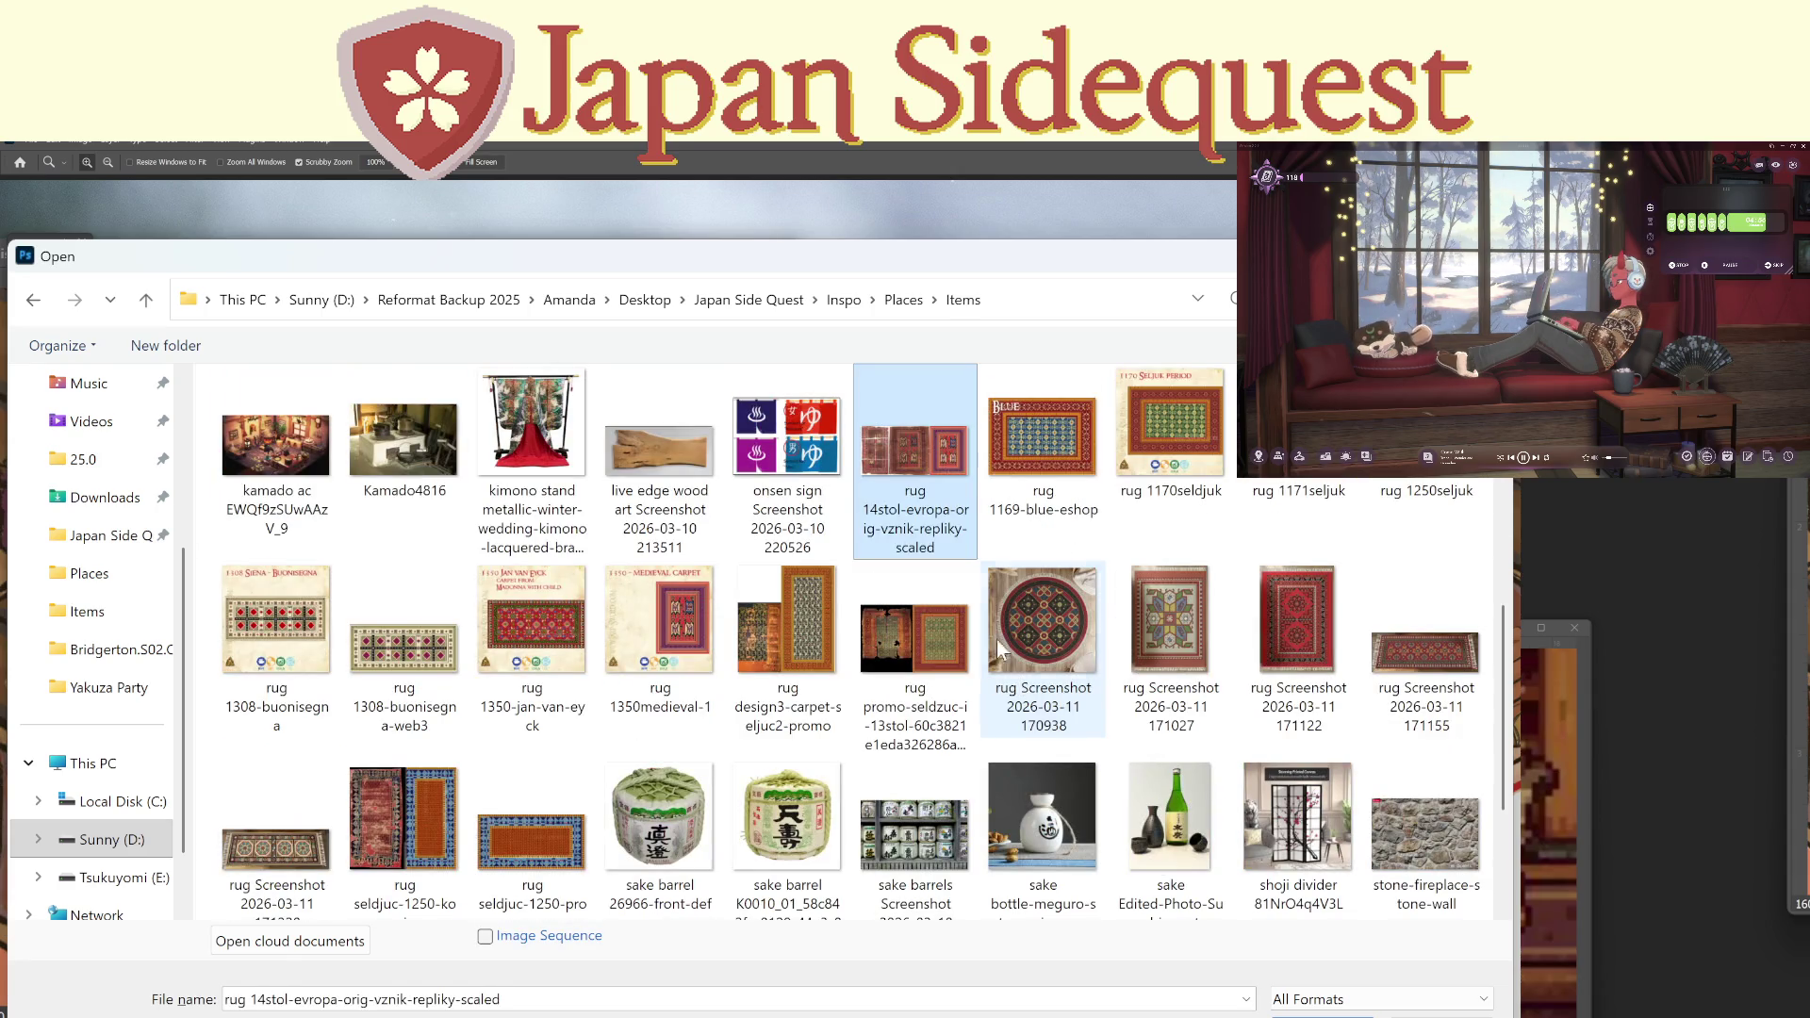
click(1063, 452)
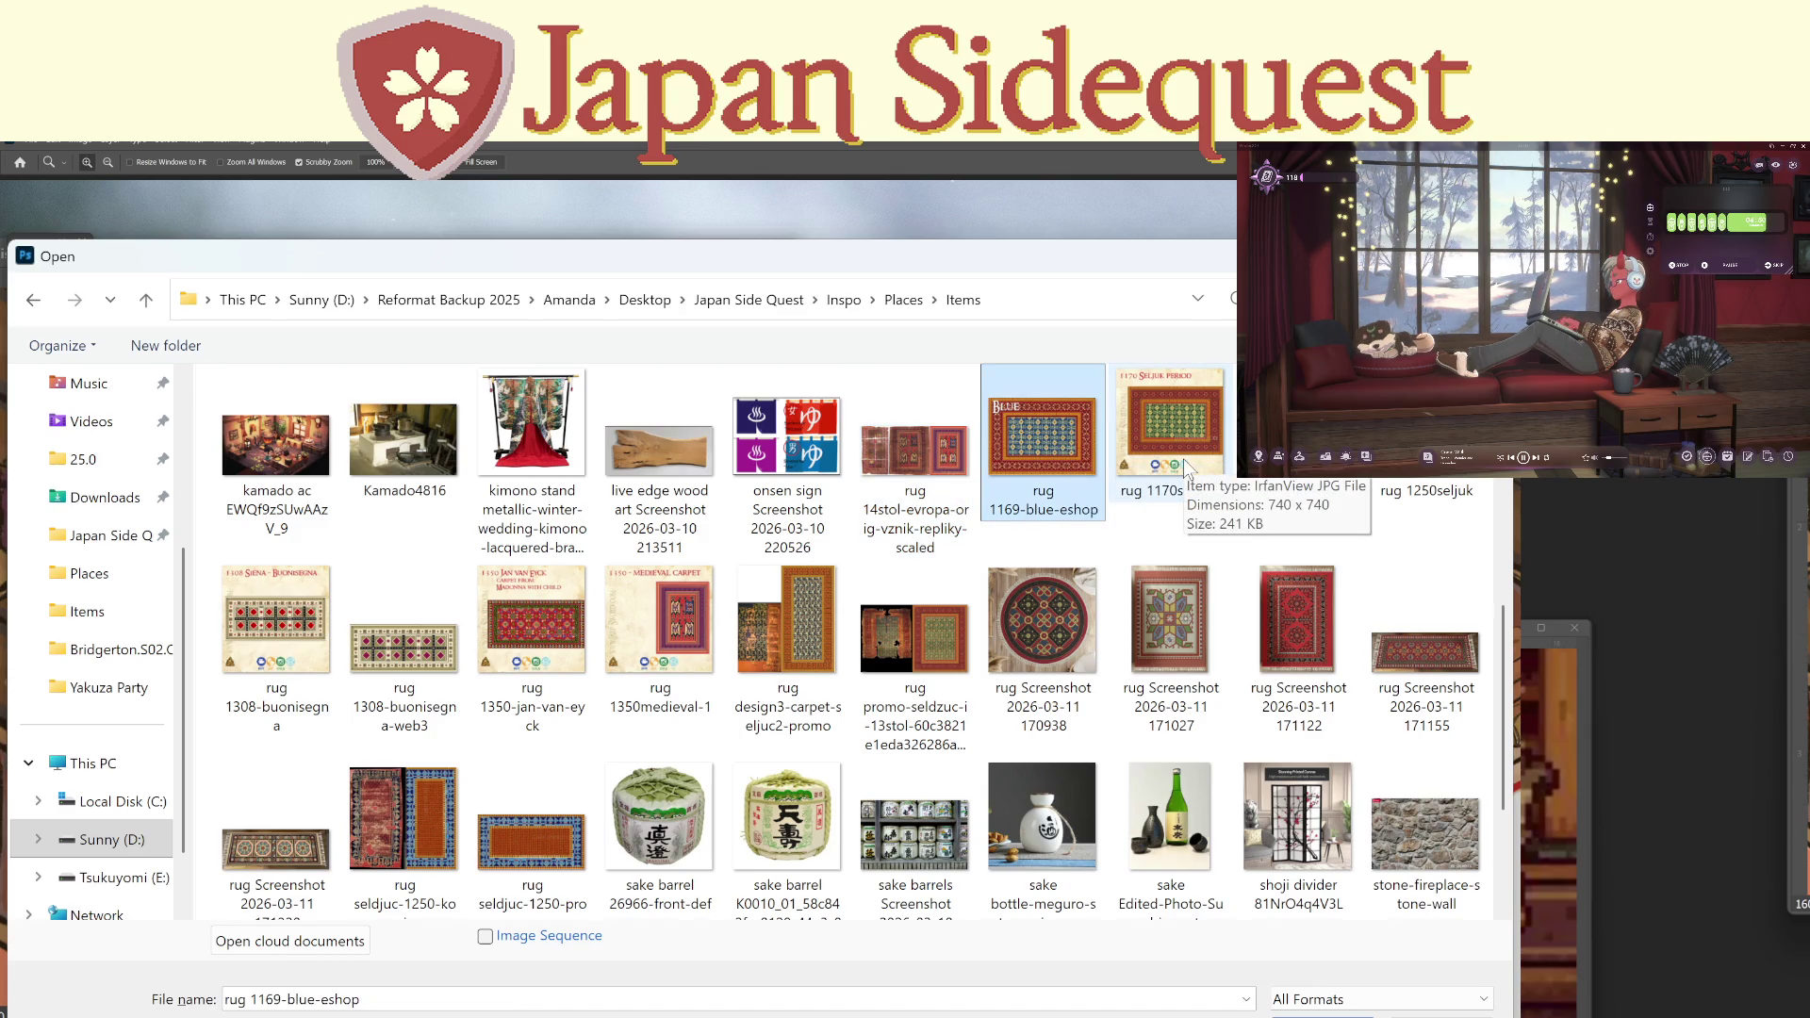
ctrl+click(1184, 460)
click(1442, 1017)
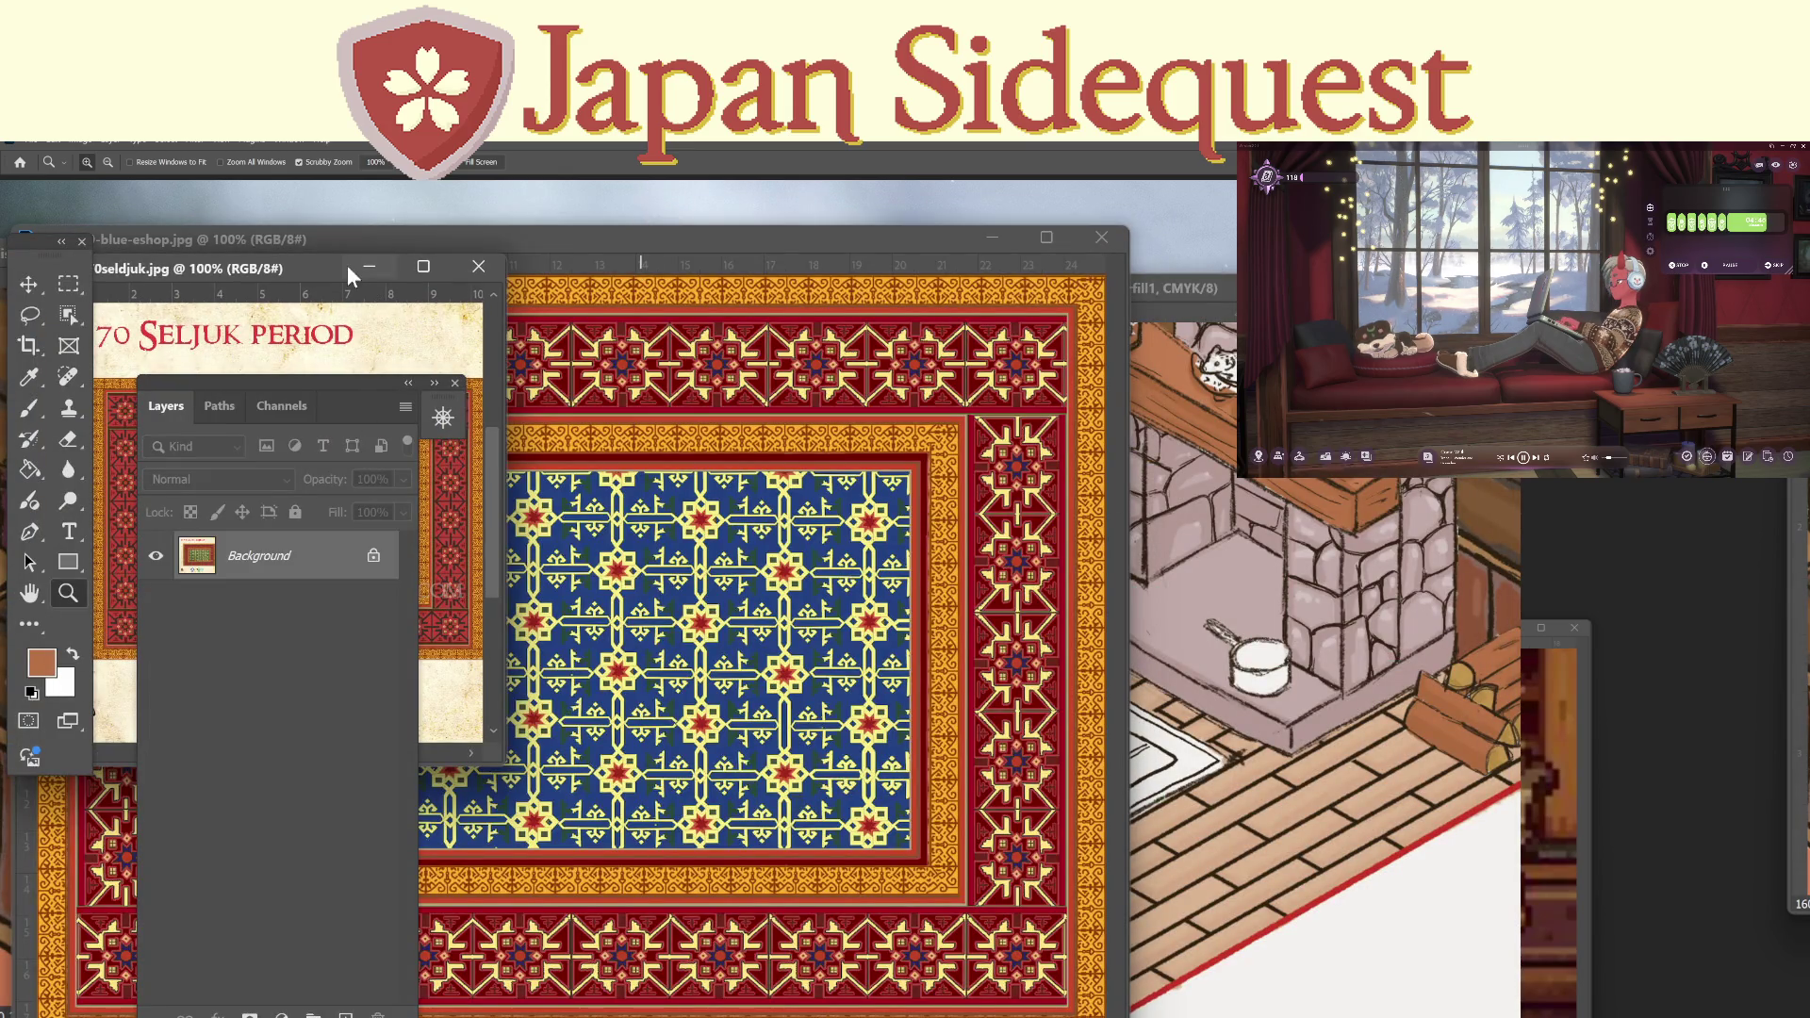
Open the damaged-and-restored rug image, compare it with the Seljuk rug, then close both.
mouse_move(298, 269)
mouse_down()
mouse_move(375, 298)
mouse_move(1008, 362)
mouse_up()
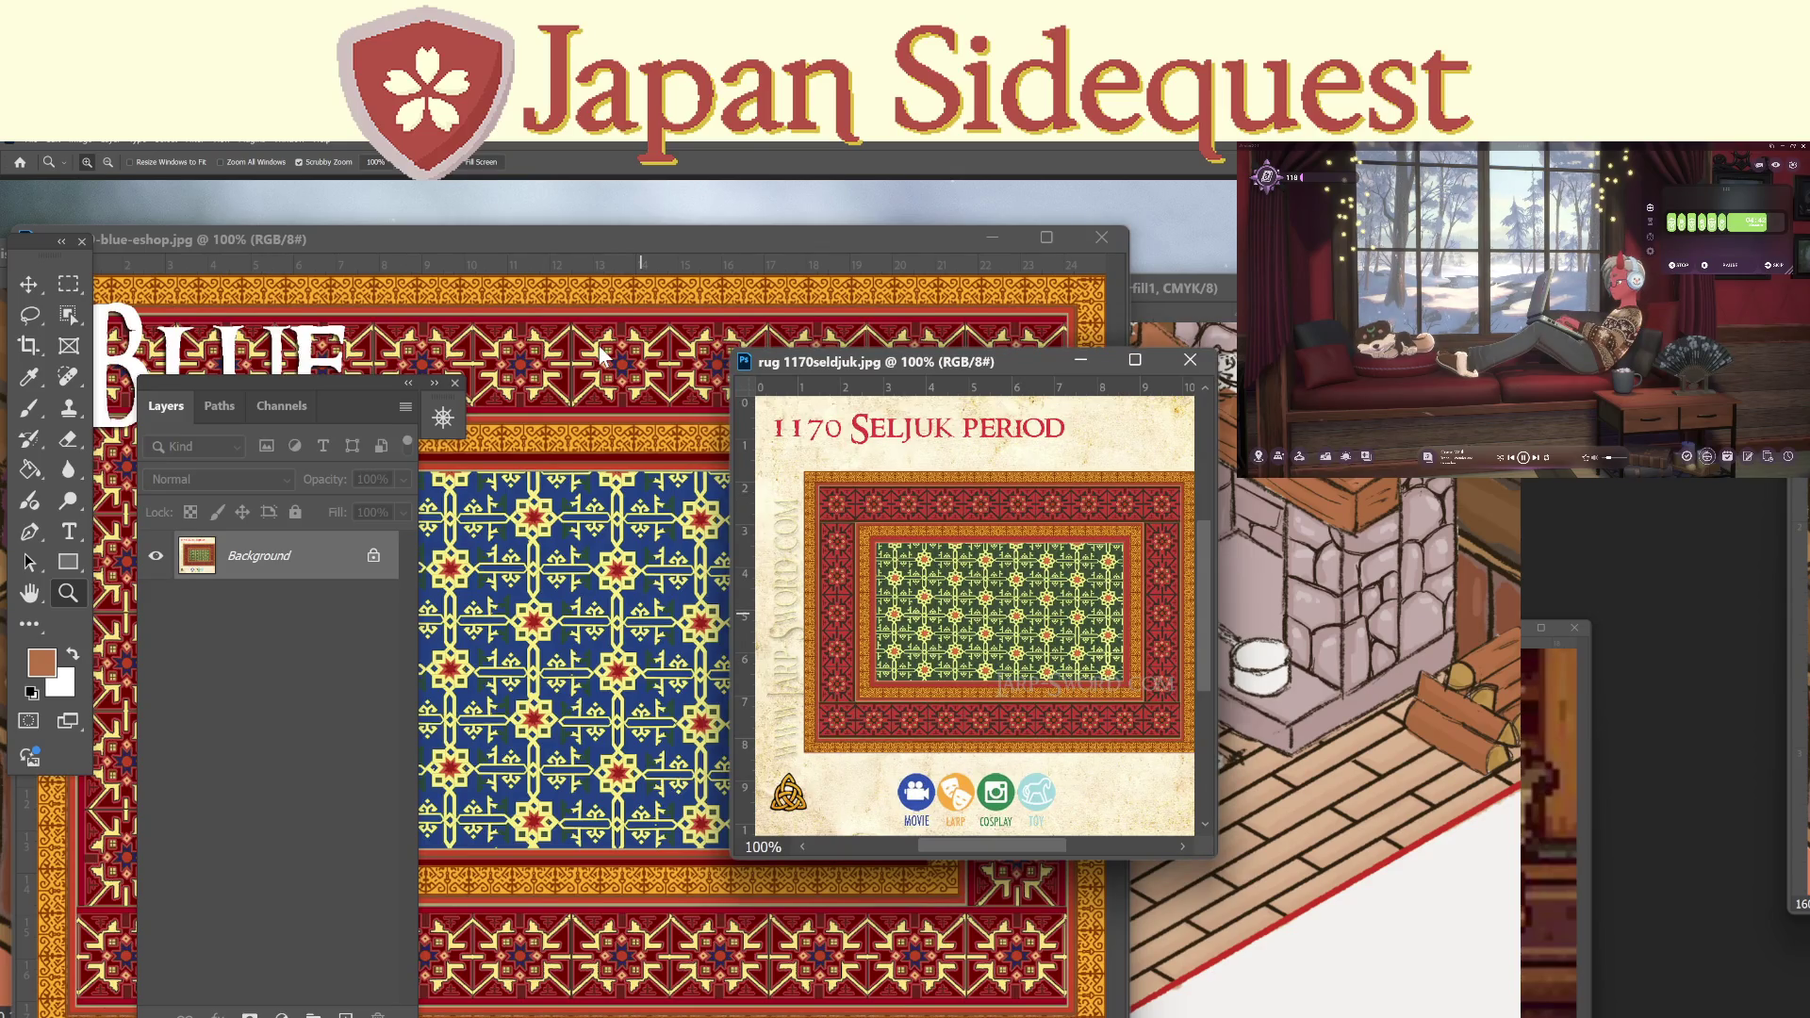
key(ctrl+o)
scroll(839, 615, down, 5)
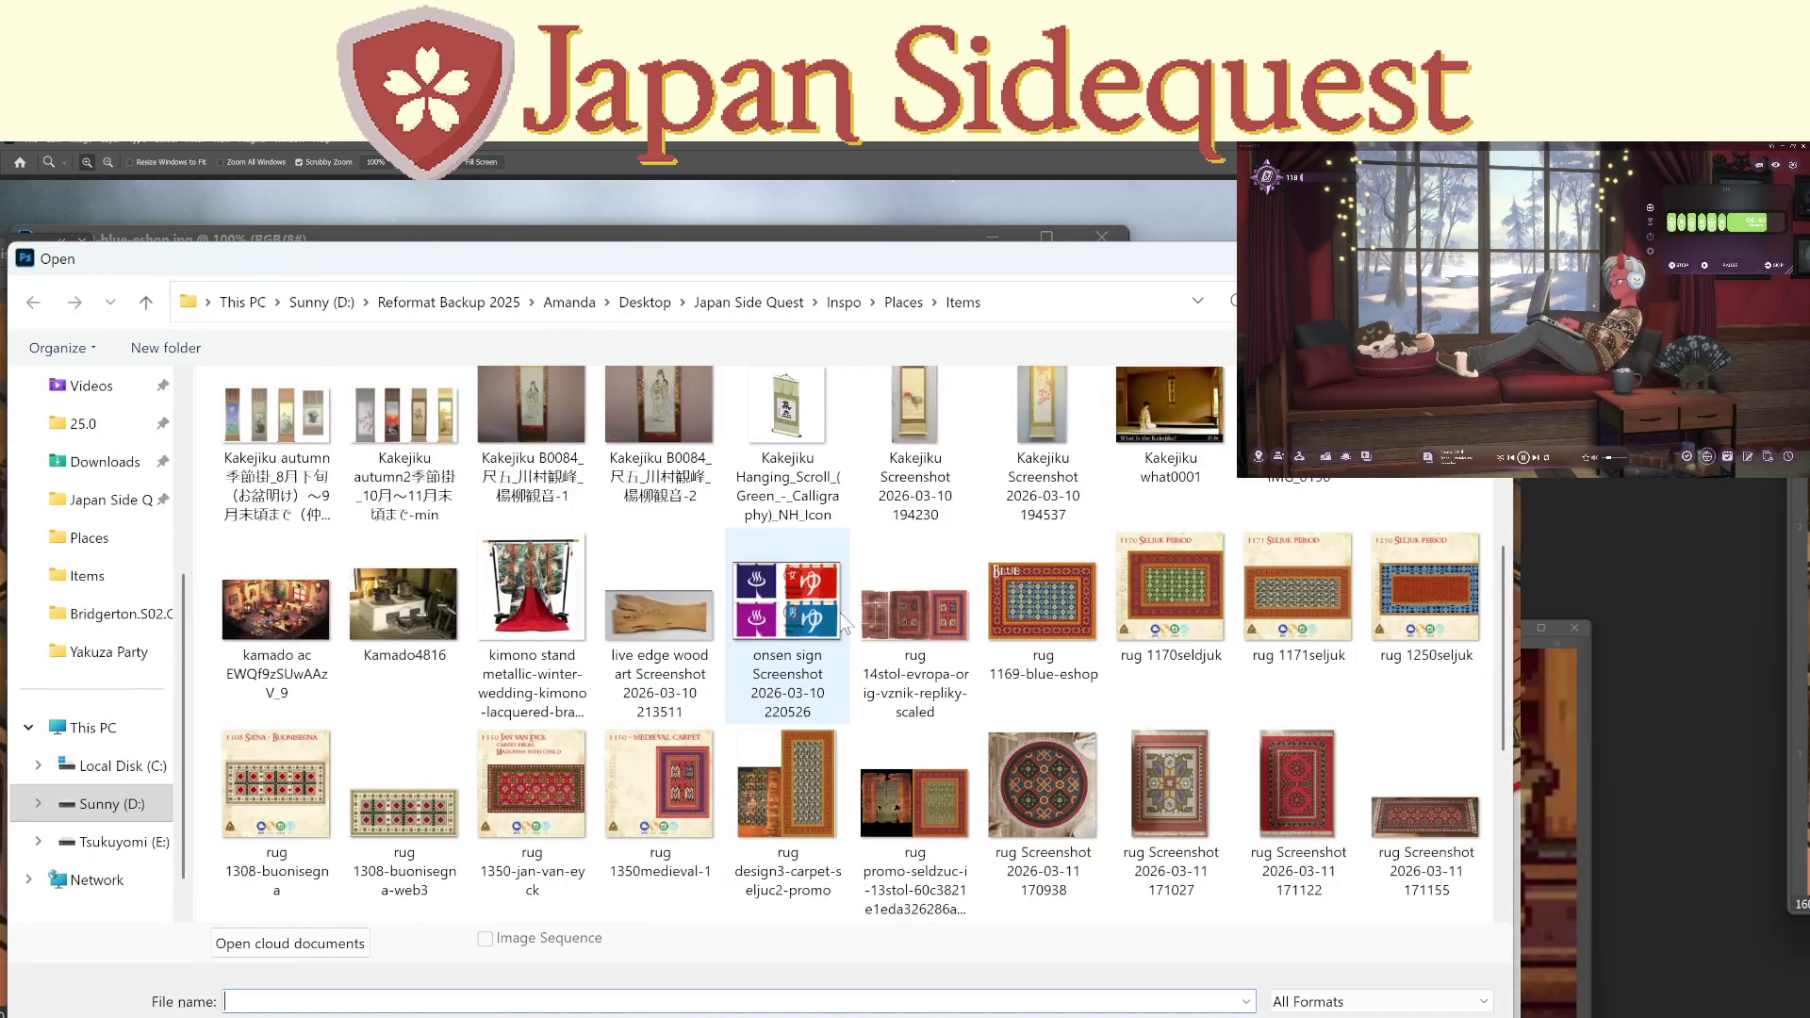
double_click(882, 830)
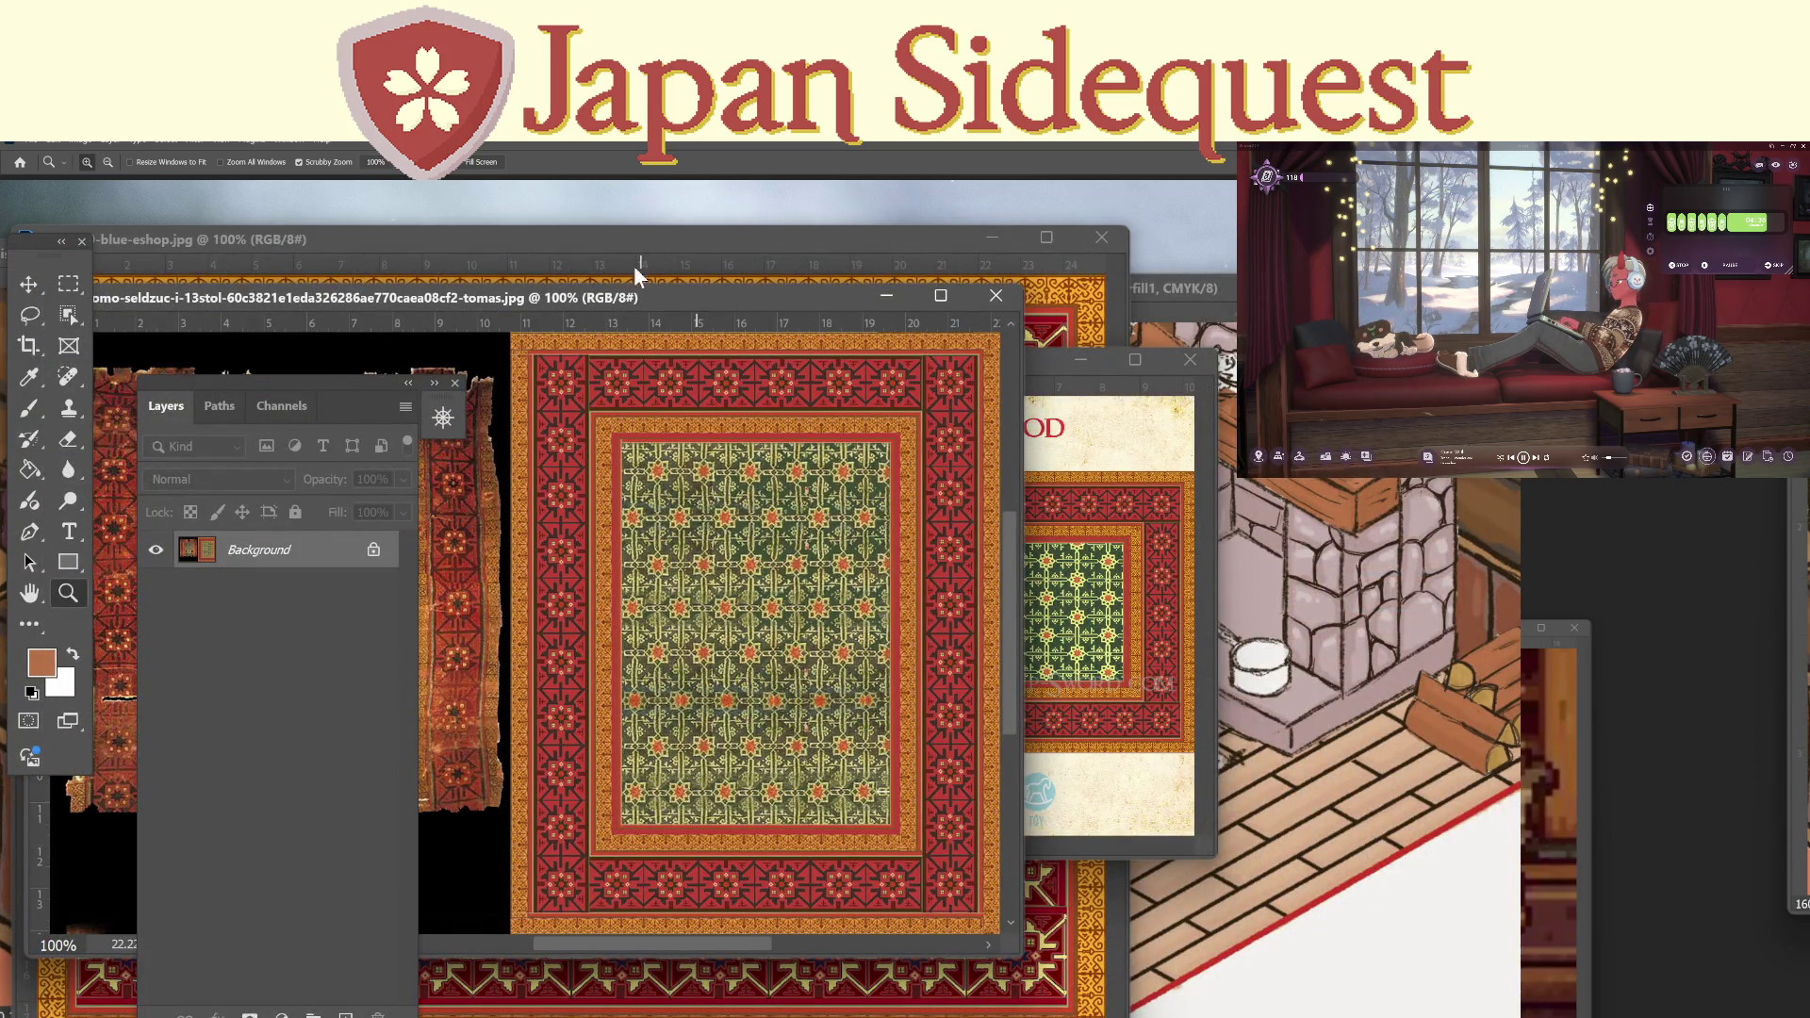
click(1044, 366)
click(725, 304)
drag(722, 302, 1168, 299)
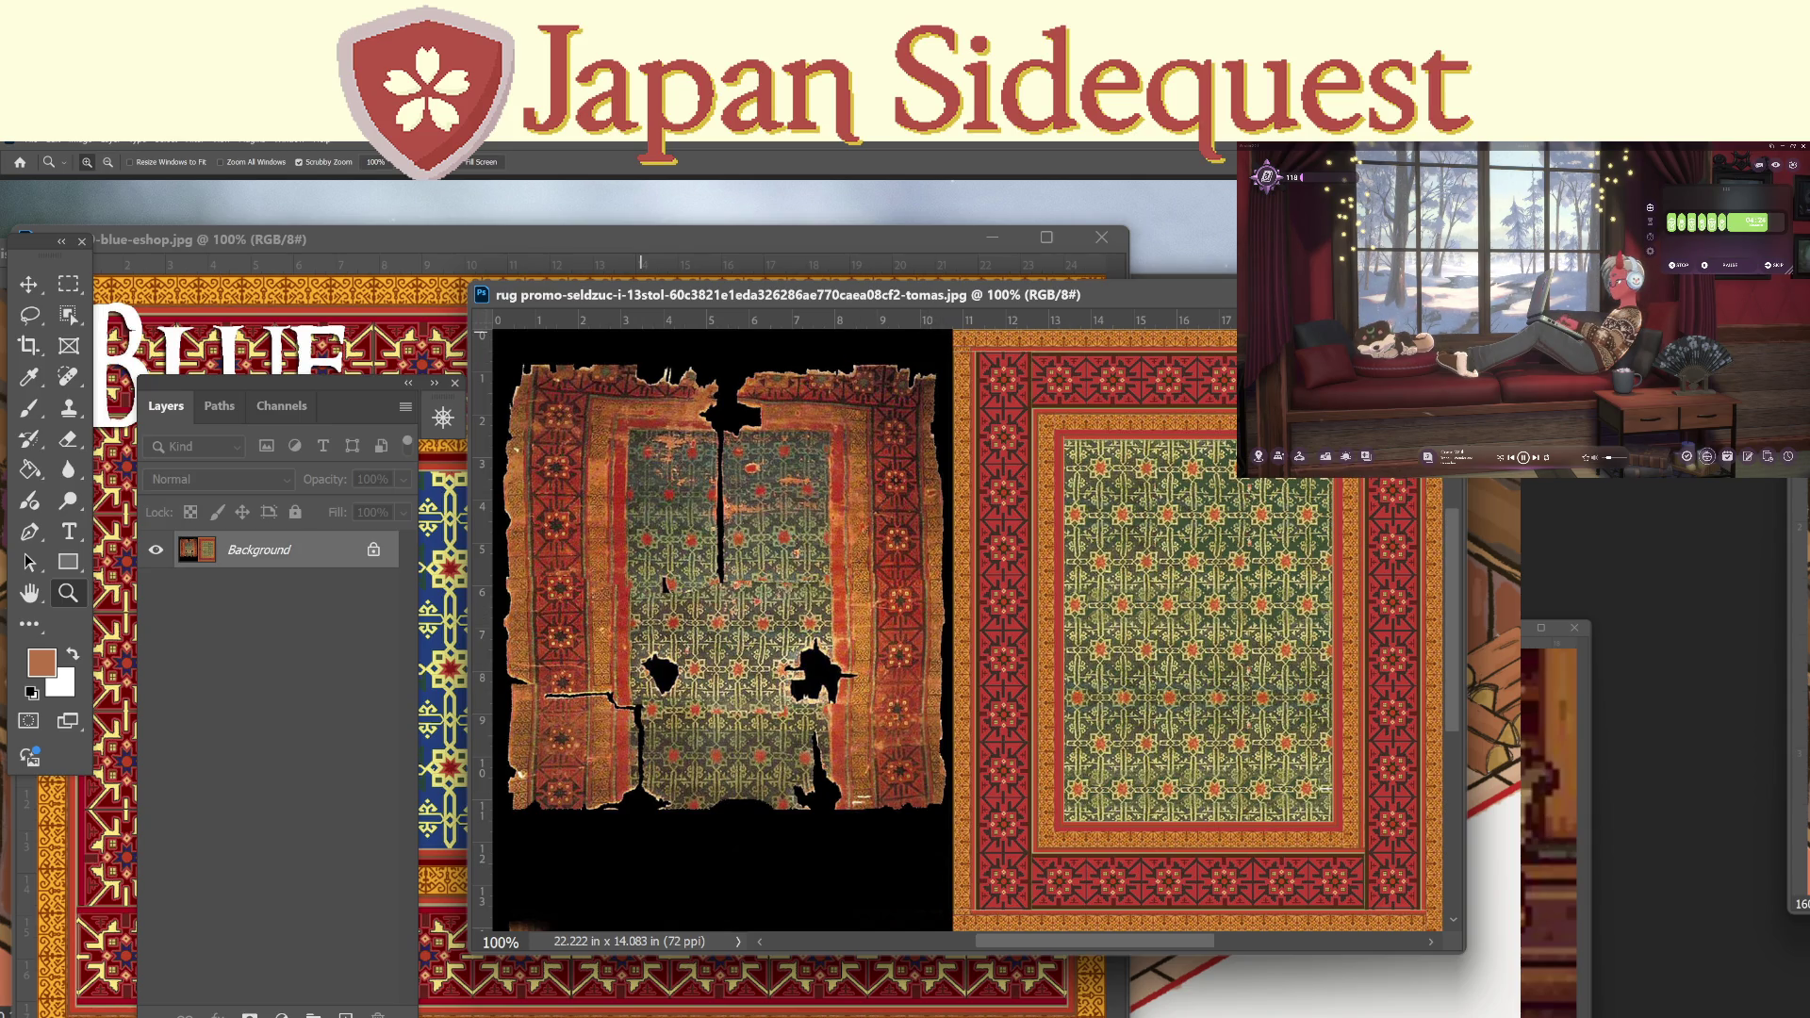
key(ctrl+w)
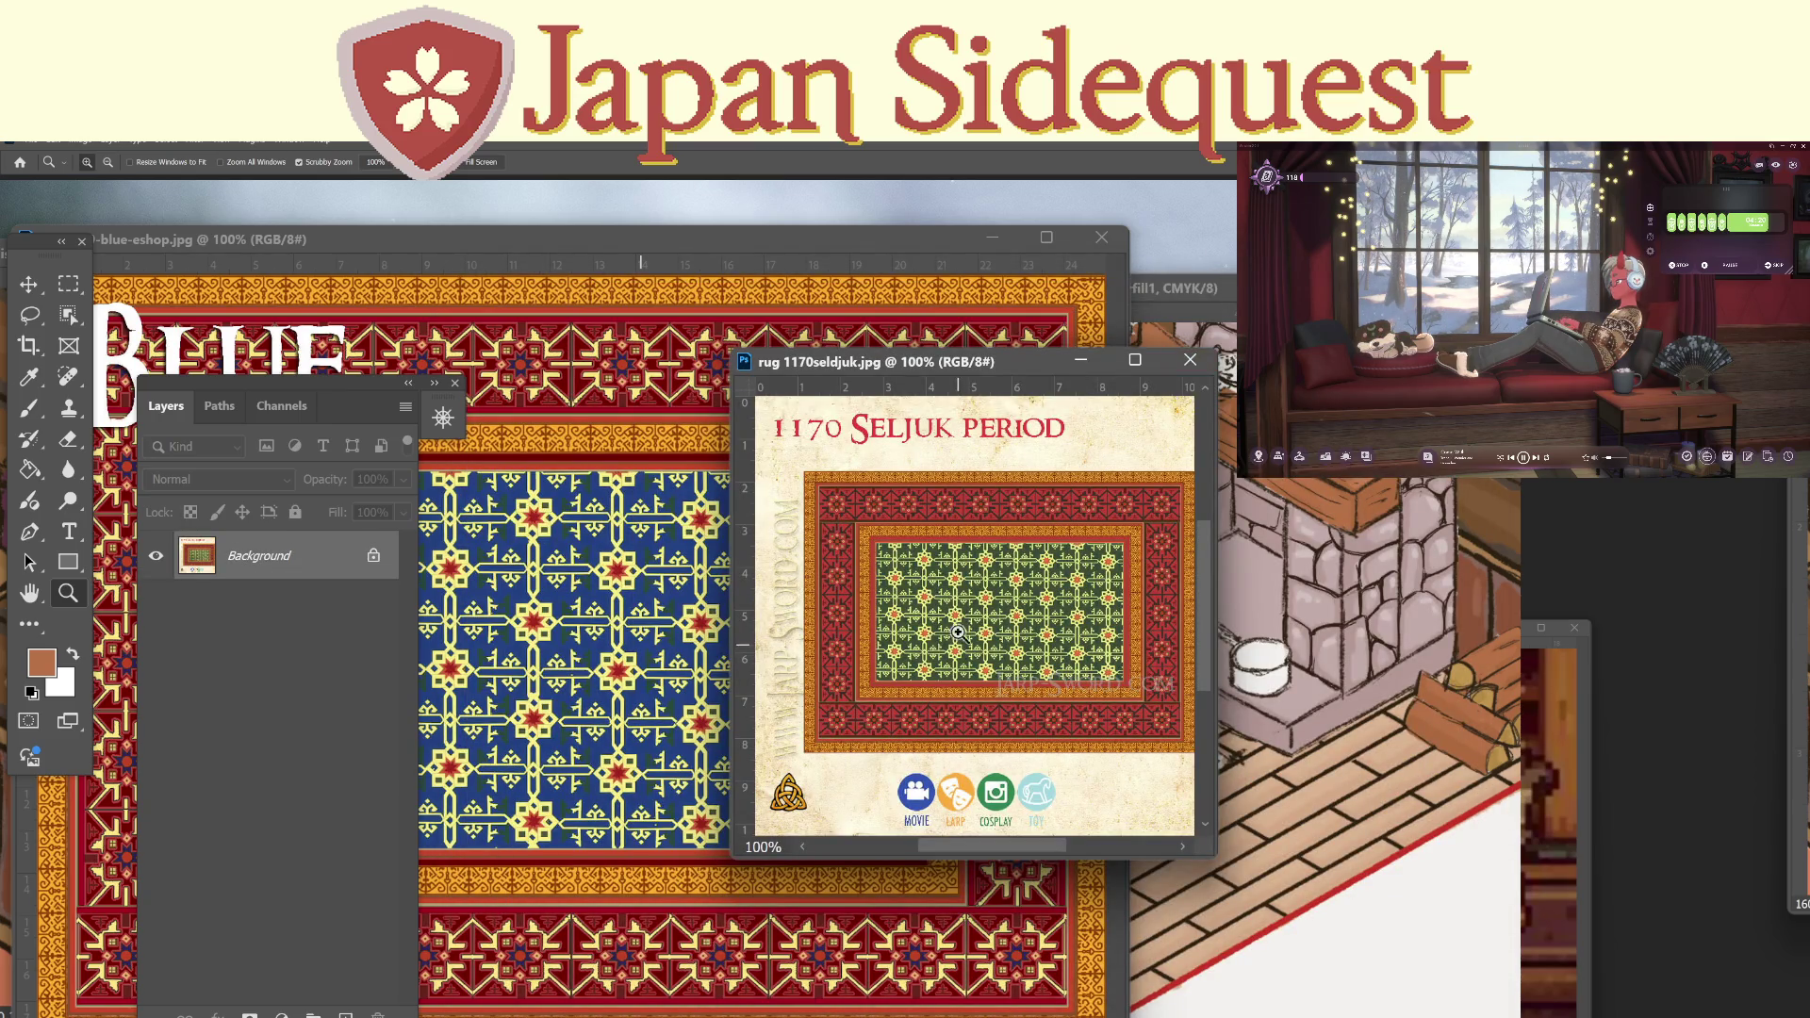
key(ctrl+w)
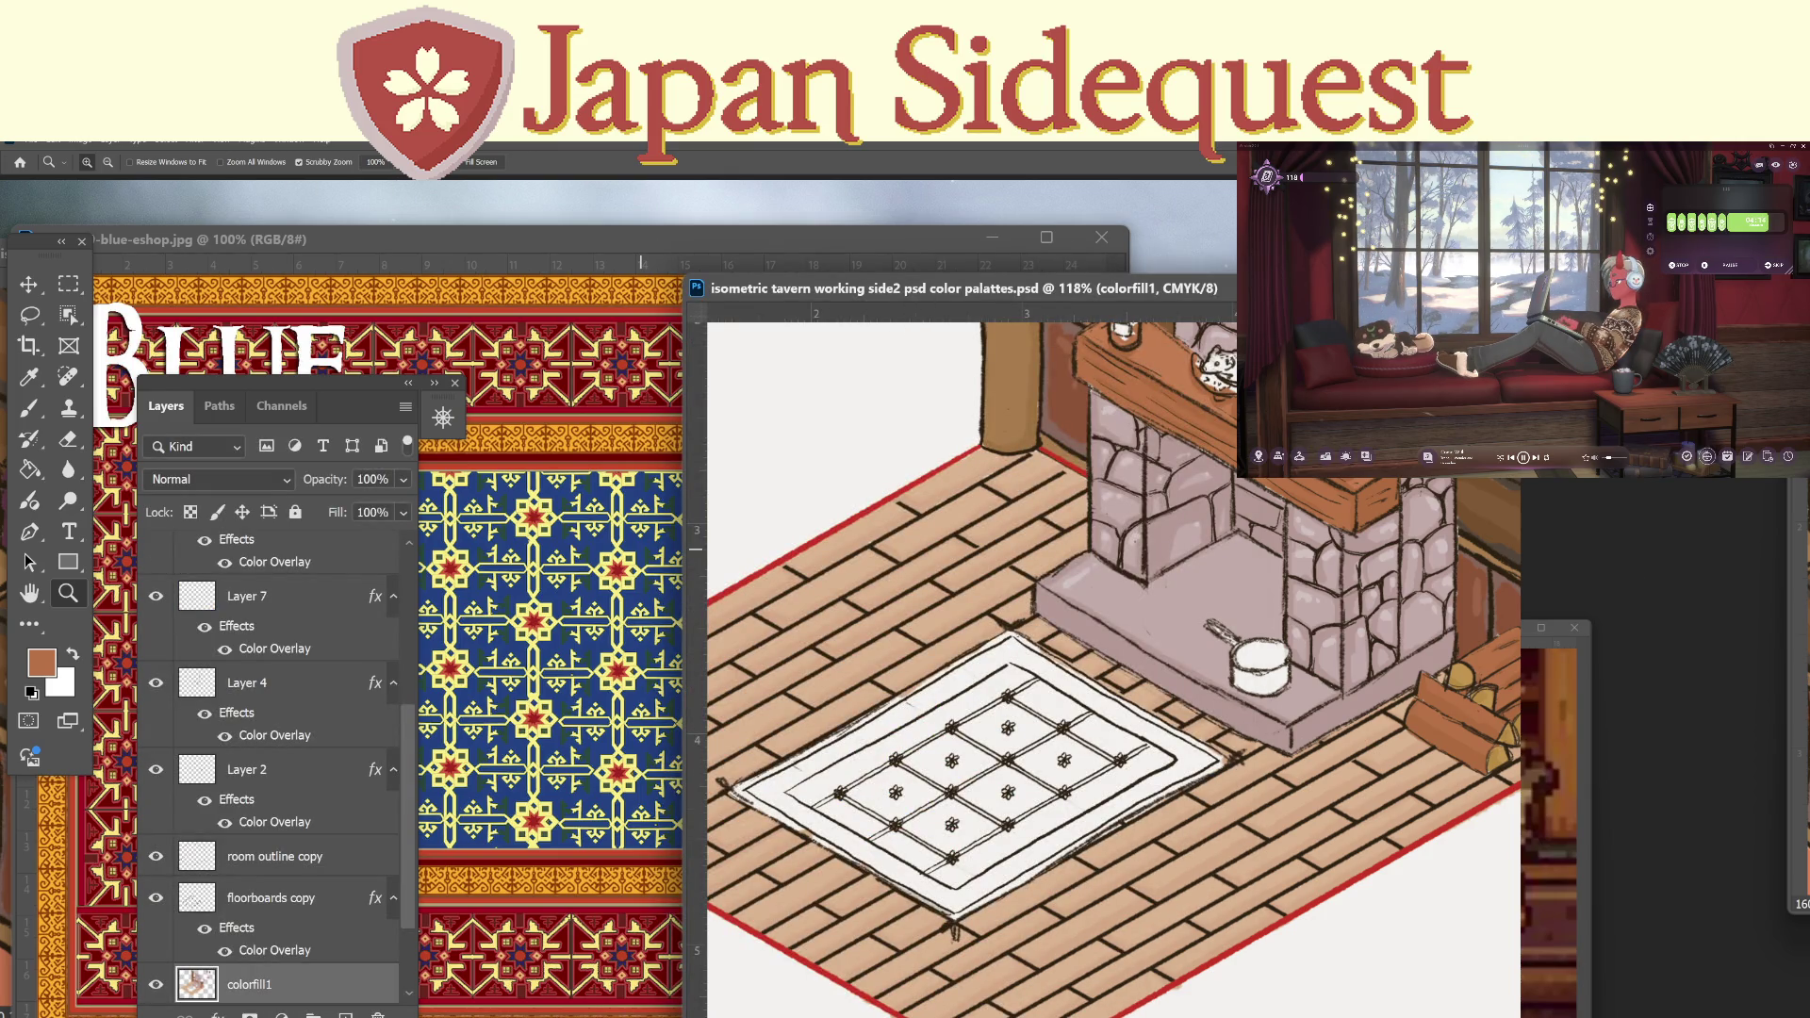
Move the 00-final-color-palattes-jsq.png window centre-left and enlarge it slightly.
mouse_move(1555, 626)
mouse_down()
mouse_move(812, 341)
mouse_move(699, 206)
mouse_move(646, 209)
mouse_up()
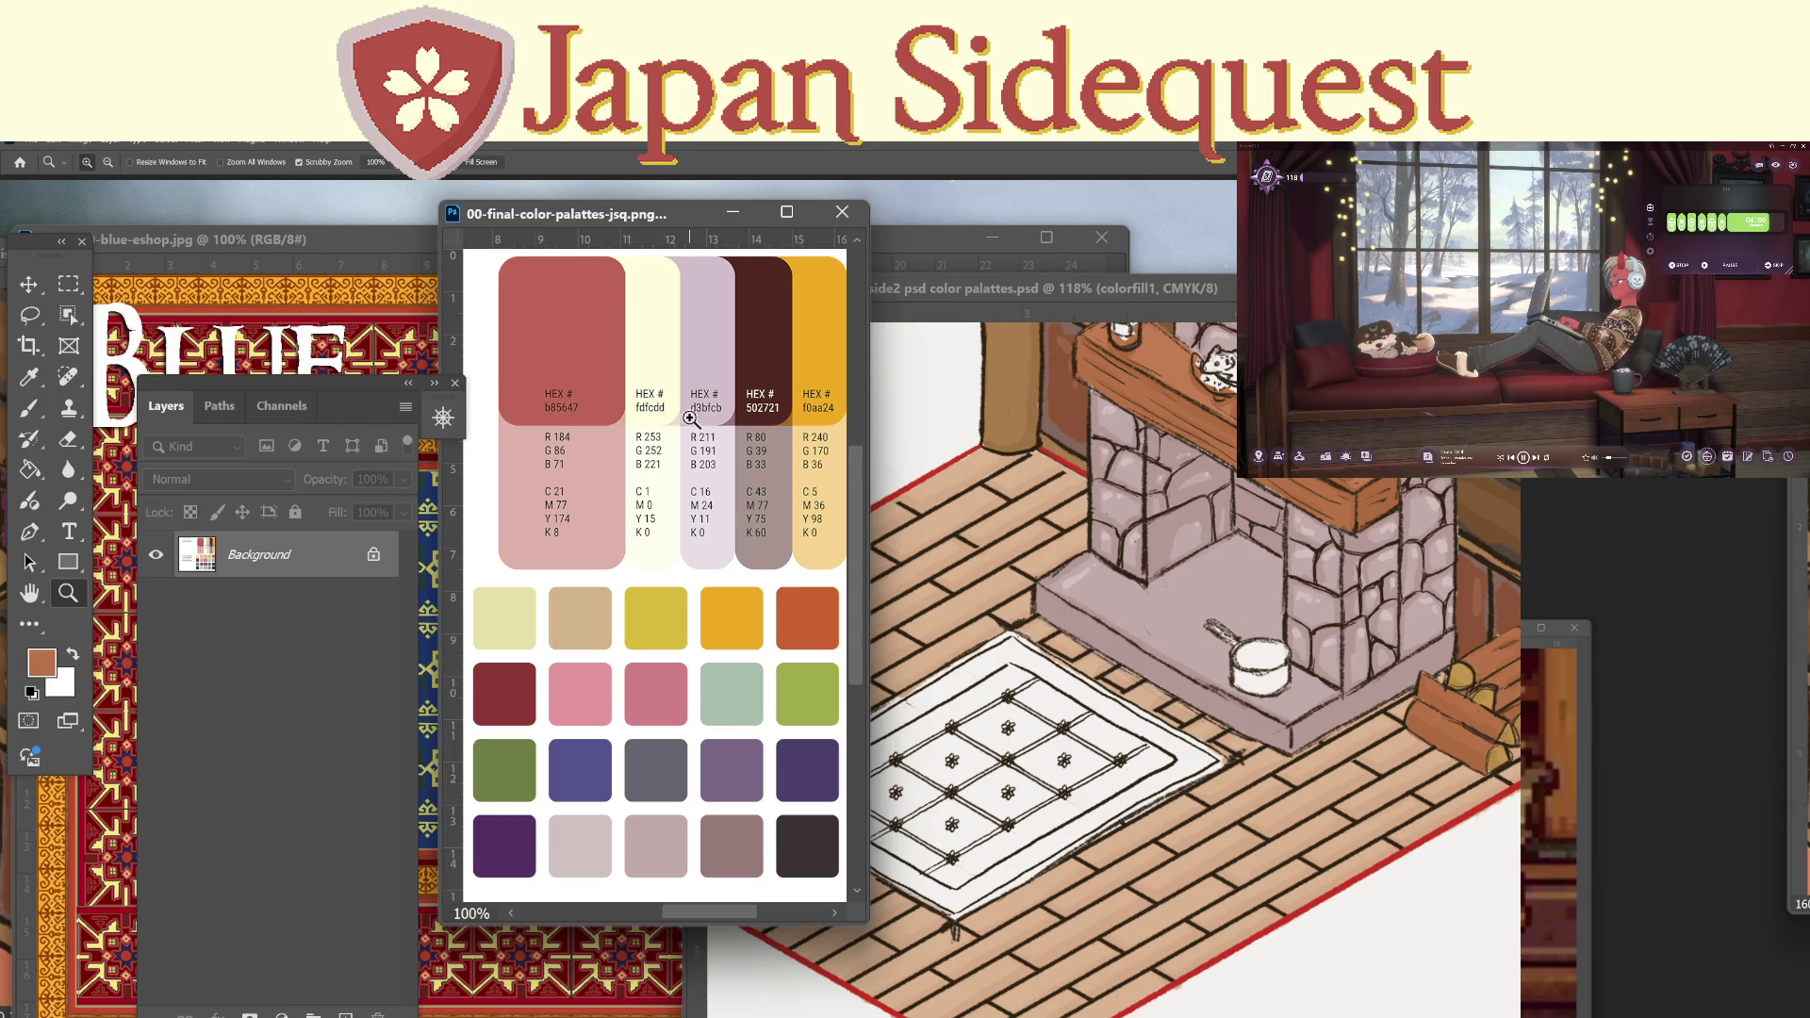
drag(866, 921, 889, 924)
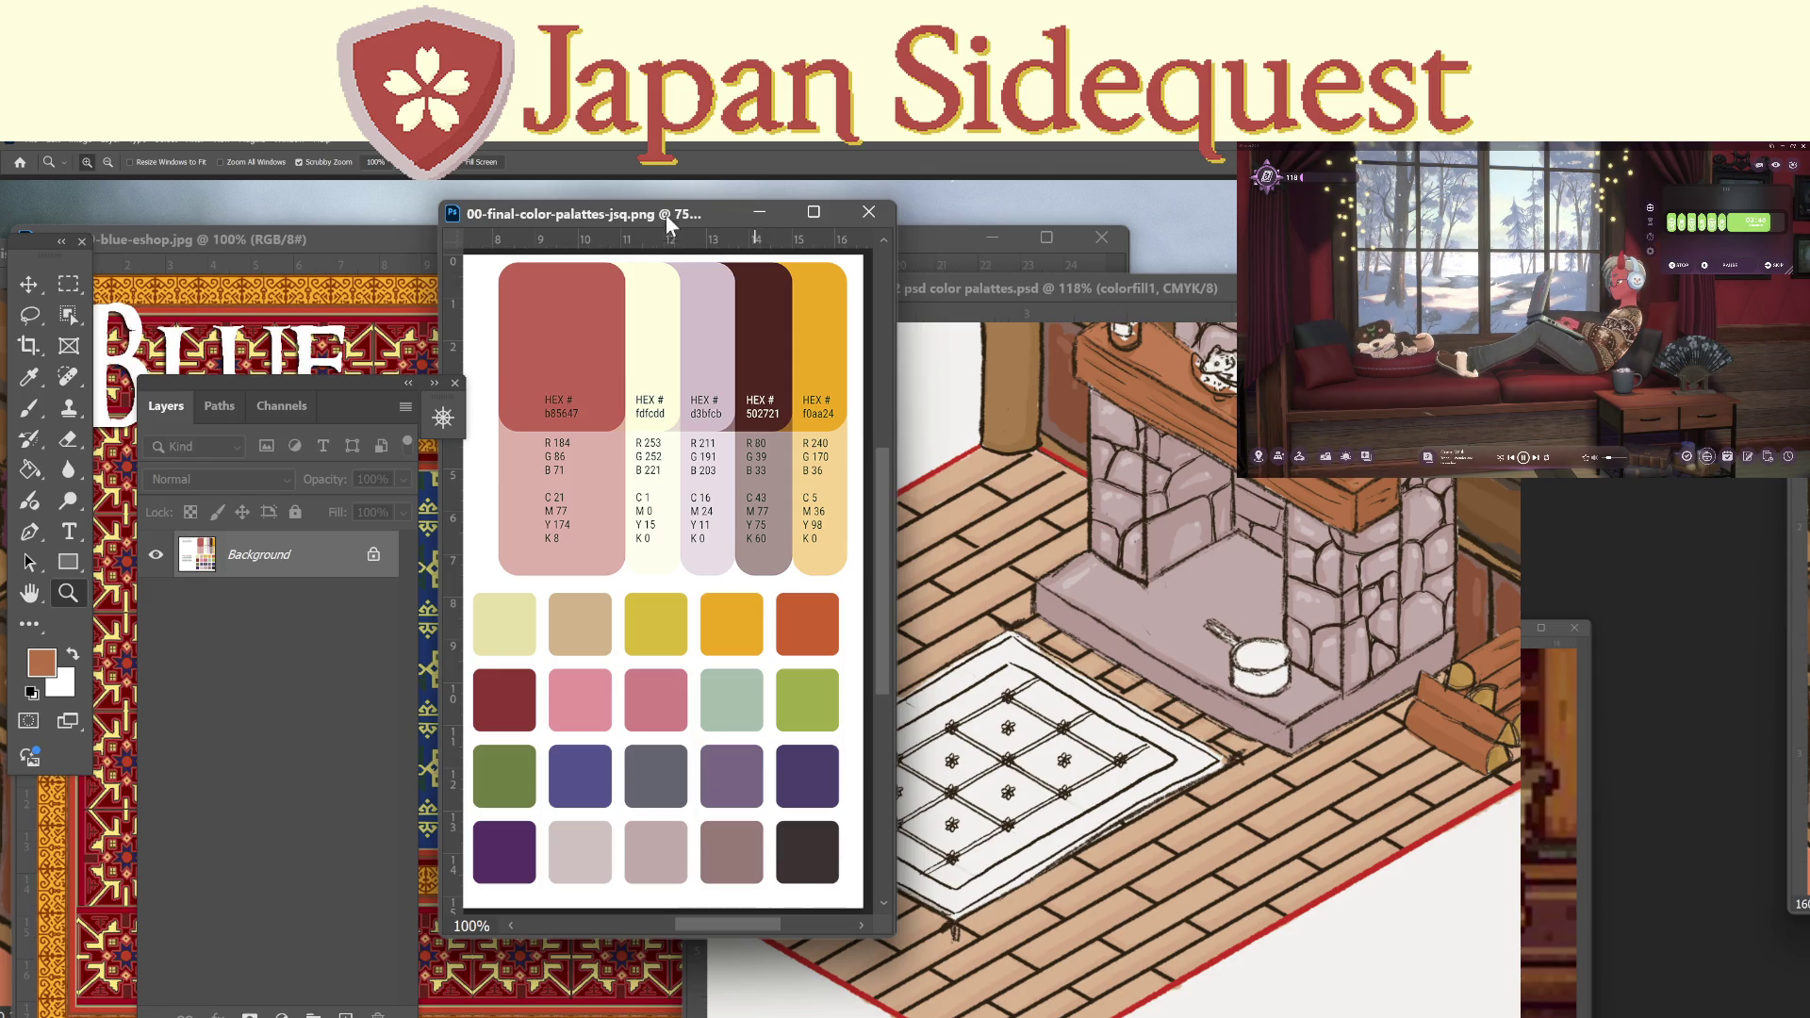
Bring Chrome forward and switch to the Adobe Color wheel tab.
mouse_move(735, 1016)
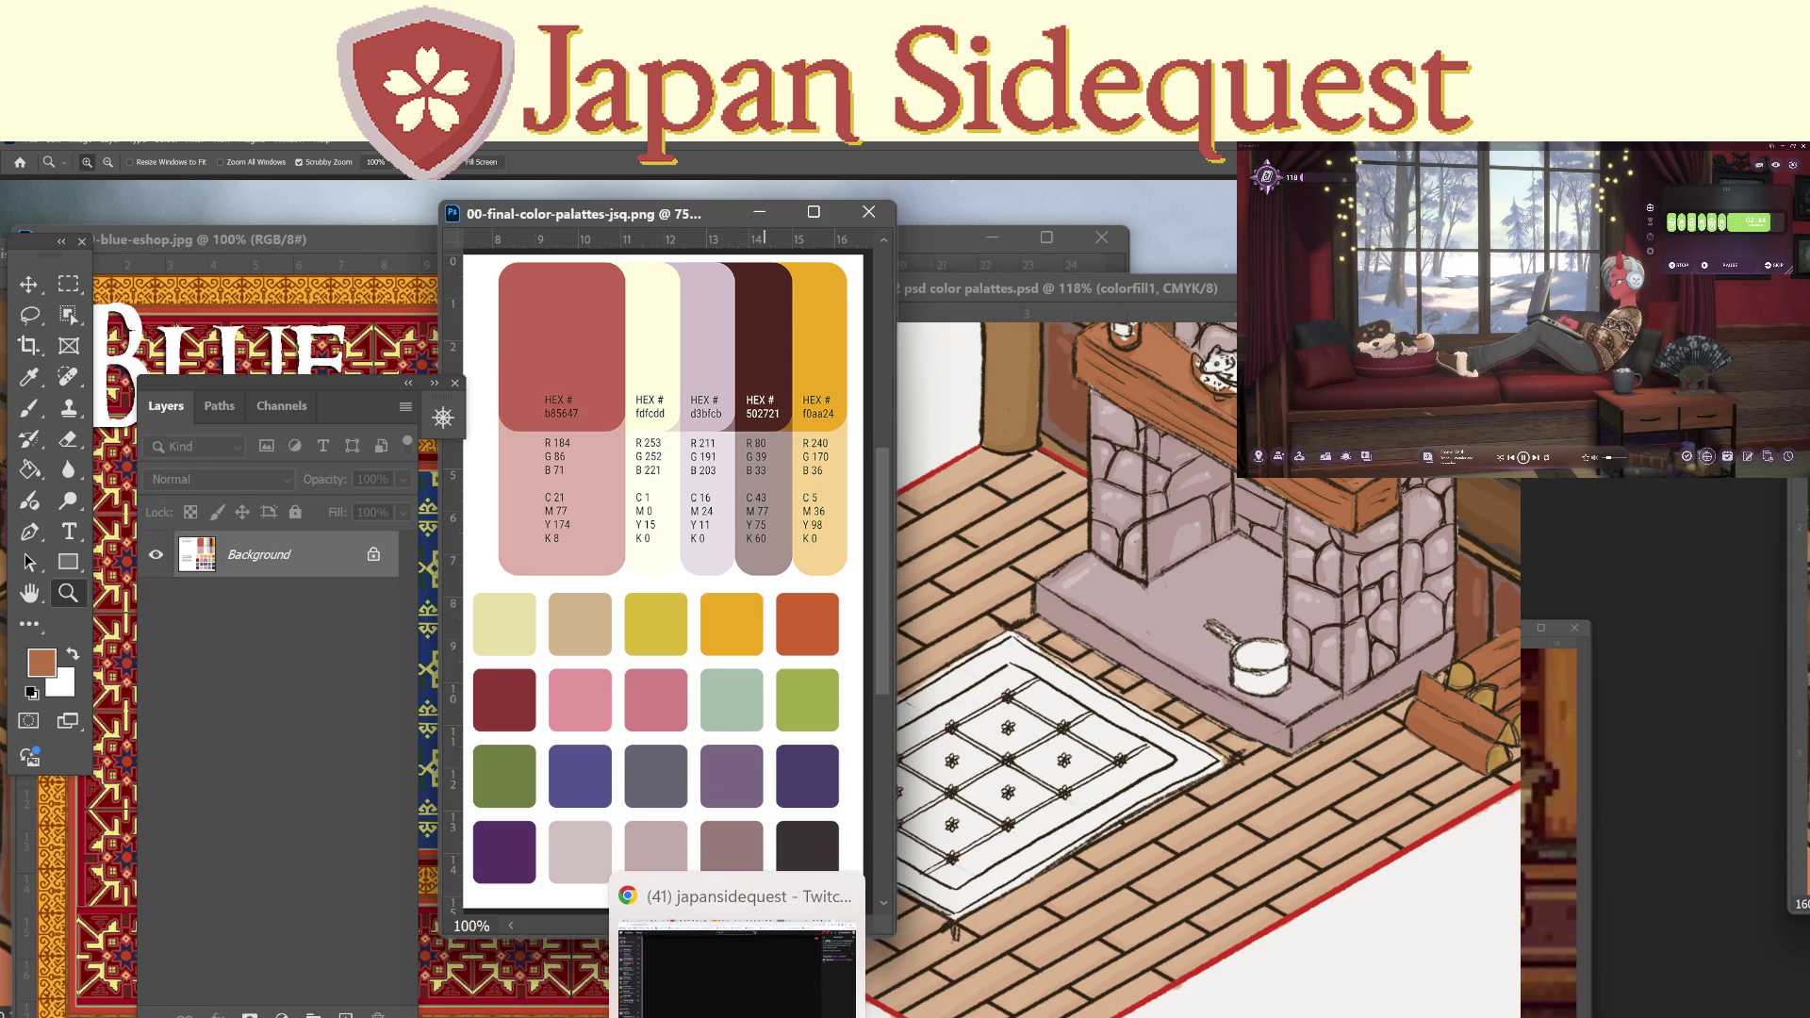
click(721, 890)
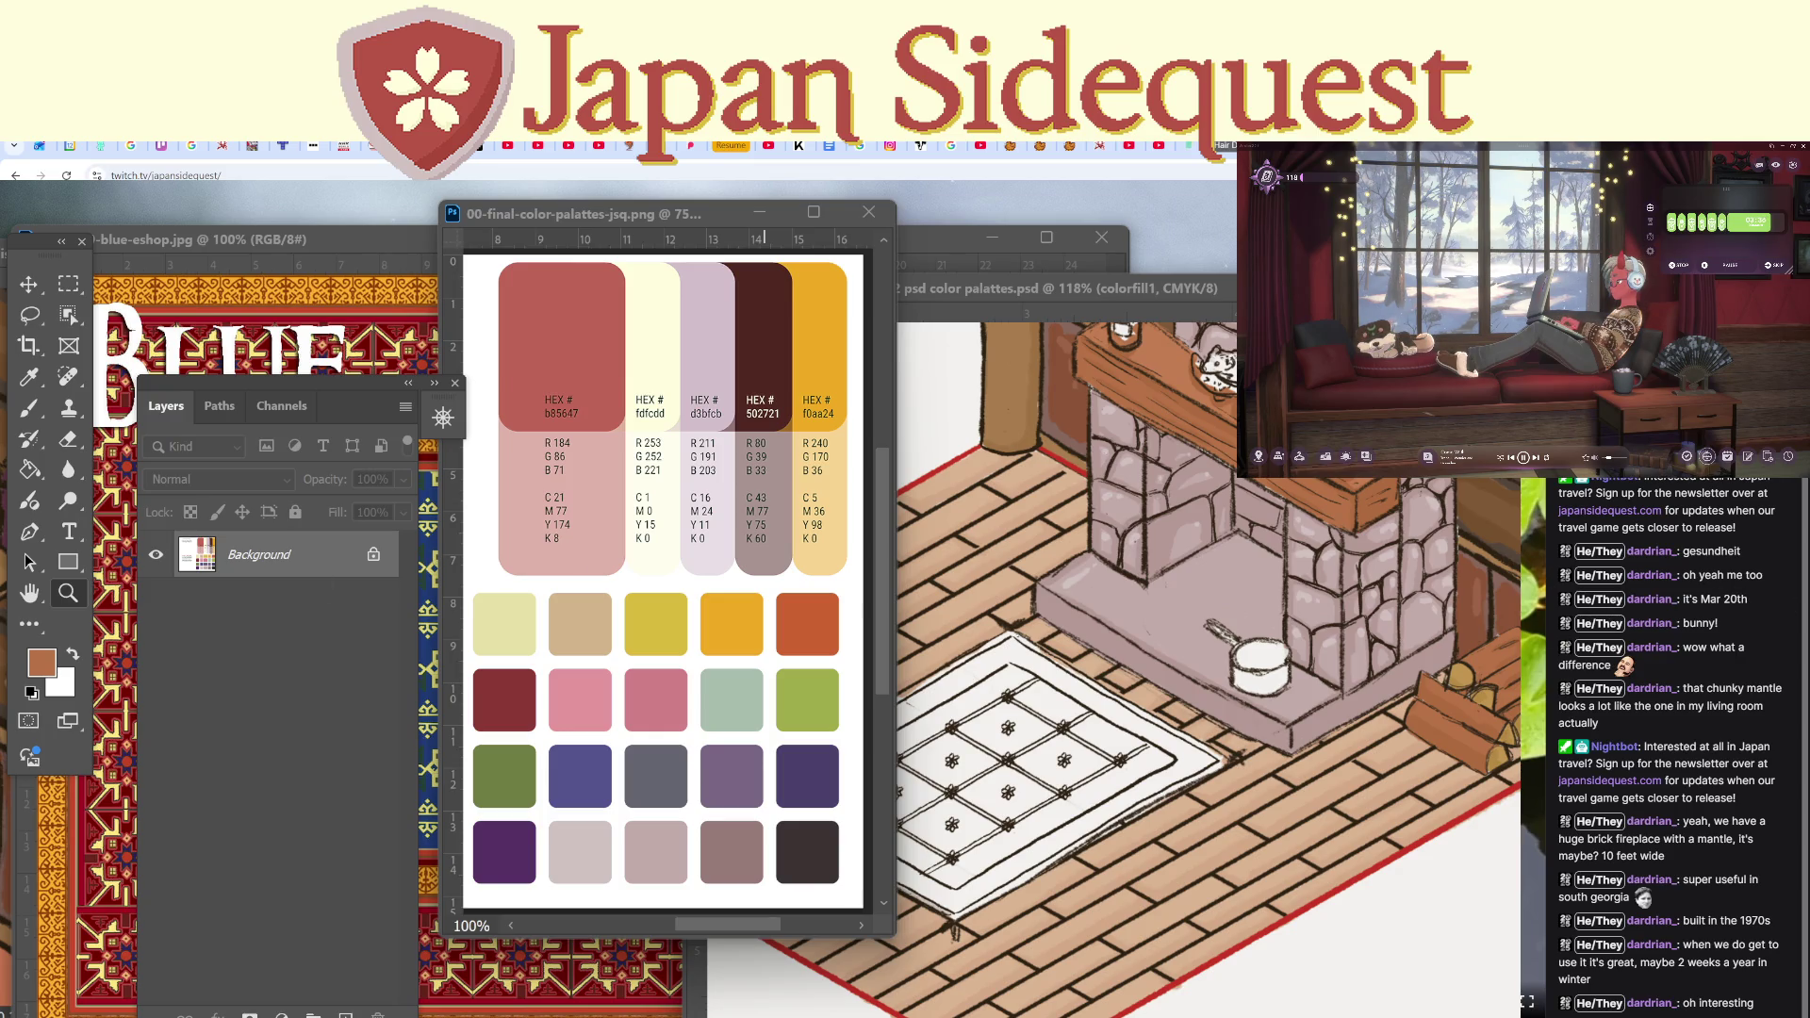
key(ctrl+Tab)
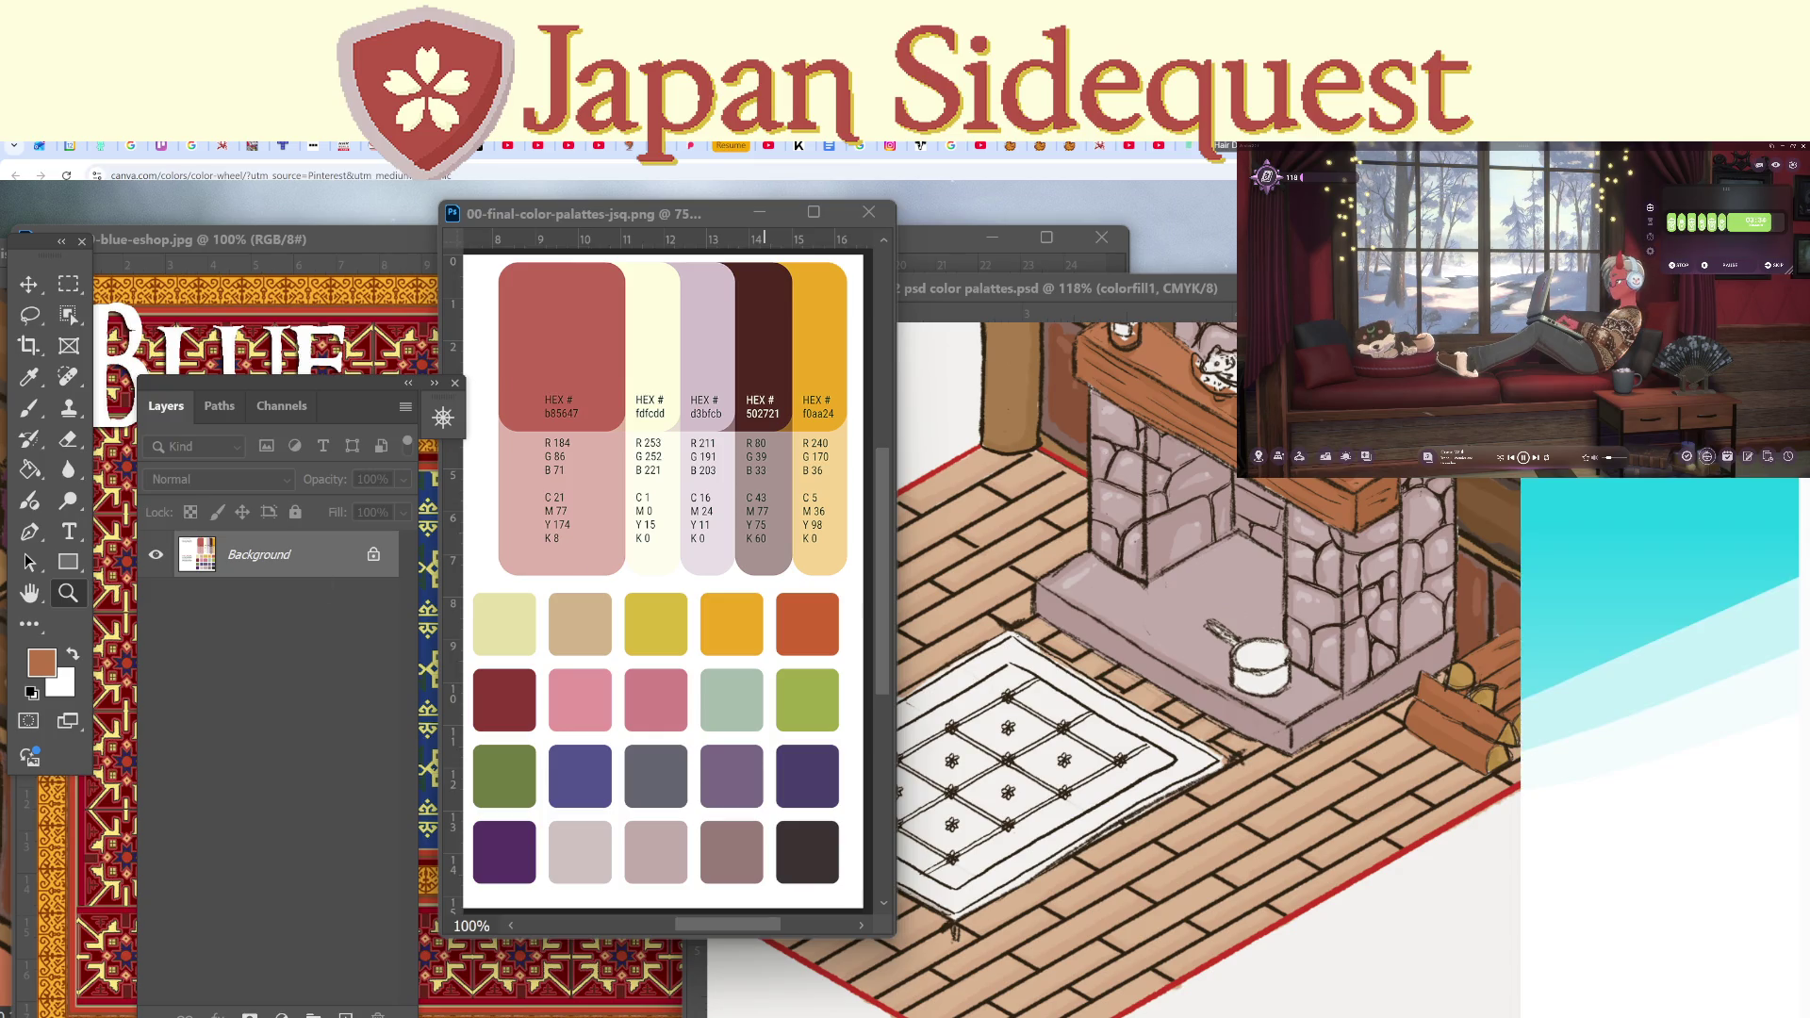
key(ctrl+Tab)
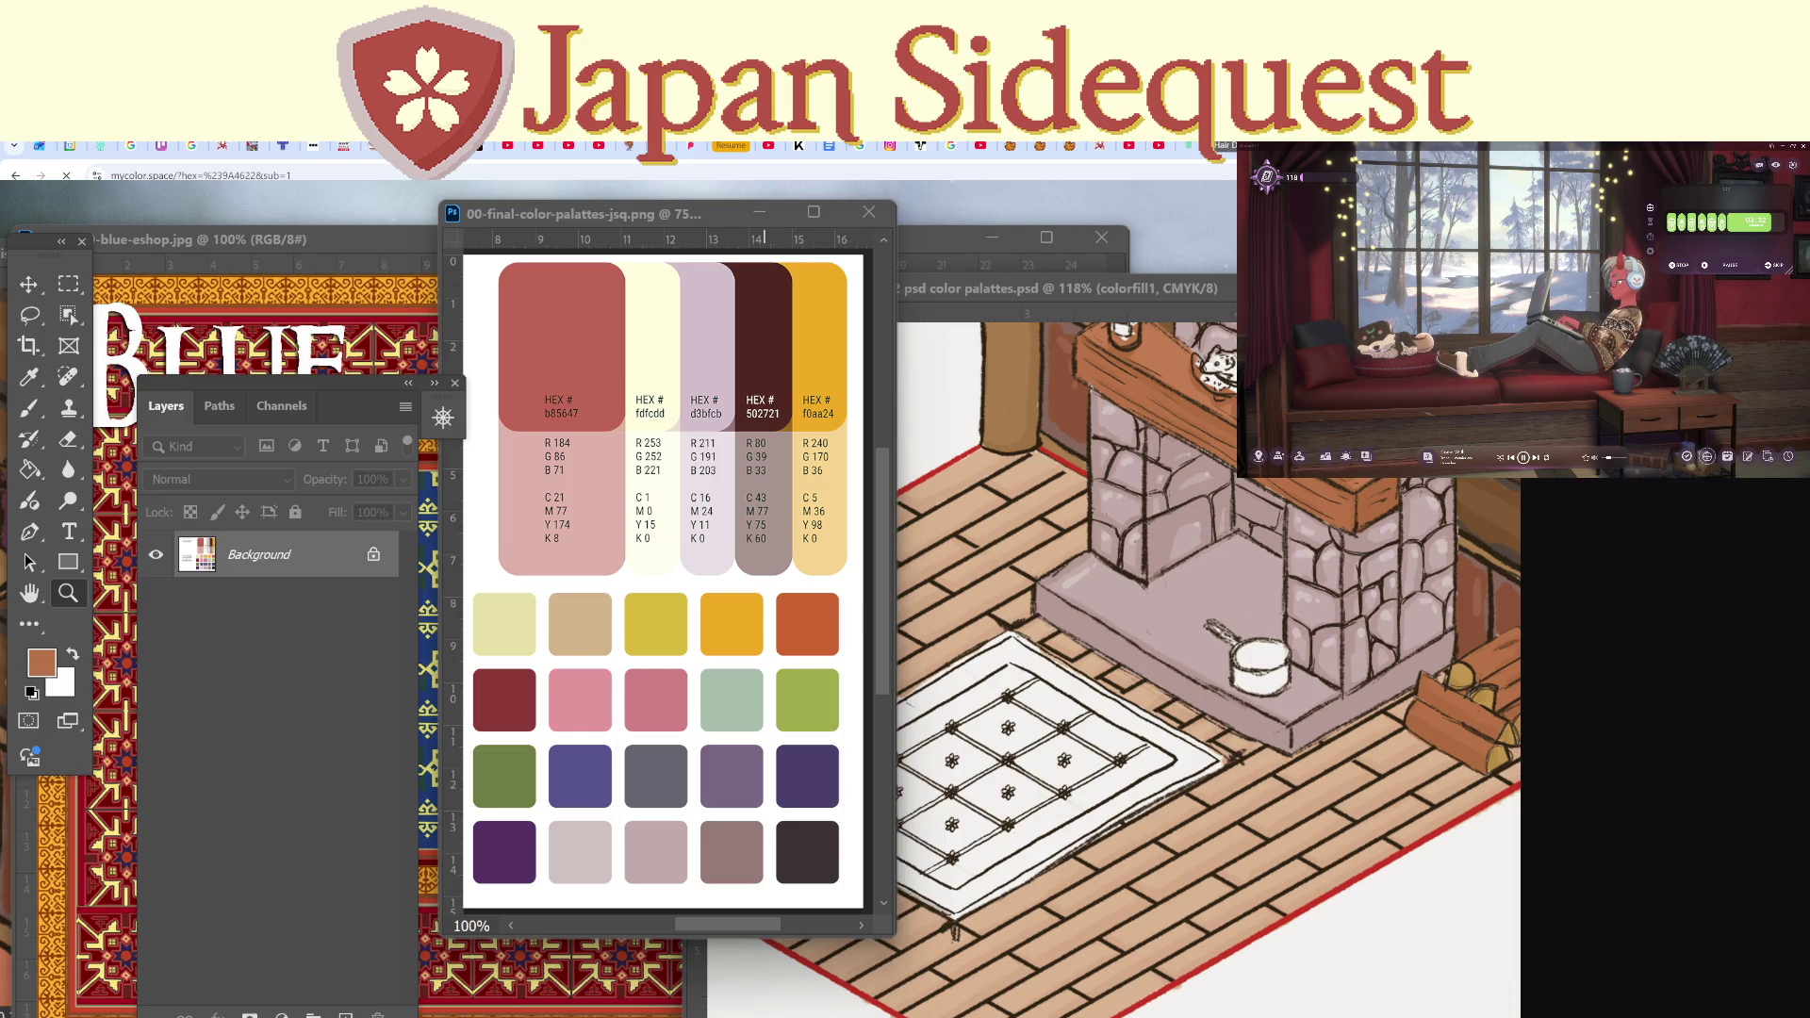
key(ctrl+Tab)
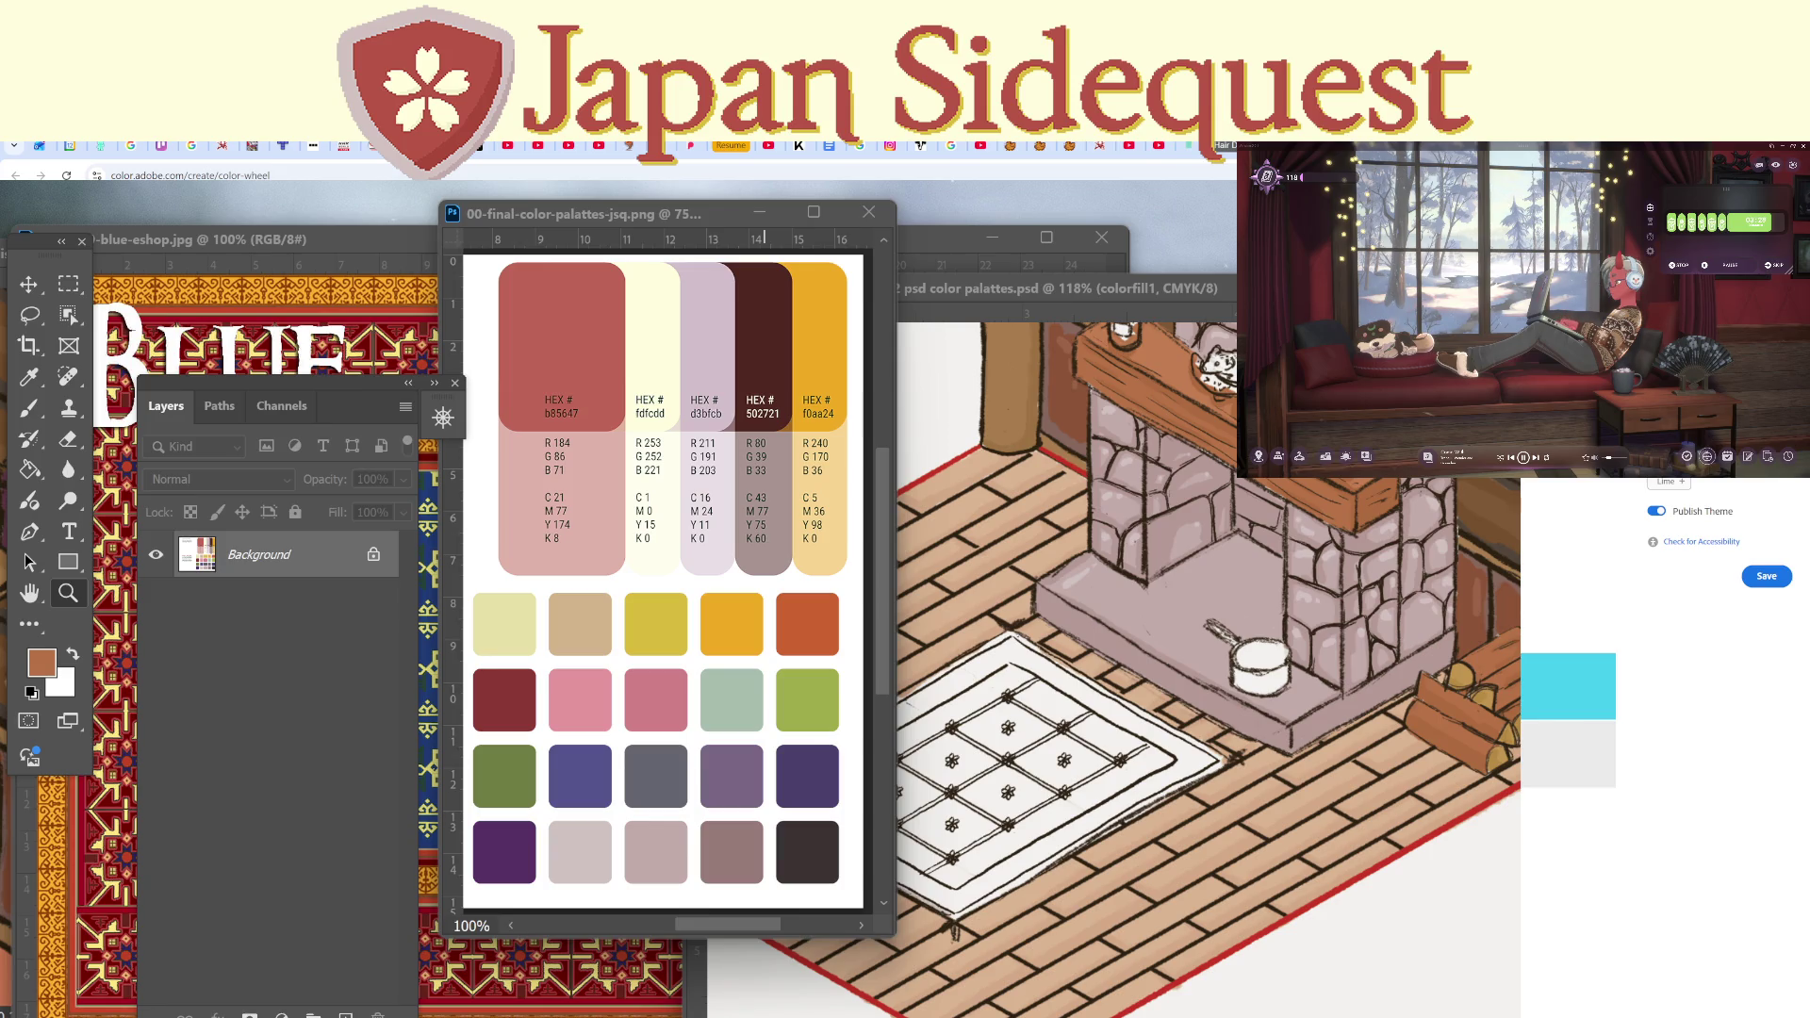
key(alt+Tab)
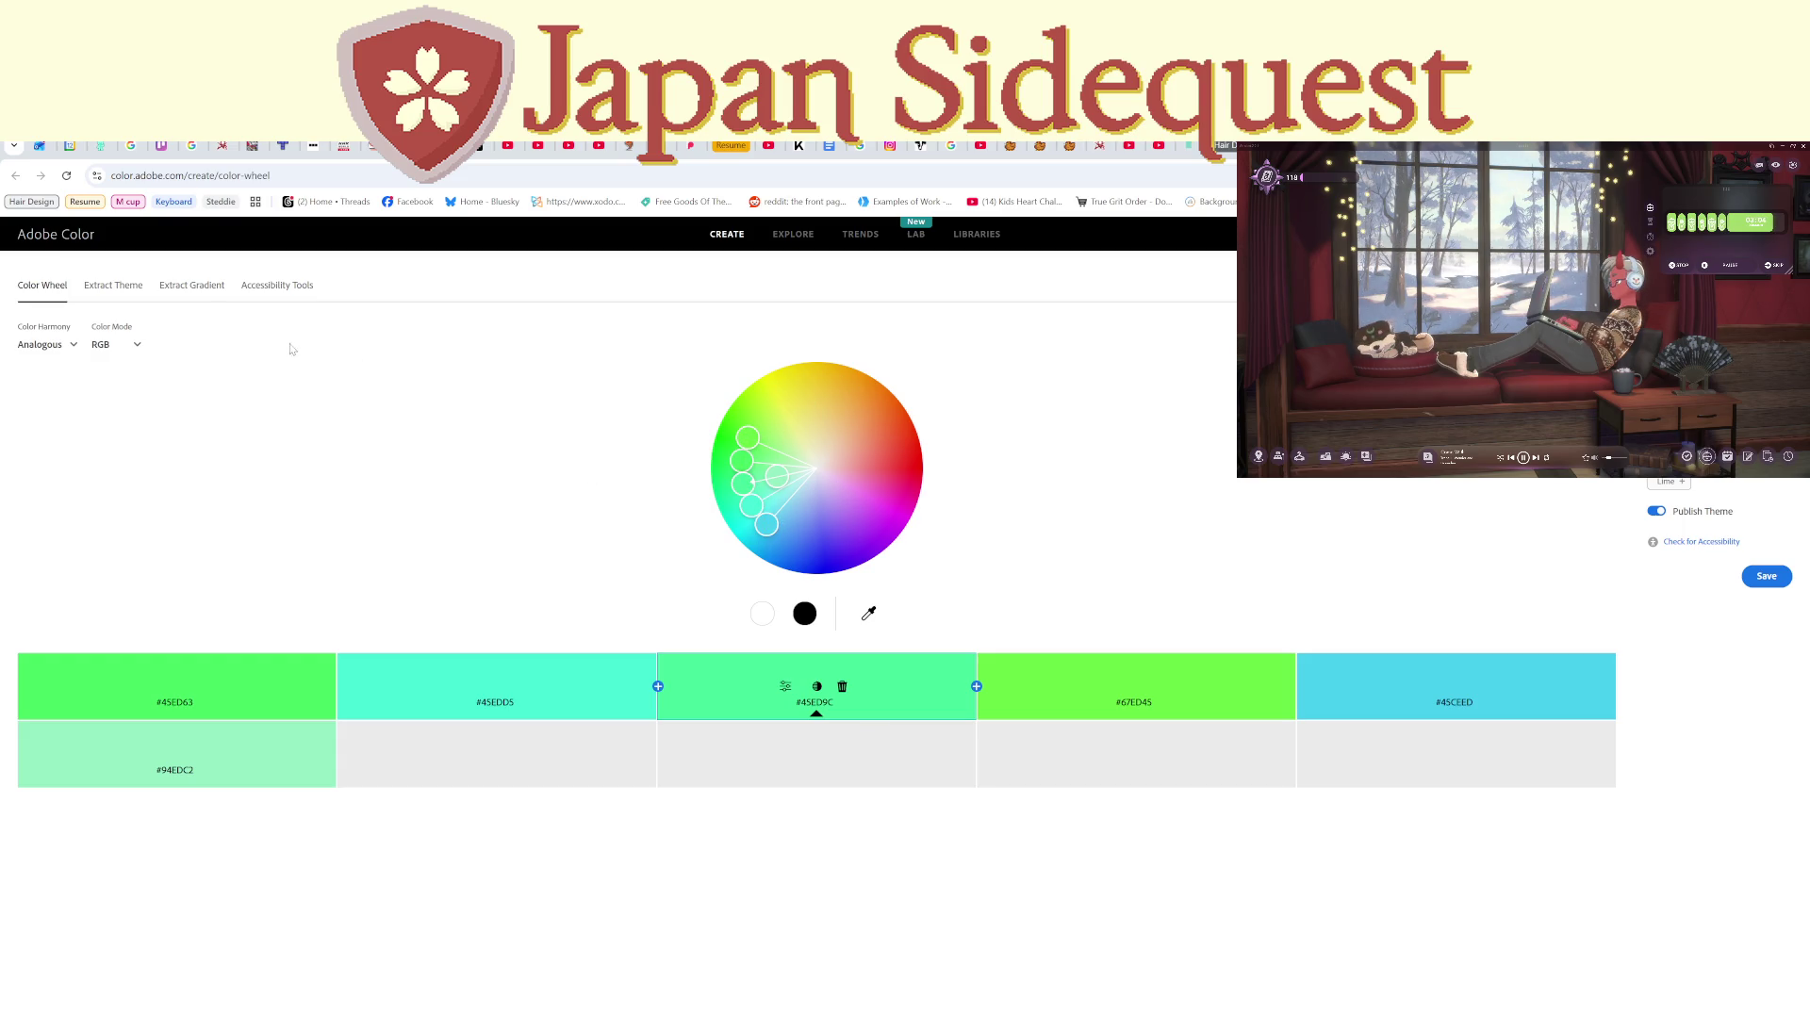
Set the Color Harmony to Monochromatic, then to Triad for gold, purple and green.
click(69, 349)
click(85, 395)
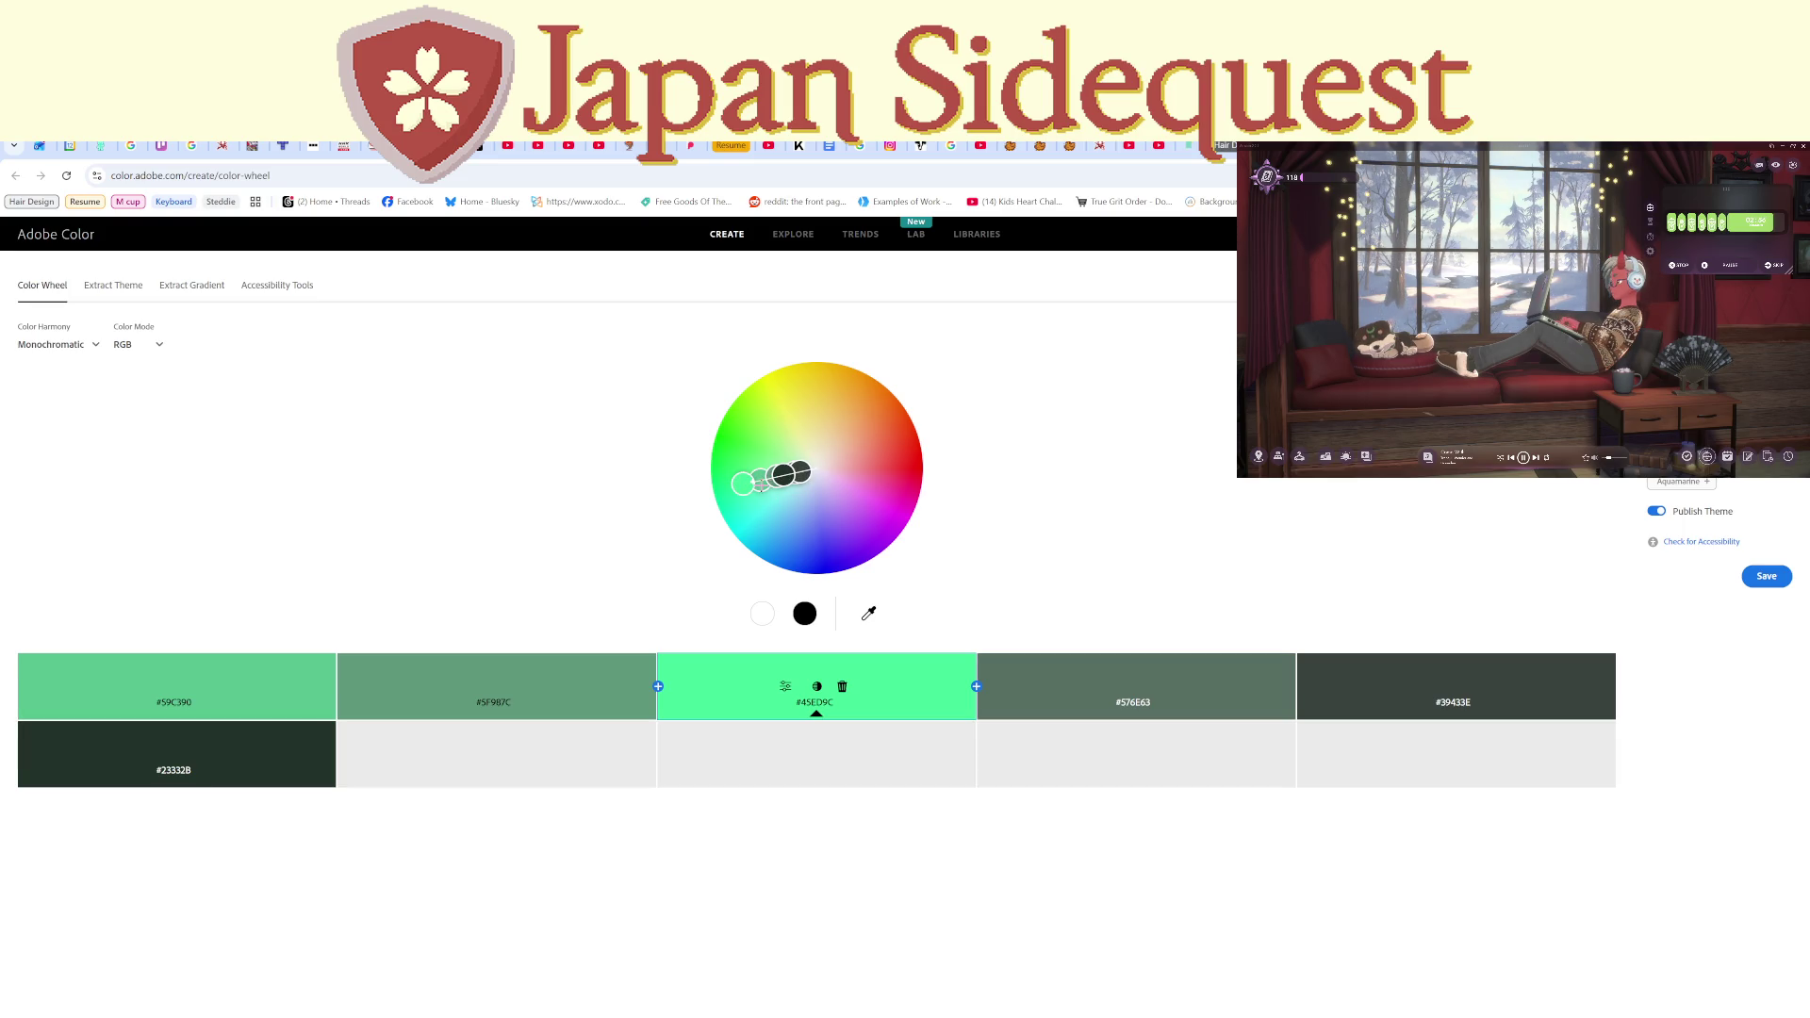
click(77, 345)
click(113, 424)
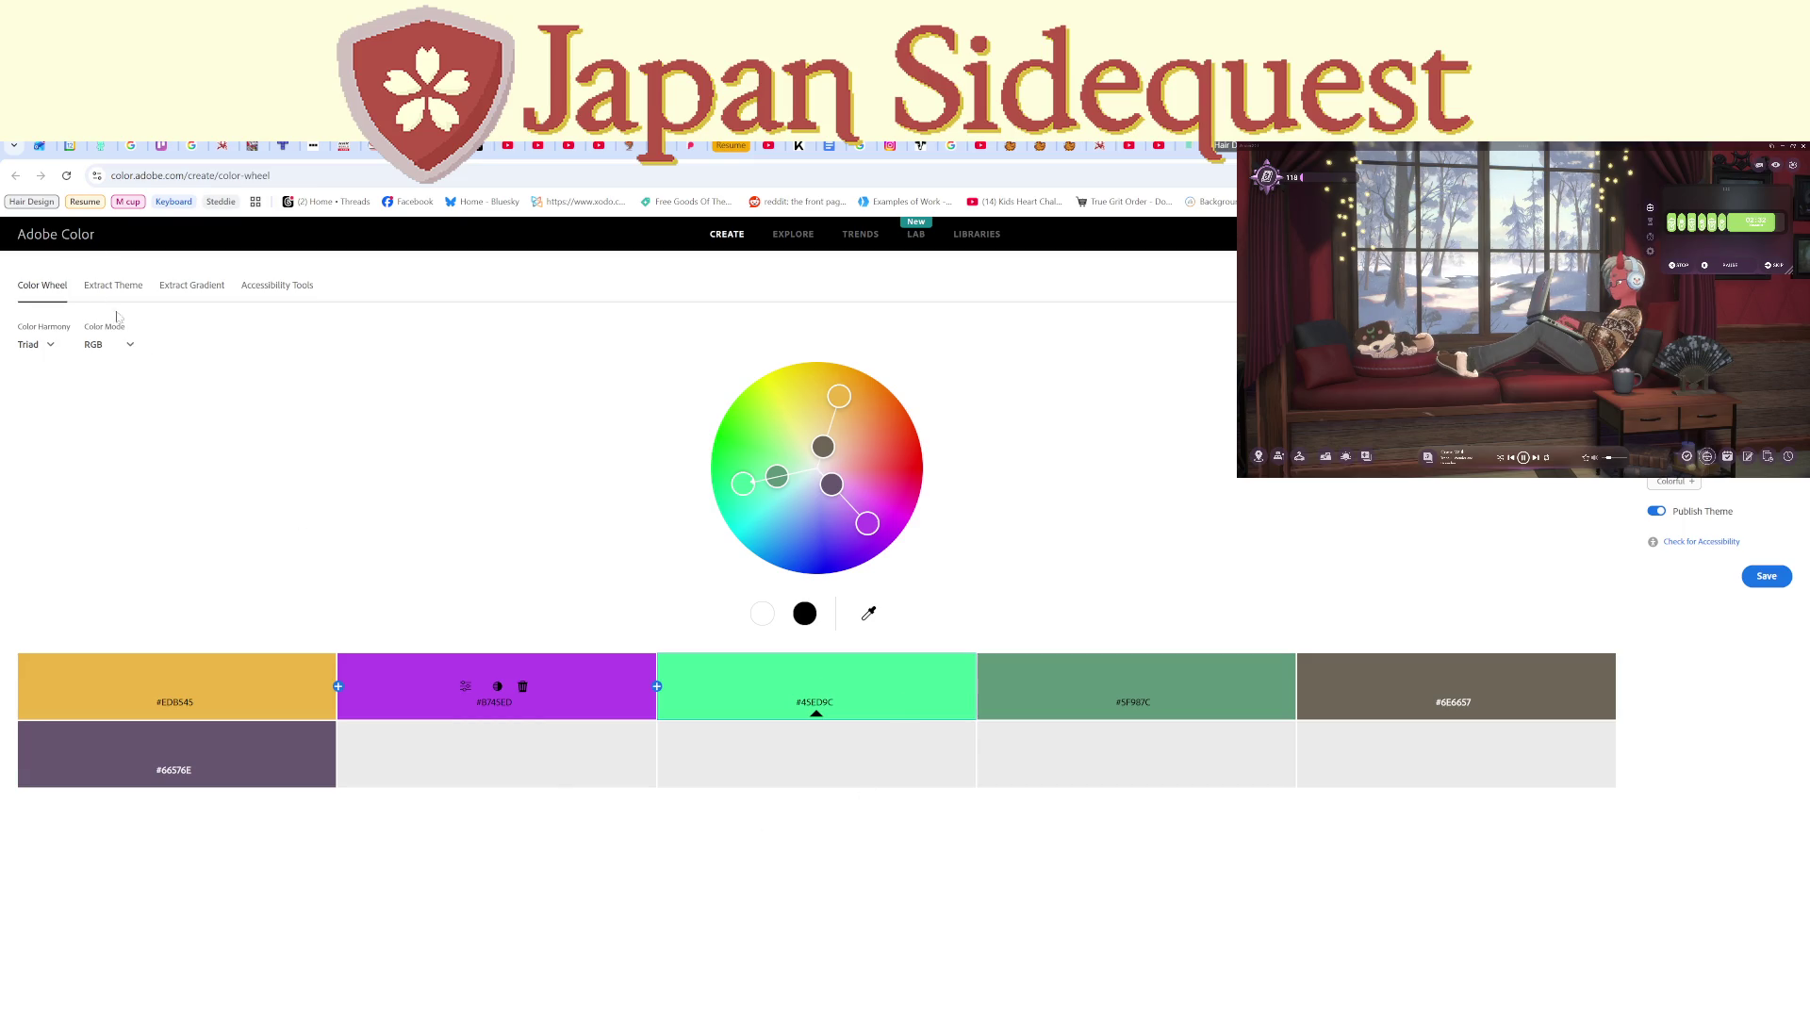
click(38, 345)
Scroll through the mycolor.space palettes generated from #9A4622.
key(ctrl+Tab)
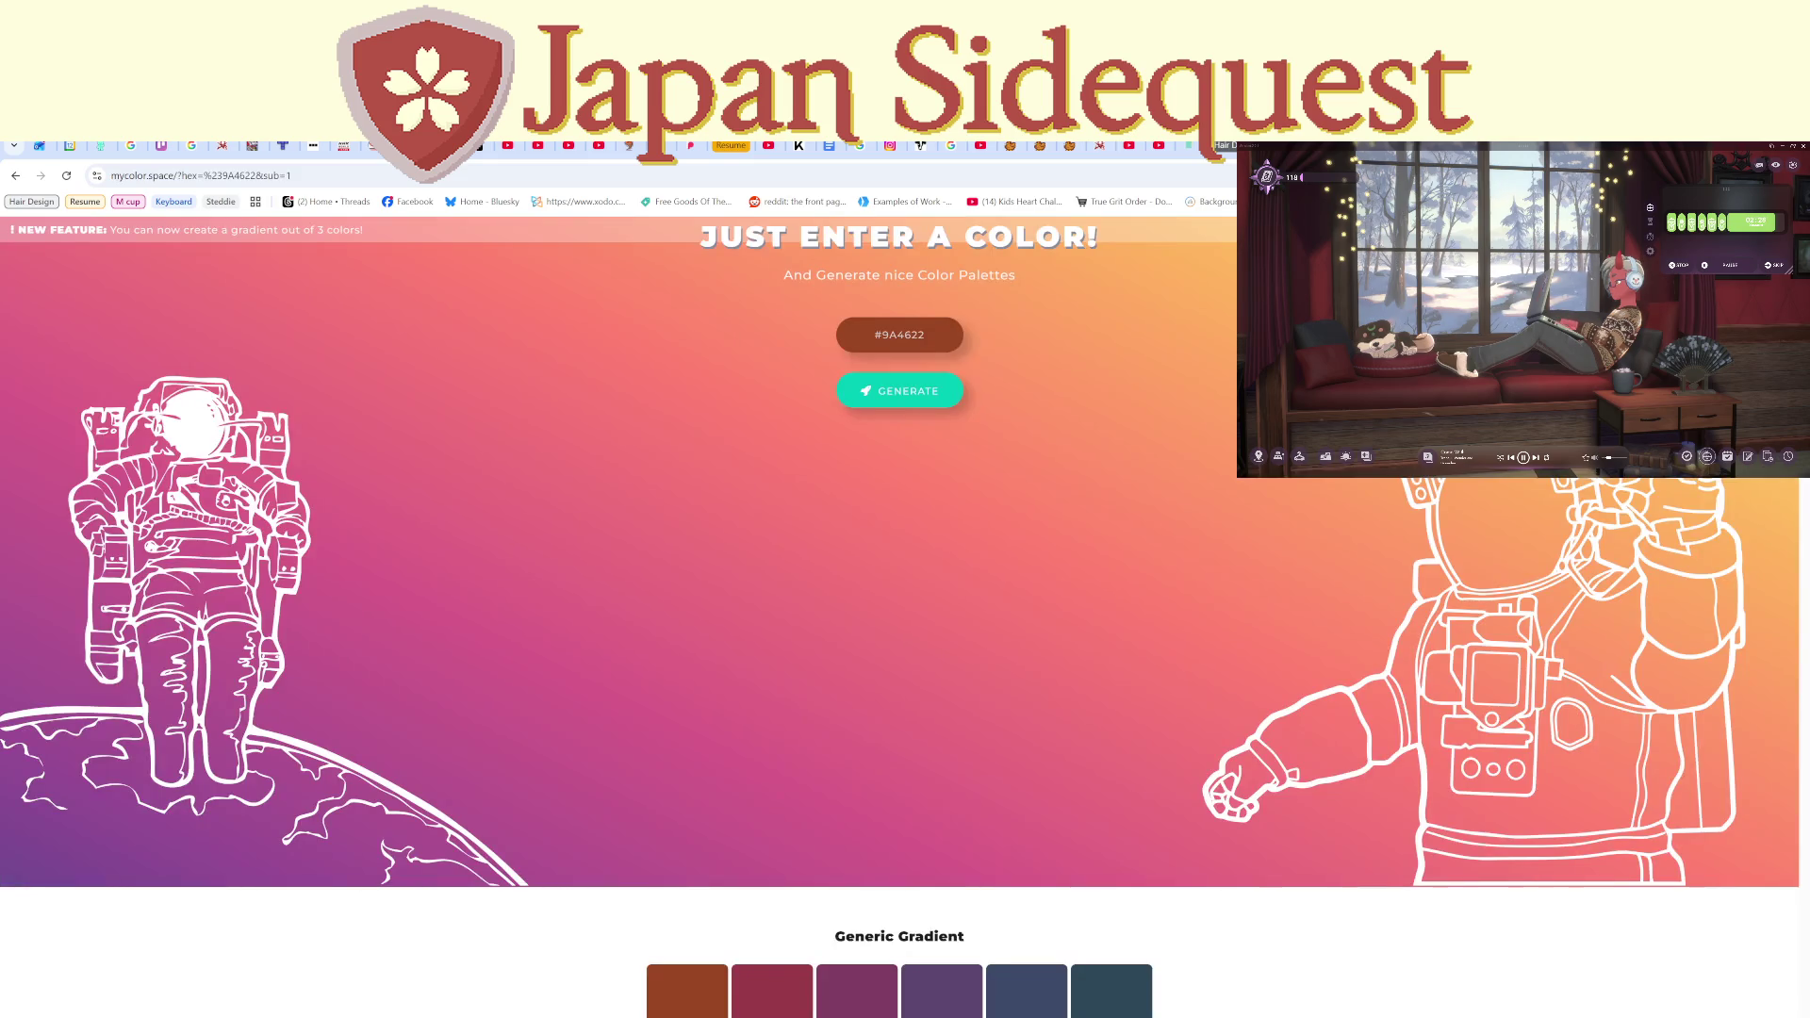
scroll(1334, 928, down, 1)
scroll(1333, 931, up, 2)
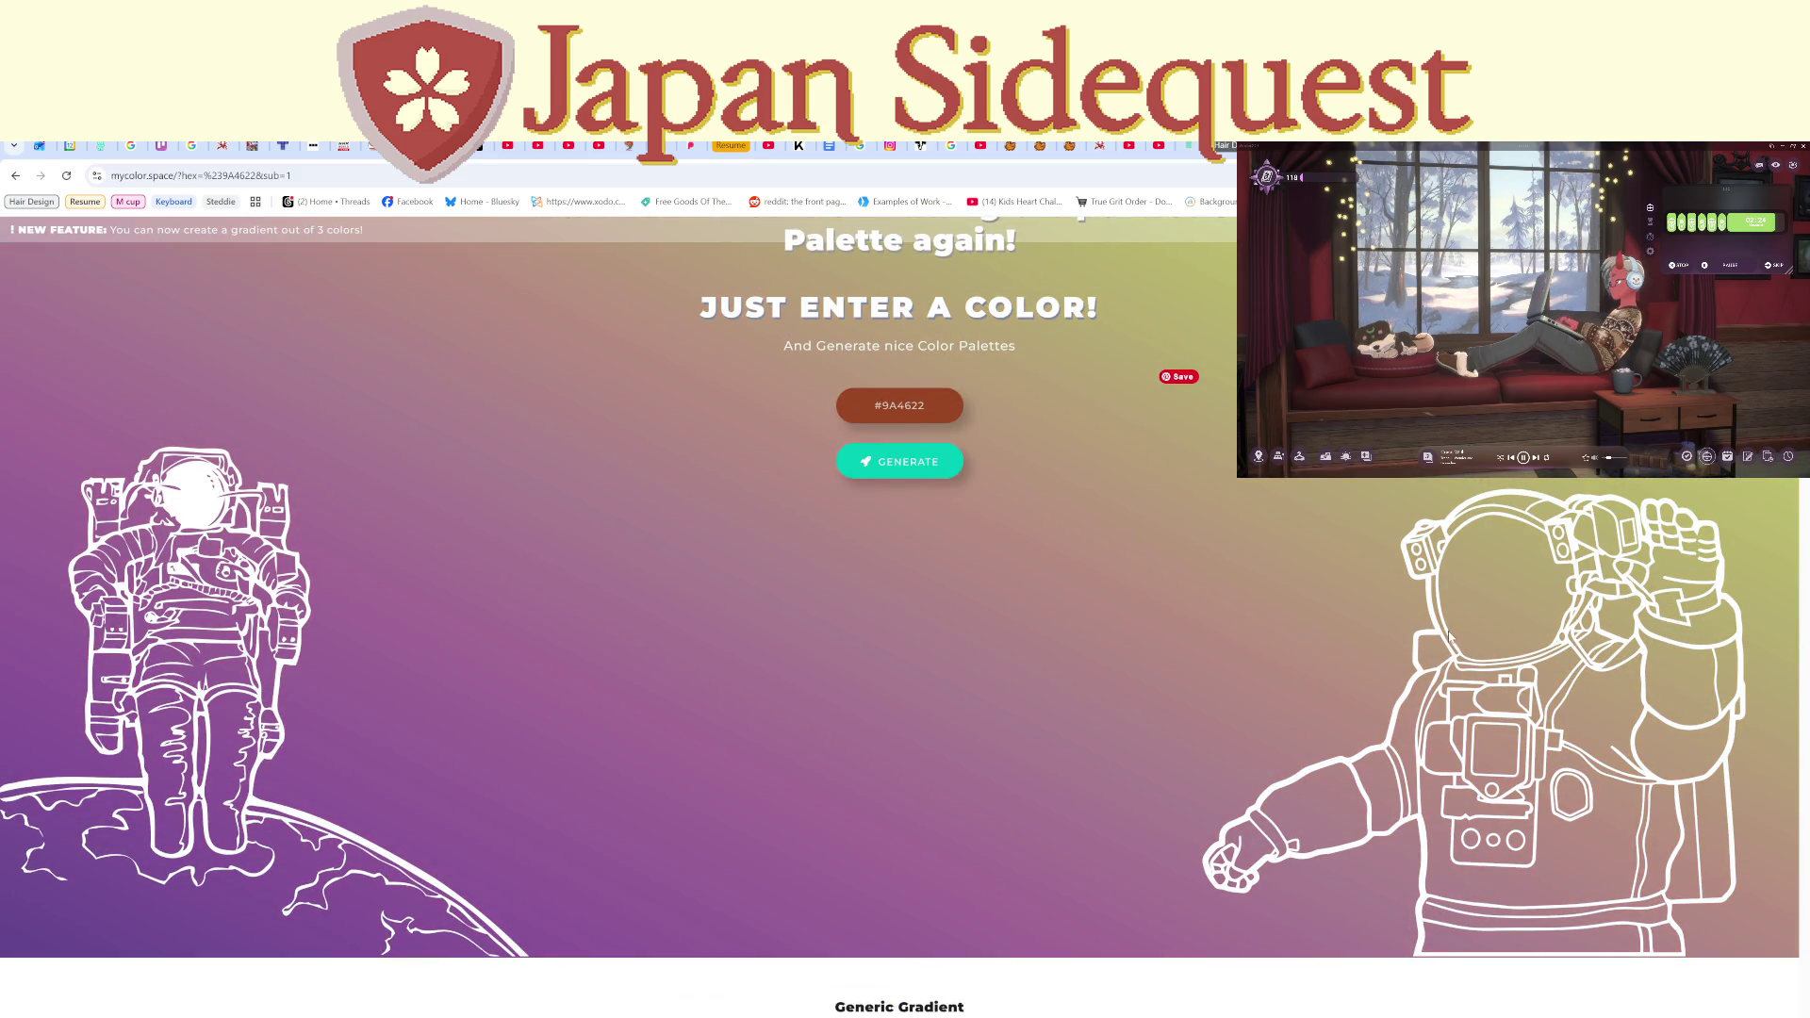
scroll(1421, 773, down, 2)
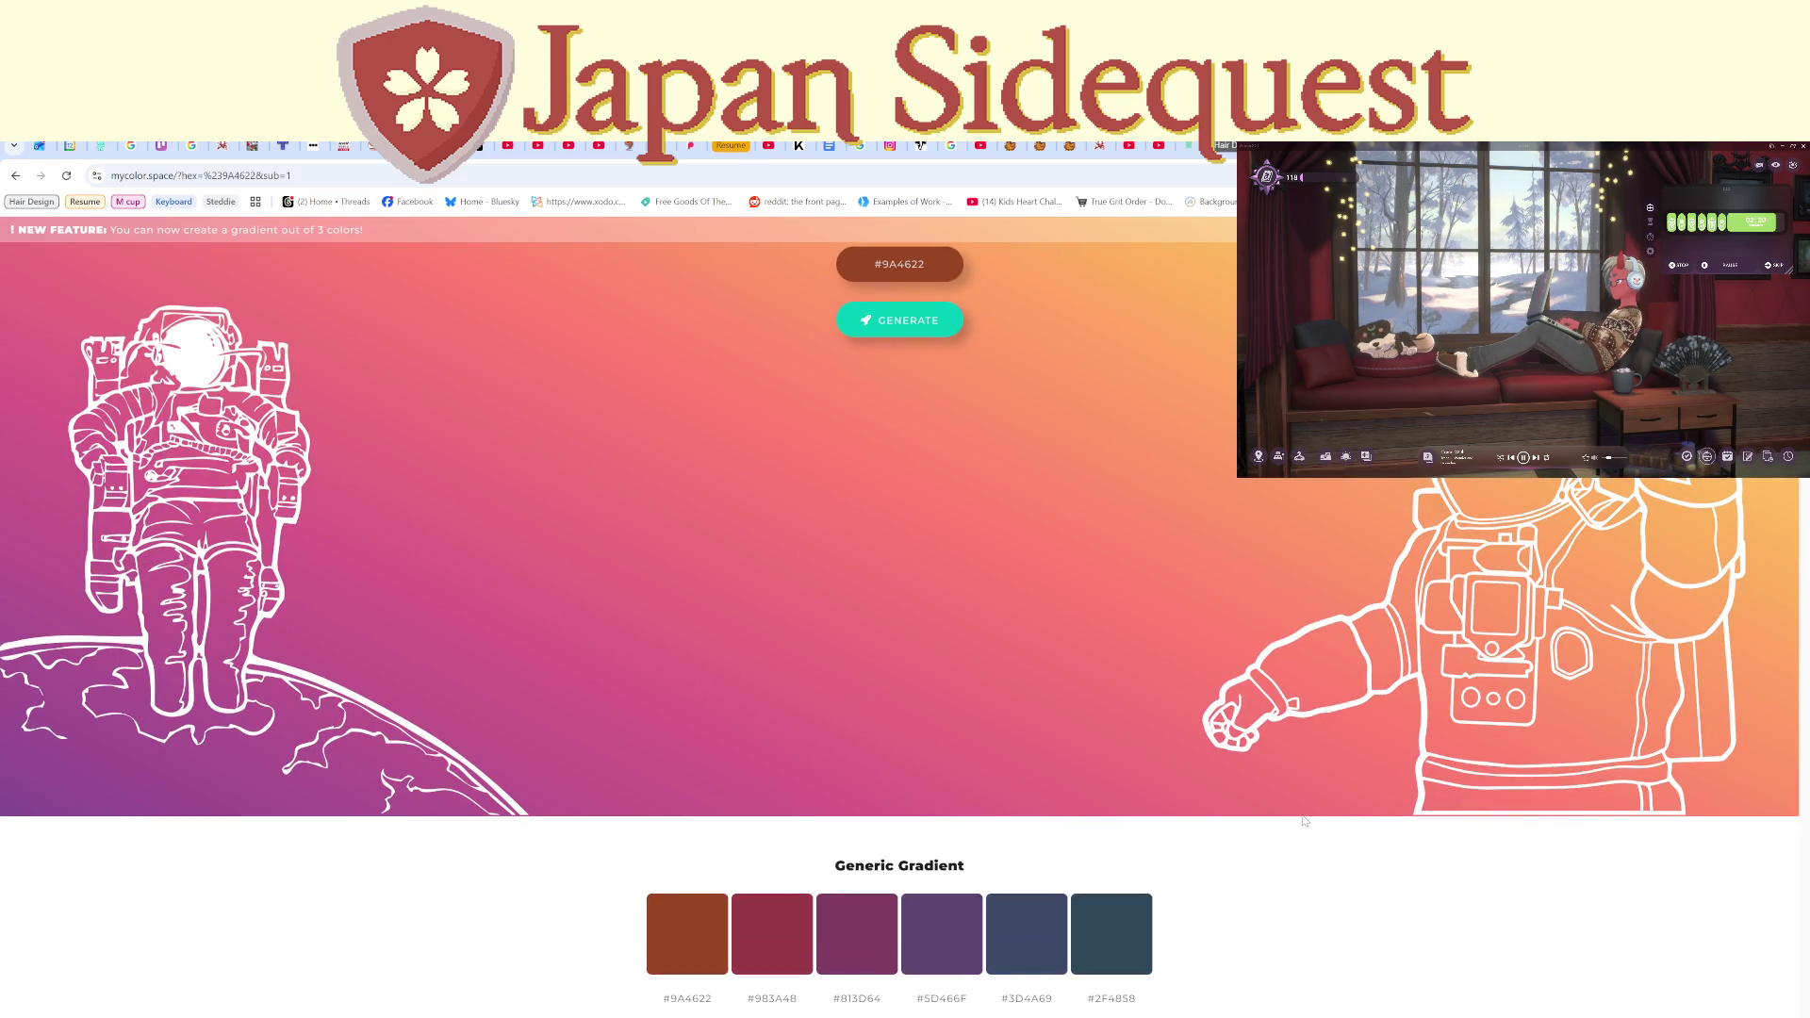
scroll(1334, 838, down, 4)
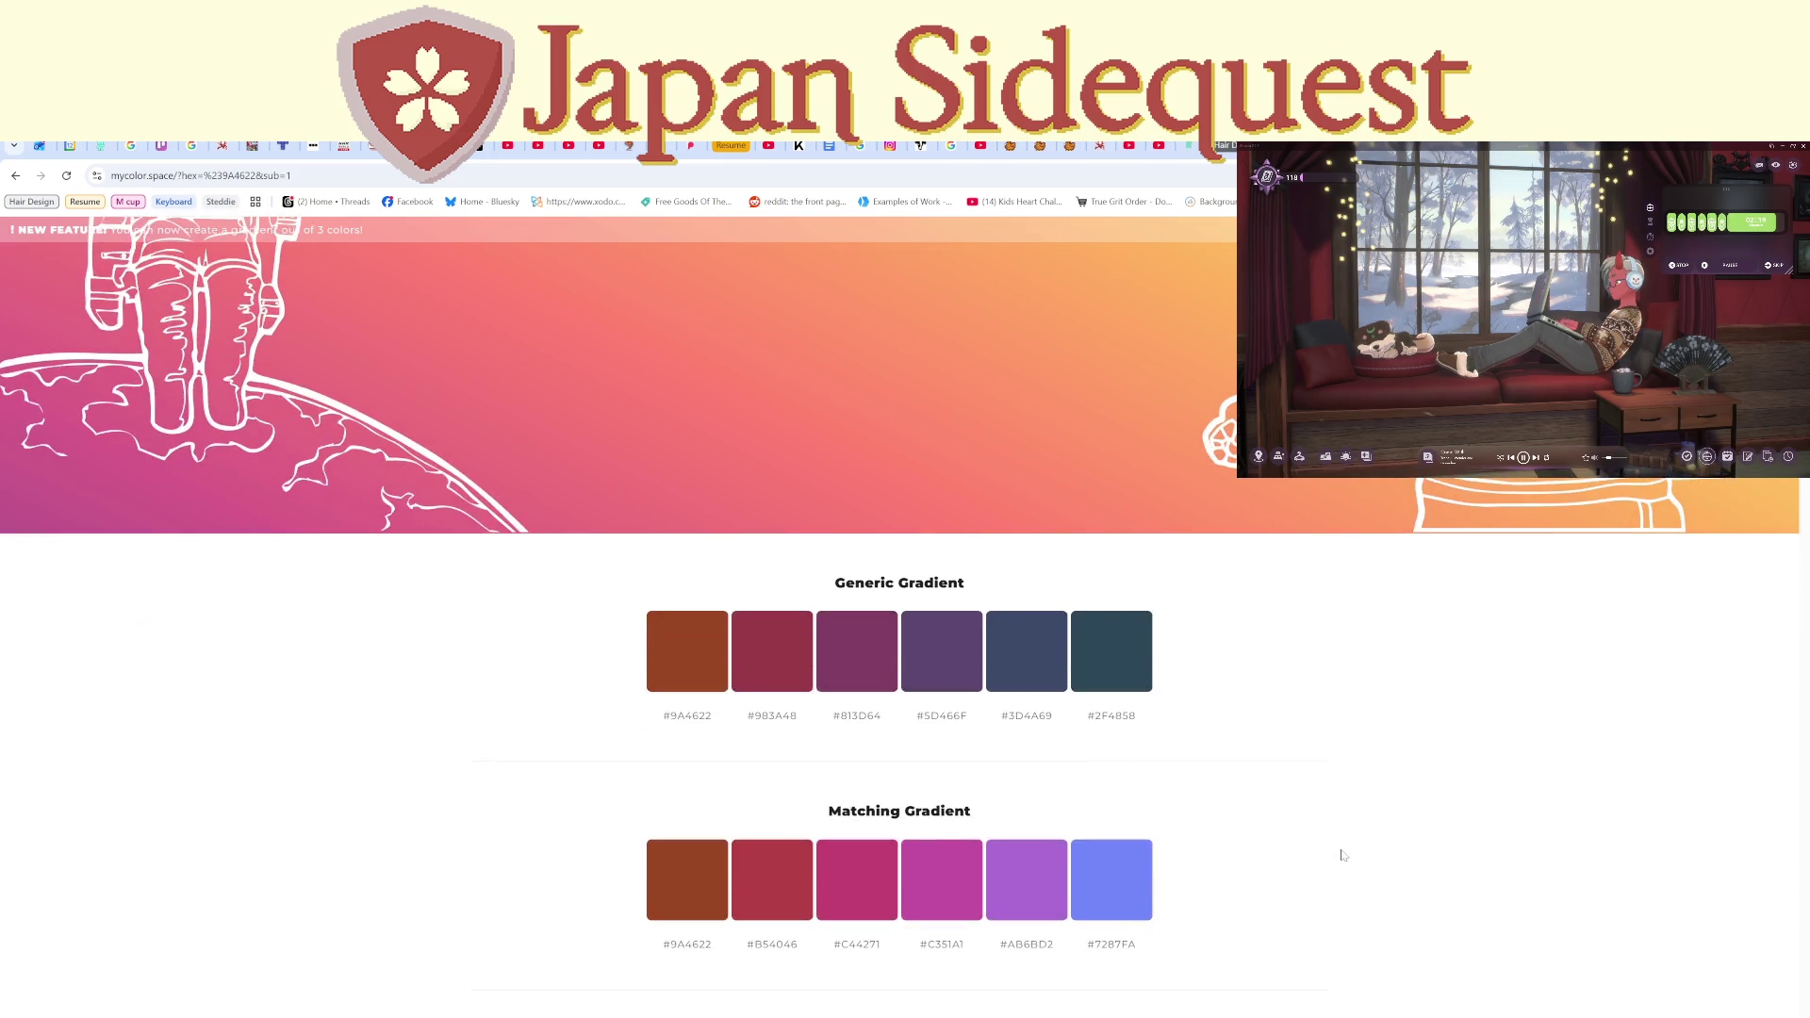
scroll(1343, 830, up, 6)
scroll(1349, 802, down, 6)
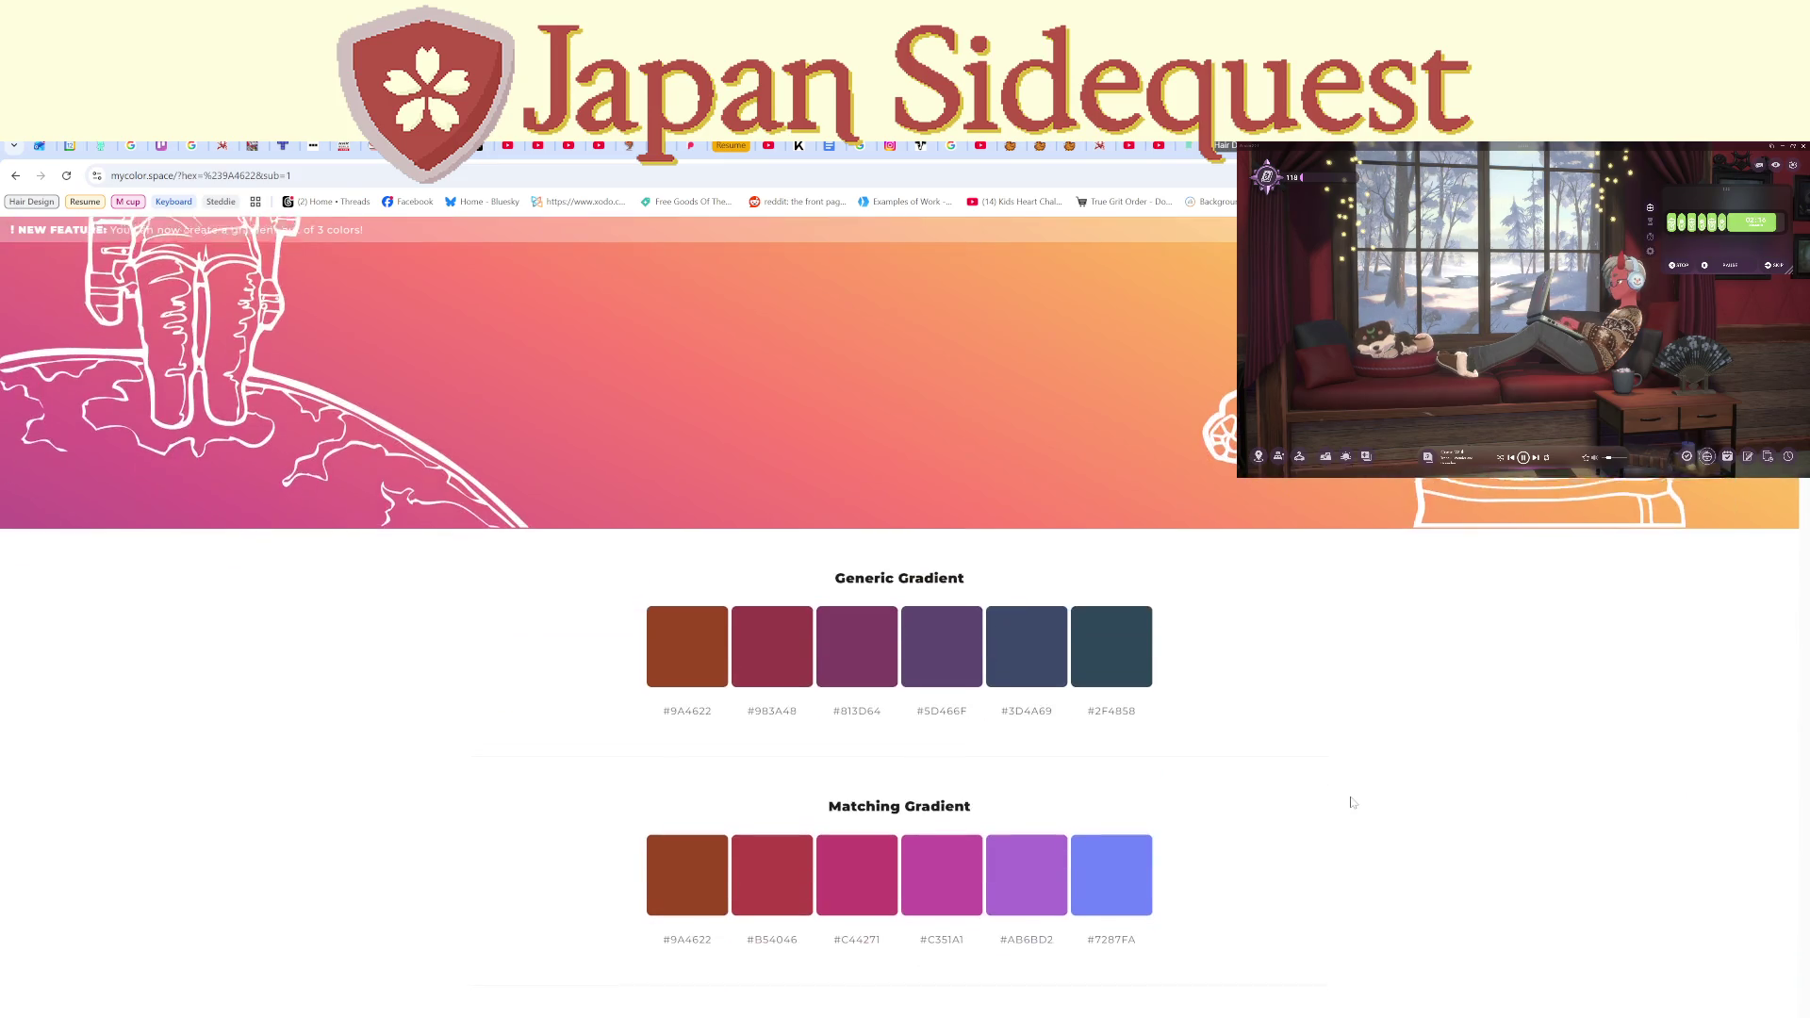
scroll(1350, 801, down, 10)
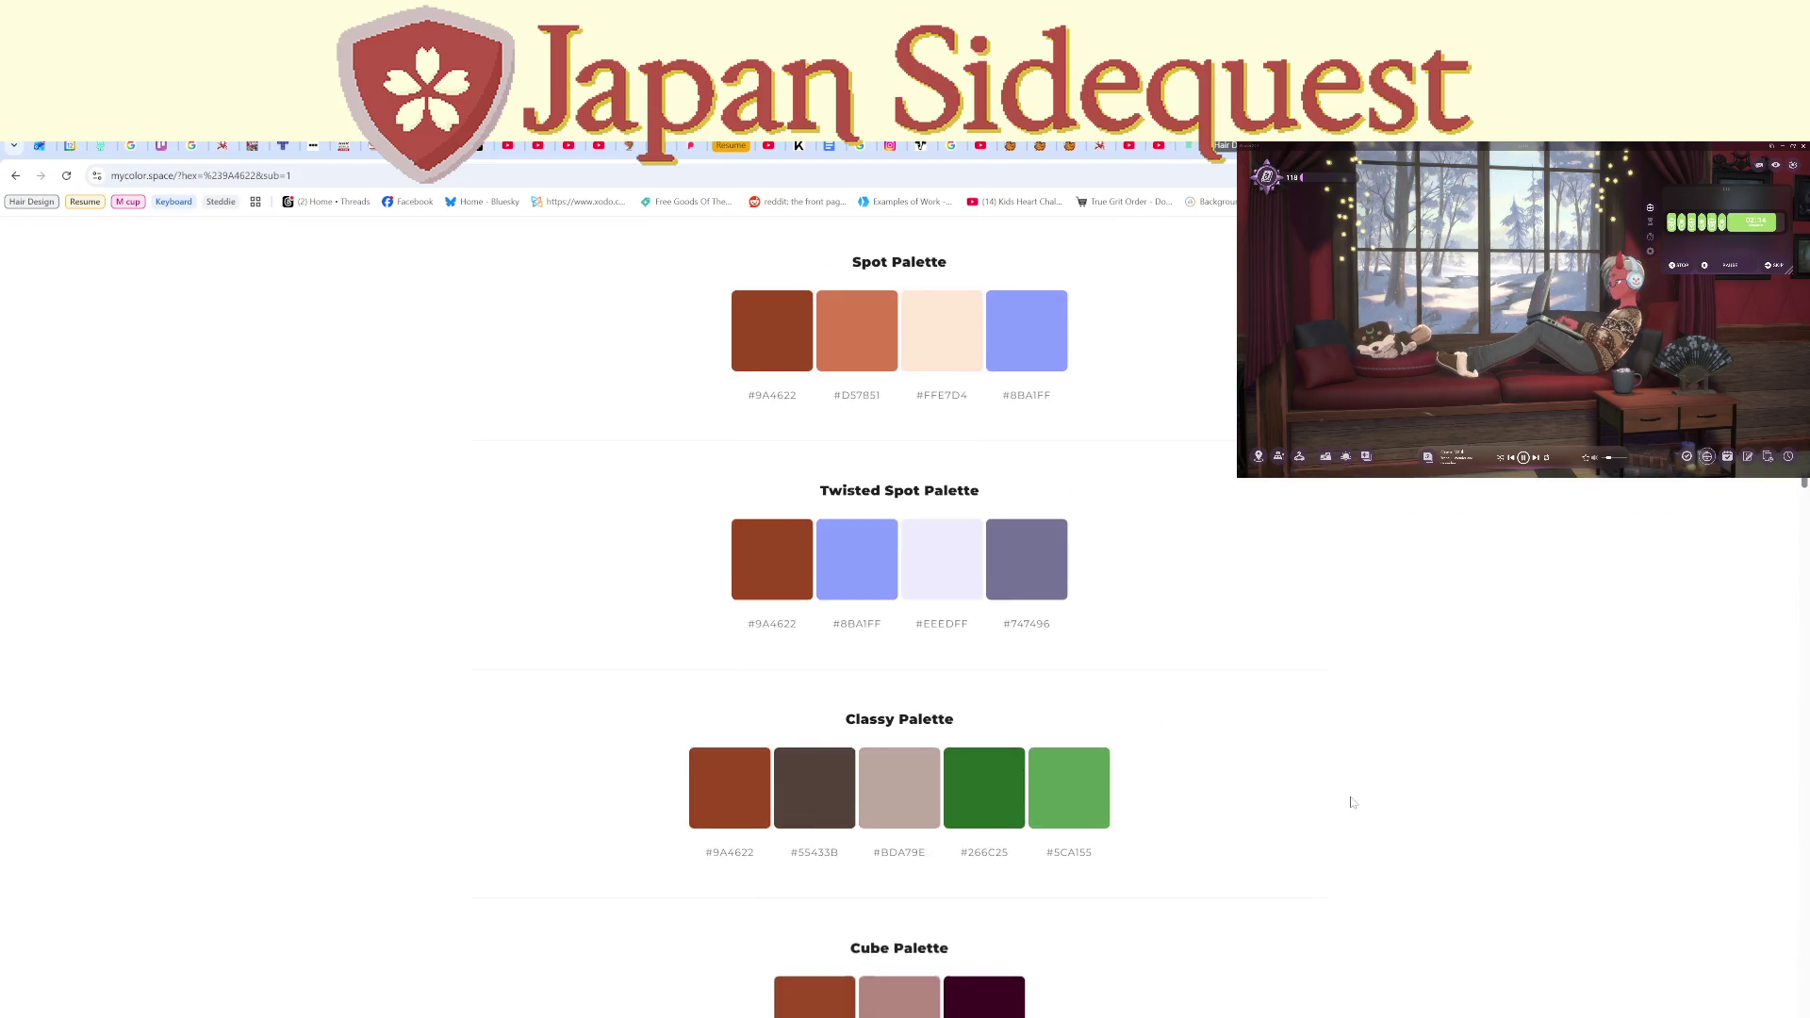
scroll(1352, 802, down, 3)
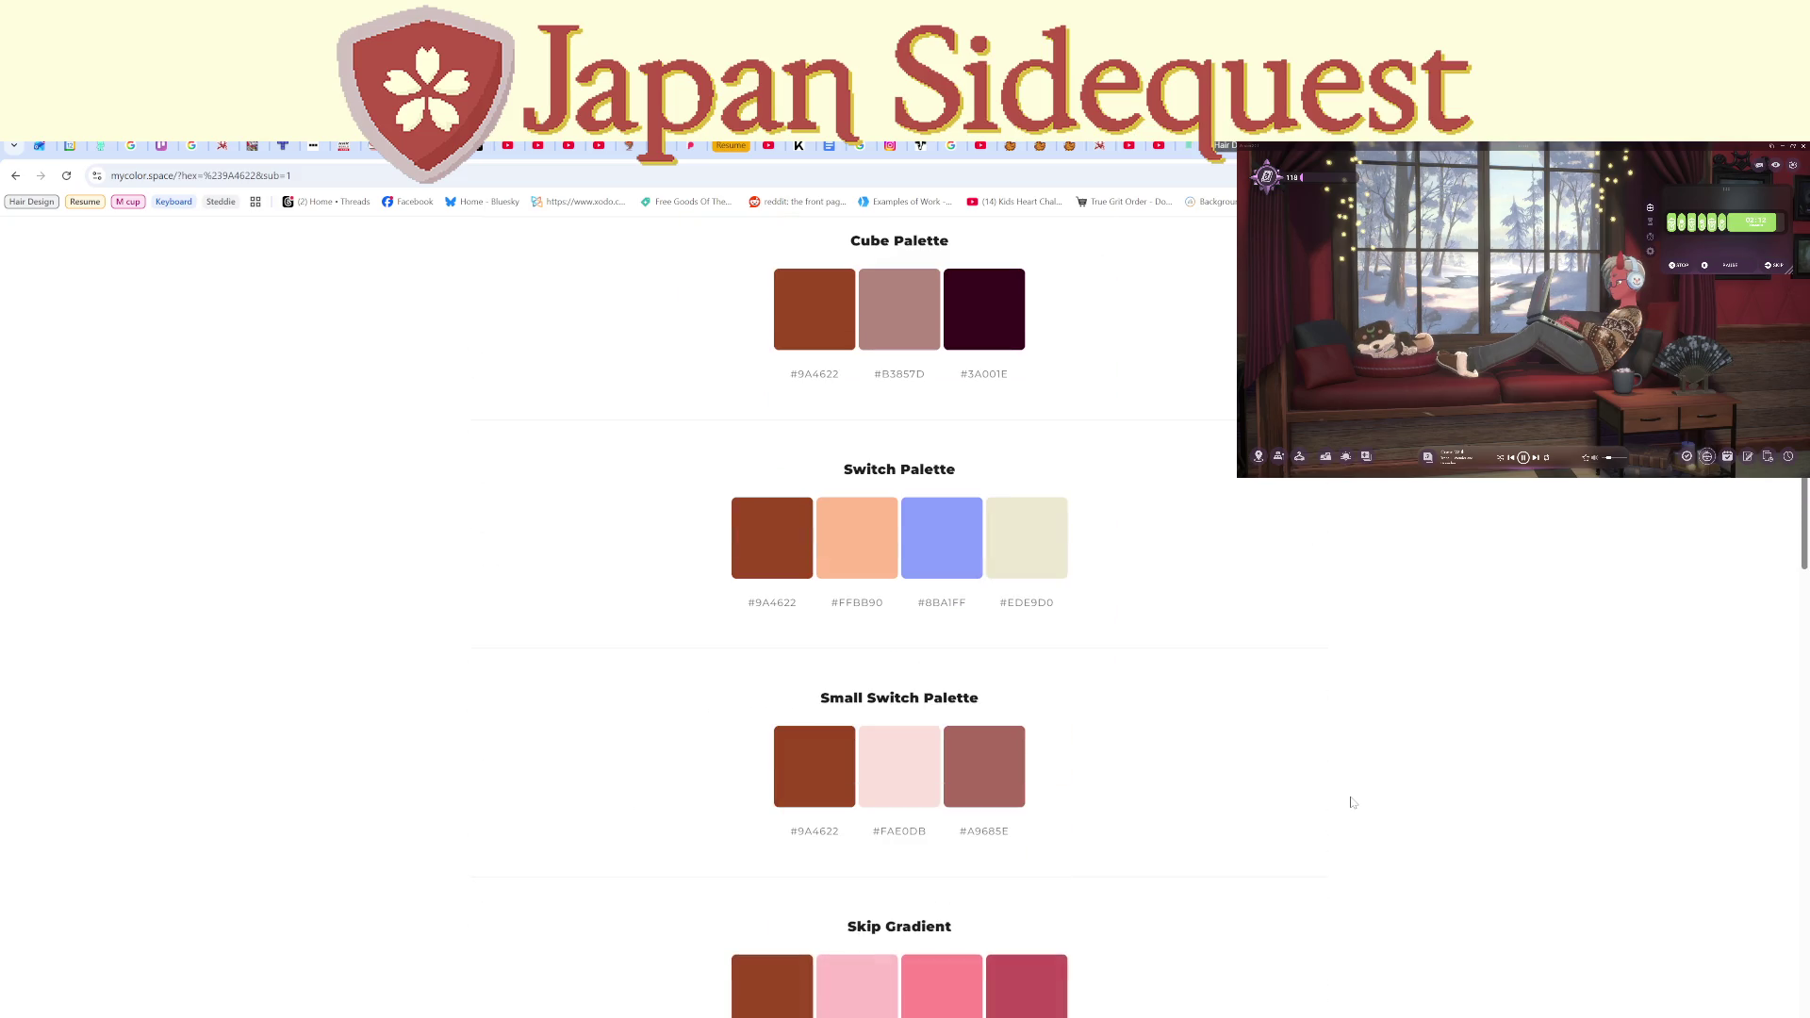
scroll(1043, 654, up, 3)
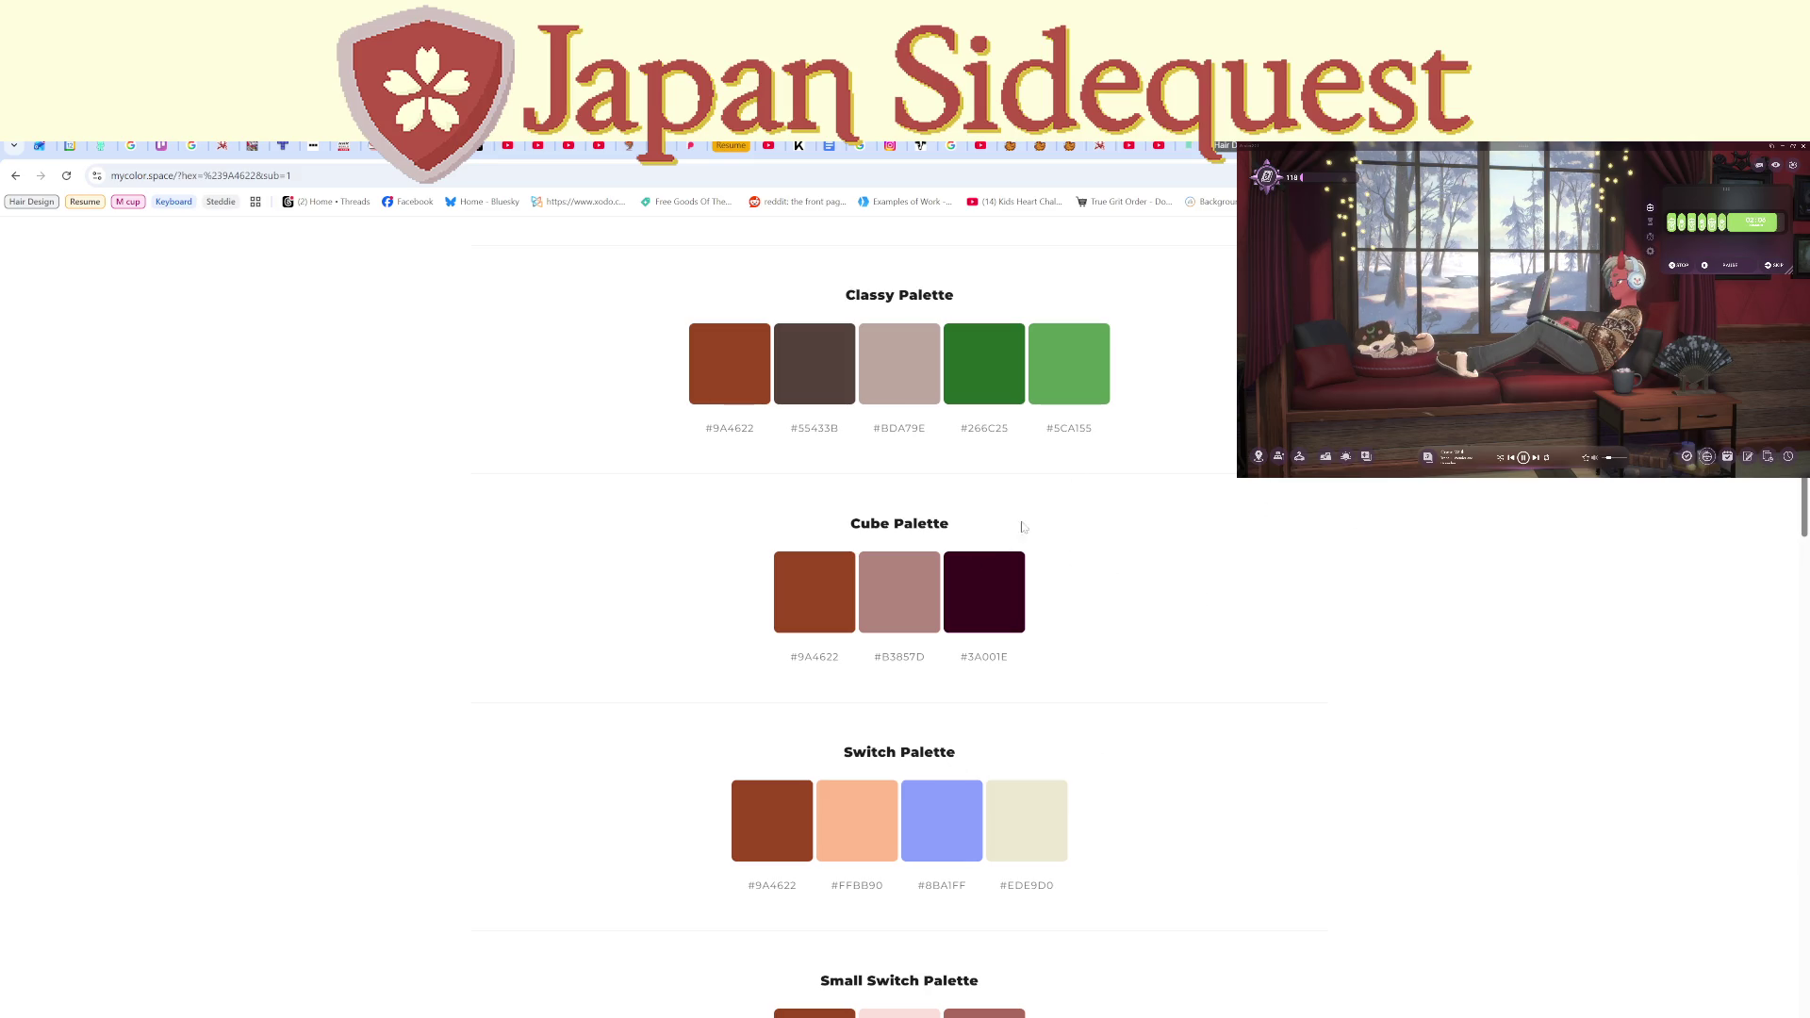
Compare the Canva and Adobe Color wheel pages, then return to Photoshop.
key(ctrl+Tab)
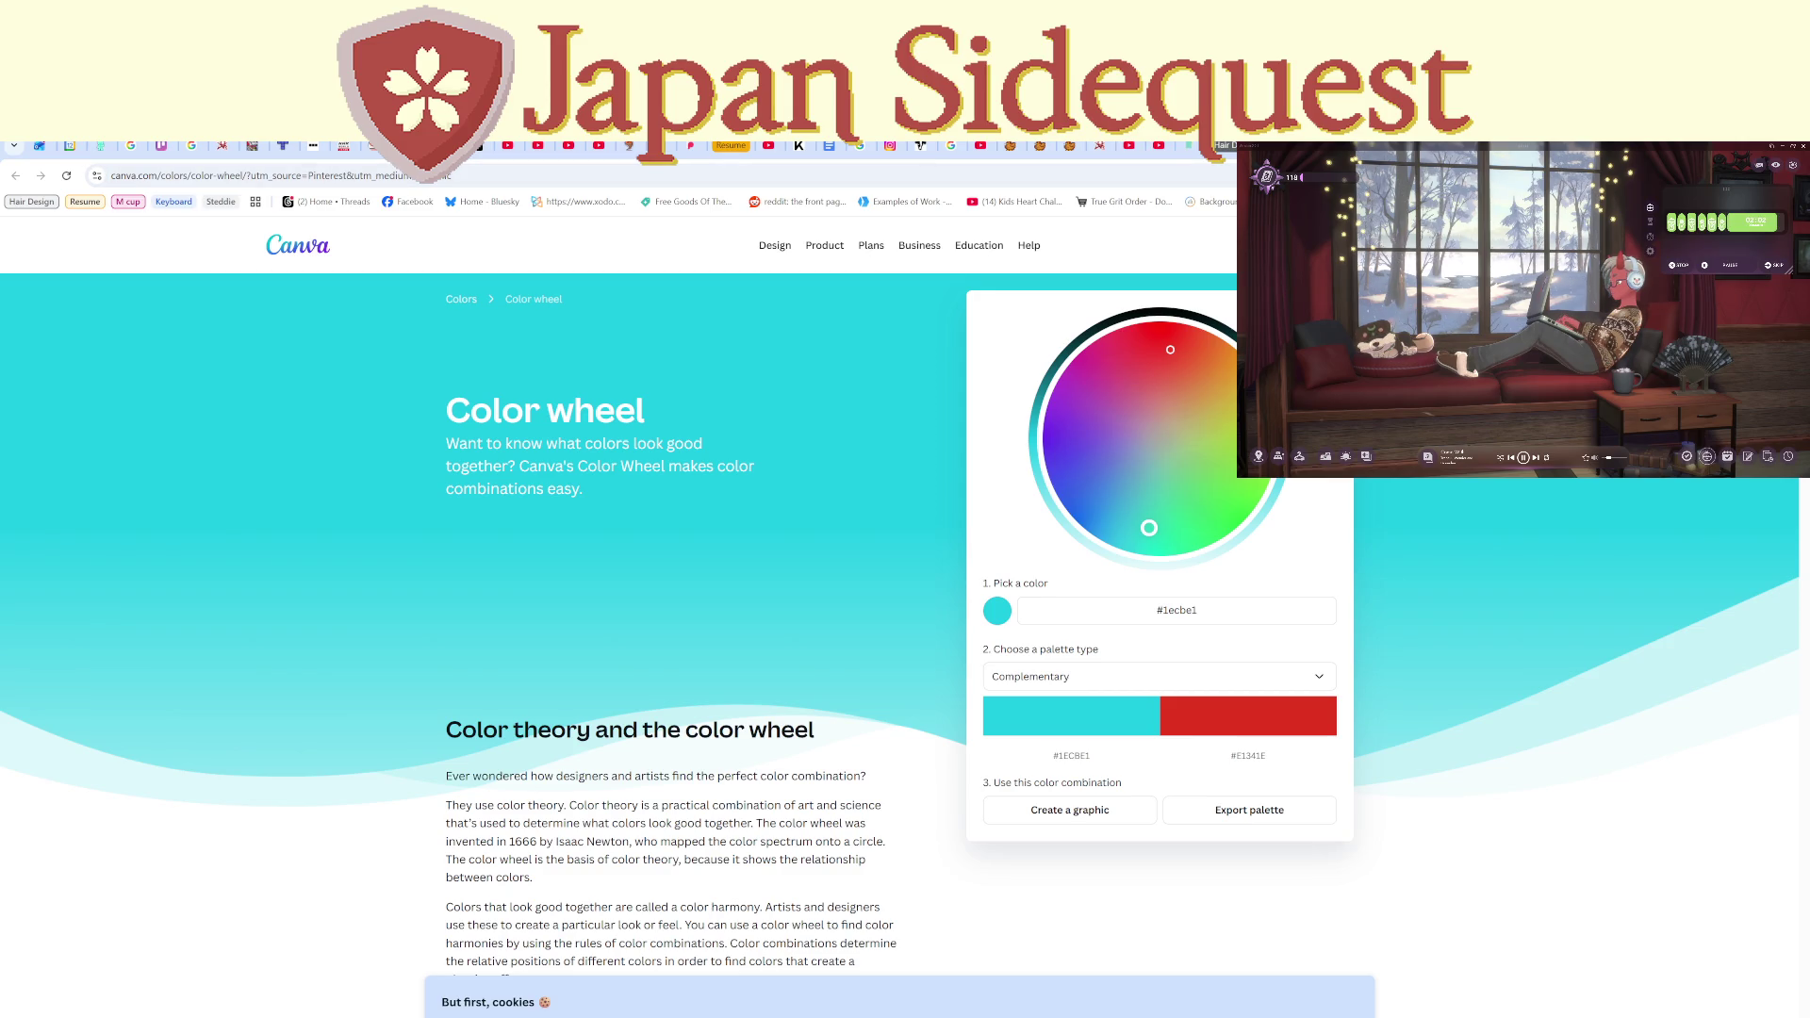
key(ctrl+Tab)
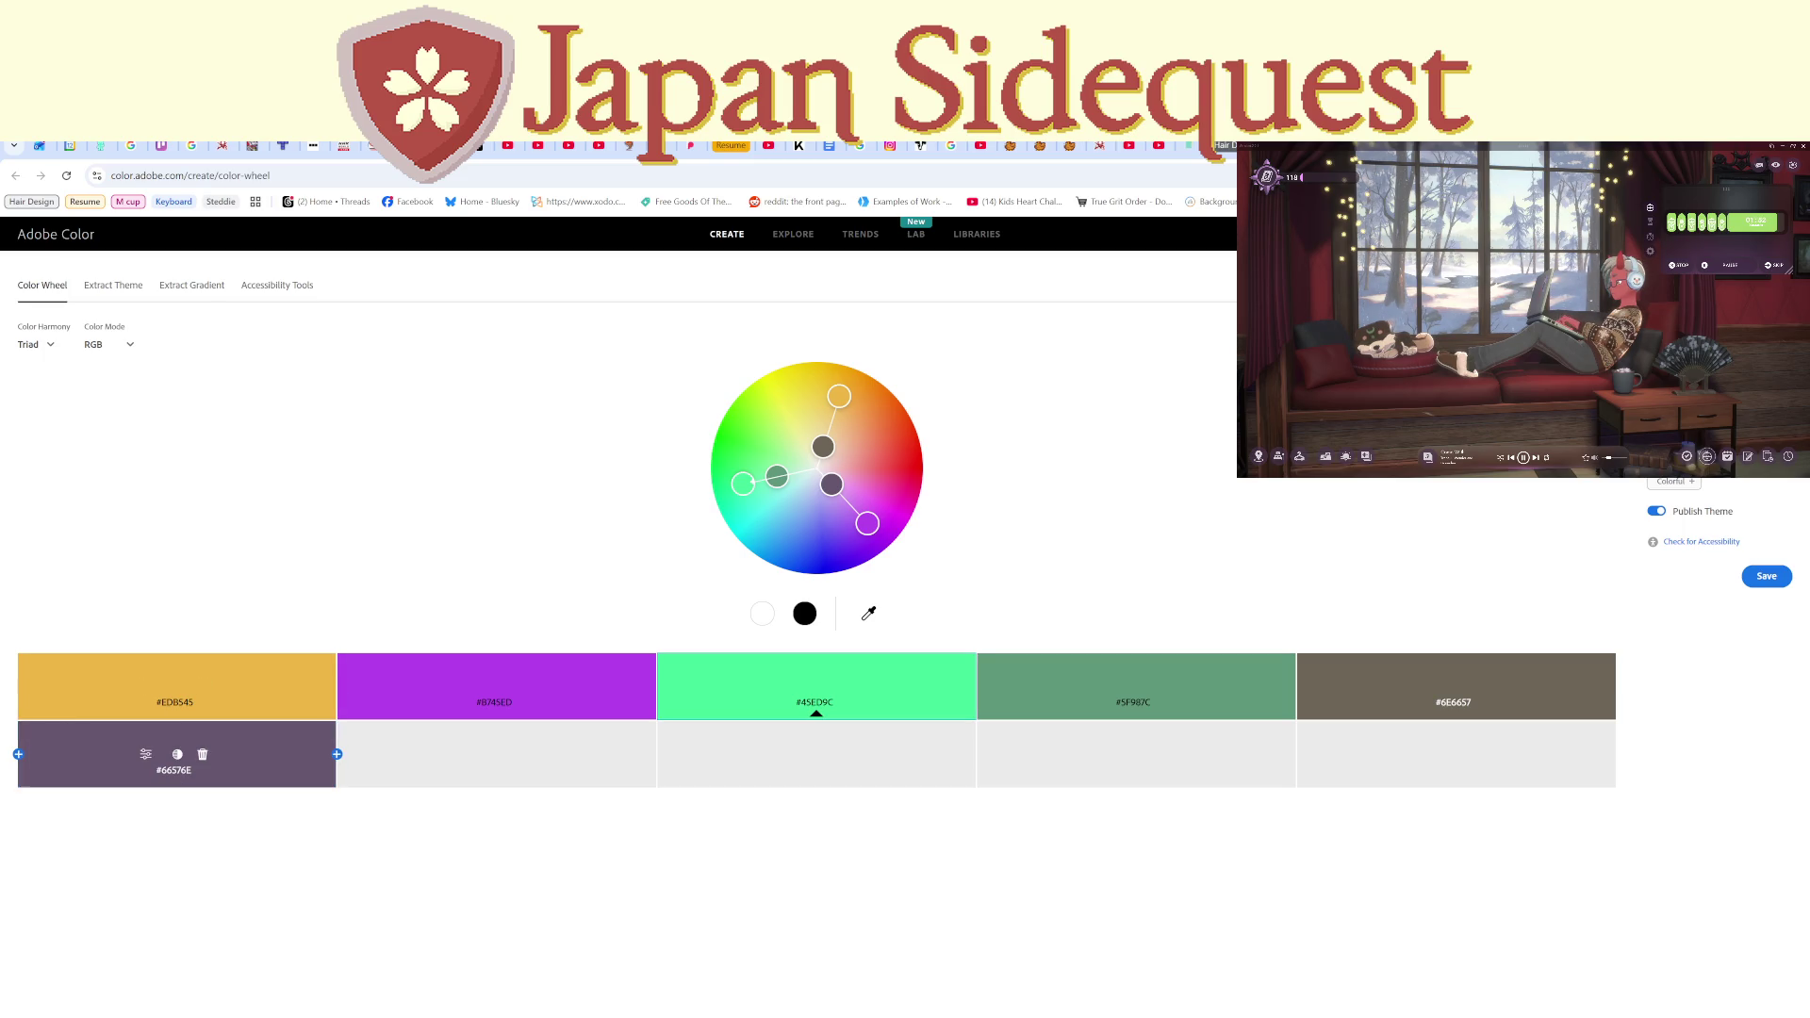
key(alt+Tab)
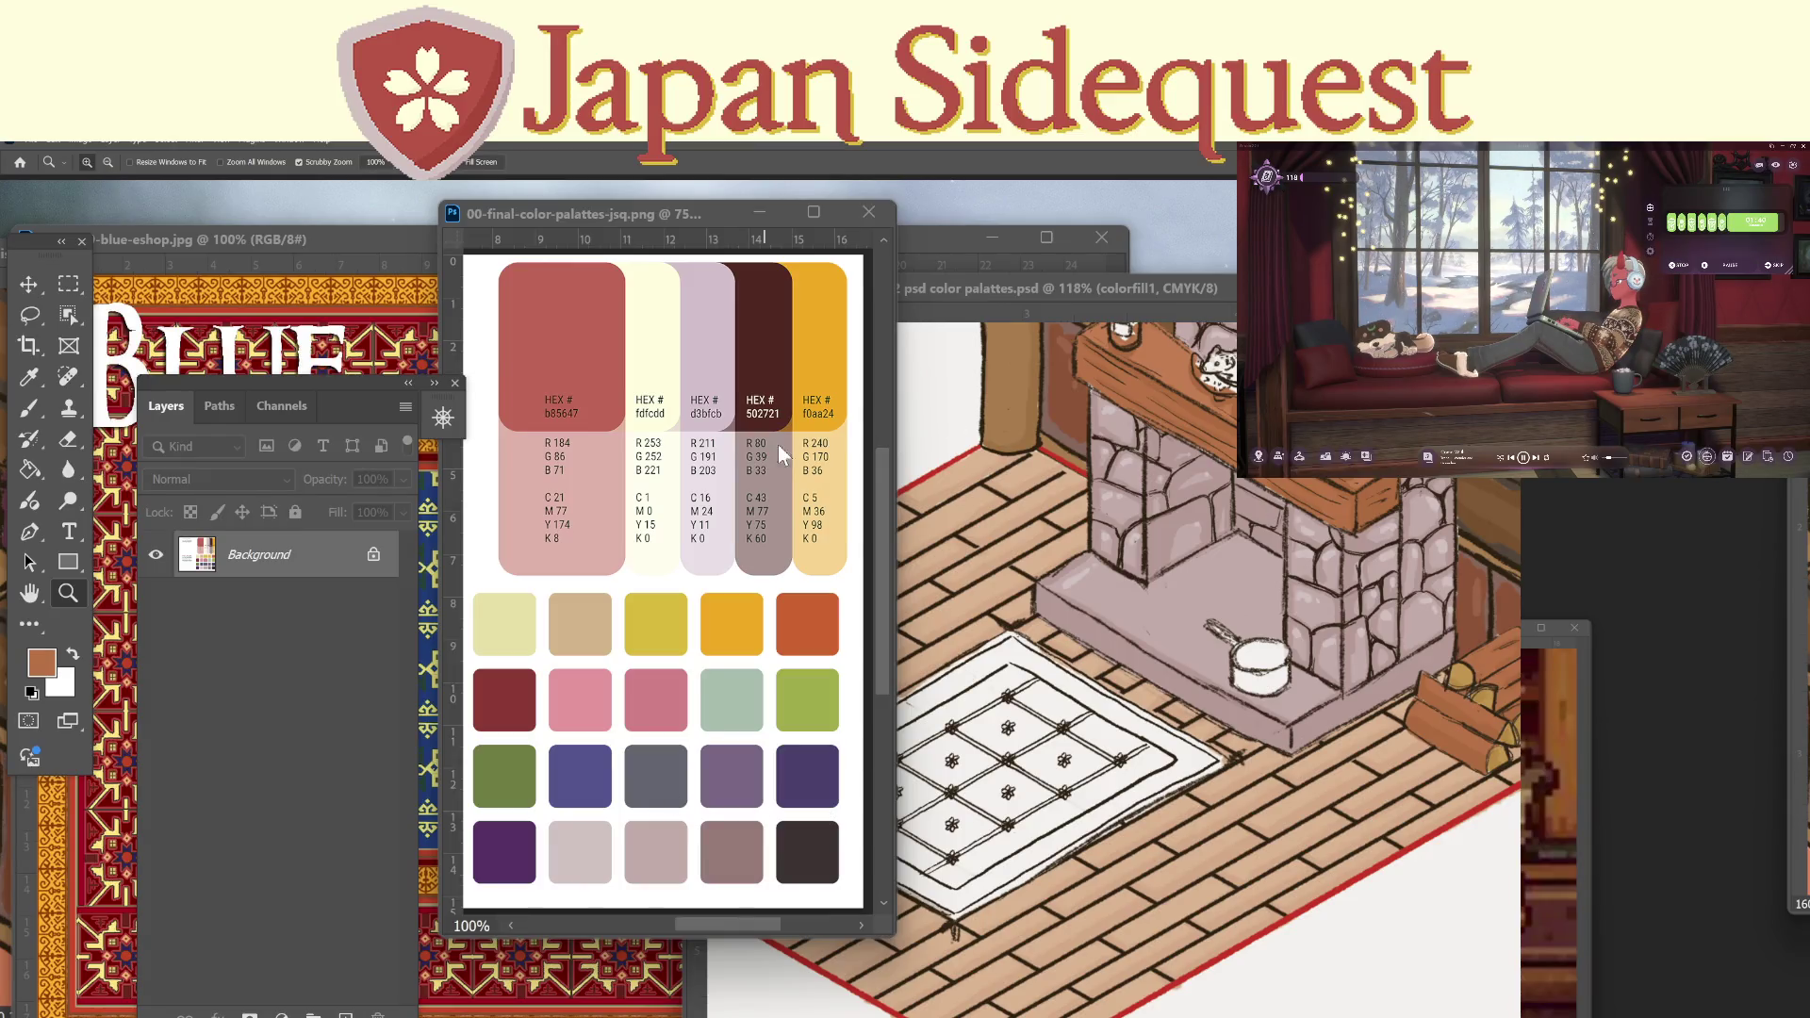
Close the blue rug reference and shift the tavern working file window aside.
click(267, 240)
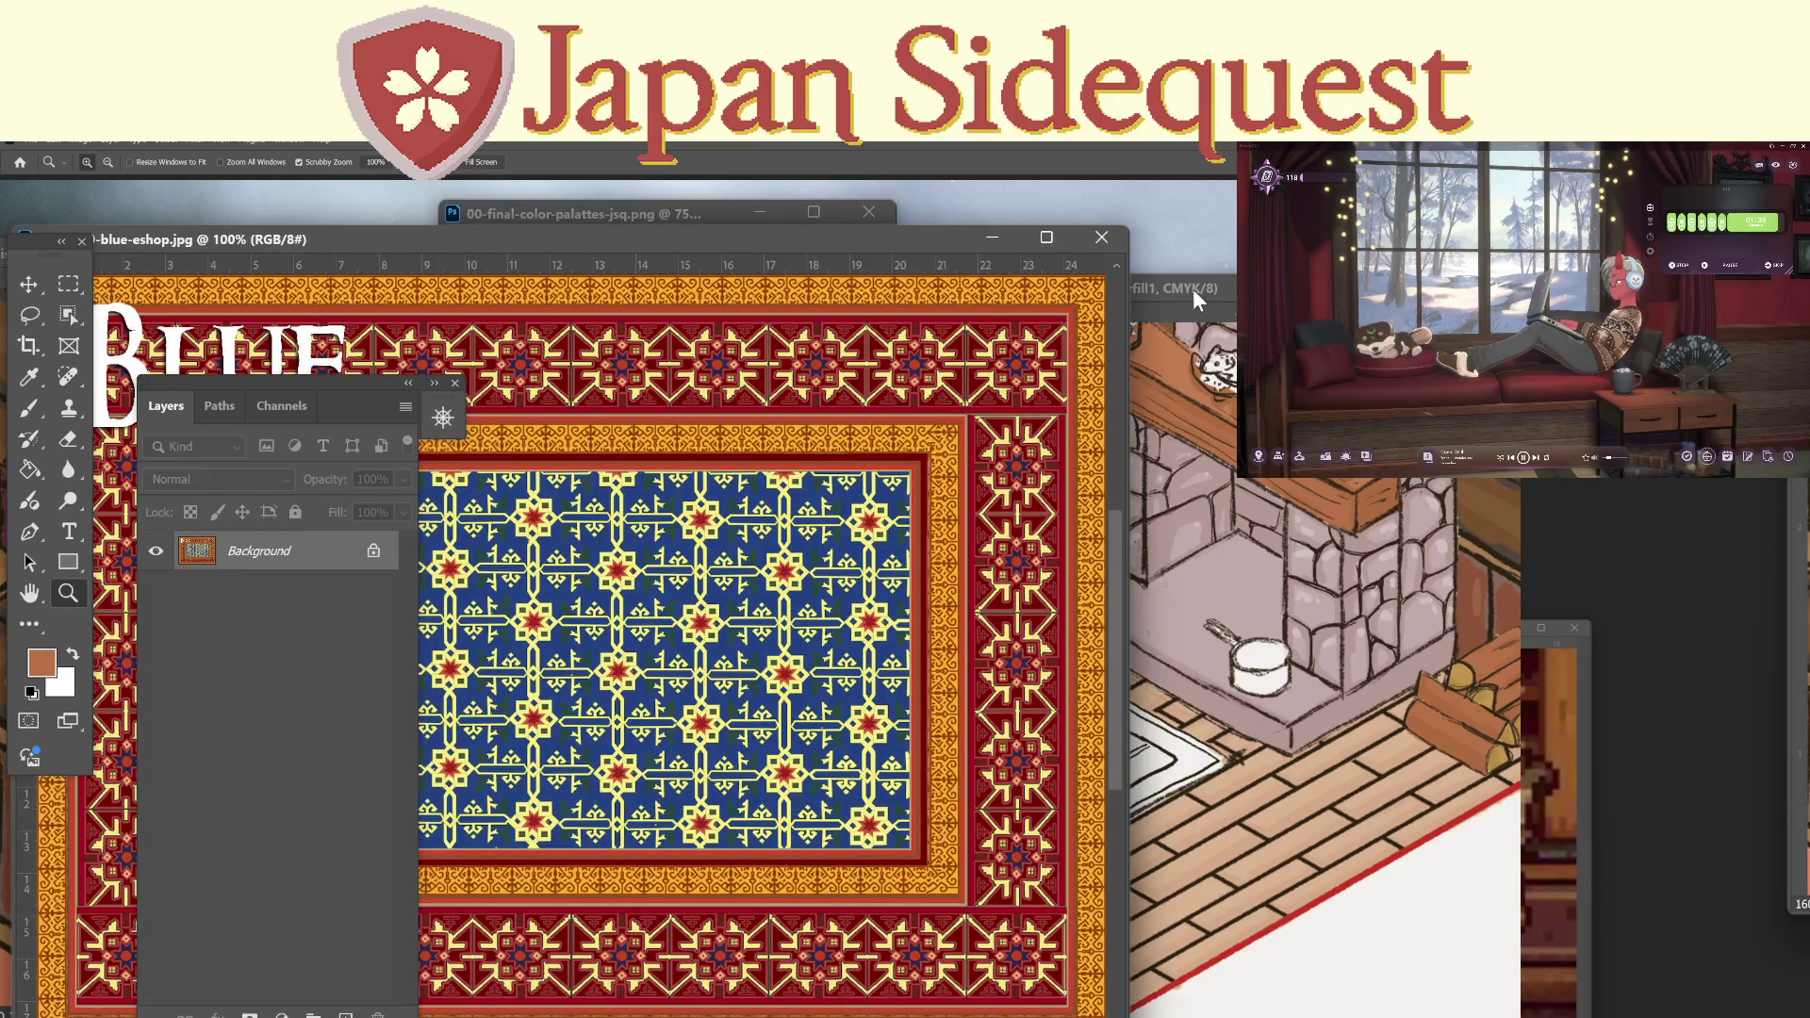
click(1108, 241)
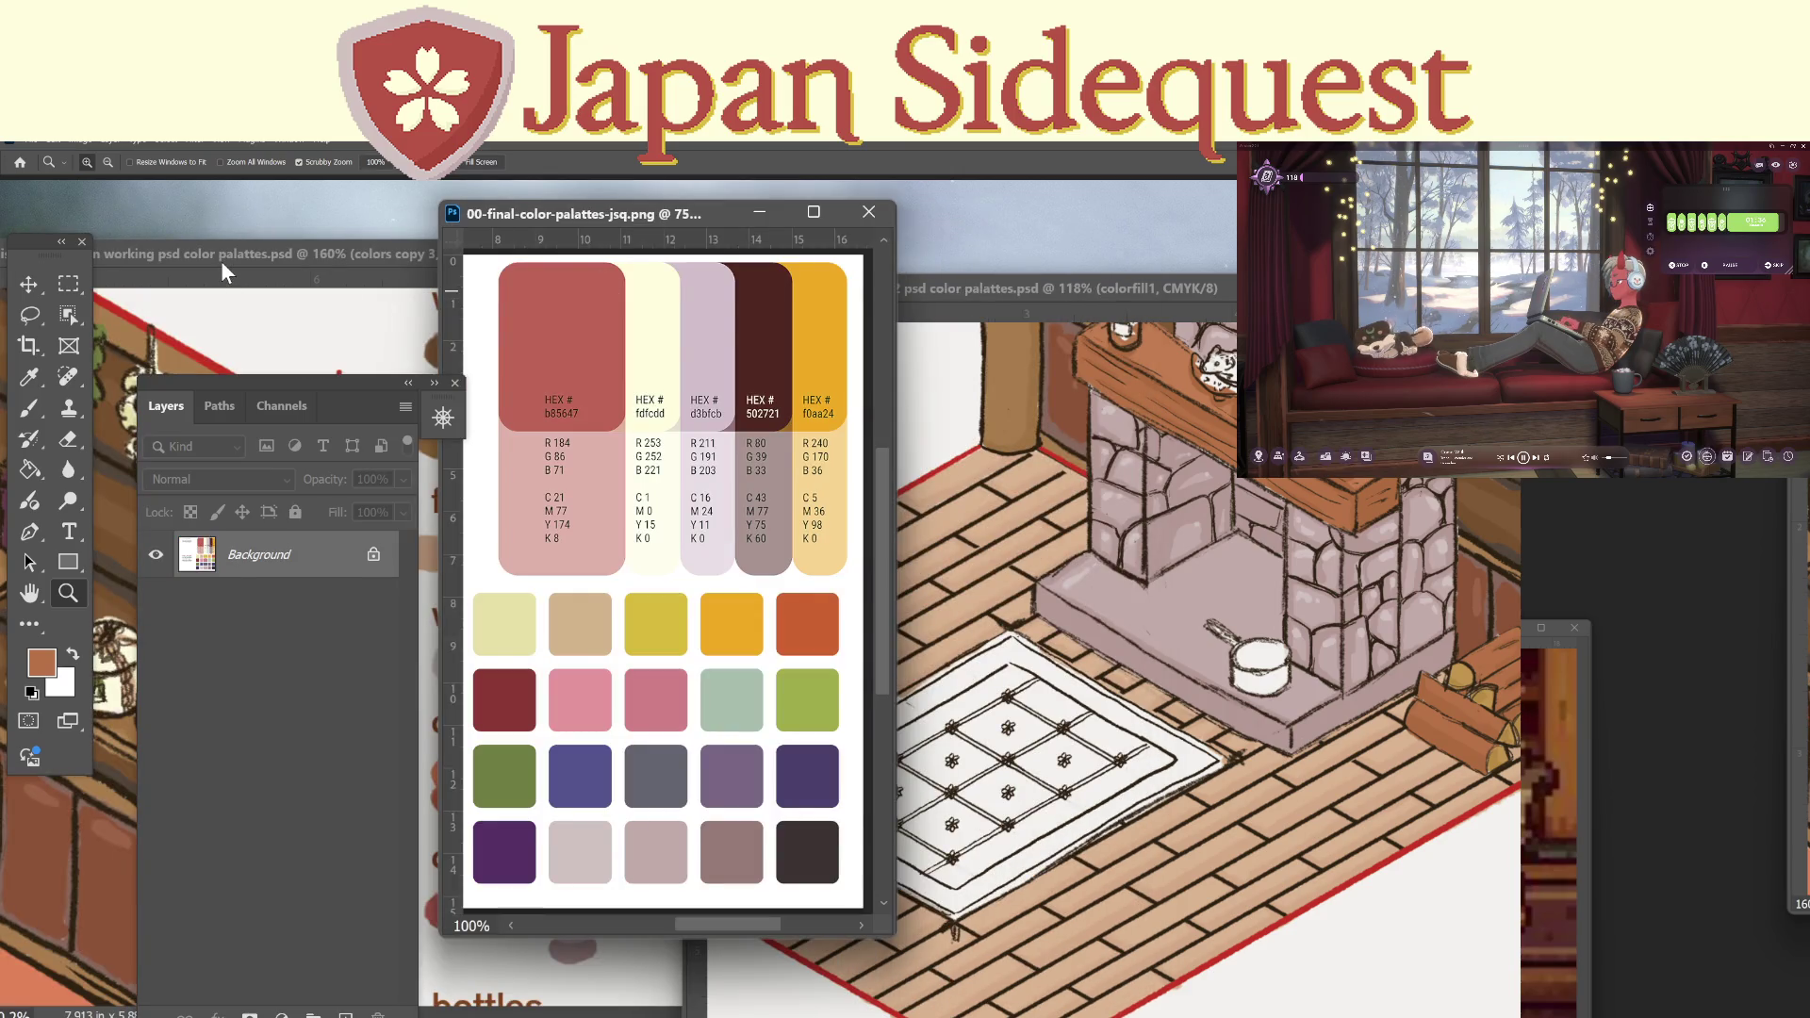
mouse_move(225, 251)
mouse_down()
mouse_move(226, 279)
mouse_move(324, 255)
mouse_move(525, 309)
mouse_move(489, 277)
mouse_move(488, 237)
mouse_move(511, 251)
mouse_move(270, 334)
mouse_move(294, 341)
mouse_move(240, 387)
mouse_move(182, 396)
mouse_up()
drag(300, 305, 370, 318)
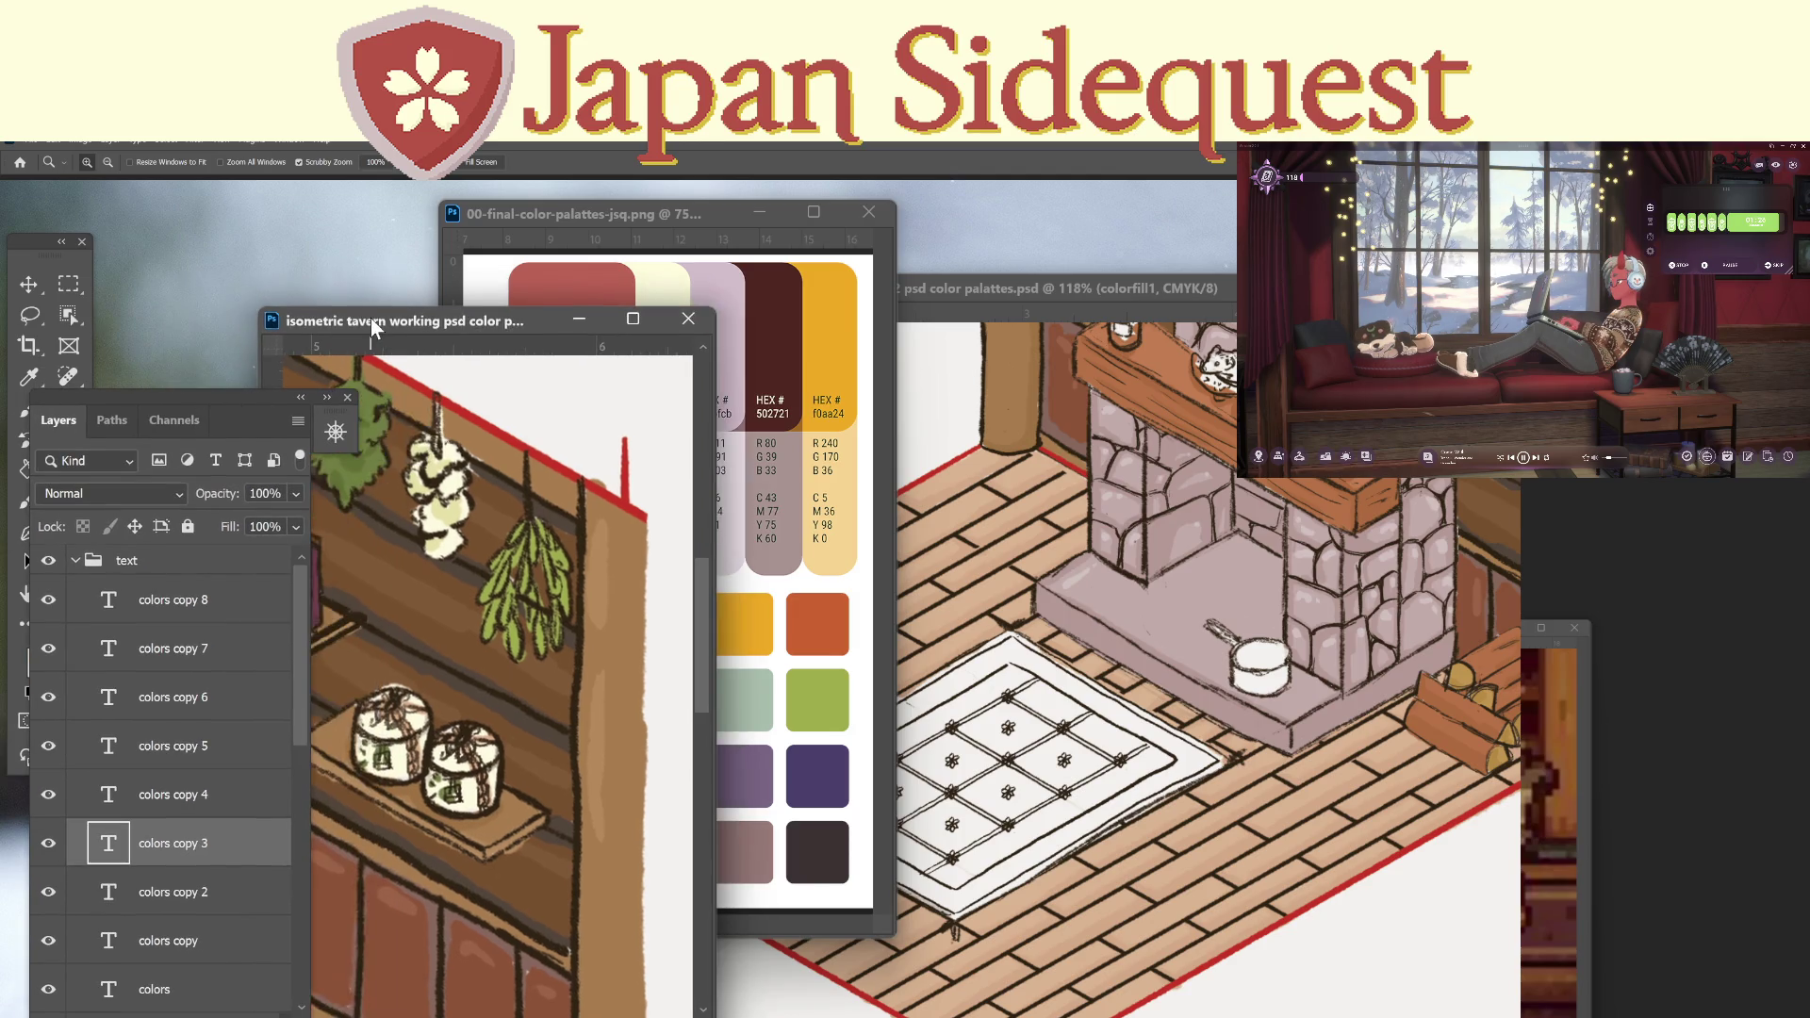
key(i)
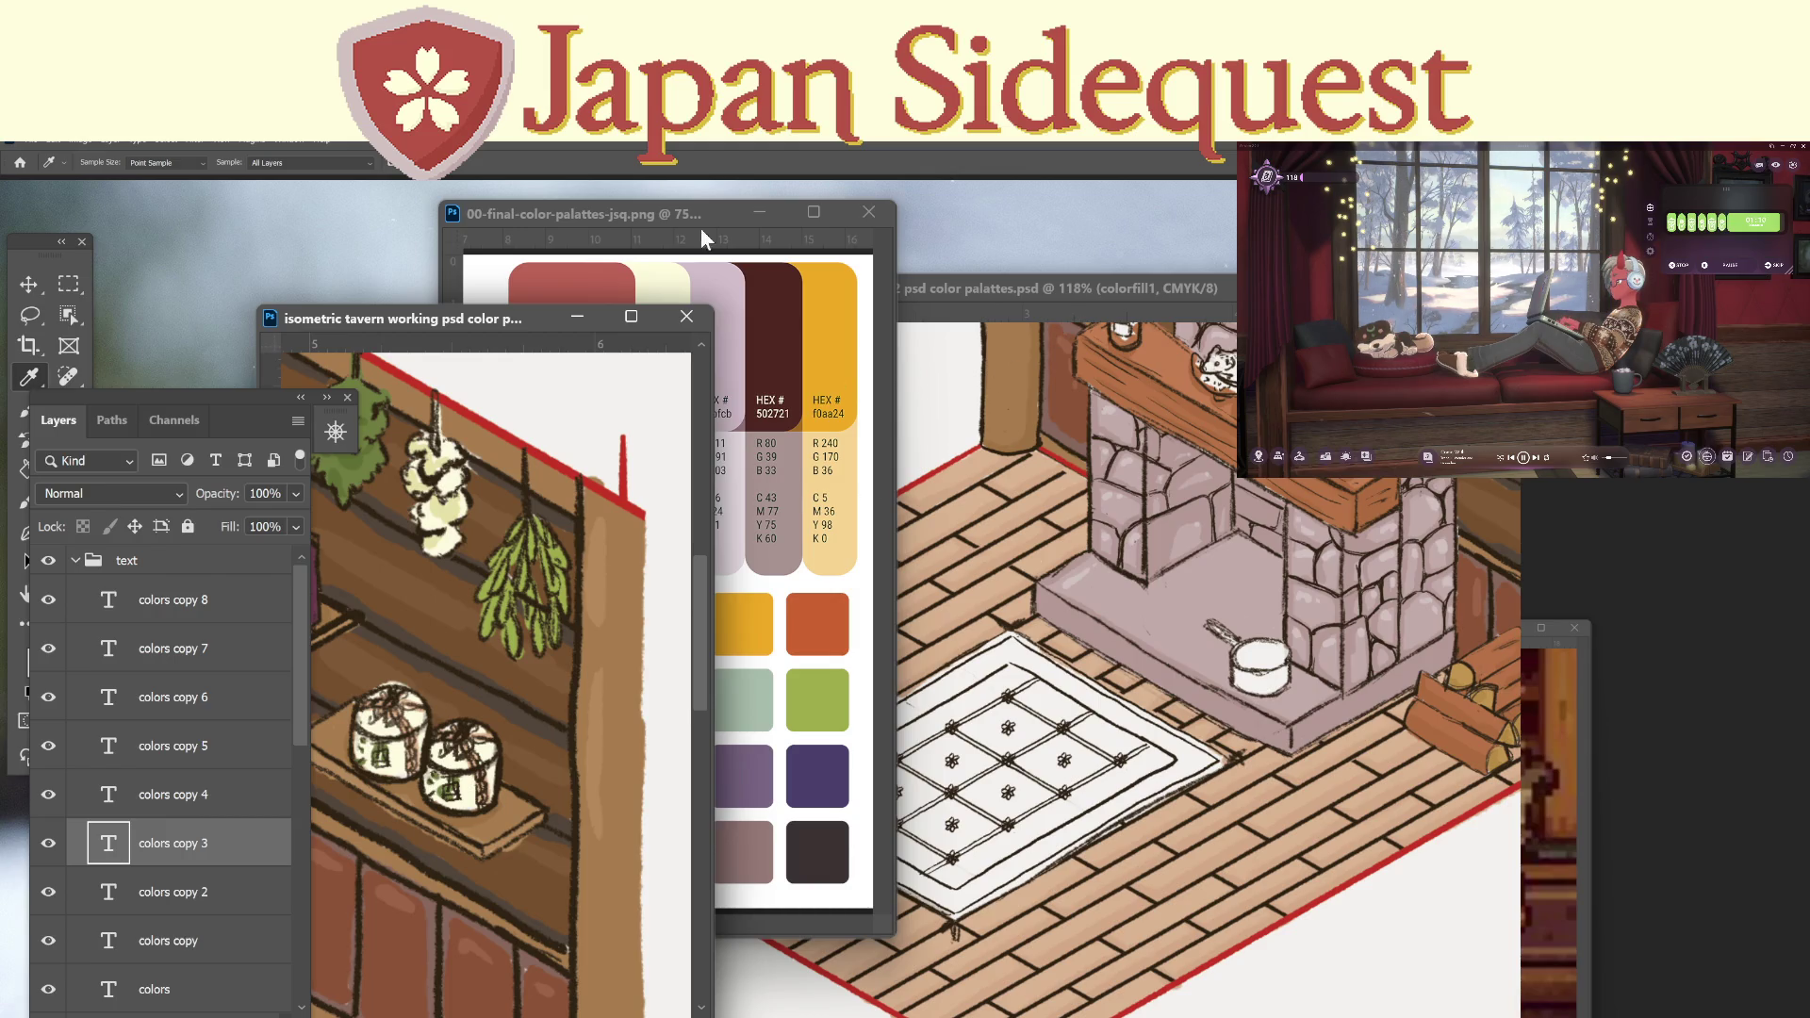
Place the 1170 Seljuk rug reference at upper left beside the tavern drawing and add a new layer.
mouse_move(974, 292)
mouse_down()
mouse_move(901, 714)
mouse_move(873, 571)
mouse_up()
mouse_move(988, 360)
mouse_down()
mouse_move(406, 236)
mouse_move(112, 236)
mouse_up()
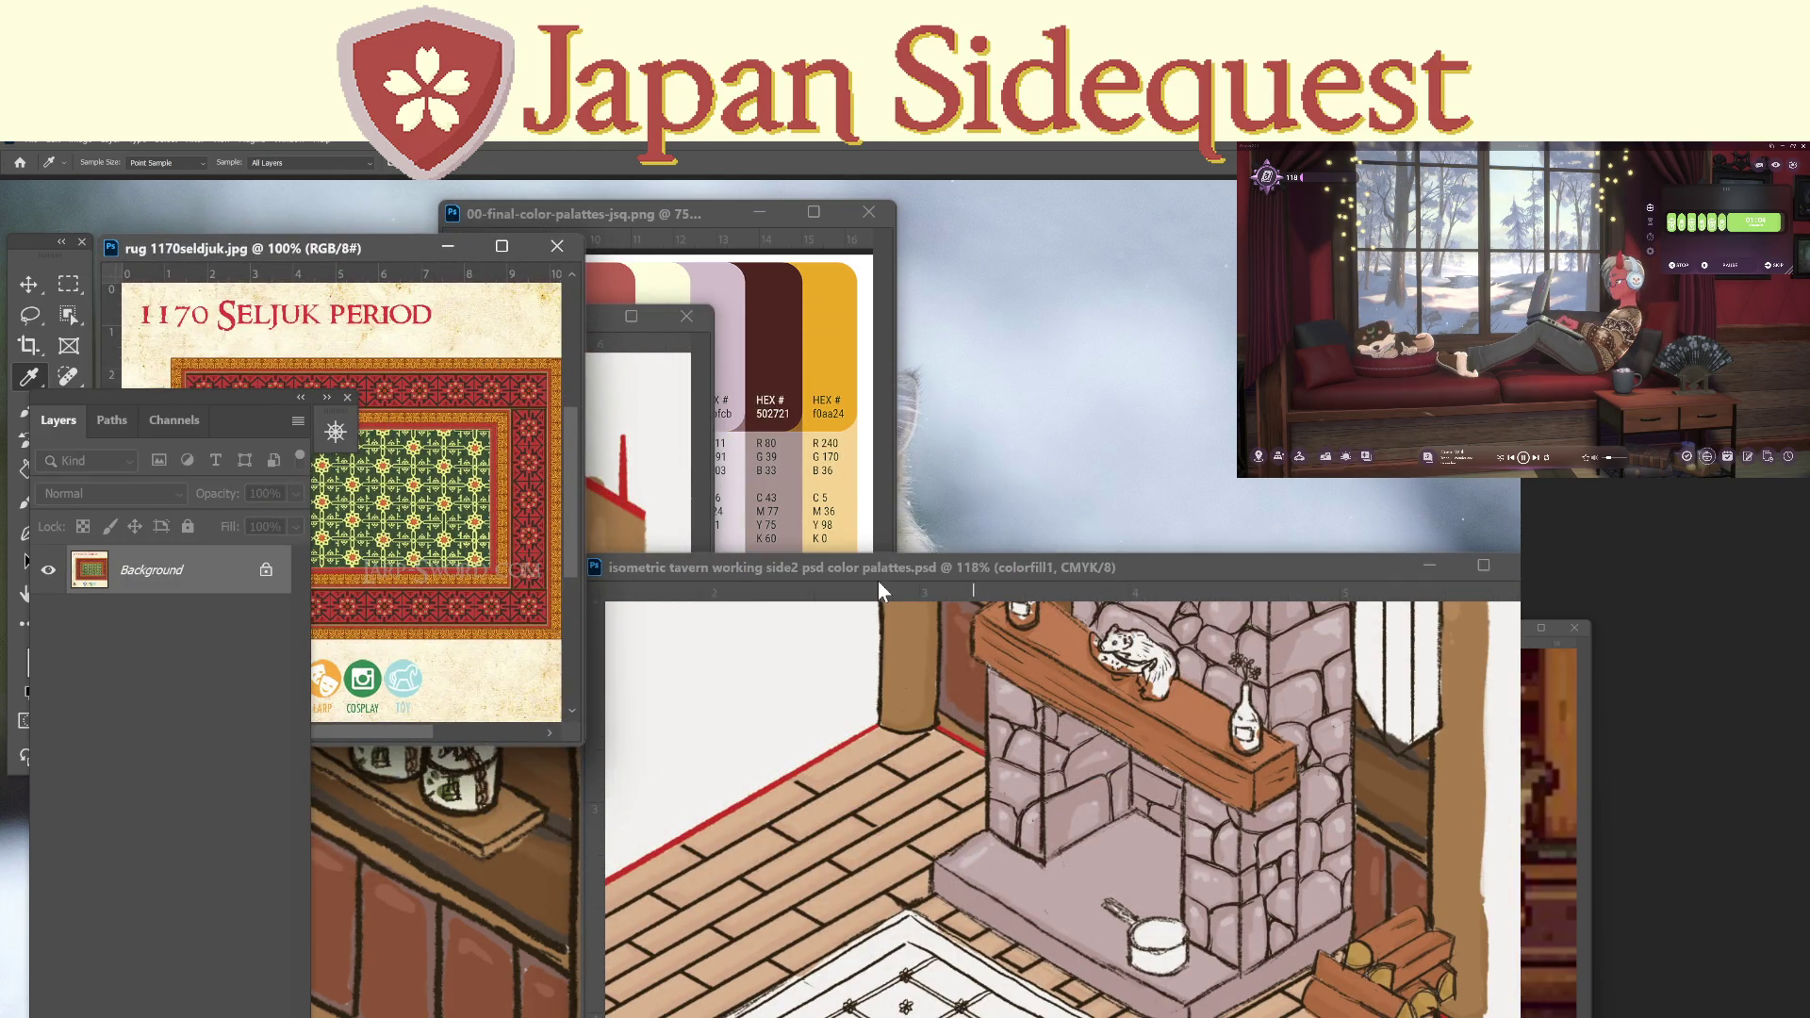
mouse_move(869, 573)
mouse_down()
mouse_move(909, 383)
mouse_move(832, 285)
mouse_move(868, 263)
mouse_move(906, 280)
mouse_move(846, 285)
mouse_up()
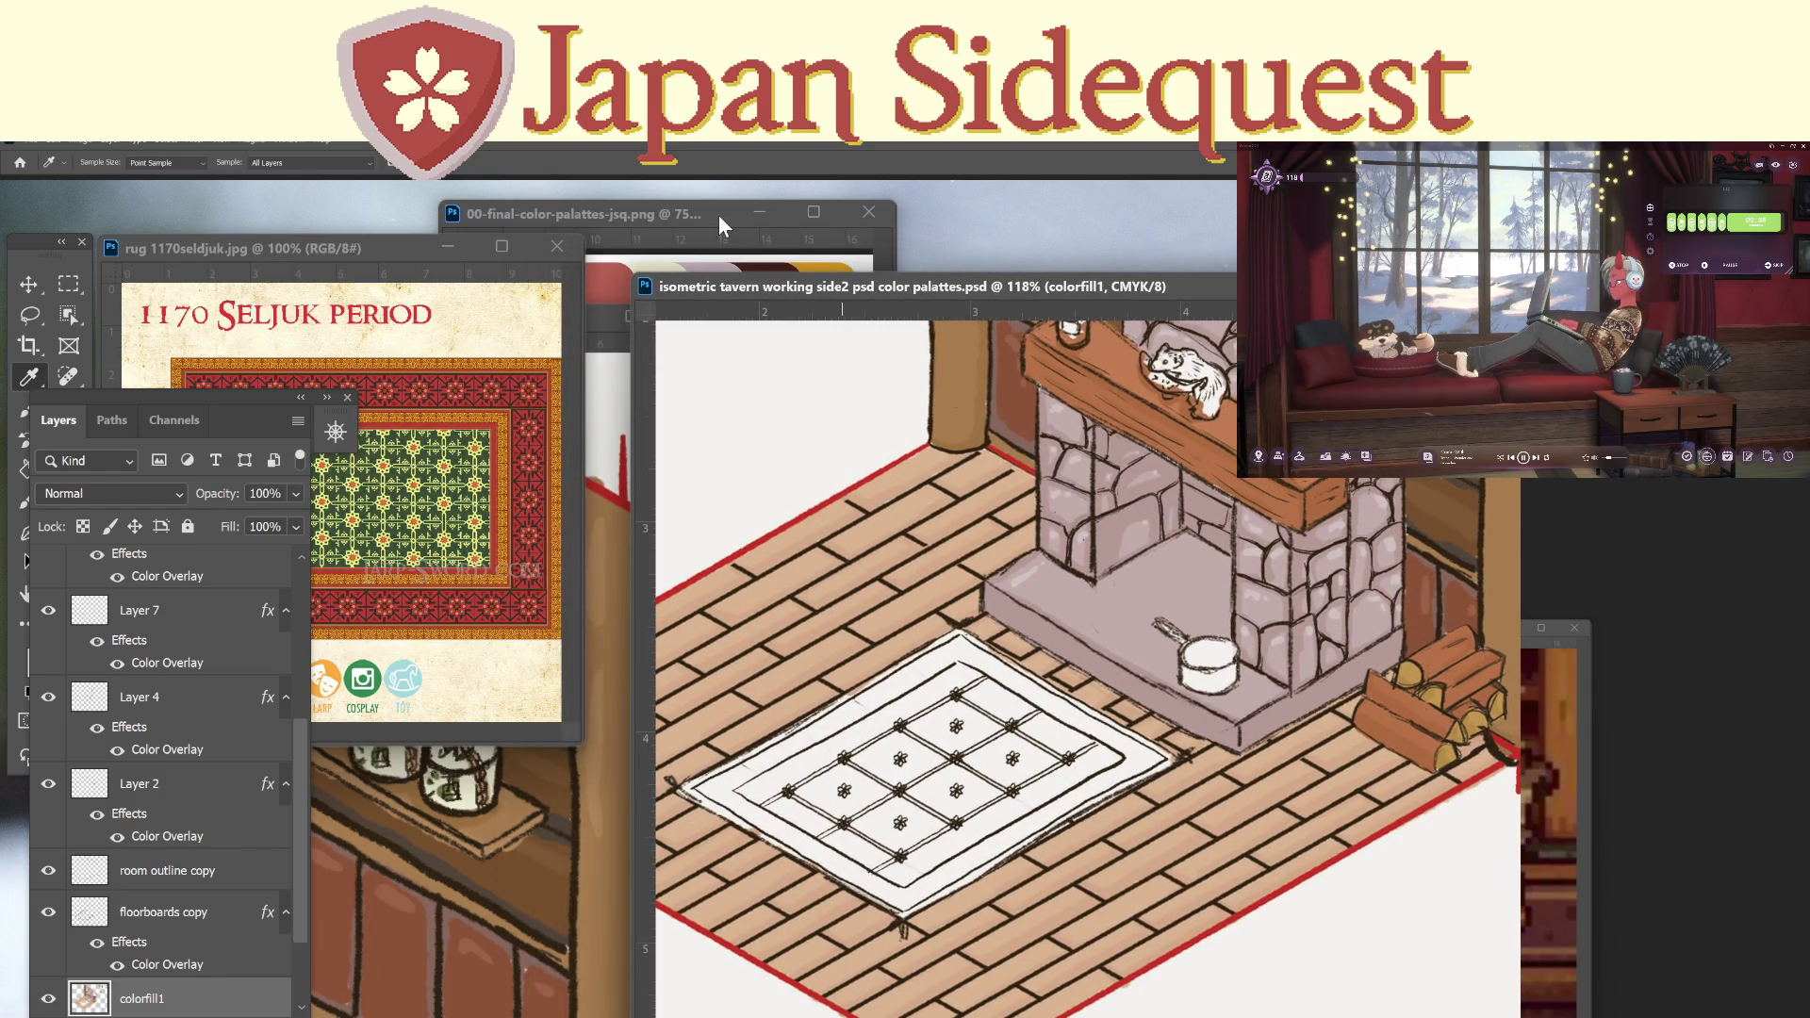
click(721, 215)
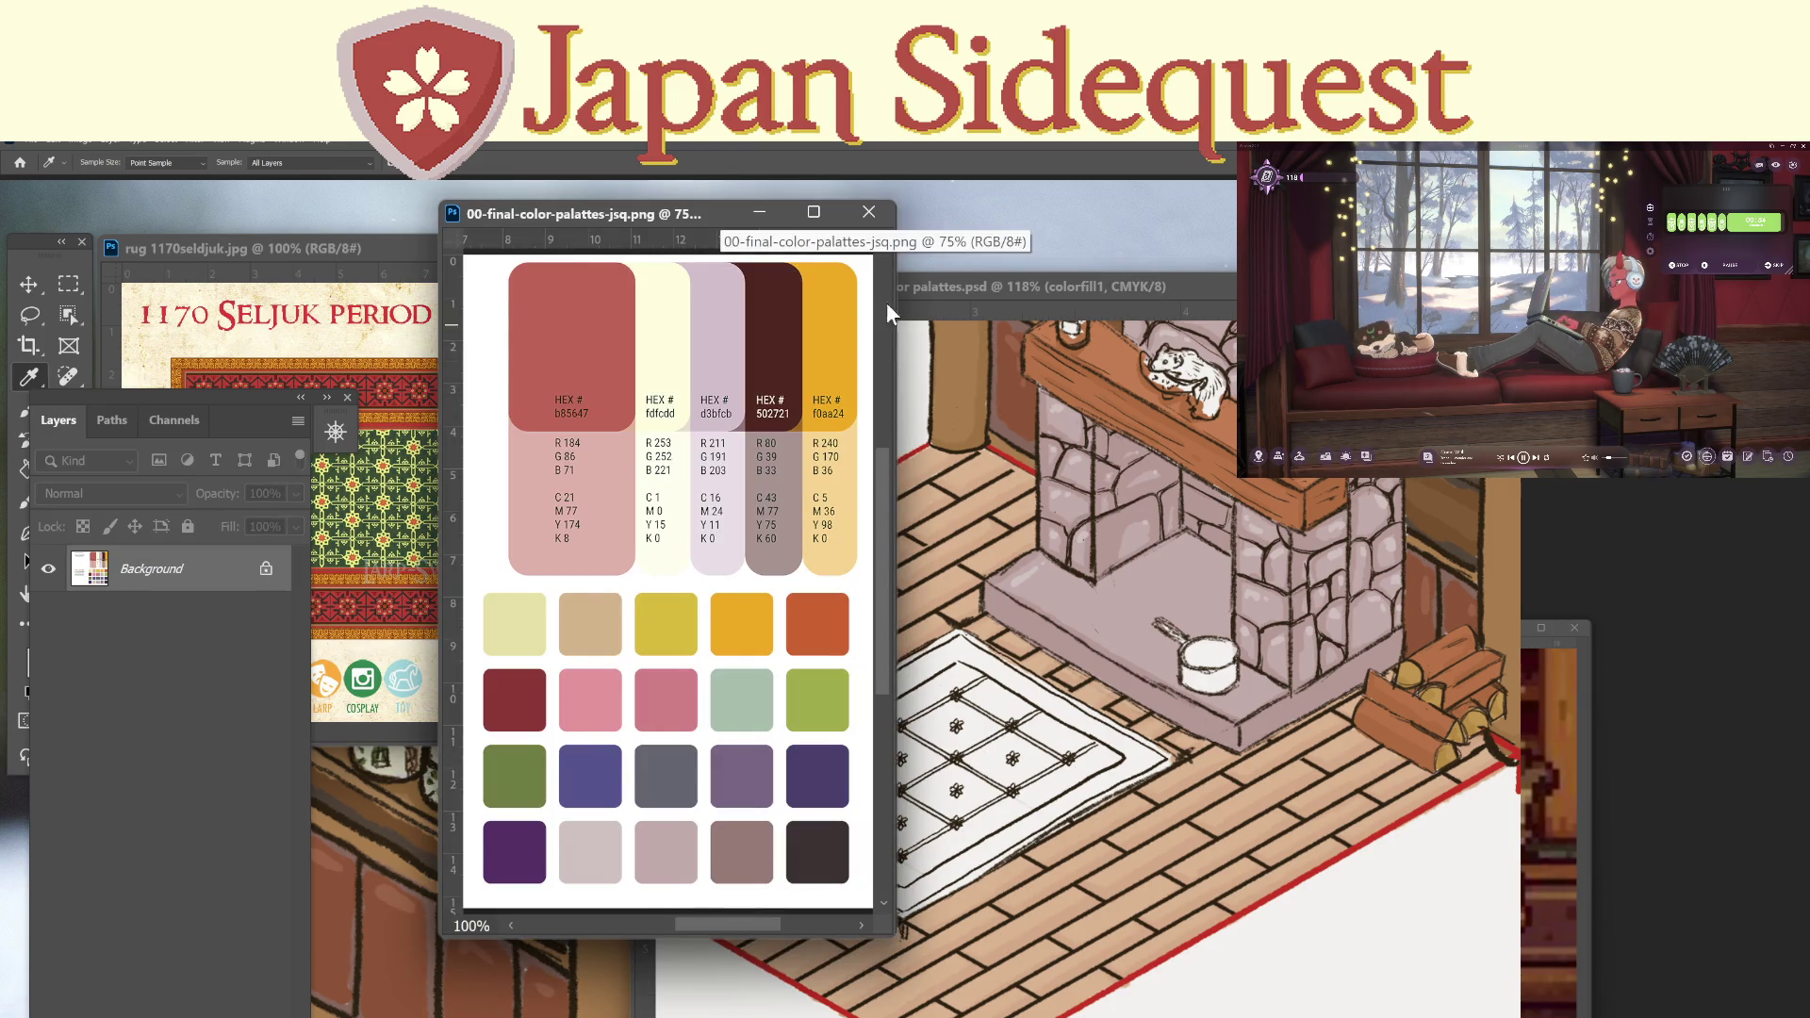
click(963, 287)
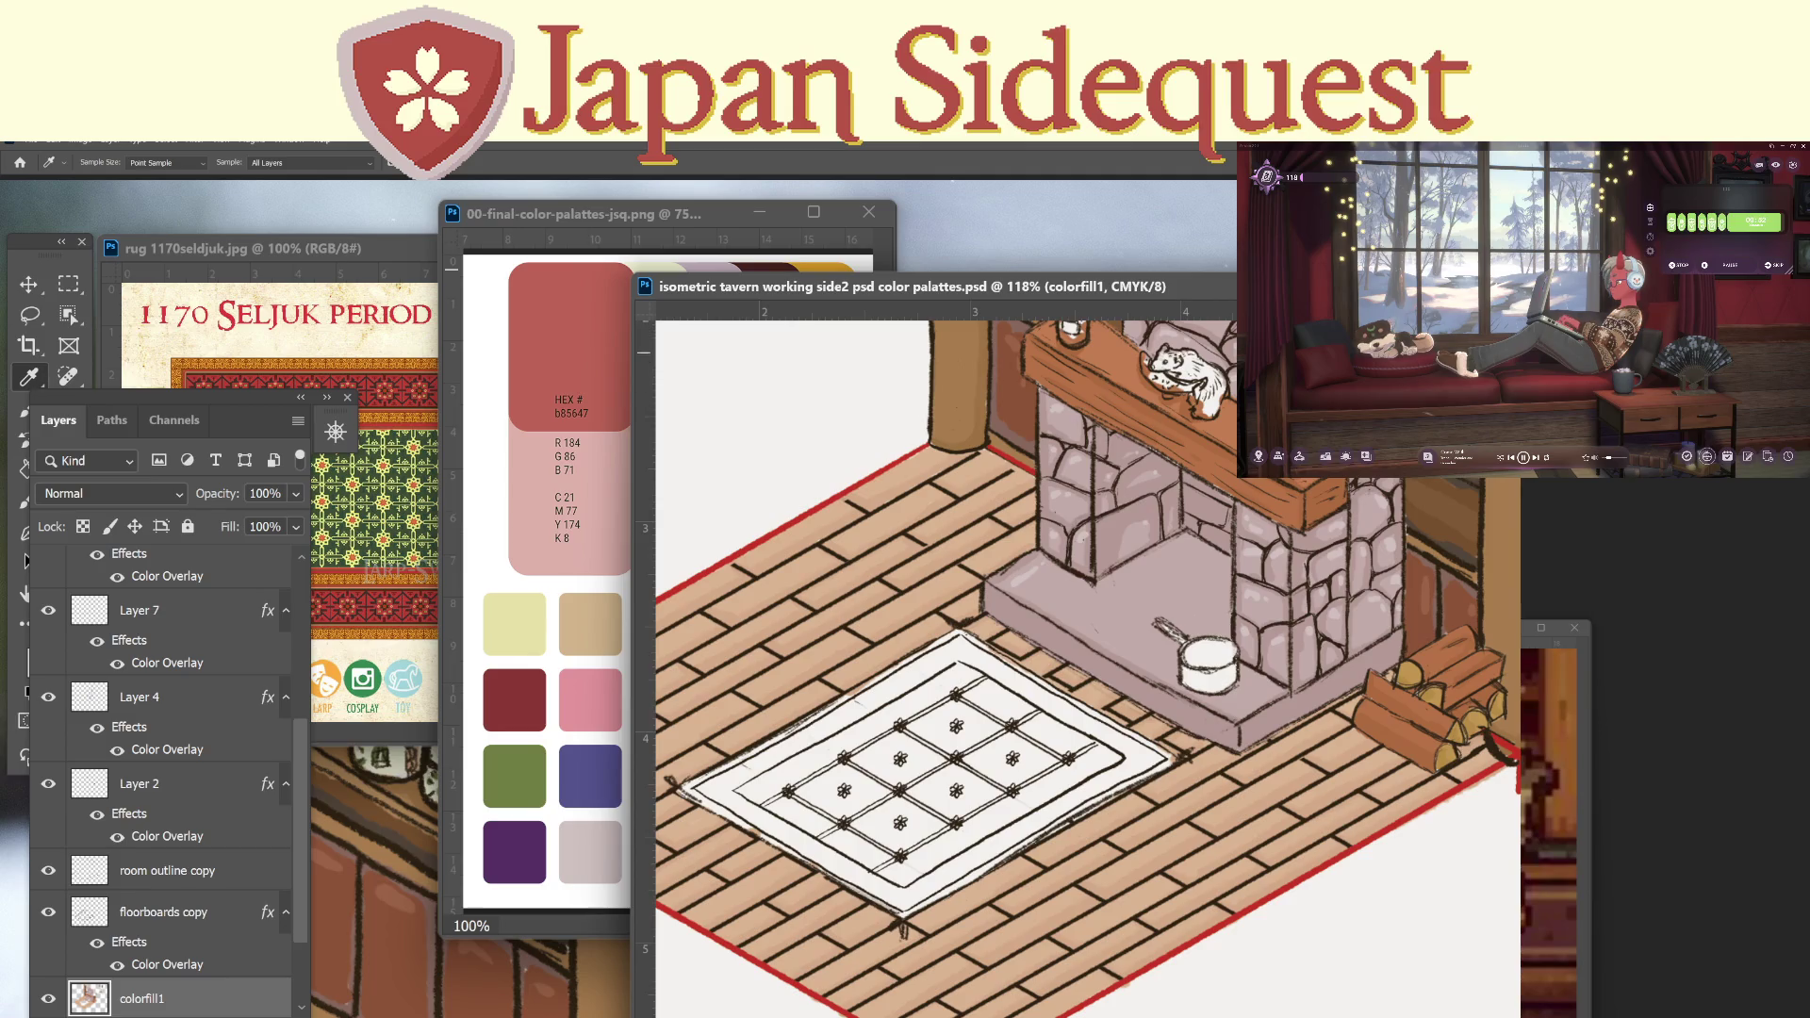
key(ctrl+shift+alt+n)
Brush a gold outline along all four edges of the tavern rug, redoing the bottom-left stroke.
key(b)
drag(961, 628, 773, 739)
drag(886, 677, 961, 632)
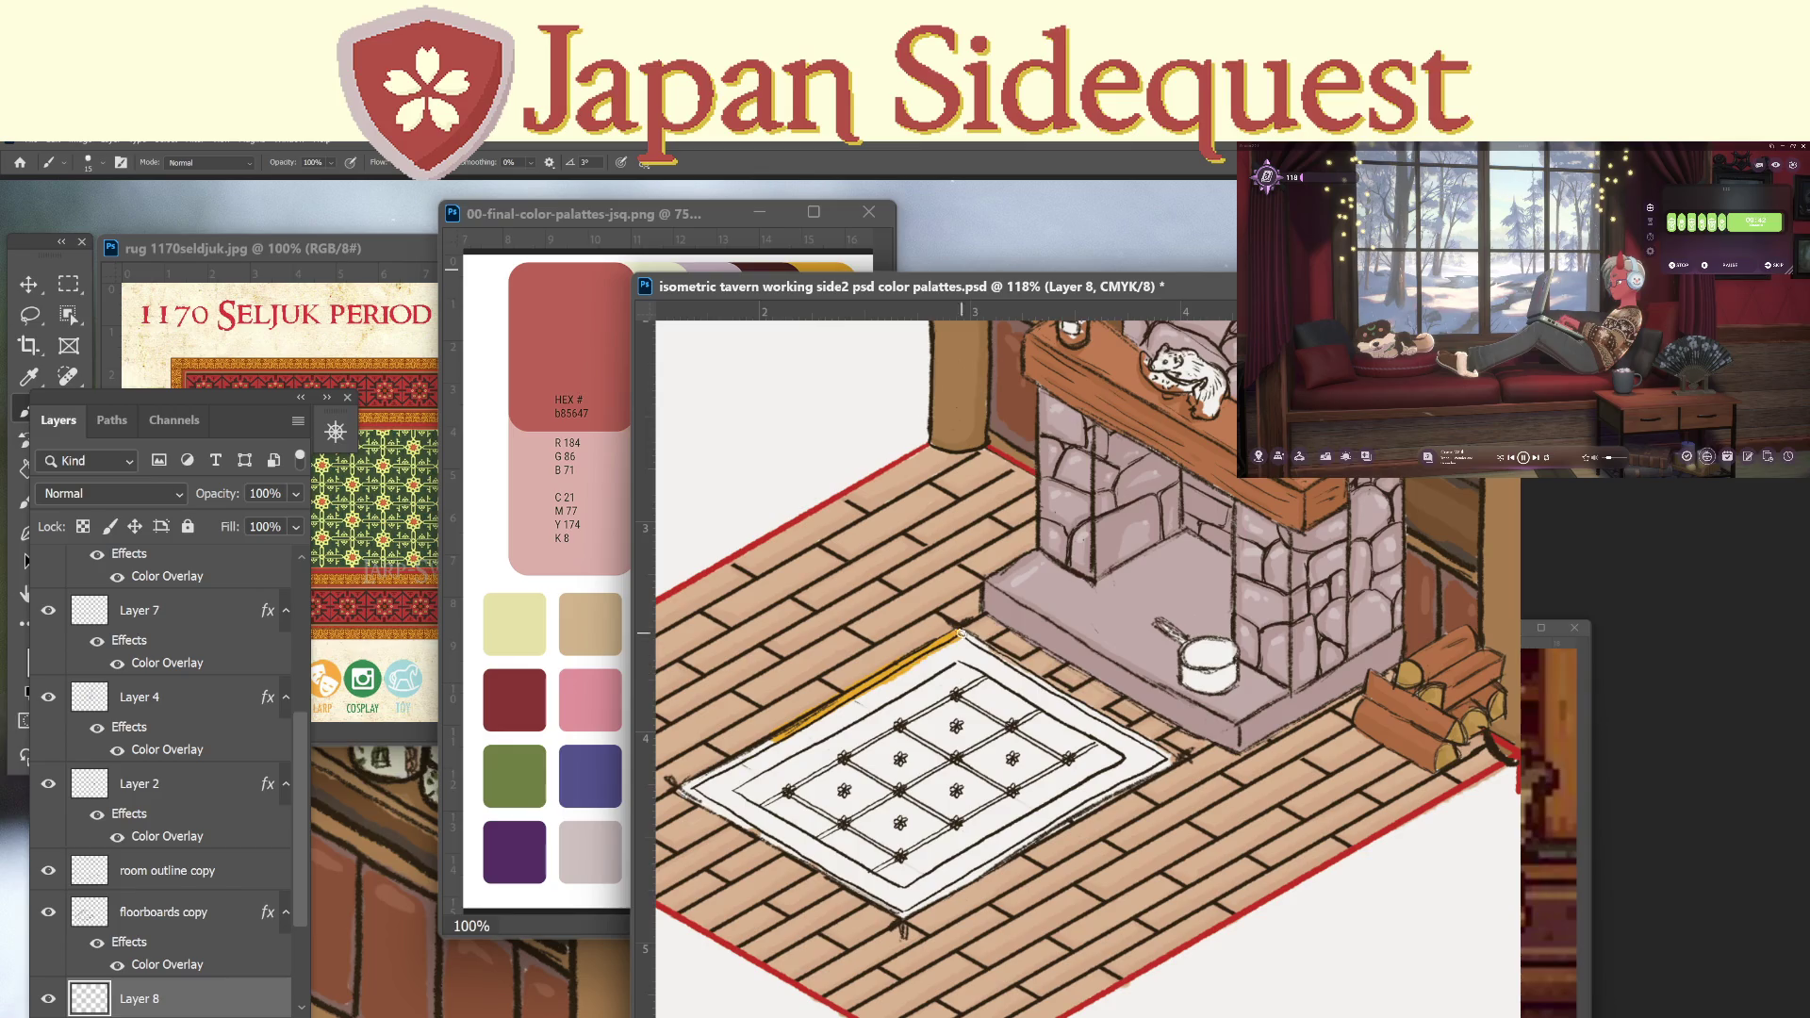
mouse_move(762, 736)
mouse_down()
mouse_move(685, 786)
mouse_move(830, 881)
mouse_up()
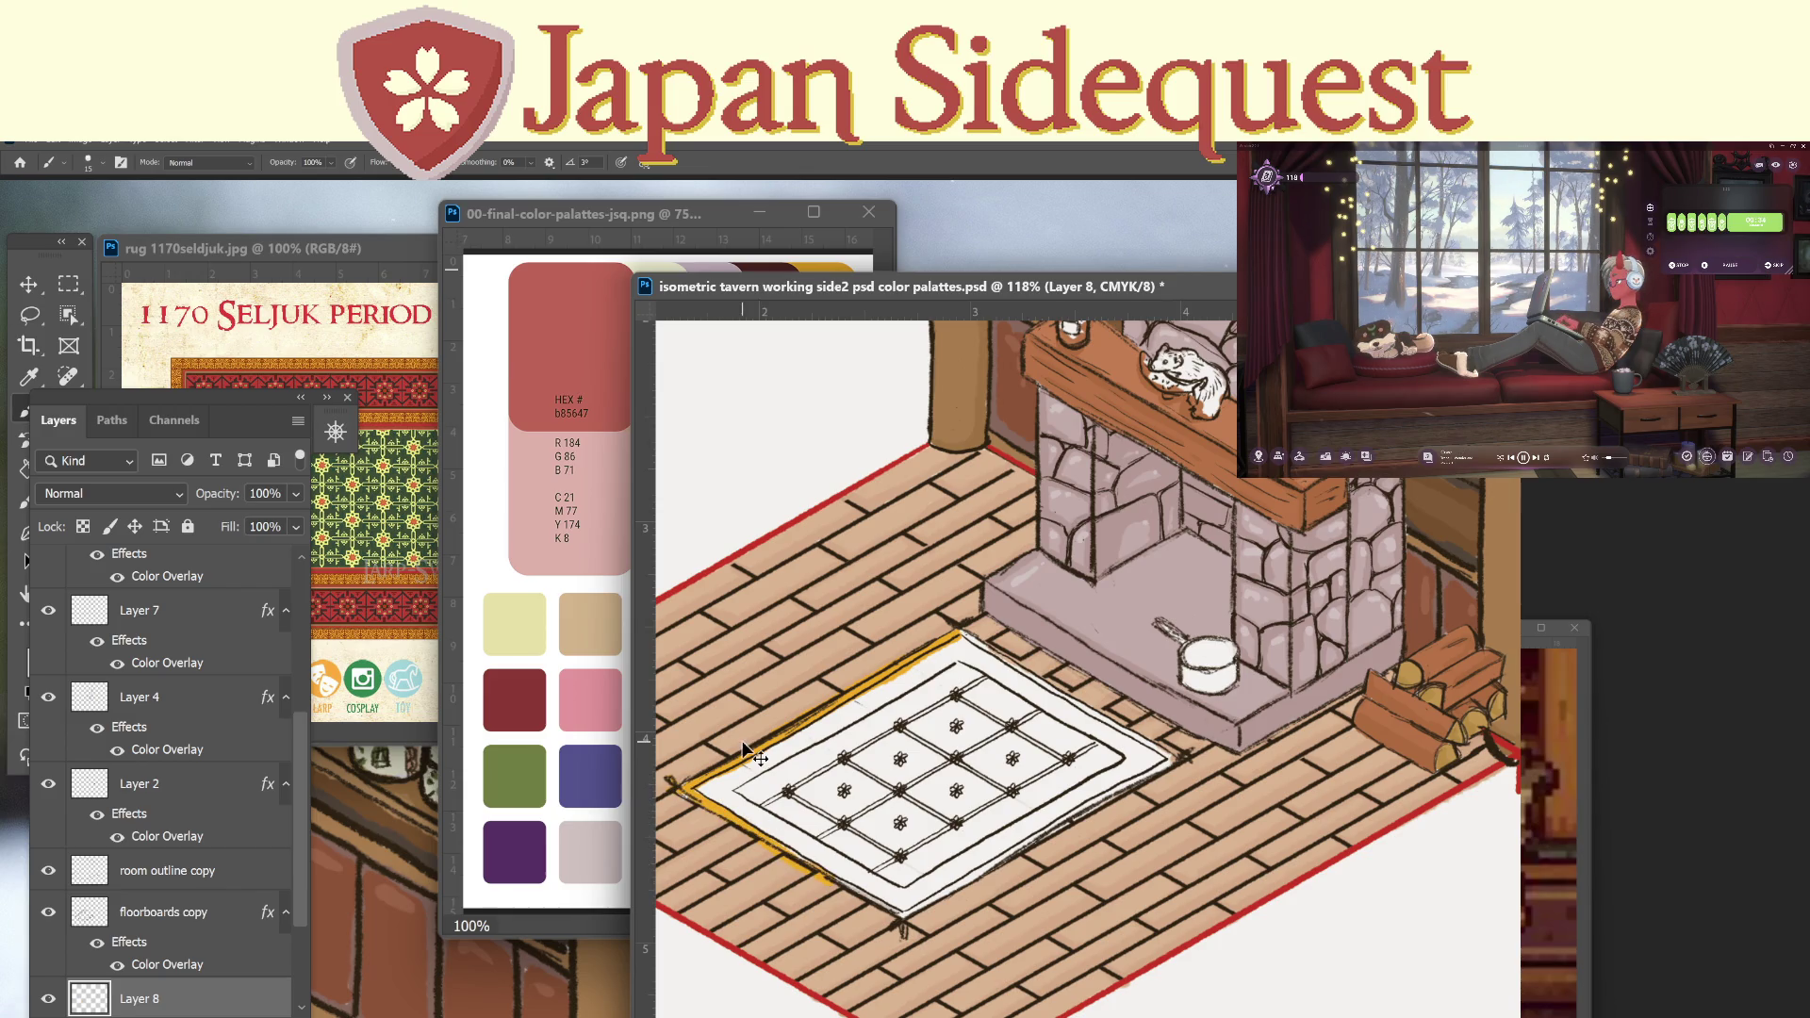
key(ctrl+z)
drag(681, 785, 900, 912)
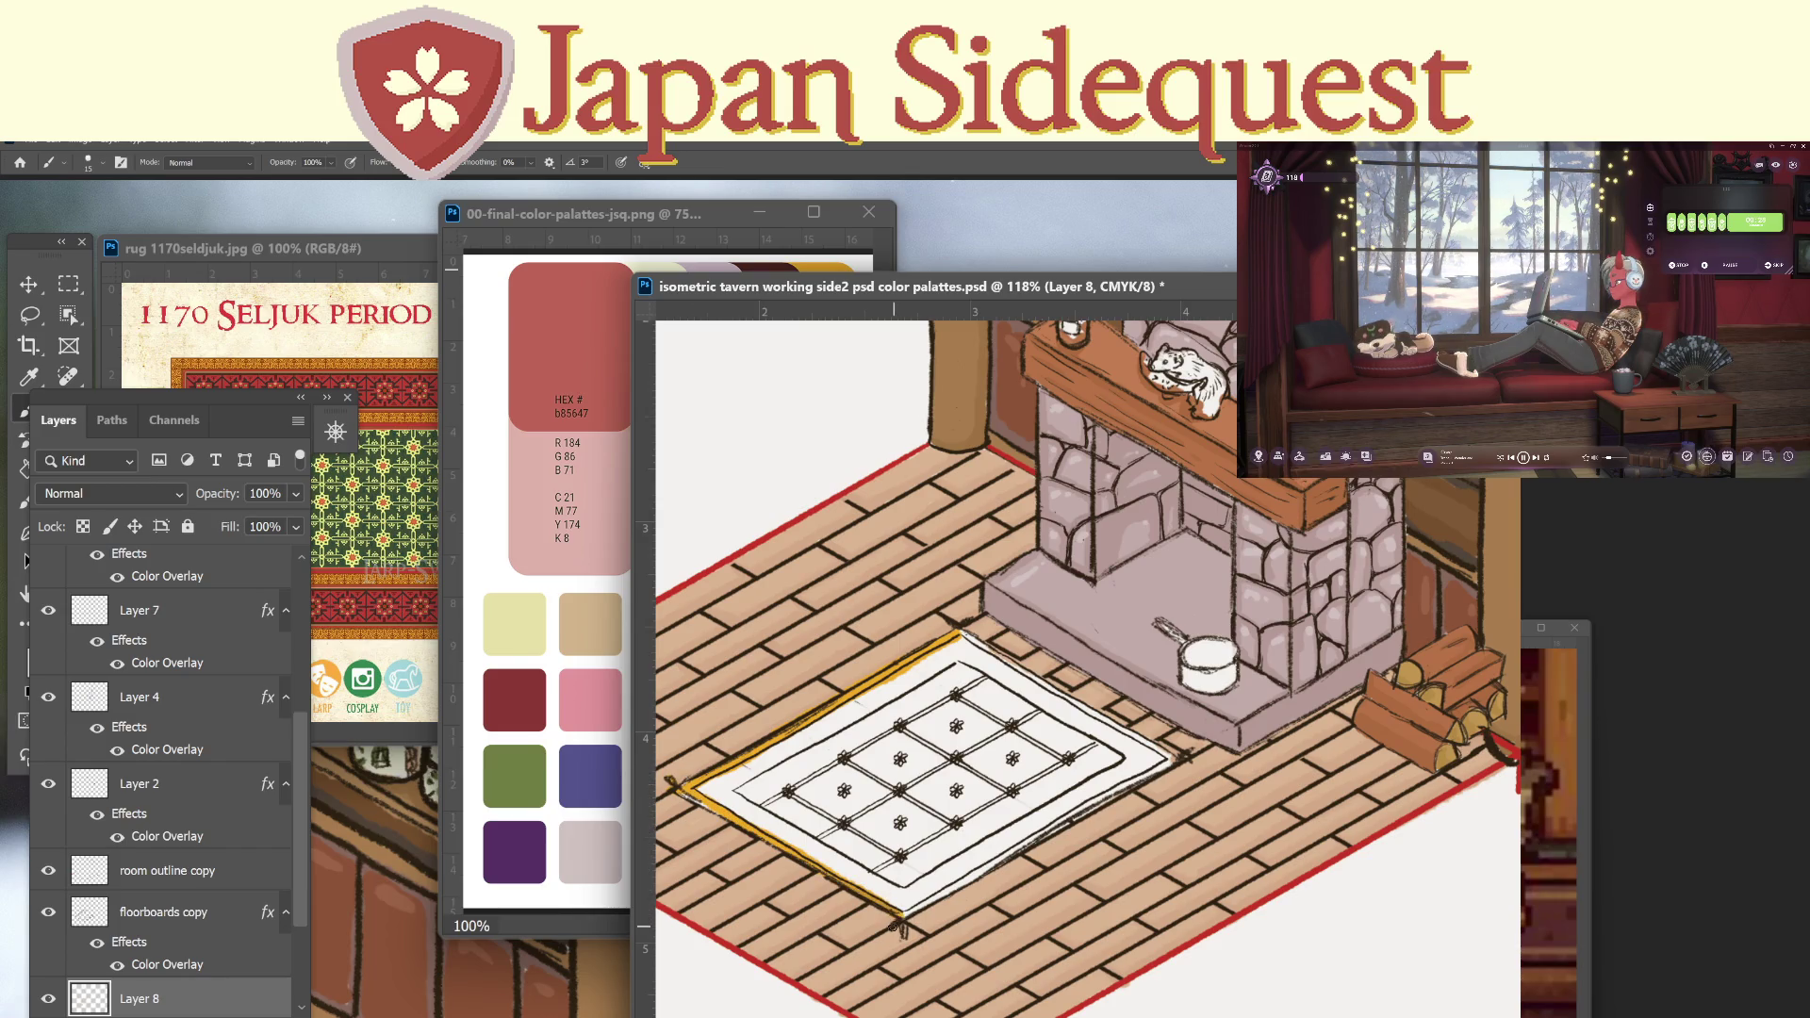
drag(928, 902, 1191, 760)
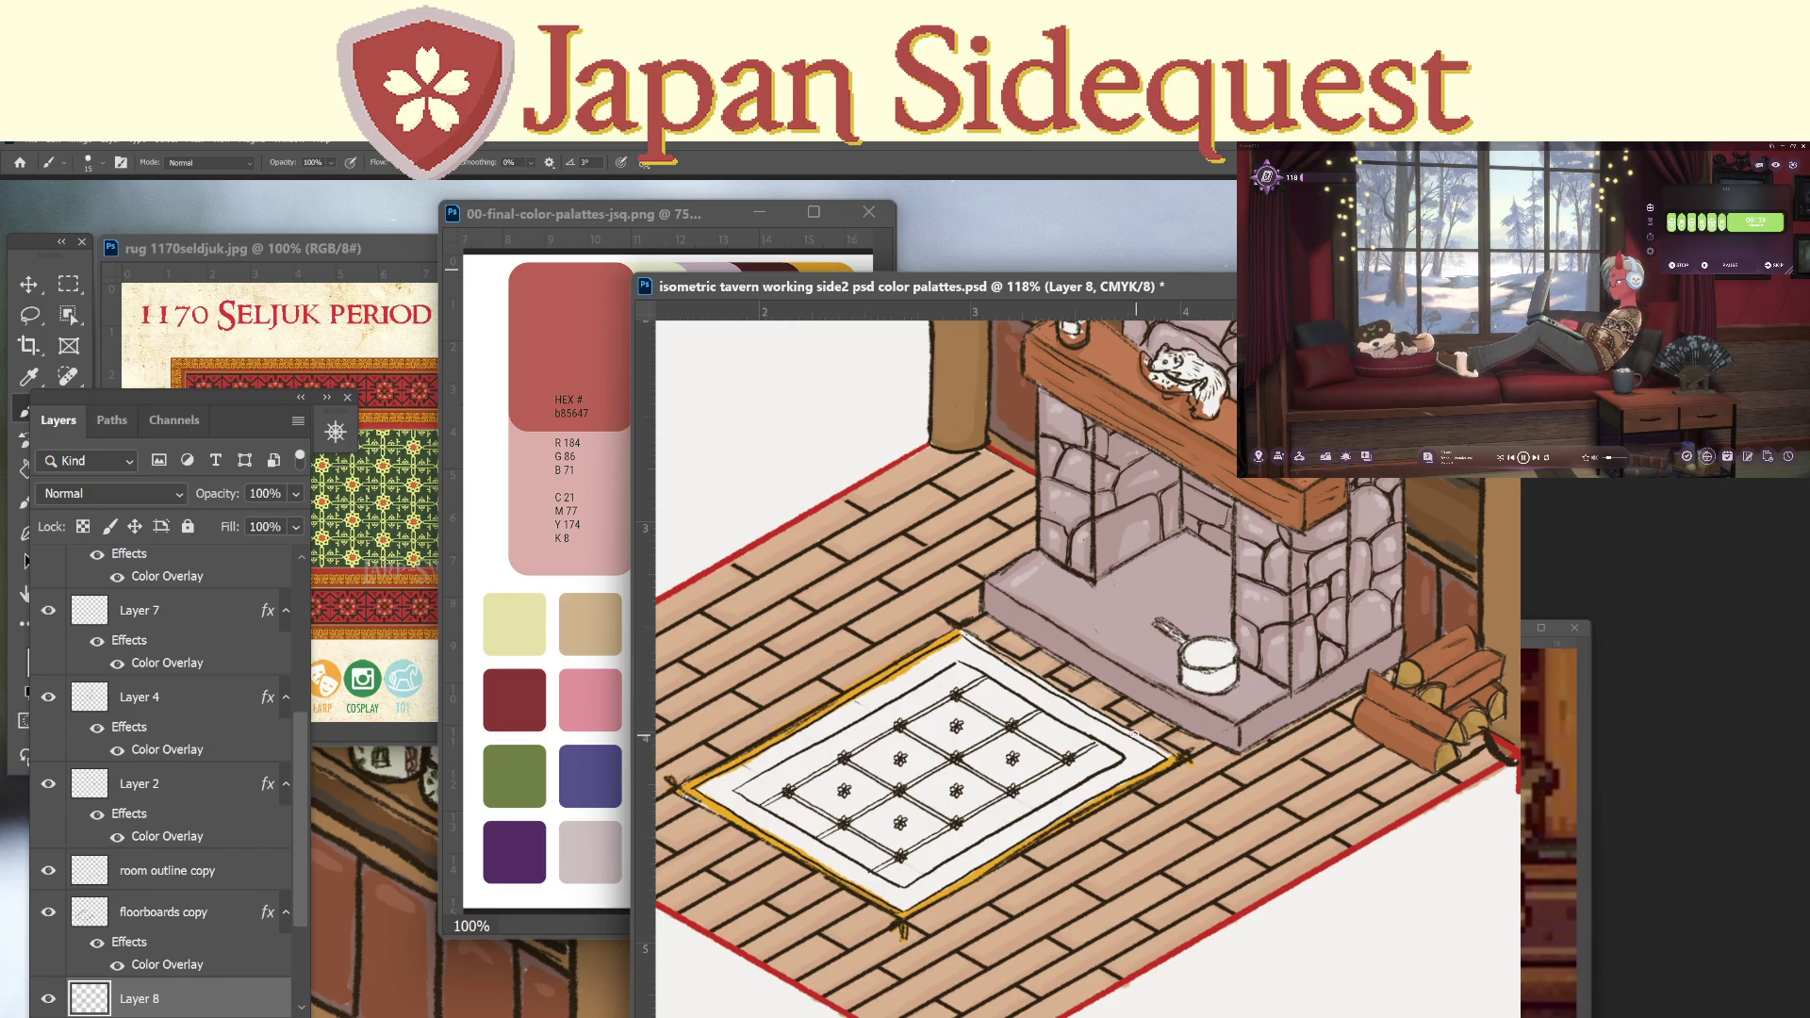
drag(955, 622, 1170, 758)
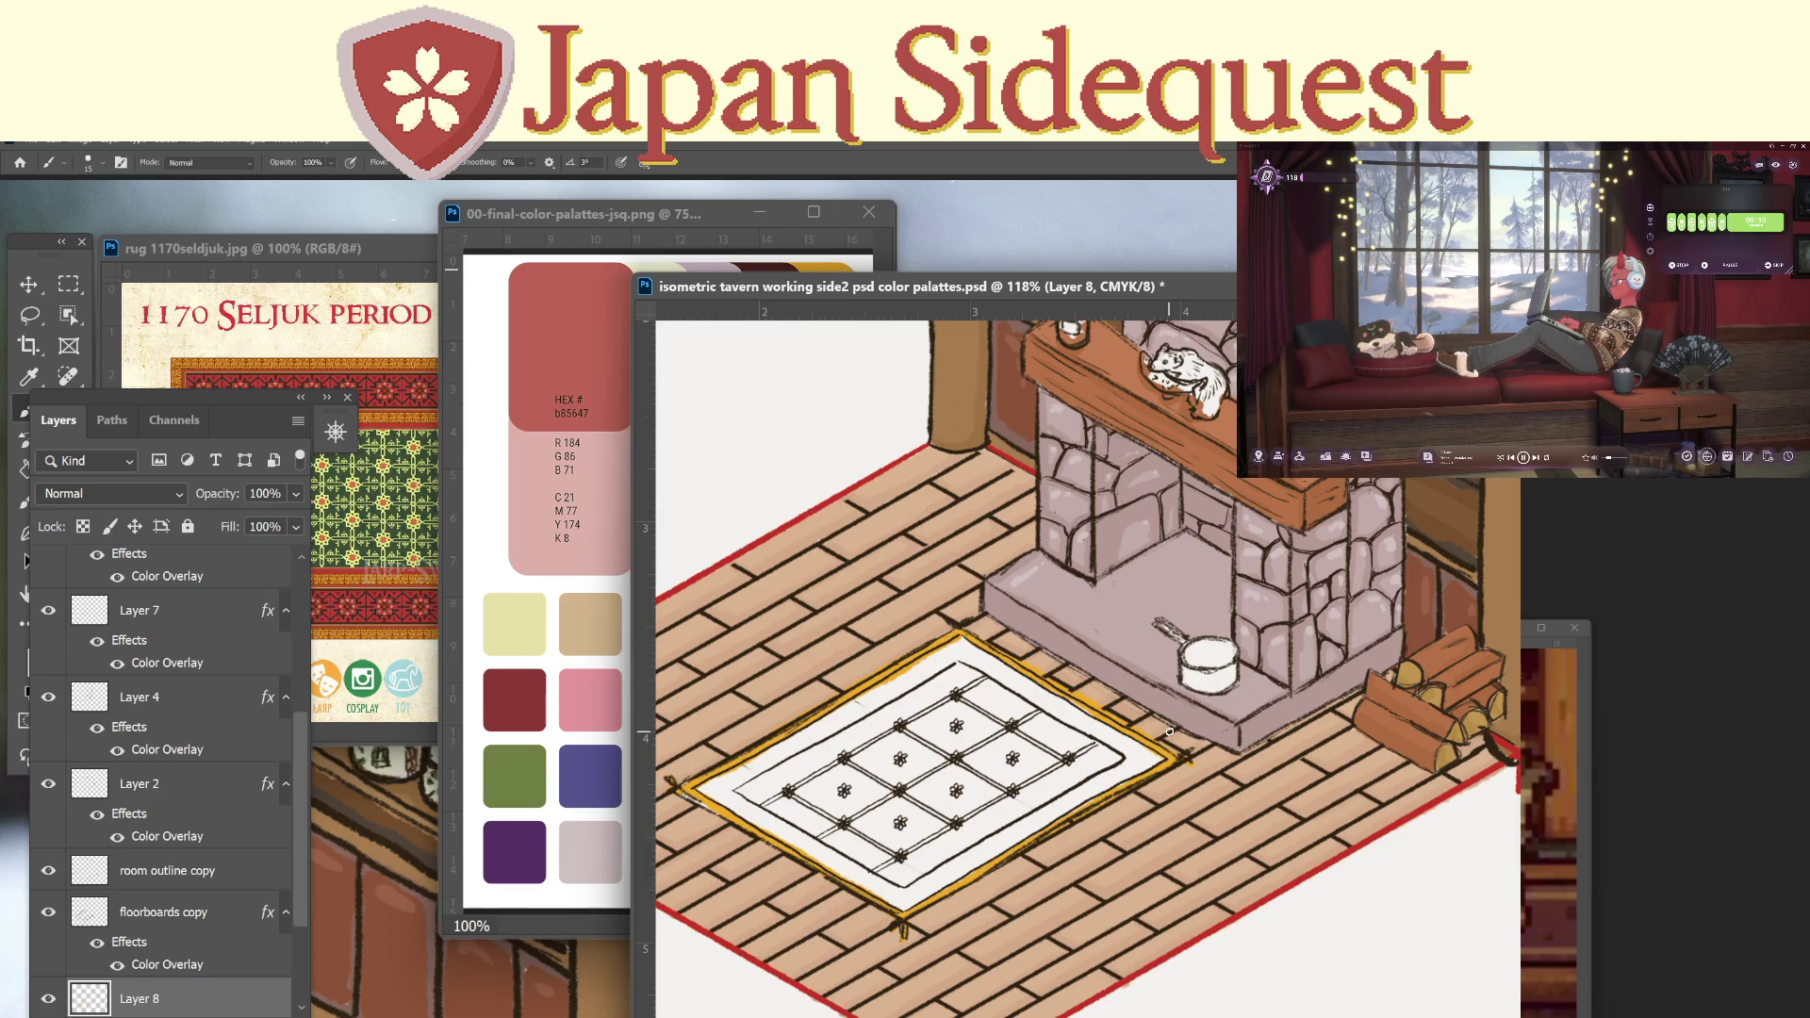
Sample the palette red and start a red band along the rug's upper-left inner edge.
key(i)
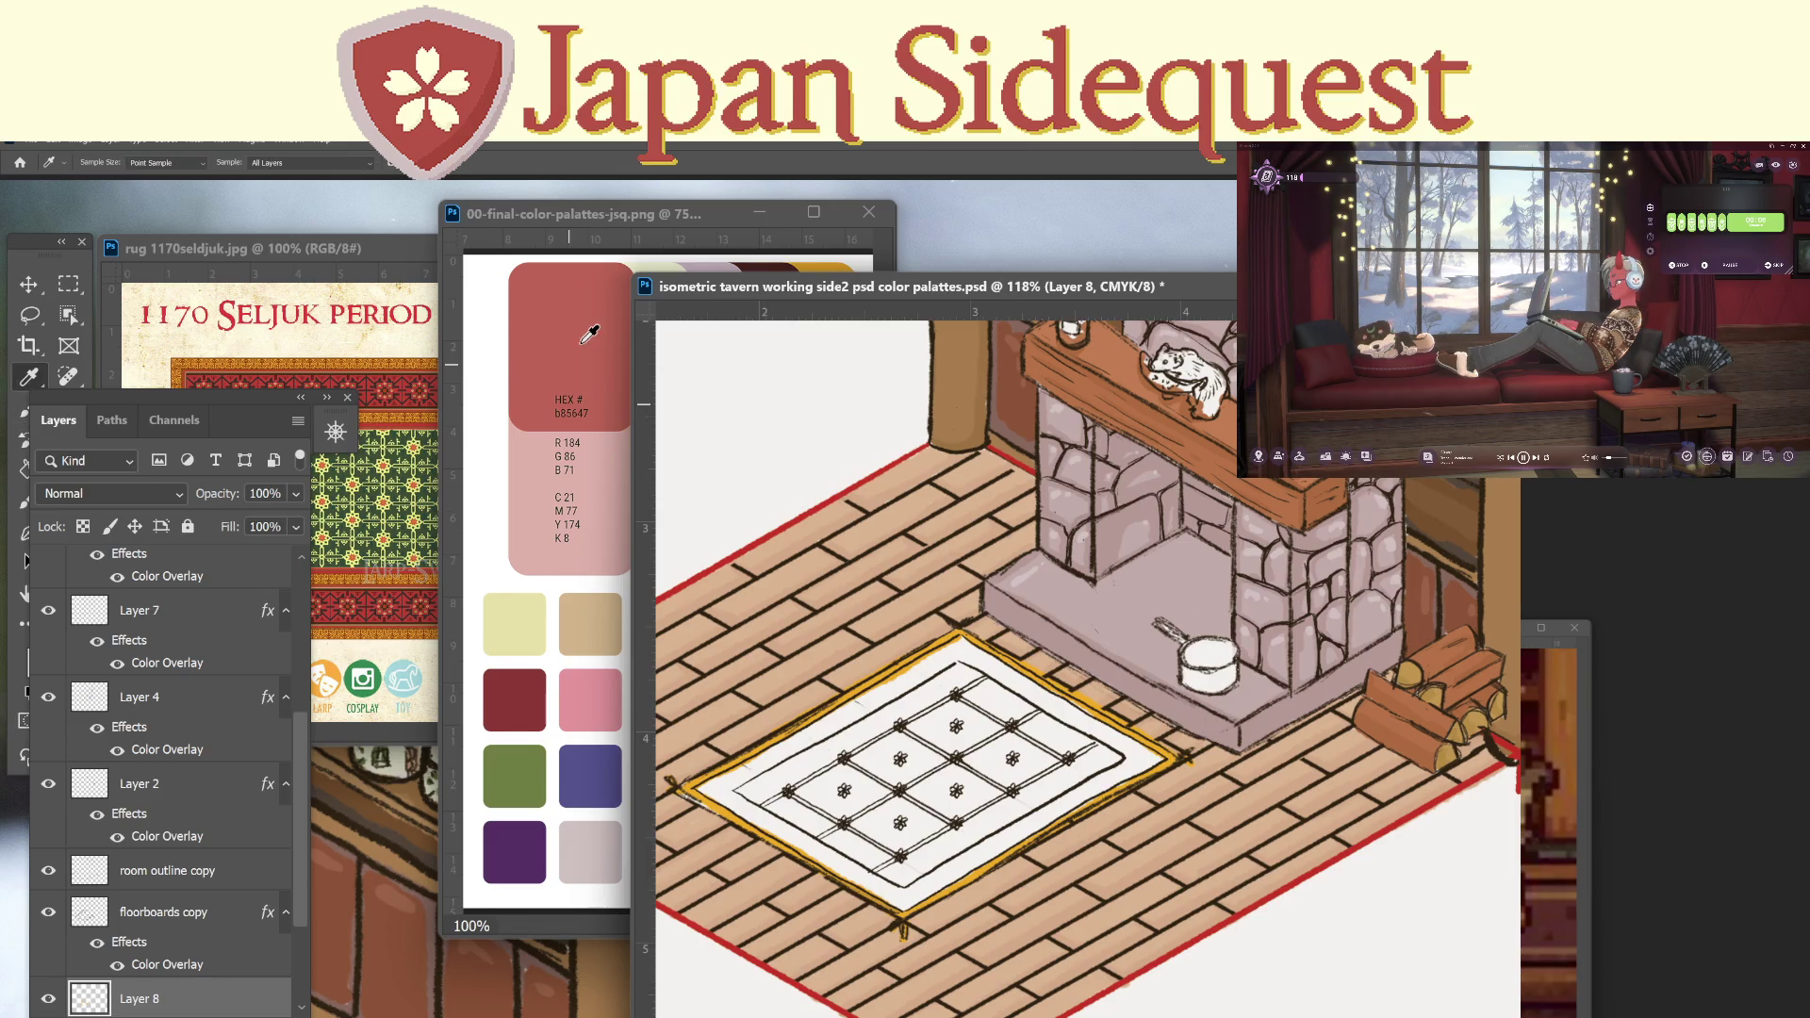
click(590, 334)
key(b)
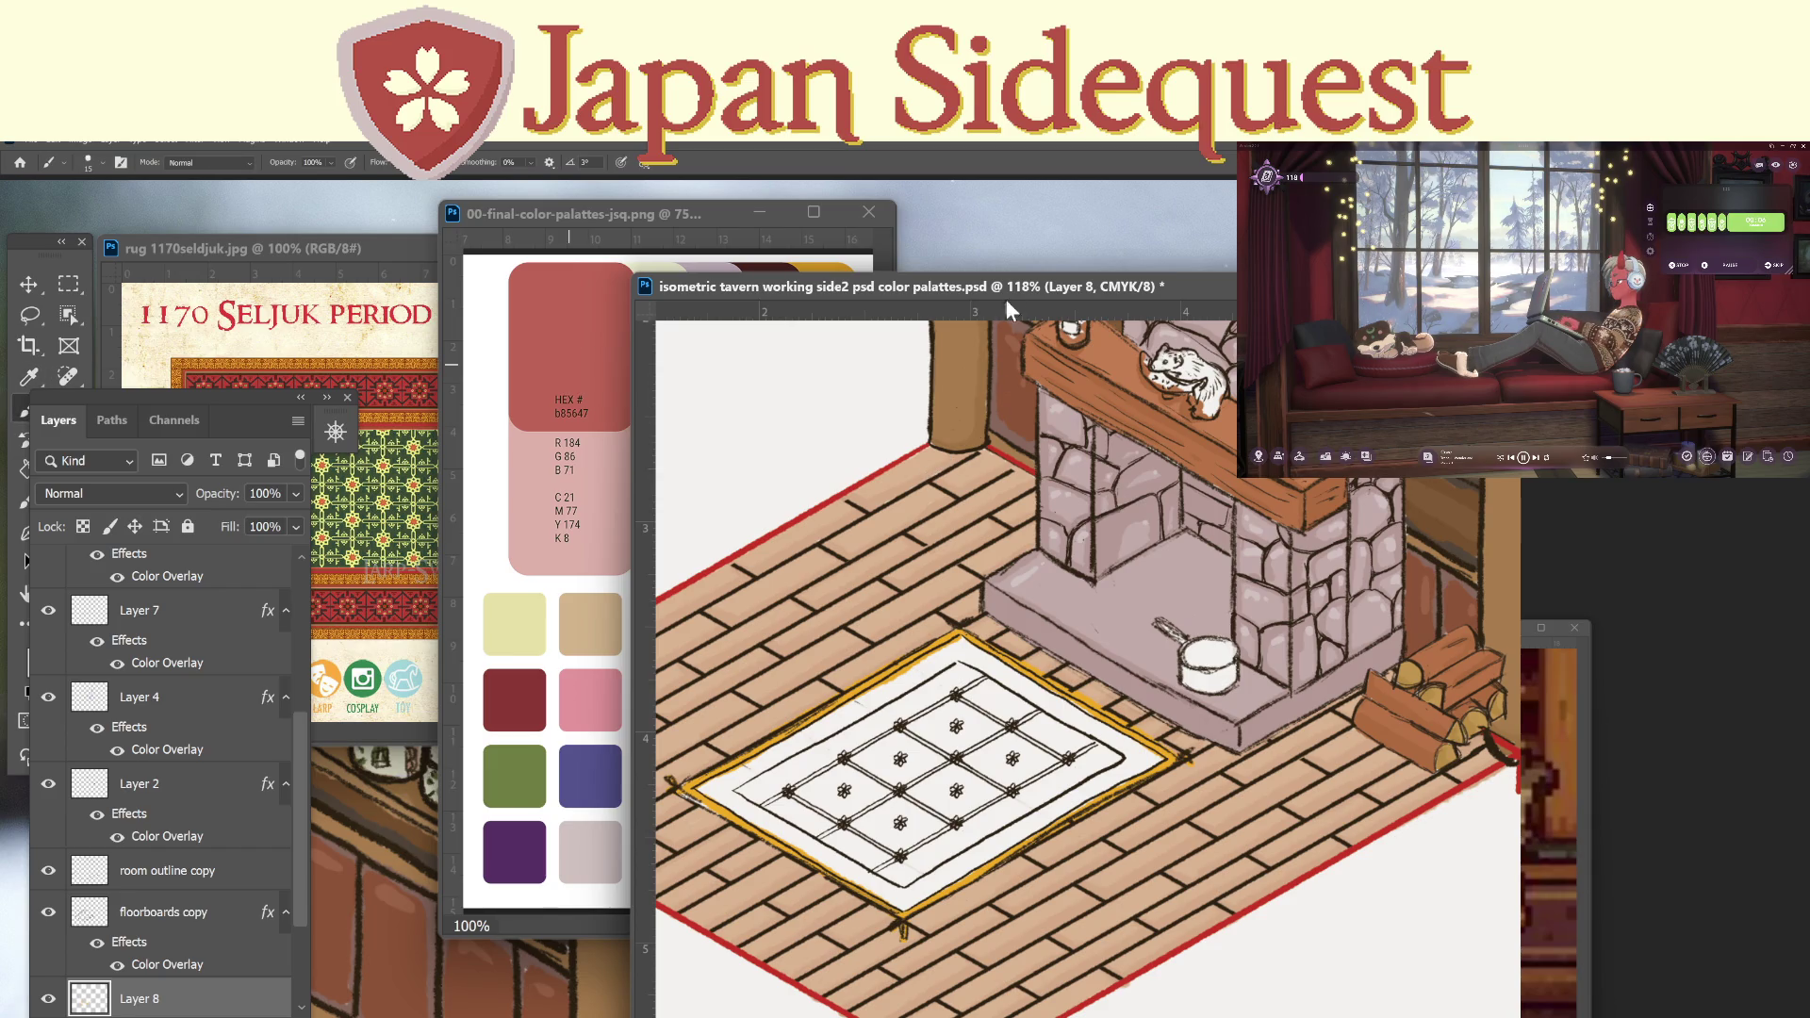
mouse_move(874, 691)
mouse_down()
mouse_move(830, 721)
mouse_move(958, 640)
mouse_move(702, 788)
mouse_move(758, 768)
mouse_up()
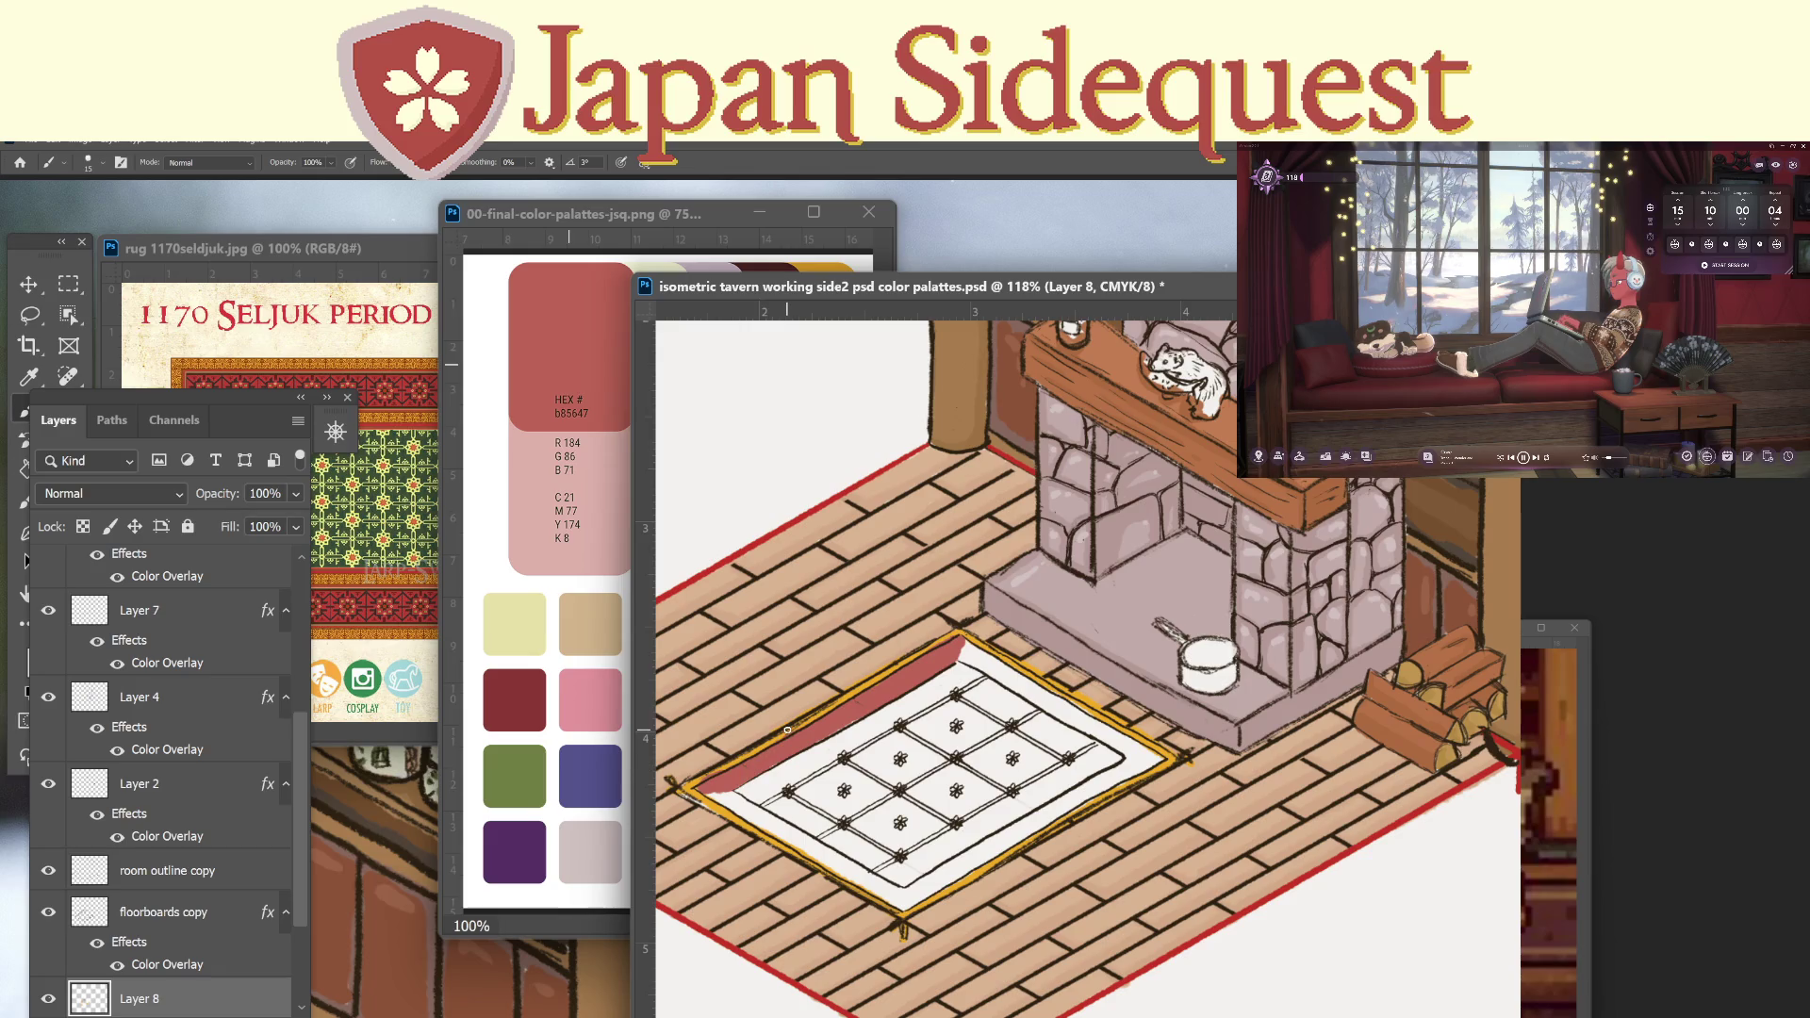
Extend the red band along the lower-left and upper-right rug edges, undoing one dark stroke.
mouse_move(713, 792)
mouse_down()
mouse_move(884, 891)
mouse_move(872, 881)
mouse_up()
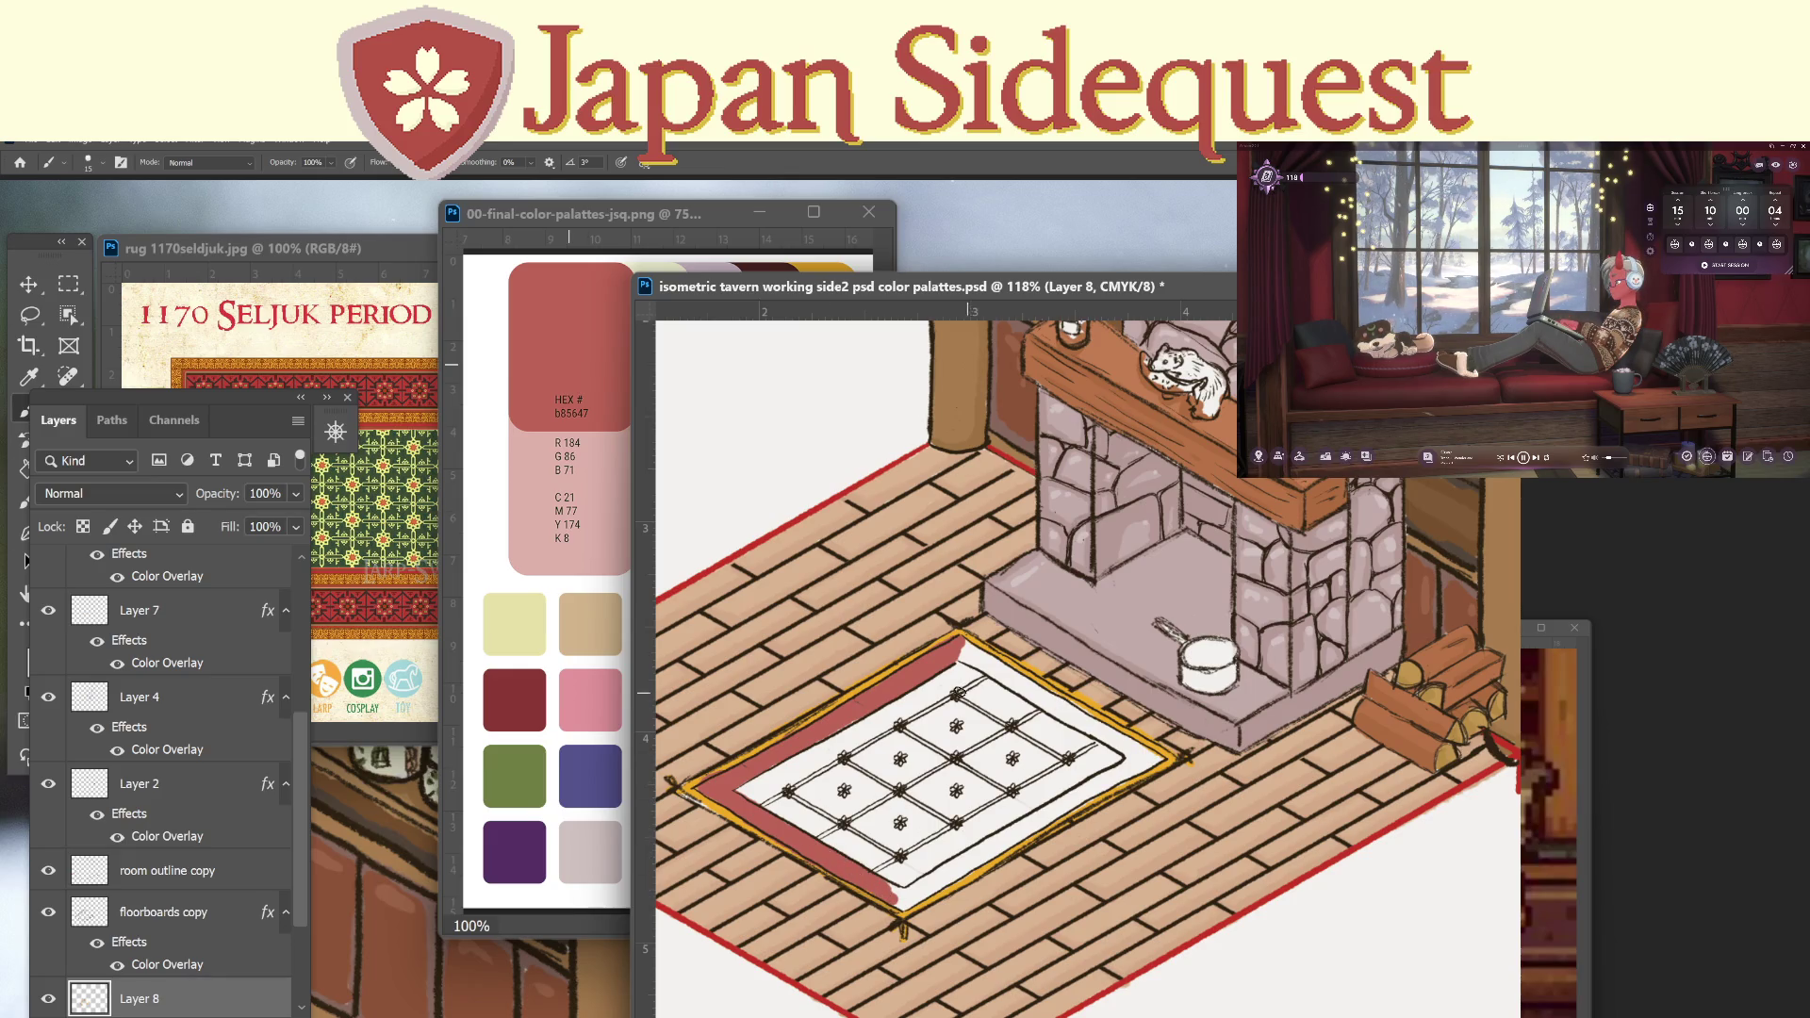
click(408, 246)
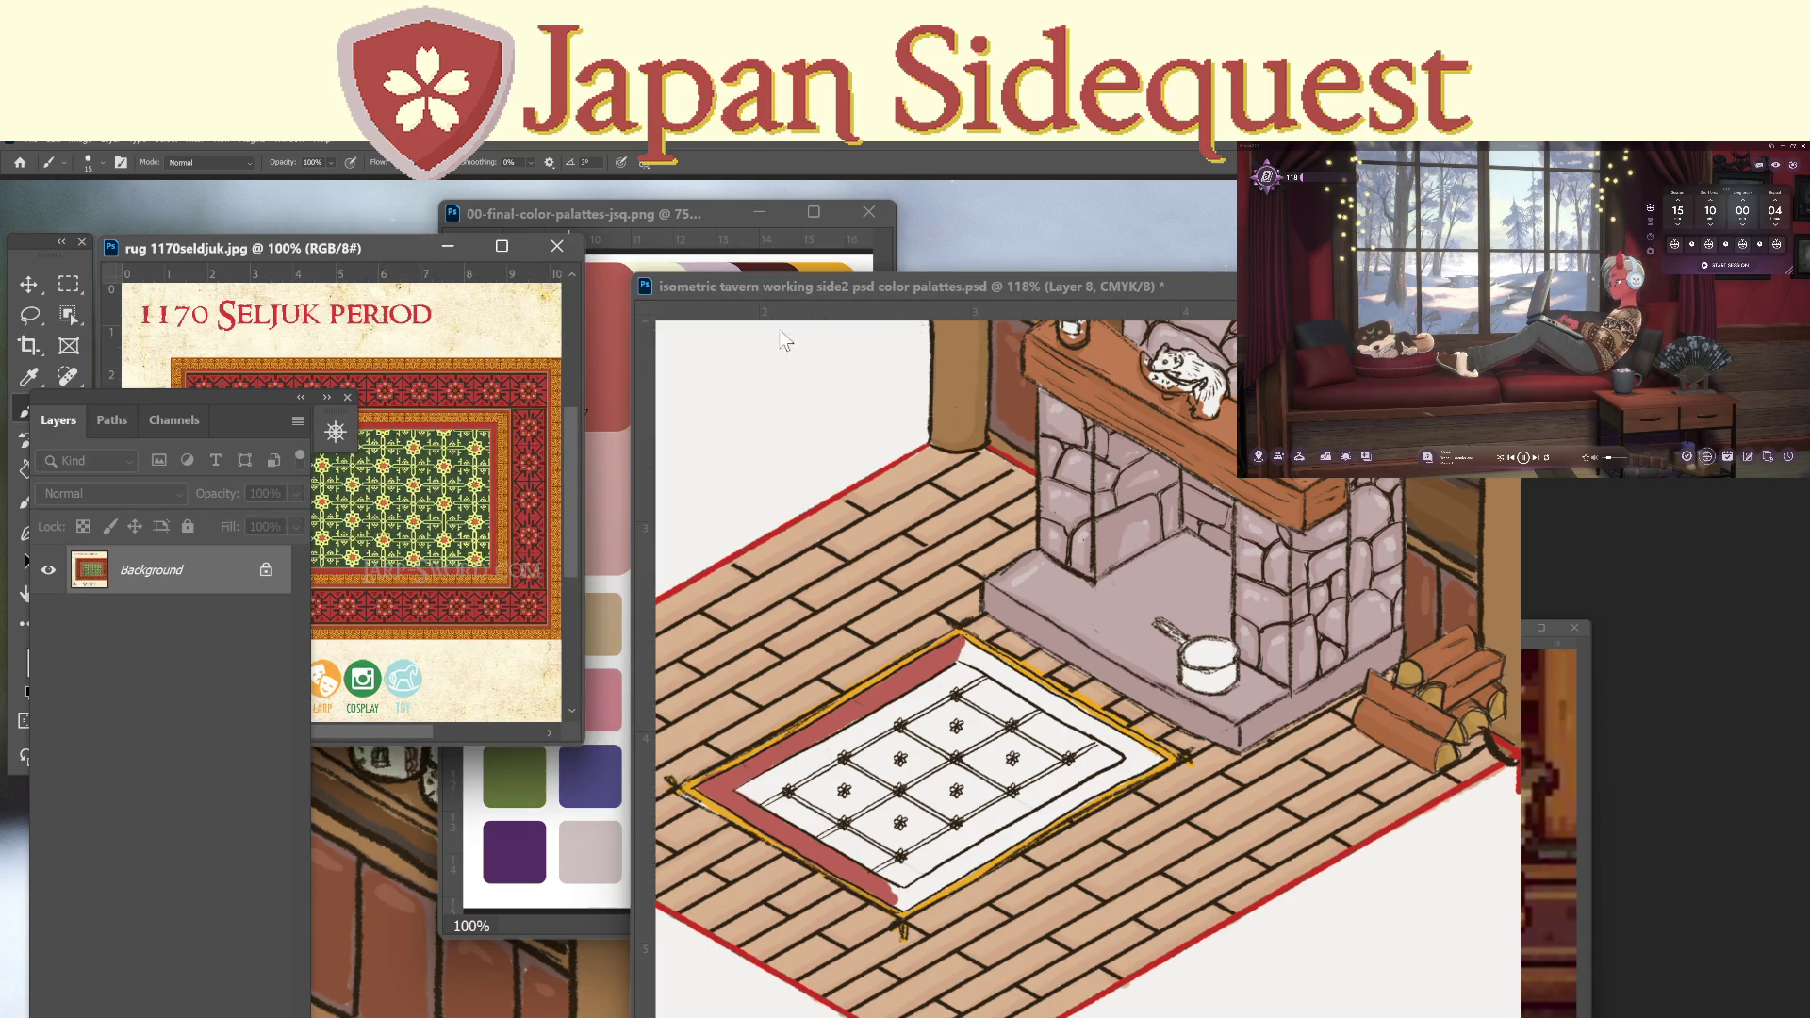
click(946, 291)
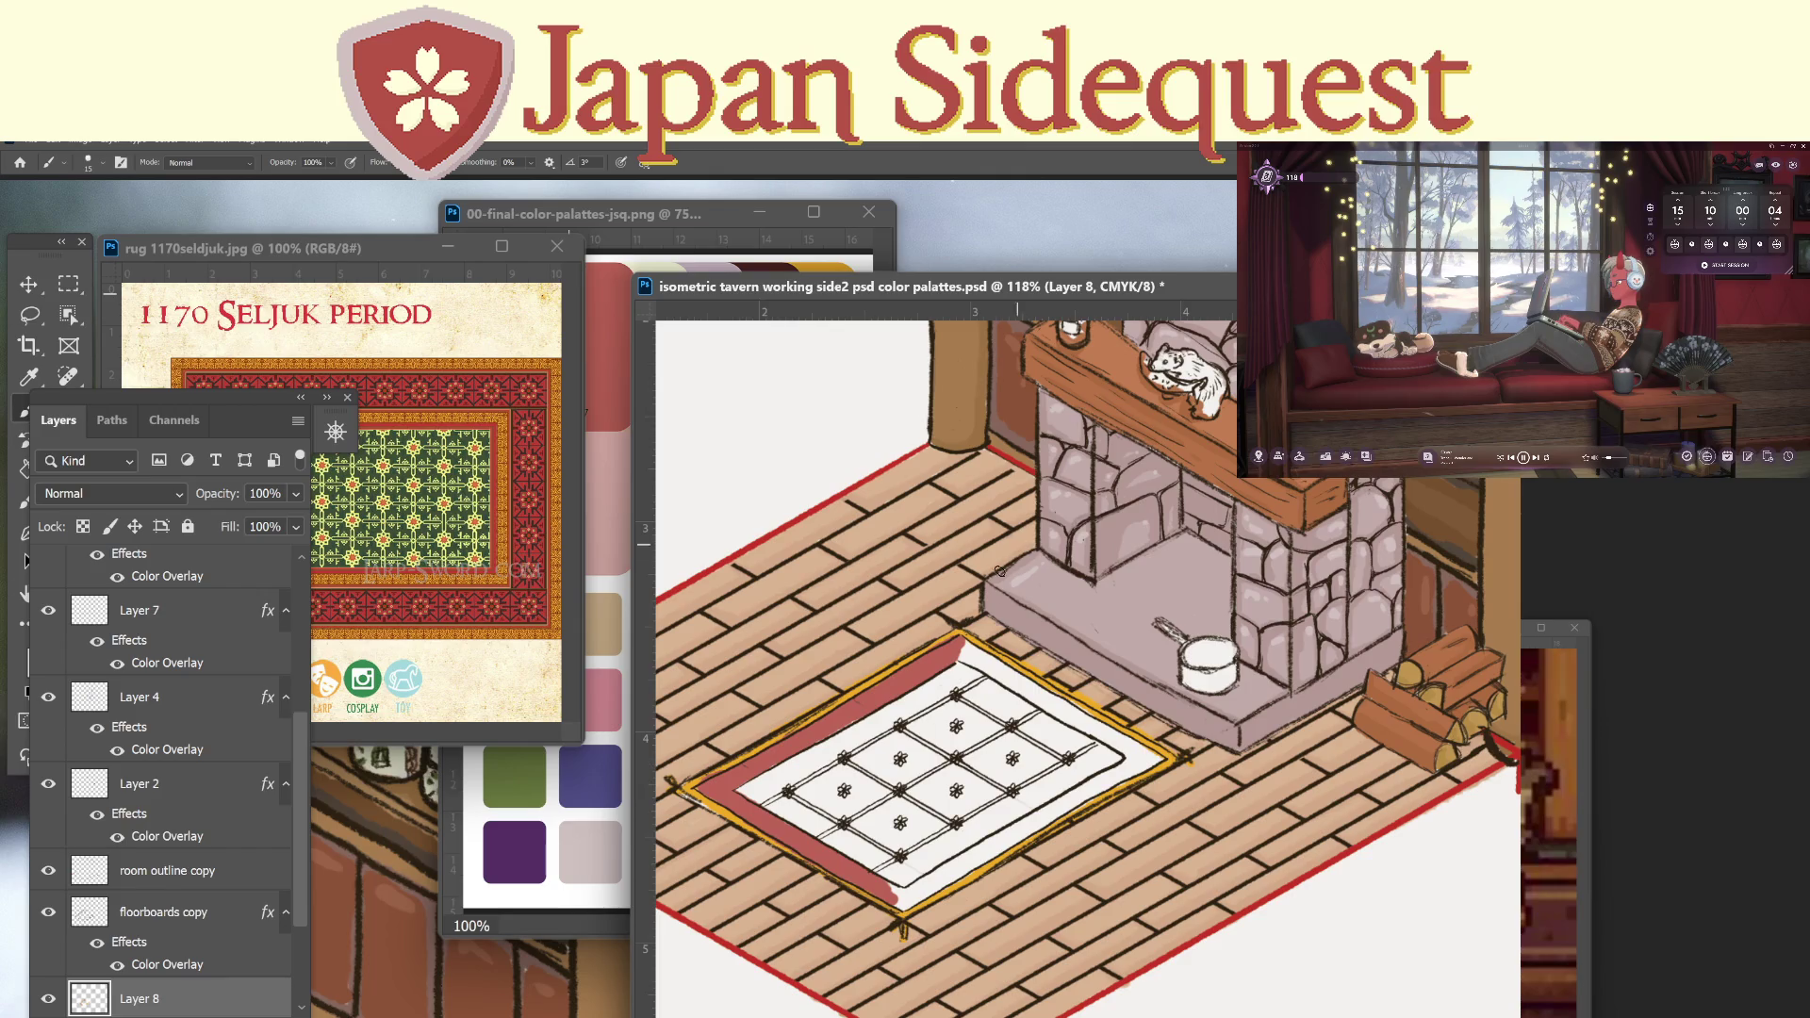
mouse_move(966, 653)
mouse_down()
mouse_move(1104, 738)
mouse_move(1120, 769)
mouse_move(904, 901)
mouse_move(1108, 783)
mouse_up()
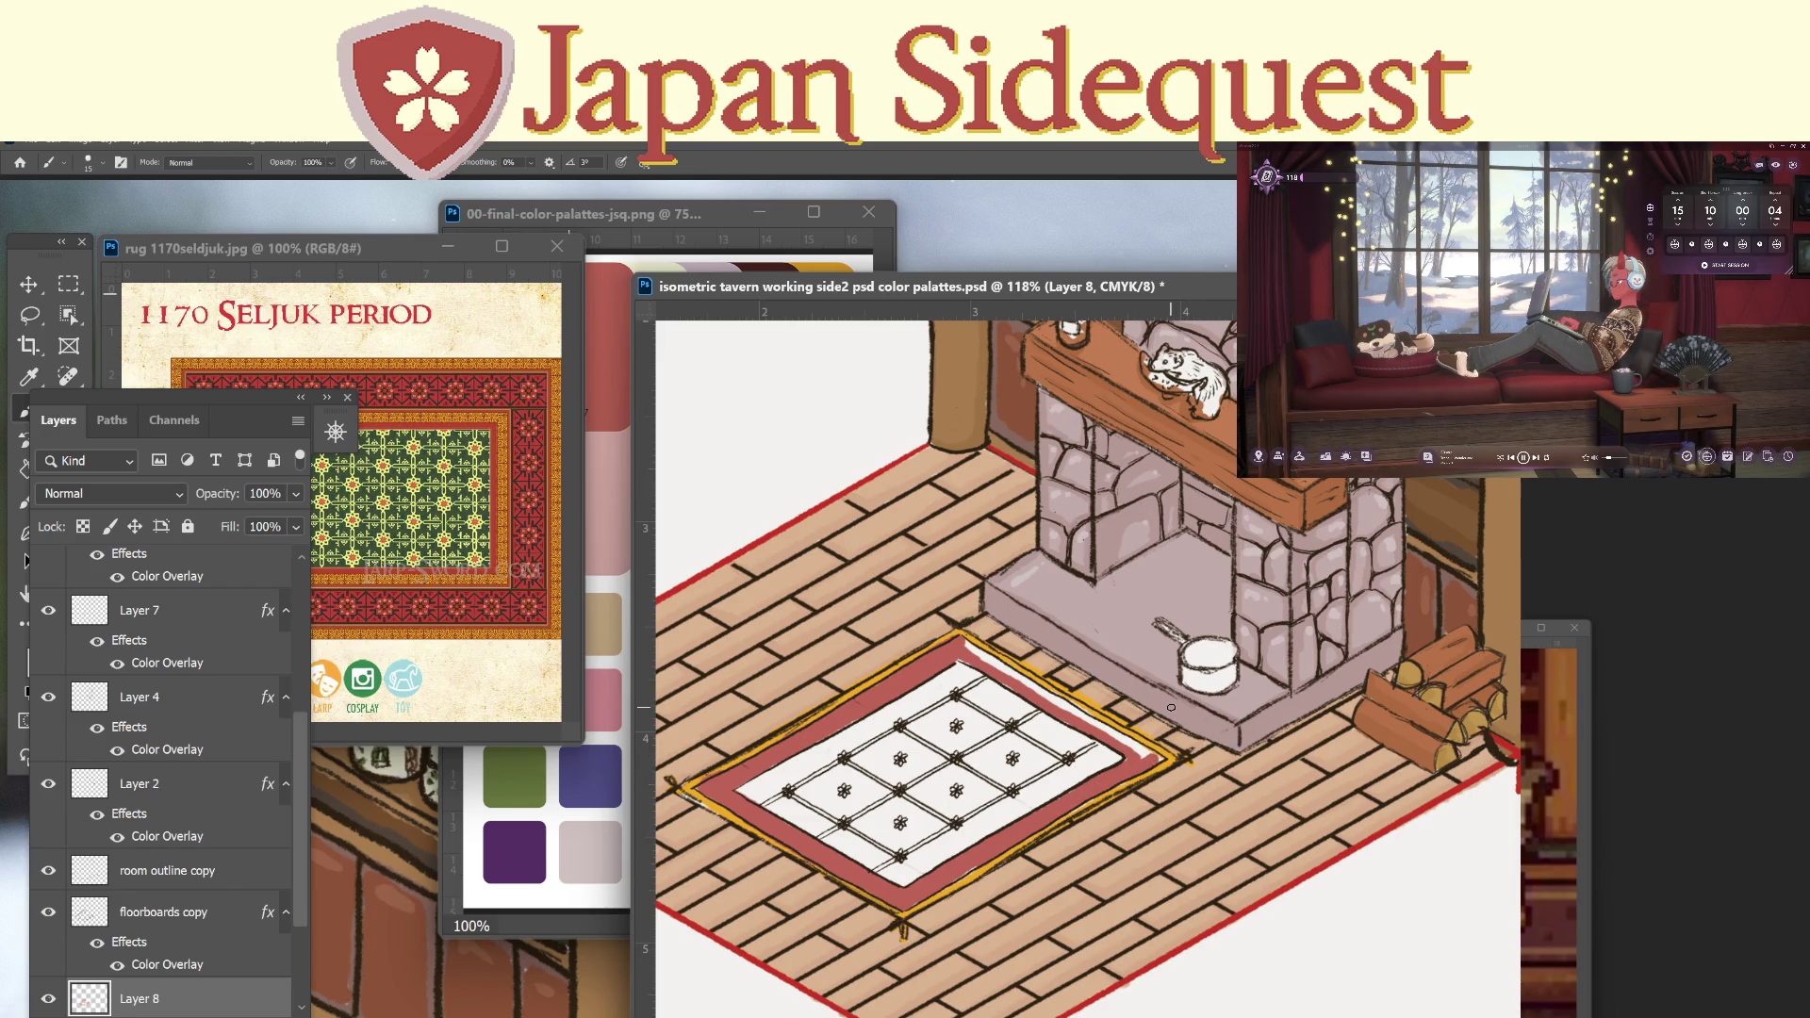
drag(967, 633, 1151, 754)
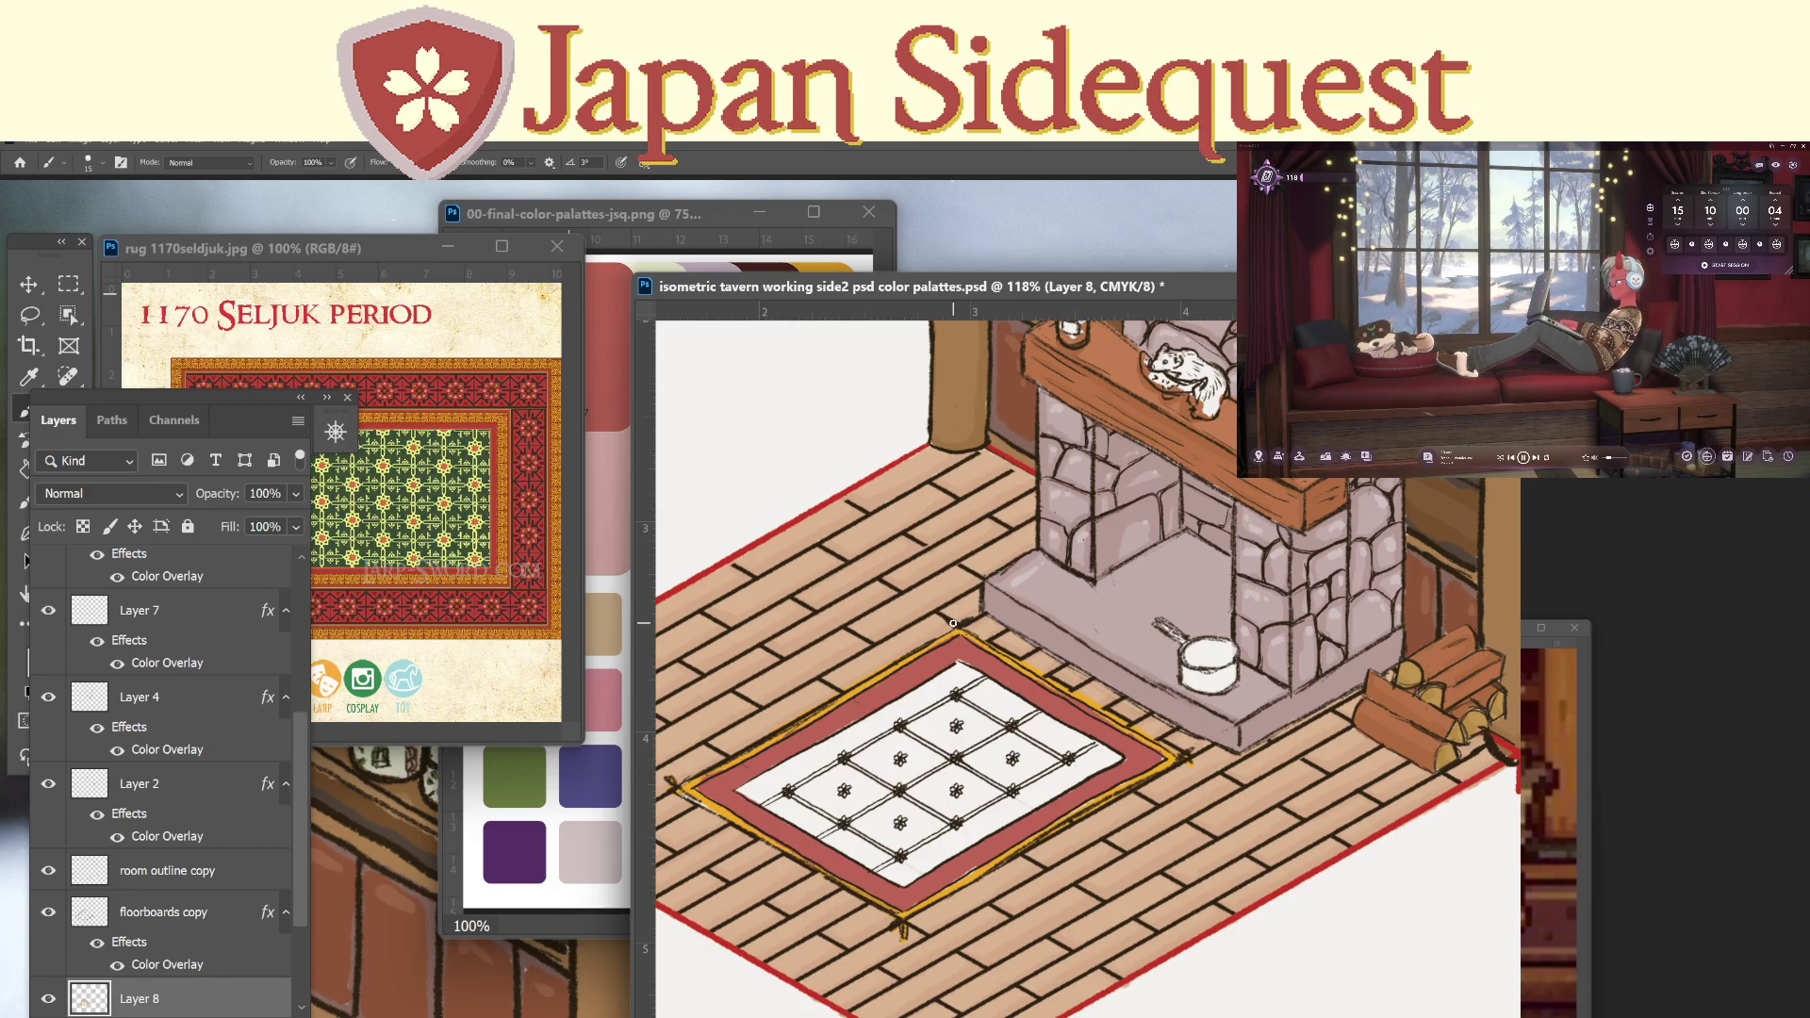
key(i)
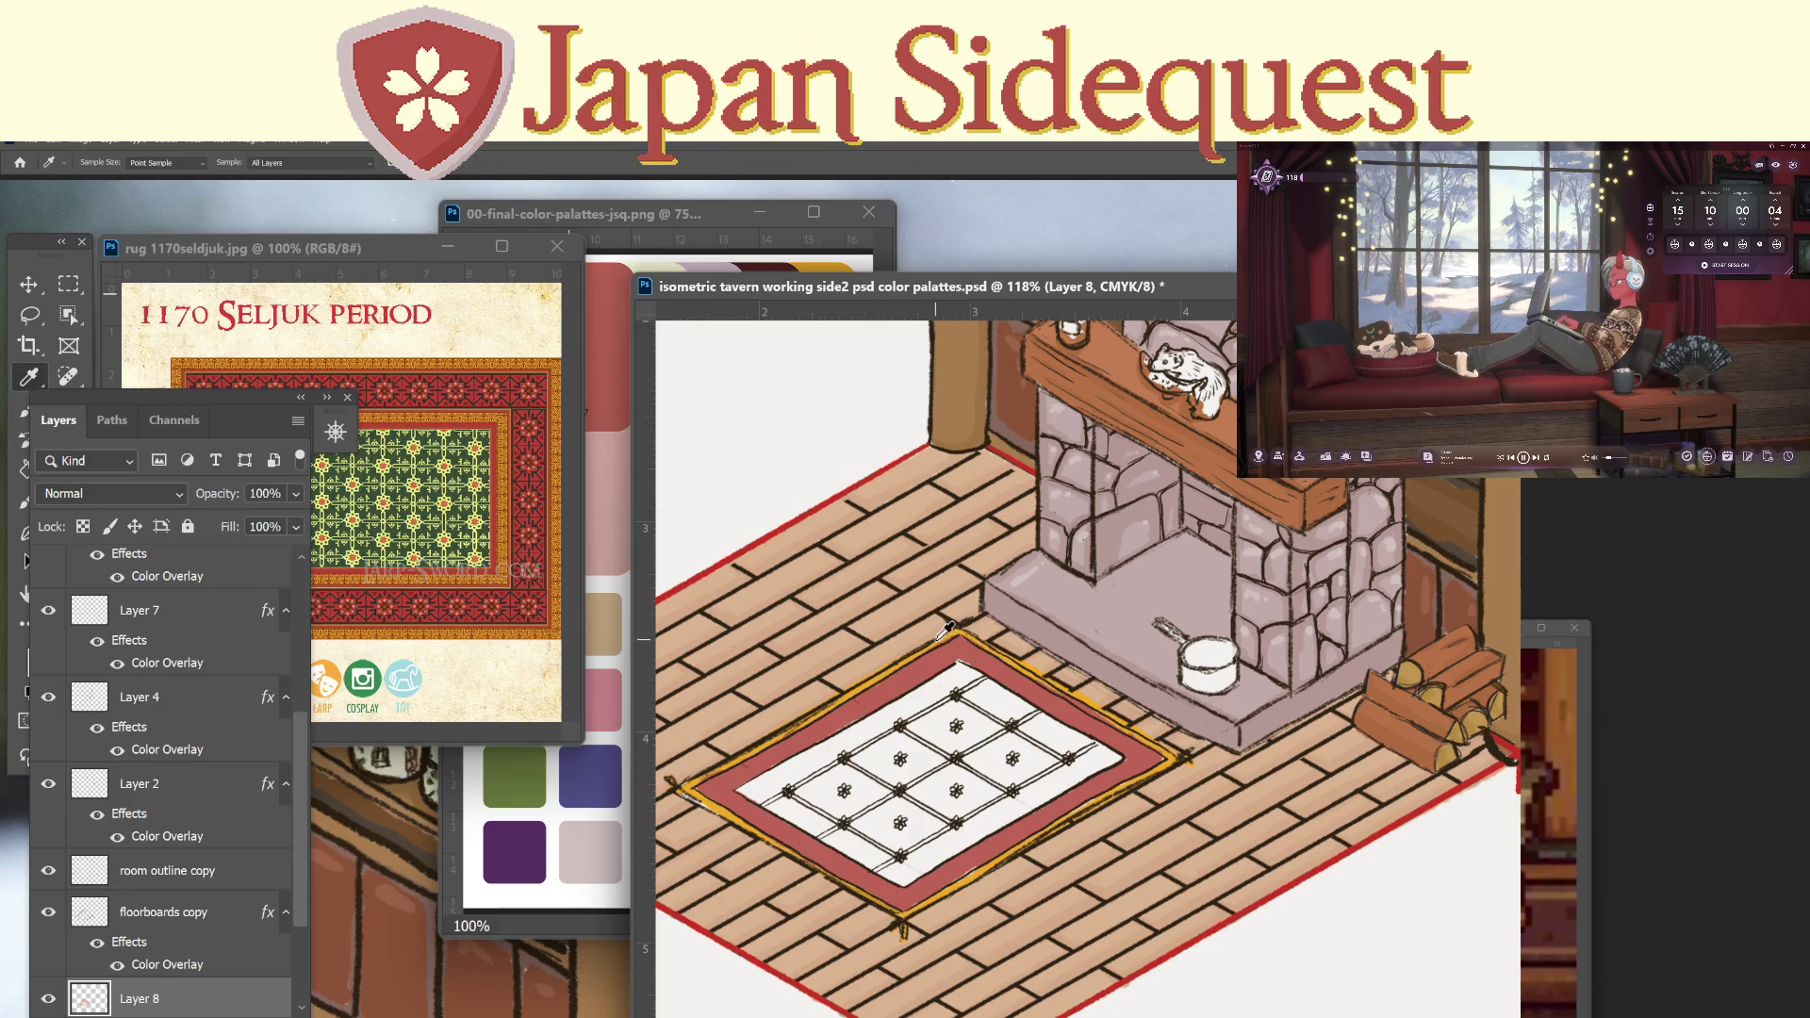
key(b)
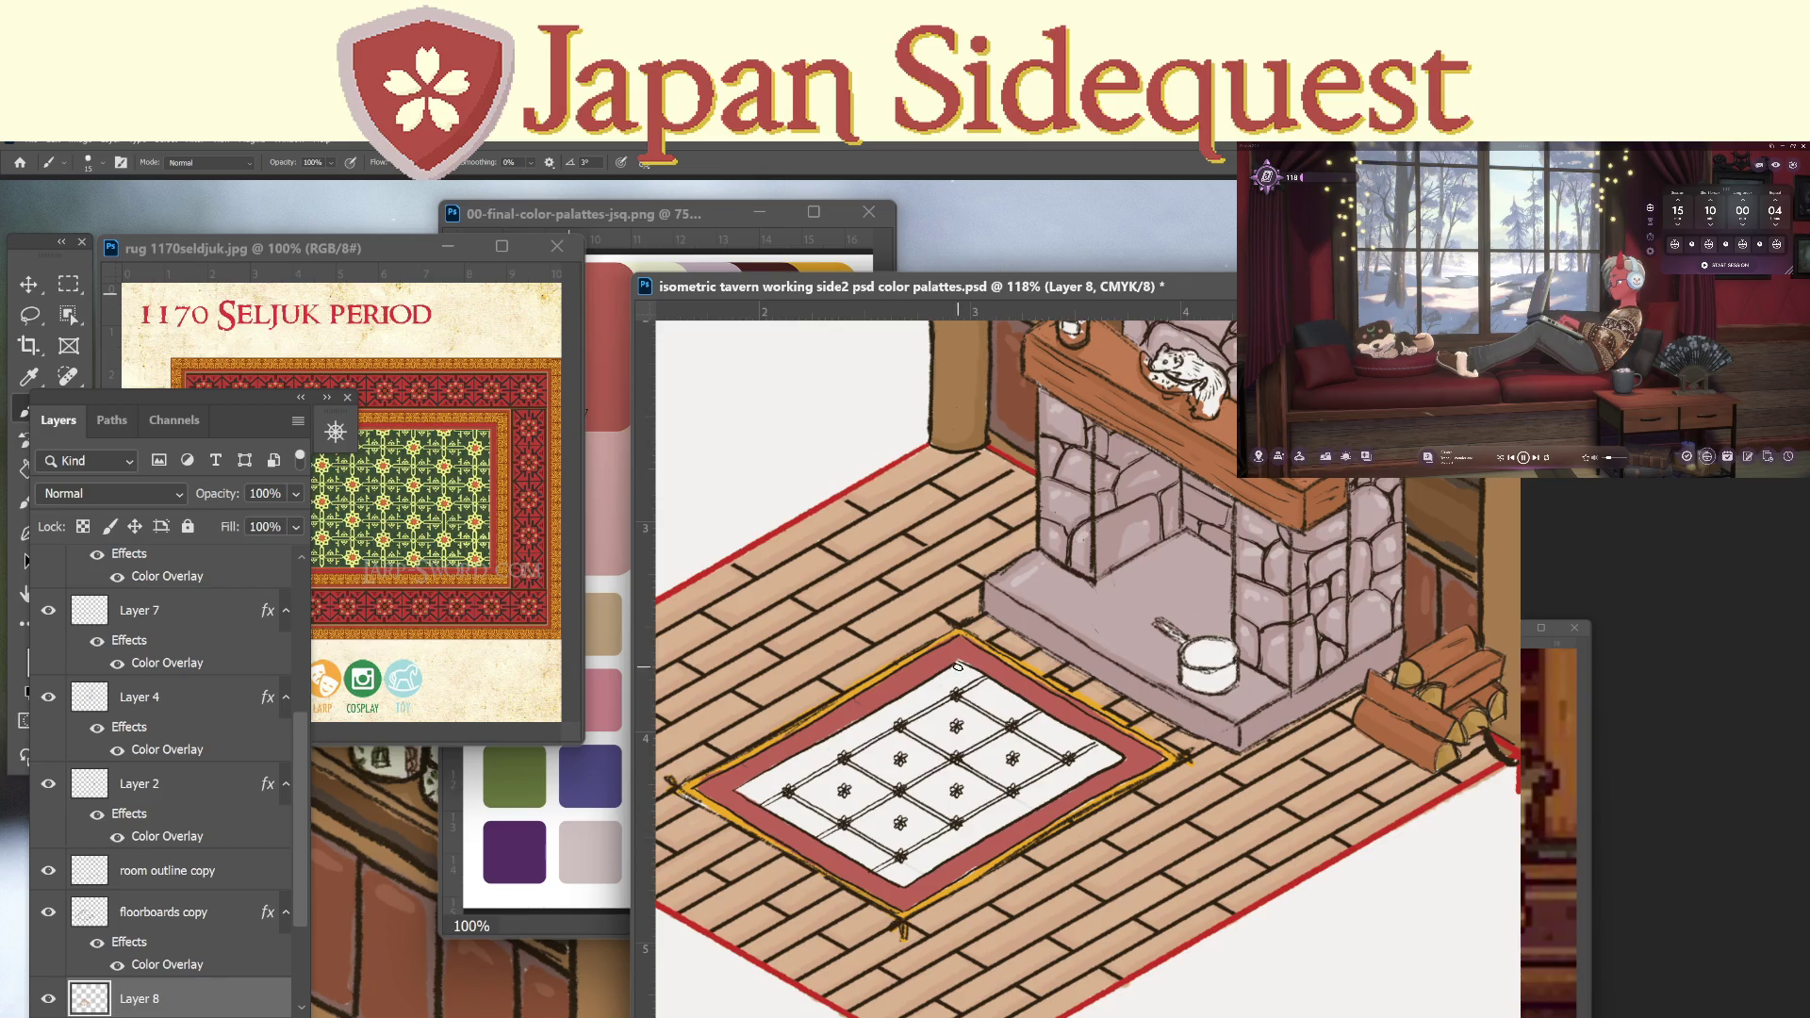
drag(955, 667, 739, 779)
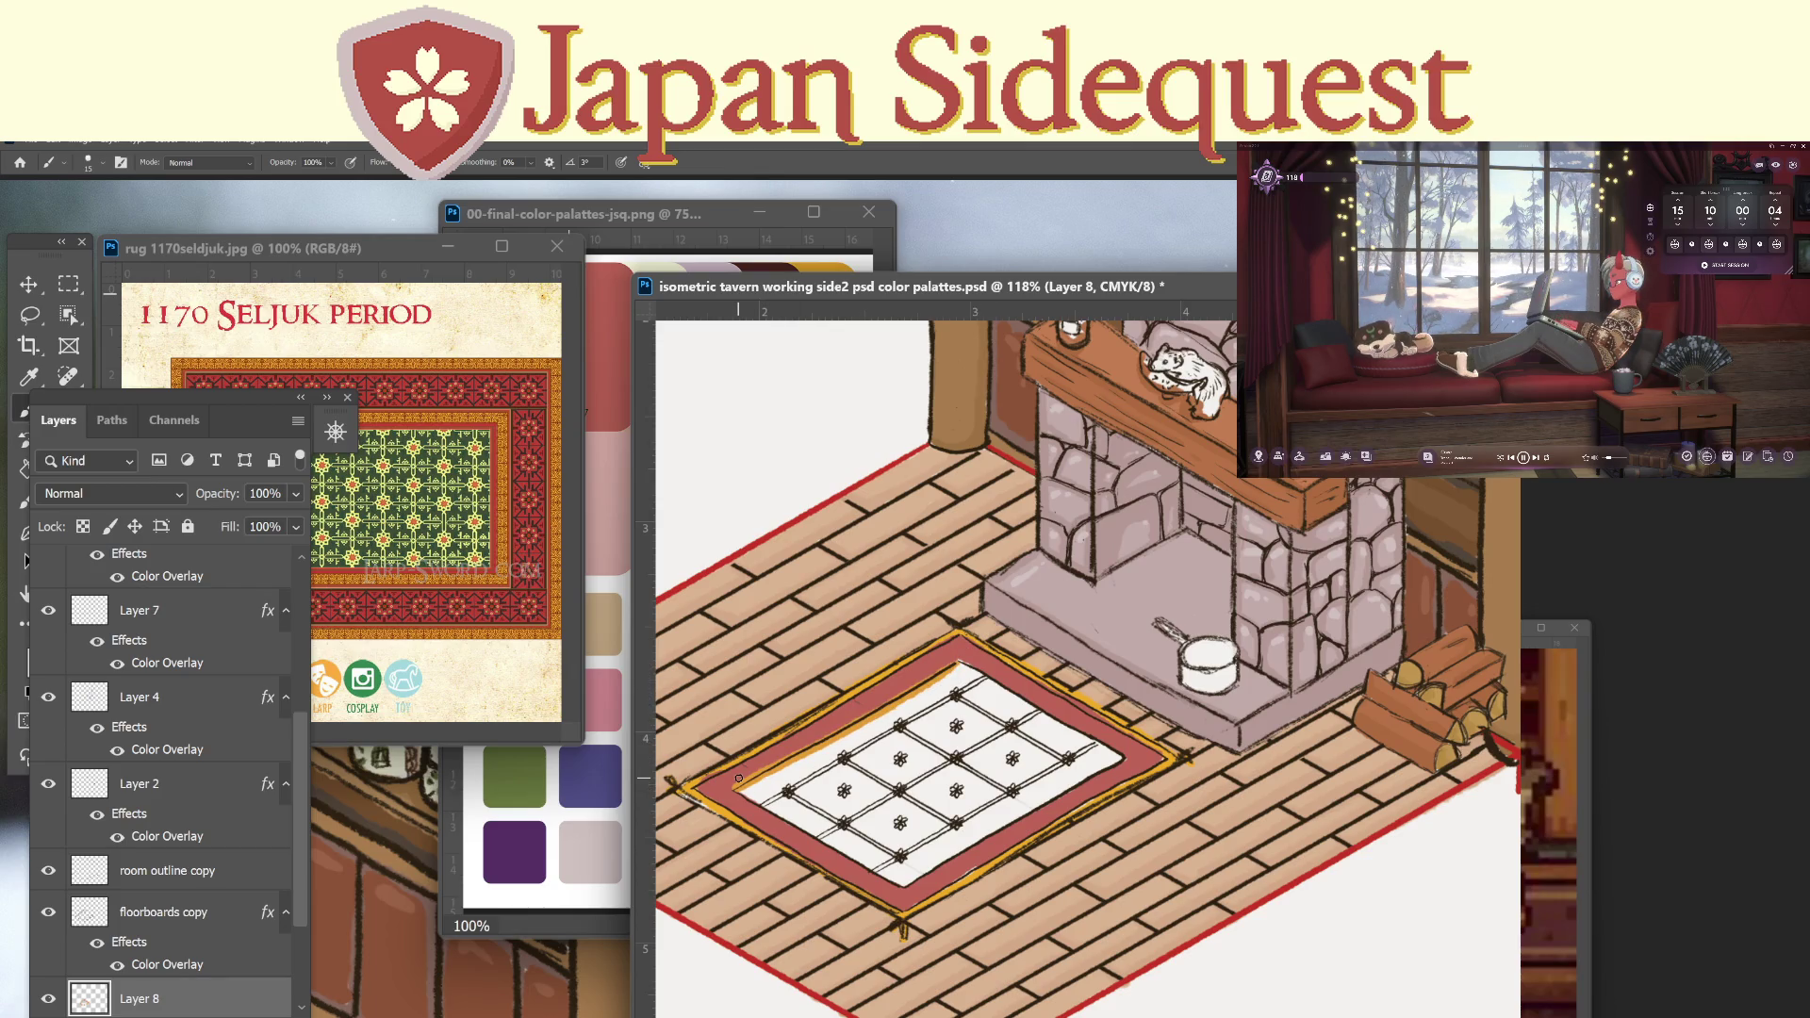
key(ctrl+z)
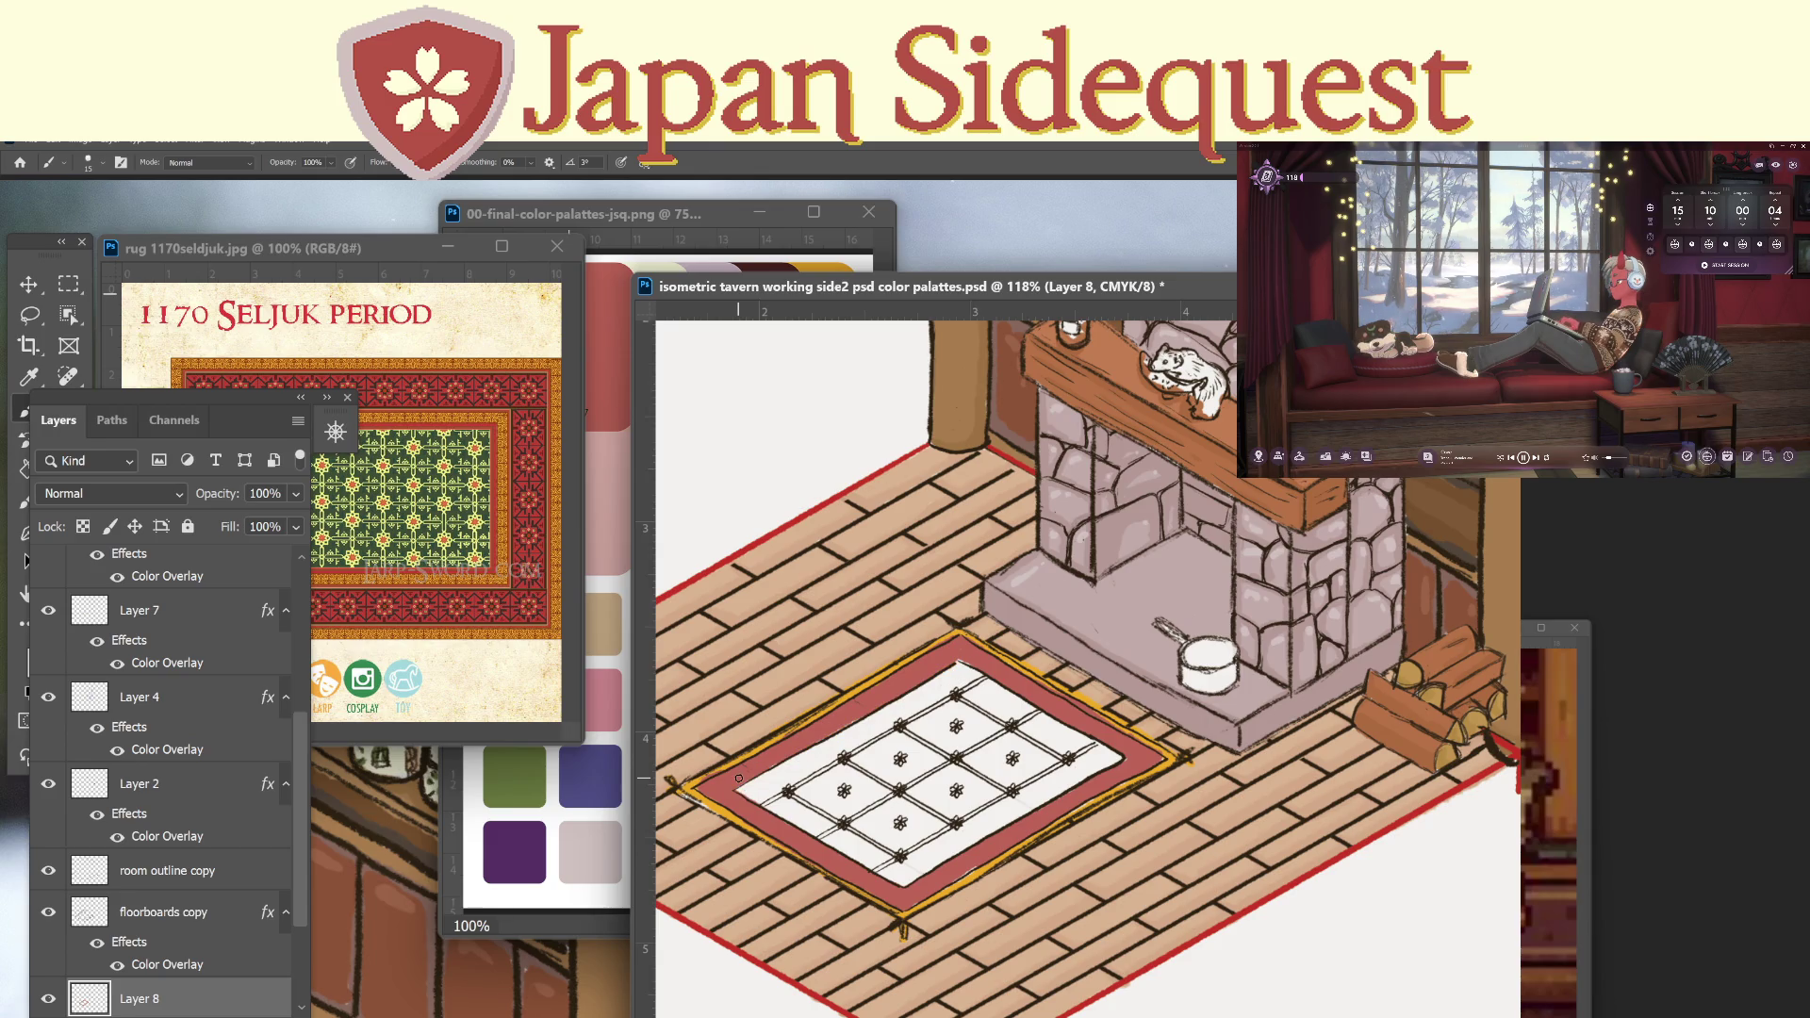
Rearrange the Seljuk rug reference and tavern drawing windows on screen.
drag(375, 247, 336, 360)
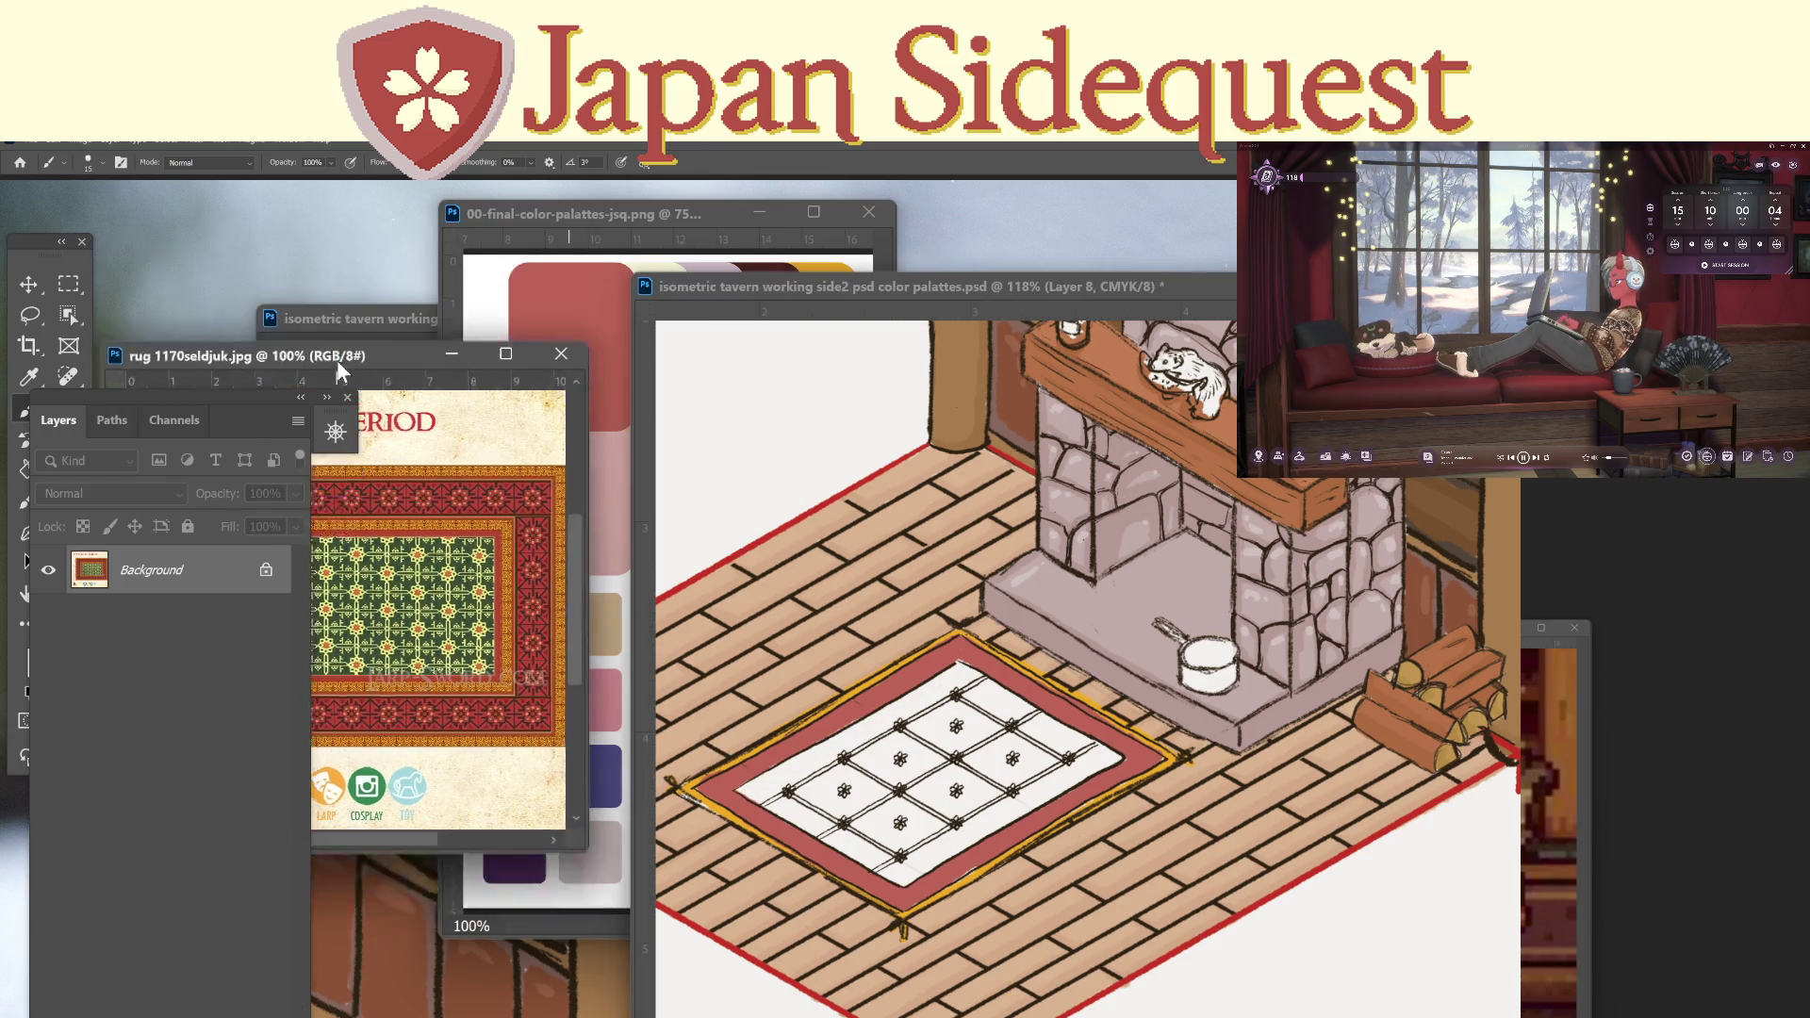
click(387, 315)
key(i)
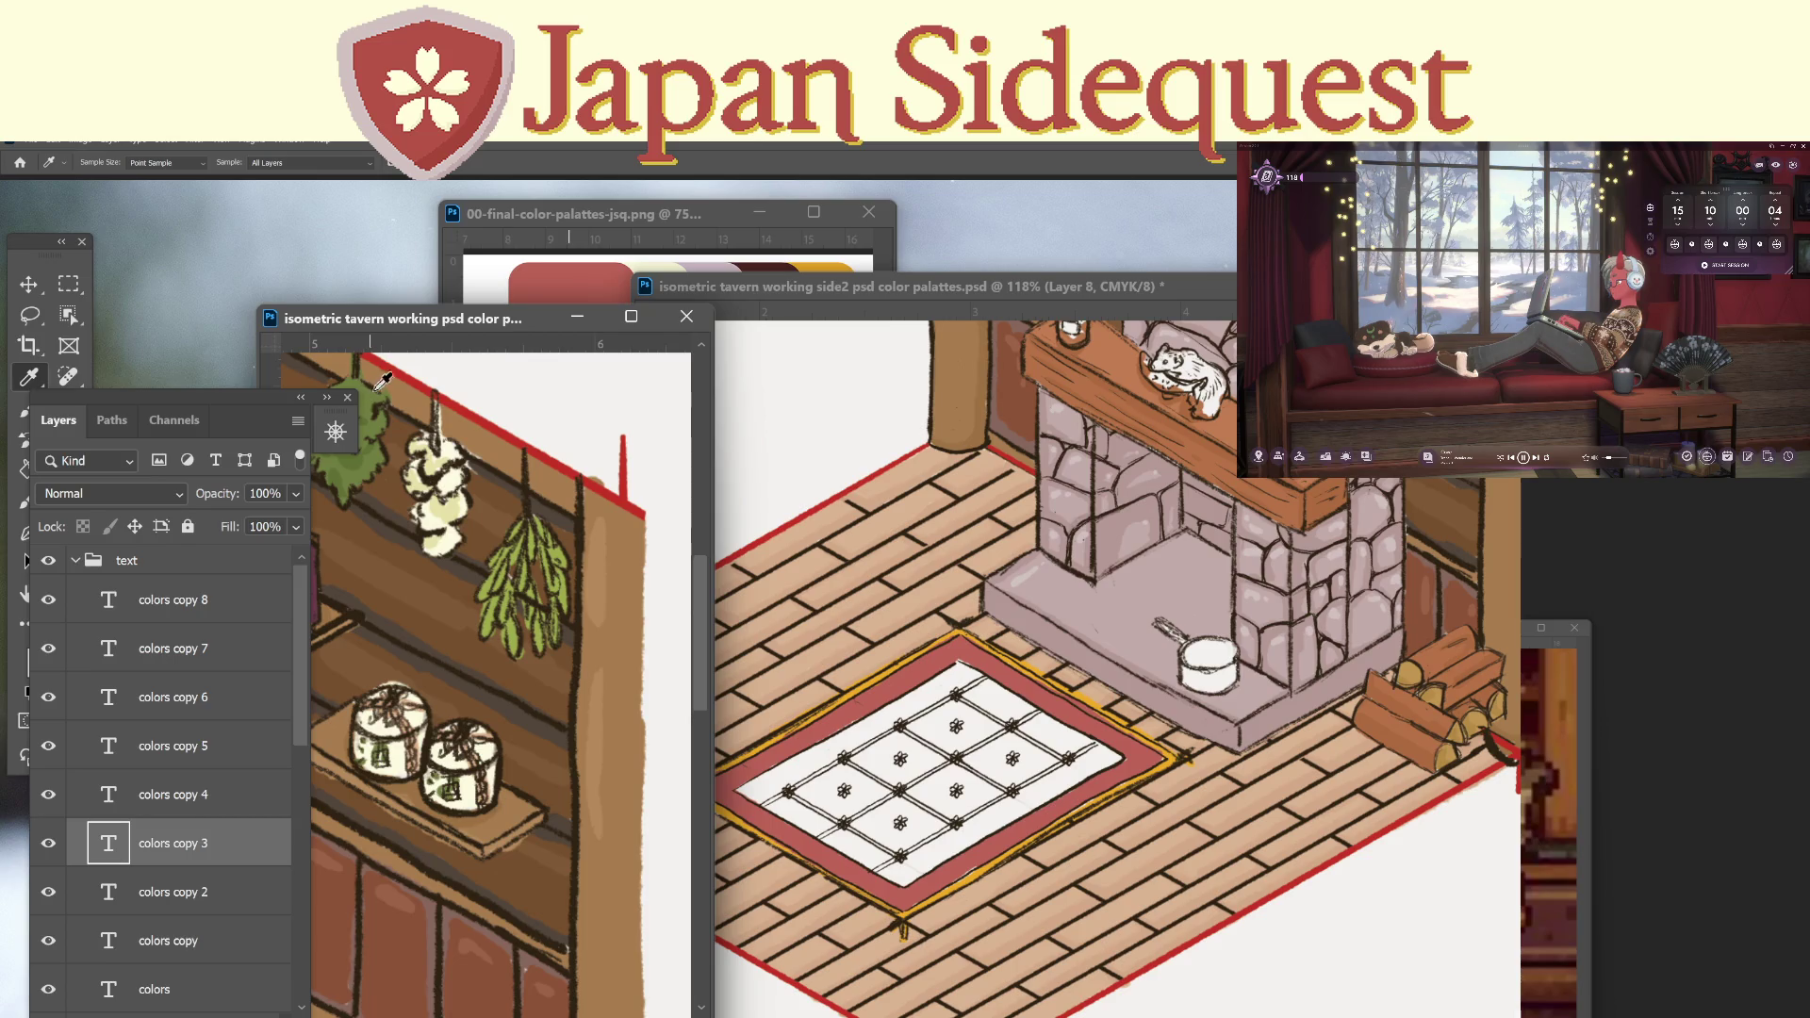
click(969, 281)
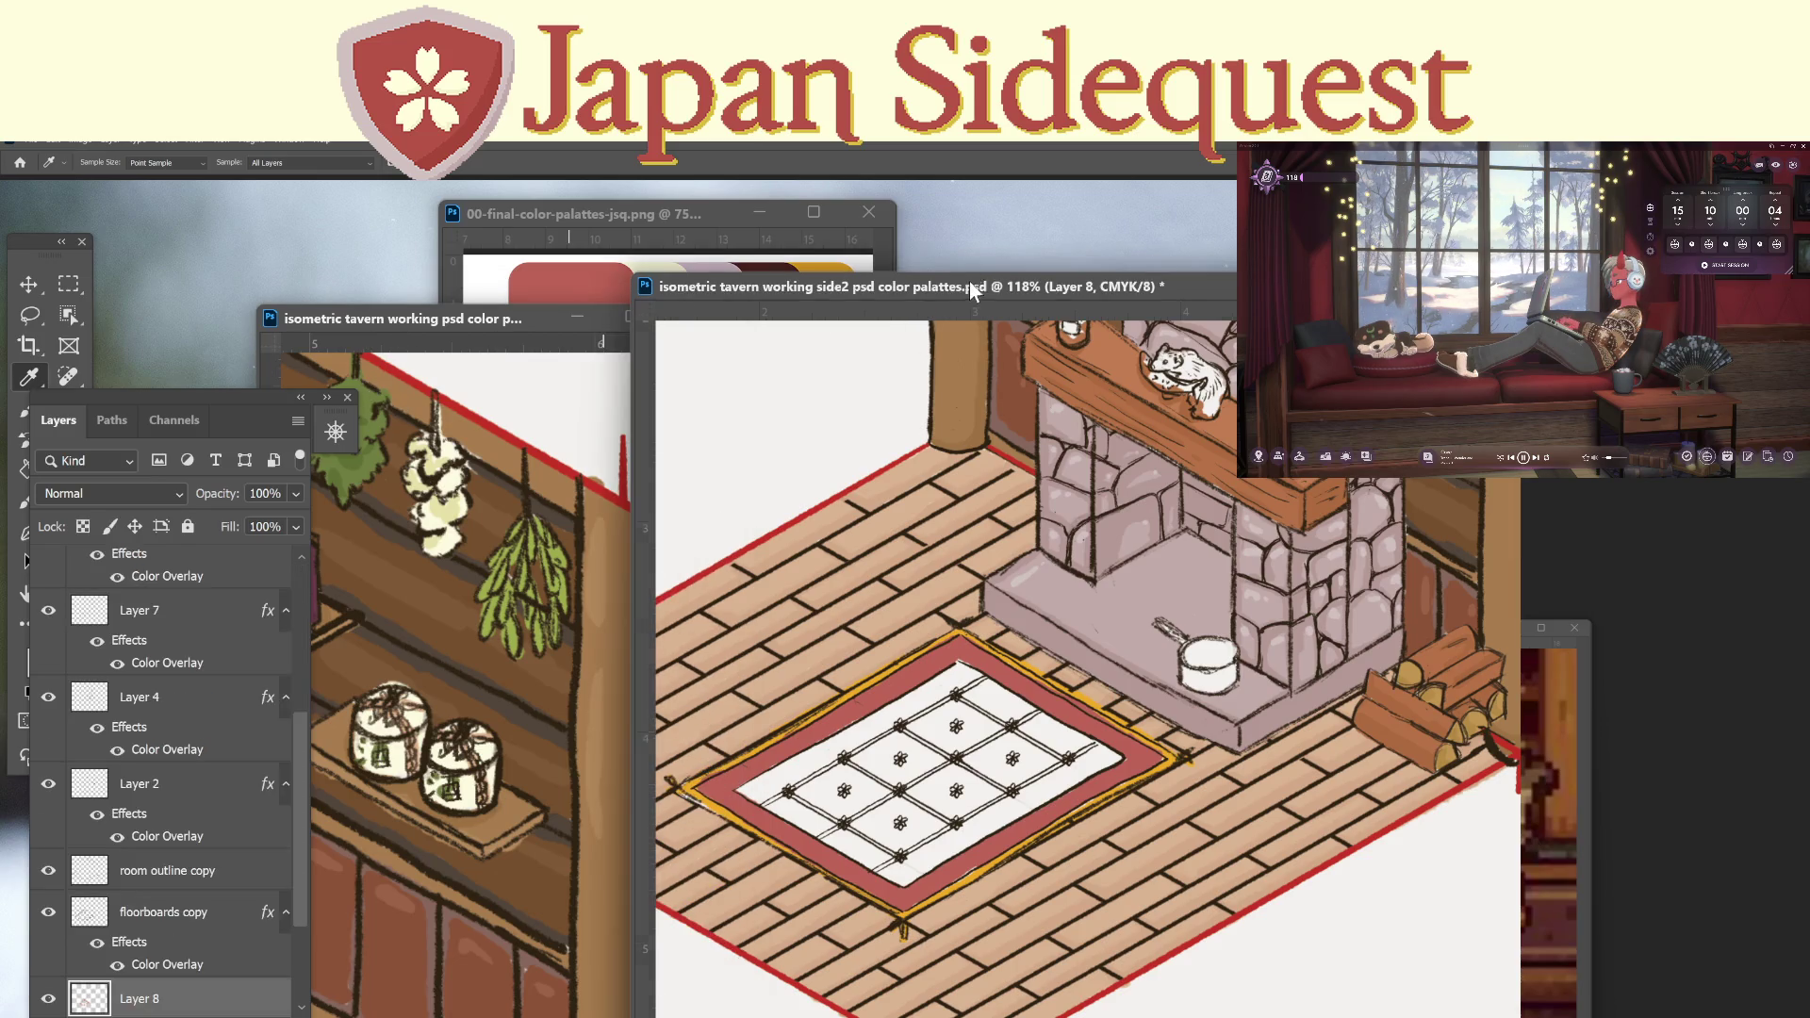
key(b)
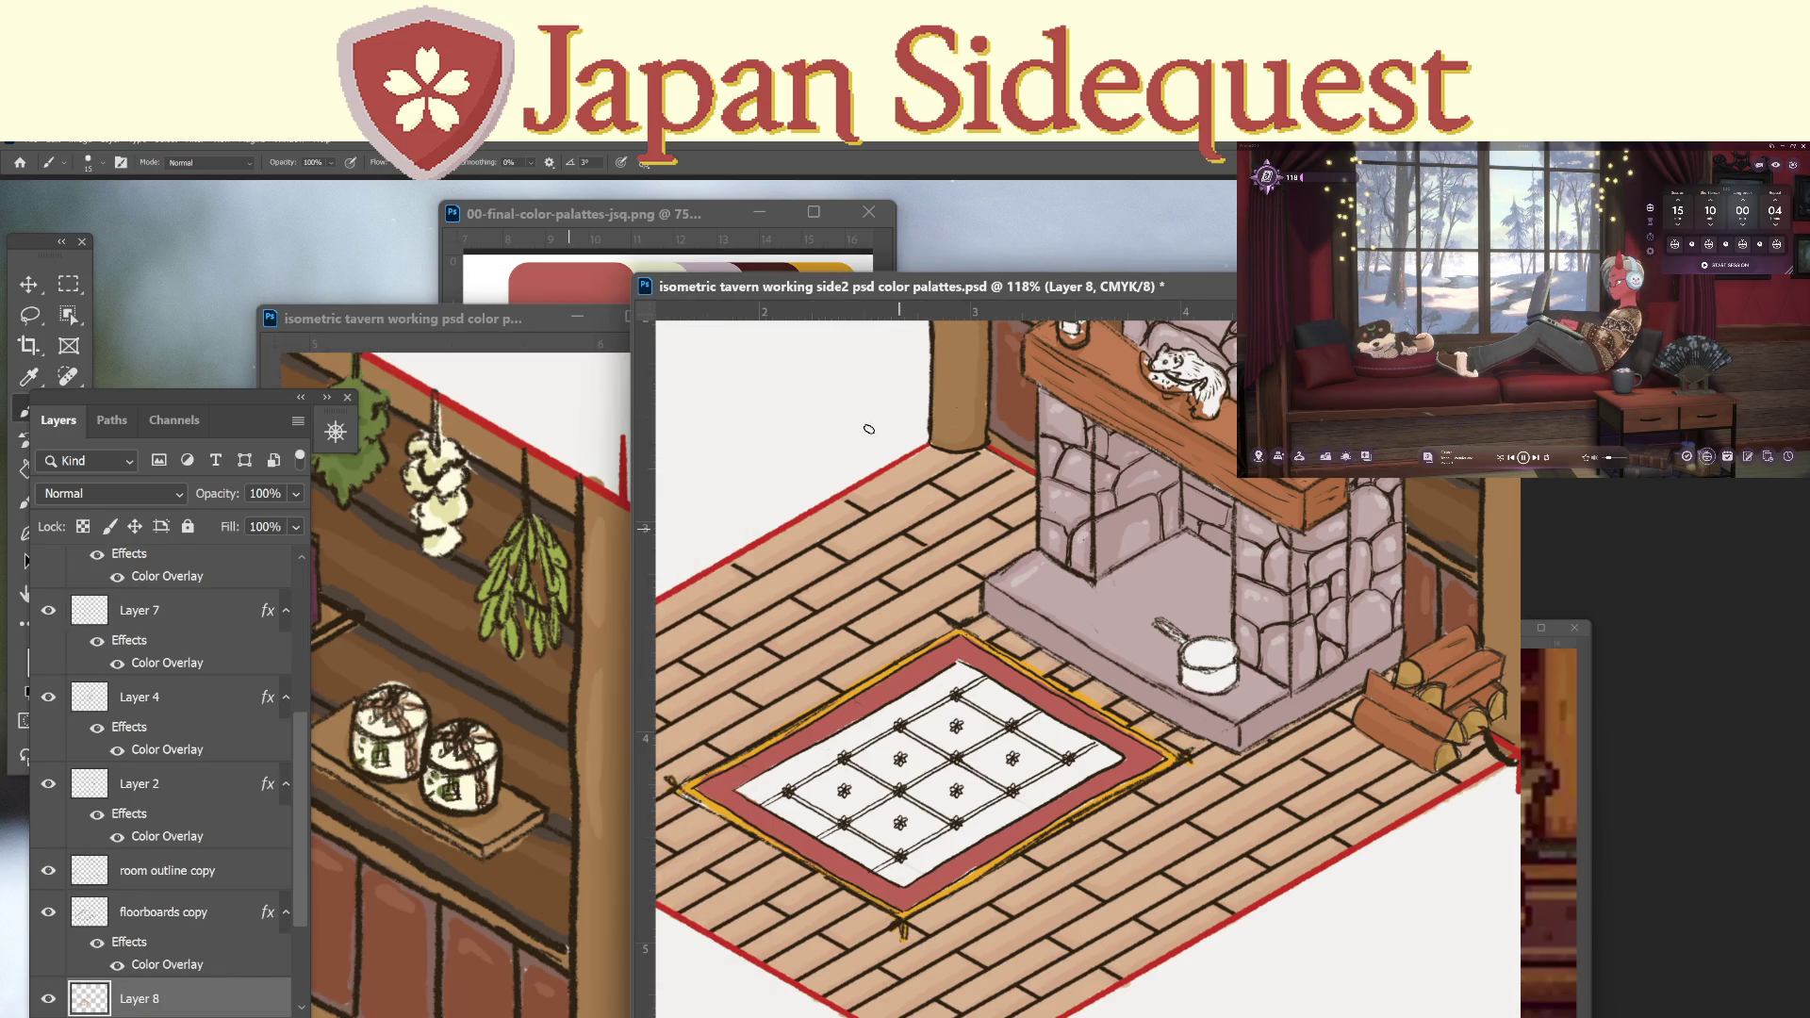
mouse_move(747, 296)
mouse_down()
mouse_move(834, 511)
mouse_move(901, 398)
mouse_move(805, 264)
mouse_up()
drag(650, 321, 484, 680)
mouse_move(485, 405)
mouse_down()
mouse_move(462, 389)
mouse_move(493, 274)
mouse_up()
mouse_move(853, 255)
mouse_down()
mouse_move(811, 252)
mouse_move(812, 230)
mouse_up()
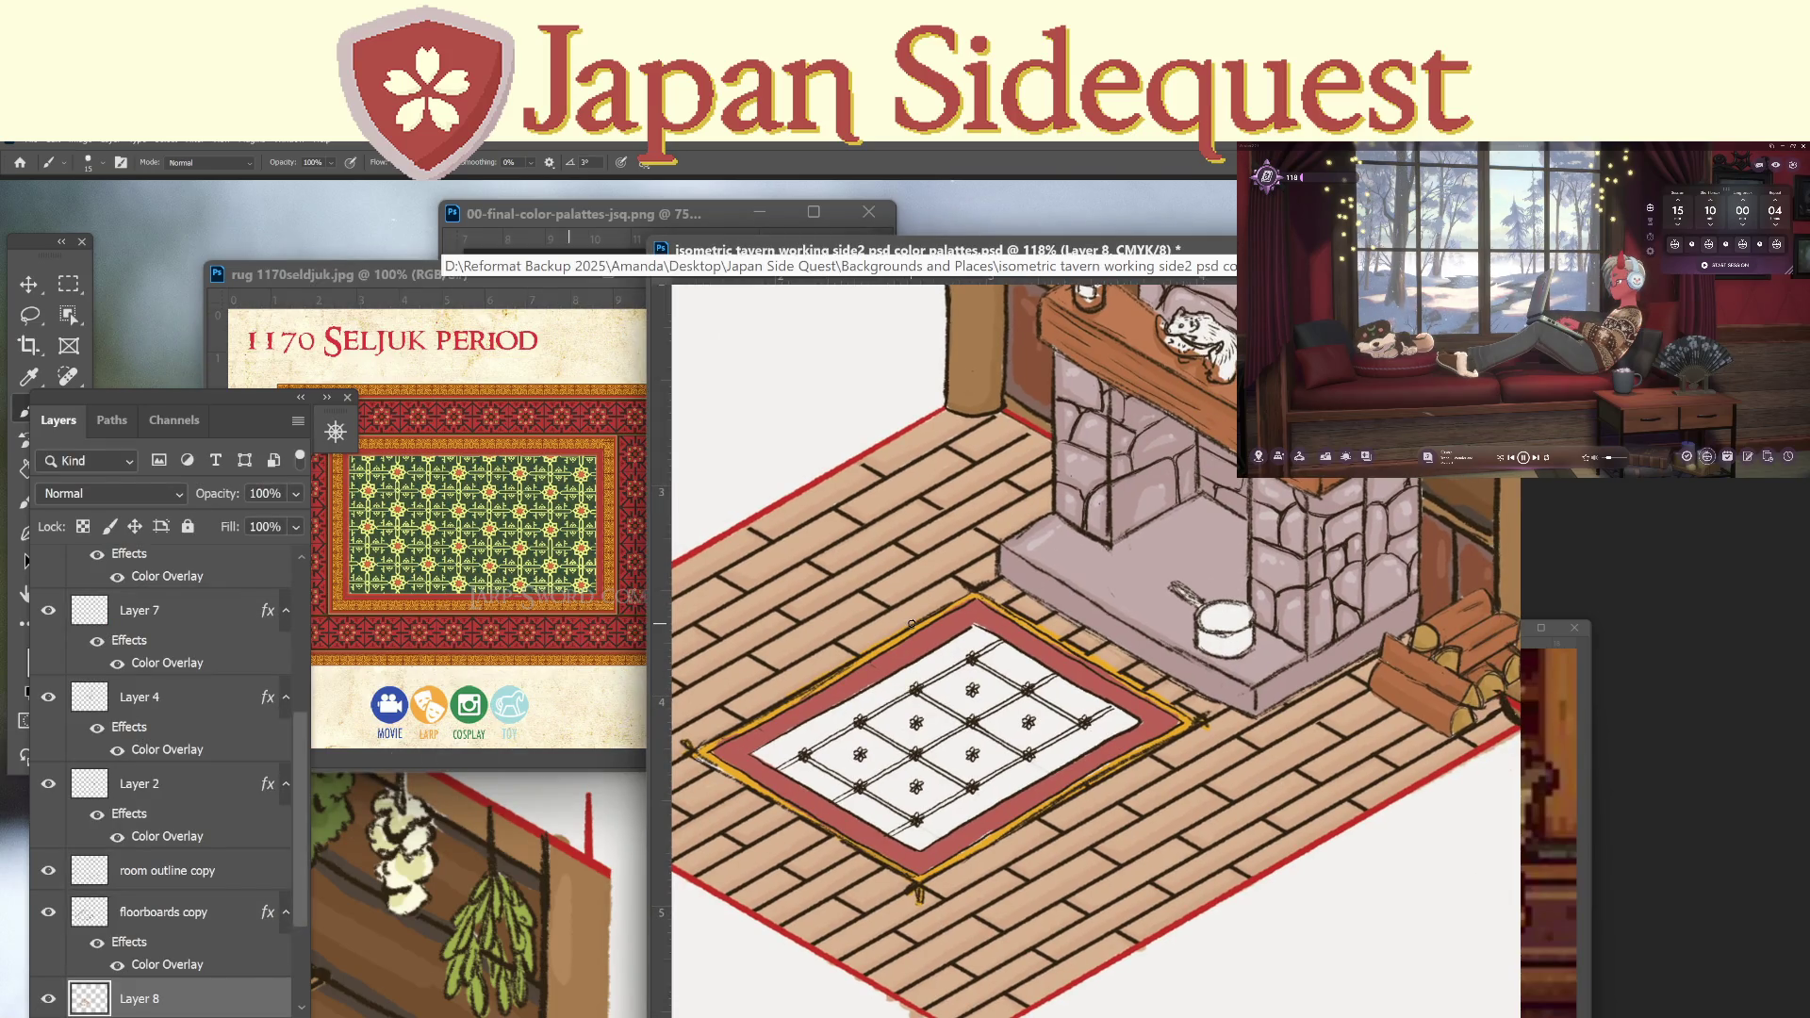
Zoom to 211% on the rug and paint green bands along its inner edges, inside the red border.
key(z)
drag(916, 751, 1007, 673)
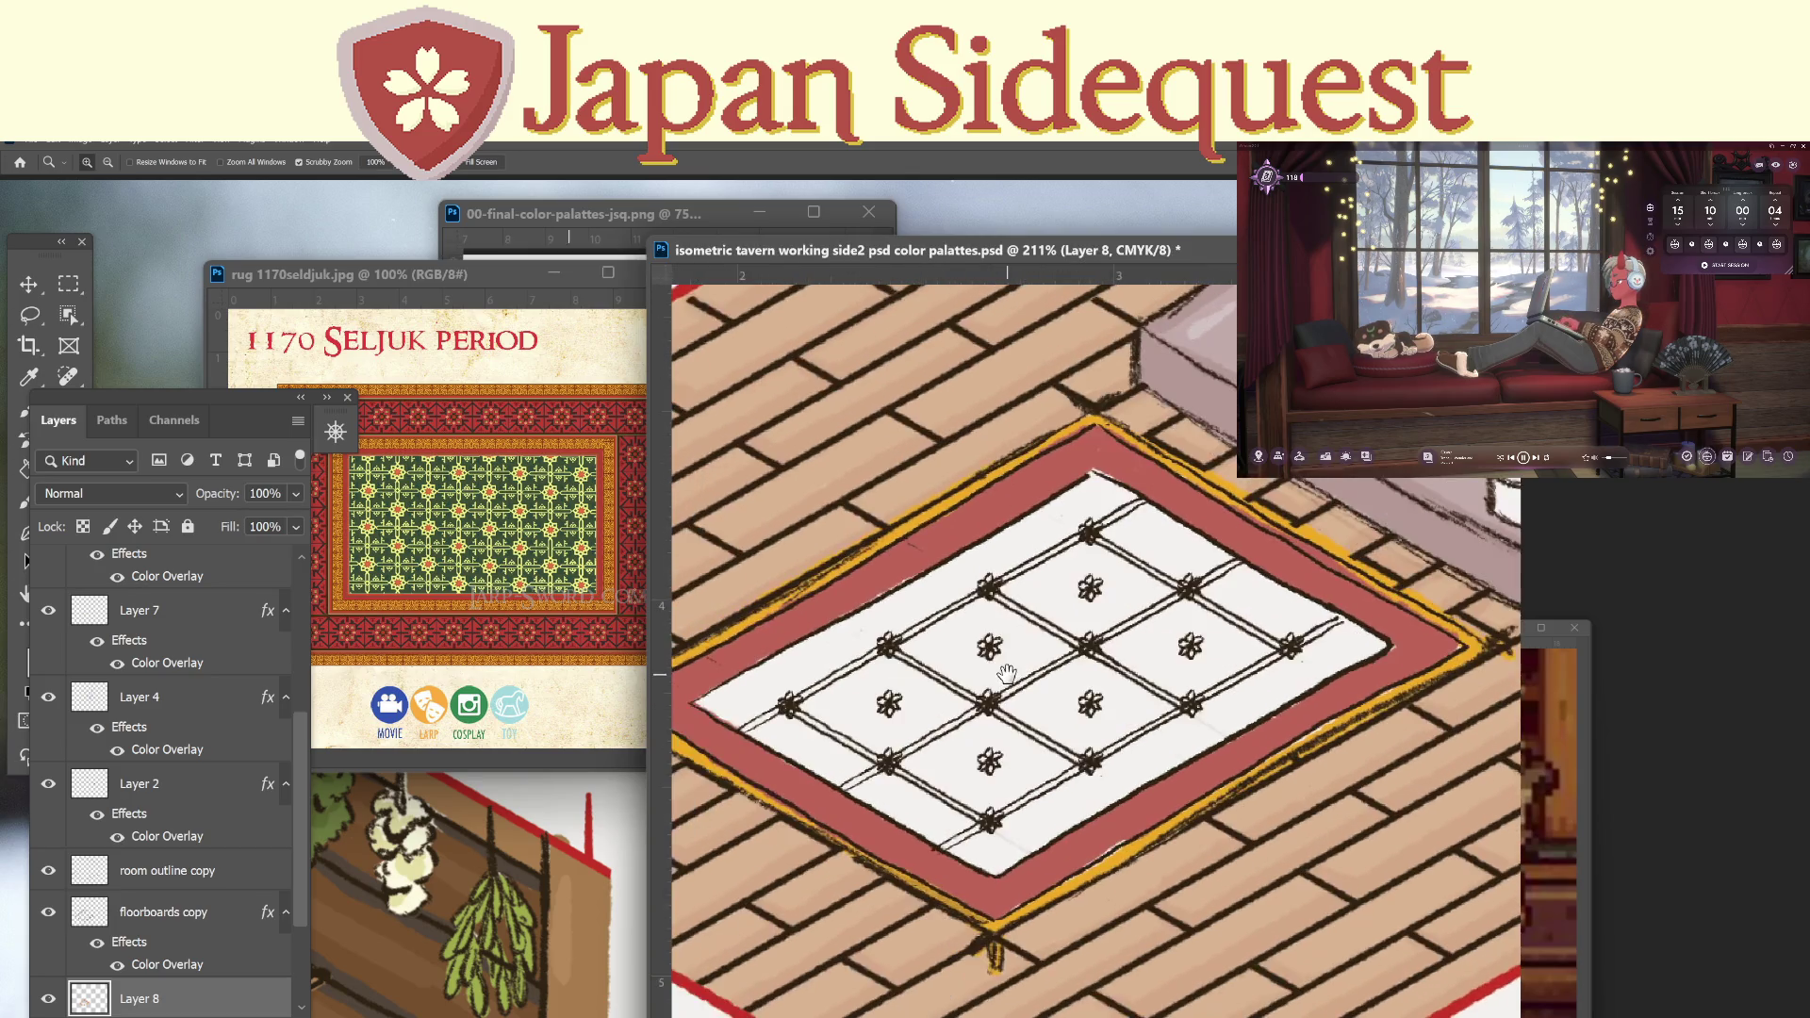
key(b)
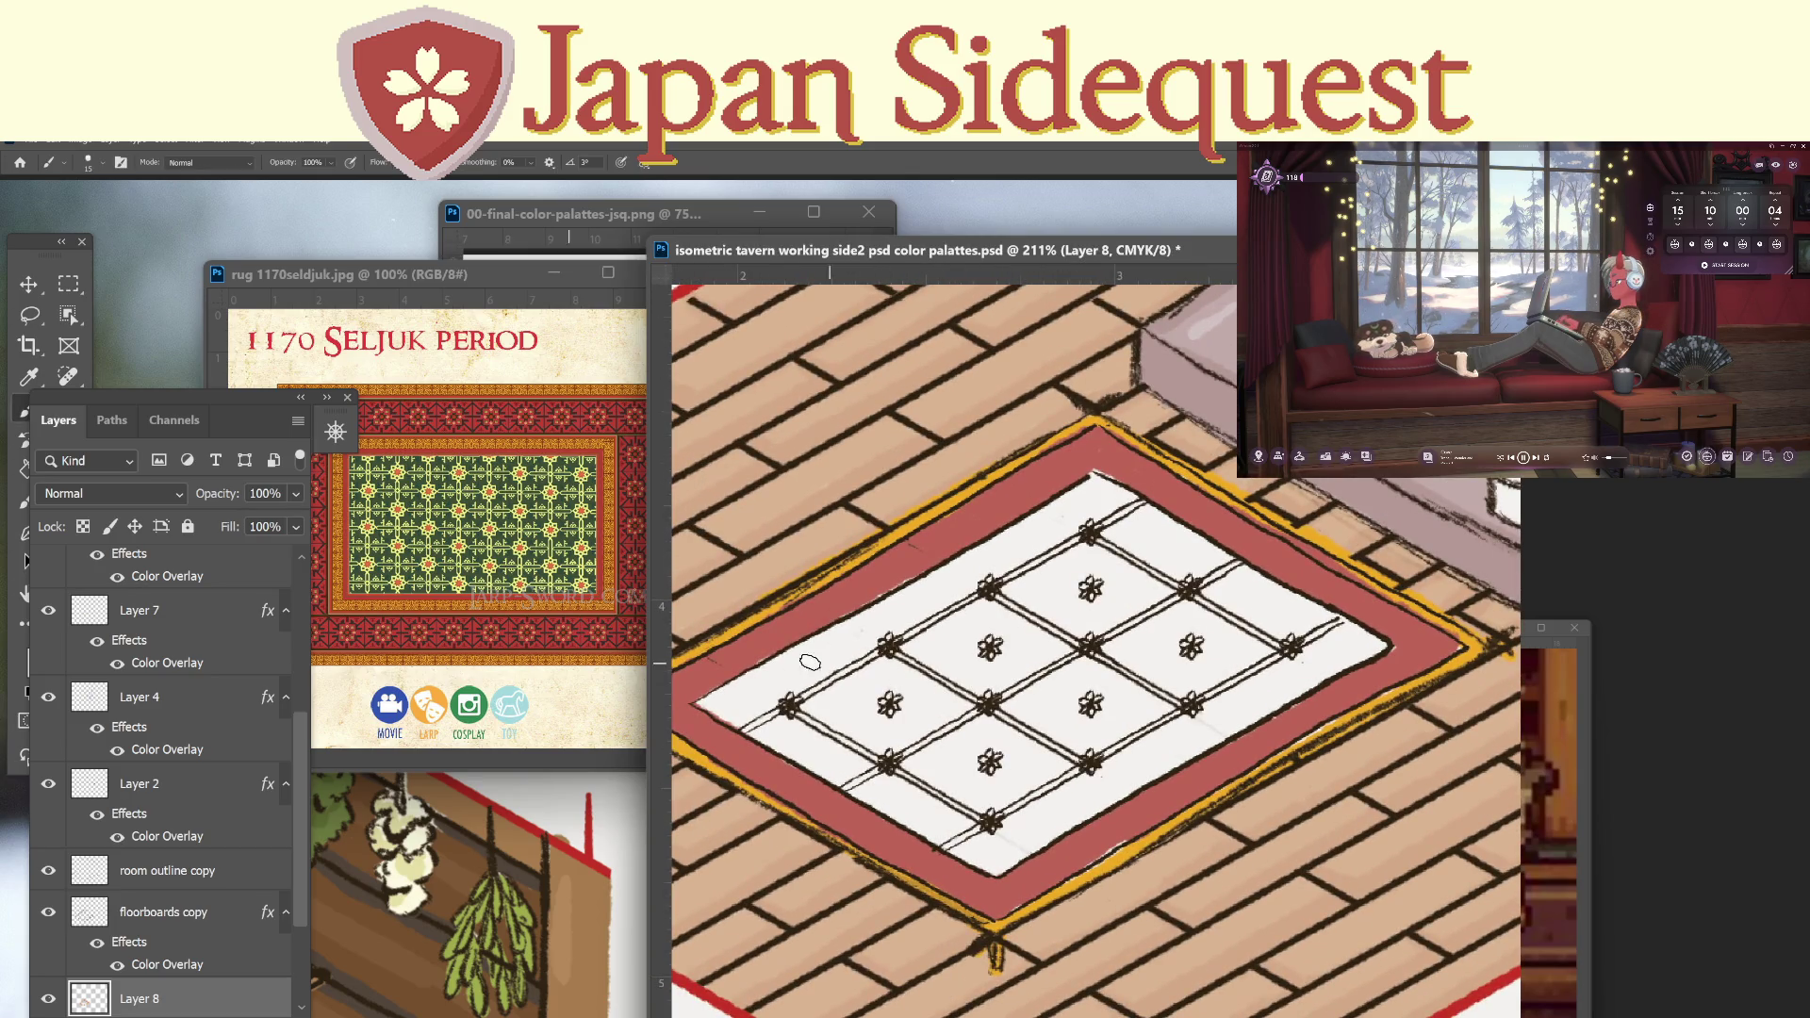
mouse_move(717, 697)
mouse_down()
mouse_move(702, 702)
mouse_move(730, 694)
mouse_up()
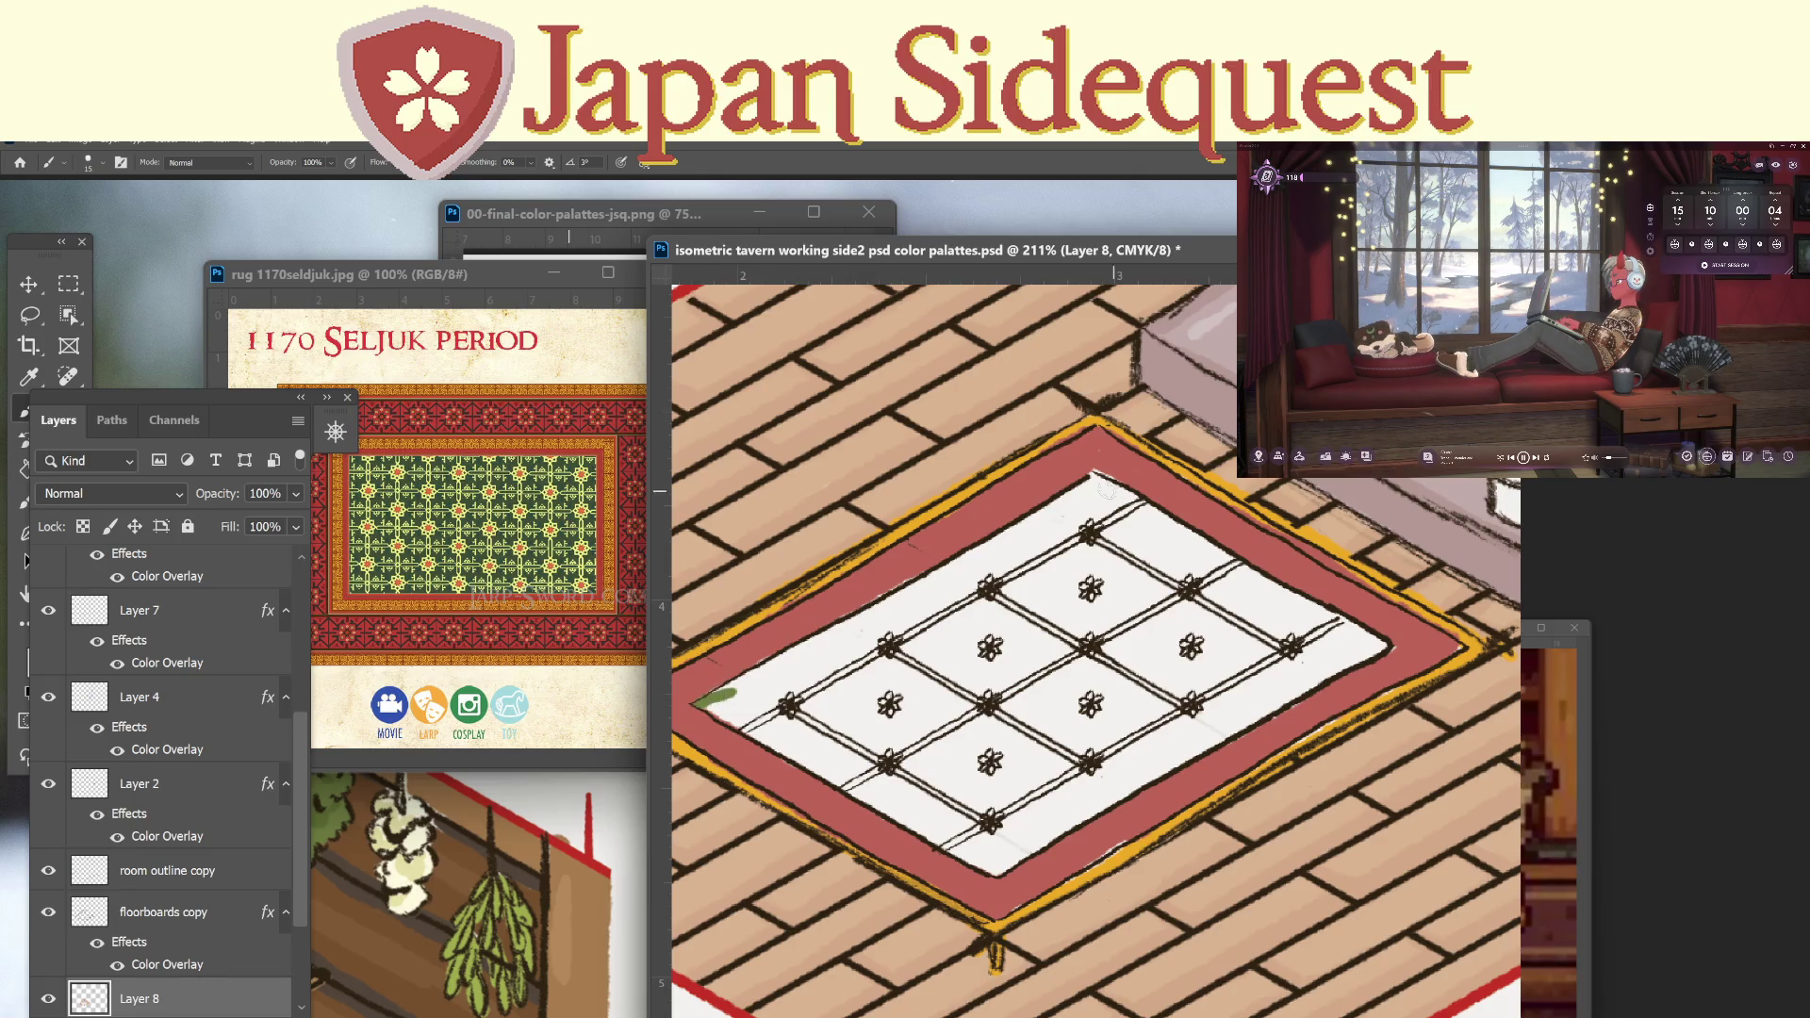
mouse_move(1108, 481)
mouse_down()
mouse_move(715, 685)
mouse_move(780, 749)
mouse_up()
key(ctrl+z)
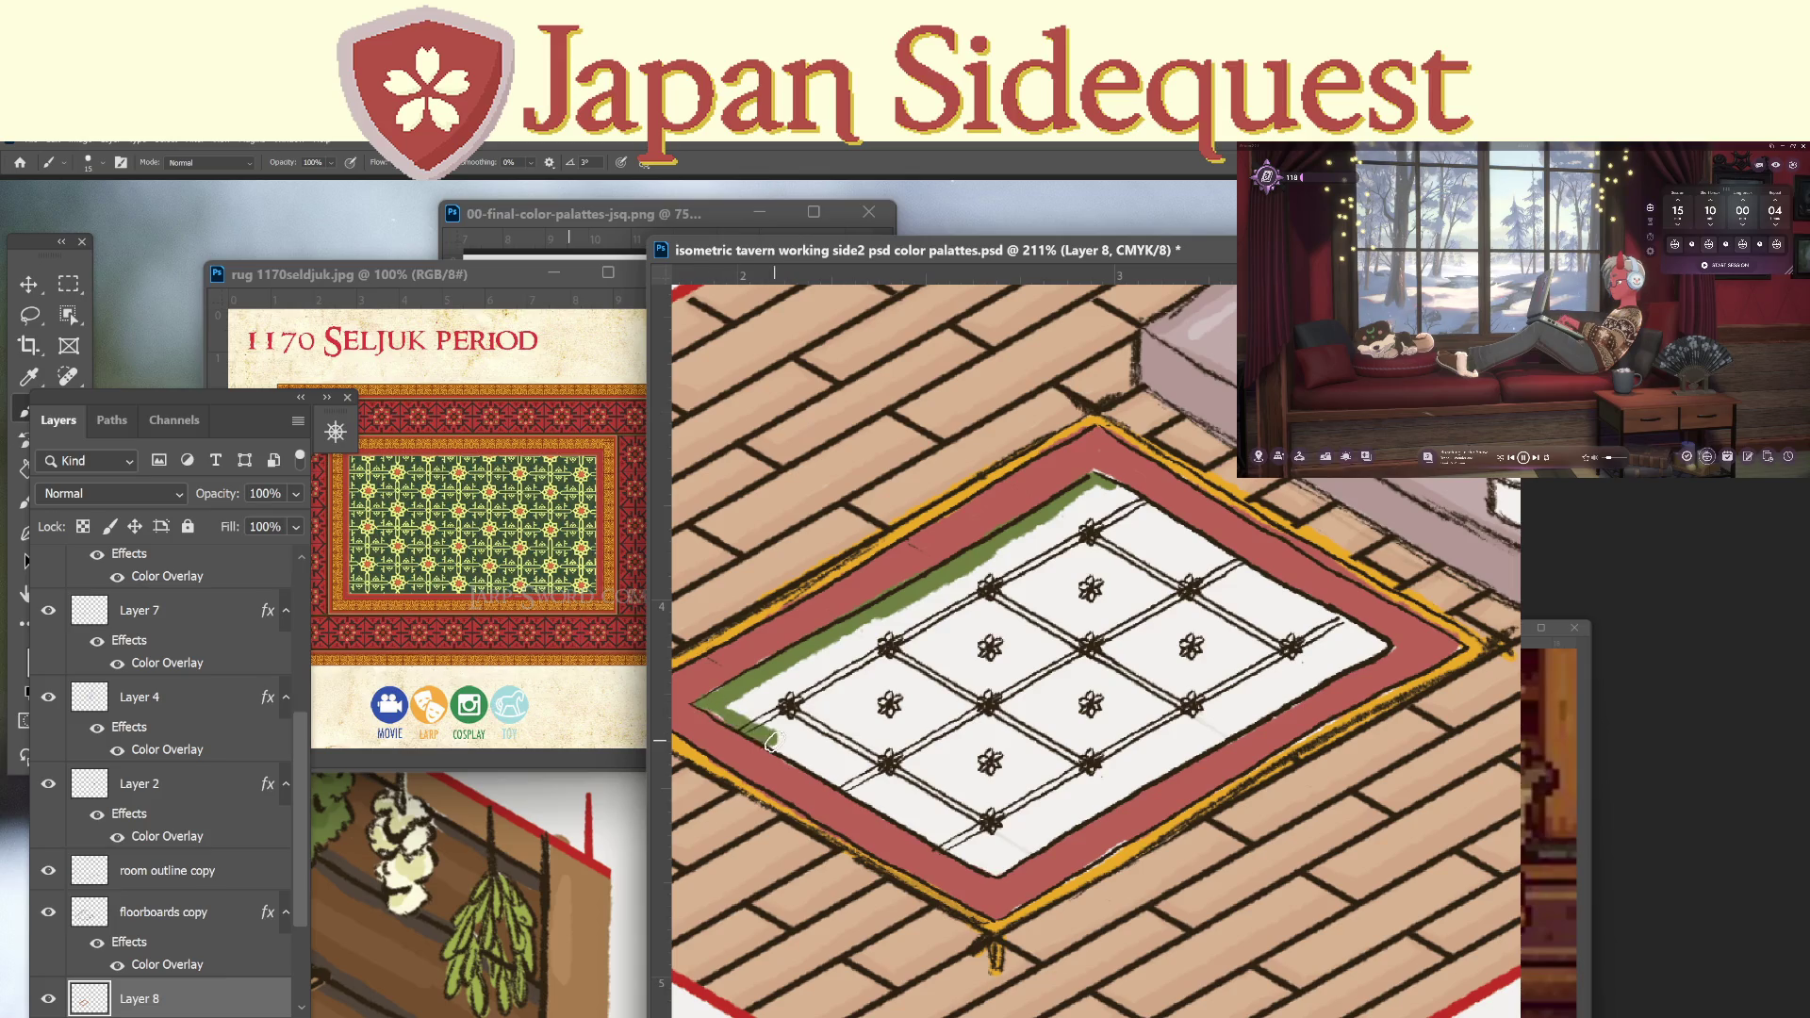
key(ctrl+z)
mouse_move(702, 702)
mouse_down()
mouse_move(995, 869)
mouse_move(1383, 645)
mouse_up()
drag(1096, 477, 1359, 641)
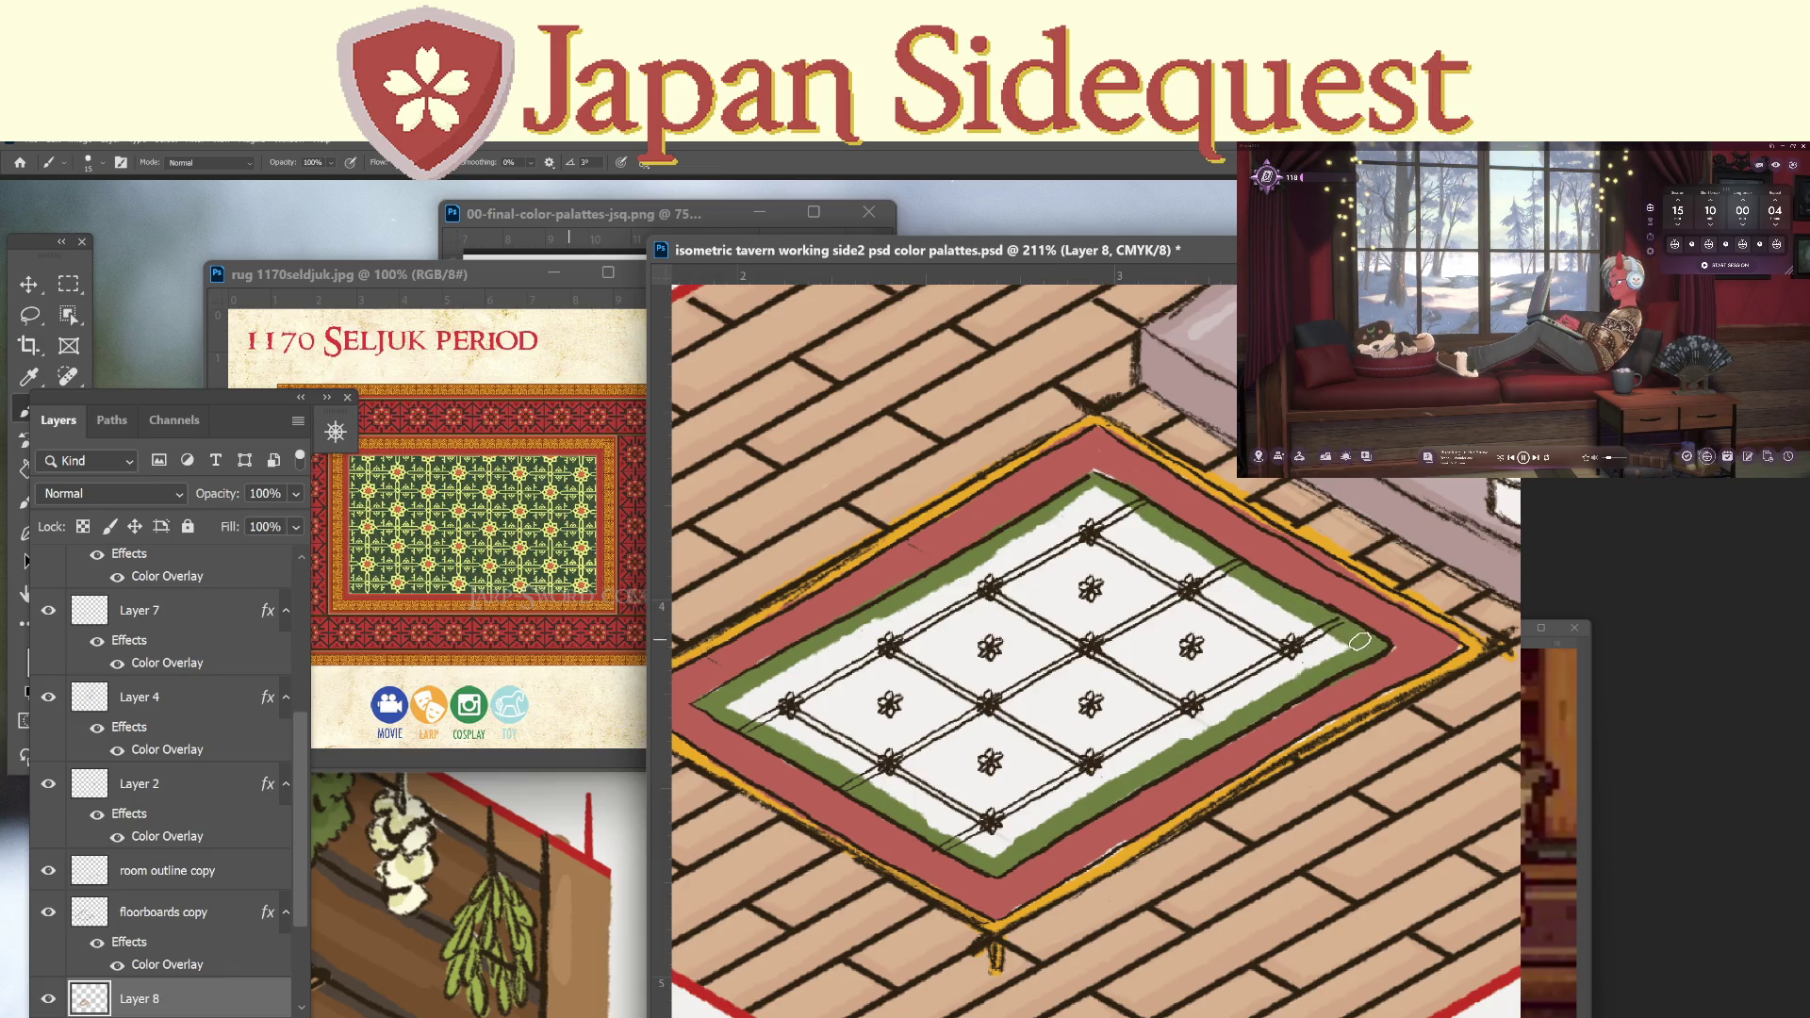
Fill the rug's white centre green with the Paint Bucket and repaint the inner stitch line green.
click(91, 362)
click(32, 469)
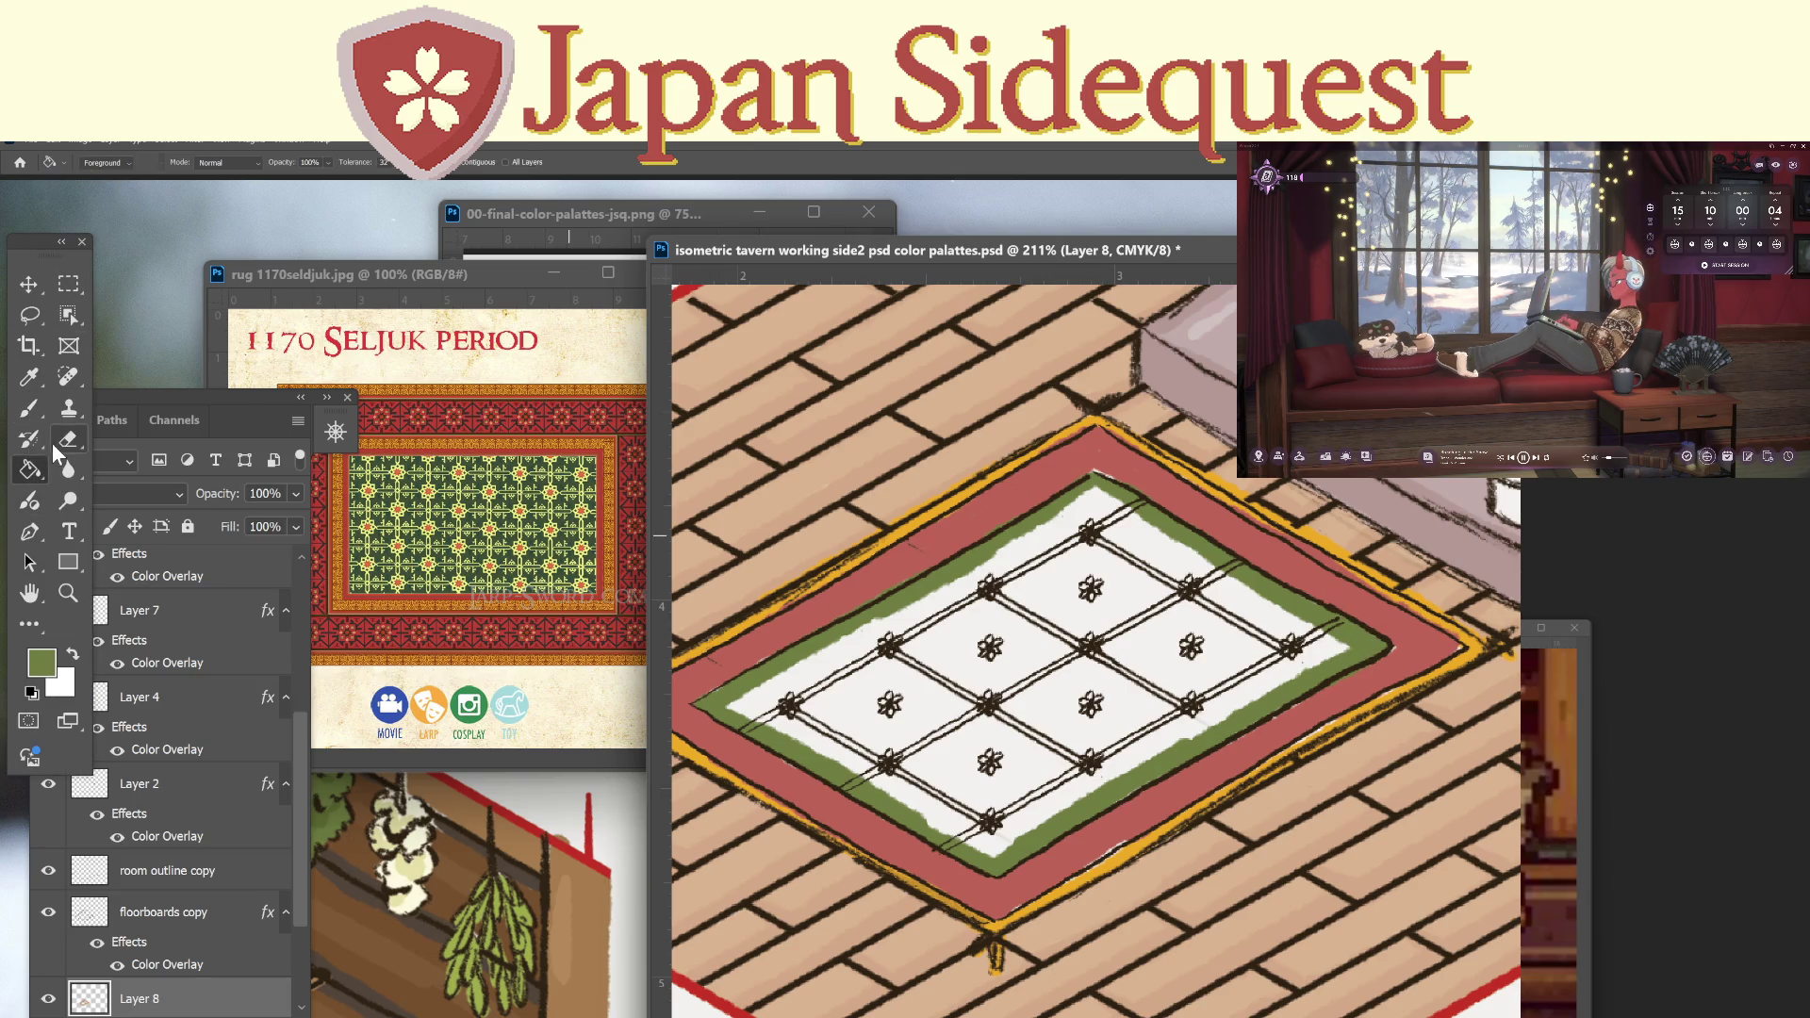
click(1054, 652)
key(b)
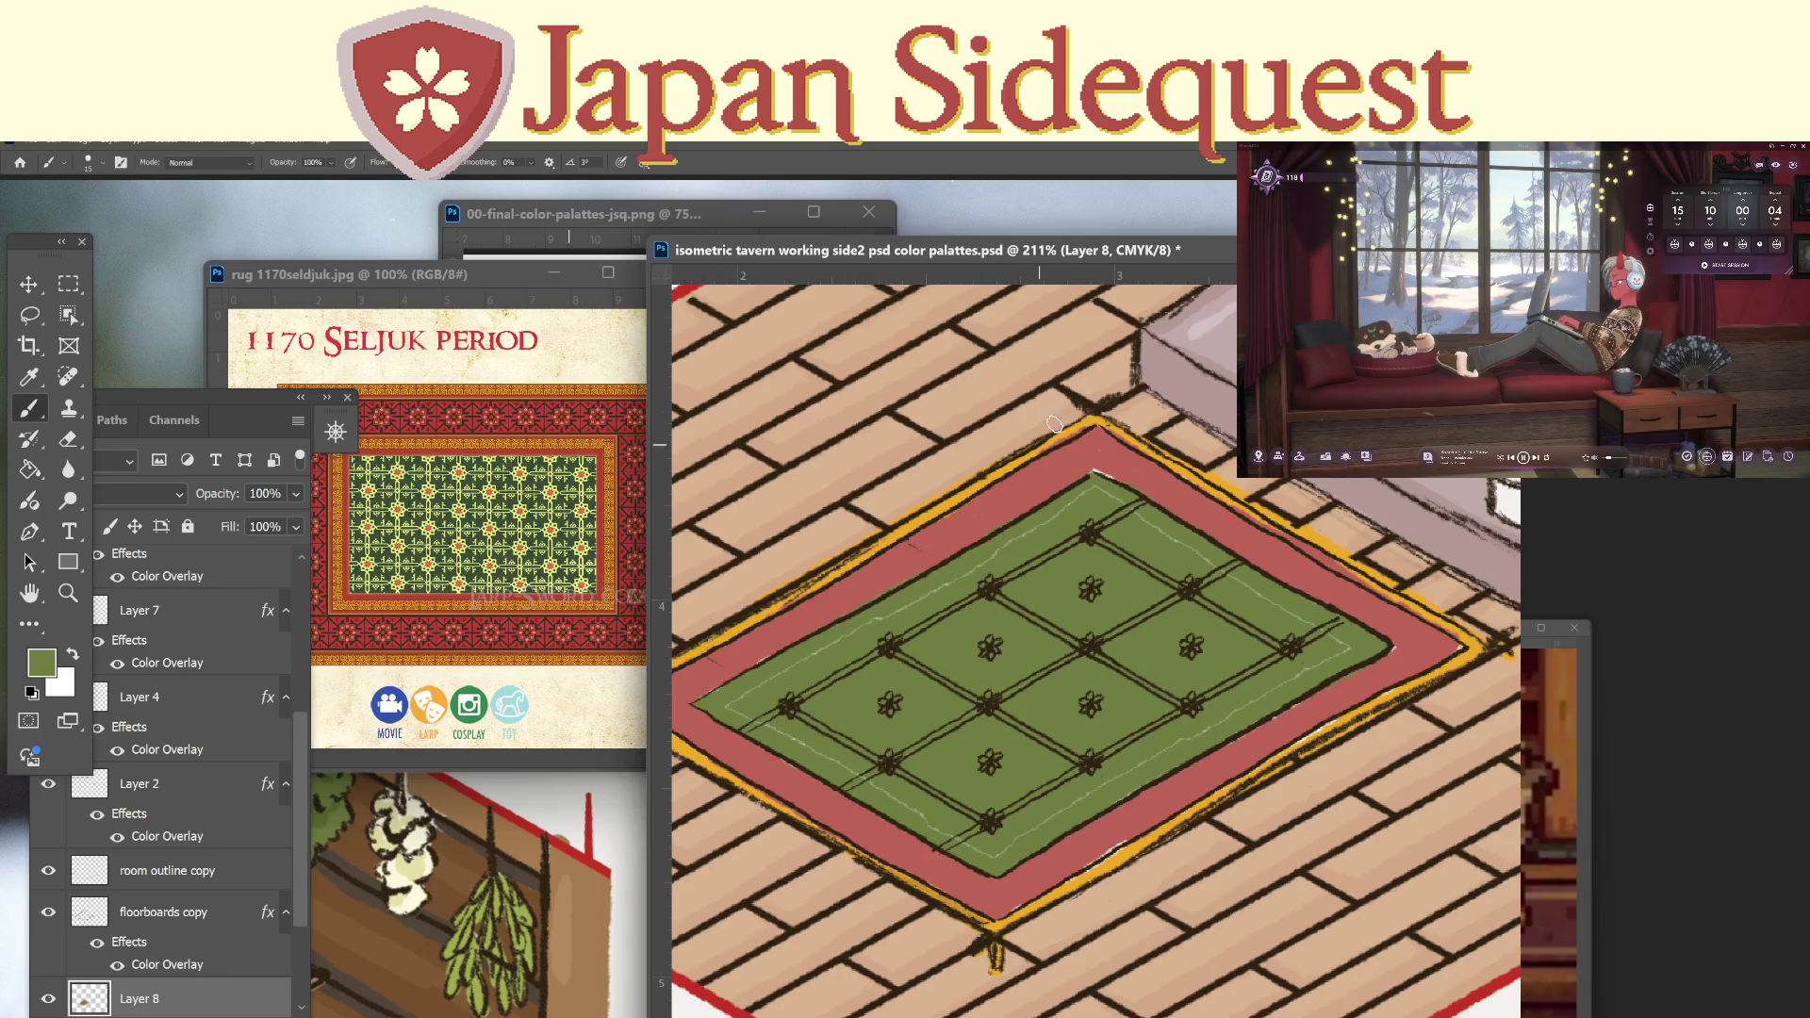
mouse_move(993, 554)
mouse_down()
mouse_move(726, 705)
mouse_move(997, 856)
mouse_move(1112, 767)
mouse_move(1345, 638)
mouse_move(1112, 498)
mouse_up()
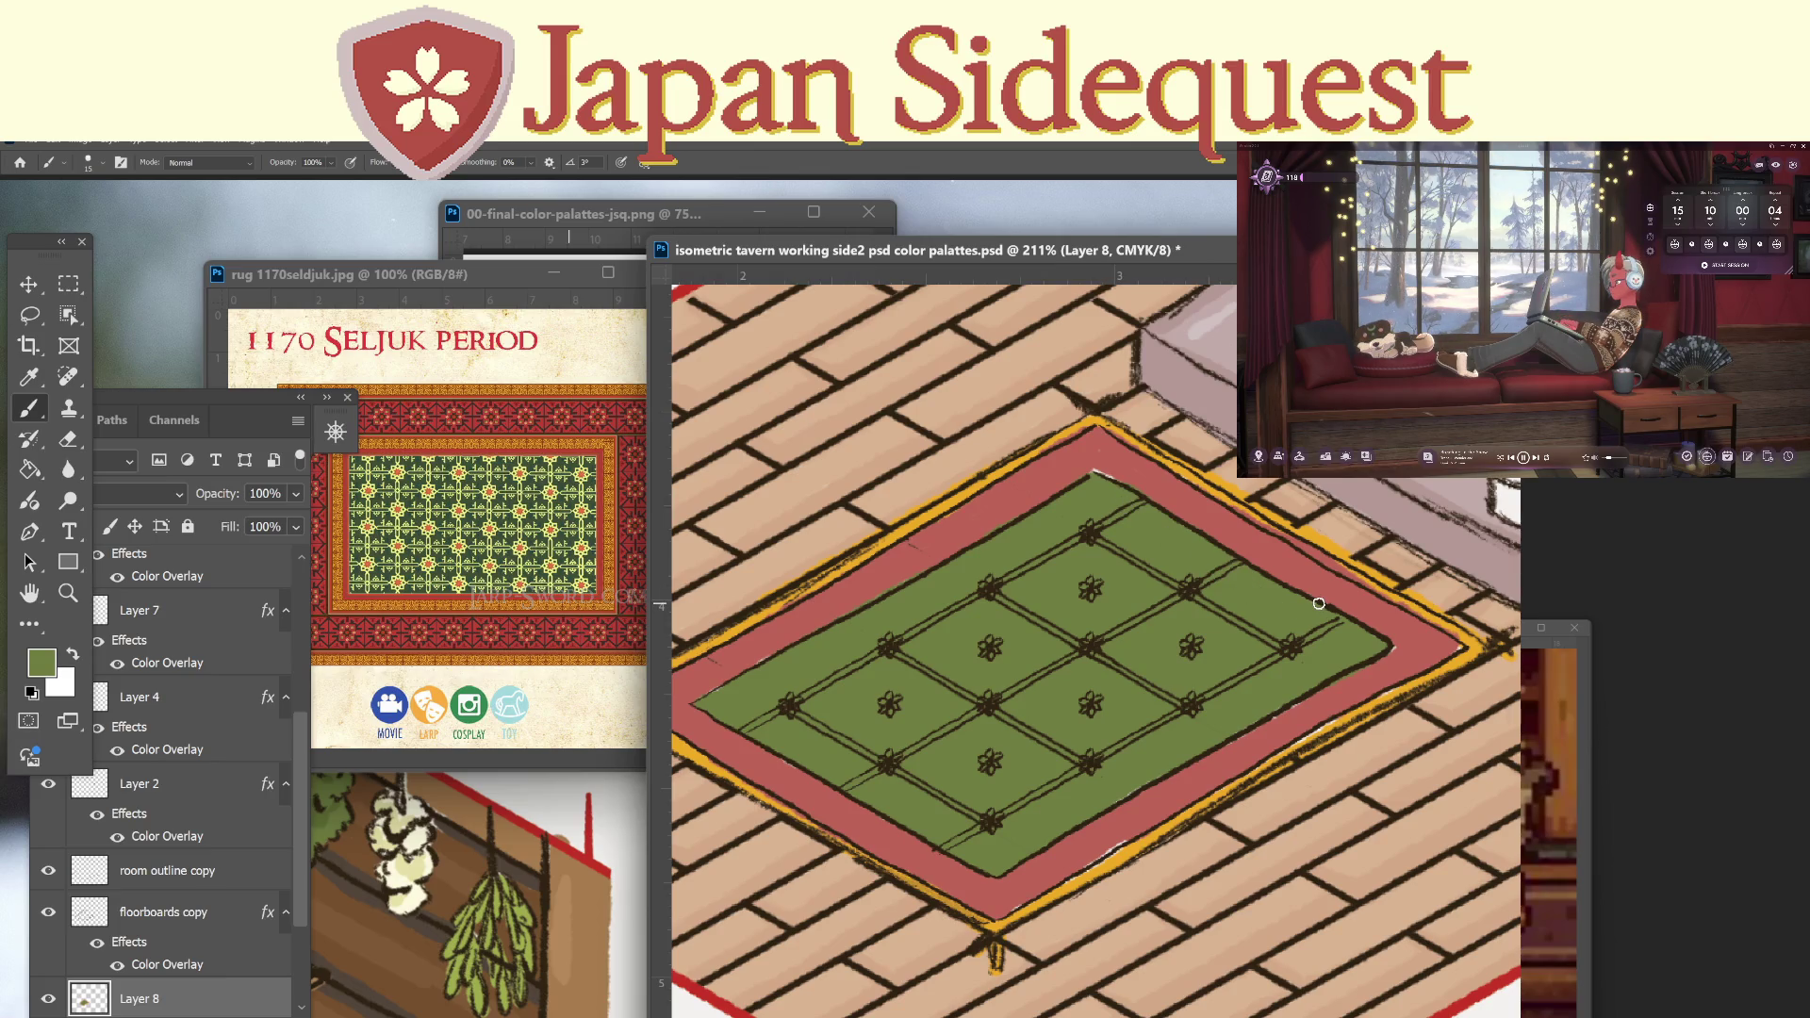
On a new Layer 9, dab orange onto seven lattice flowers, then undo the dabs.
click(254, 990)
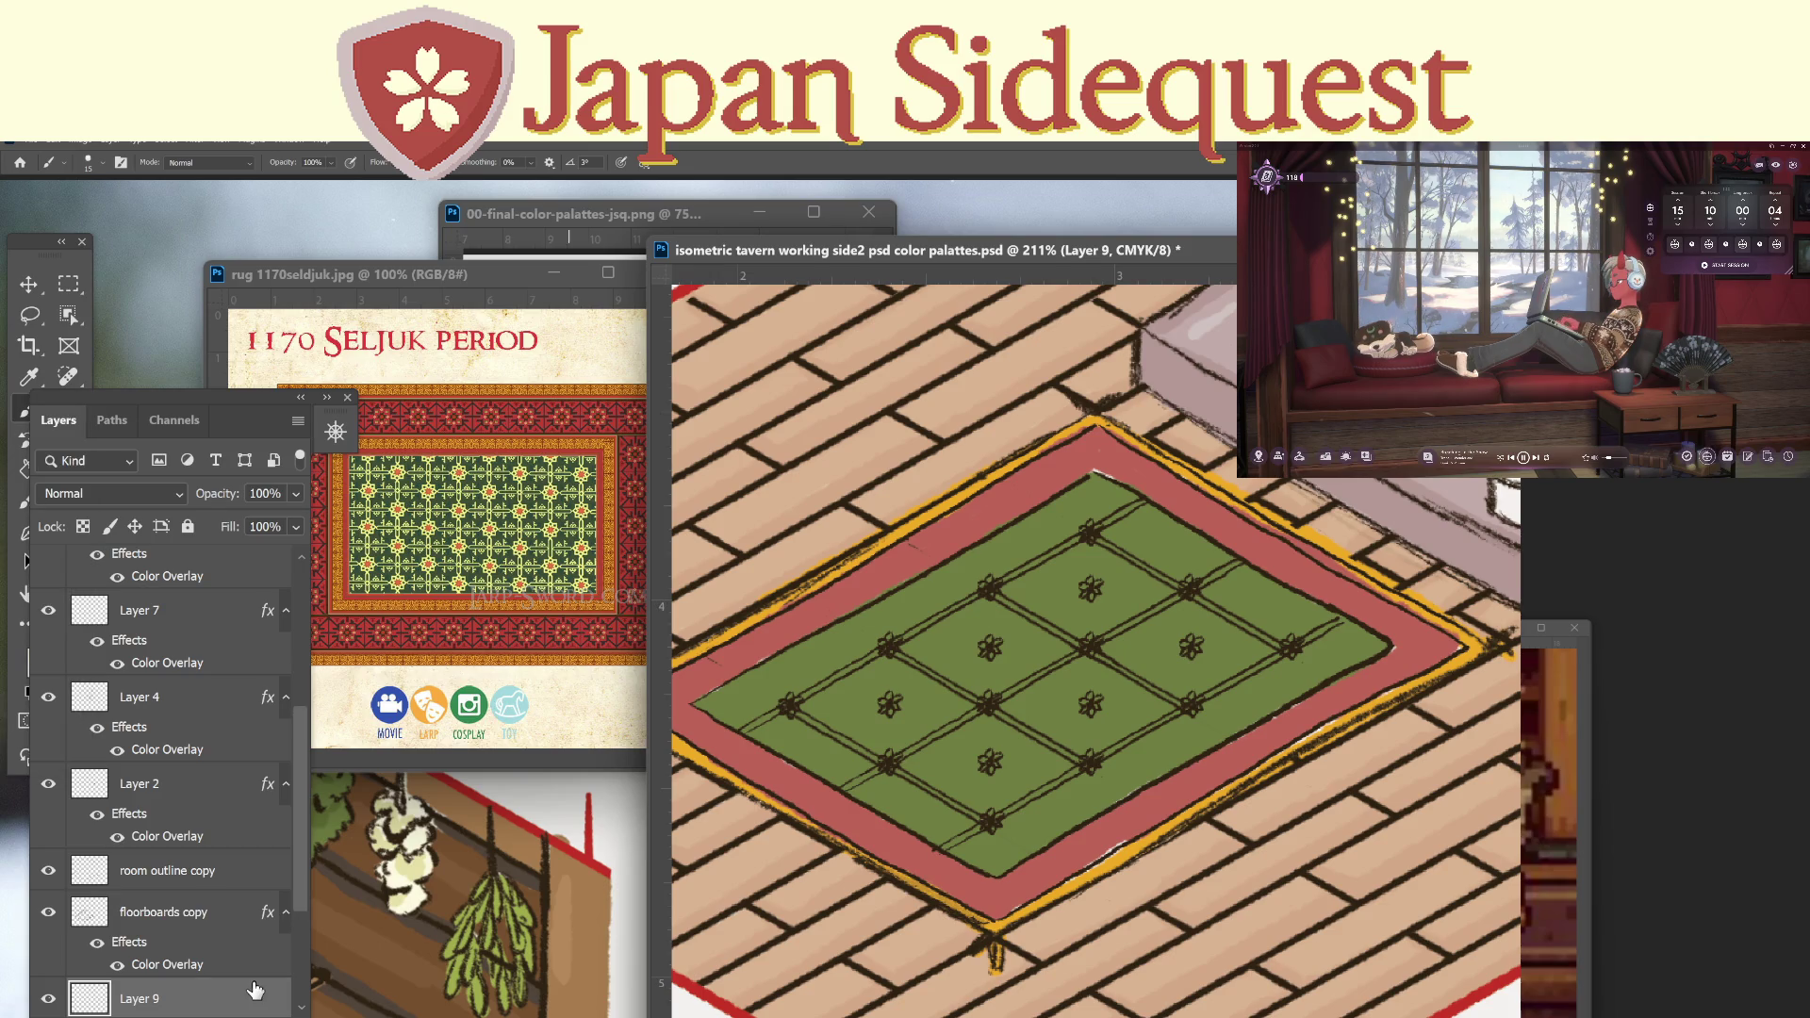
key(i)
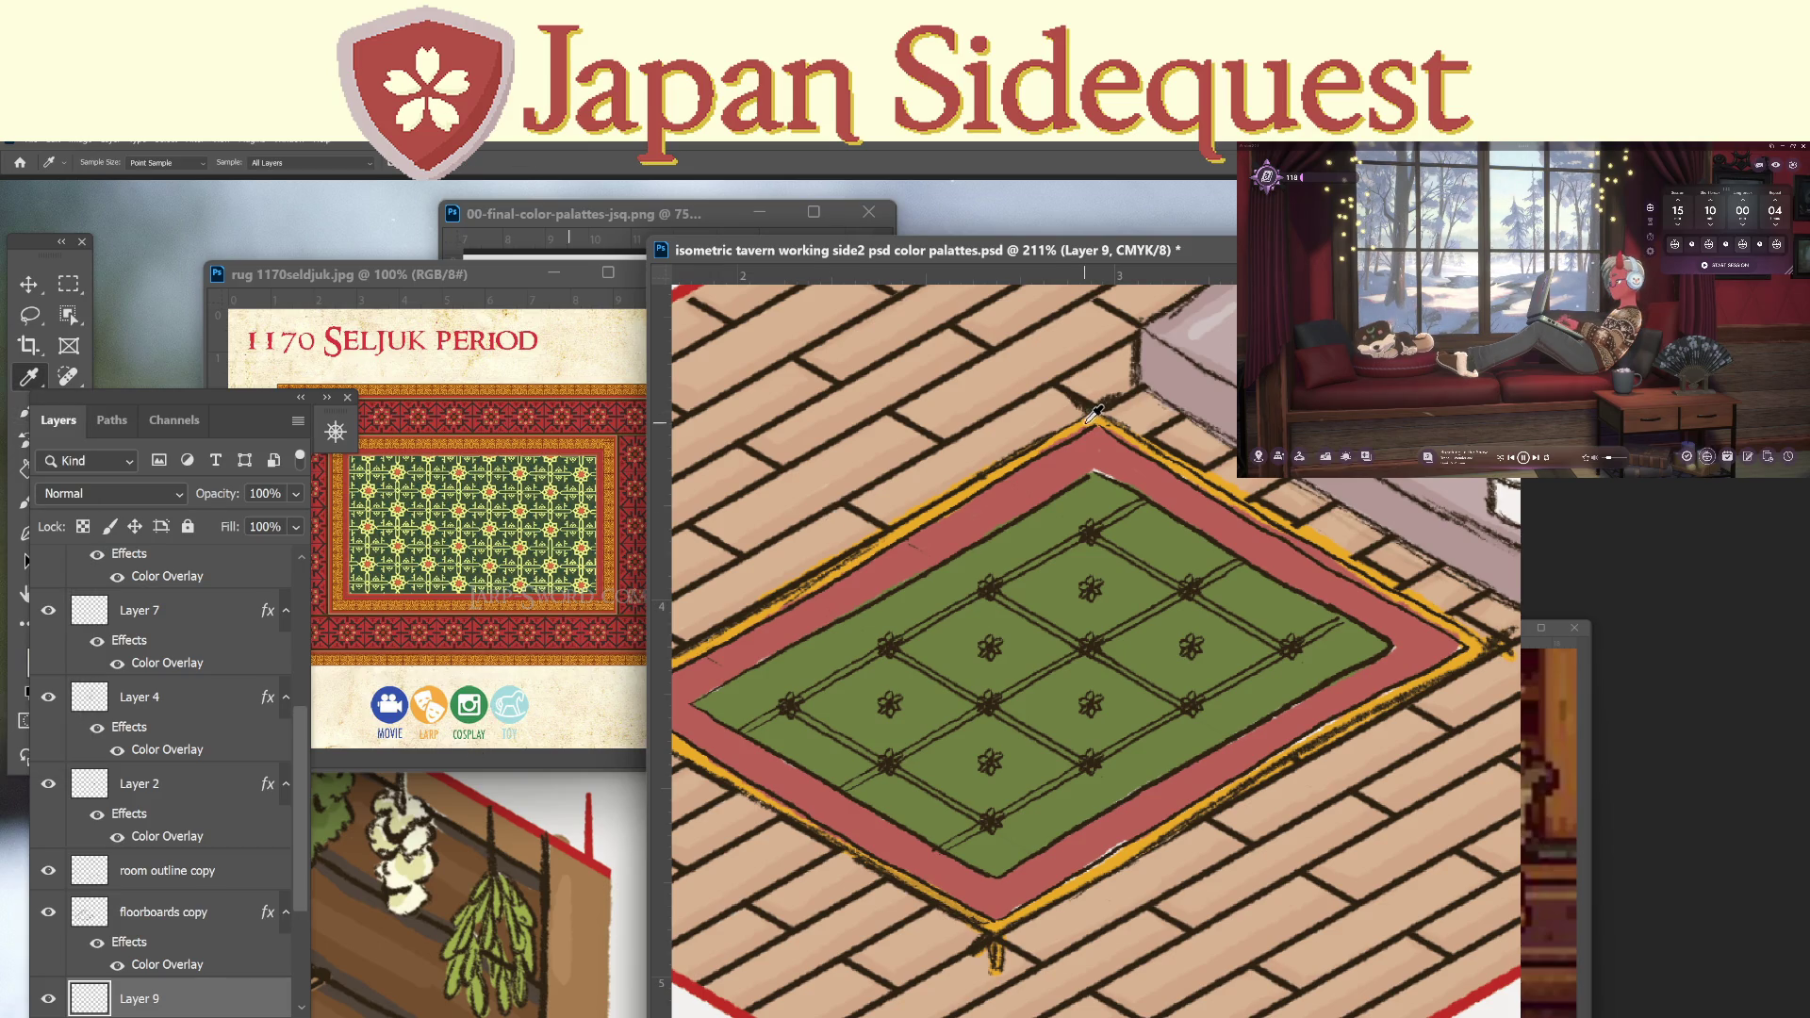
key(b)
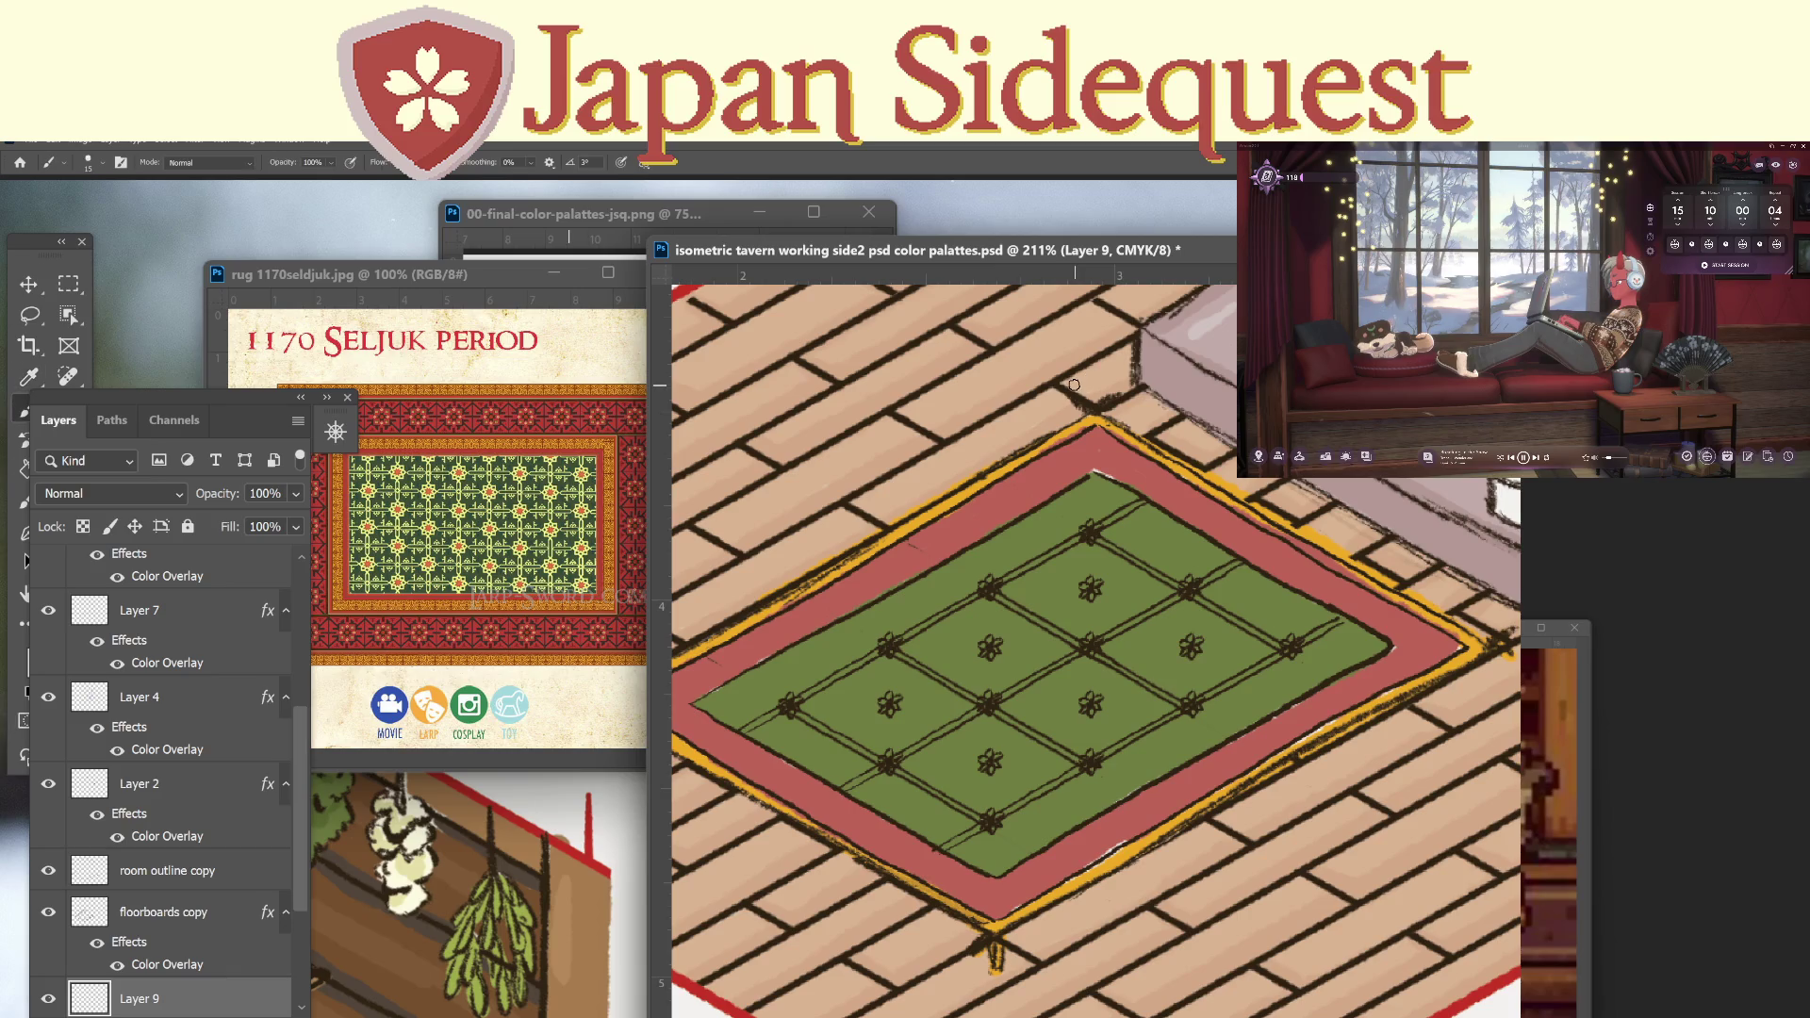
click(789, 702)
click(888, 643)
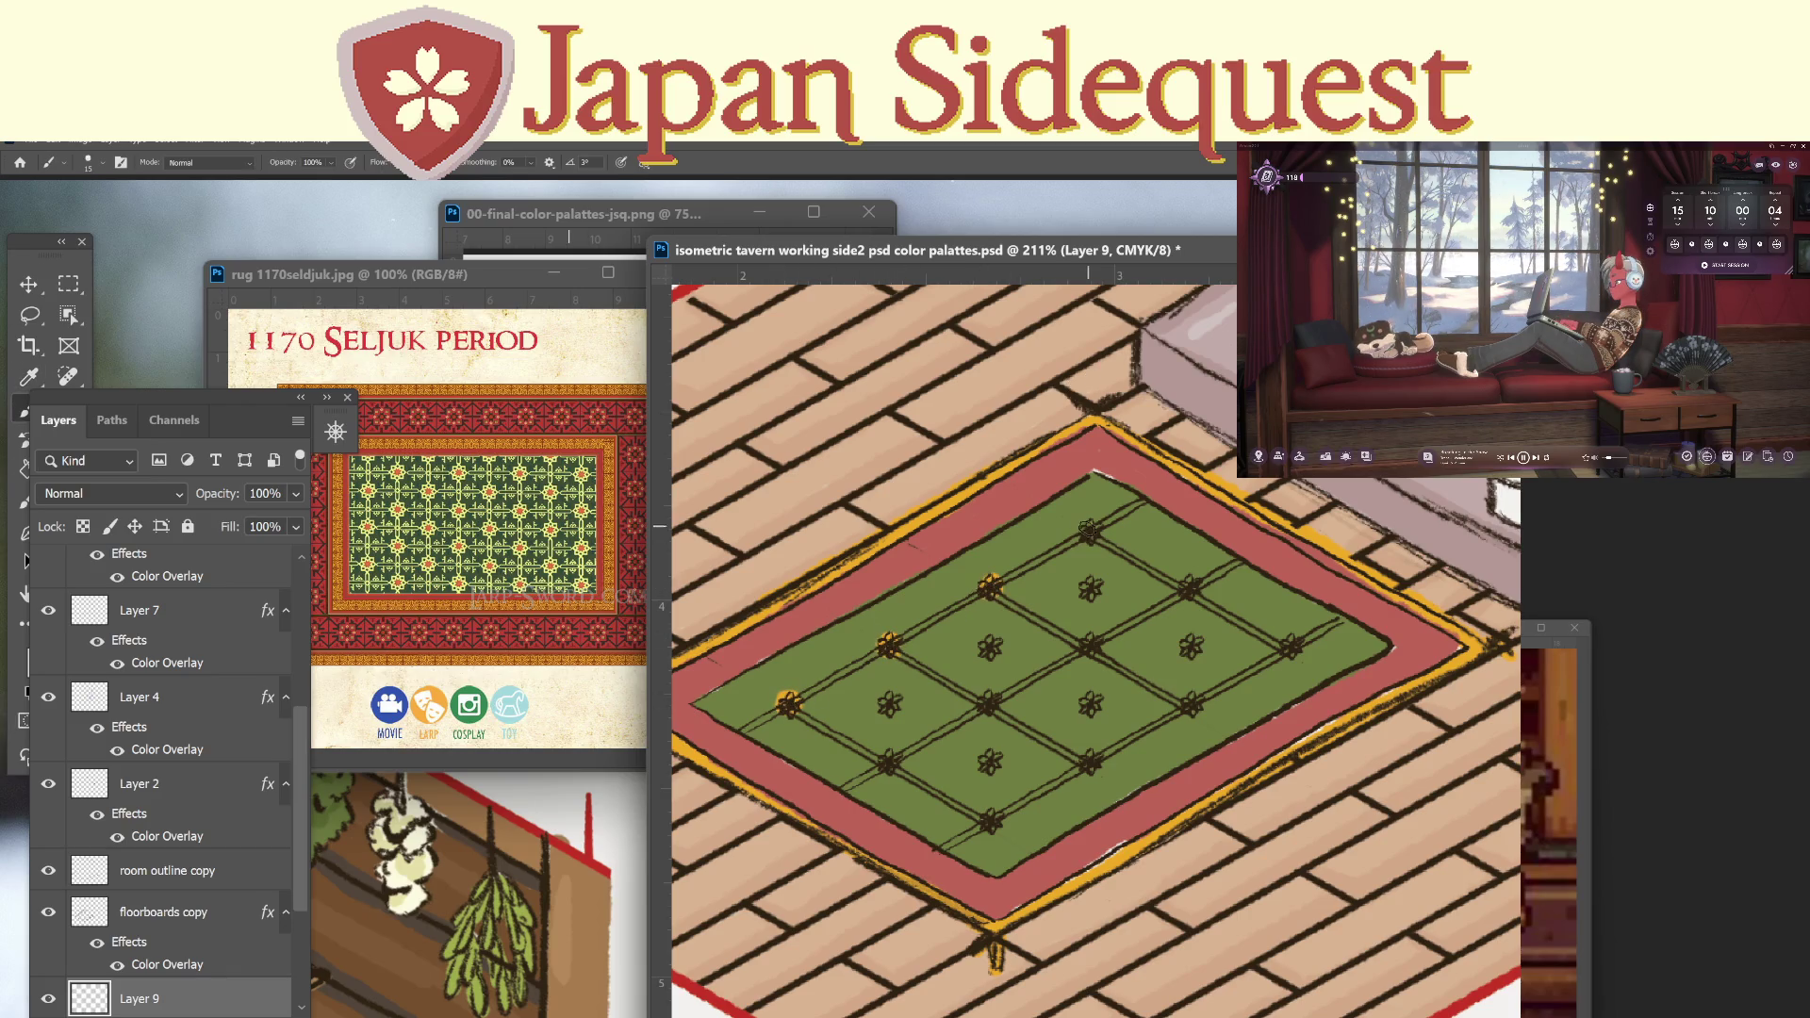
click(1091, 533)
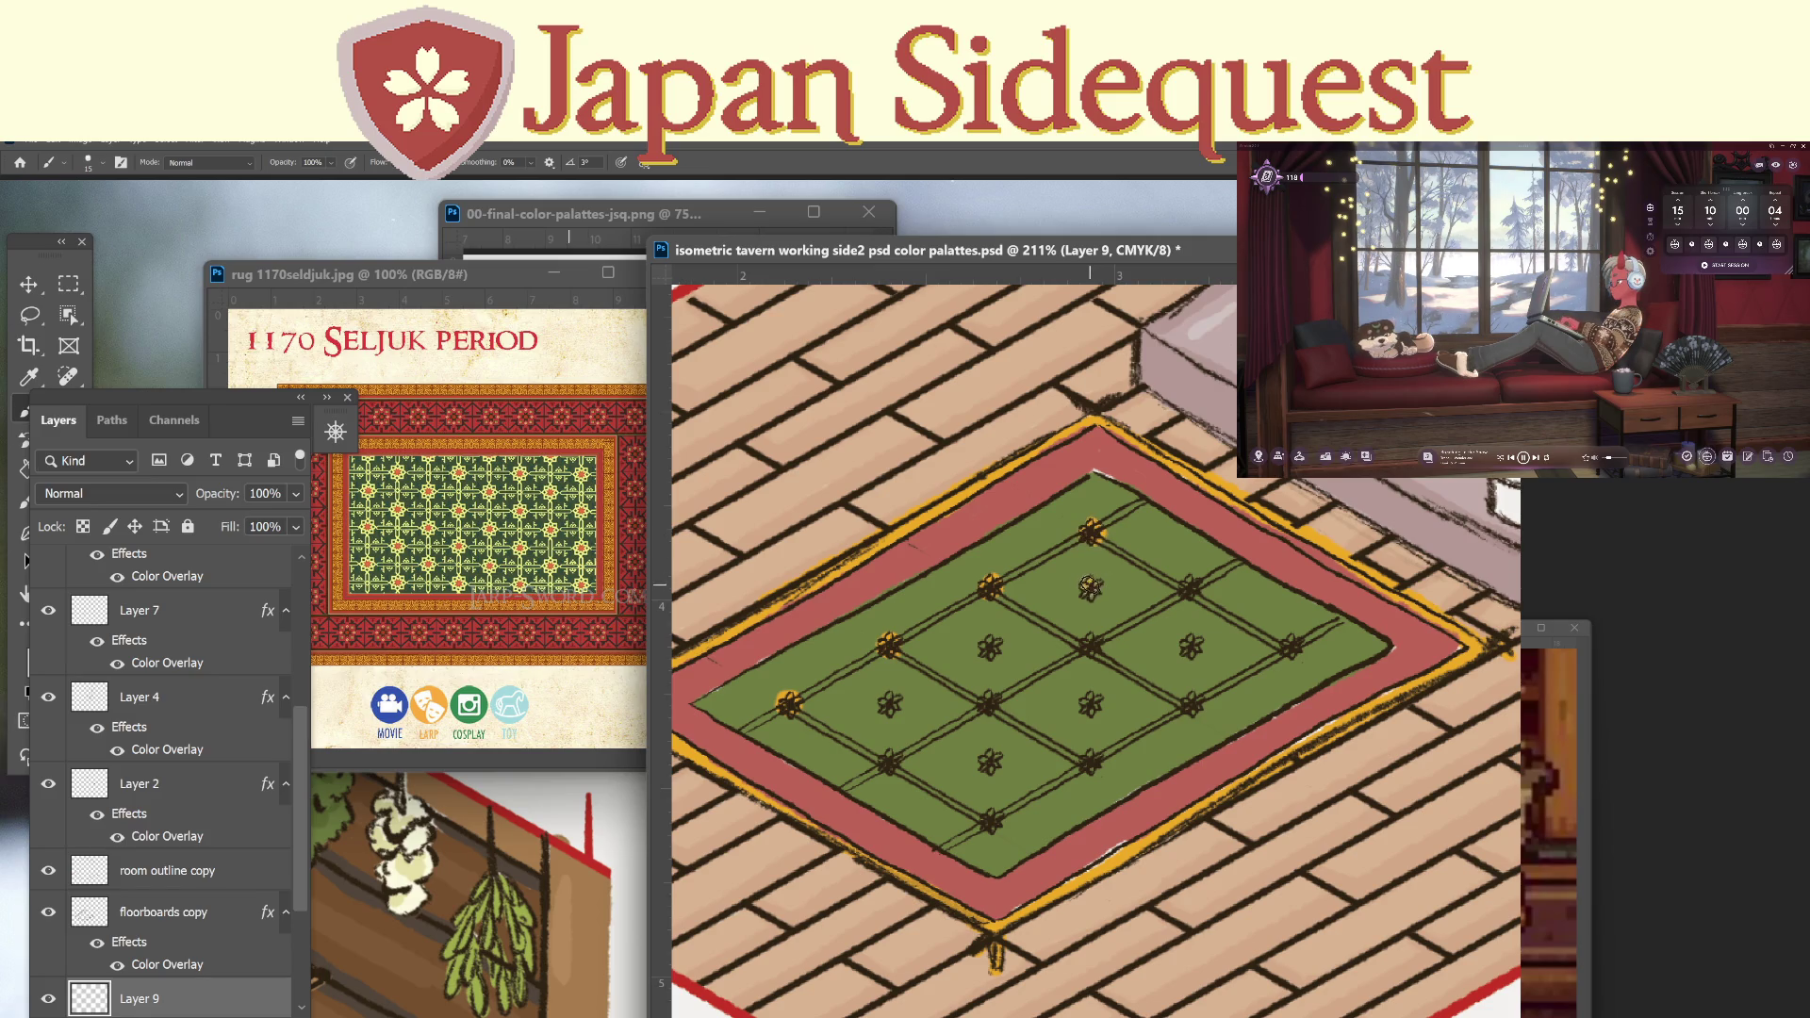
click(1090, 588)
click(1189, 587)
click(1292, 646)
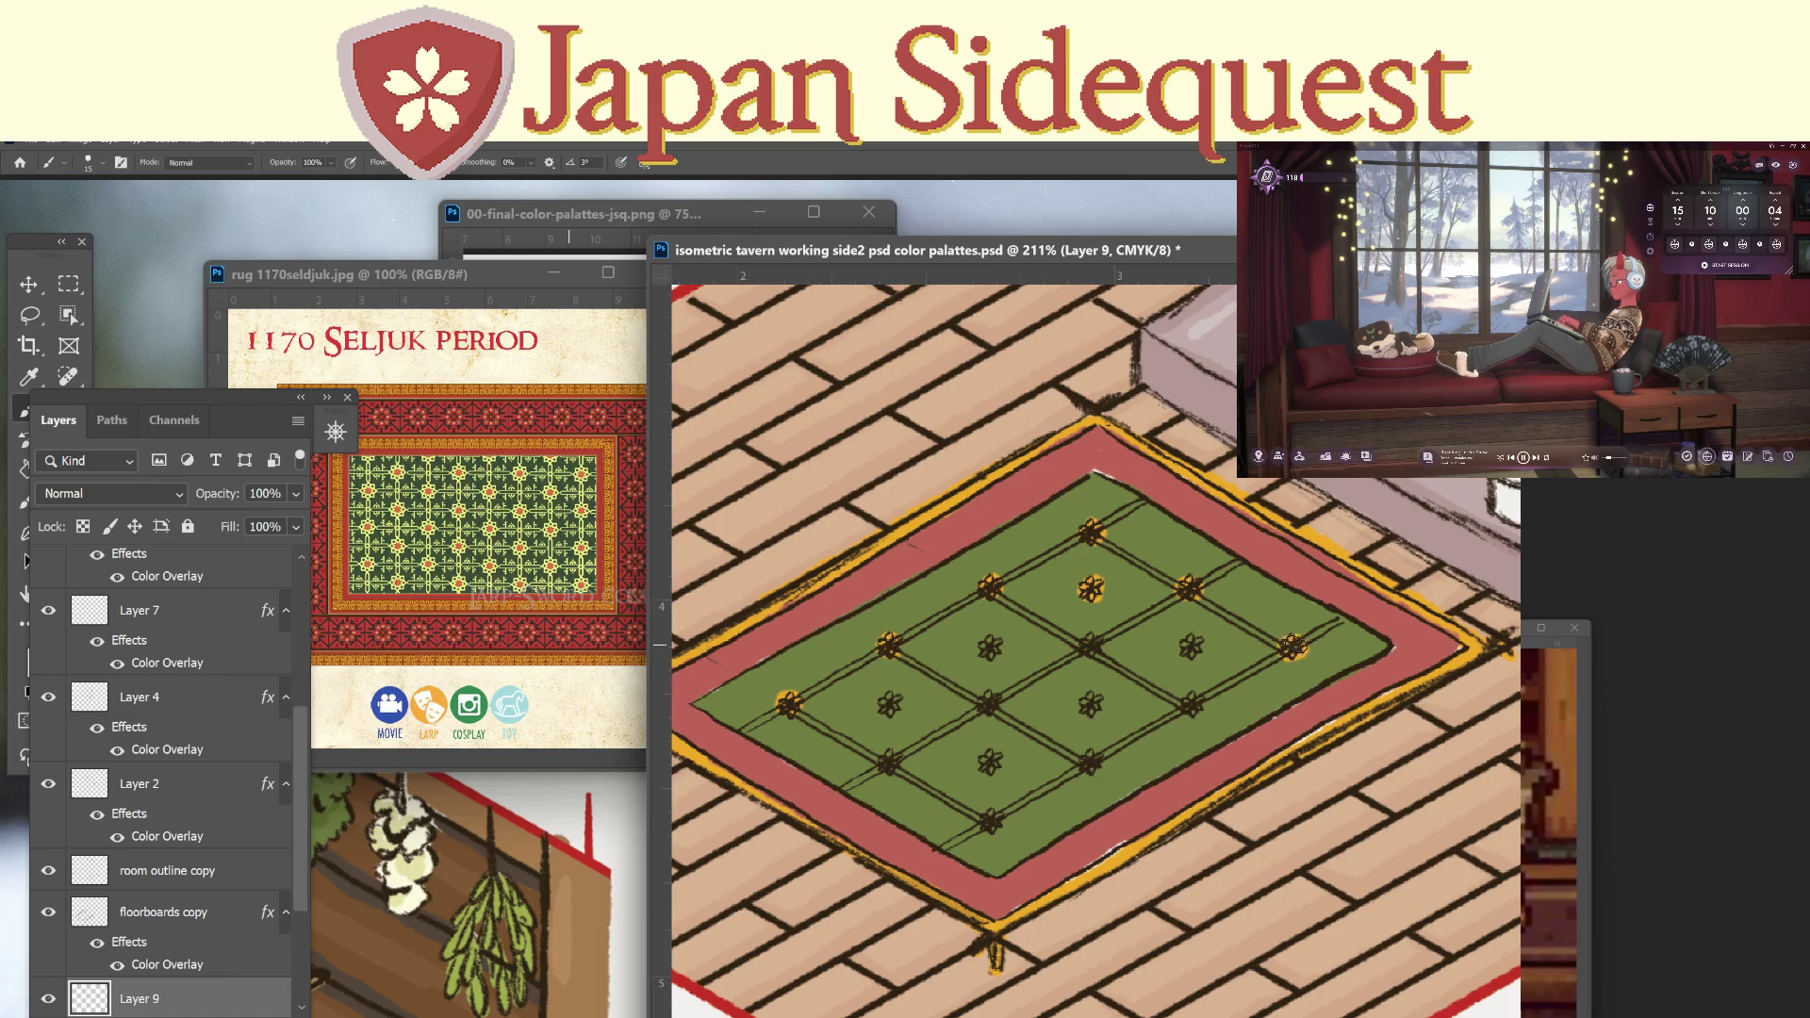
click(1194, 702)
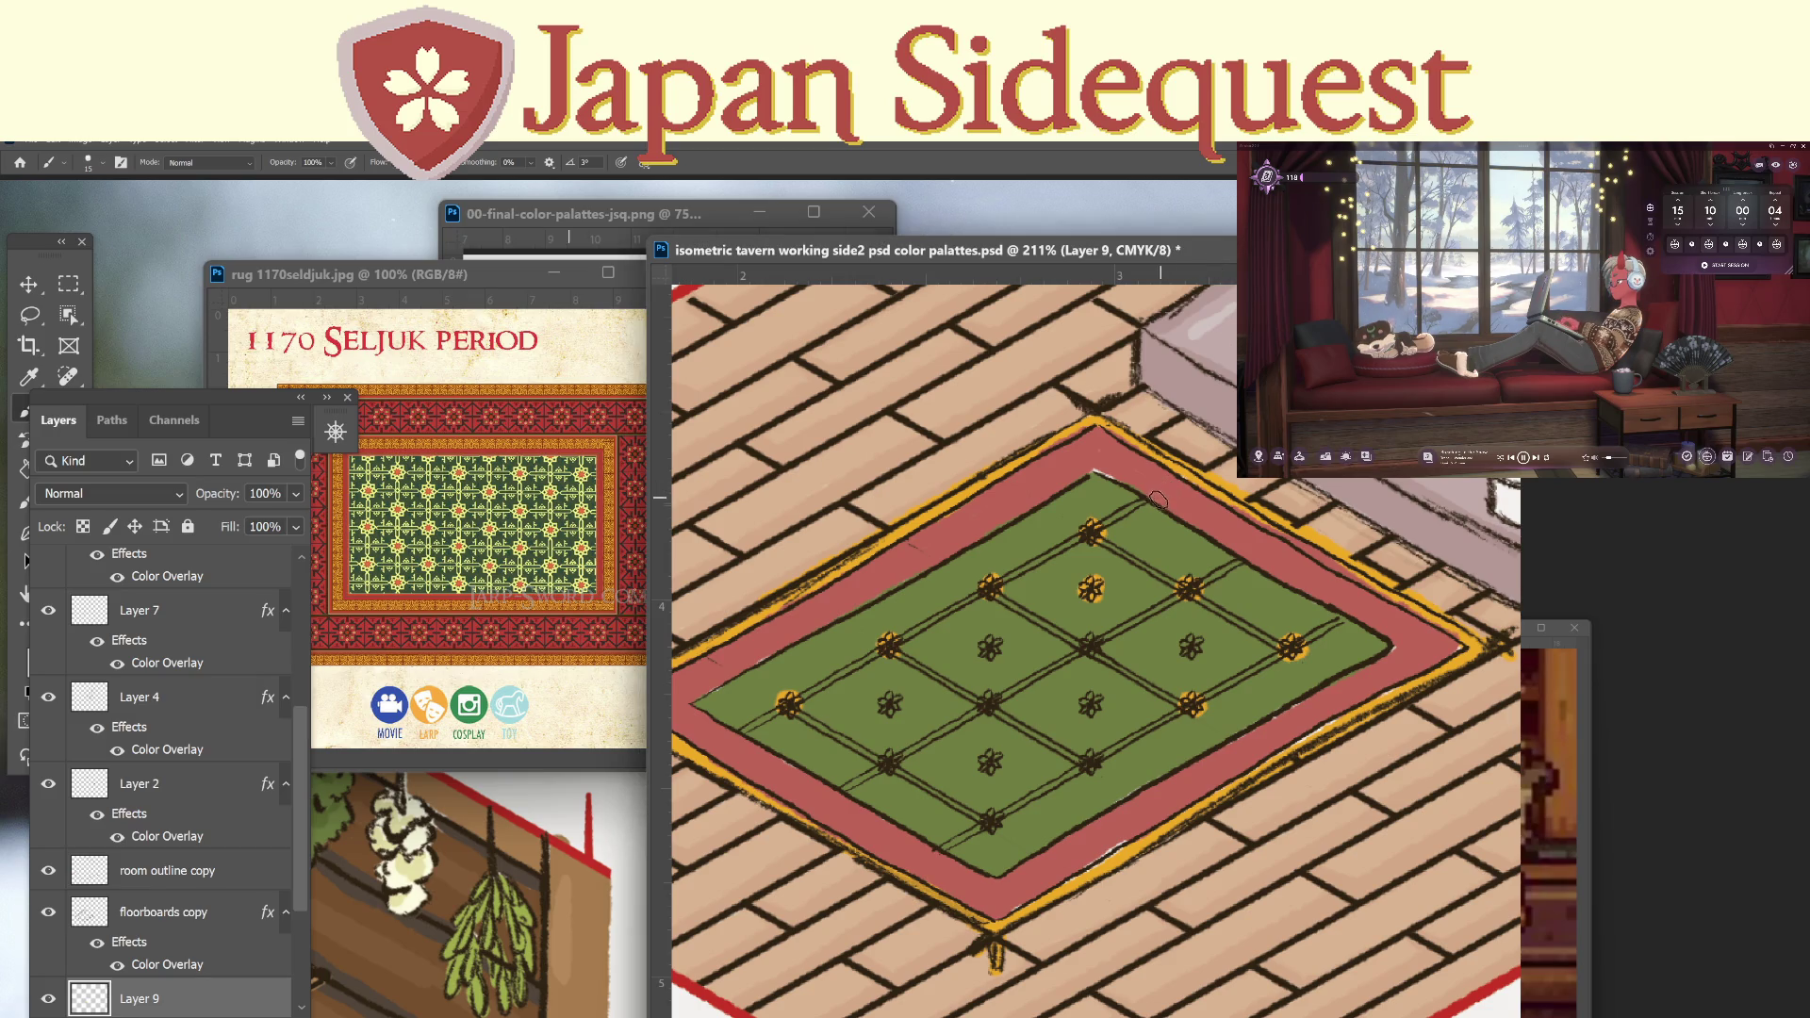
key(ctrl+z)
key(ctrl+z)
key(ctrl+z)
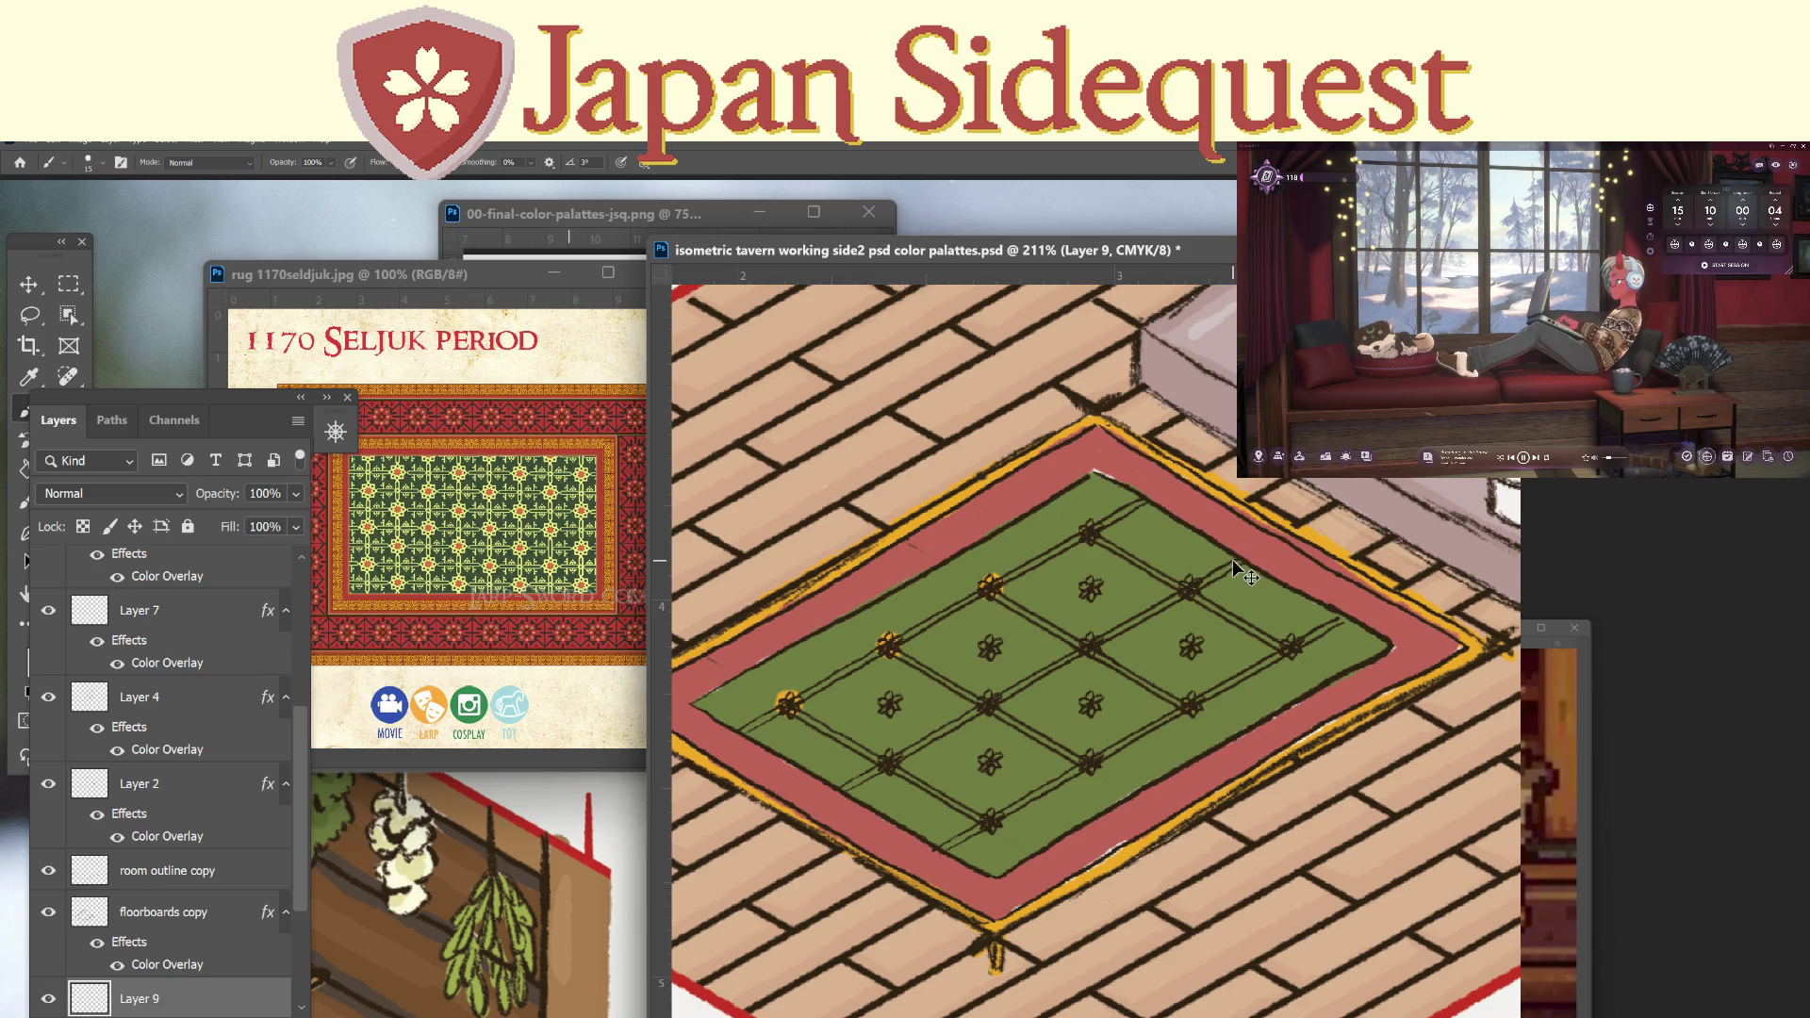
Retry orange on the left flower and lattice line, then paint gold along the rug's top-left and bottom edges.
key(ctrl+z)
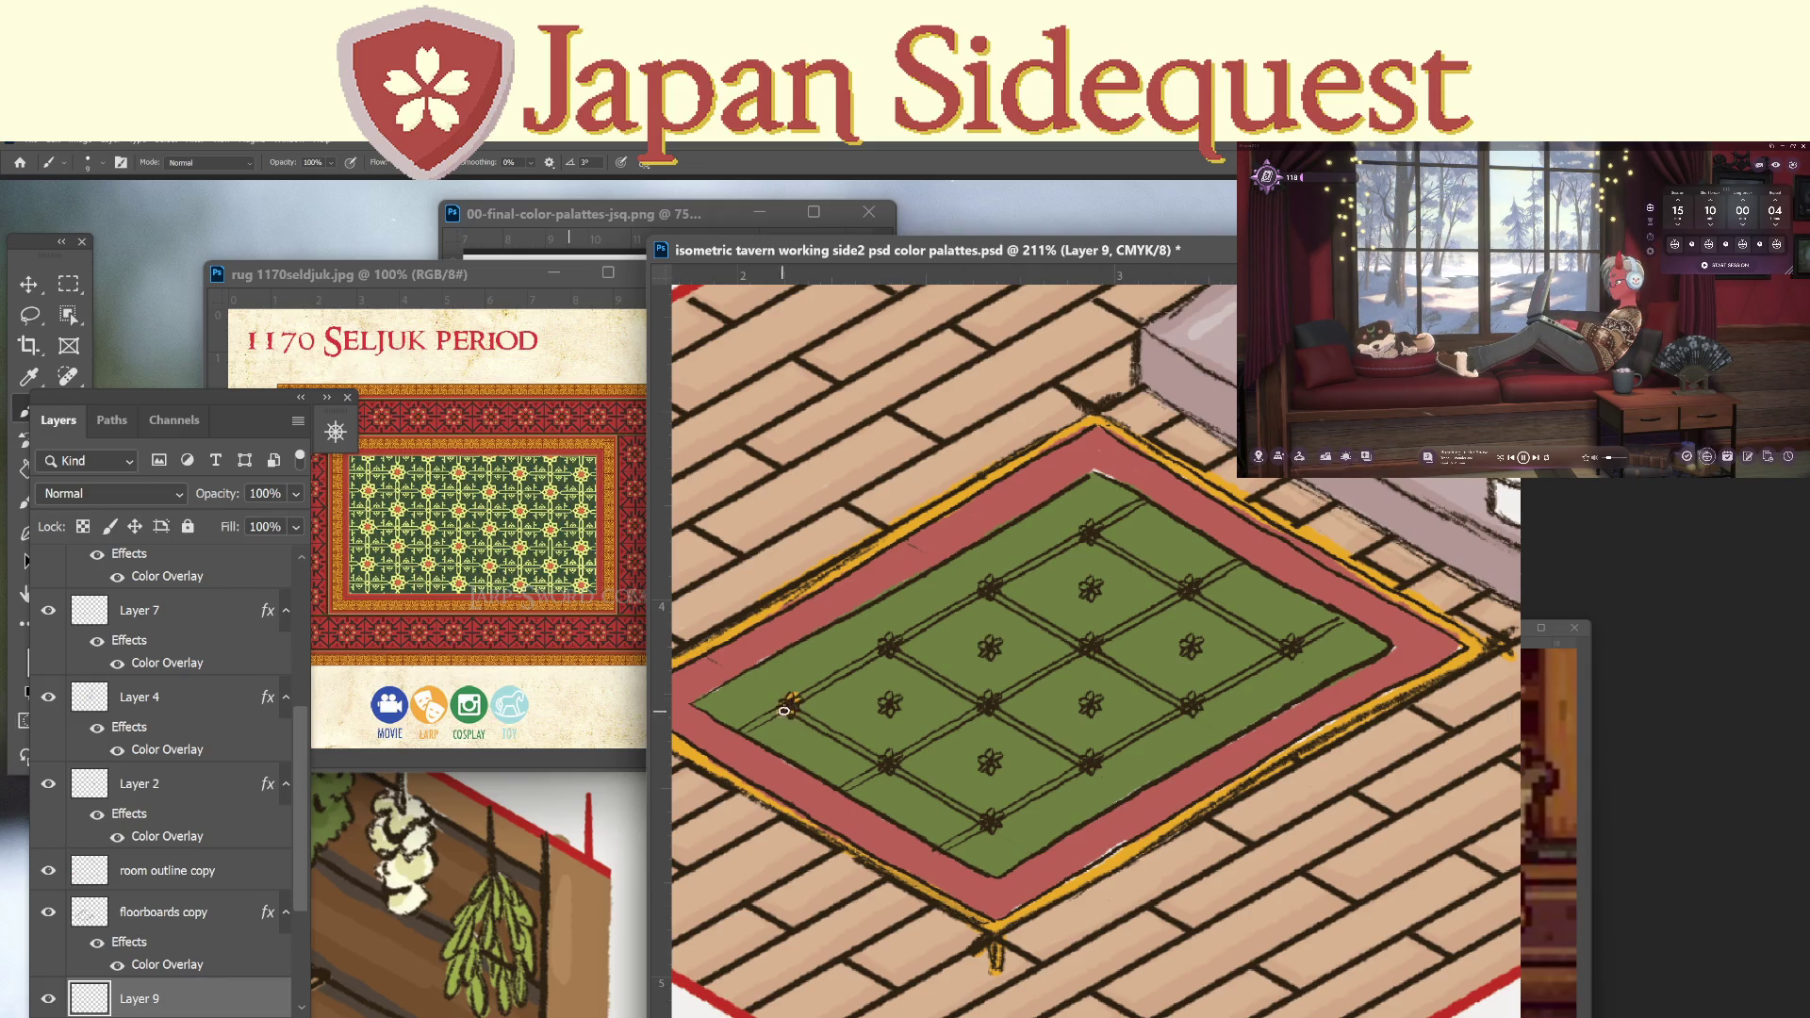
drag(789, 705, 770, 720)
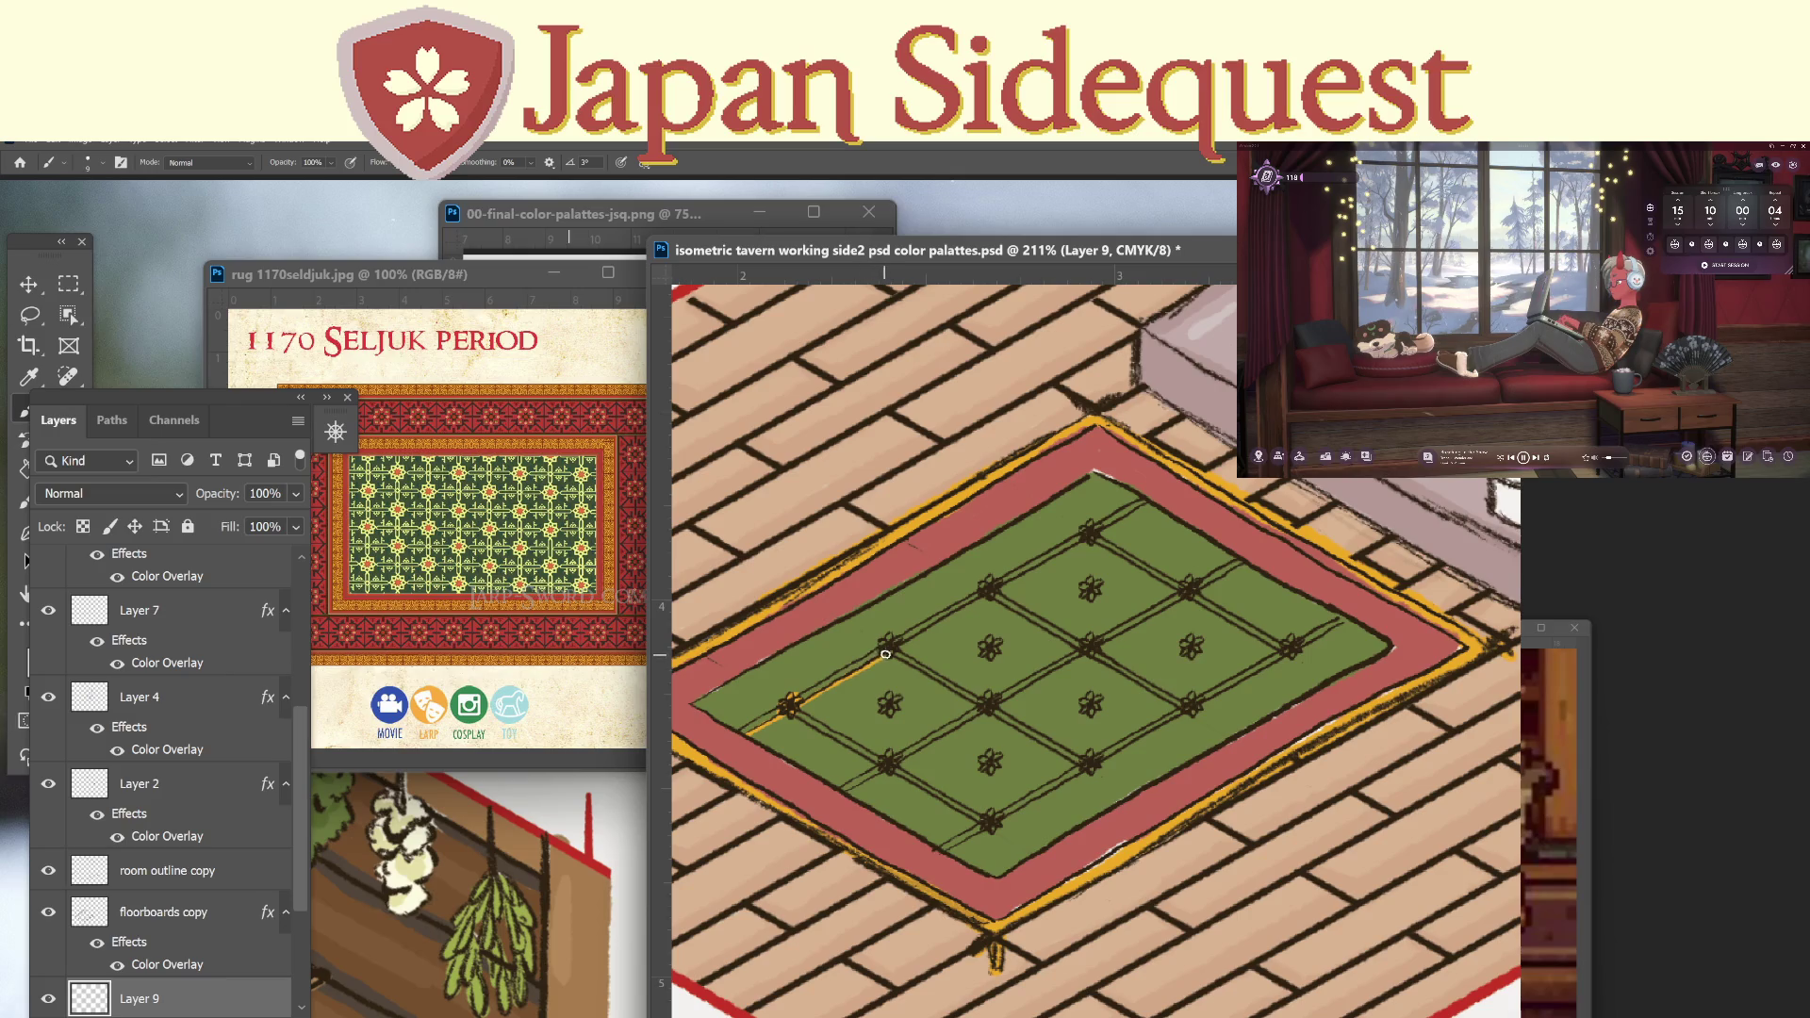
mouse_move(983, 597)
mouse_down()
mouse_move(1147, 509)
mouse_move(761, 720)
mouse_move(1141, 494)
mouse_up()
key(ctrl+z)
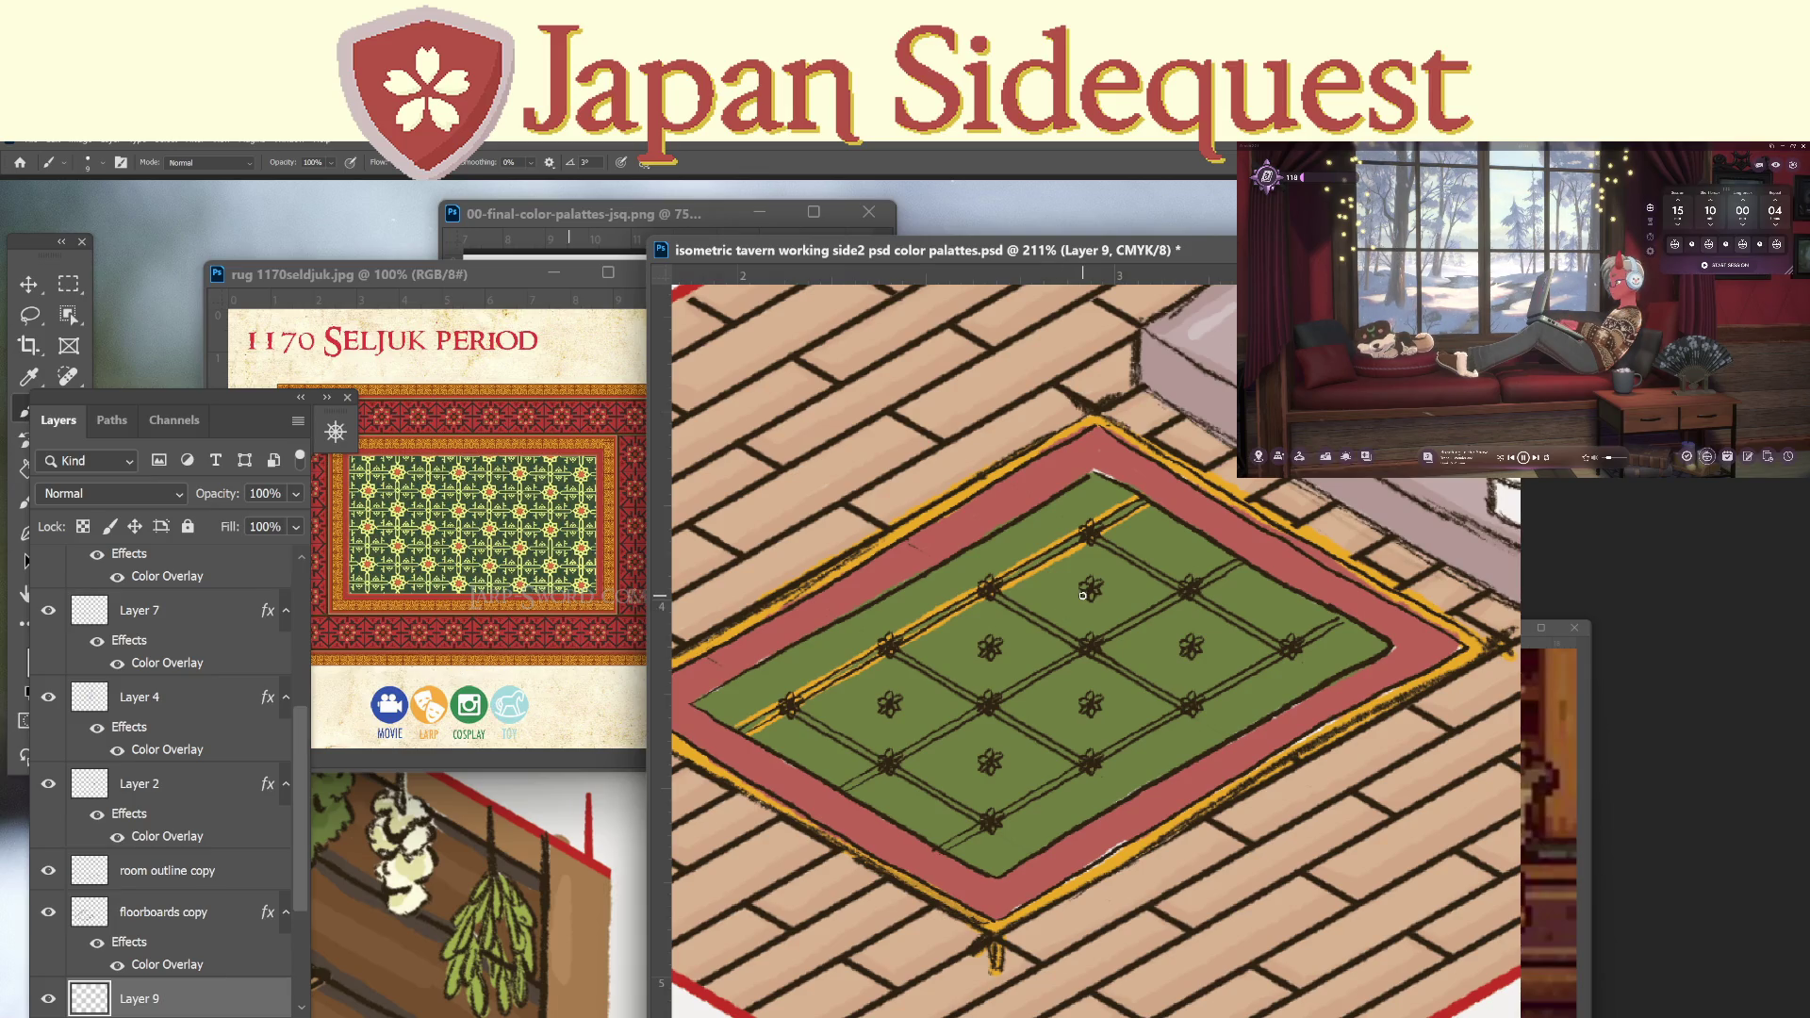
drag(739, 677, 783, 697)
drag(997, 825, 1037, 851)
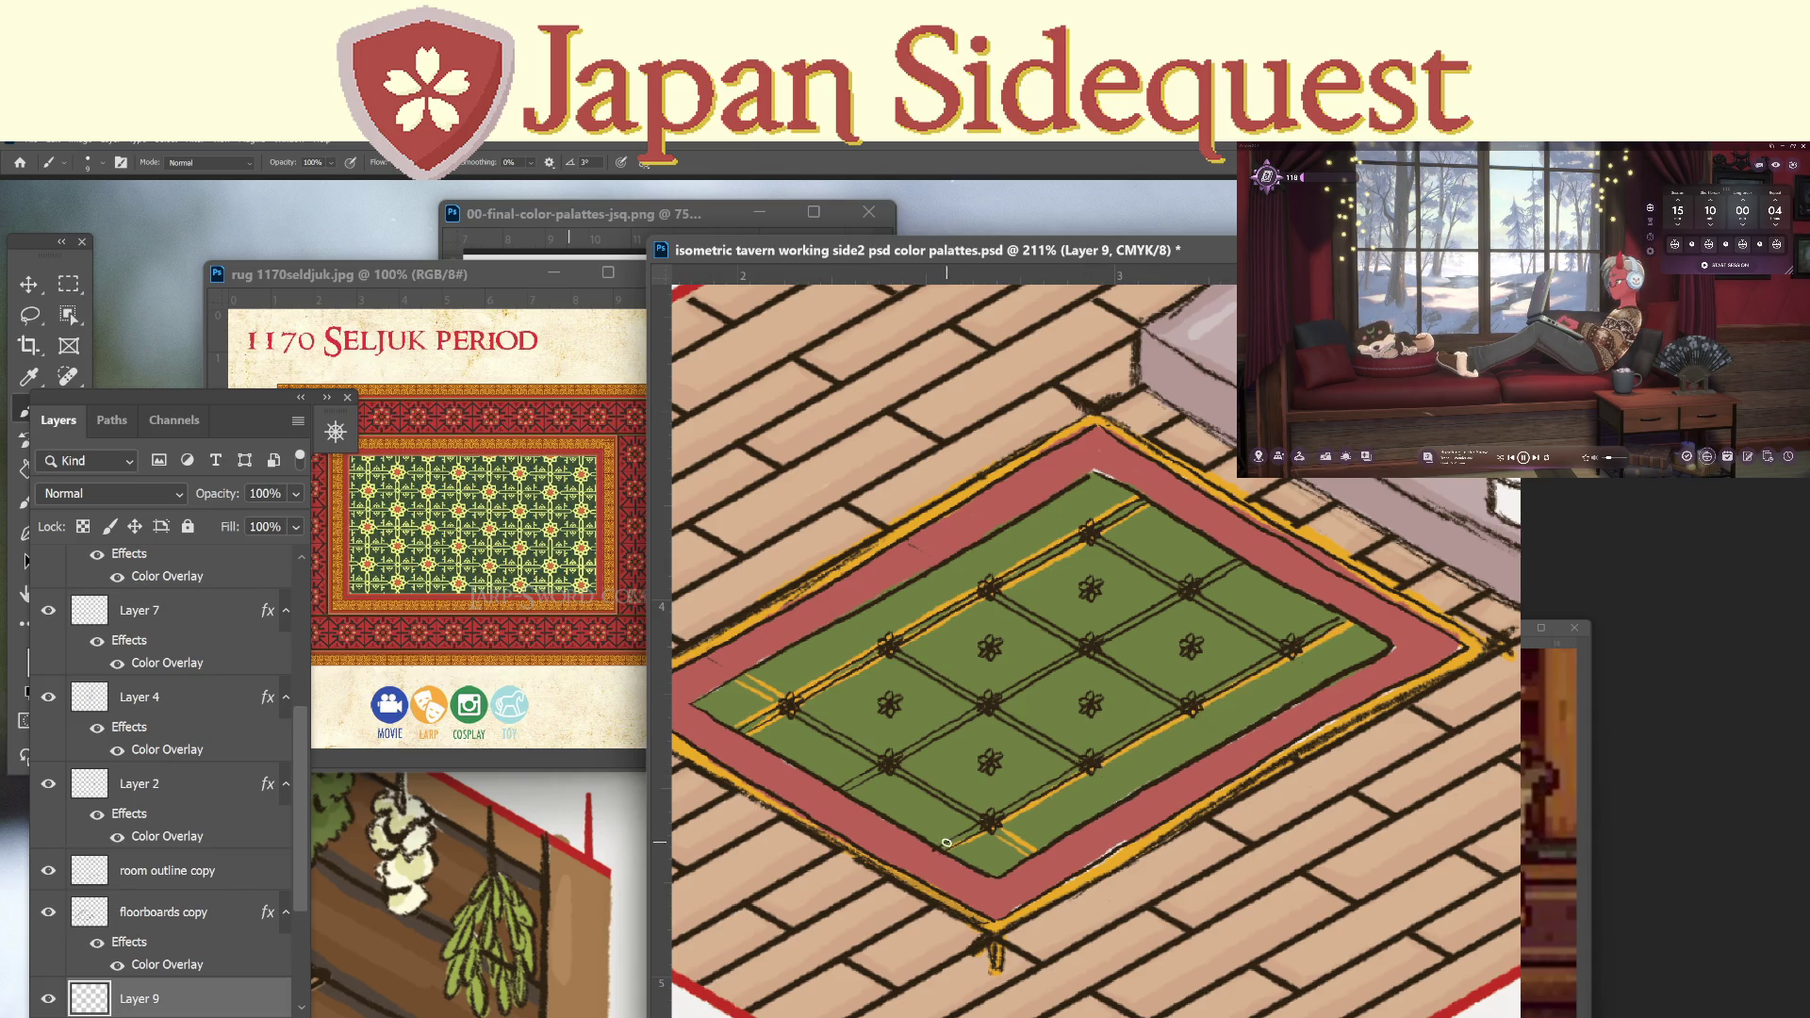
Trace gold lines alongside the rug's lattice bars and lower-left border.
drag(1005, 806, 1346, 610)
drag(787, 707, 1004, 832)
drag(915, 671, 1084, 769)
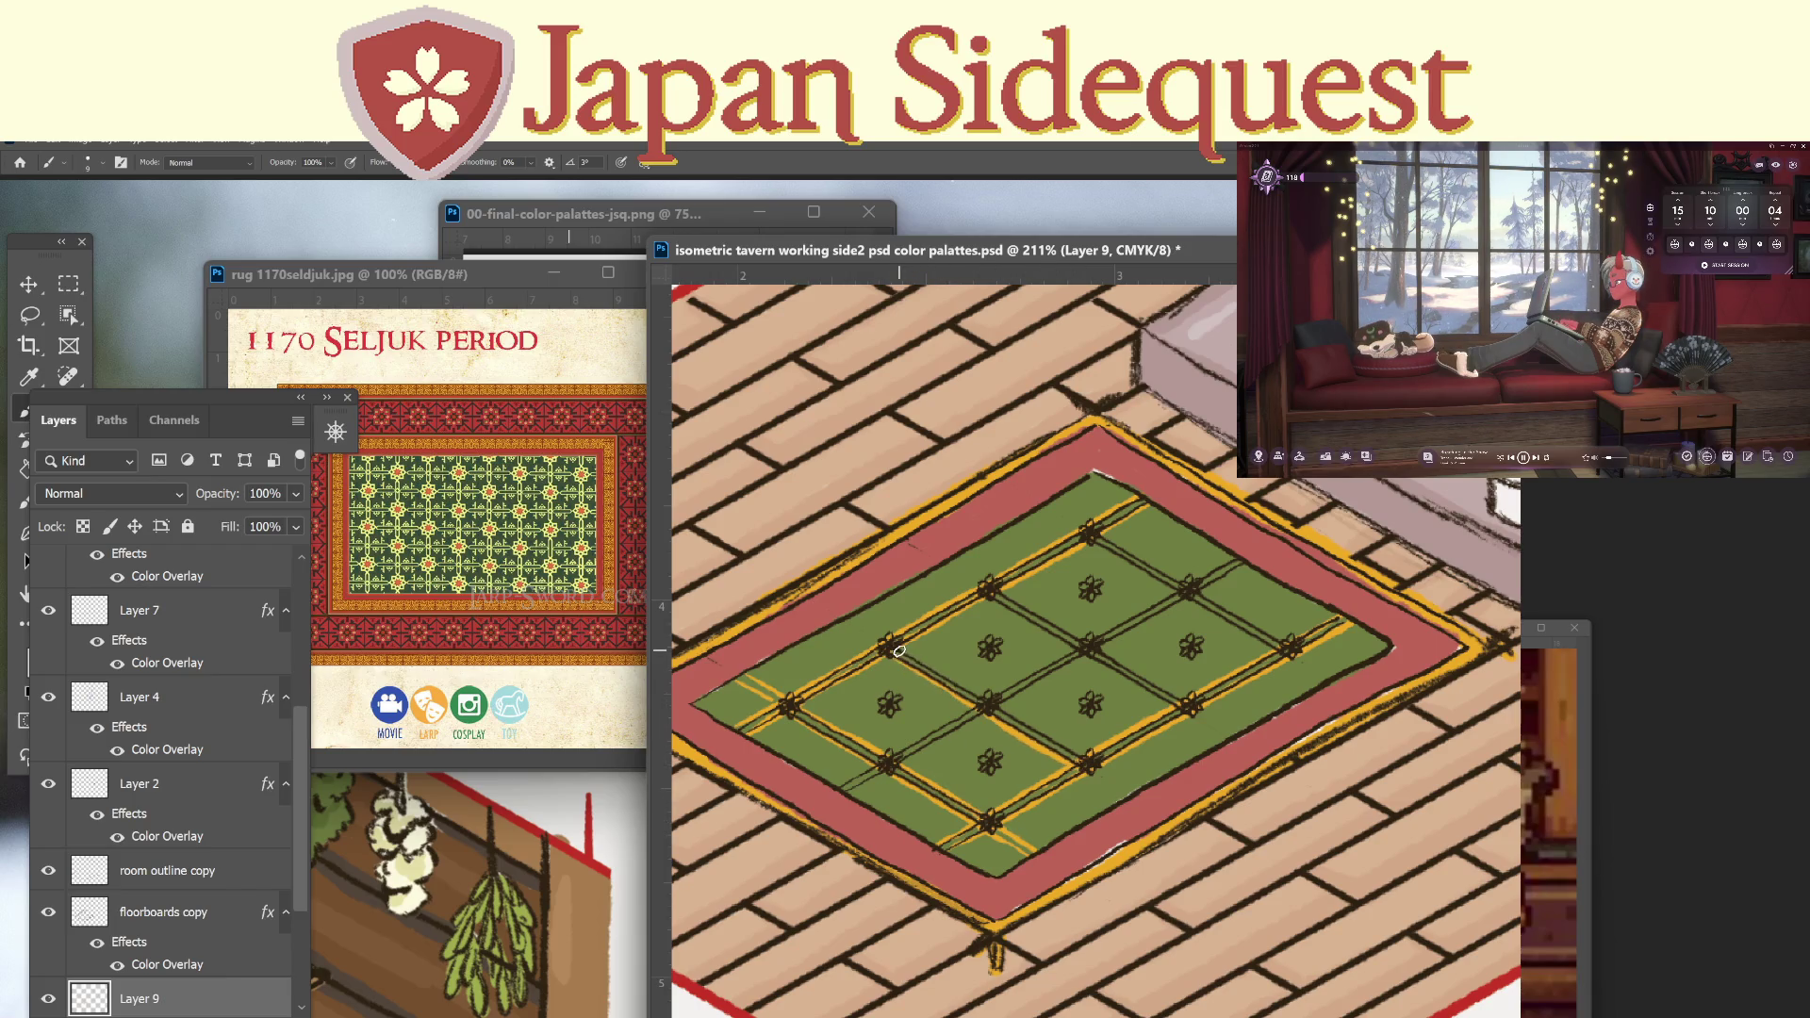
drag(912, 659, 1144, 794)
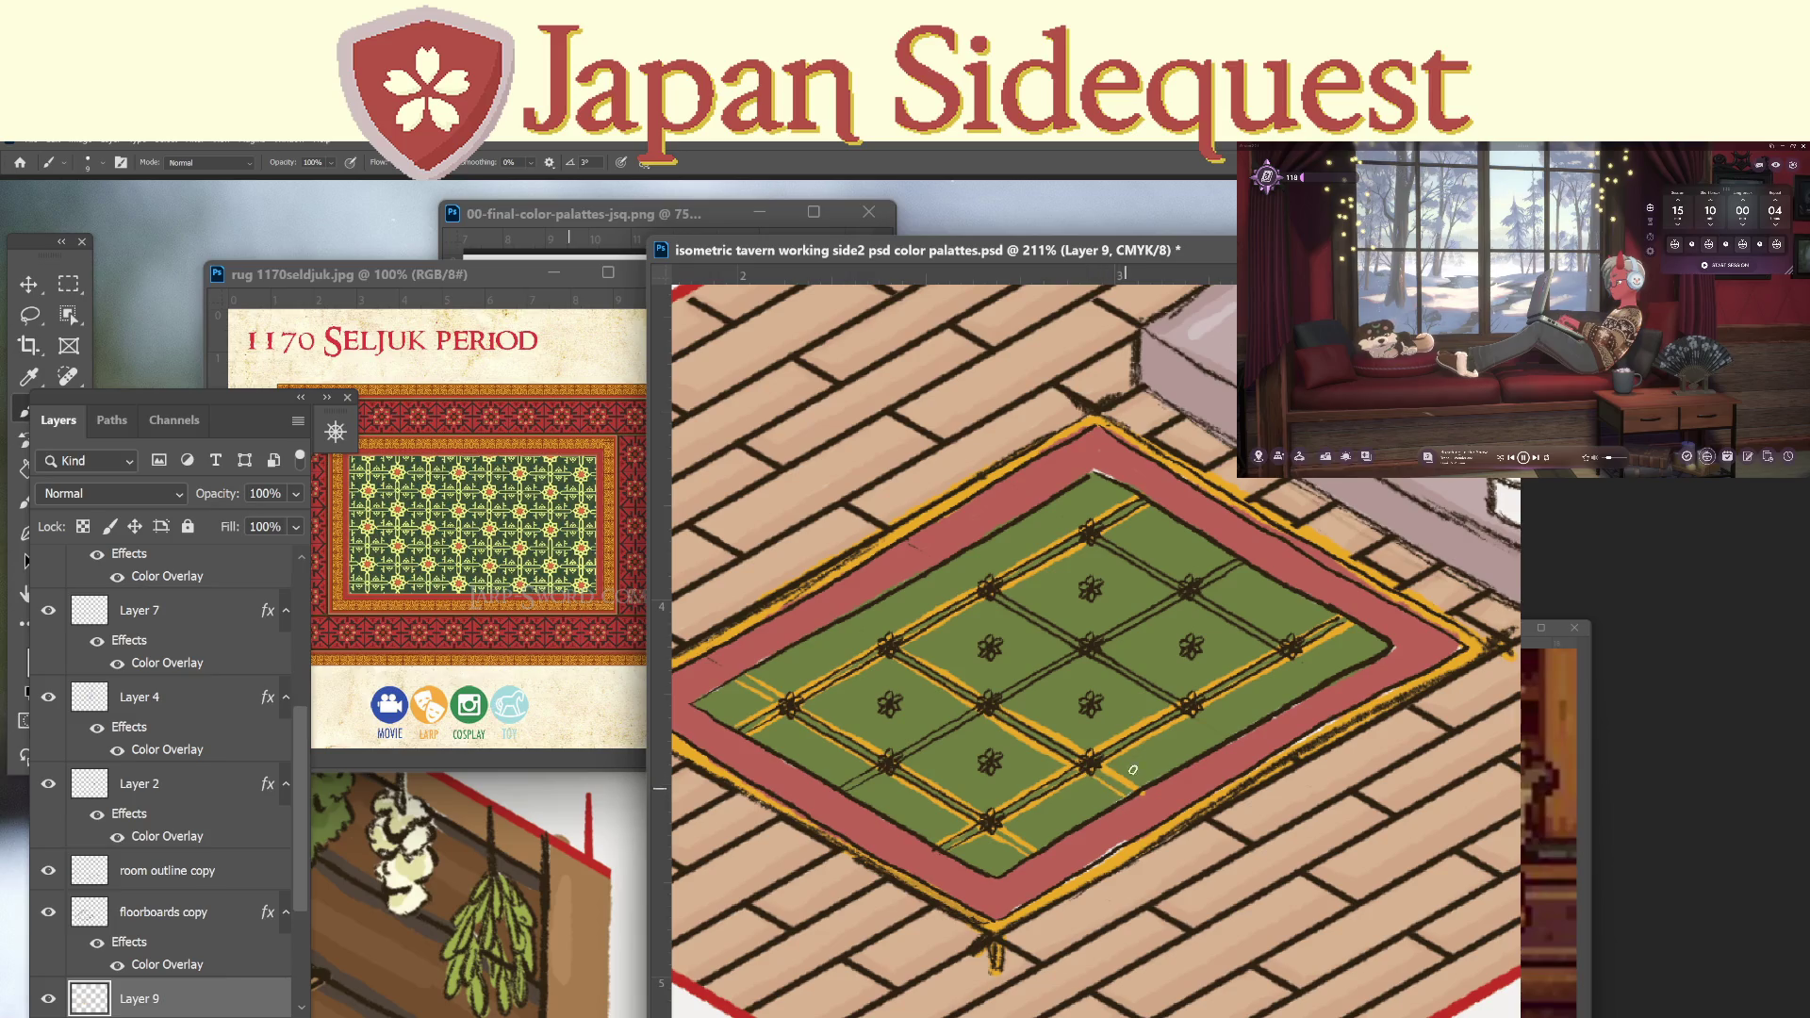
drag(1180, 705, 1229, 735)
drag(942, 565, 1186, 709)
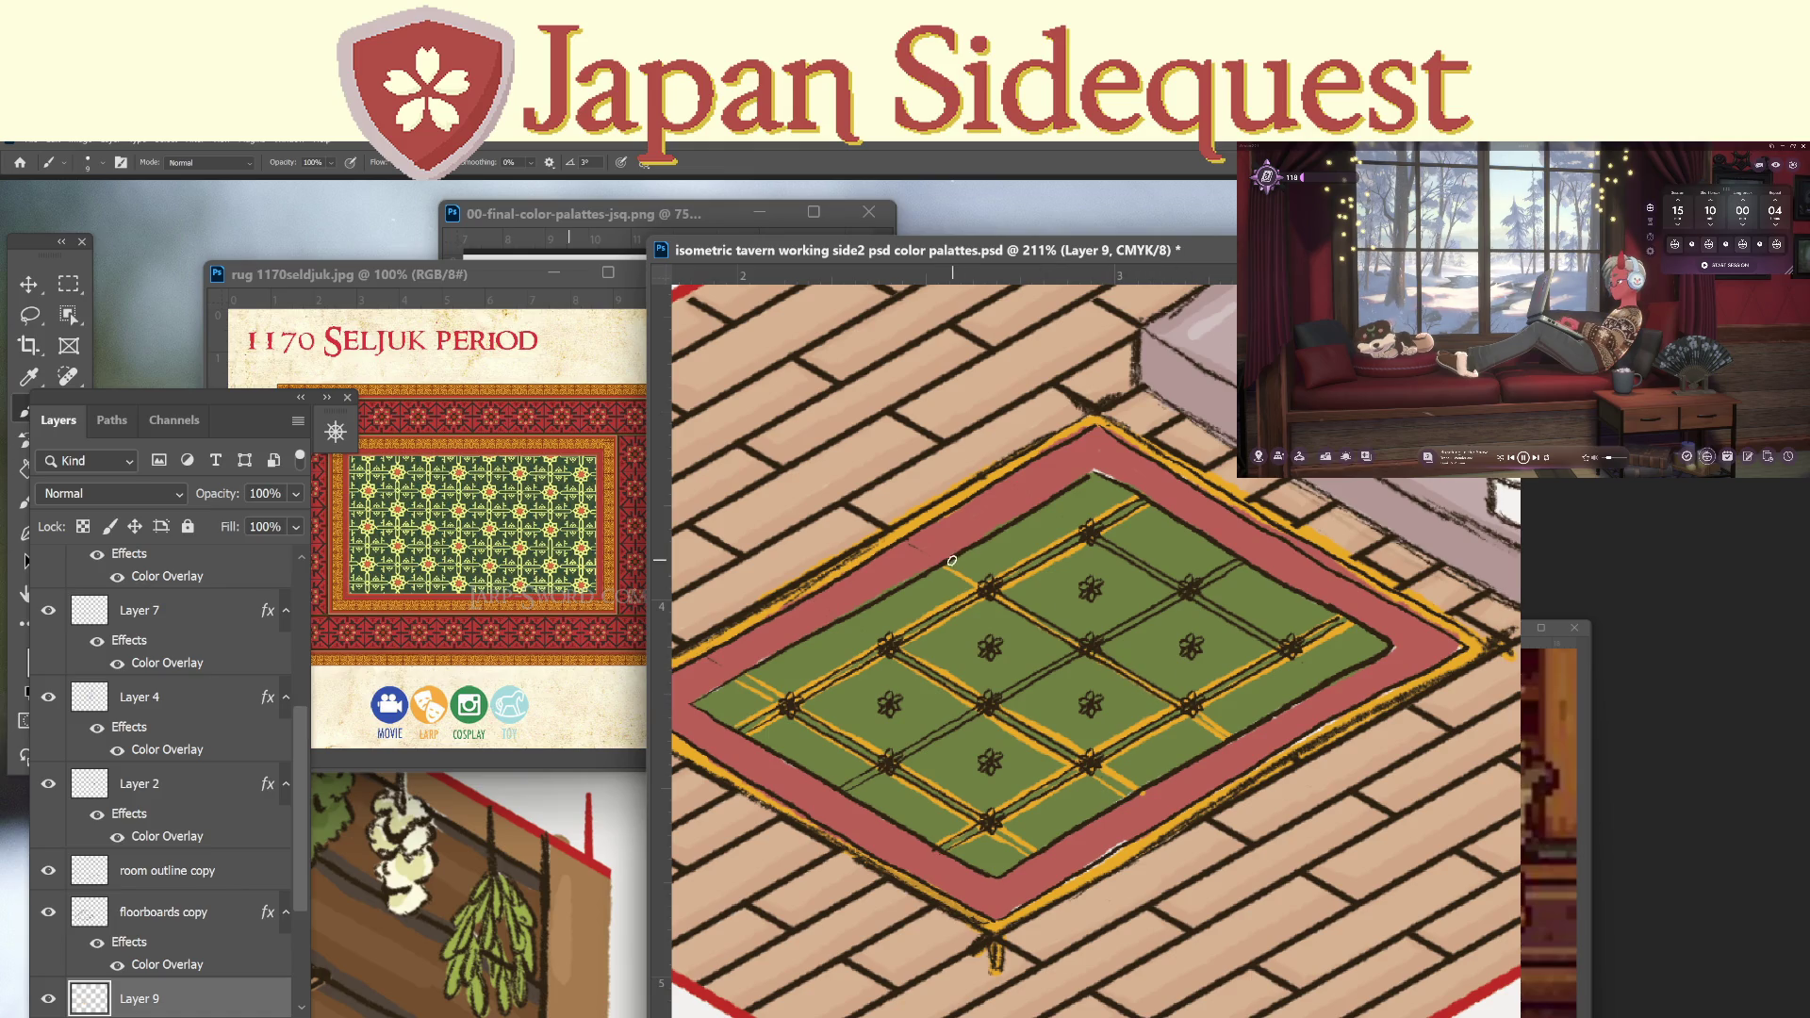
drag(970, 572, 1189, 705)
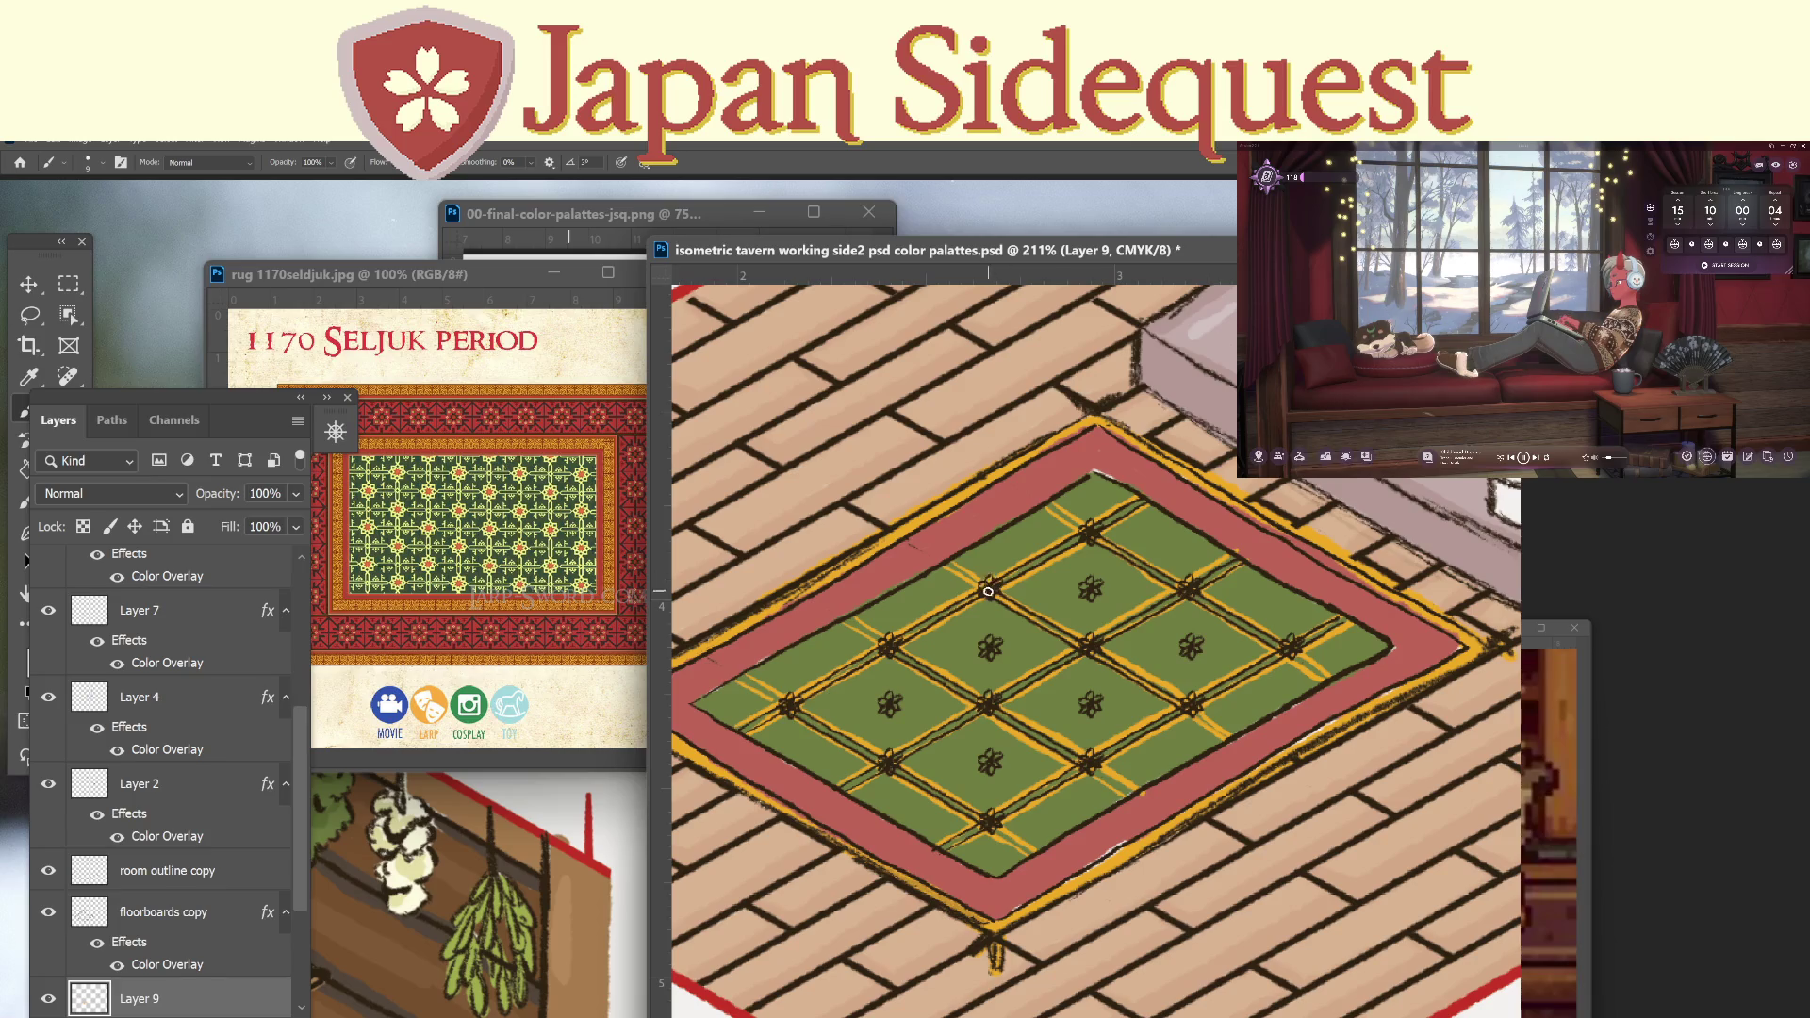
Dab gold onto six rosettes at the rug's lattice crossings.
click(1089, 531)
click(1091, 648)
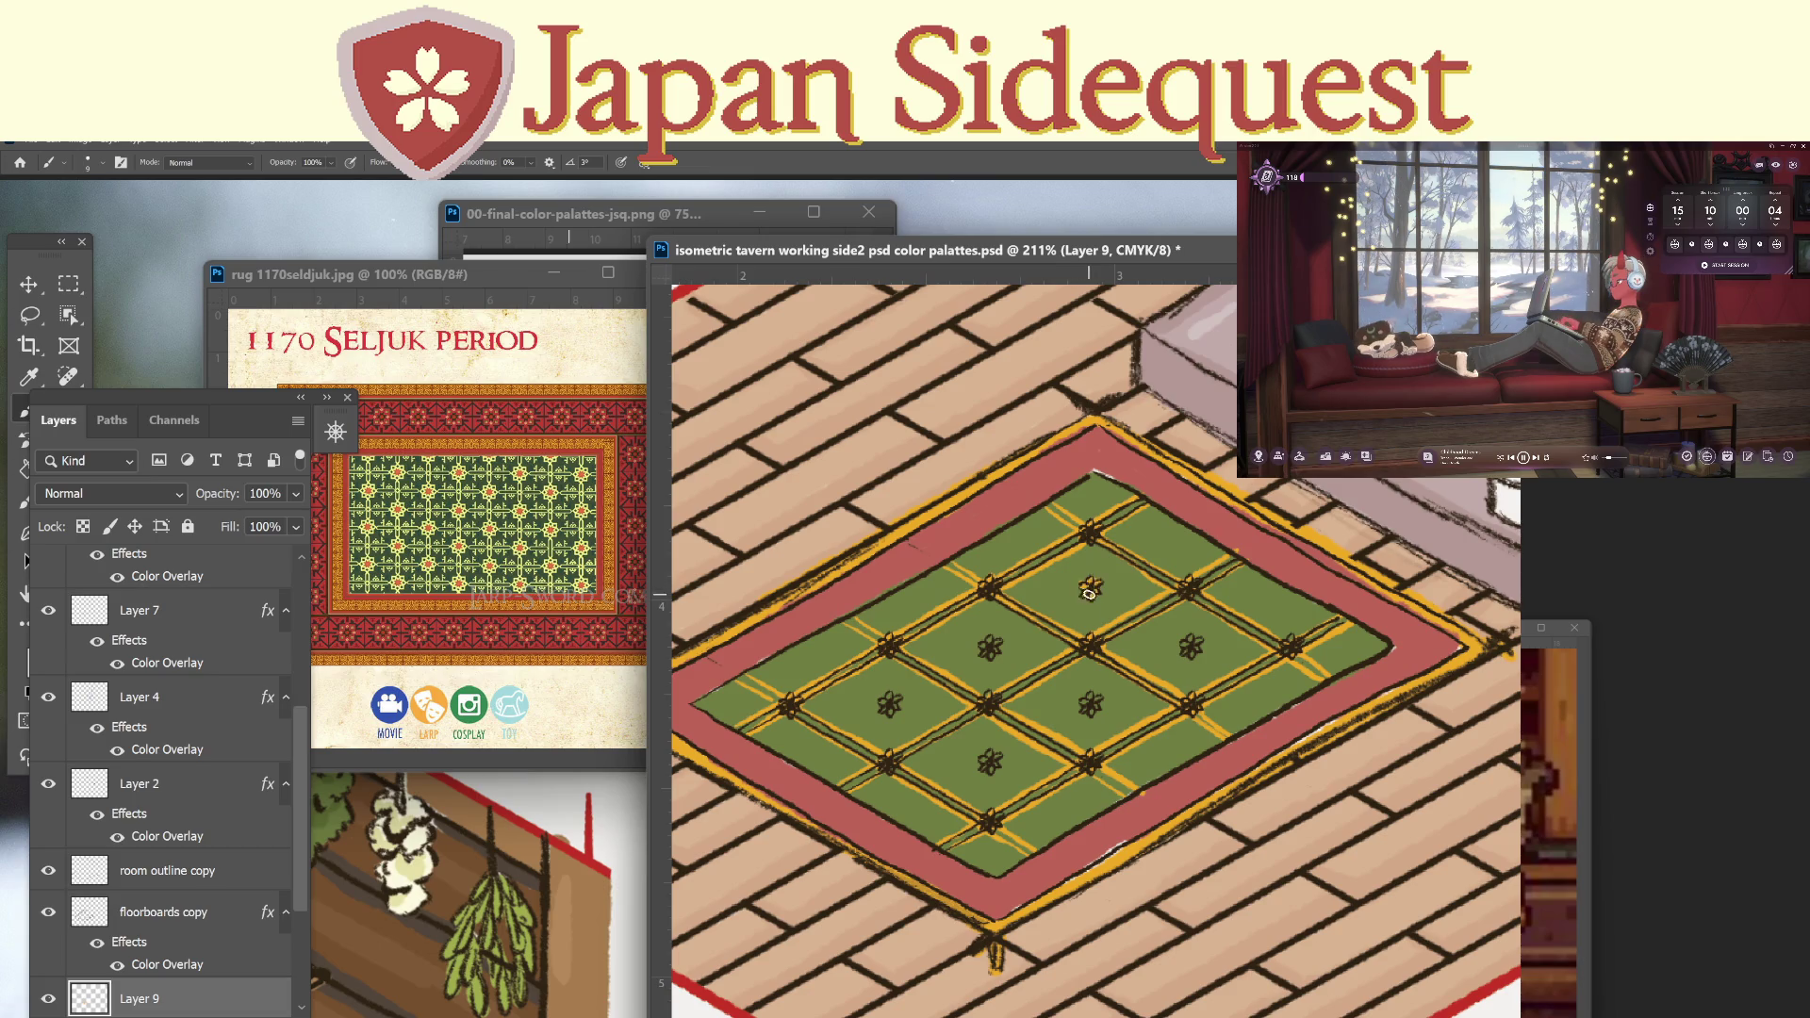
click(986, 646)
click(890, 703)
click(989, 761)
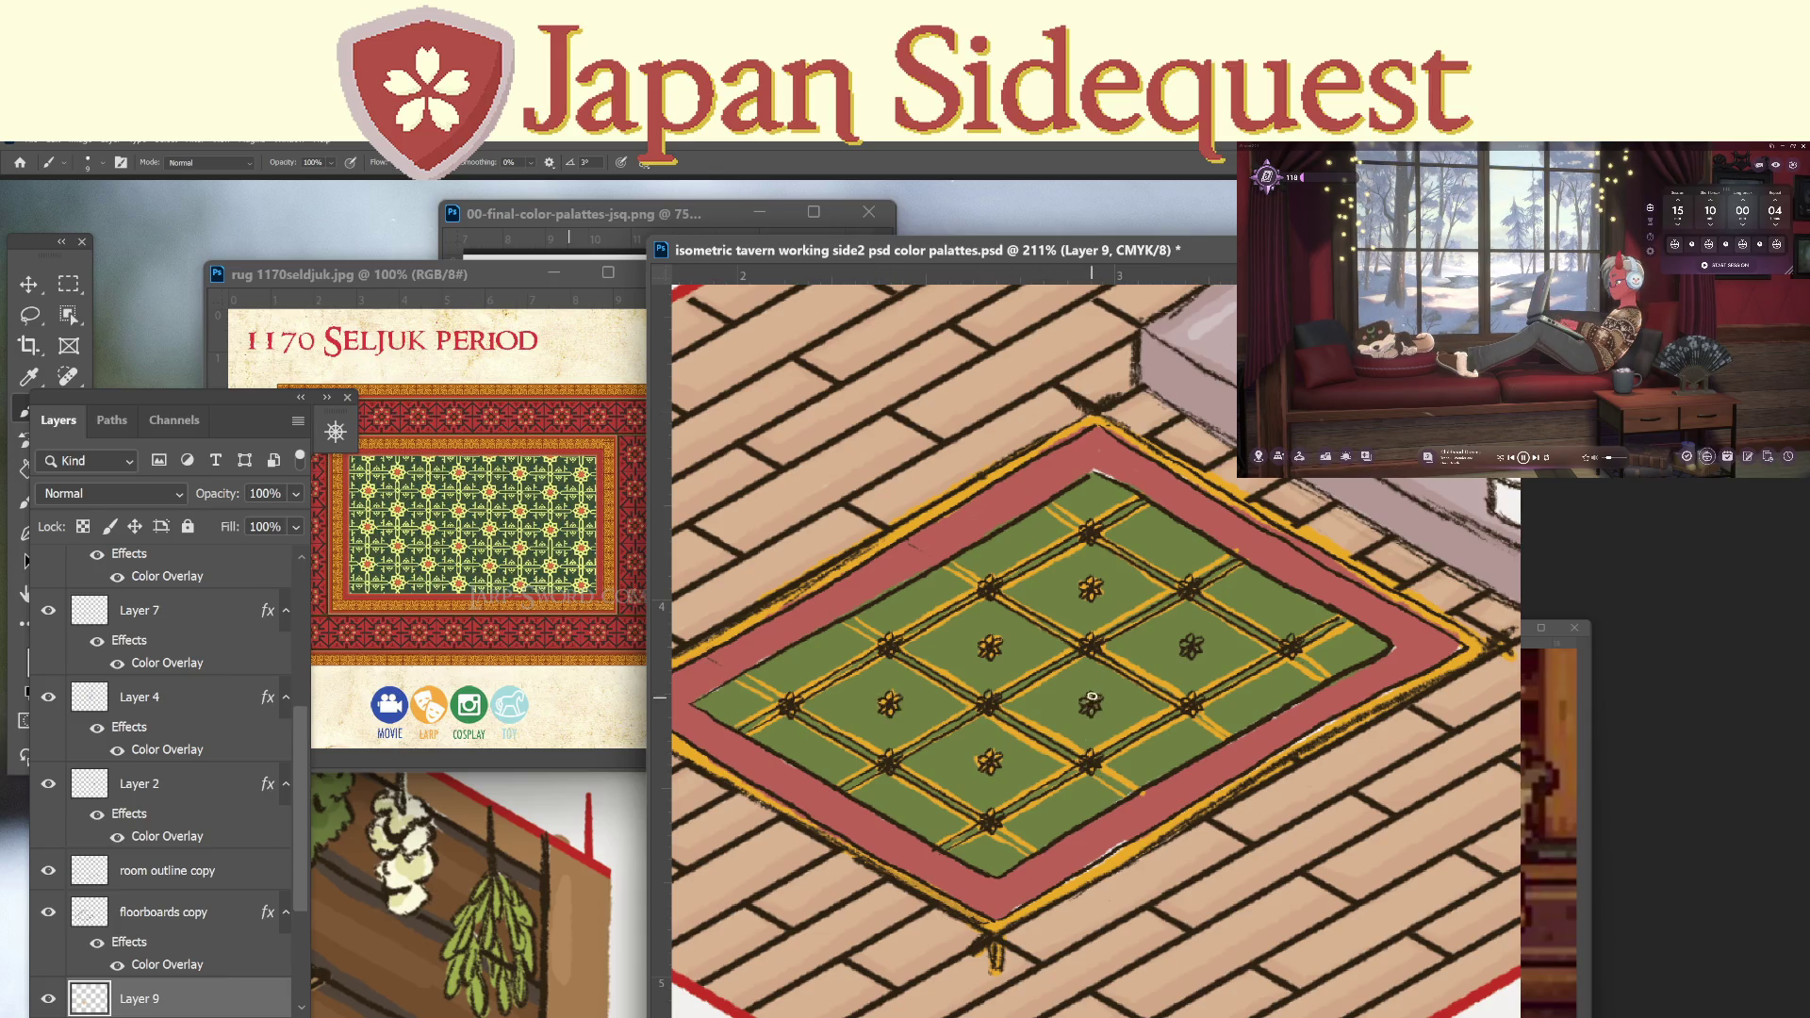
click(1192, 642)
key(z)
mouse_move(1266, 752)
mouse_down()
mouse_move(1217, 804)
mouse_move(1303, 788)
mouse_move(1333, 754)
mouse_up()
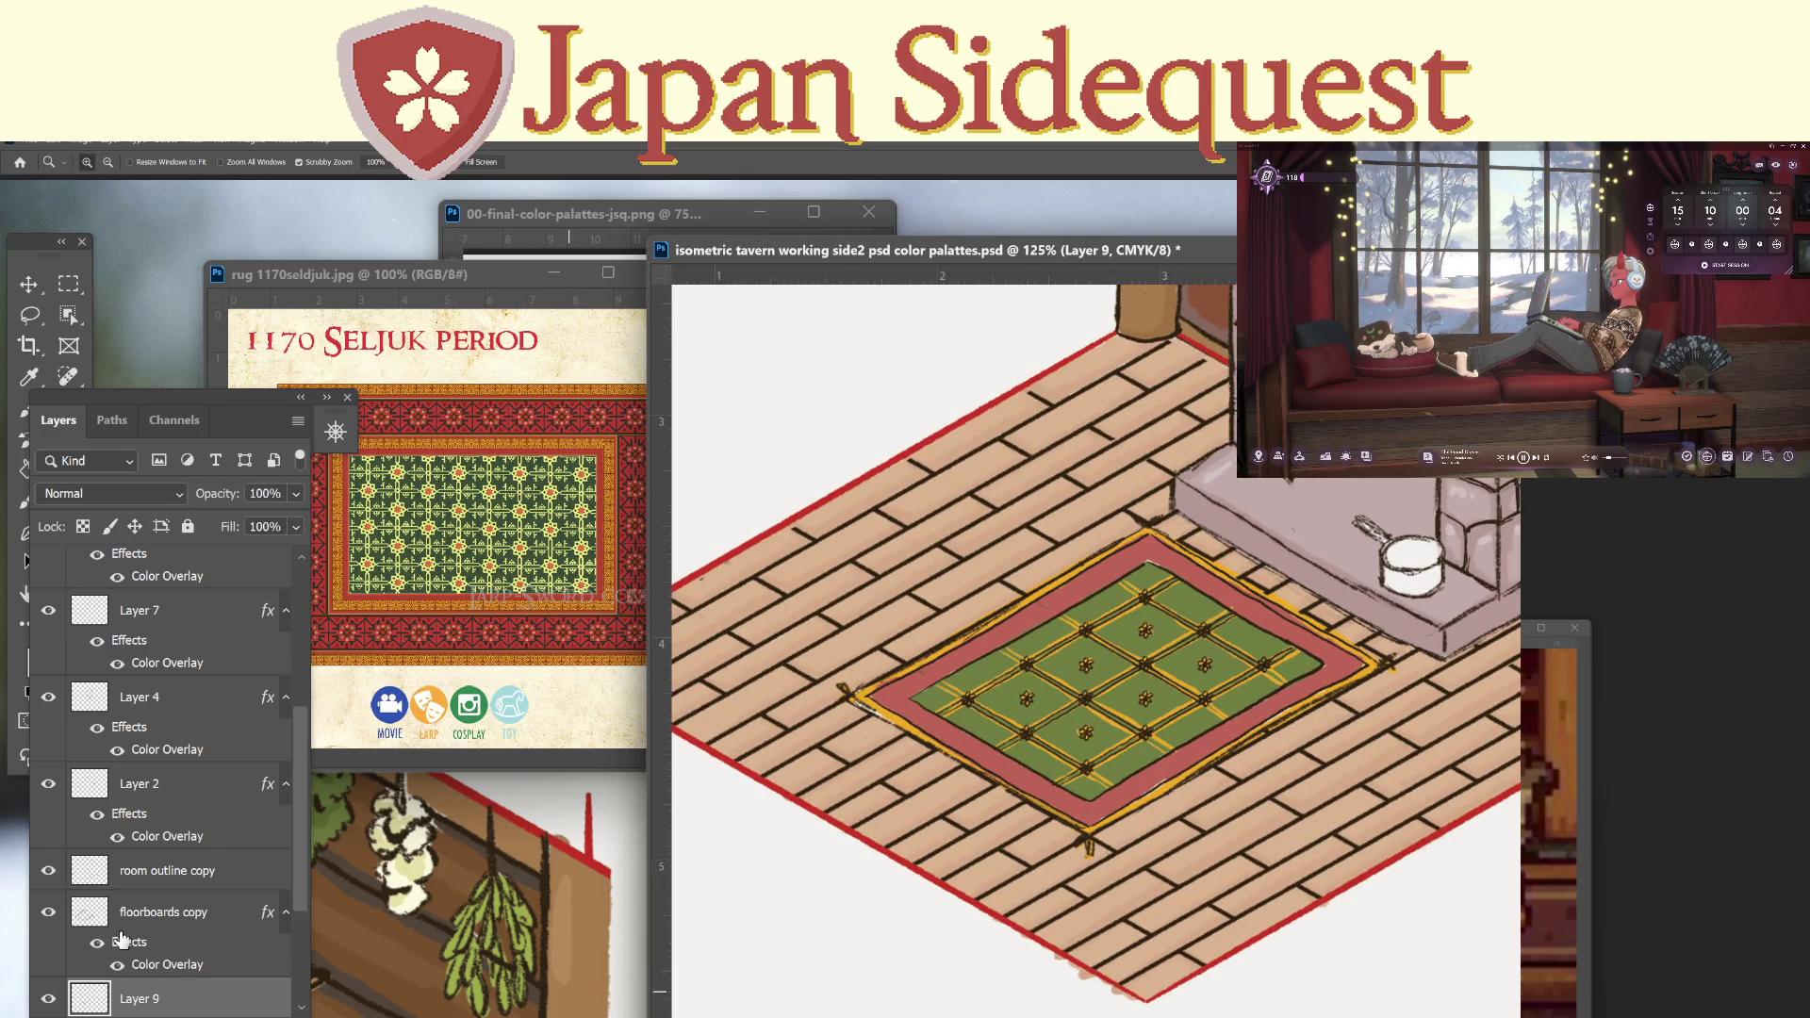
Zoom out to view the rug by the fireplace and check the palette file's swatches.
scroll(938, 754, right, 5)
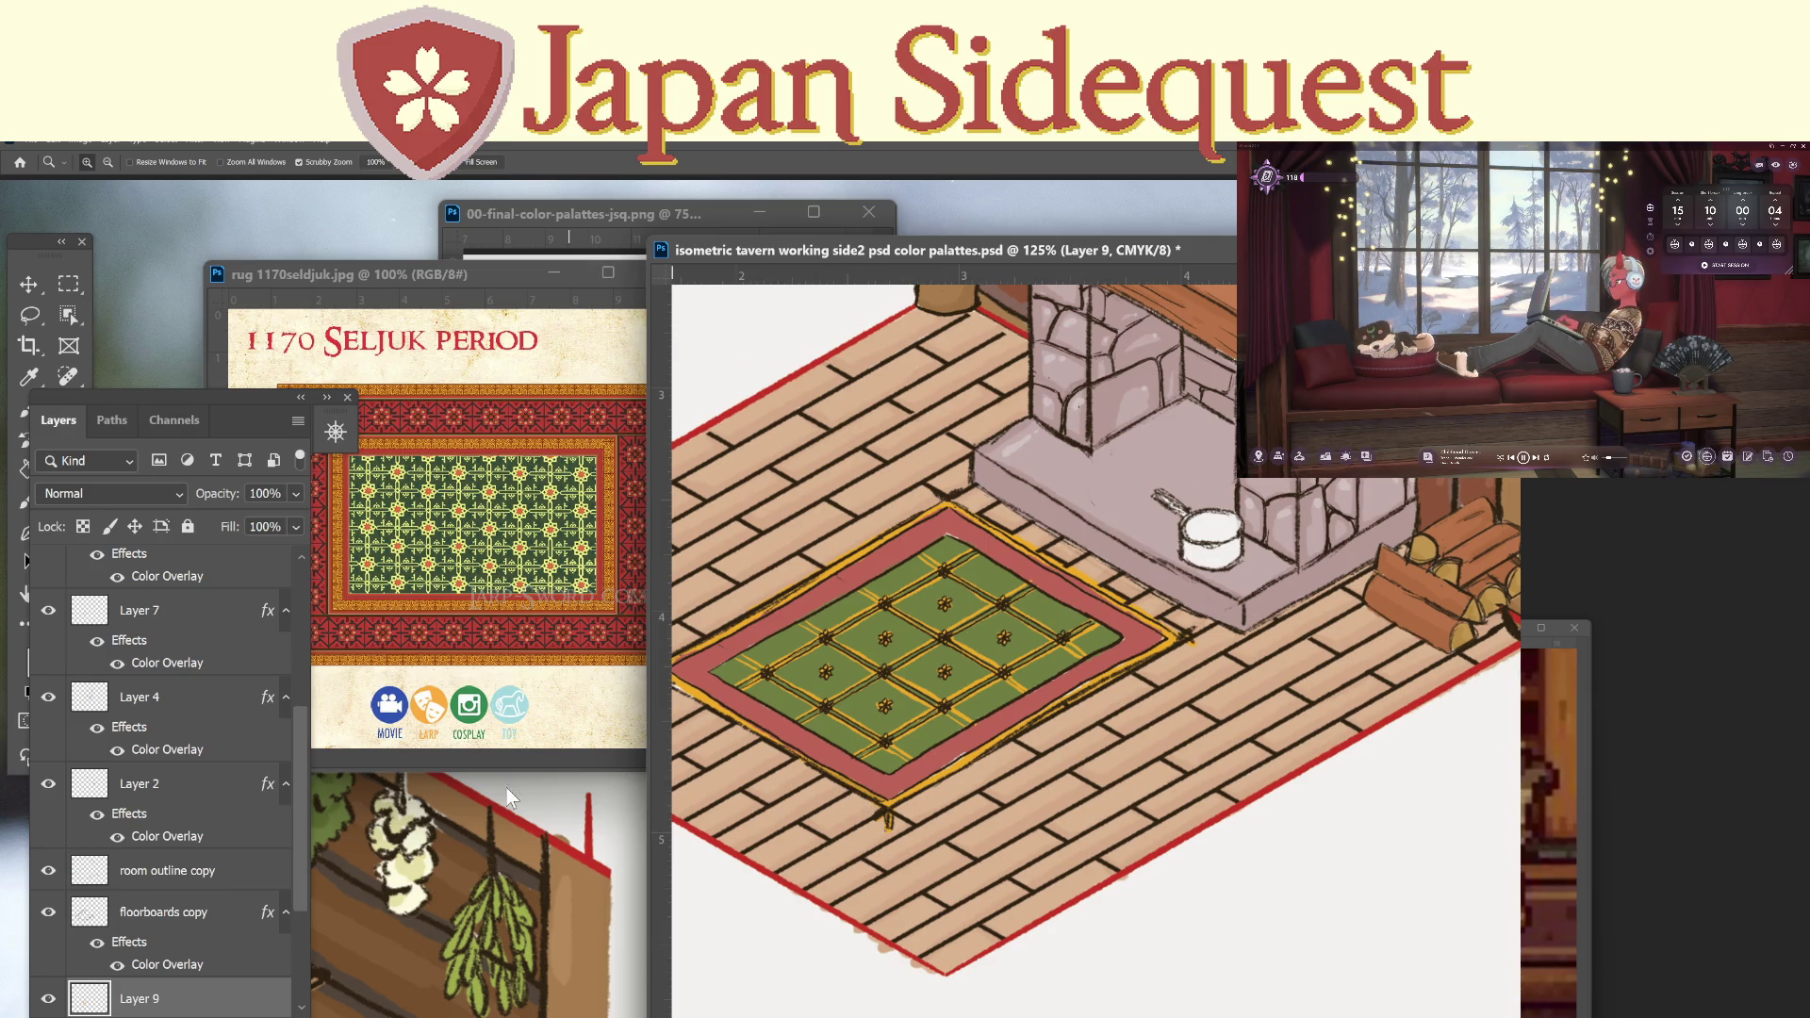
click(527, 843)
alt+click(560, 834)
alt+click(560, 834)
scroll(473, 811, right, 3)
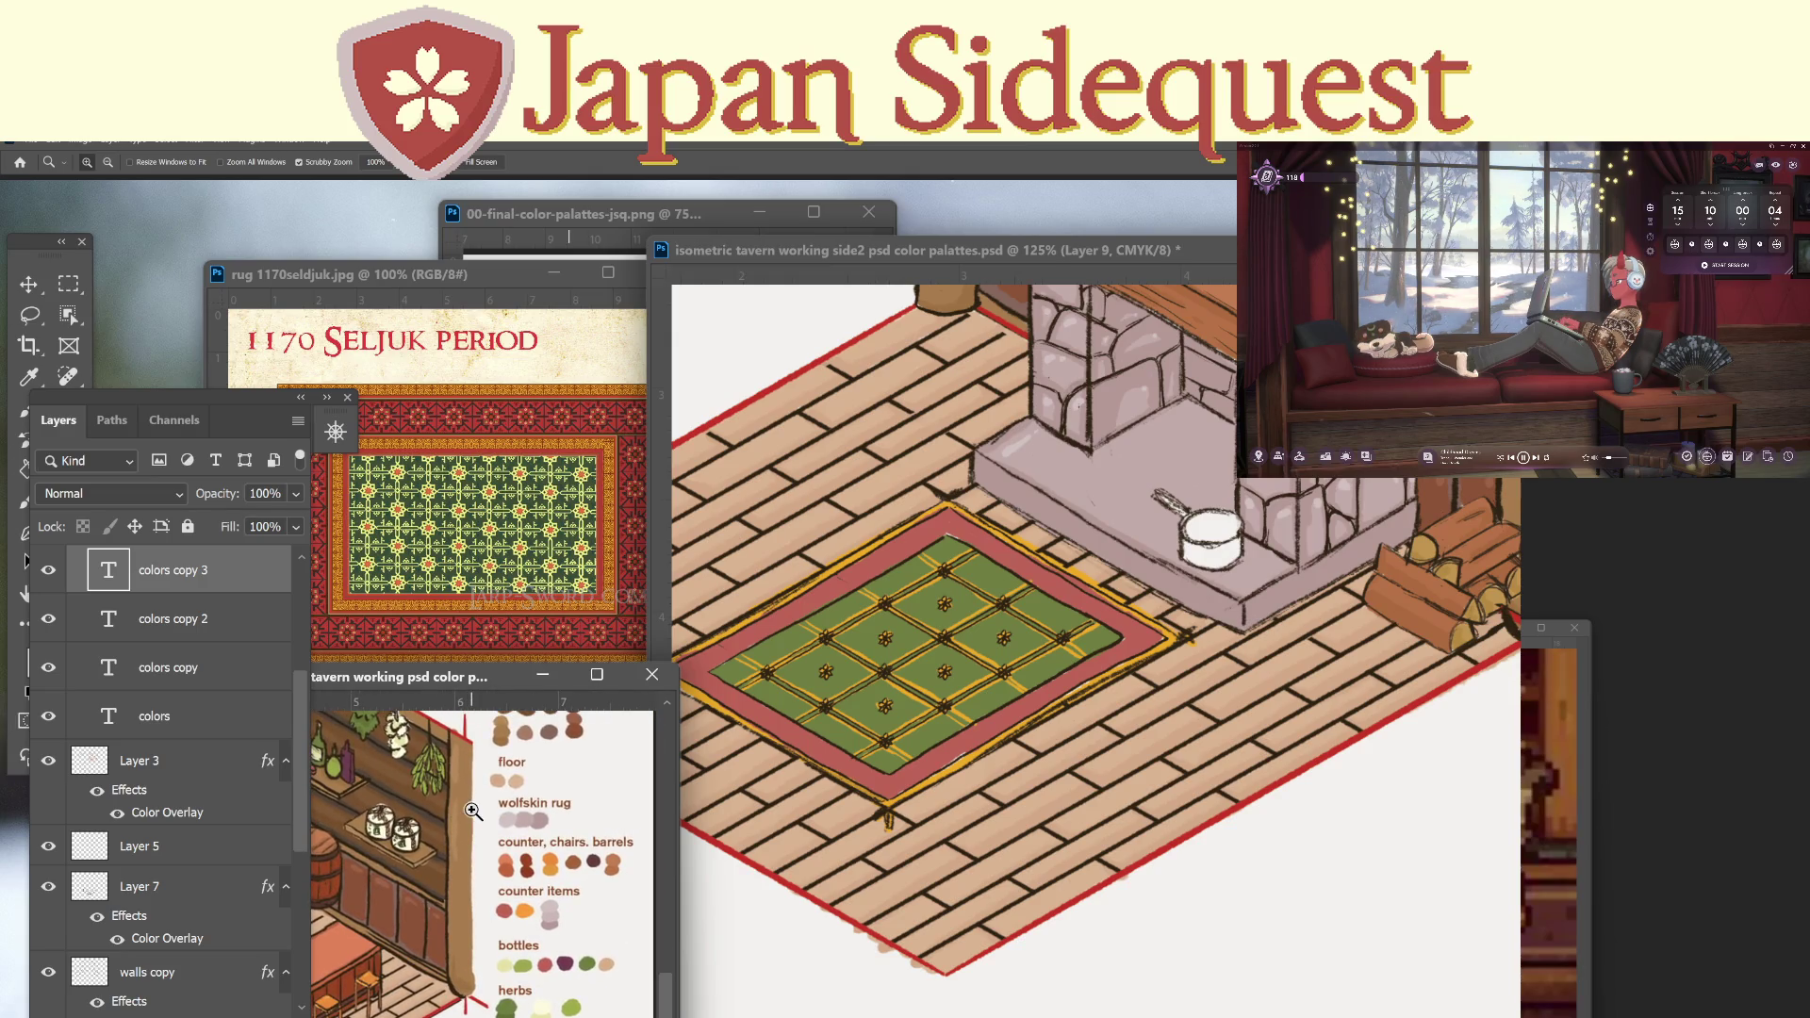
click(1209, 243)
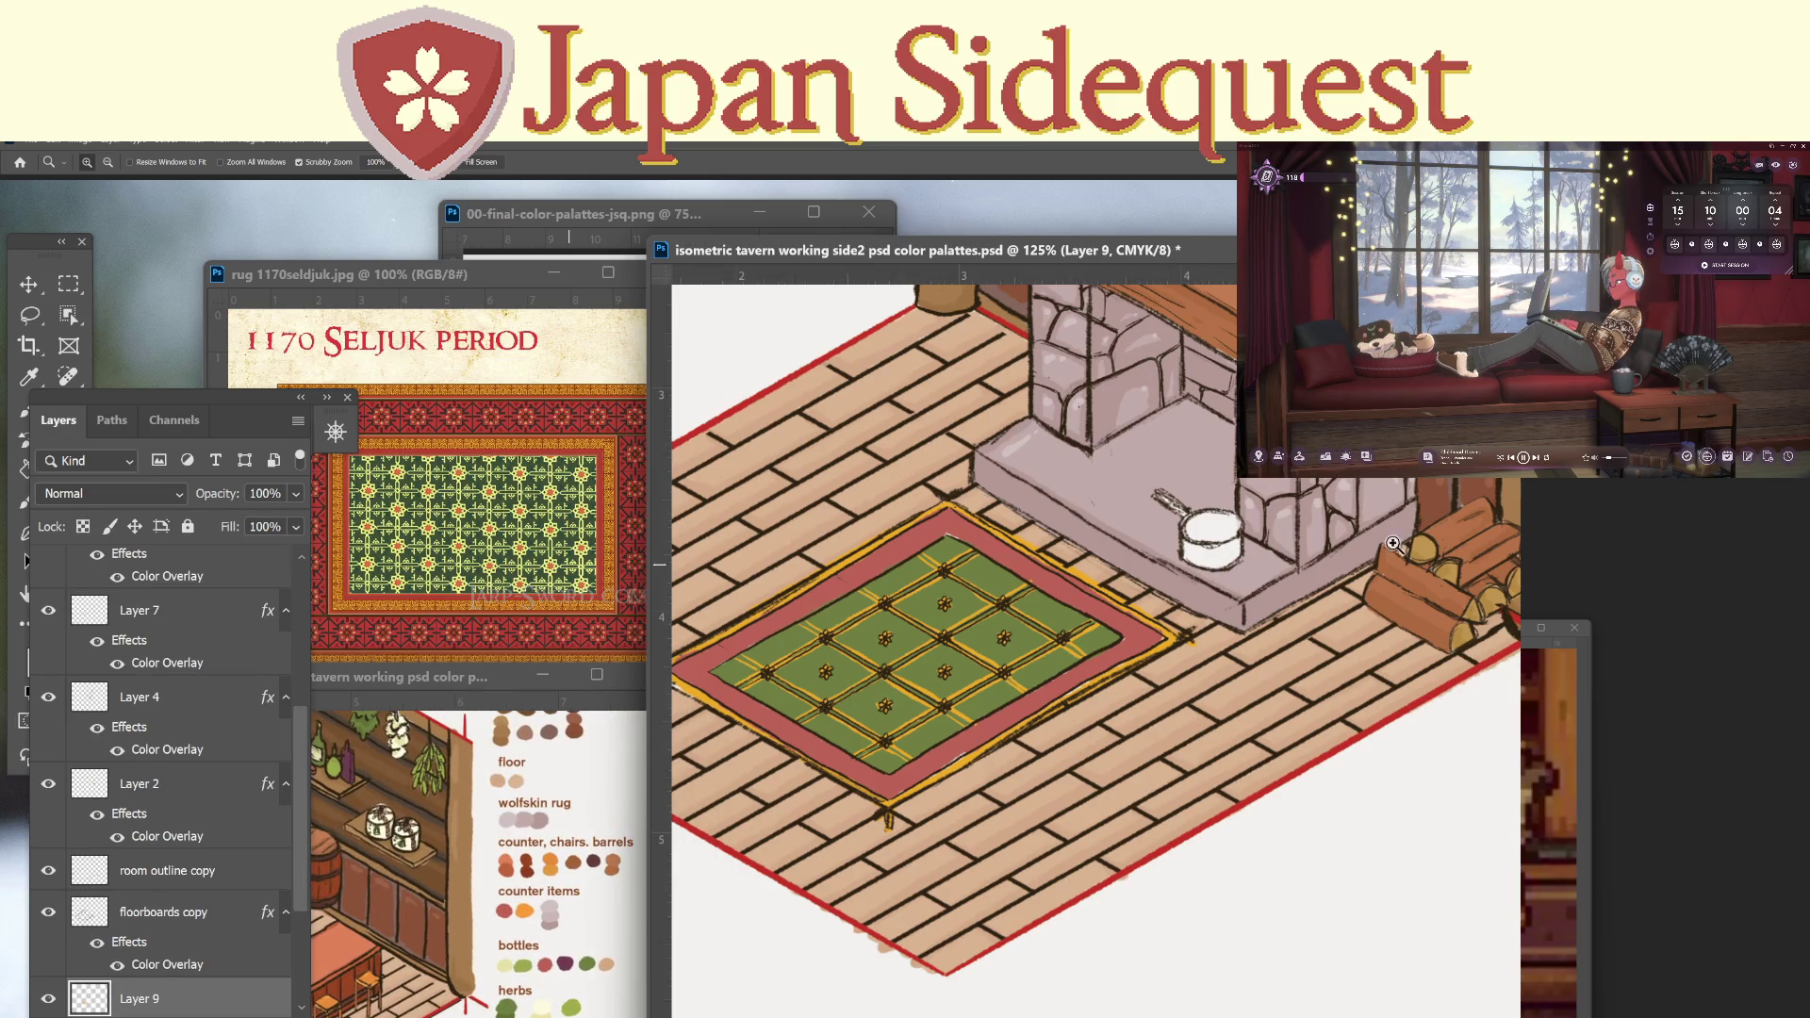
click(549, 810)
drag(550, 810, 547, 1000)
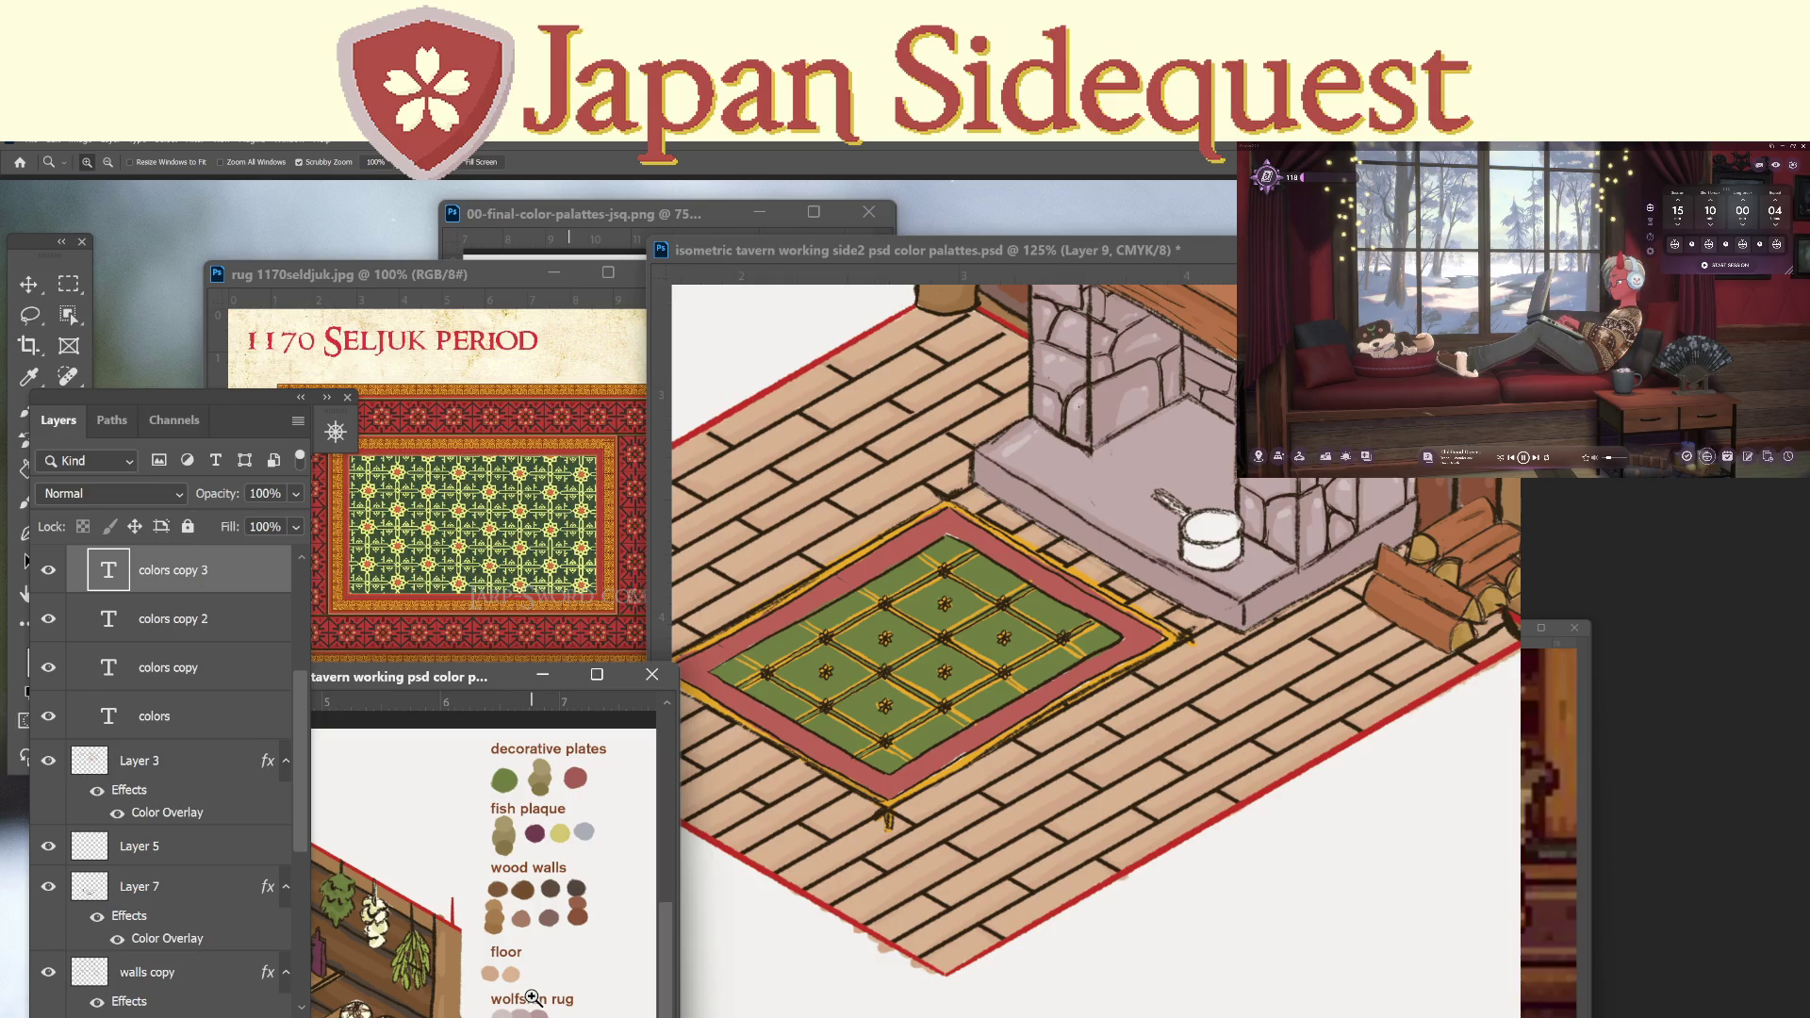
click(1135, 256)
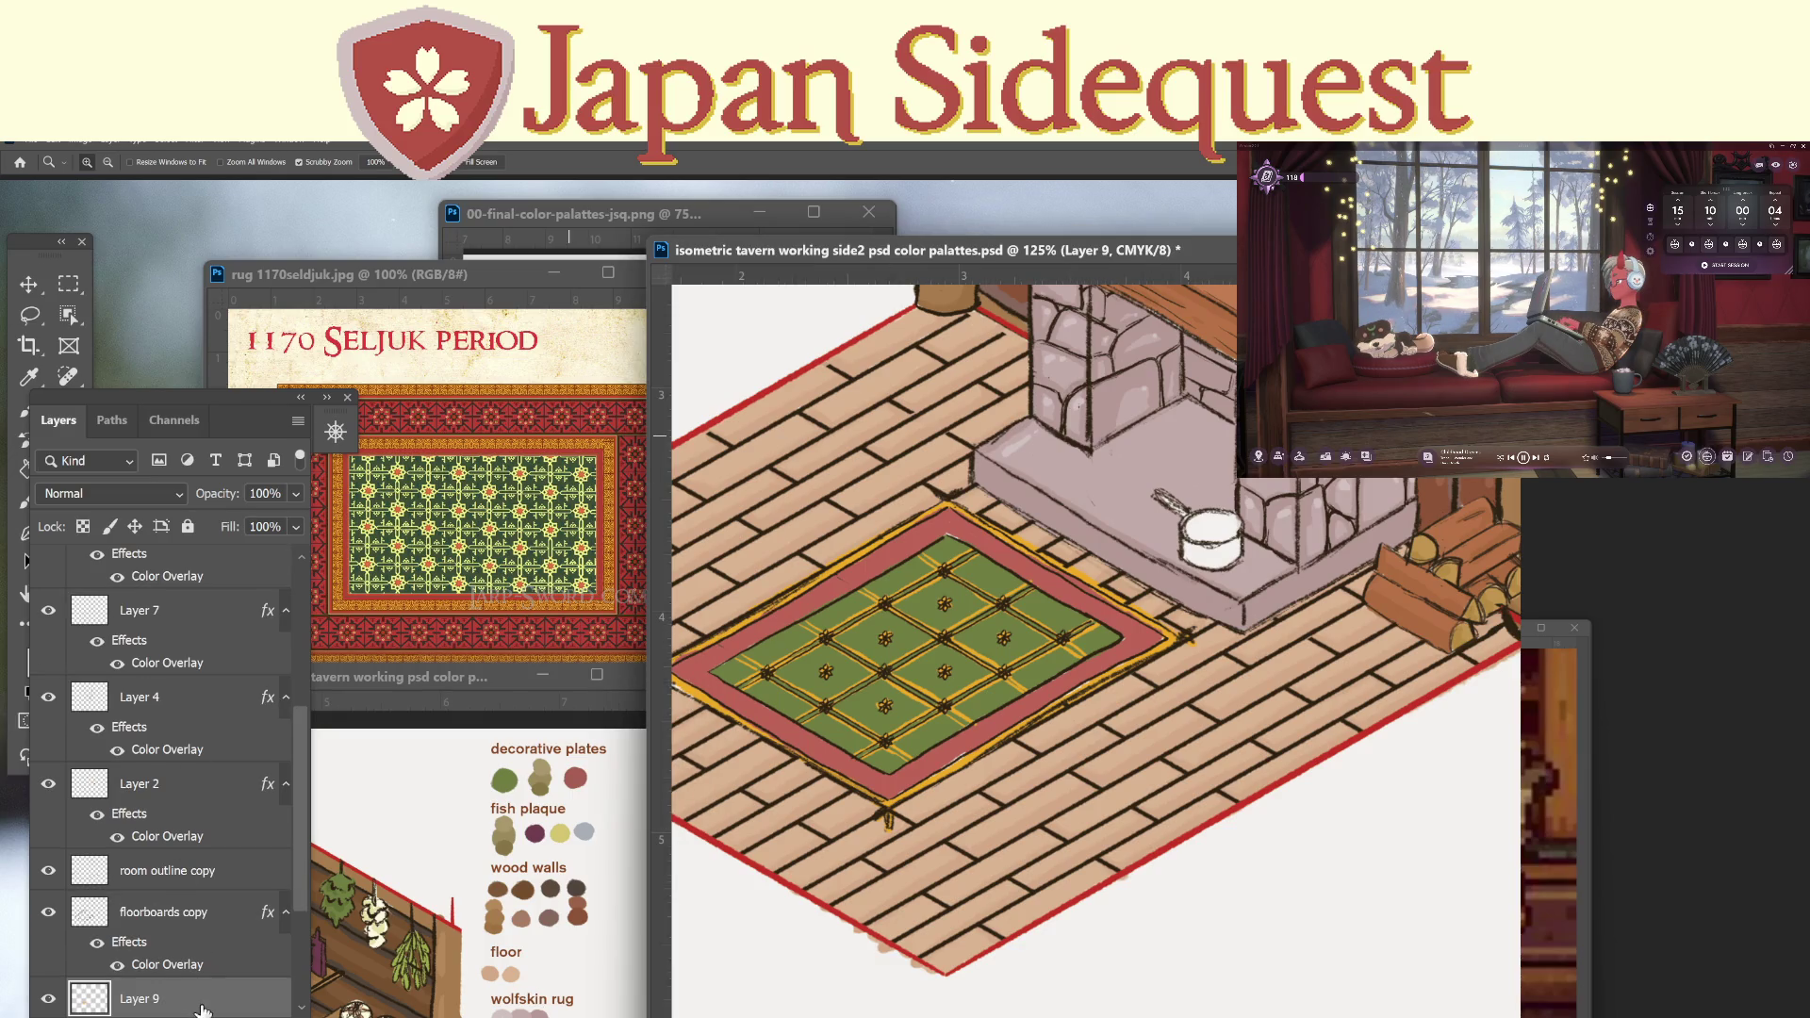
scroll(300, 874, down, 4)
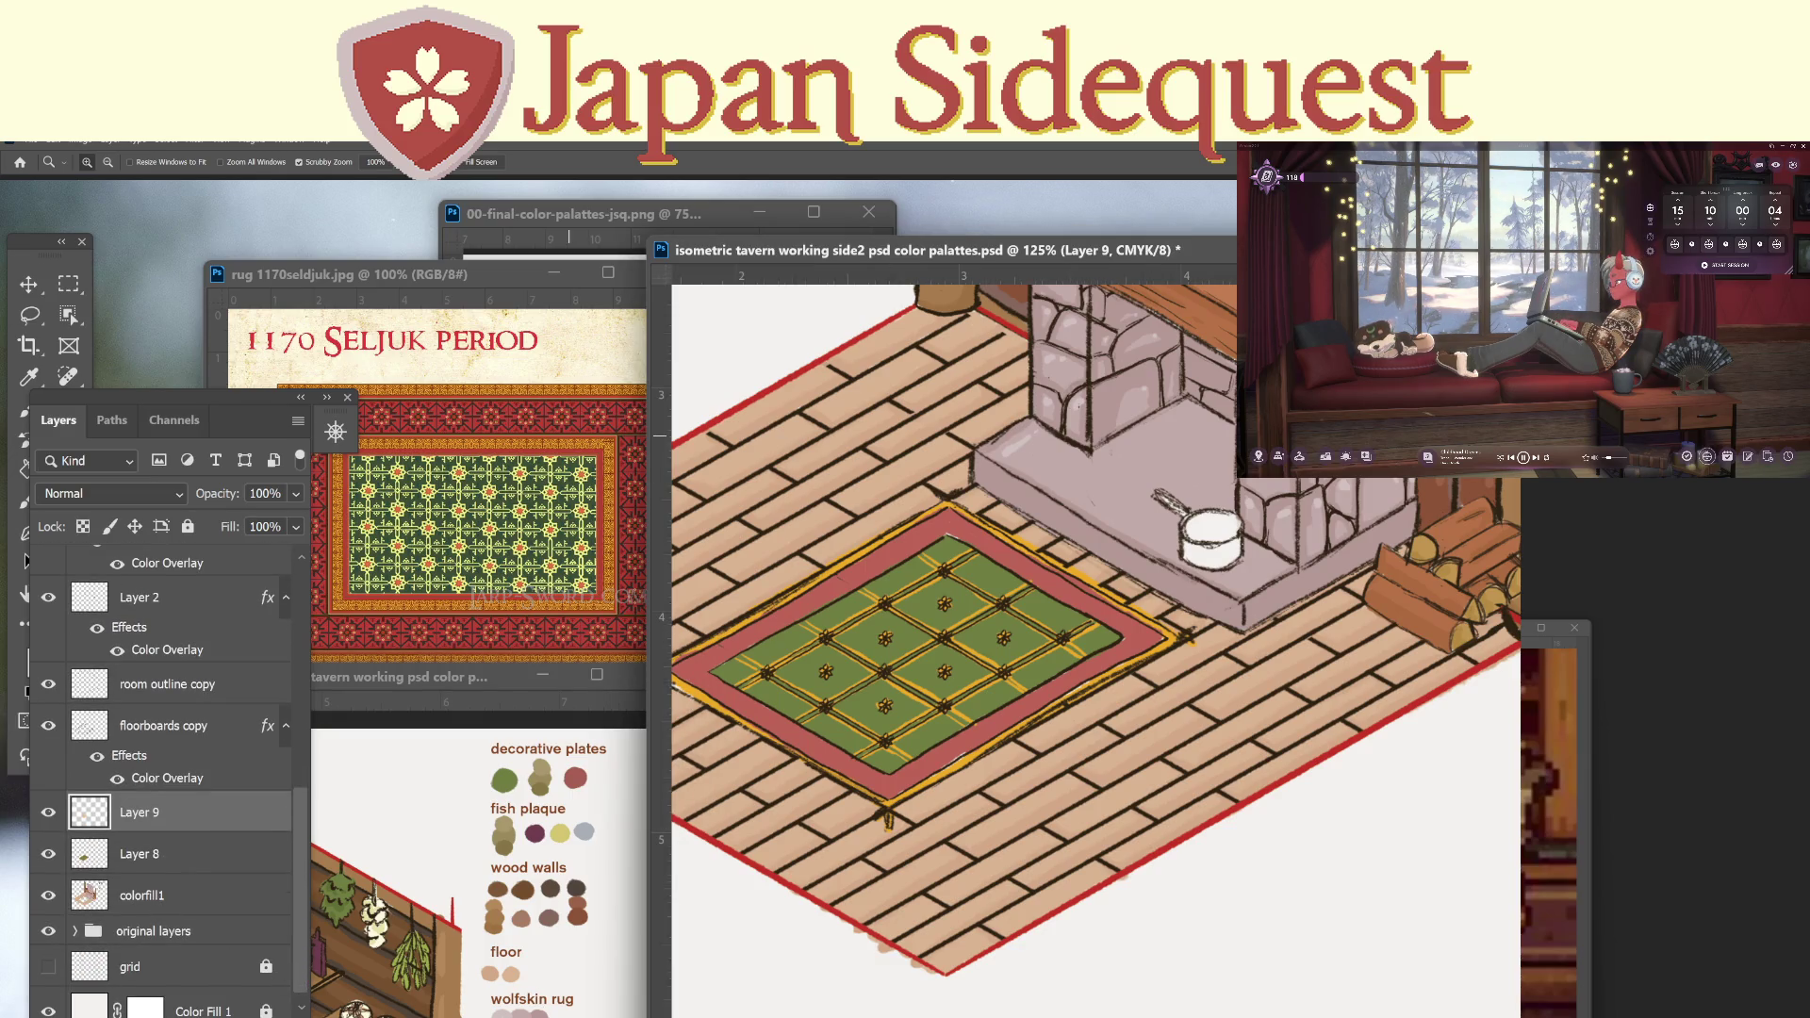
Add a Color Overlay to Layer 9 using a tan sampled from the firewood logs.
right_click(94, 796)
click(200, 901)
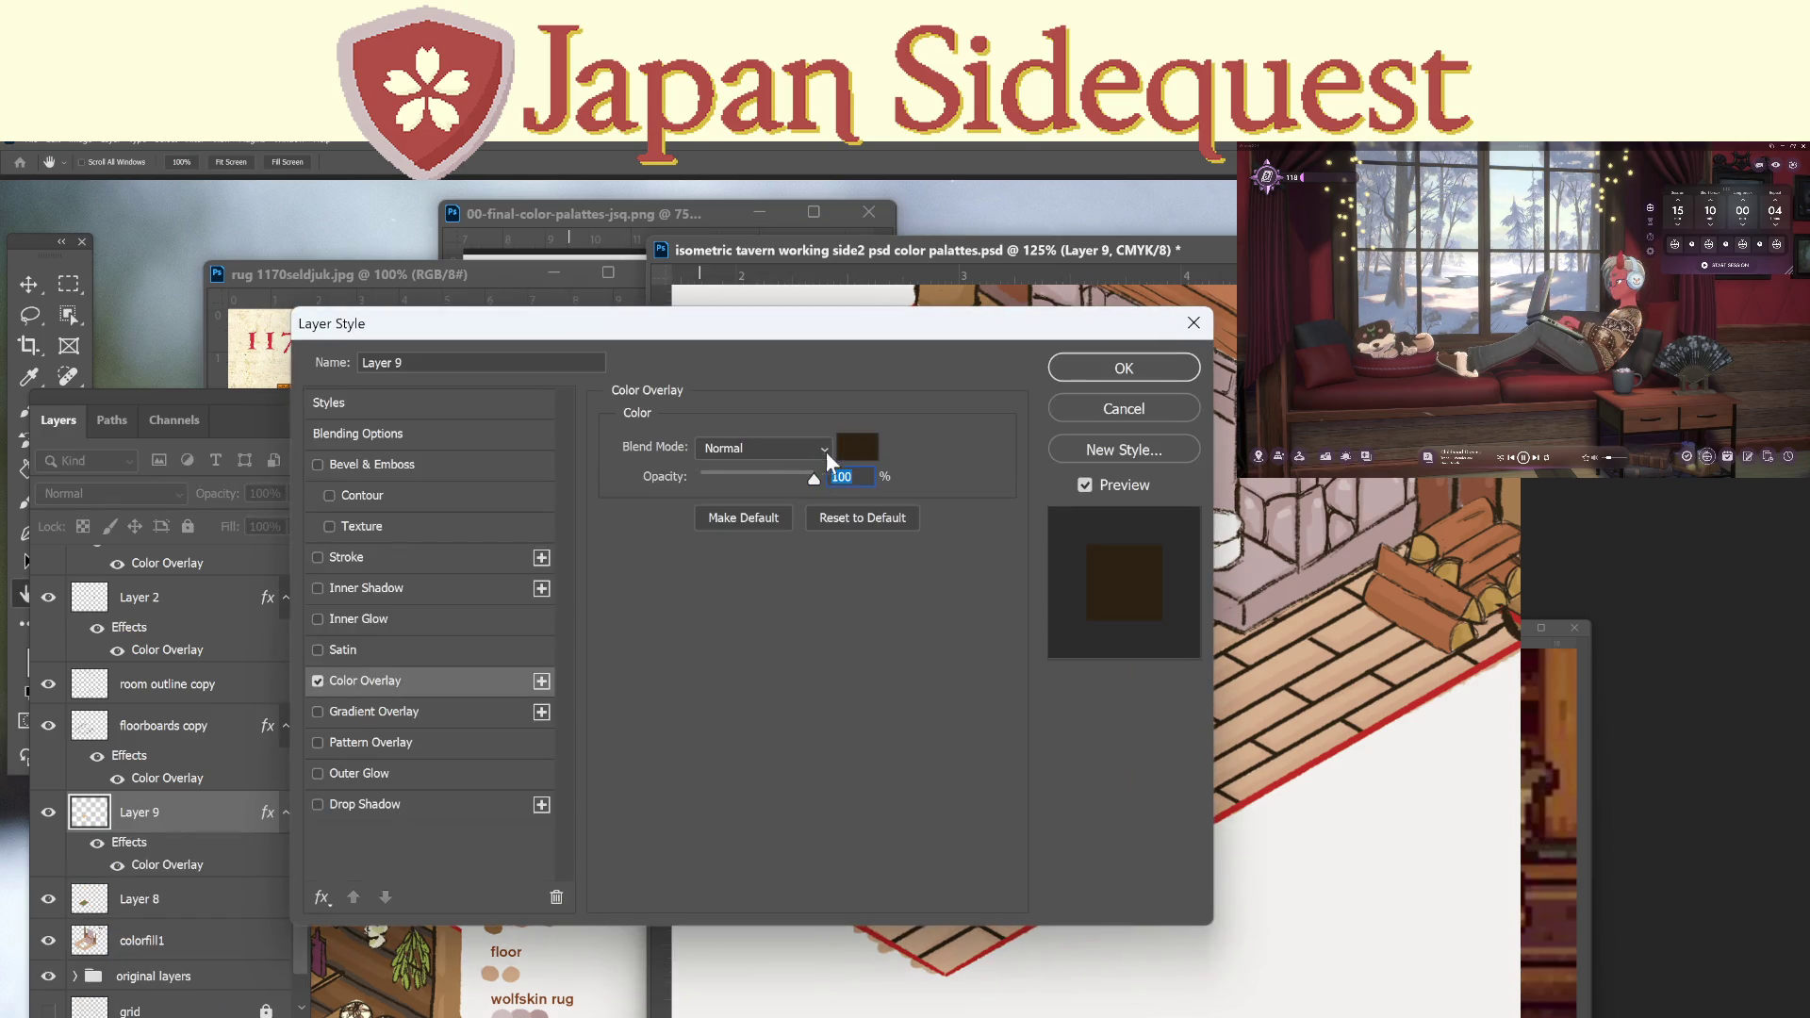
click(854, 446)
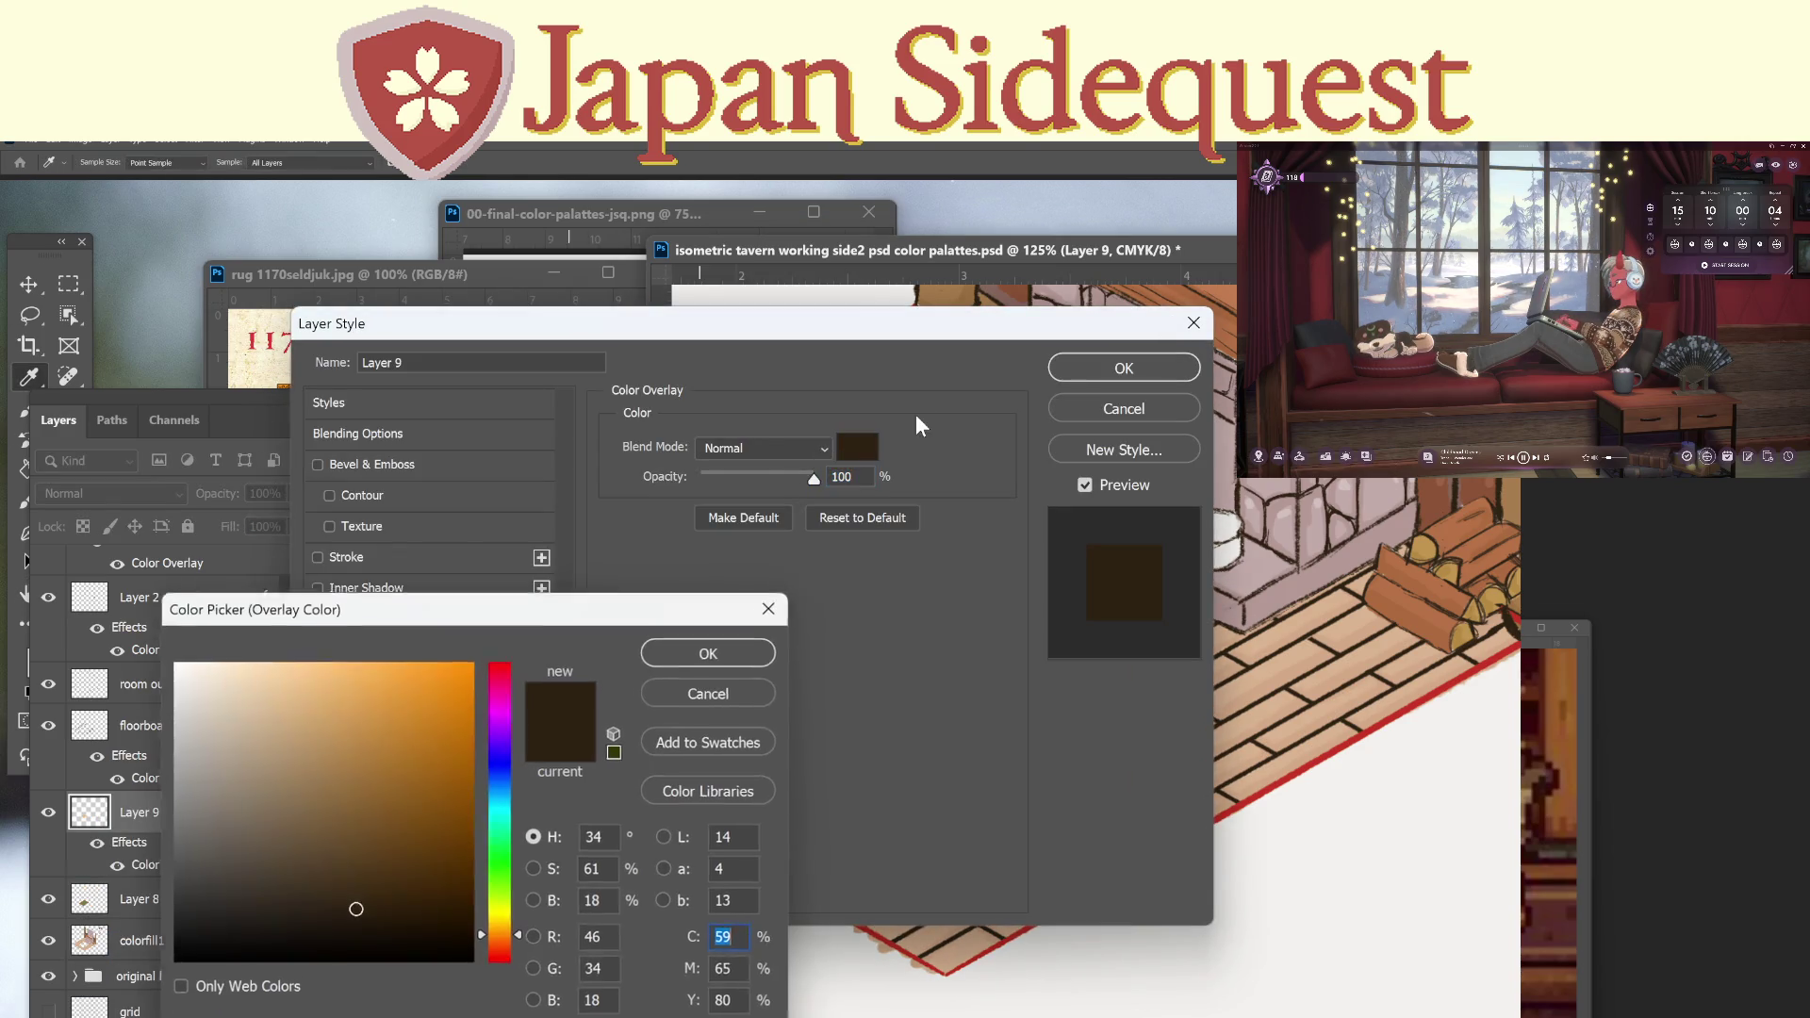
click(1431, 547)
click(716, 650)
mouse_move(1108, 353)
mouse_down()
mouse_move(1041, 392)
mouse_move(856, 783)
mouse_move(893, 782)
mouse_up()
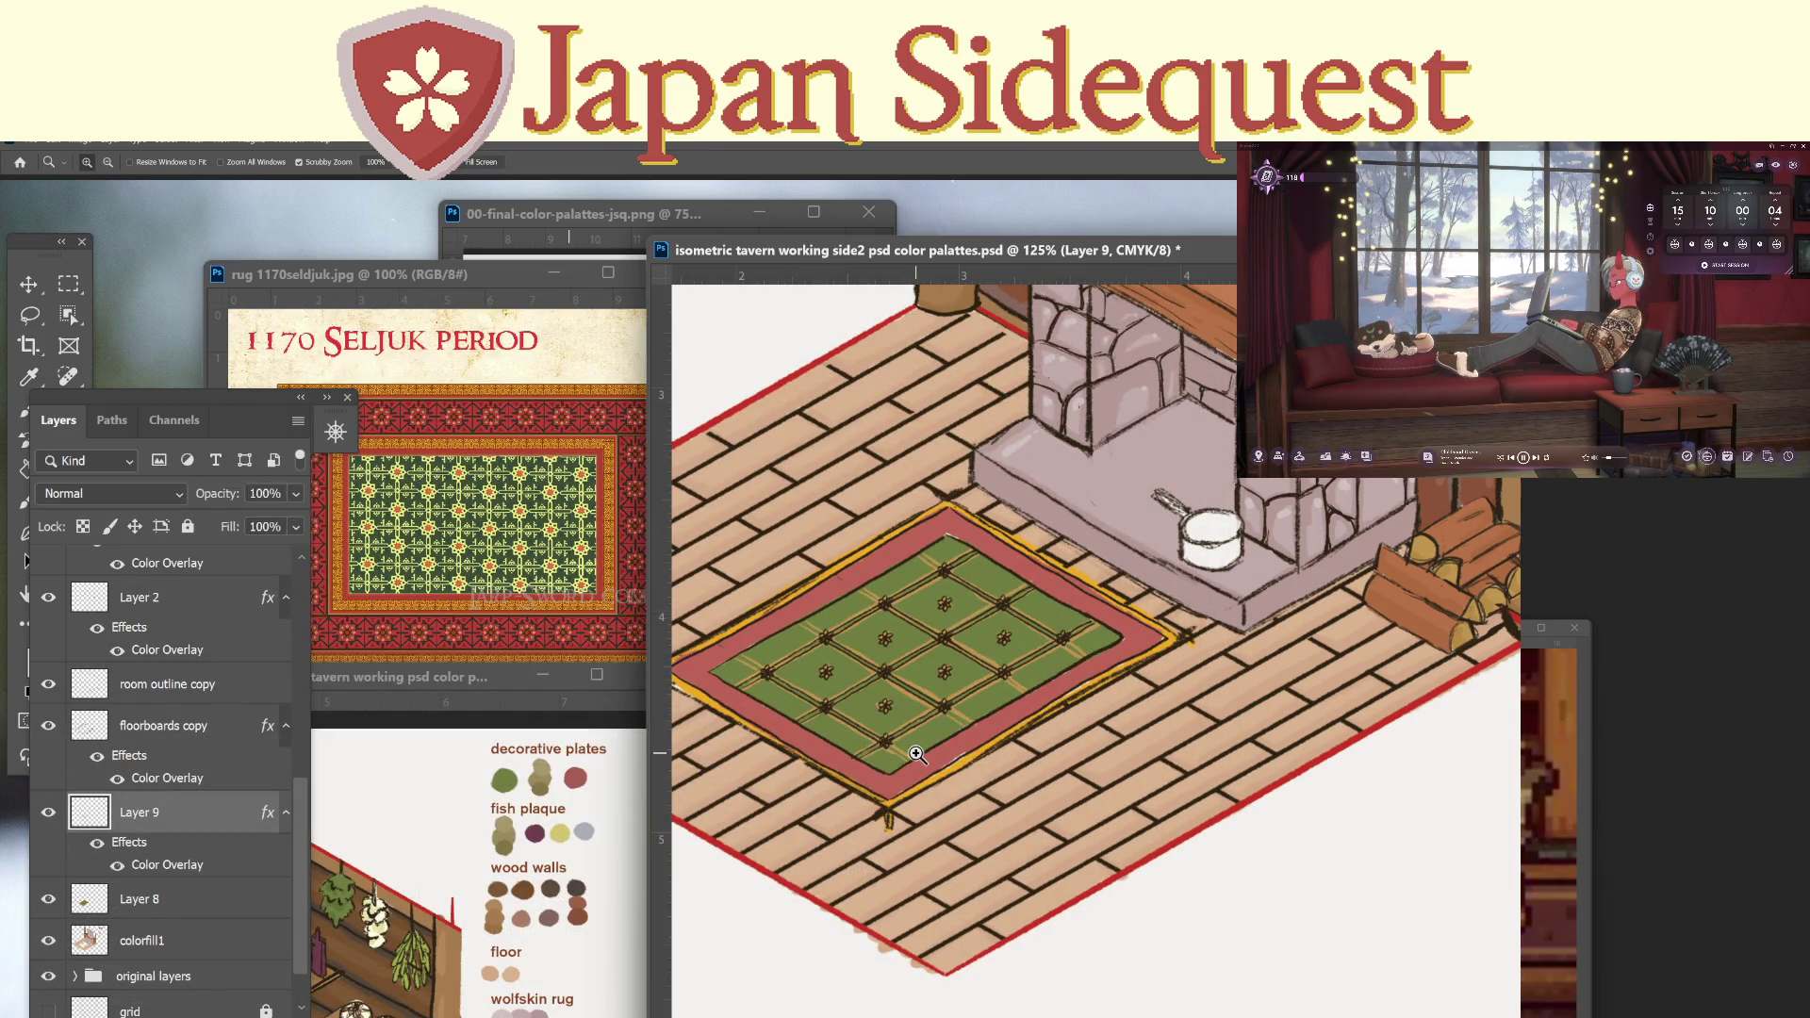
Toggle Layer 9's colour overlay on and off to compare the rug.
click(96, 842)
click(94, 861)
click(96, 859)
click(97, 854)
click(104, 856)
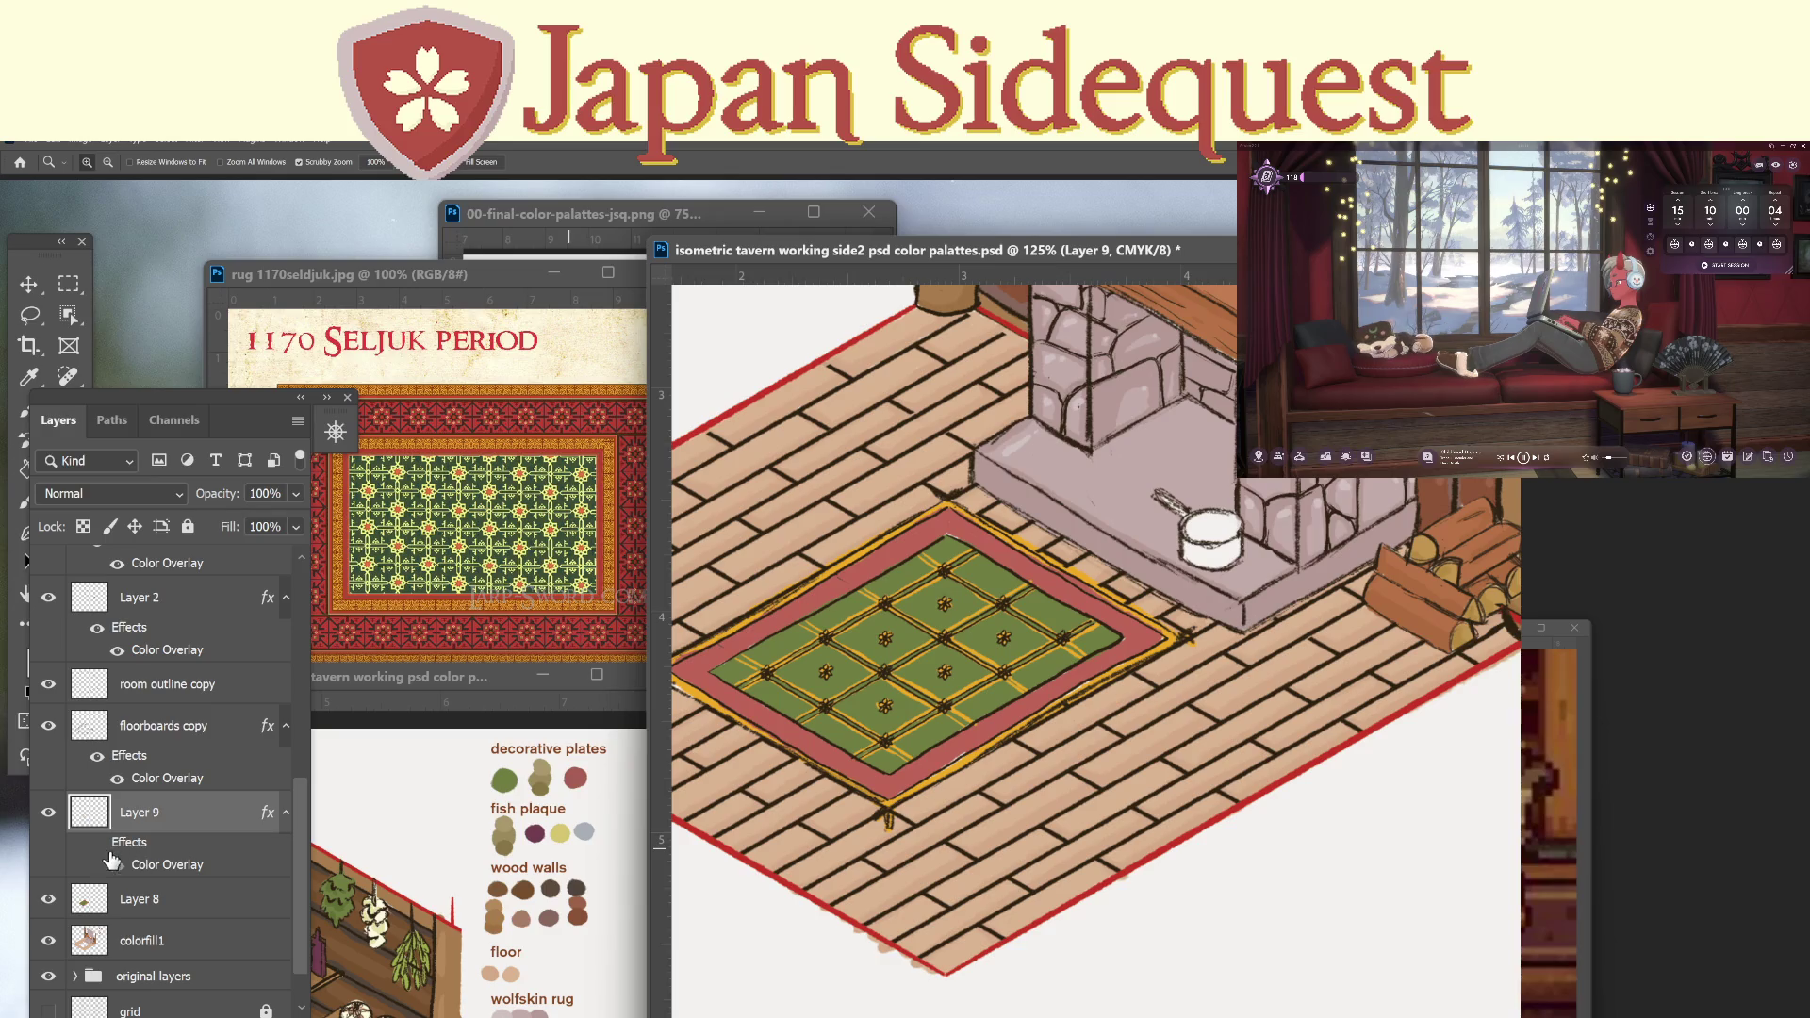
Compare the rug with Layer 9's effects and Layer 8 toggled, leaving both visible.
click(100, 845)
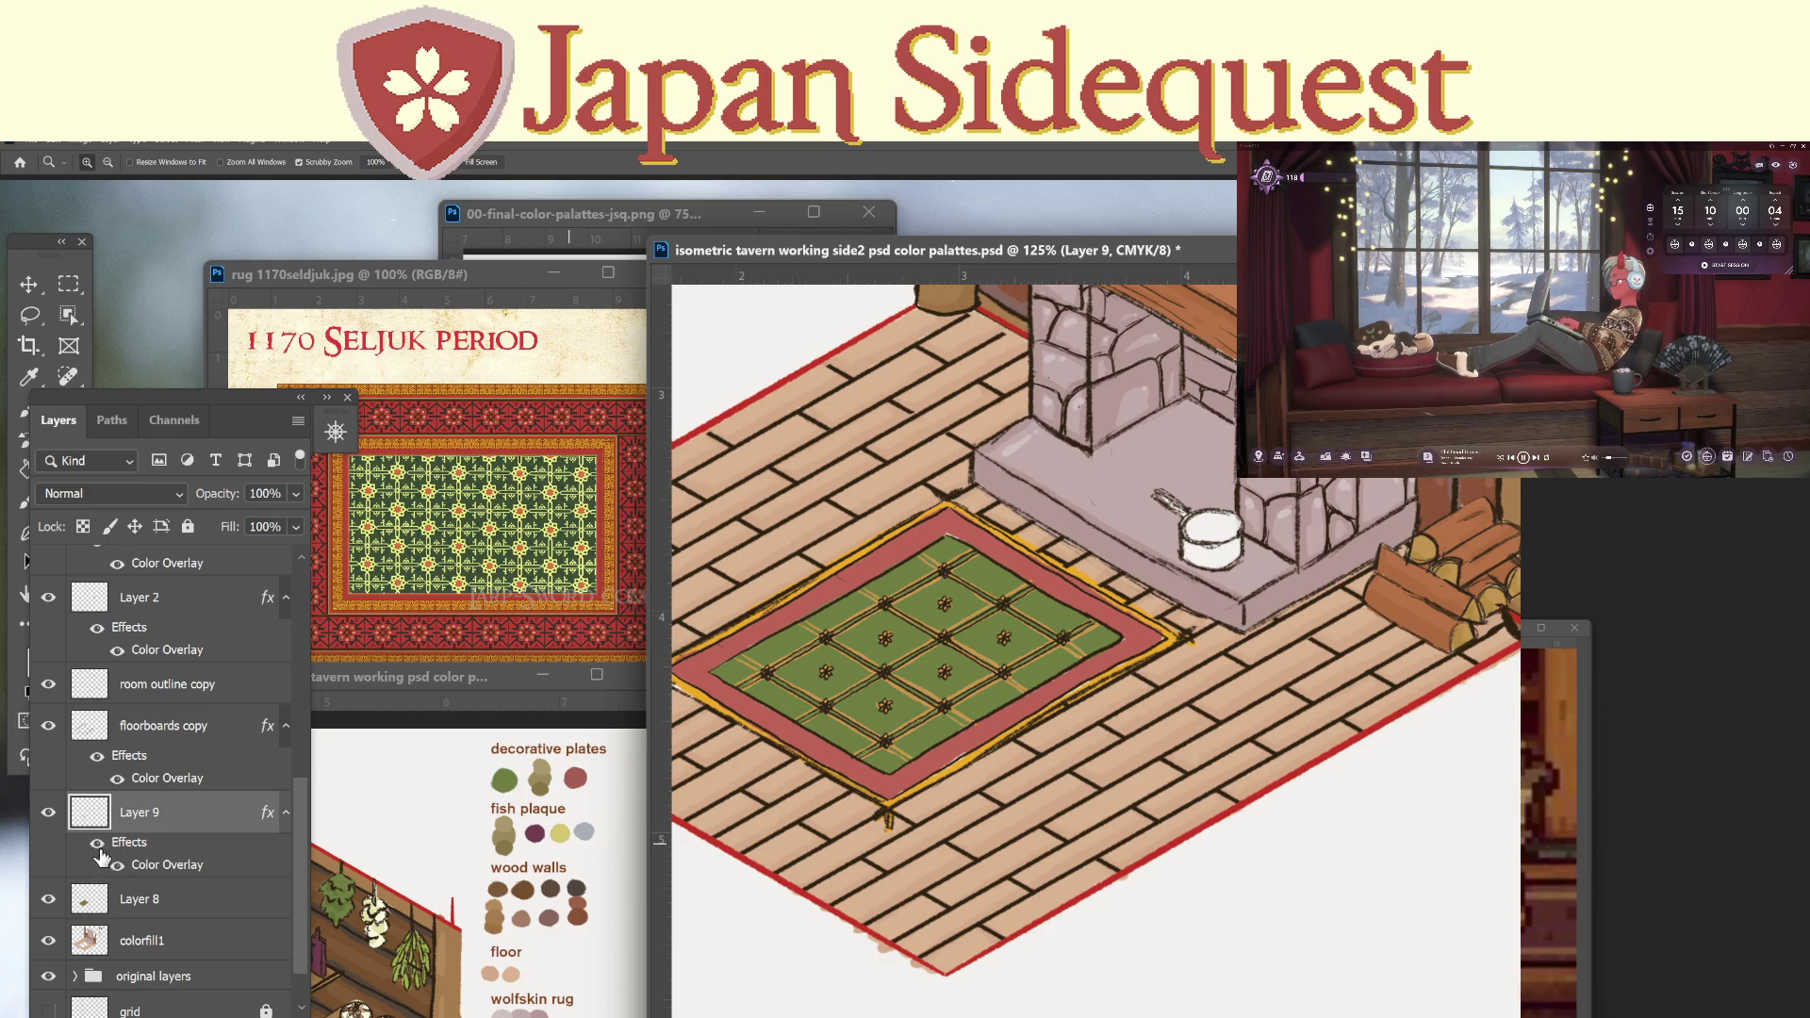
click(102, 853)
click(97, 853)
click(96, 848)
click(98, 847)
click(49, 900)
click(49, 900)
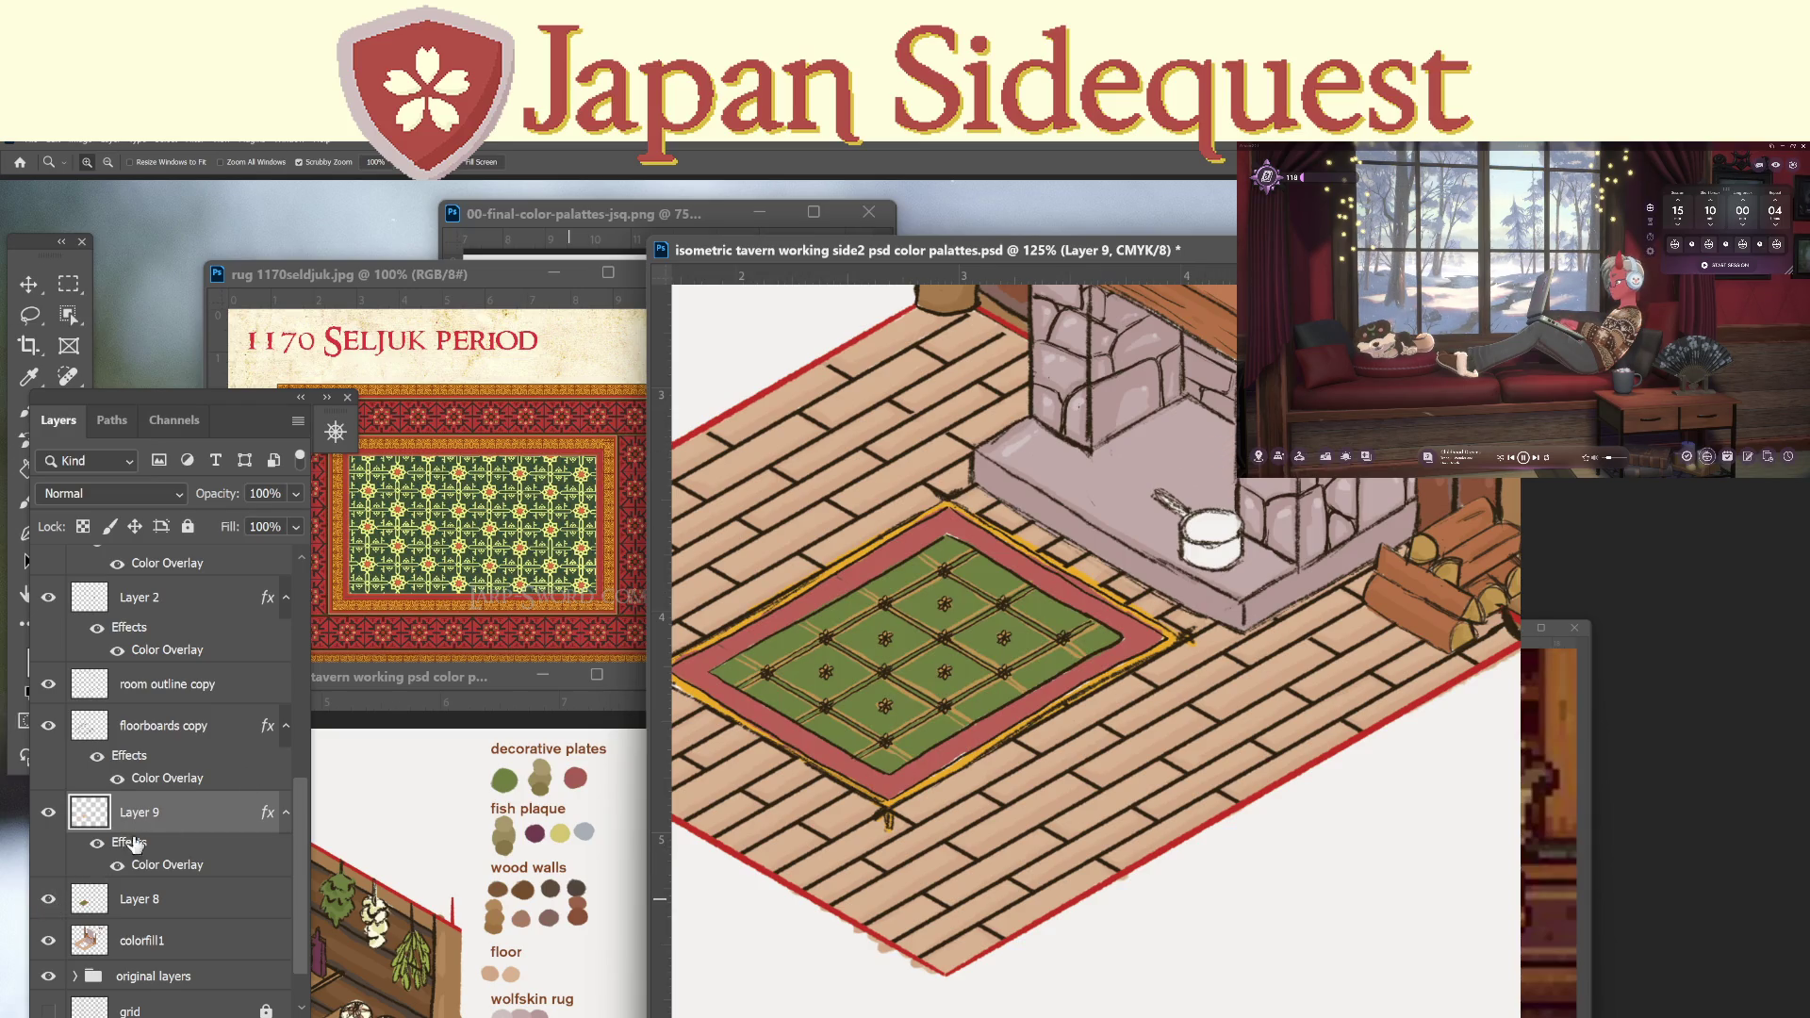
With the Brush, paint a short dark stroke along the rug's upper-left edge.
key(b)
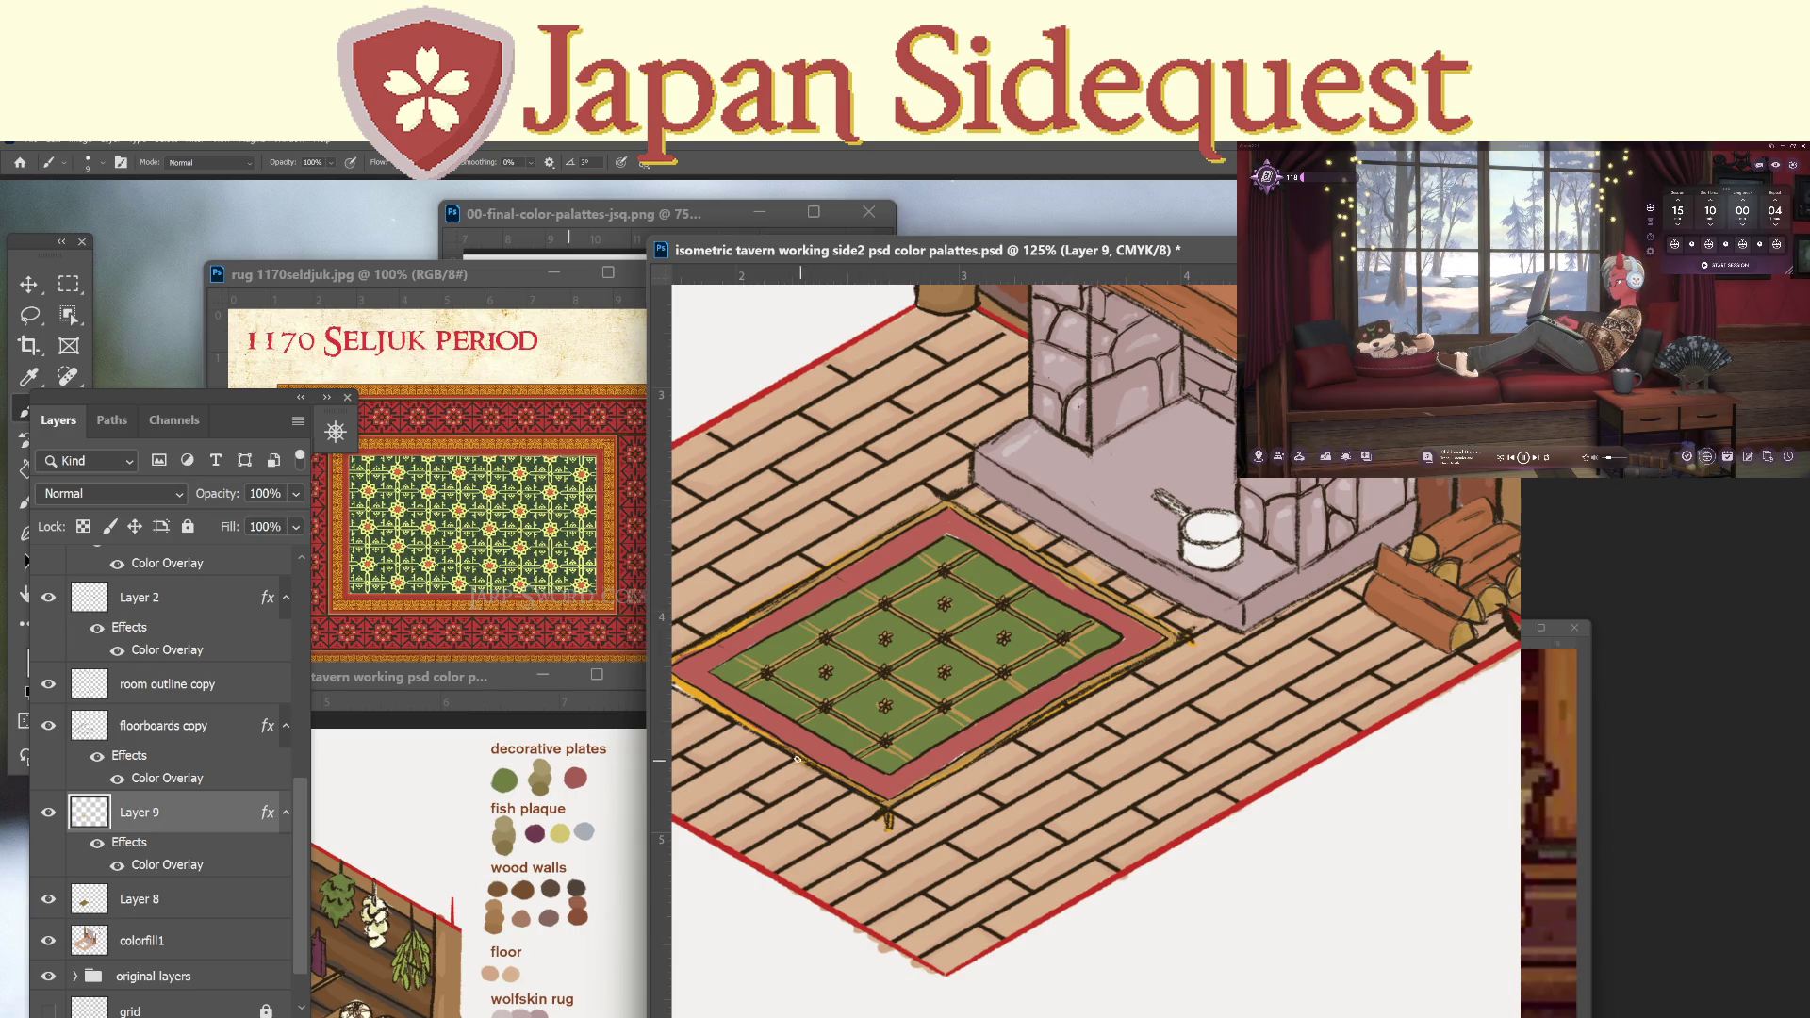
drag(1109, 769, 1253, 804)
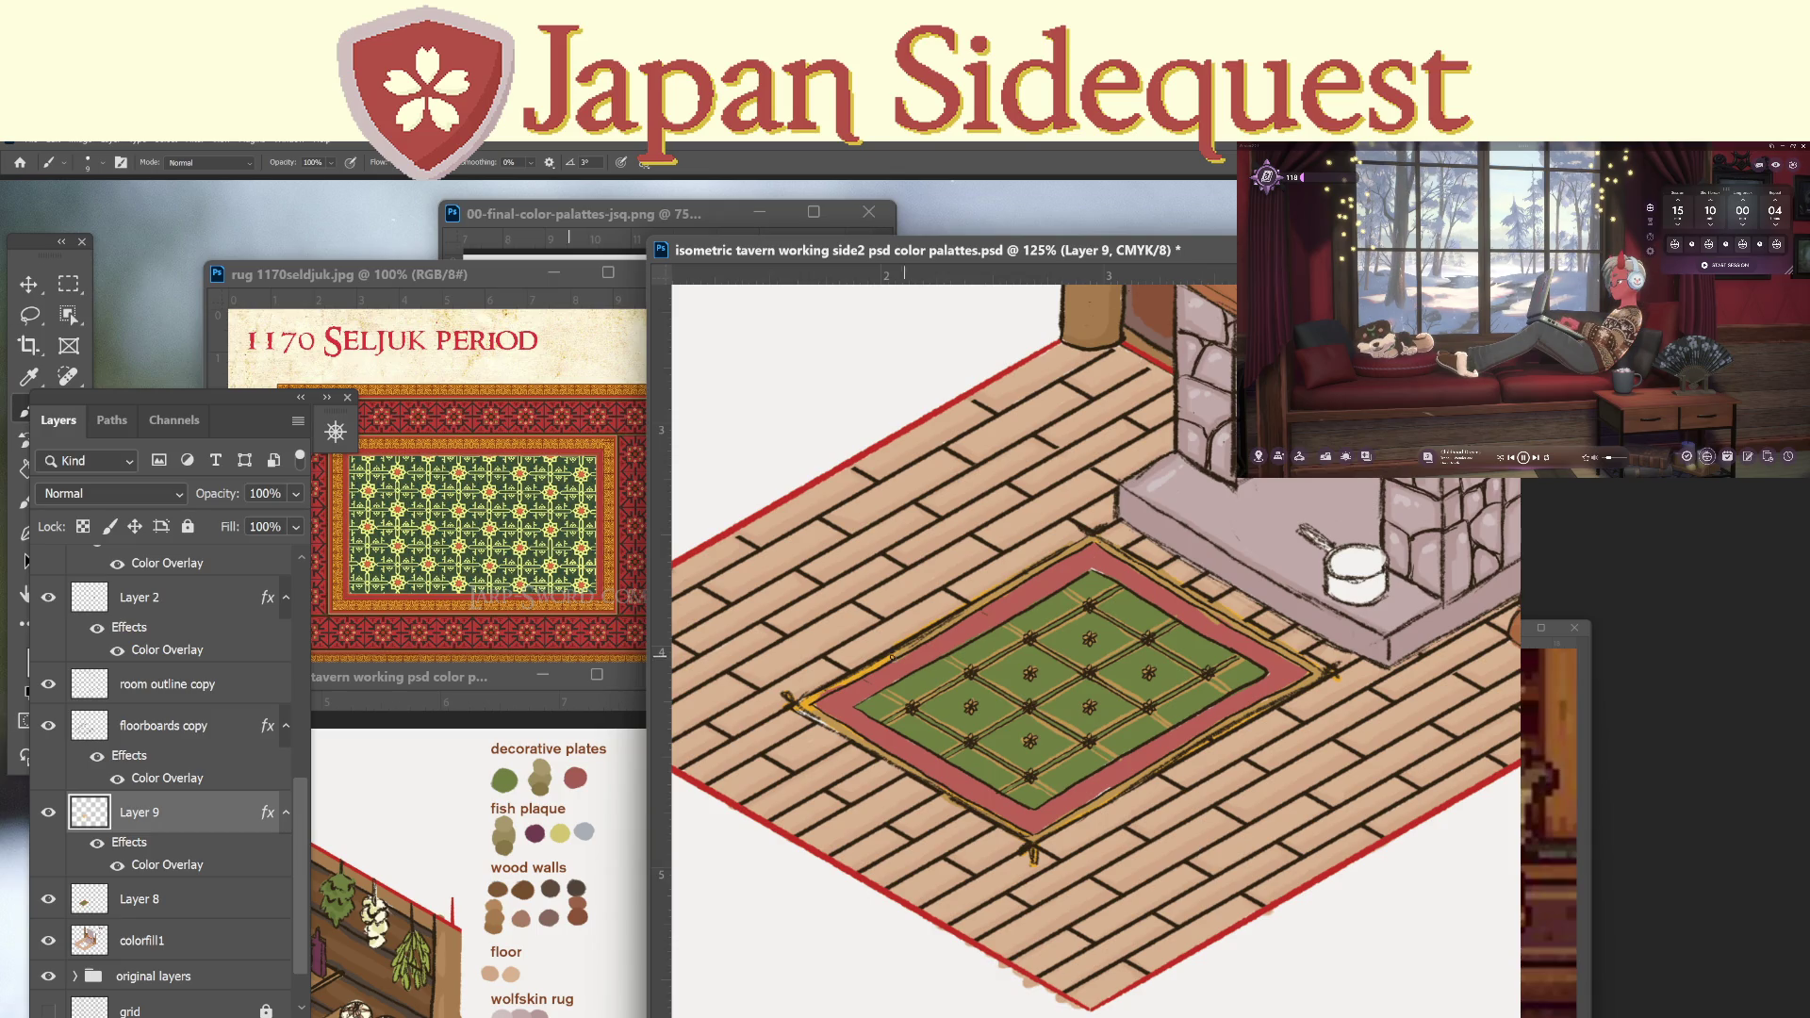
drag(900, 649, 820, 716)
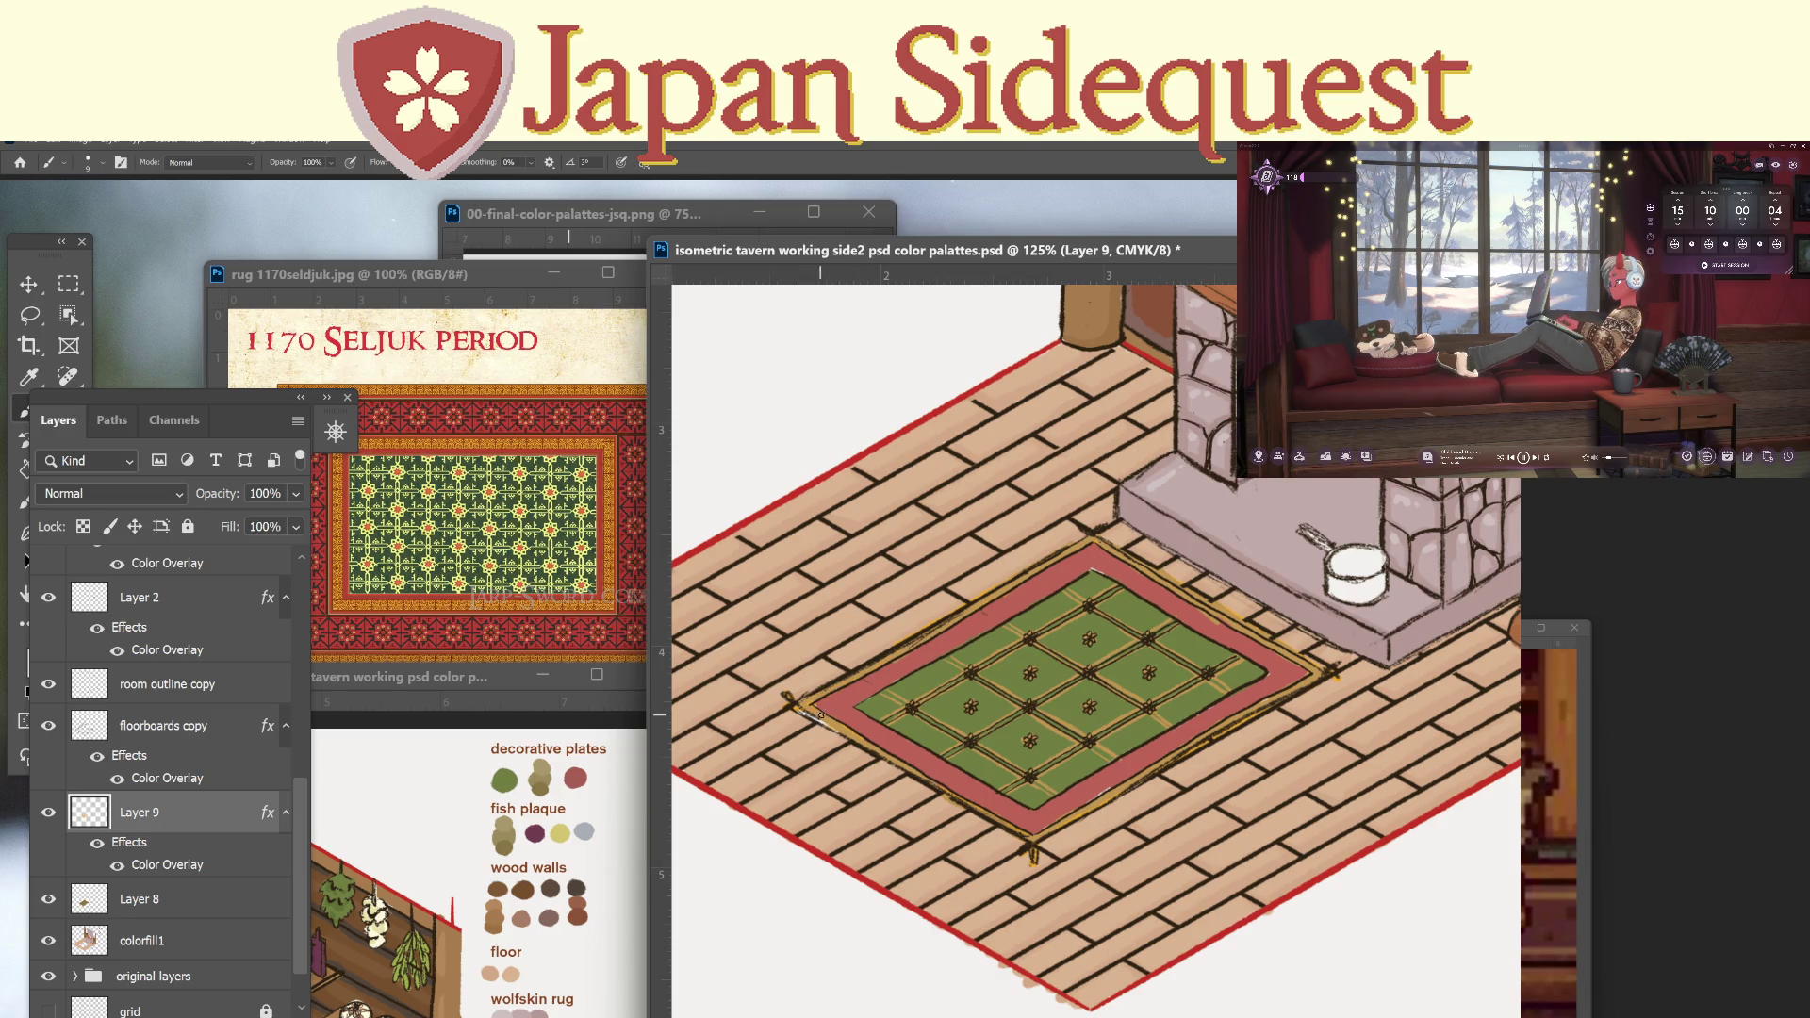
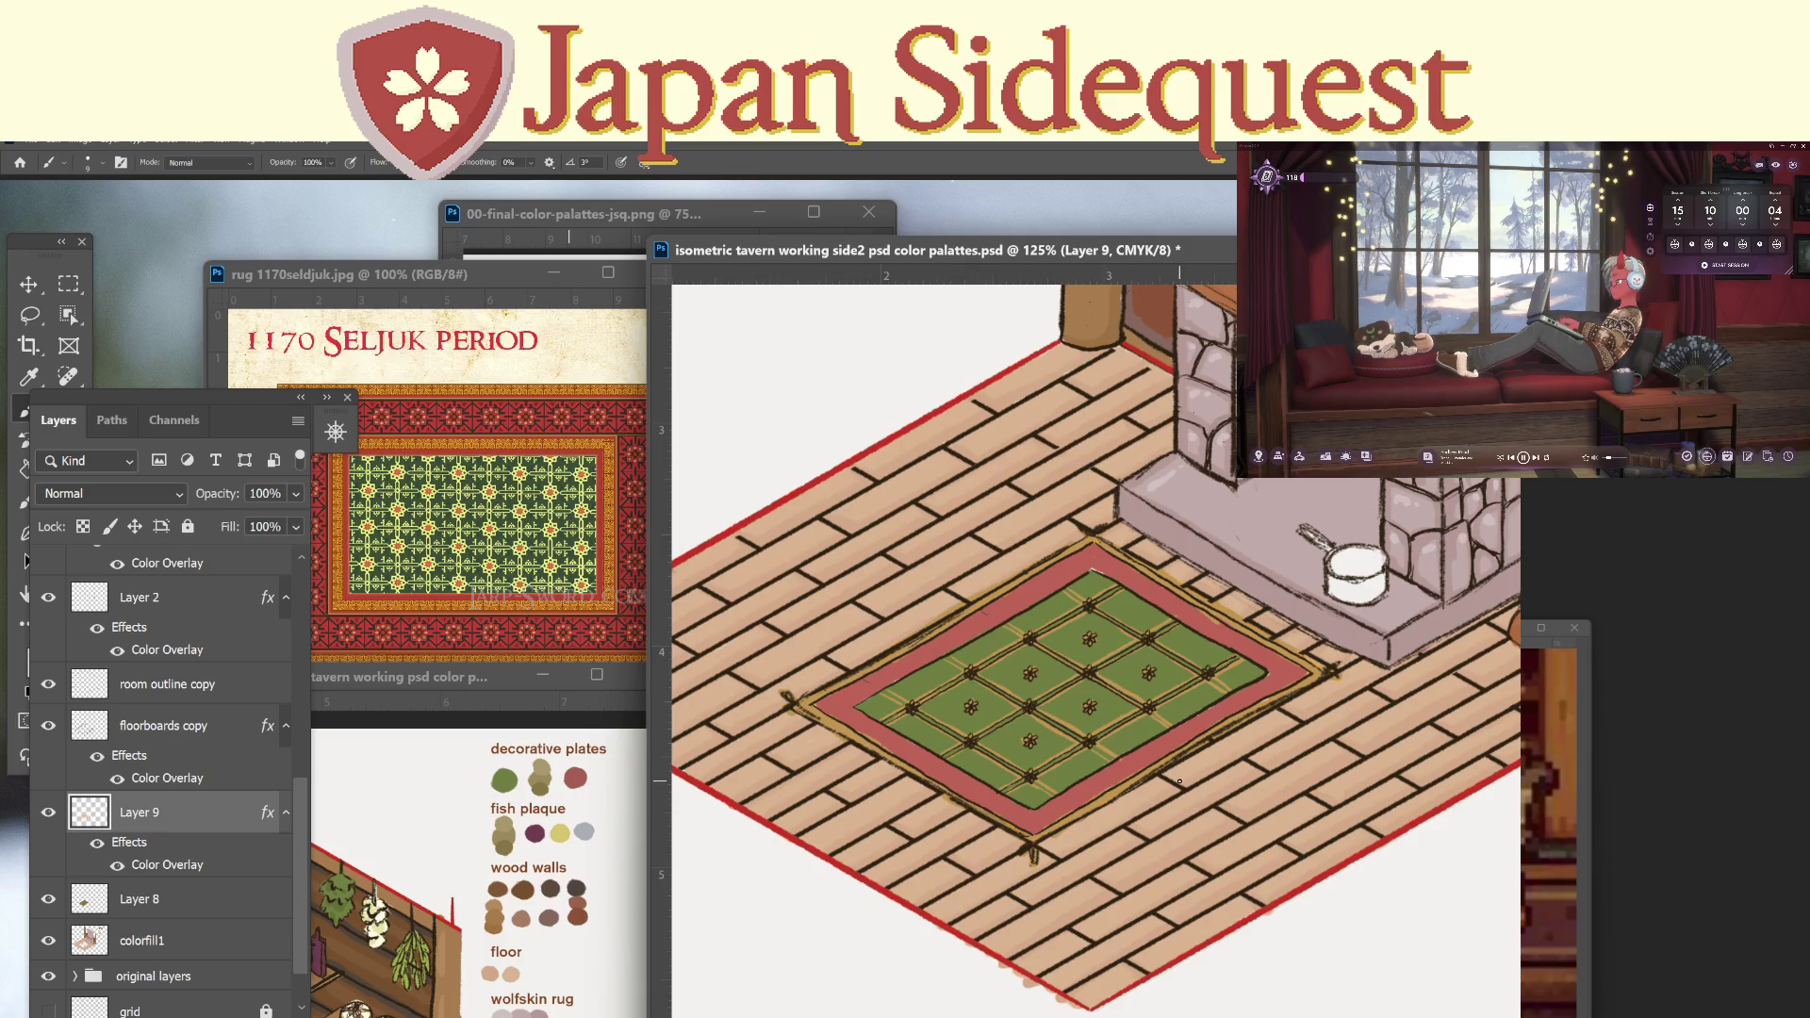
Zoom in around the rug and save the tavern illustration with Ctrl+S.
scroll(1179, 781, down, 3)
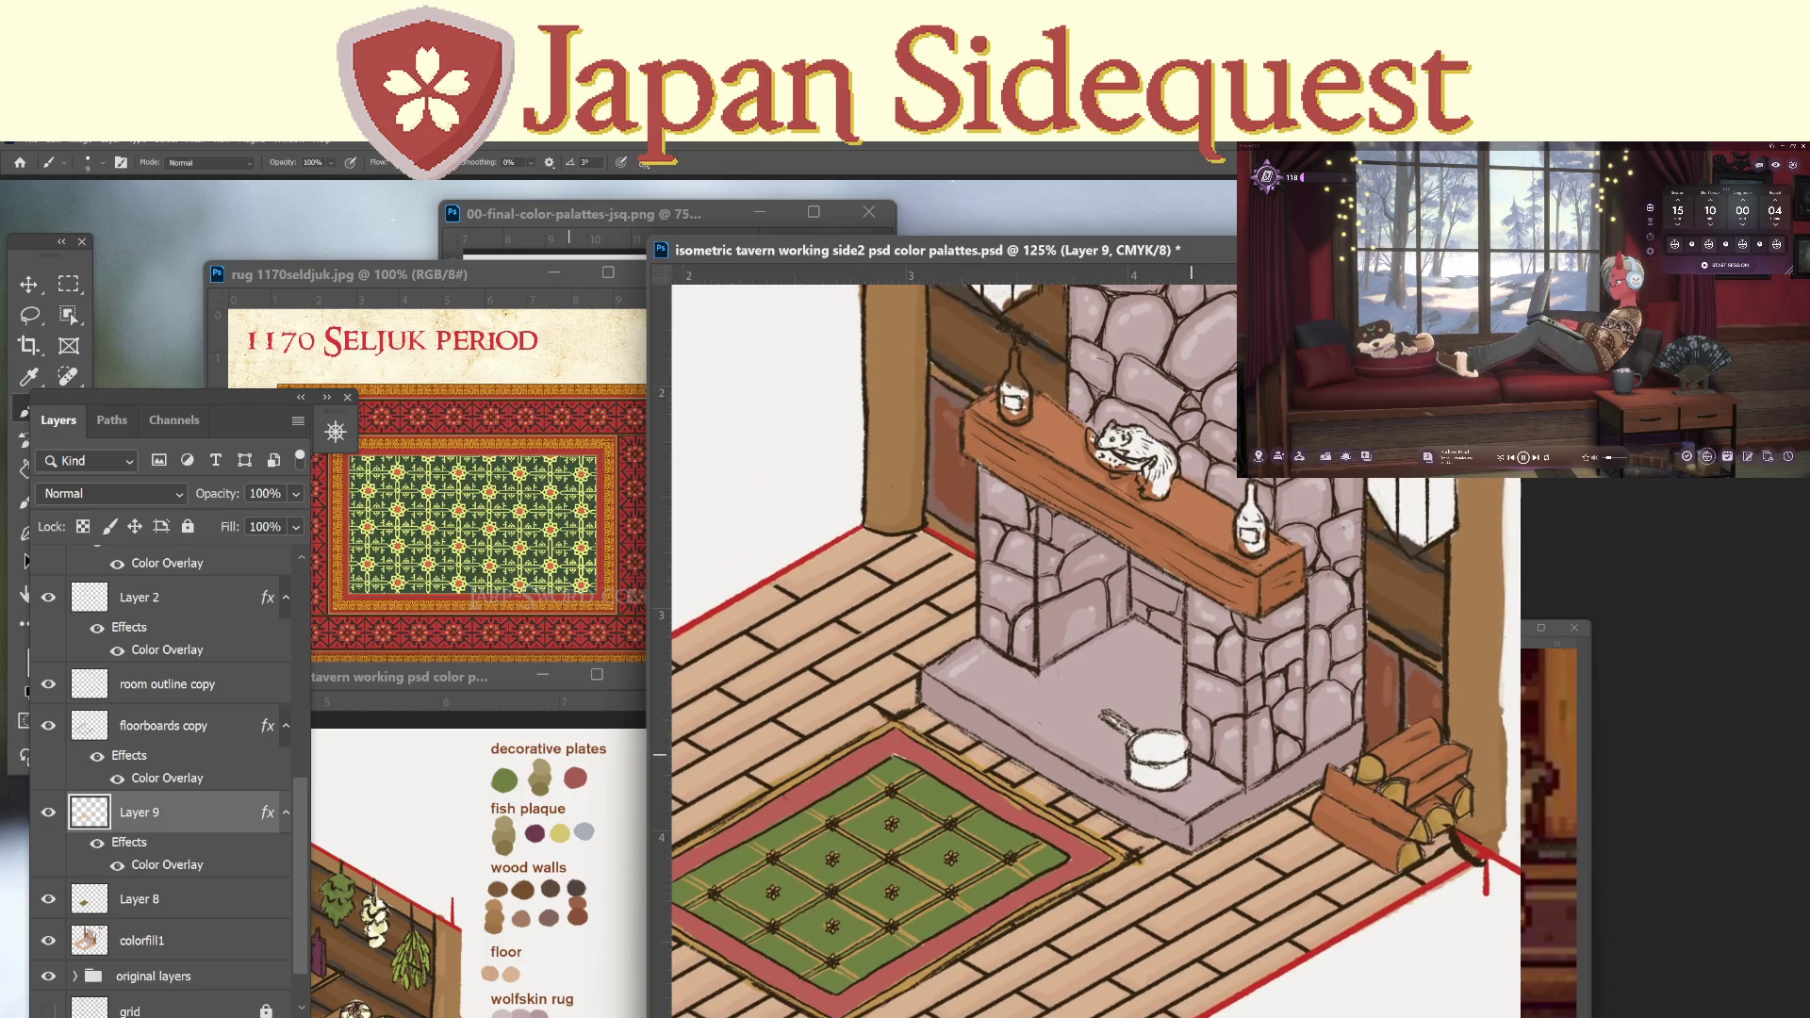
key(z)
scroll(1176, 787, up, 1)
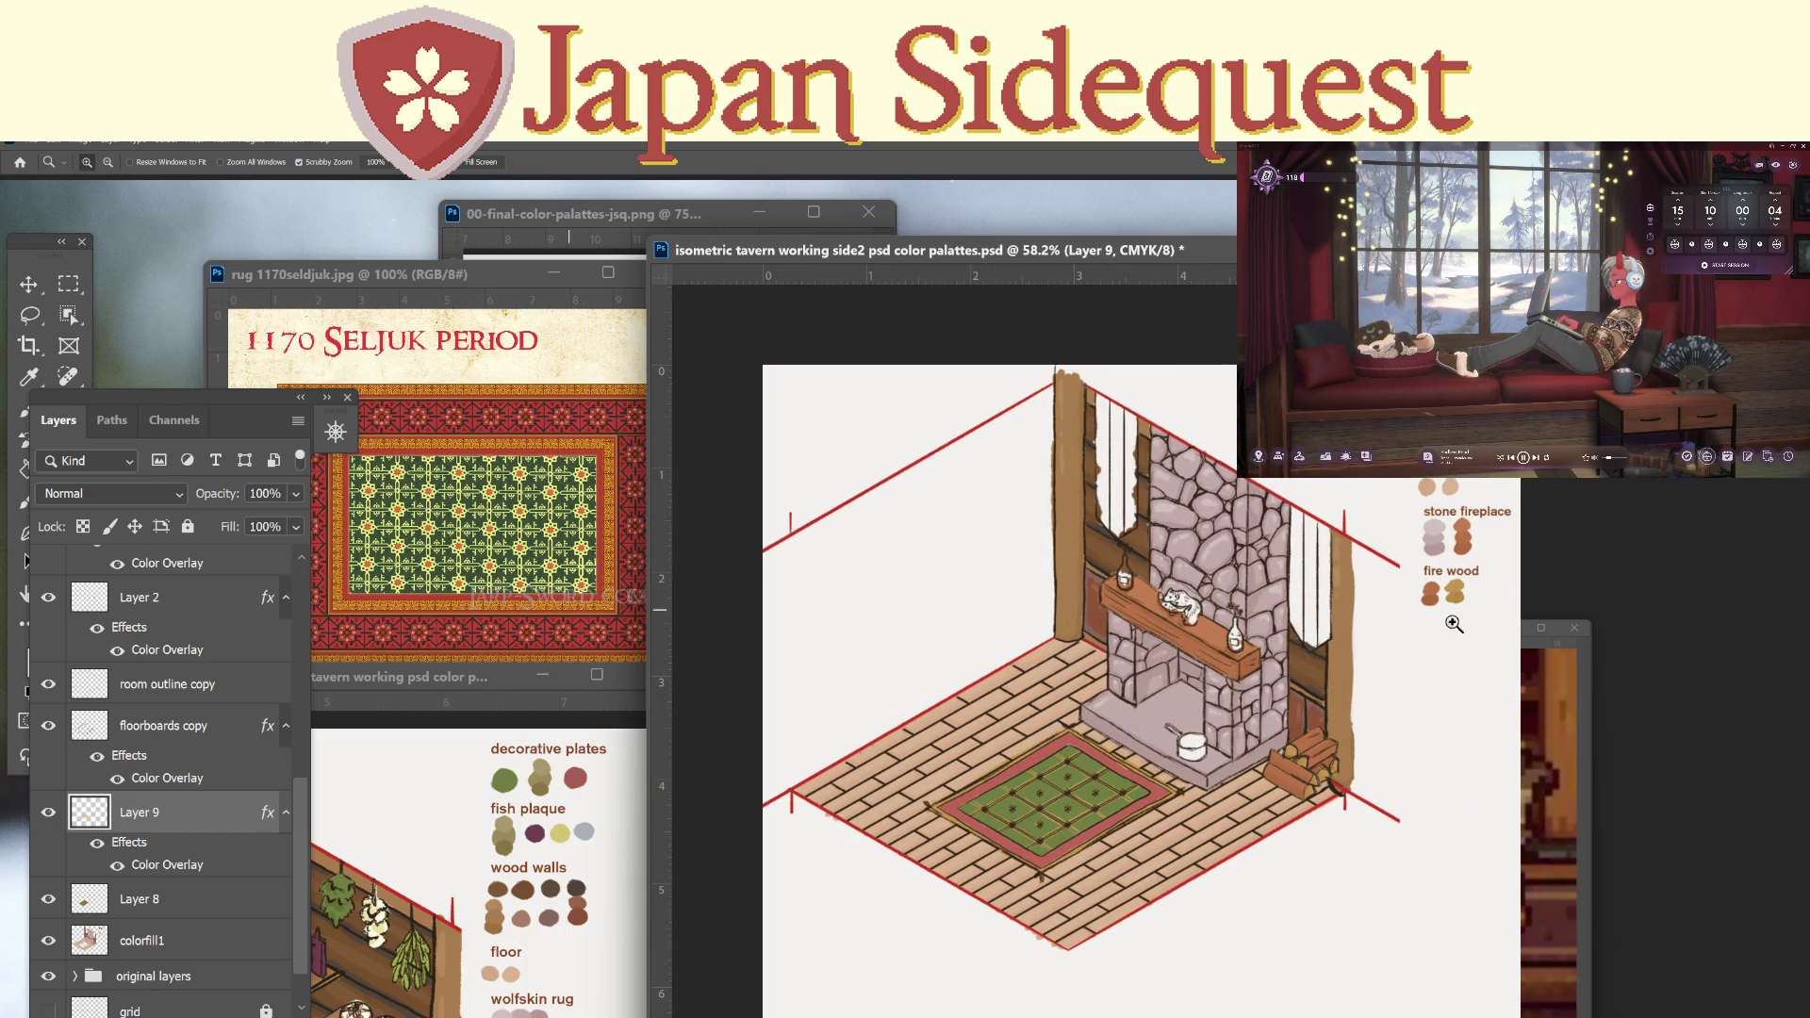
key(ctrl+s)
Zoom further in and centre the rug with the Eyedropper active.
scroll(1134, 797, up, 3)
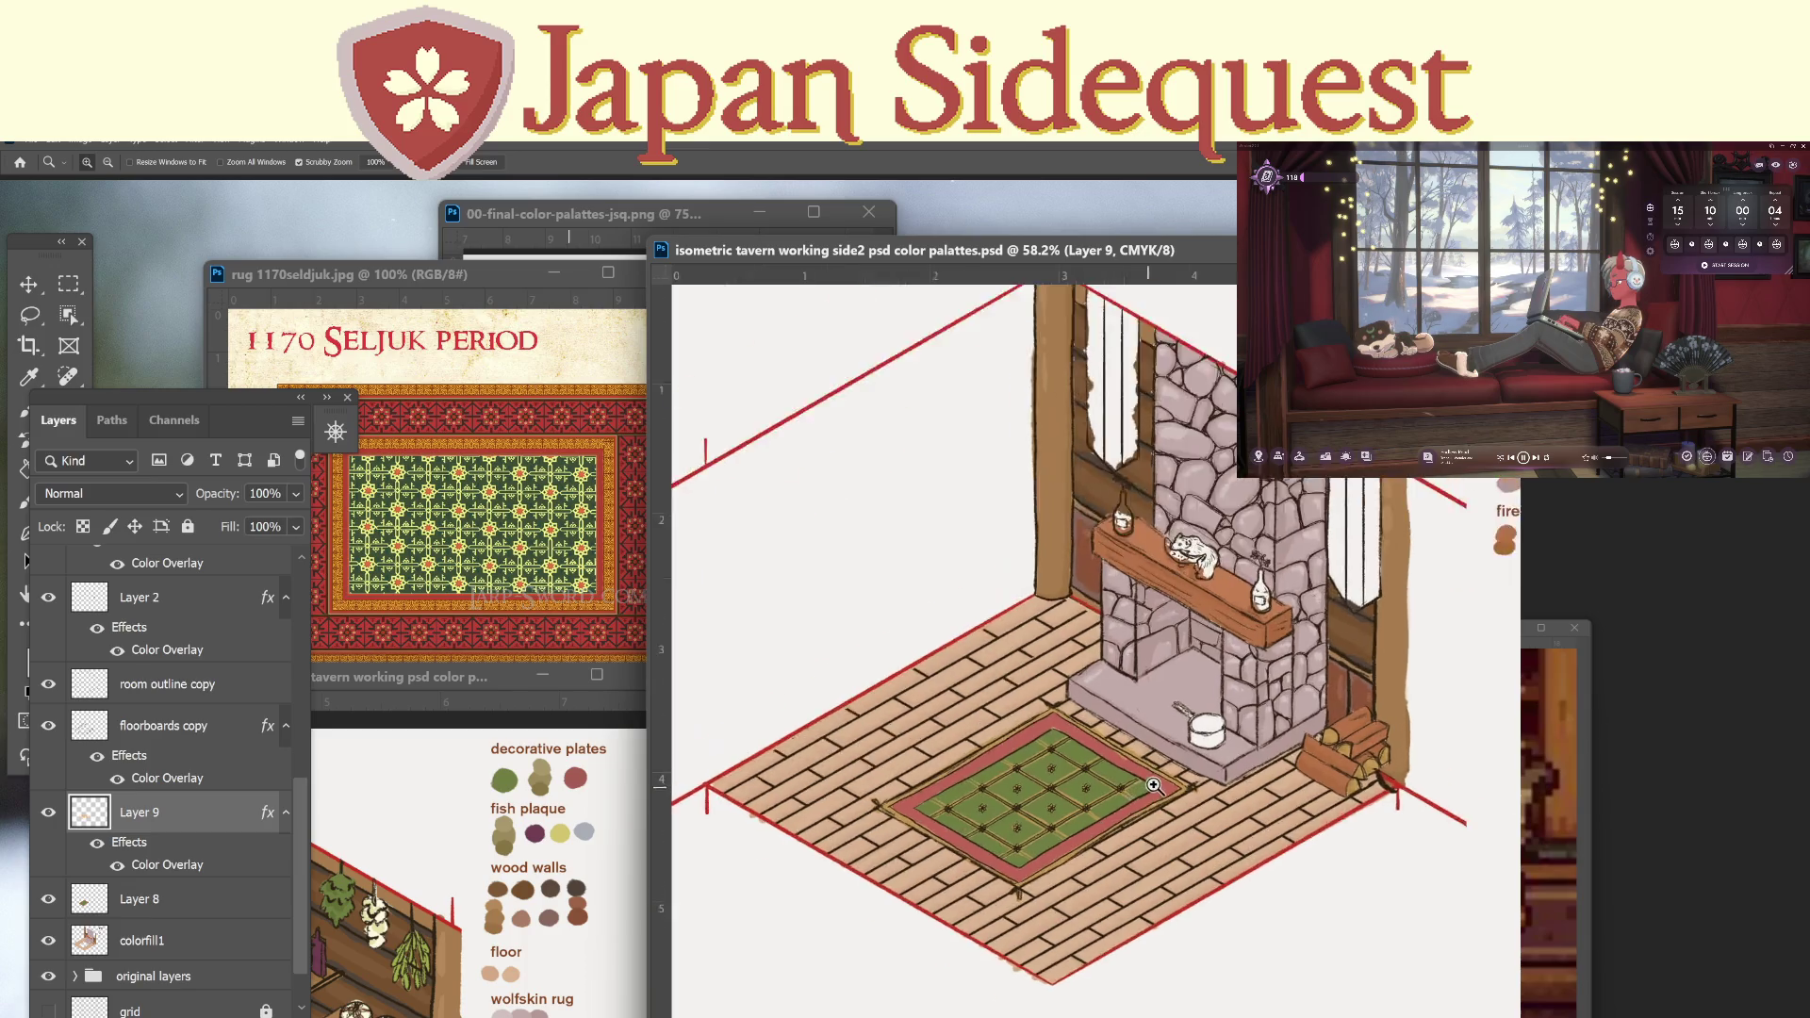
scroll(1138, 760, up, 4)
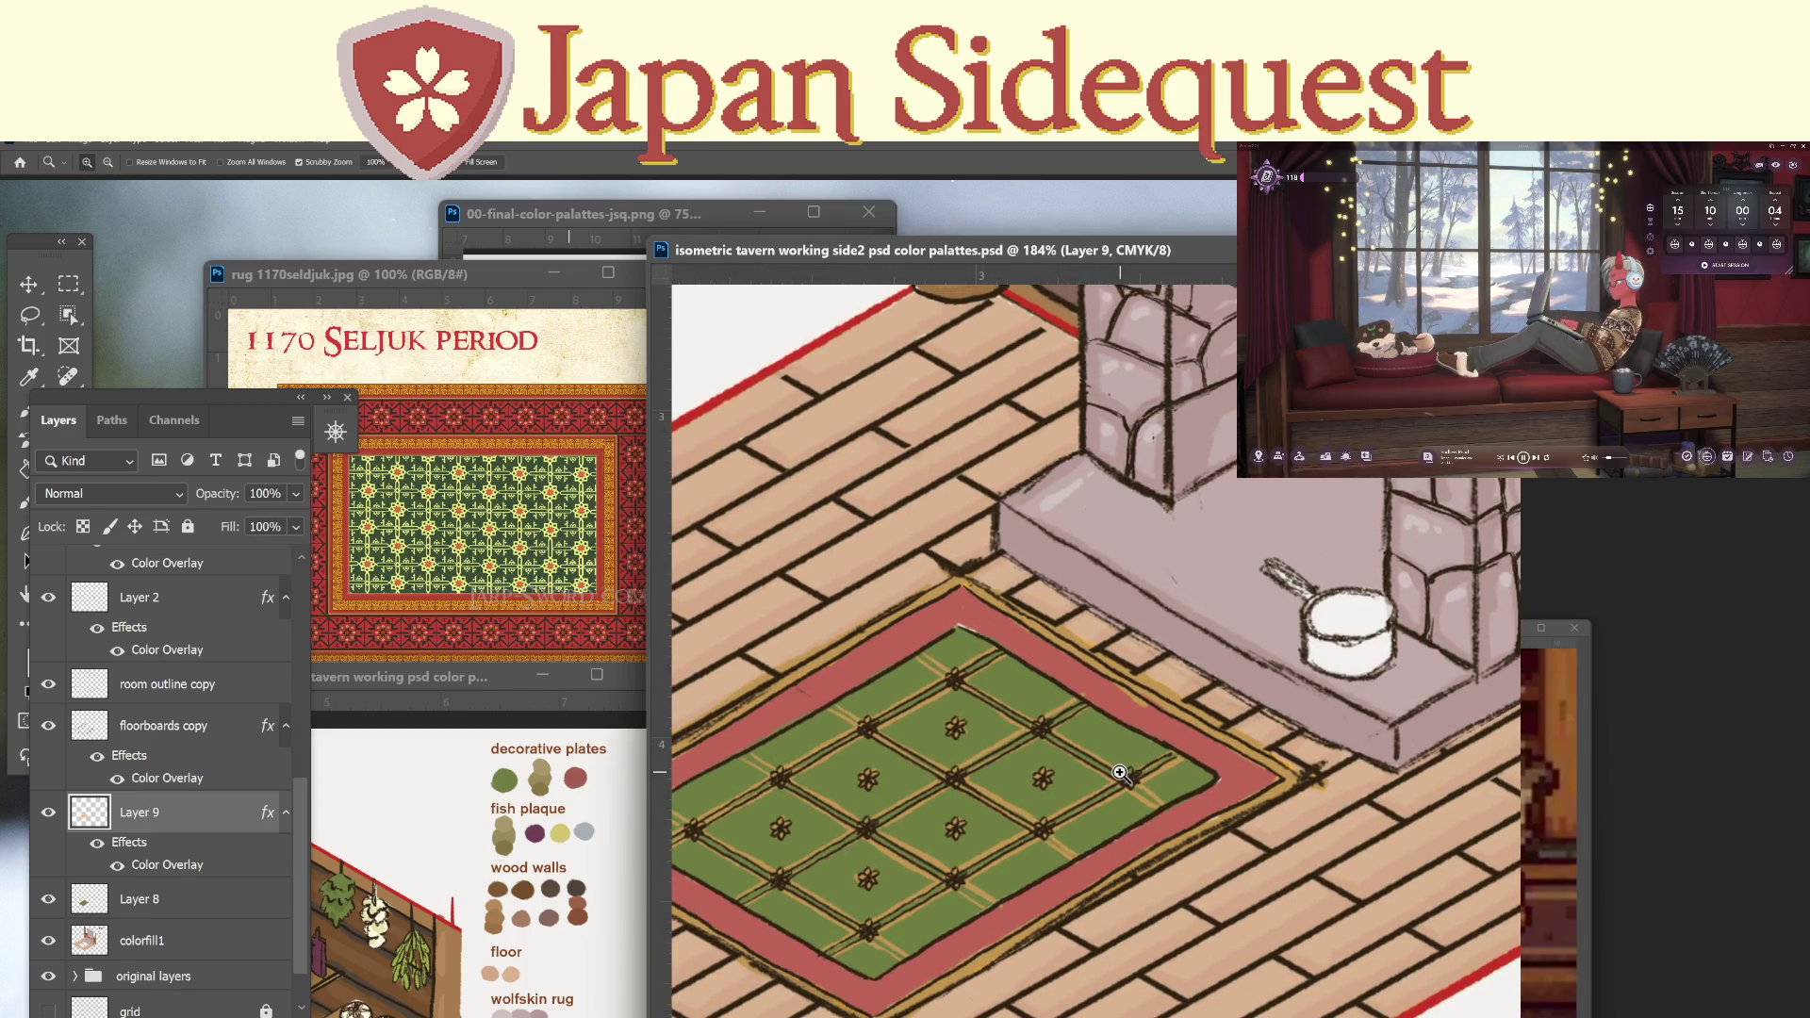
scroll(1119, 773, up, 2)
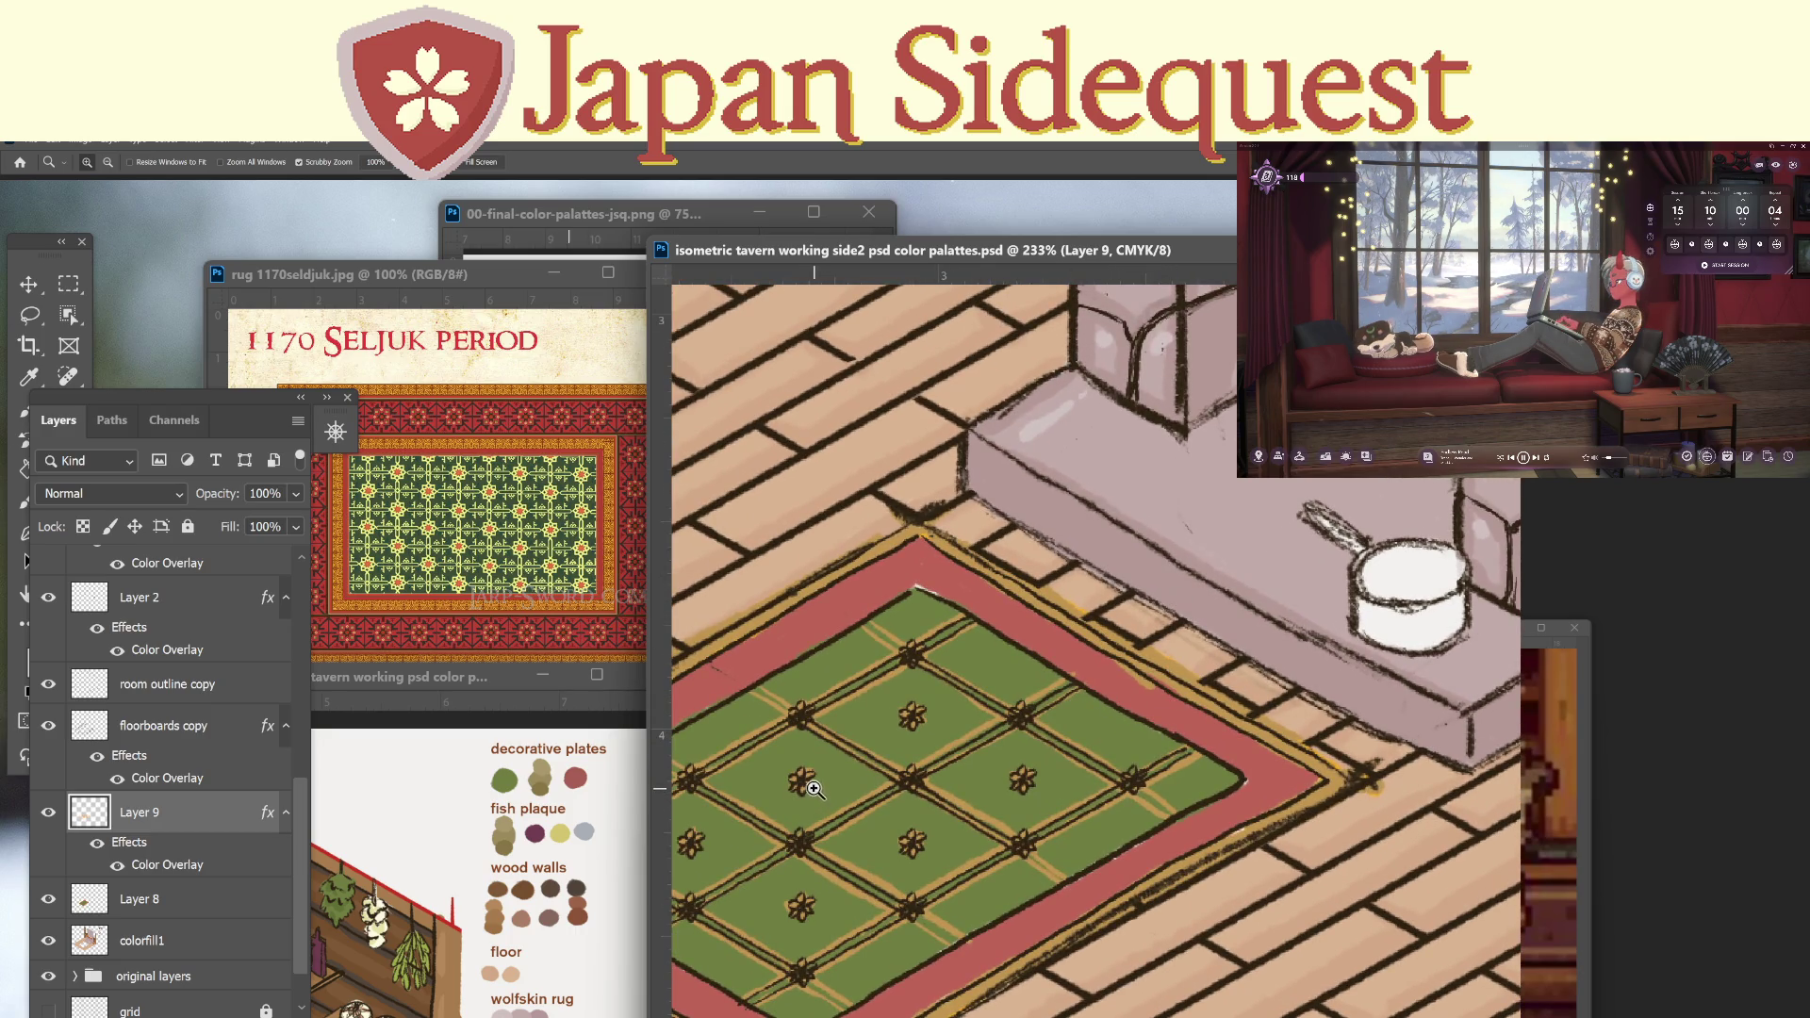
key(i)
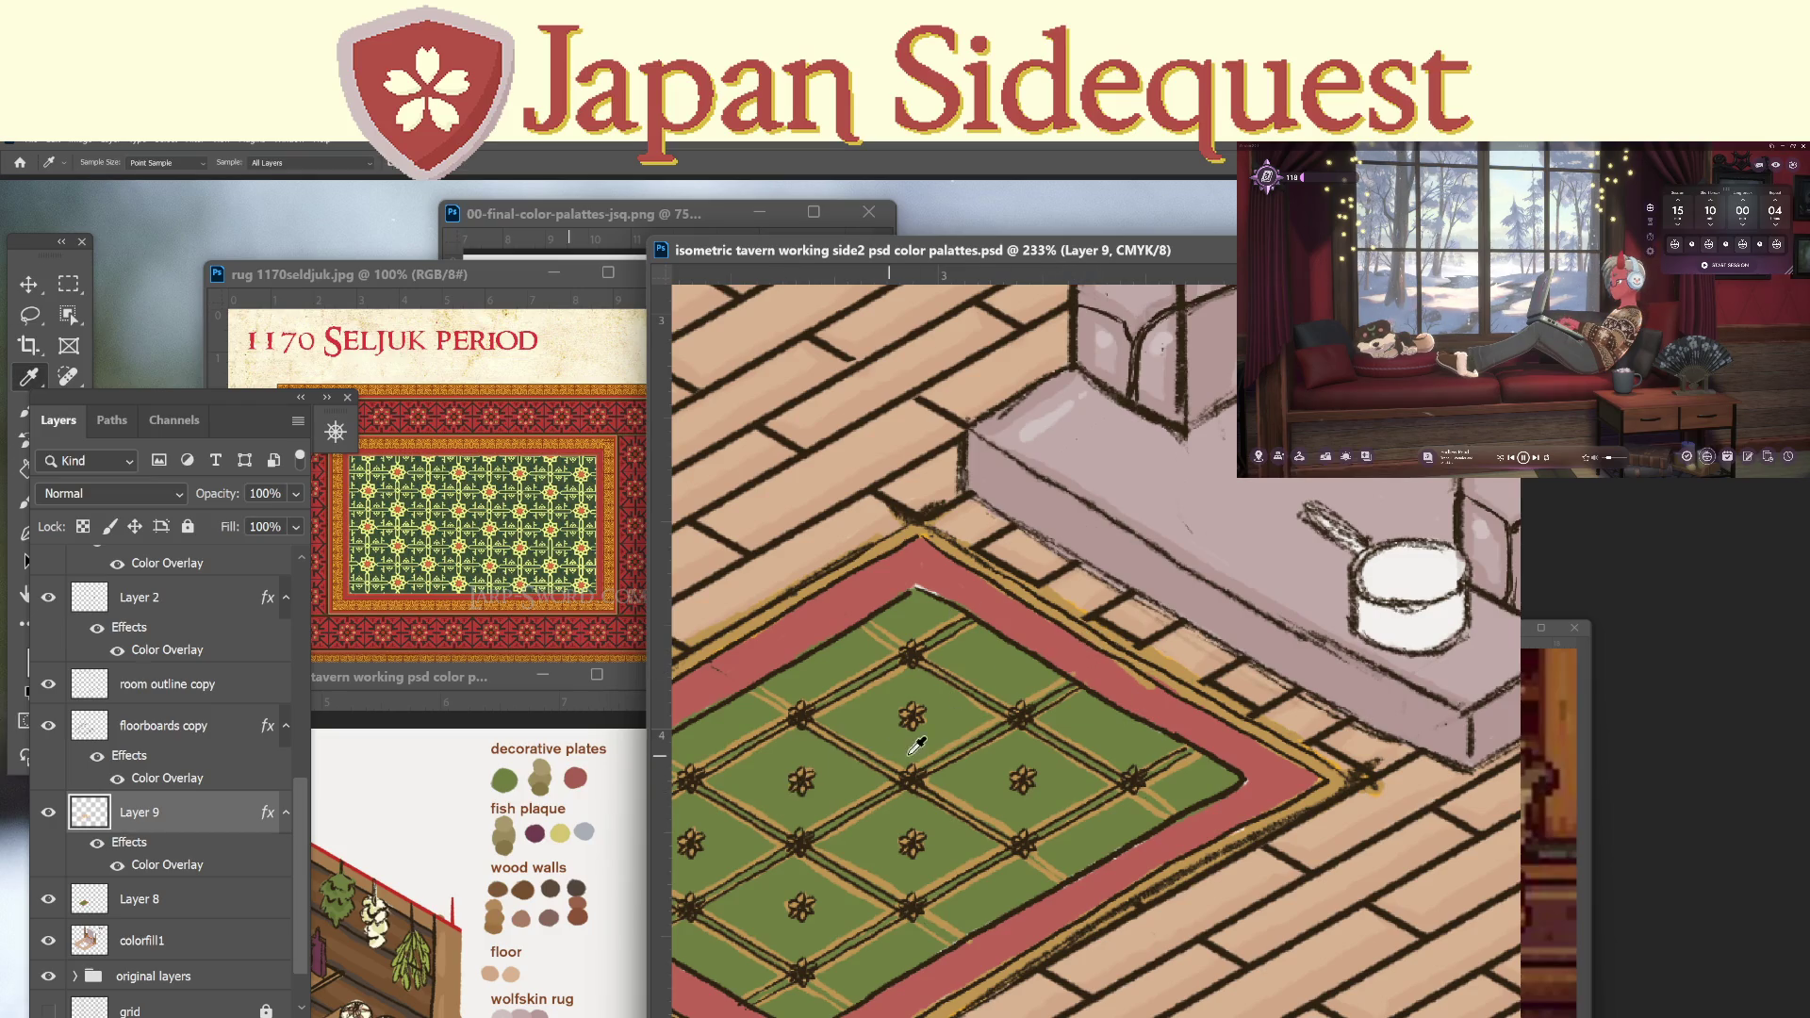
mouse_move(995, 779)
mouse_down()
mouse_move(1083, 764)
mouse_move(1066, 766)
mouse_up()
scroll(297, 556, up, 5)
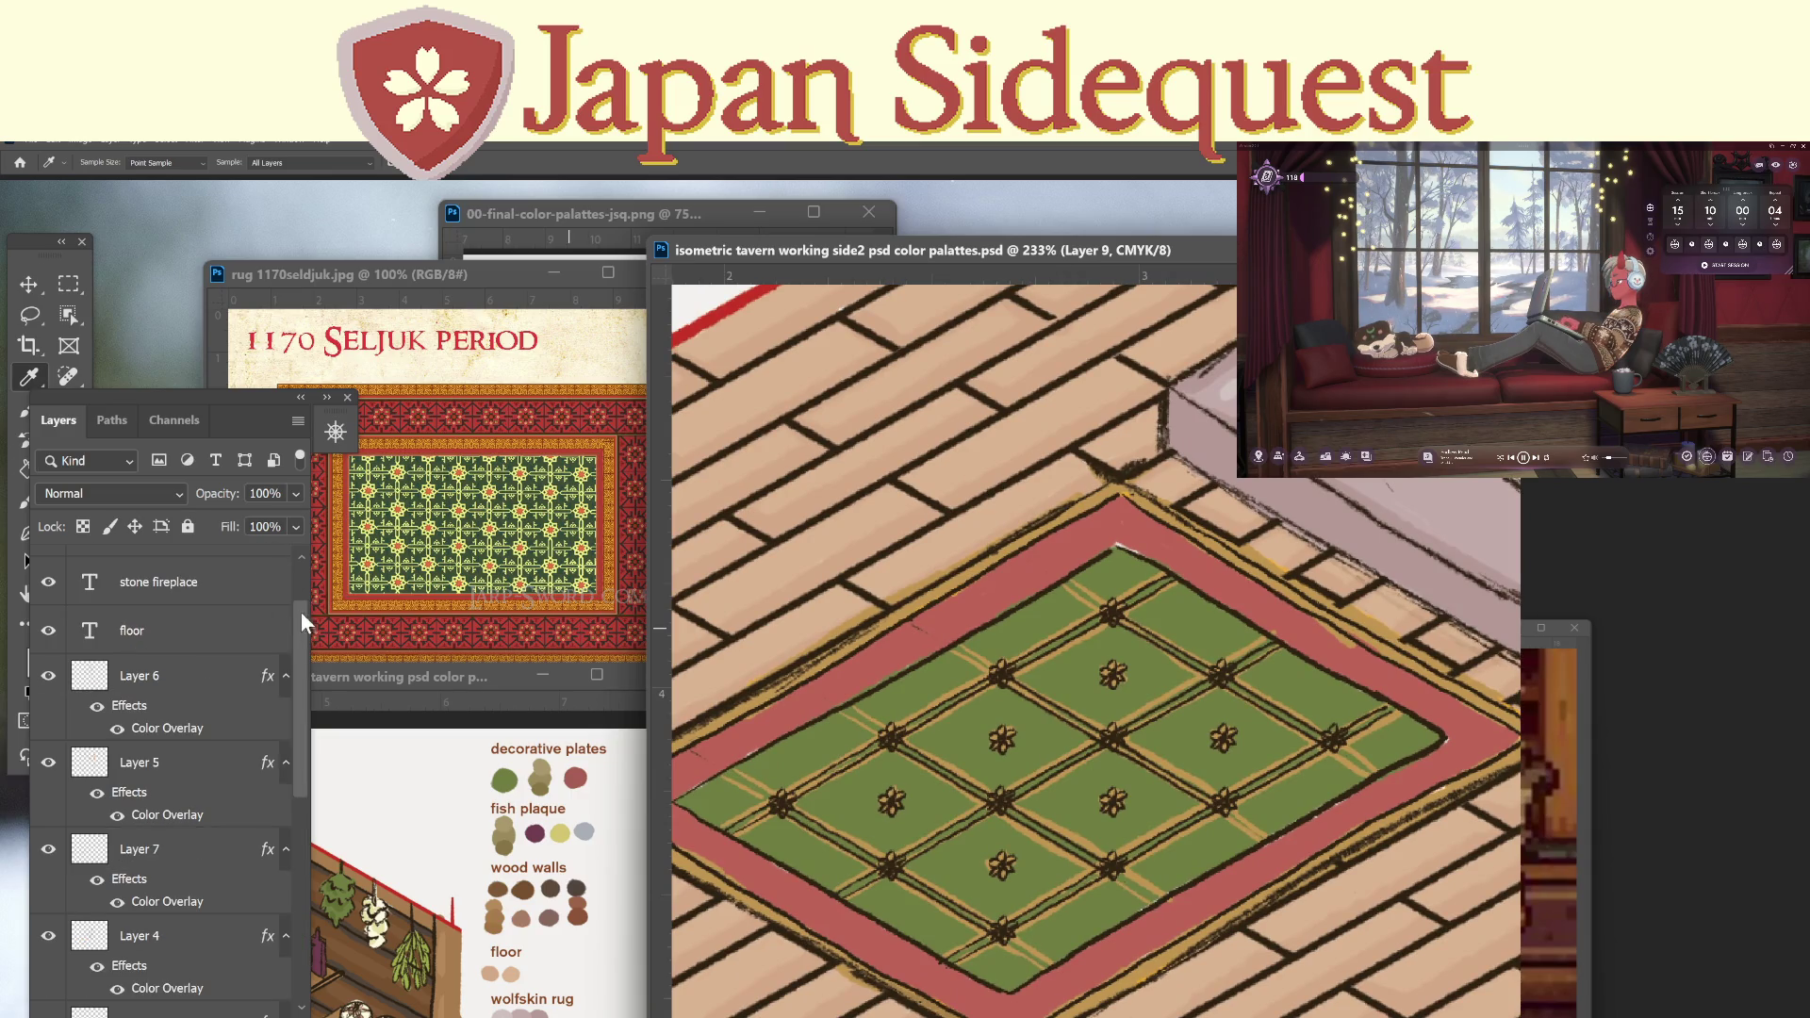
On a new layer, brush red-pink centres into the rug's flowers.
click(198, 674)
click(243, 1008)
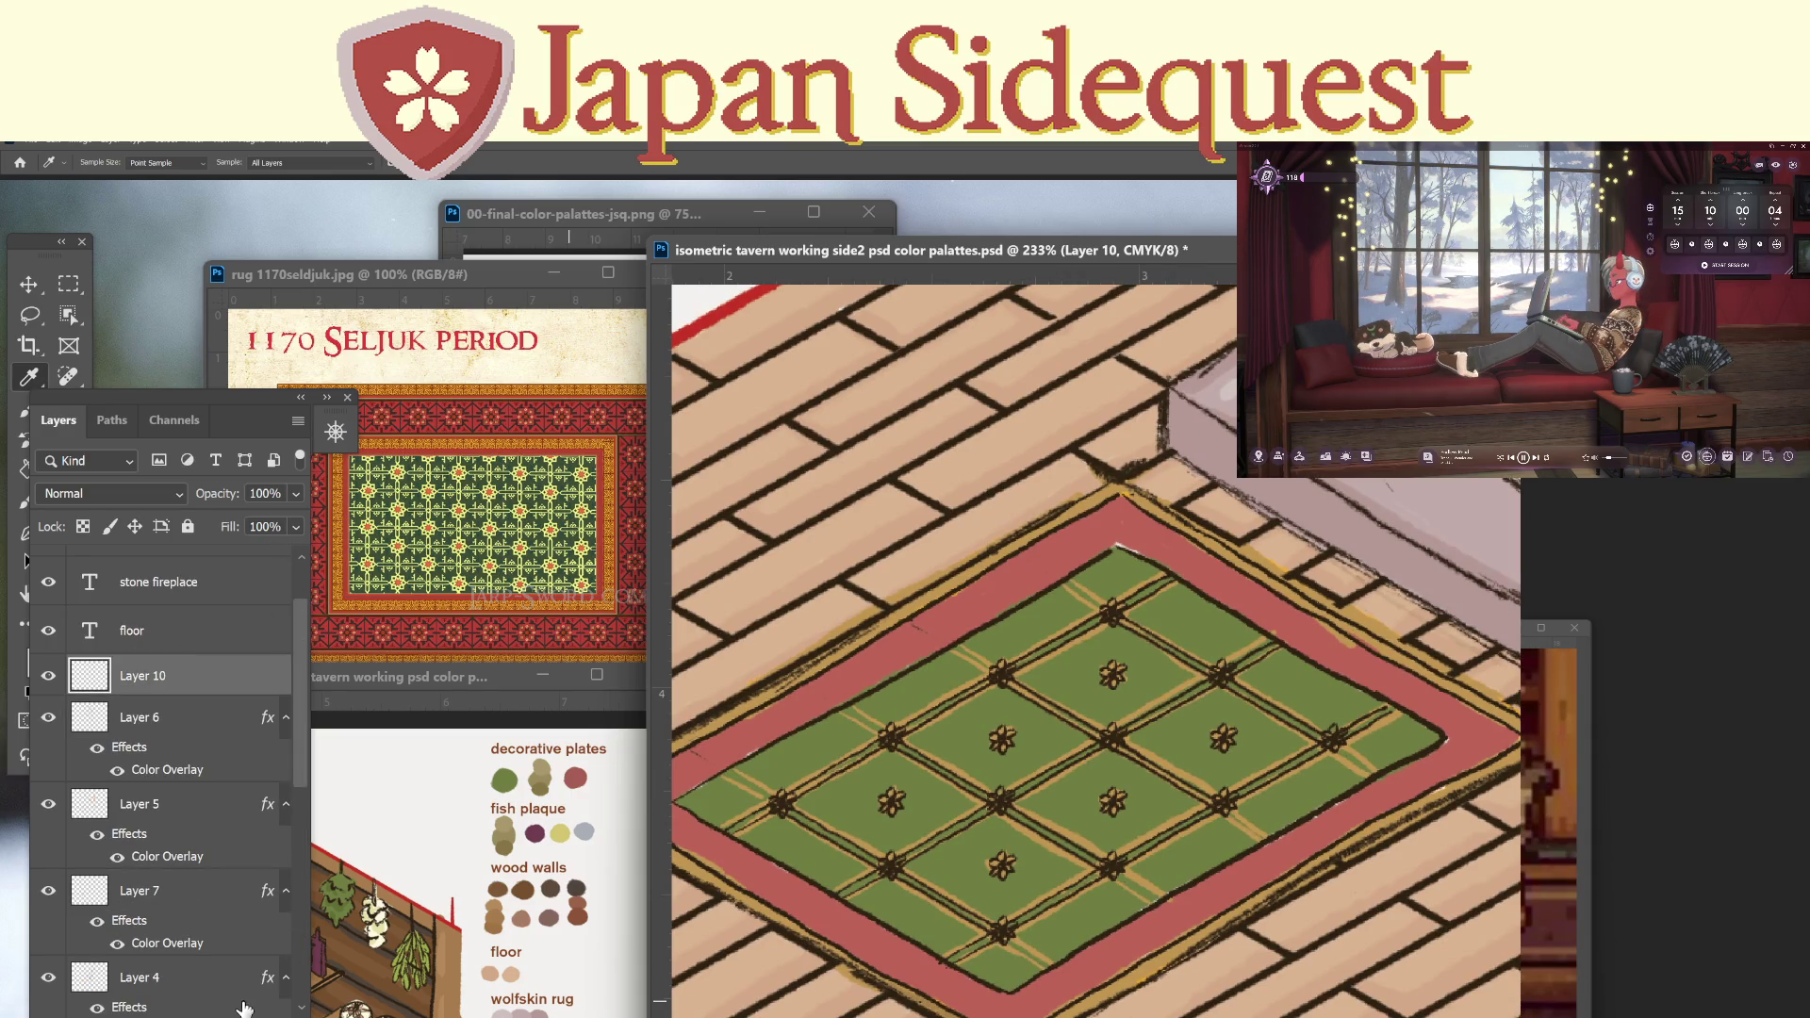
key(b)
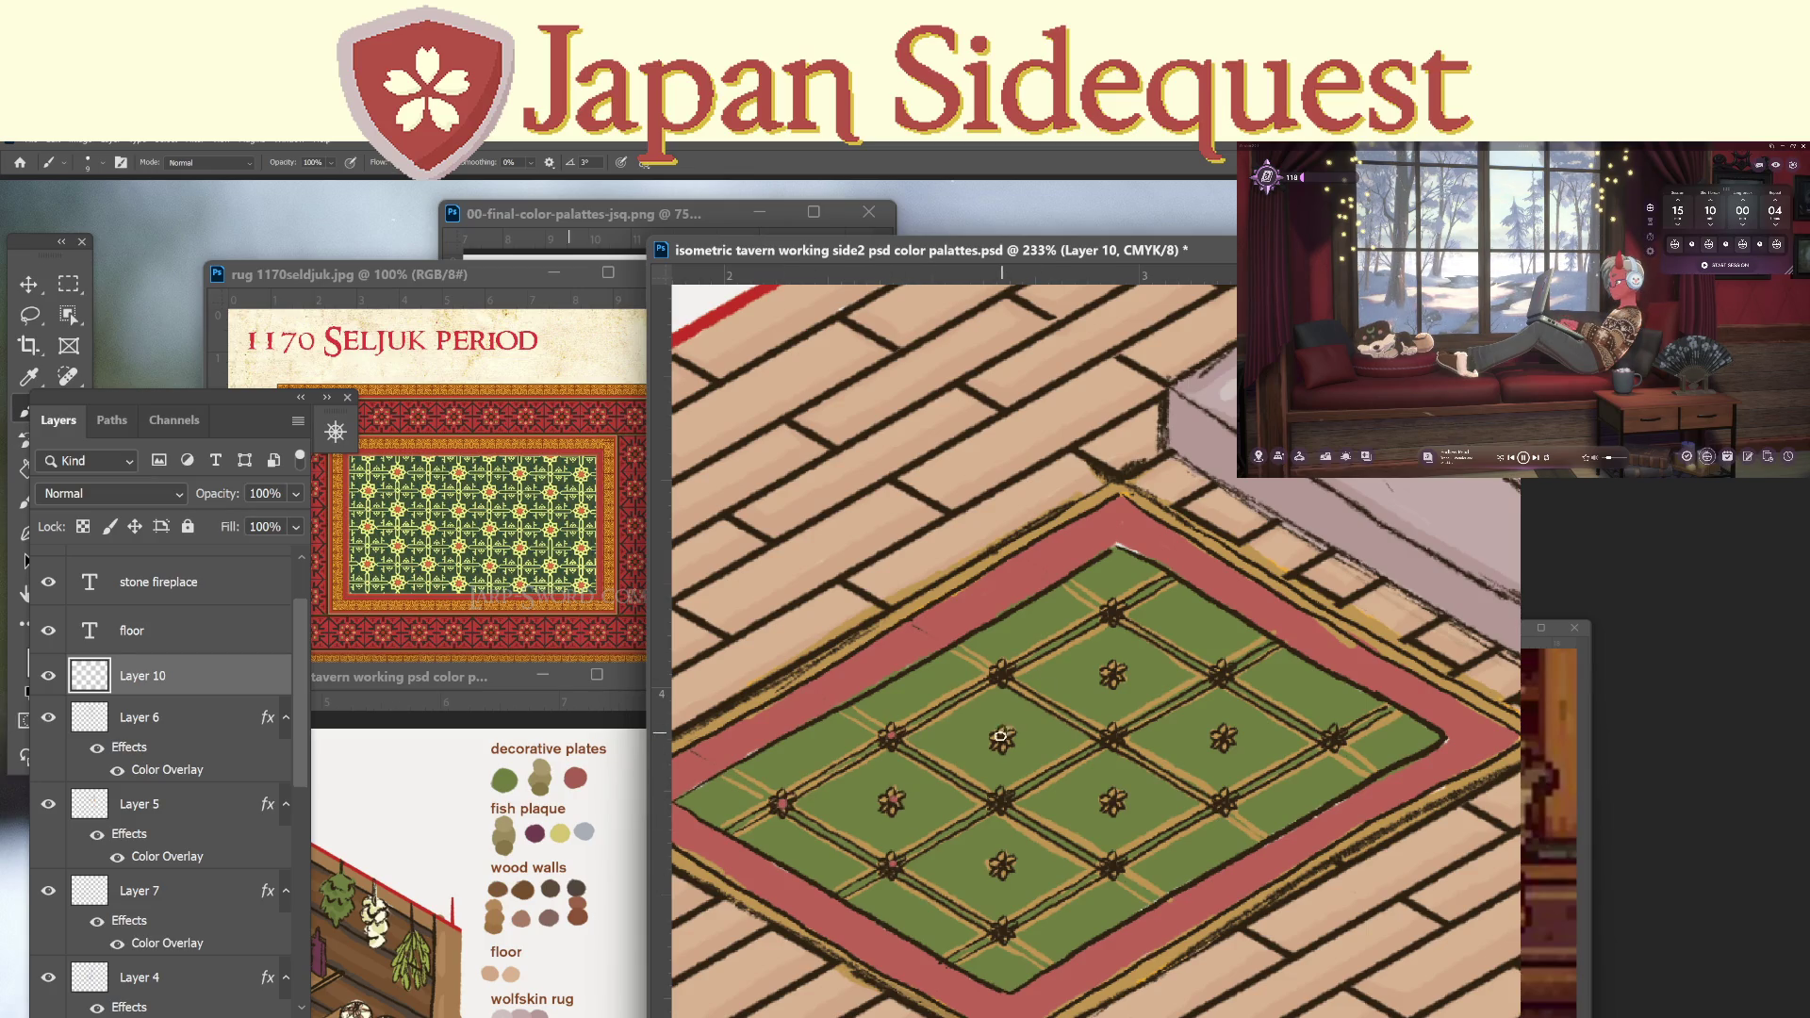
click(1113, 612)
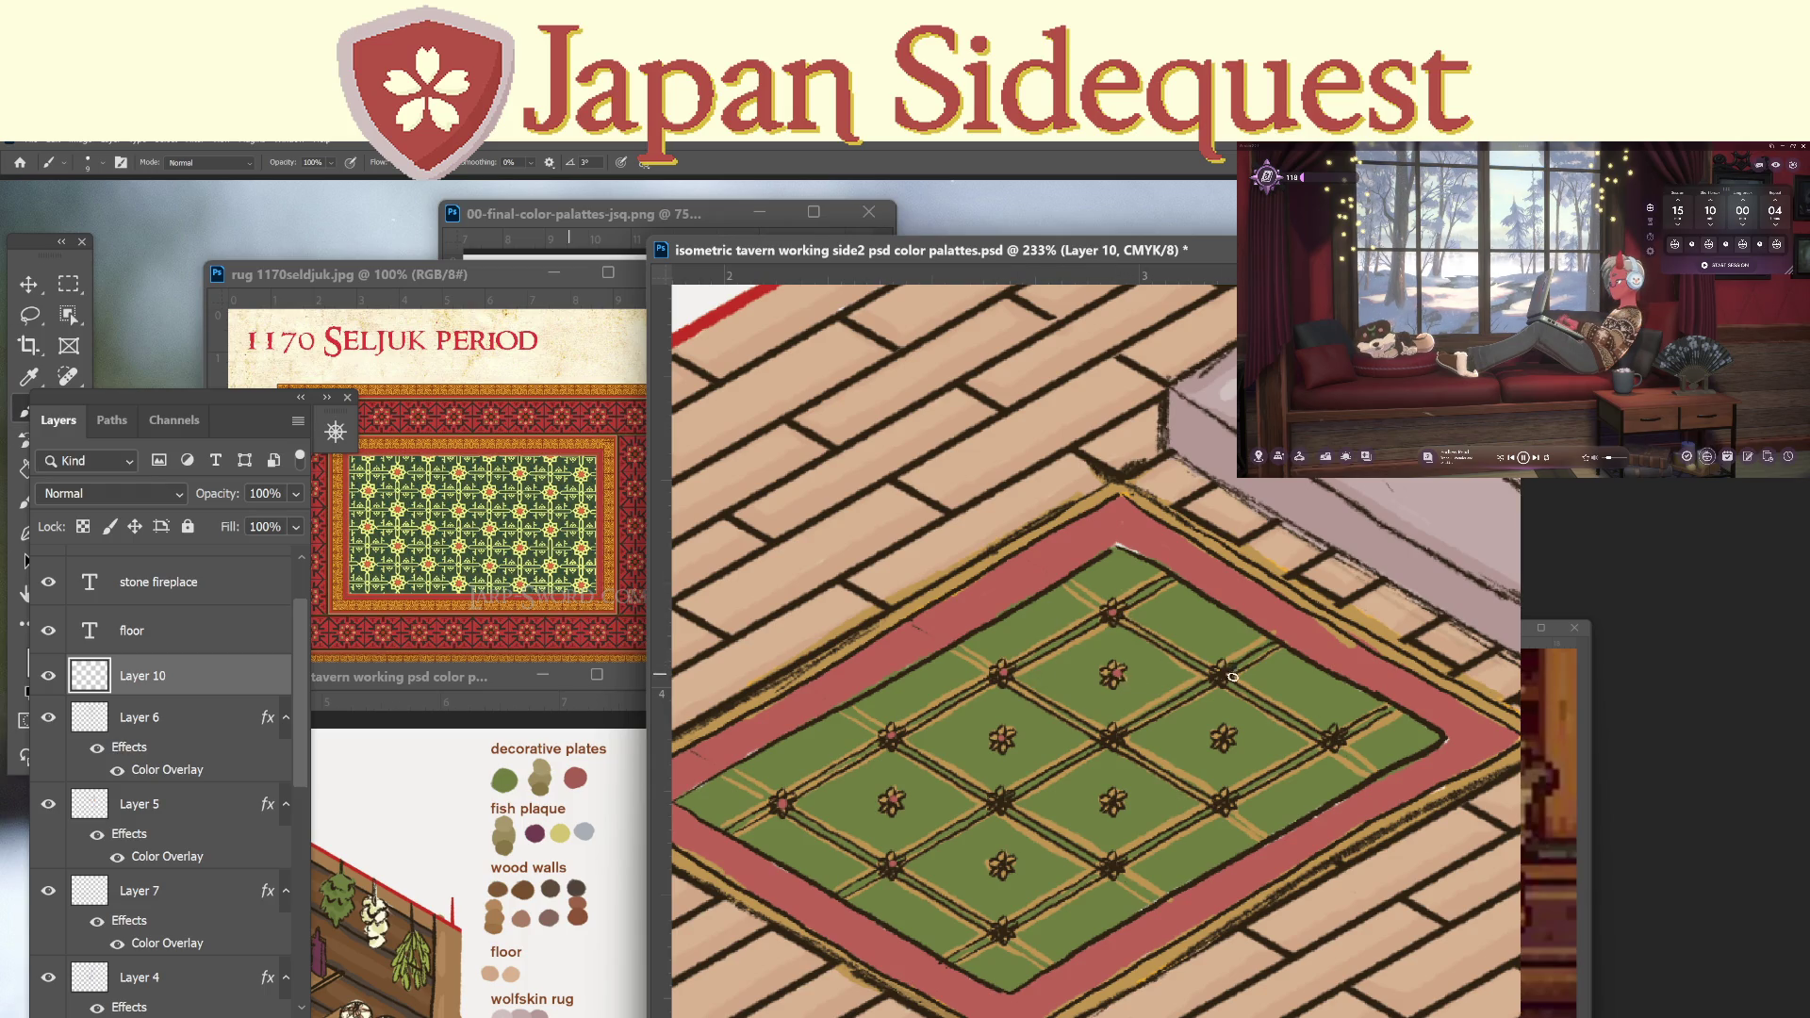
click(1225, 735)
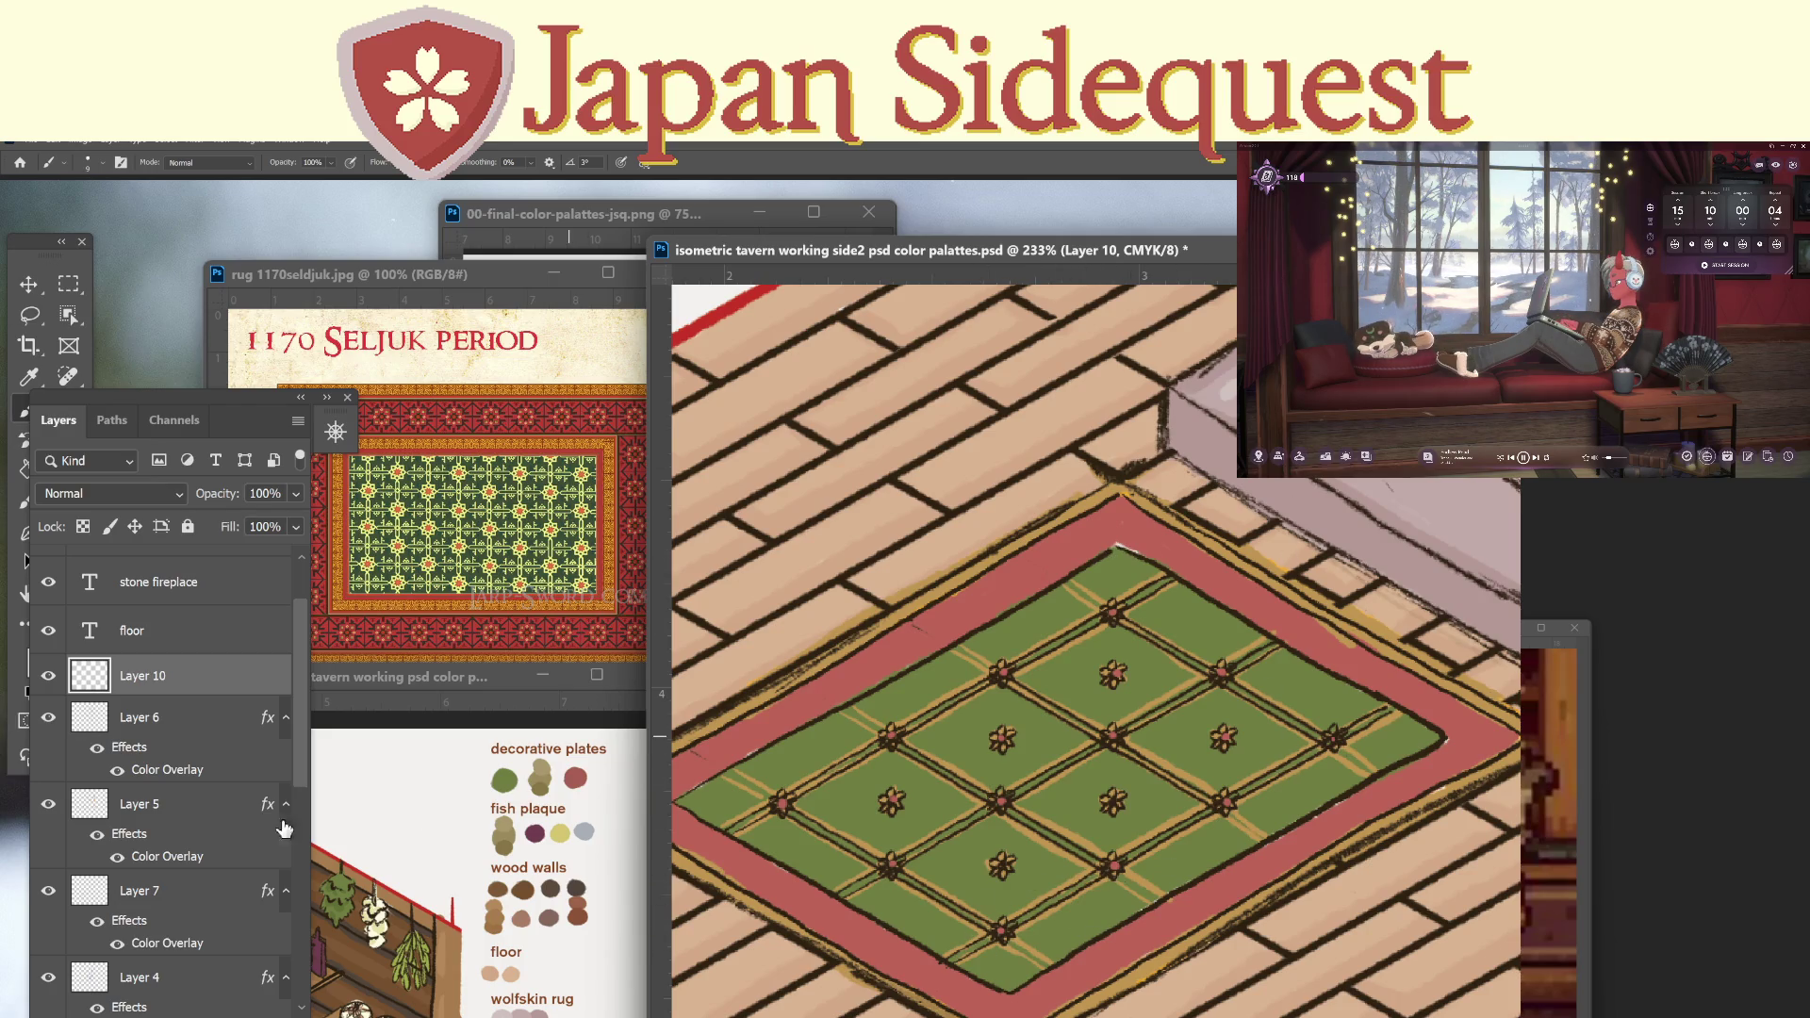
Rename Layer 10 to 'rug flower centers'.
double_click(143, 675)
text(rug)
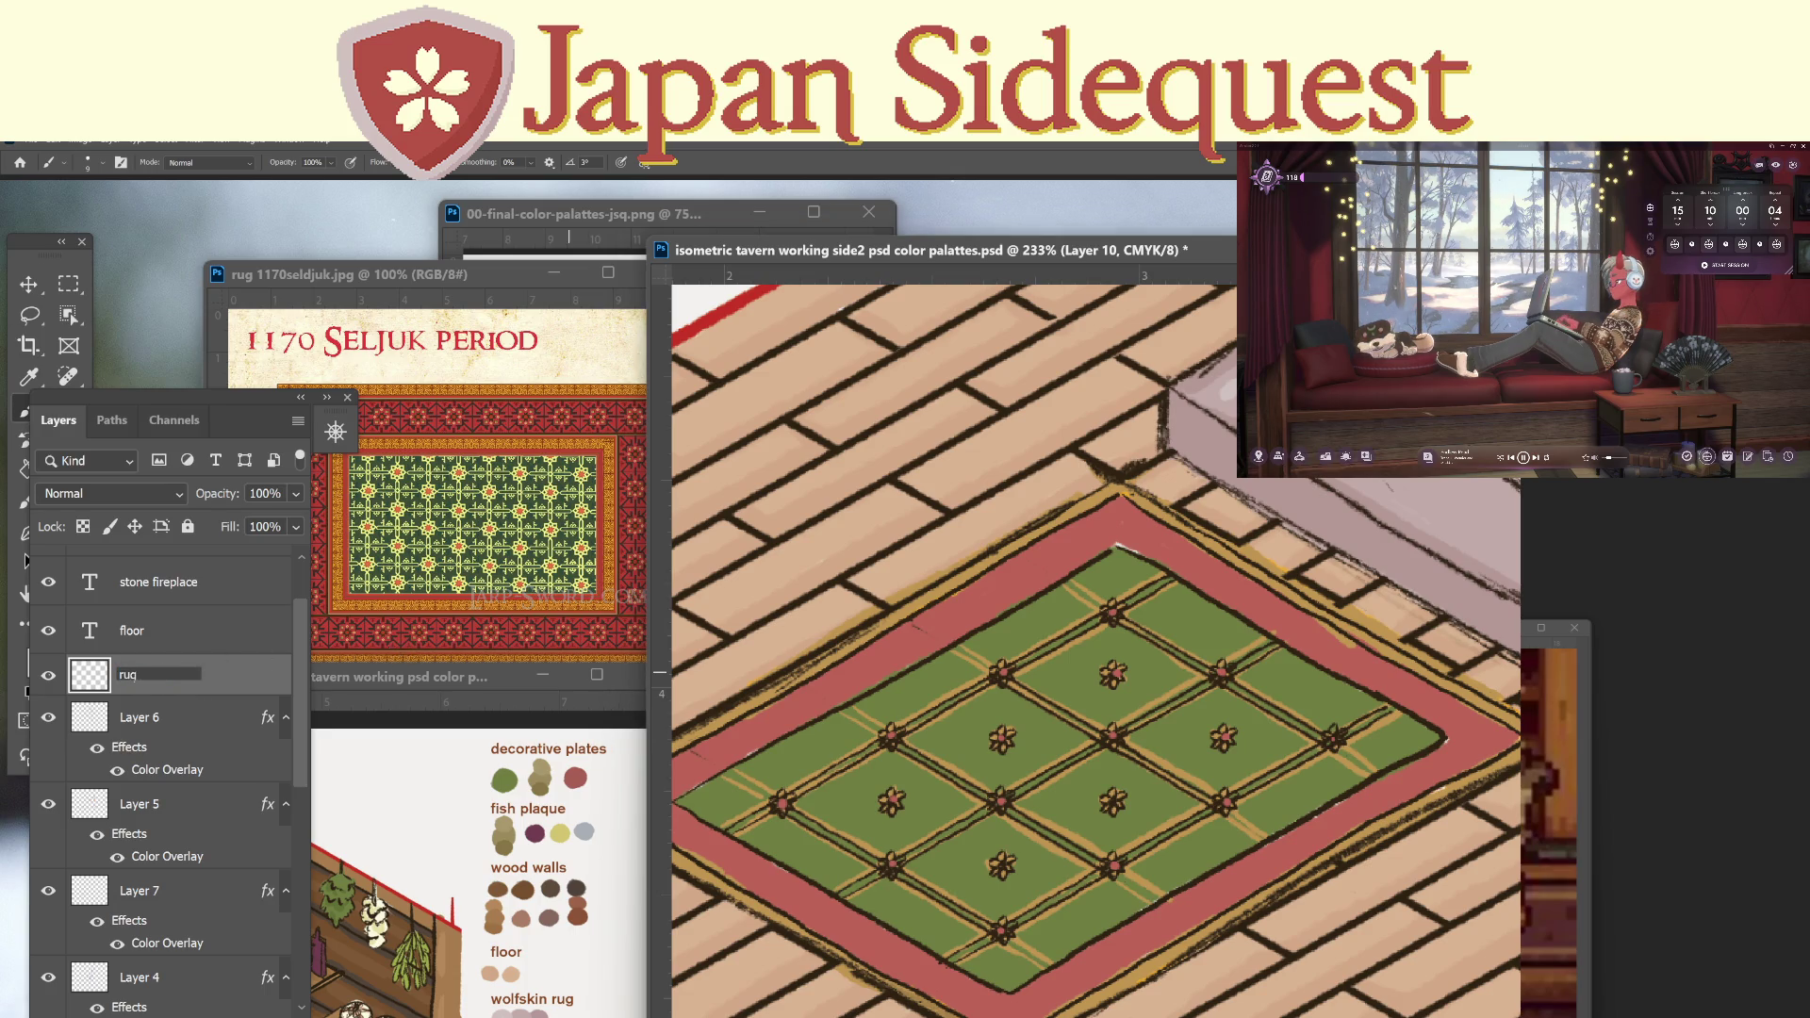
text( flower ce)
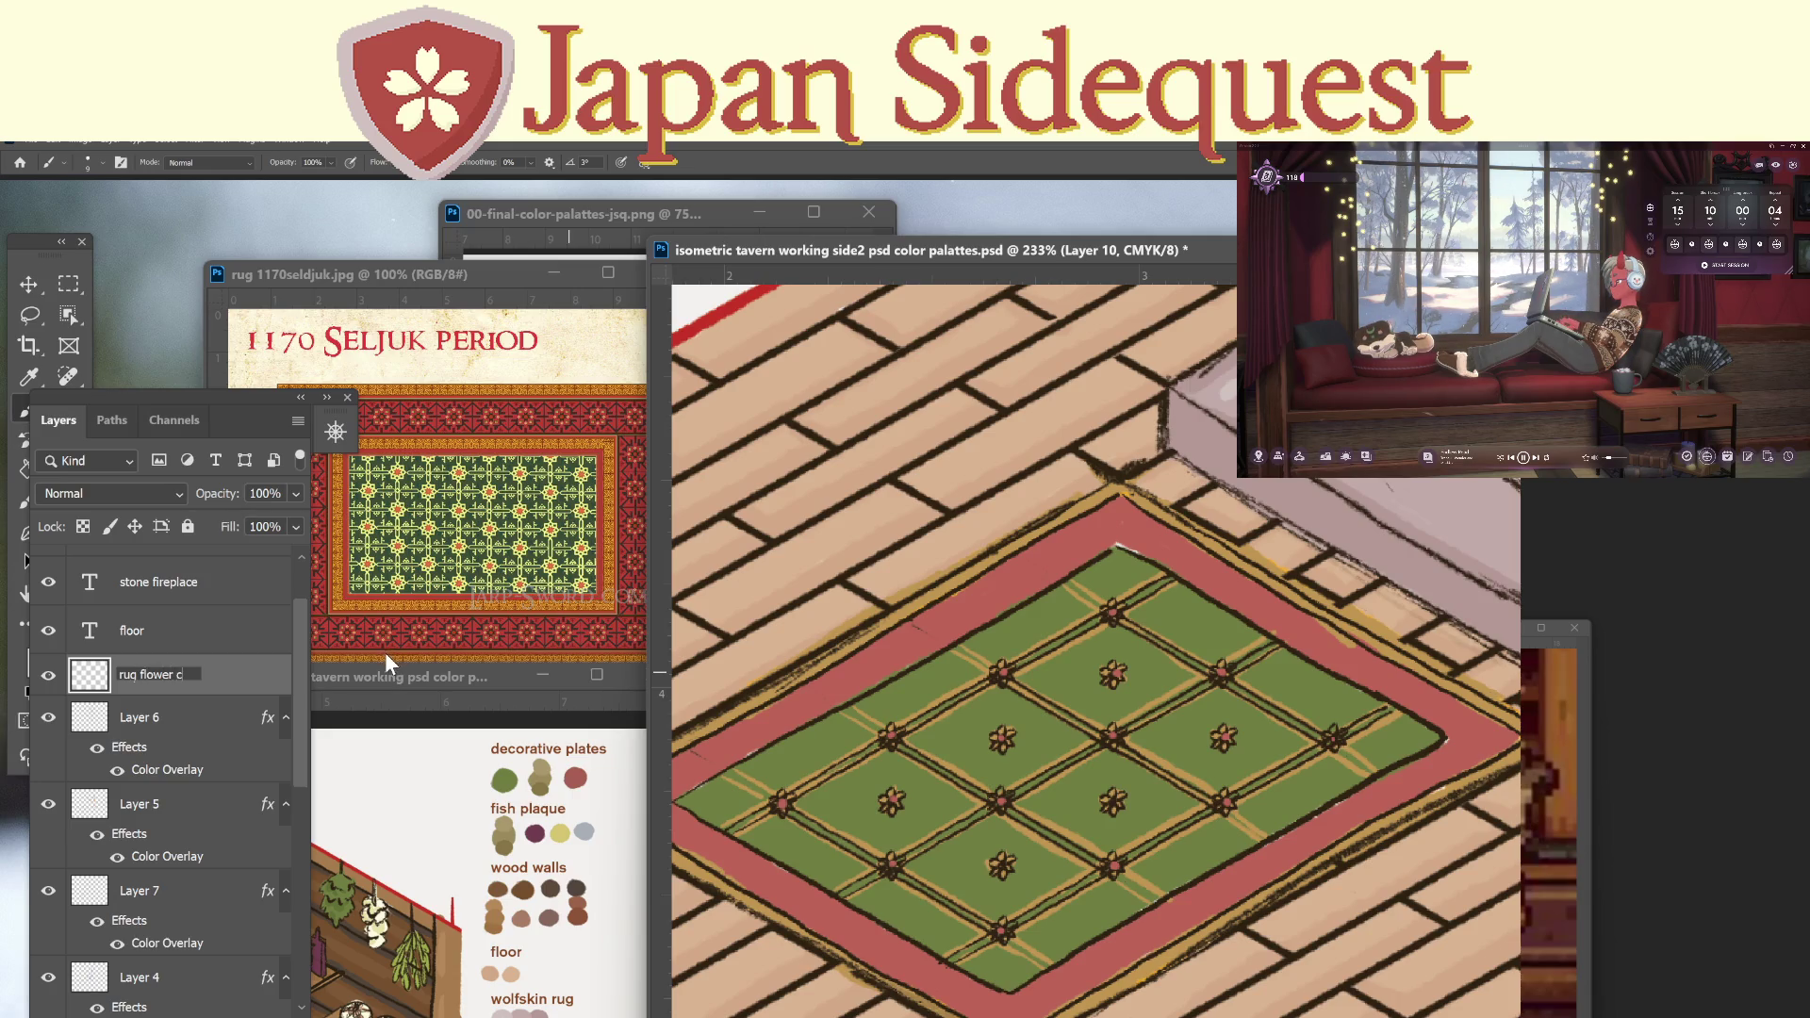
text(nters)
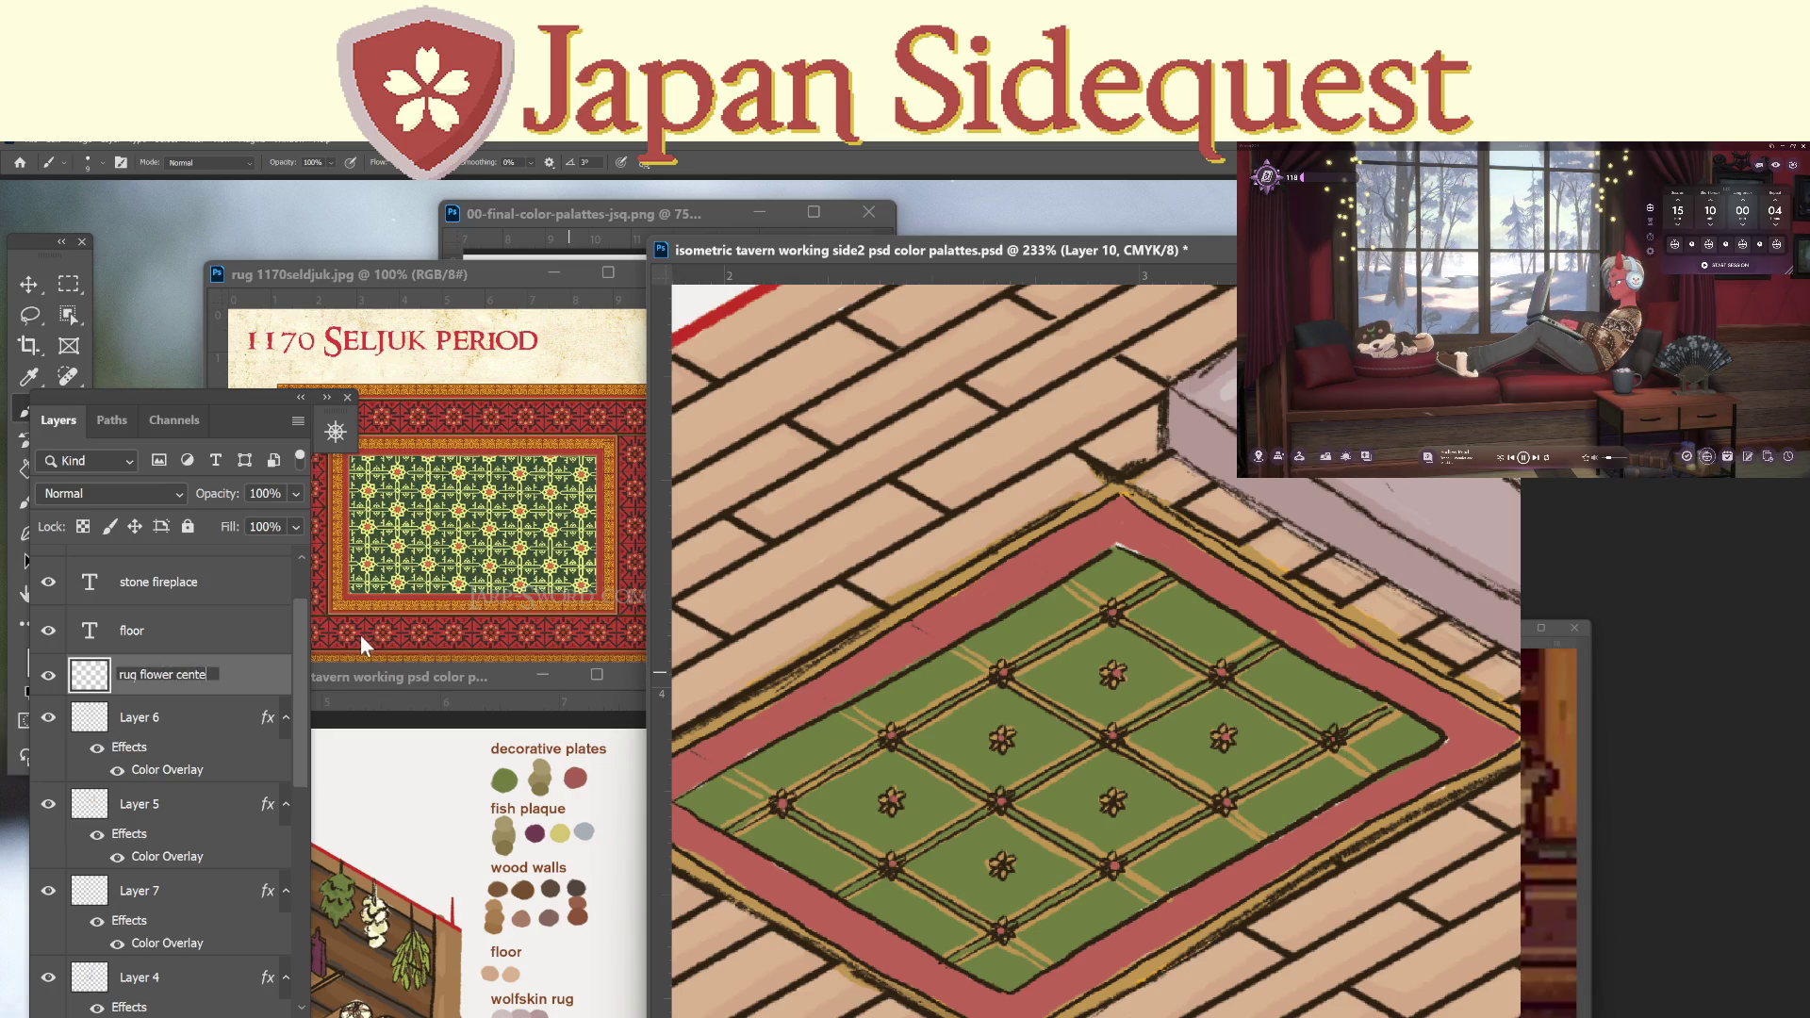
key(Return)
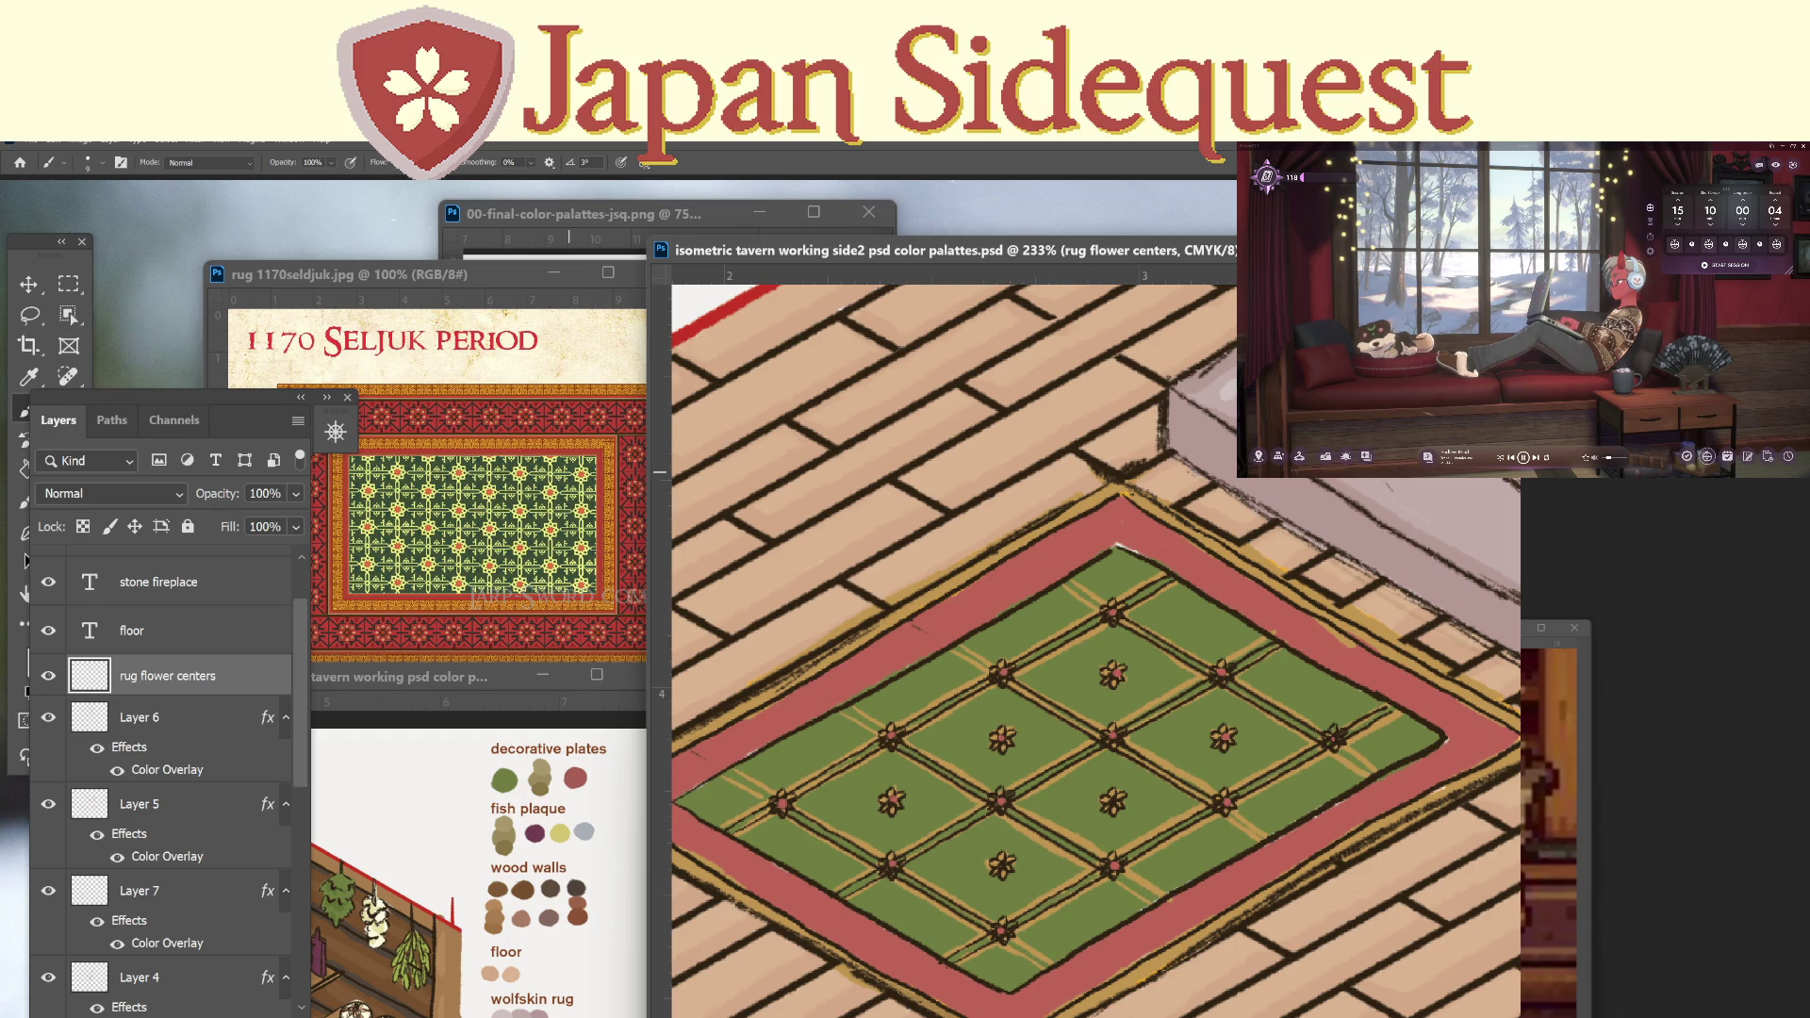
scroll(305, 885, down, 5)
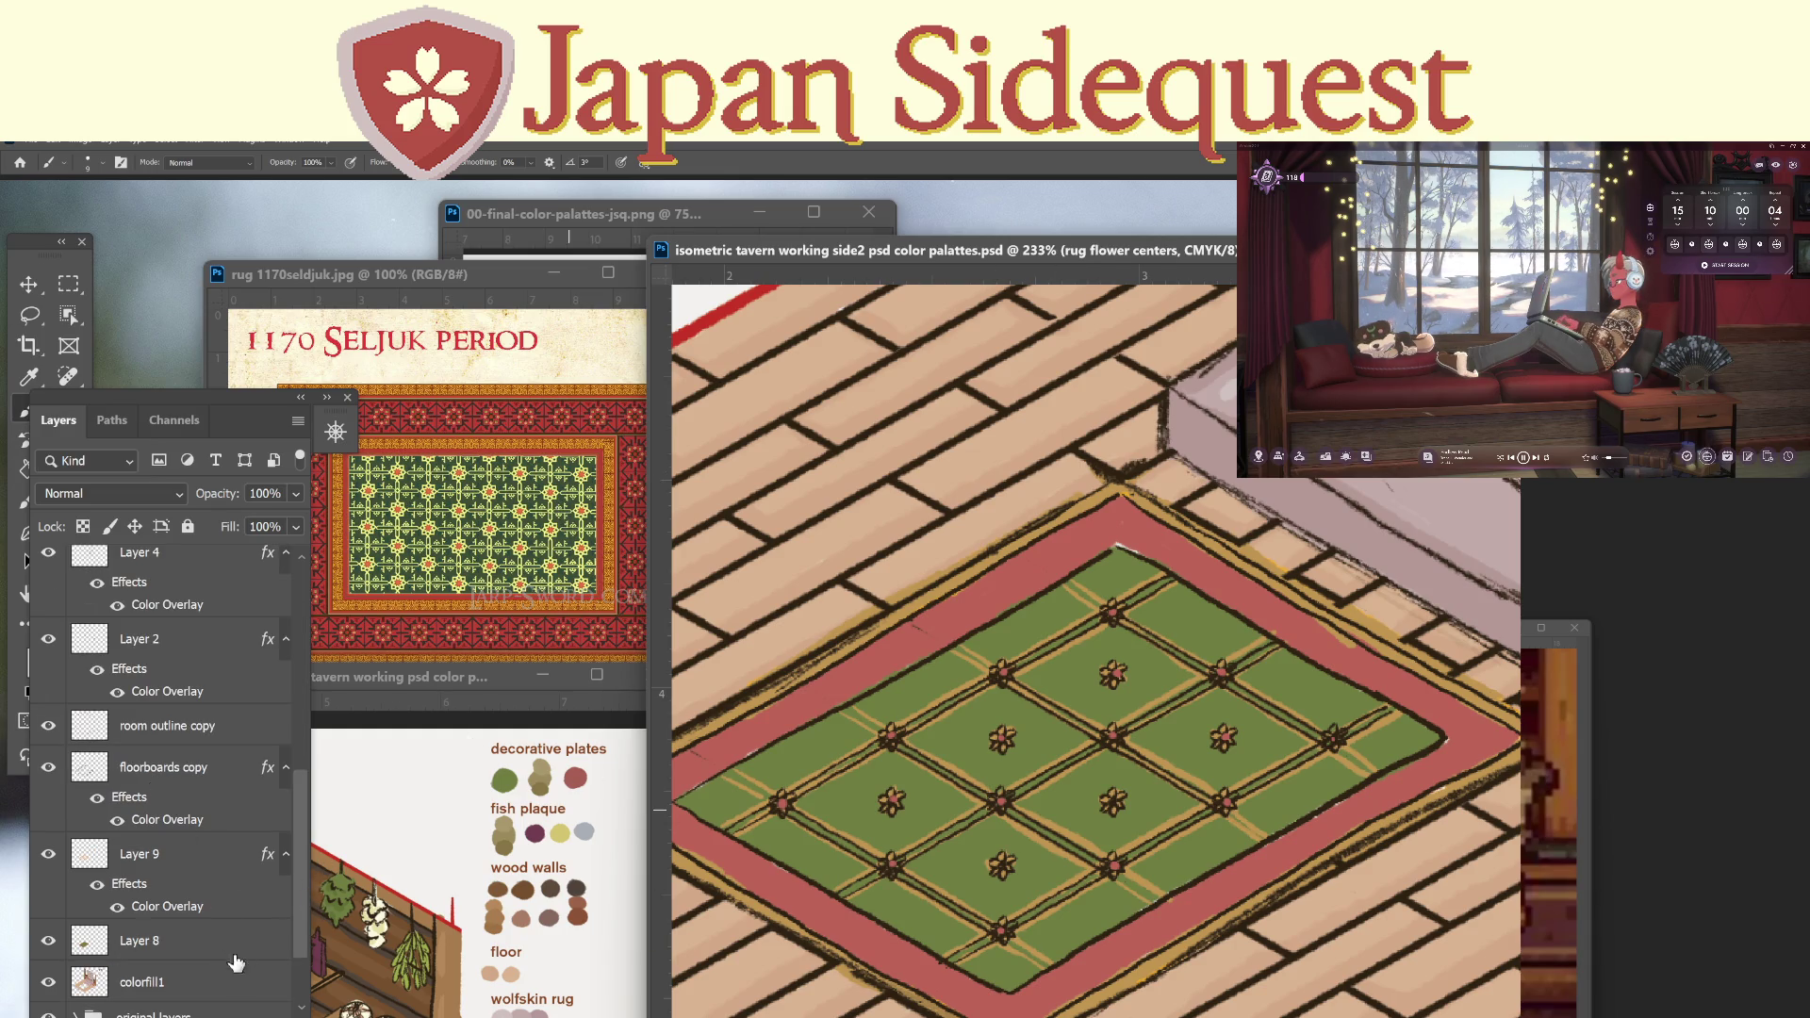
click(199, 947)
key(z)
scroll(1220, 801, down, 2)
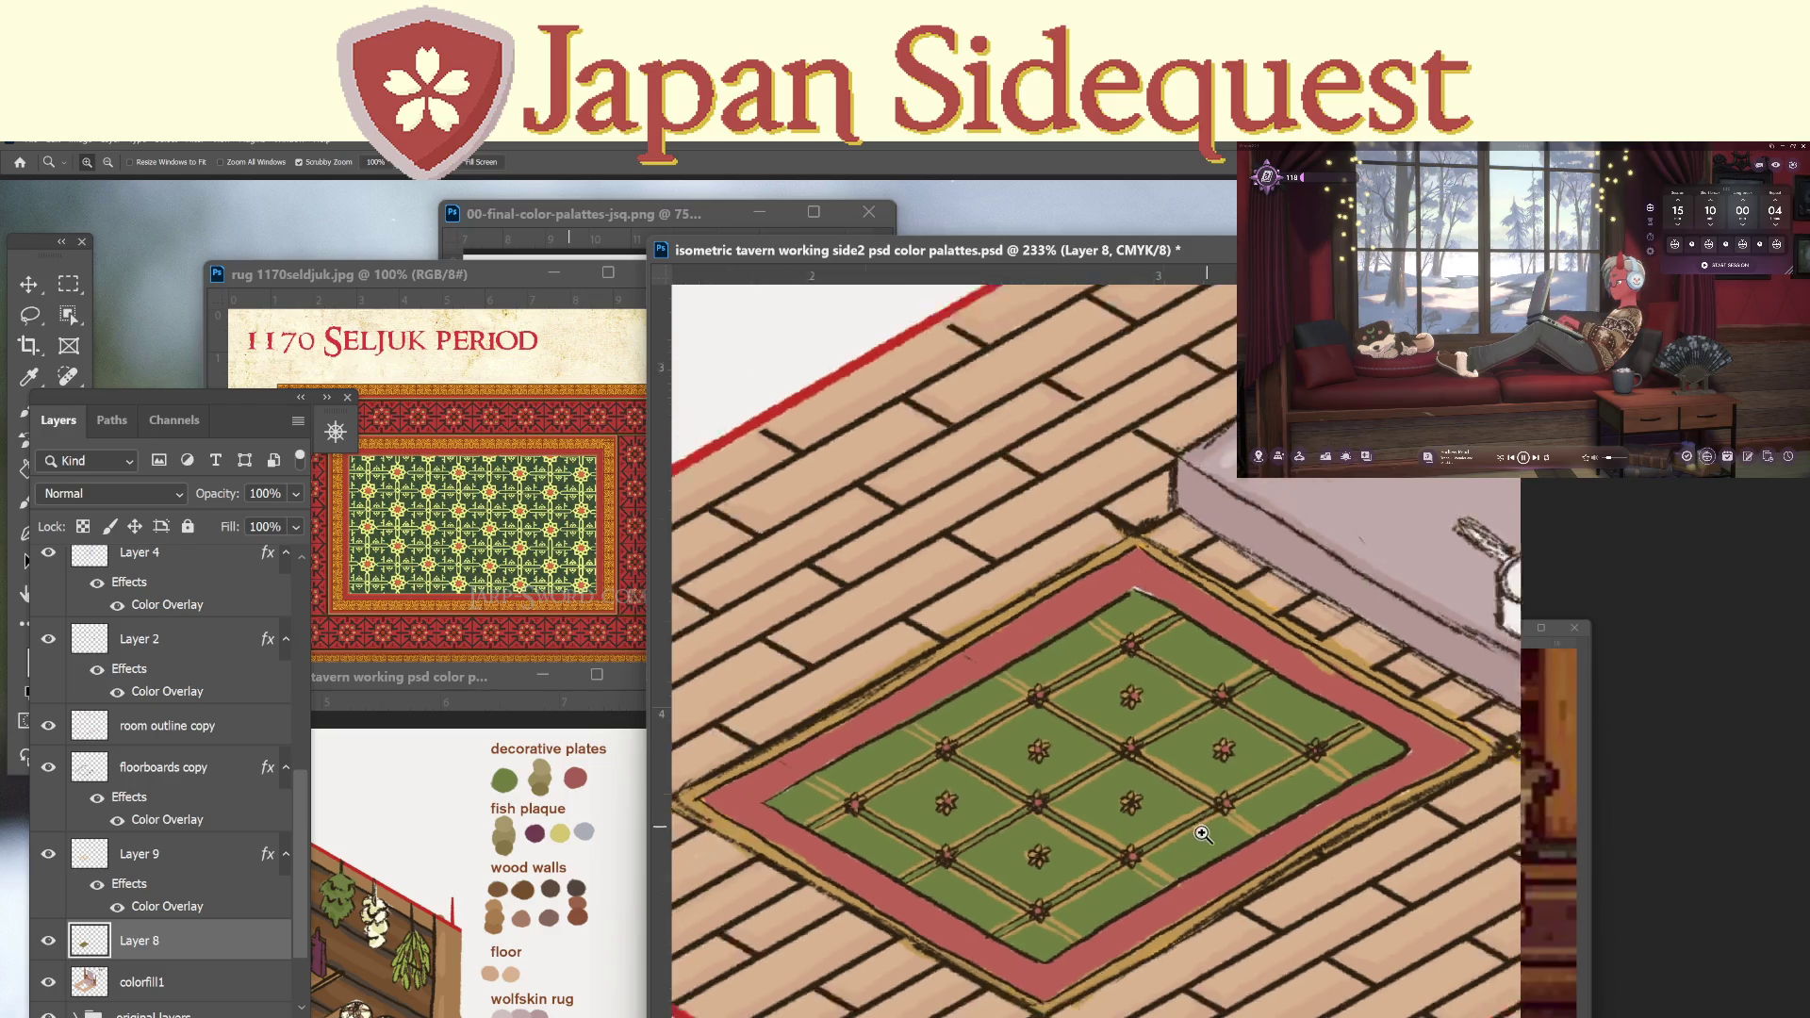
scroll(1251, 742, up, 2)
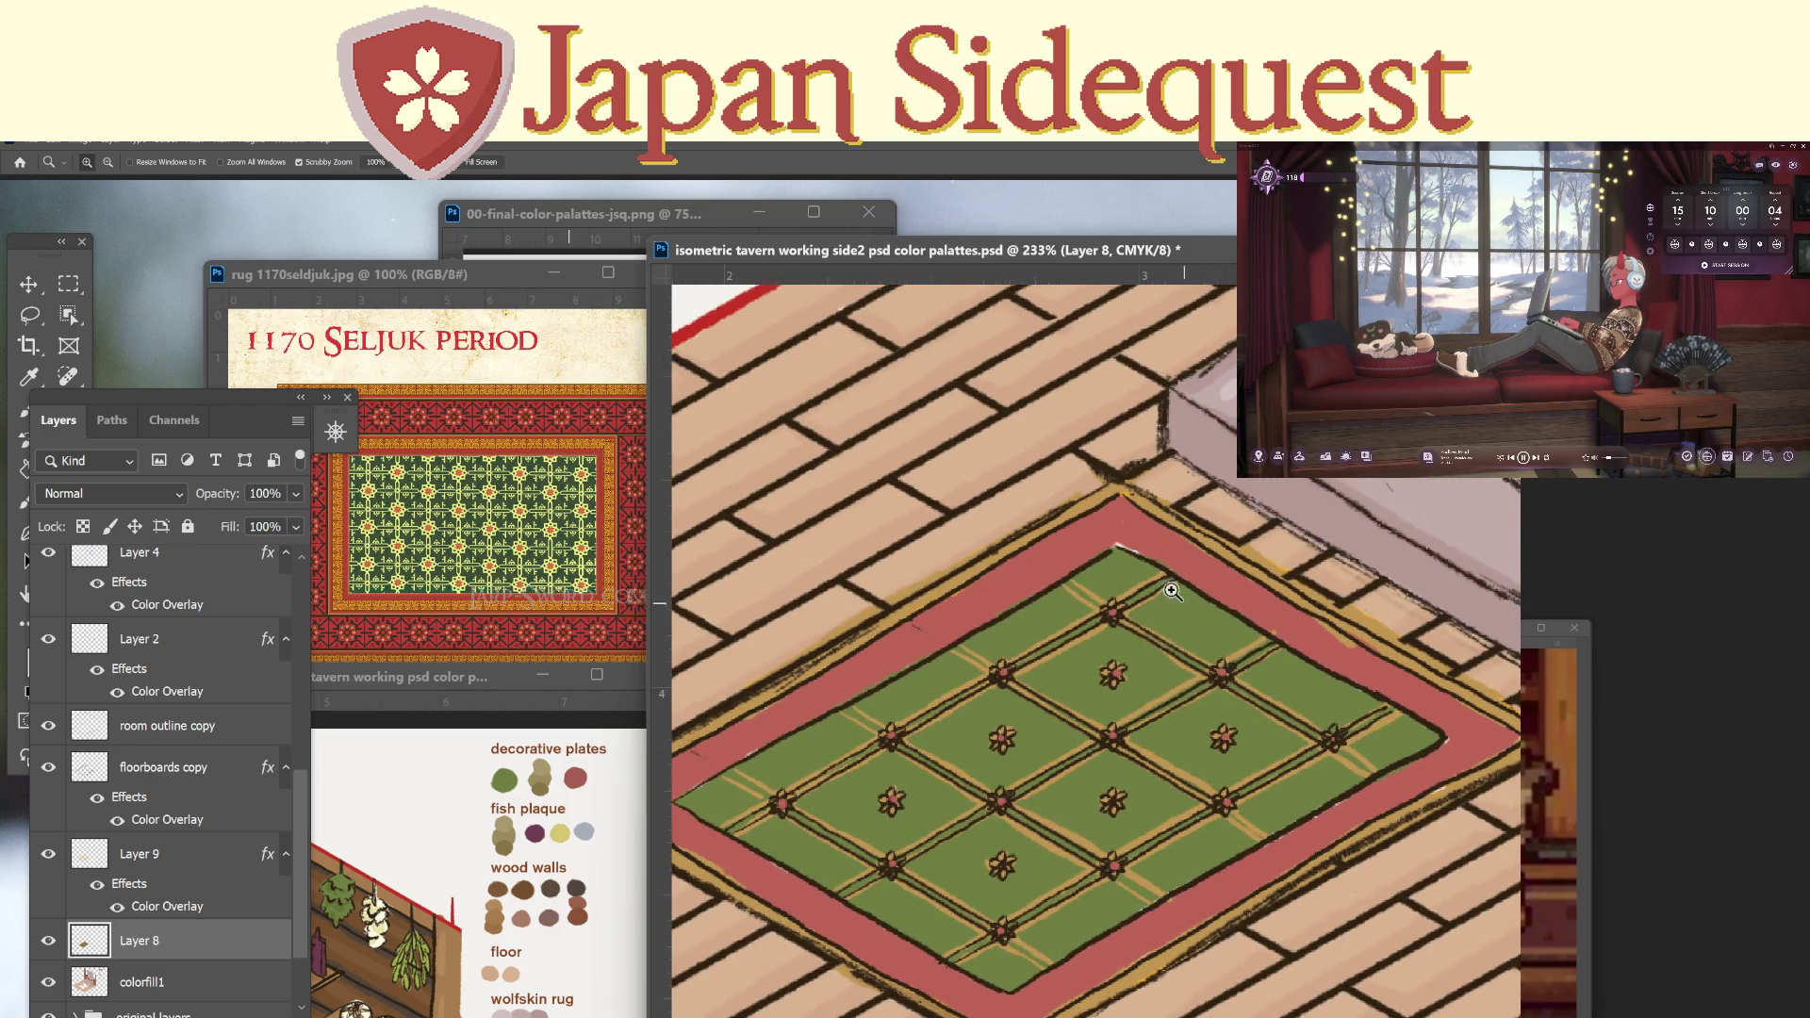
click(48, 940)
click(48, 940)
key(b)
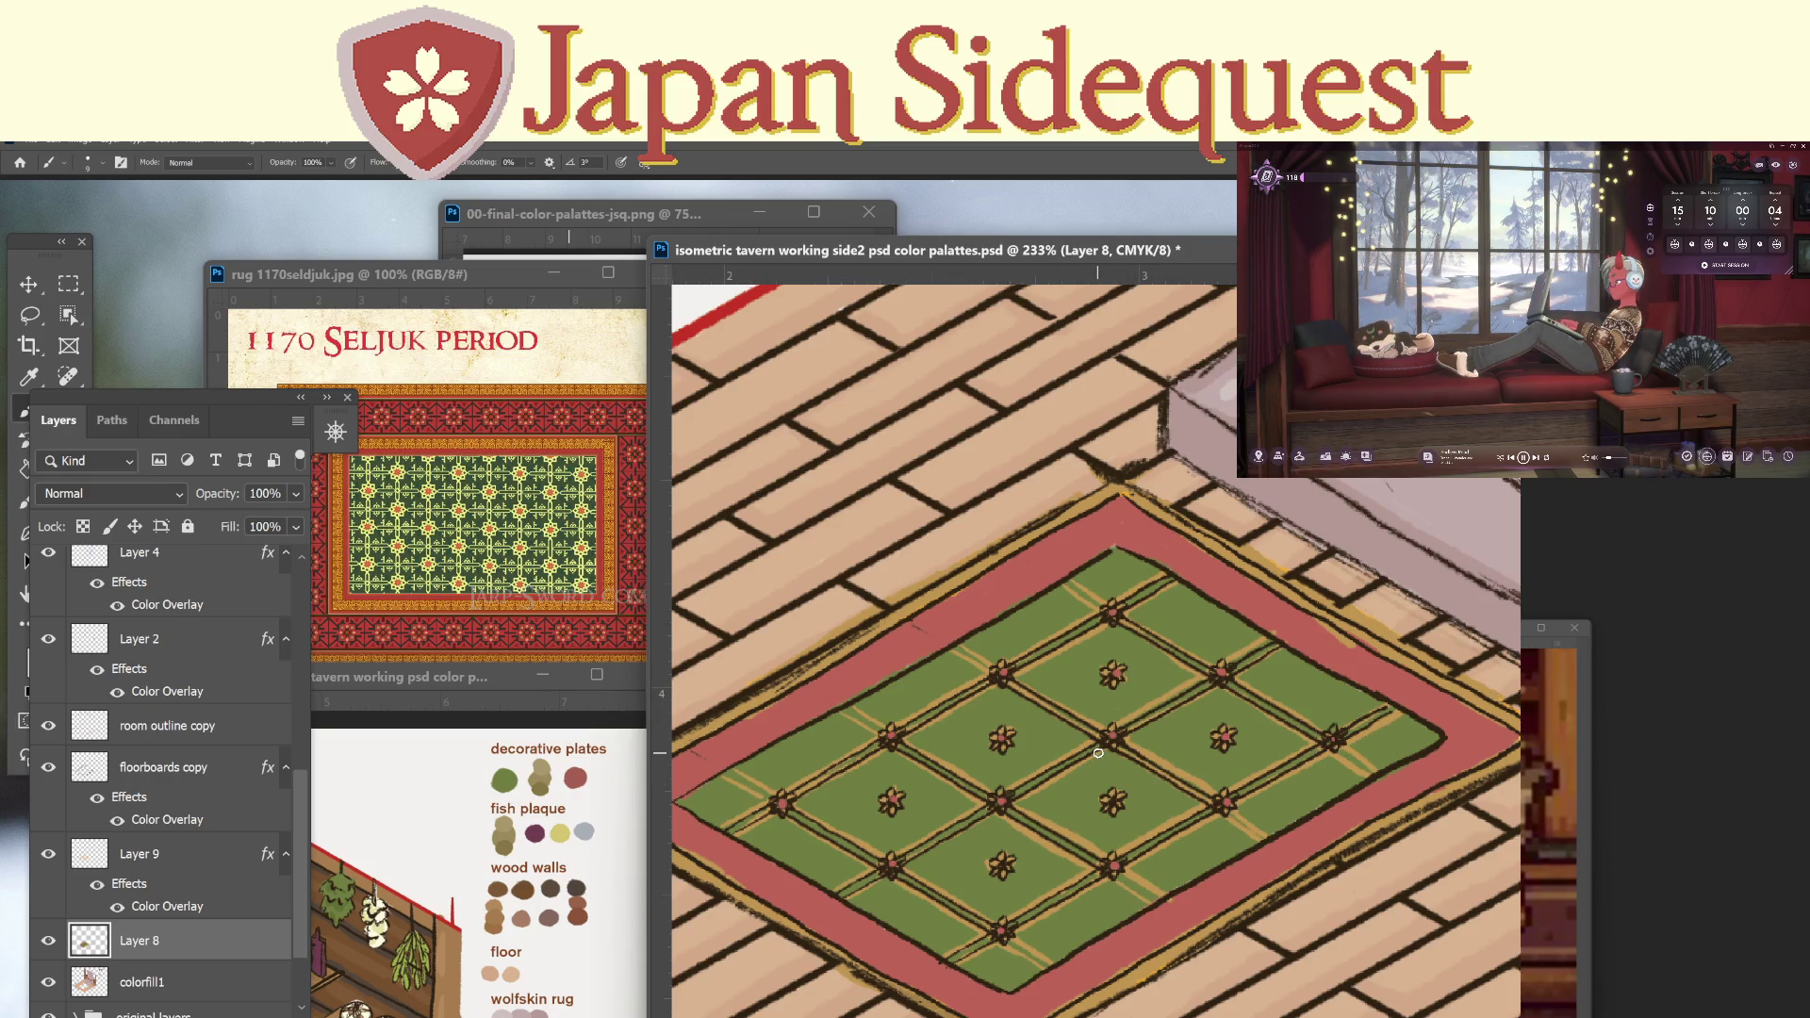
key(z)
mouse_move(1138, 758)
mouse_down()
mouse_move(1093, 762)
mouse_move(1158, 768)
mouse_up()
drag(299, 789, 301, 583)
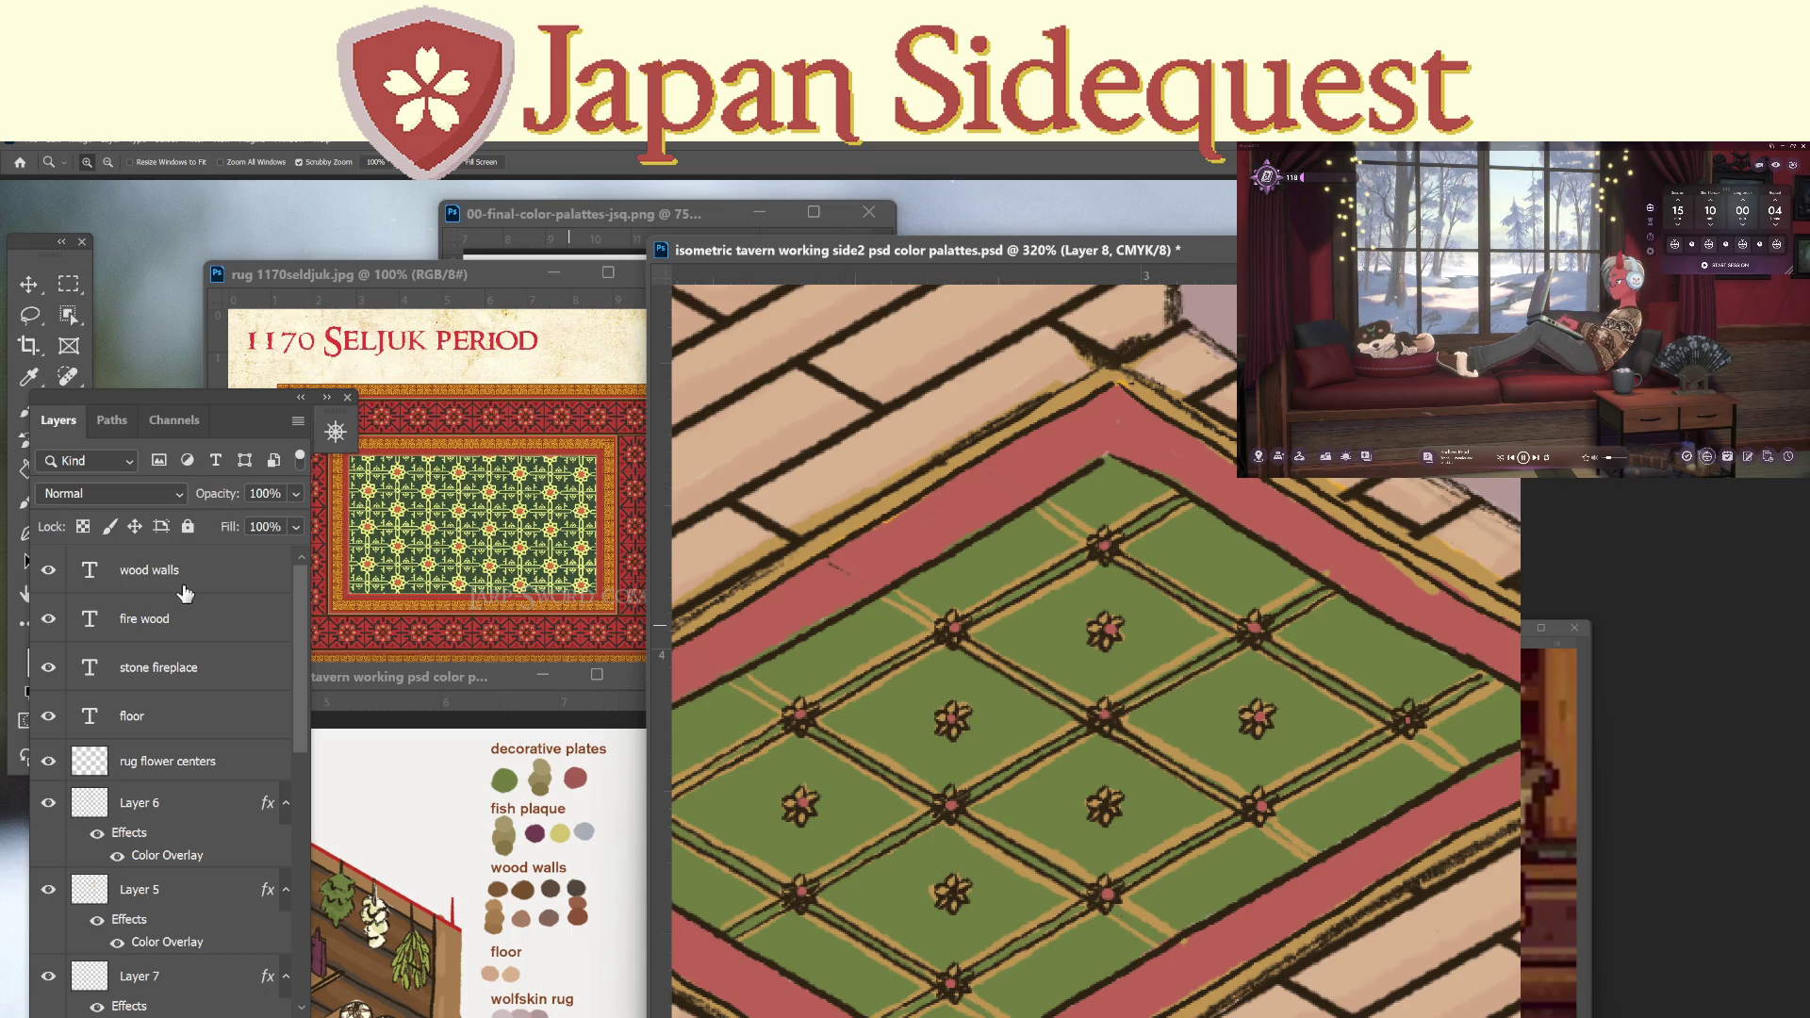
click(283, 577)
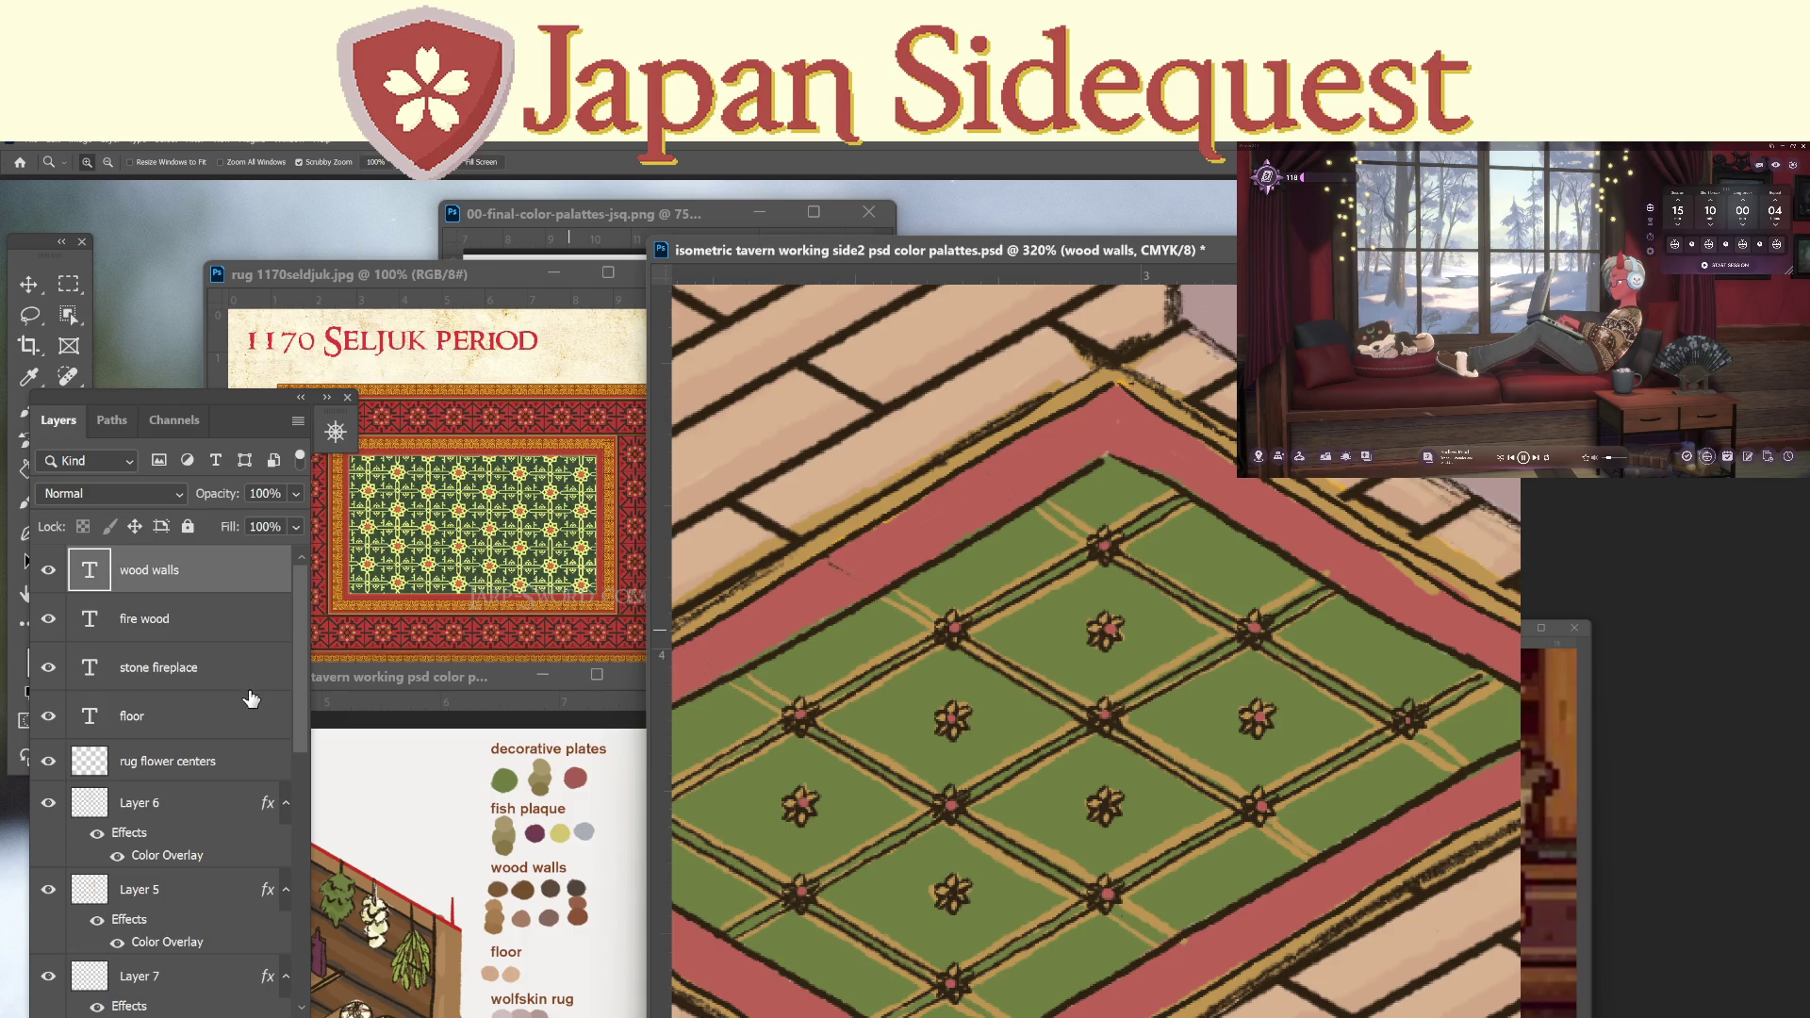
click(196, 771)
key(b)
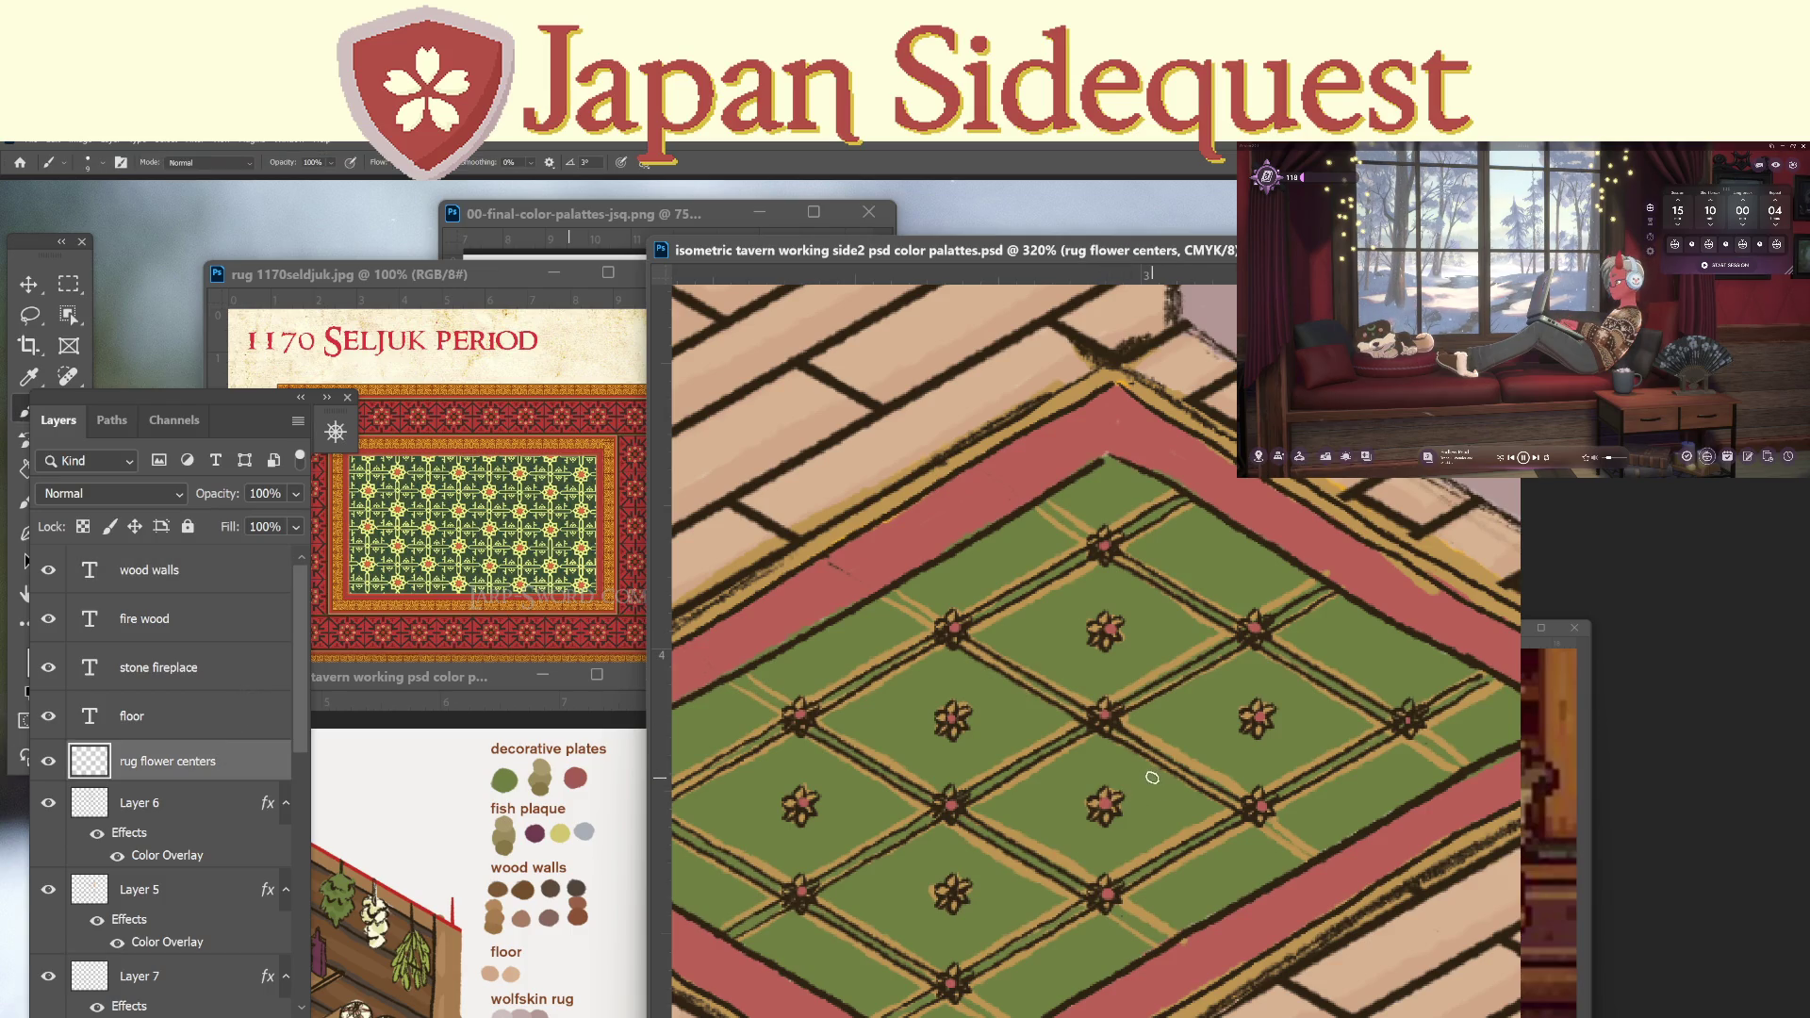
key(z)
scroll(1275, 781, down, 3)
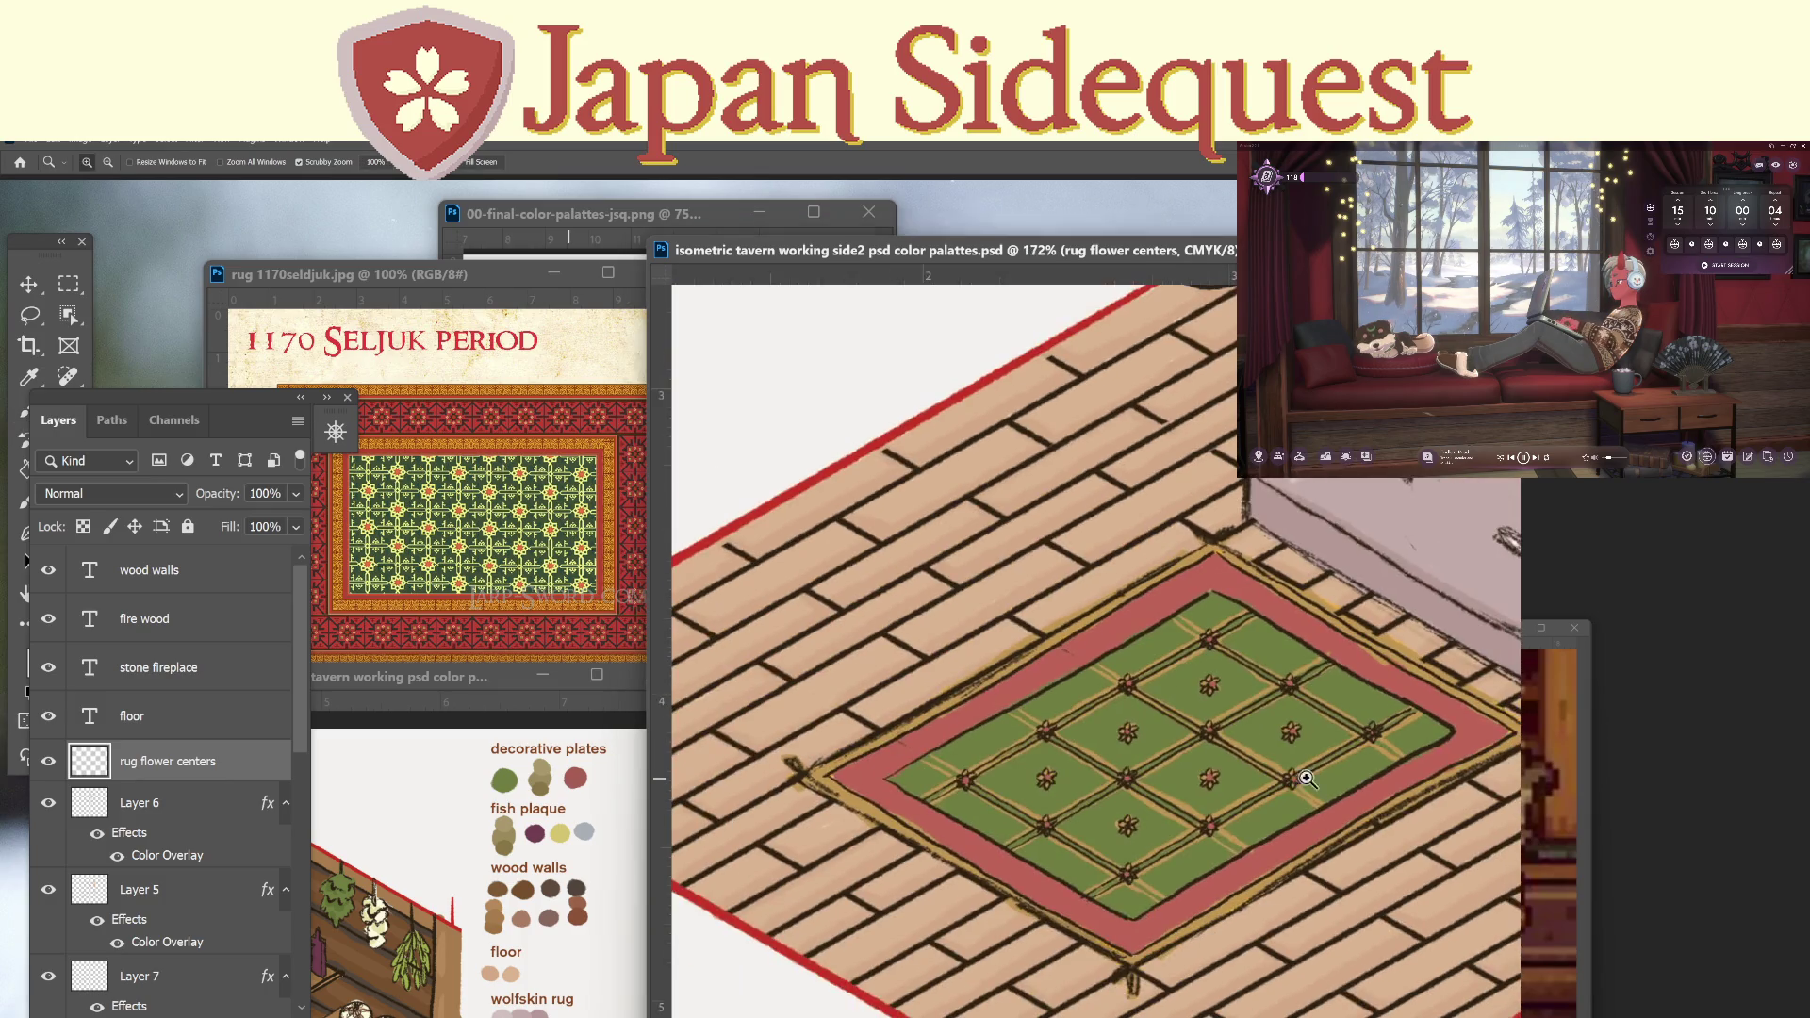
drag(1301, 786, 971, 808)
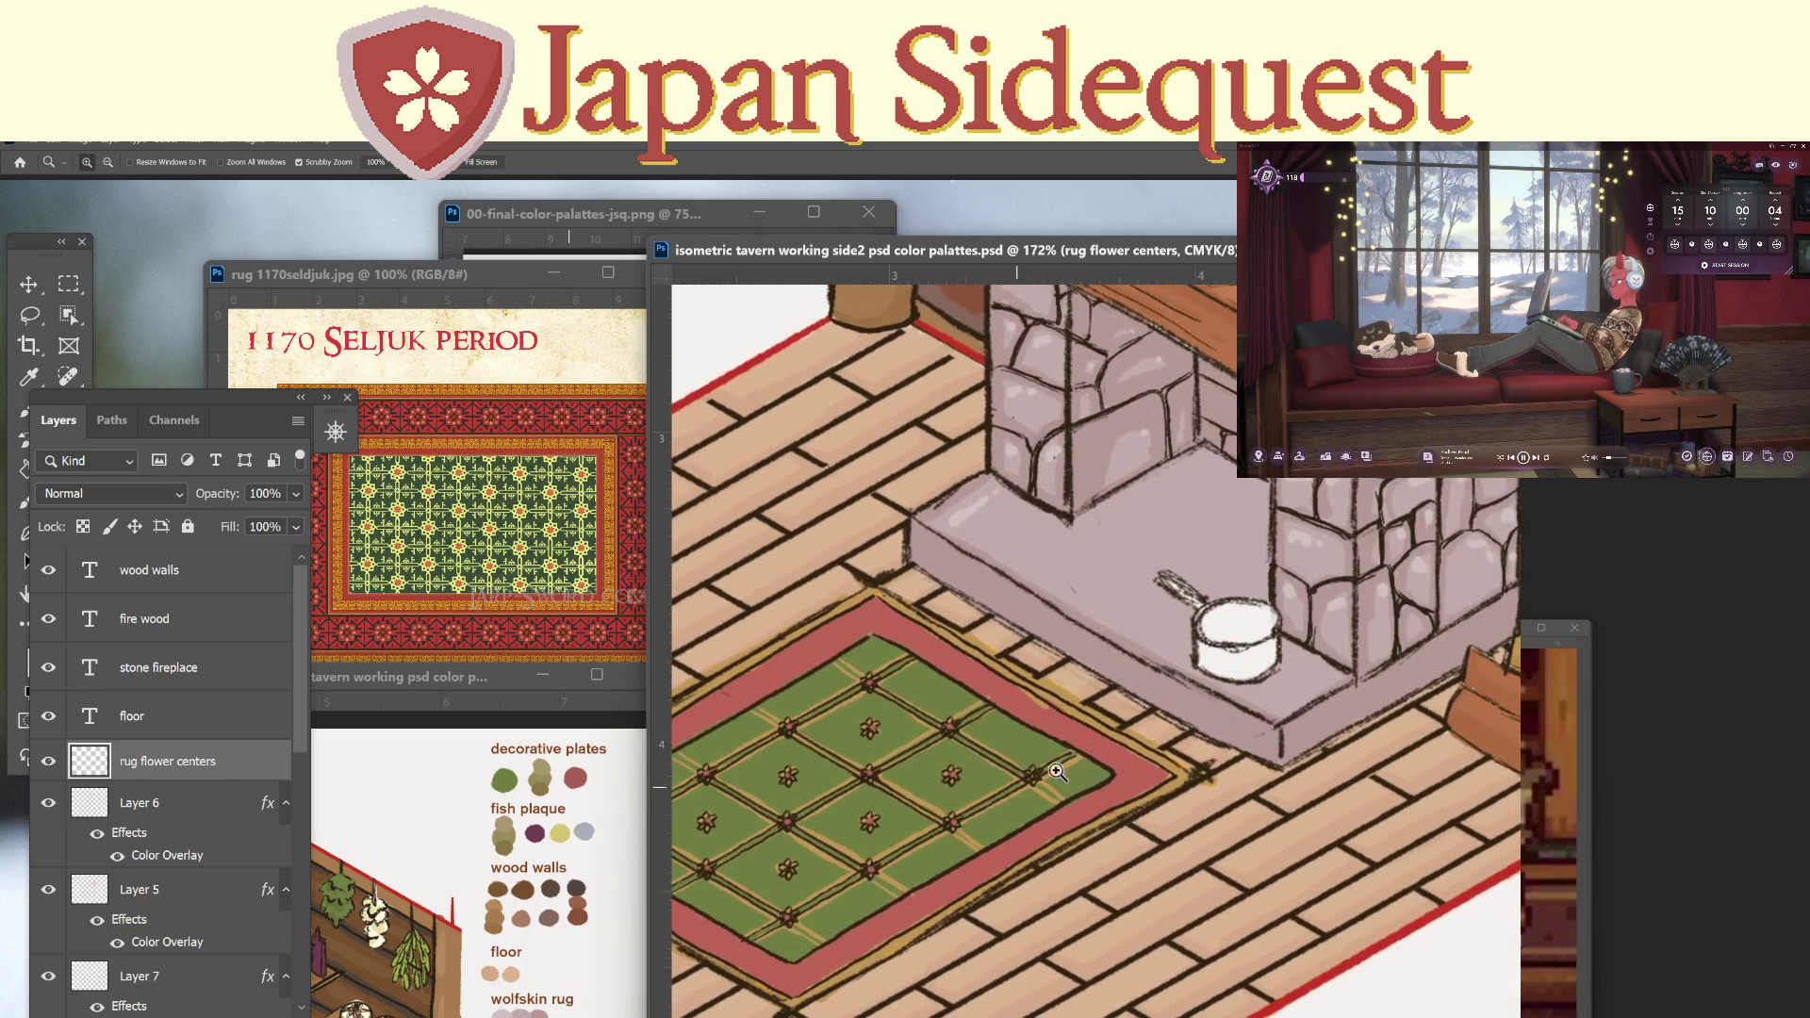
scroll(1216, 731, down, 4)
drag(1172, 785, 1107, 804)
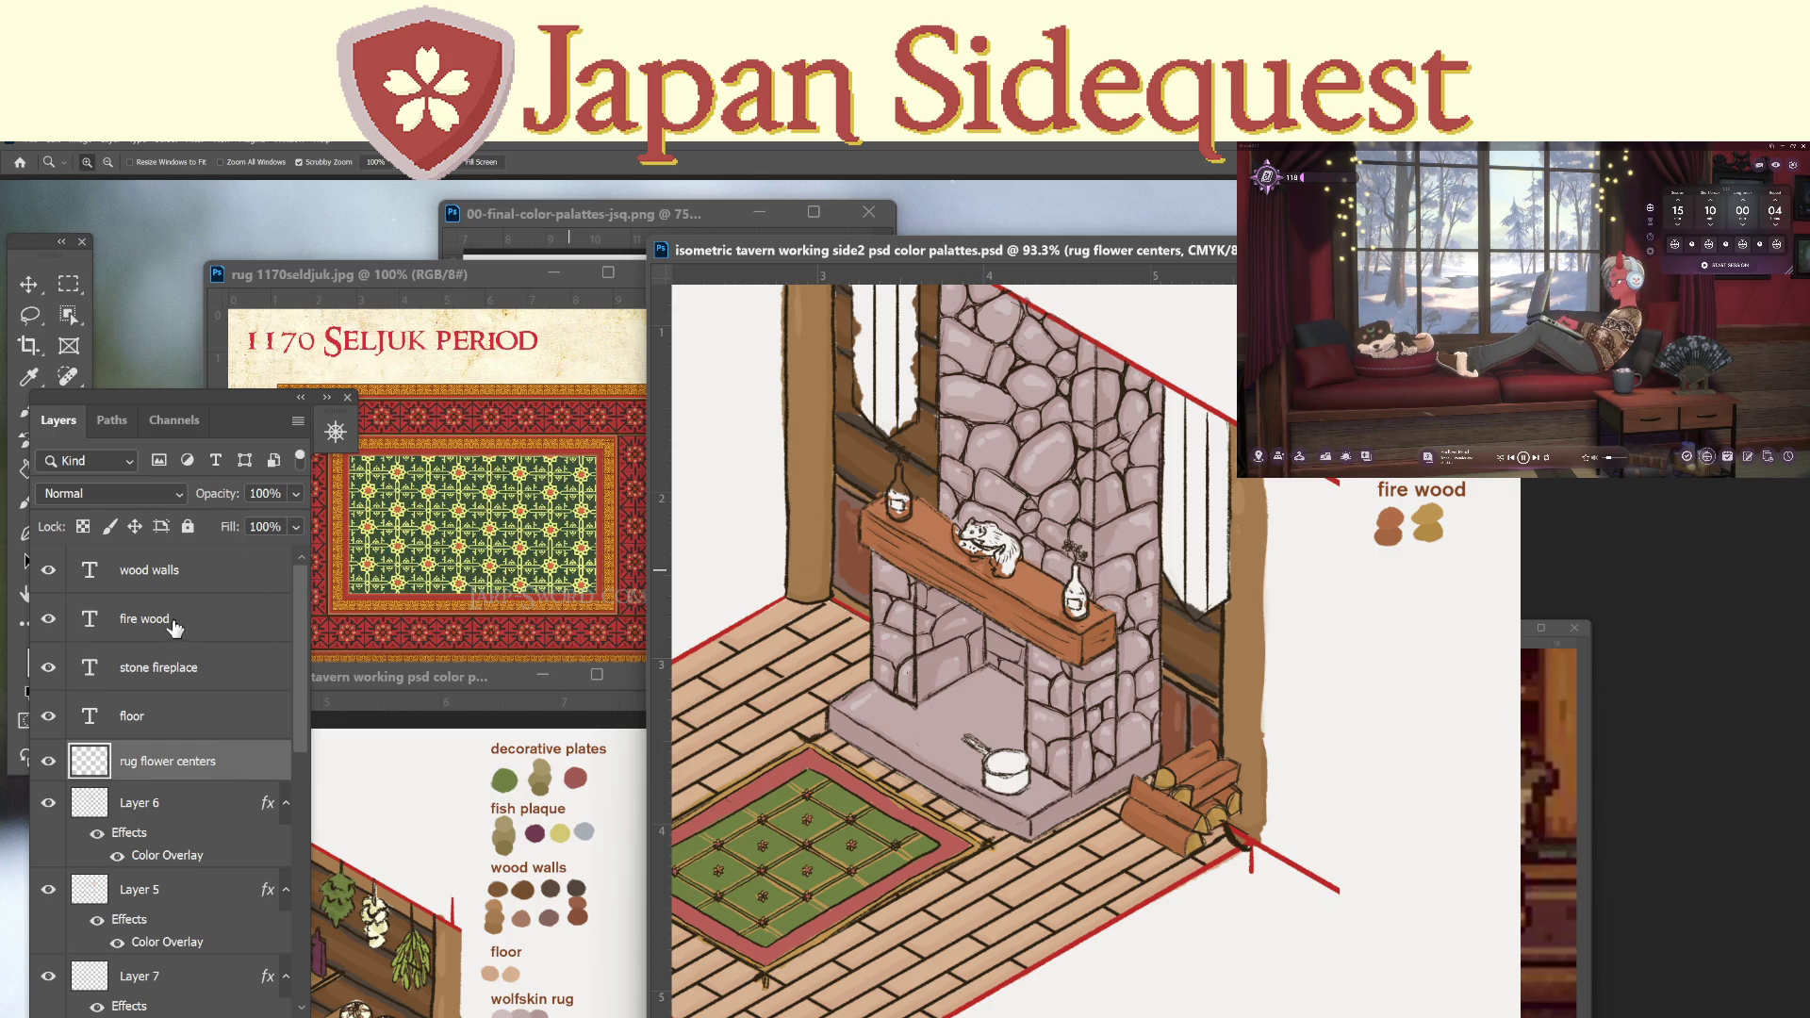
click(179, 575)
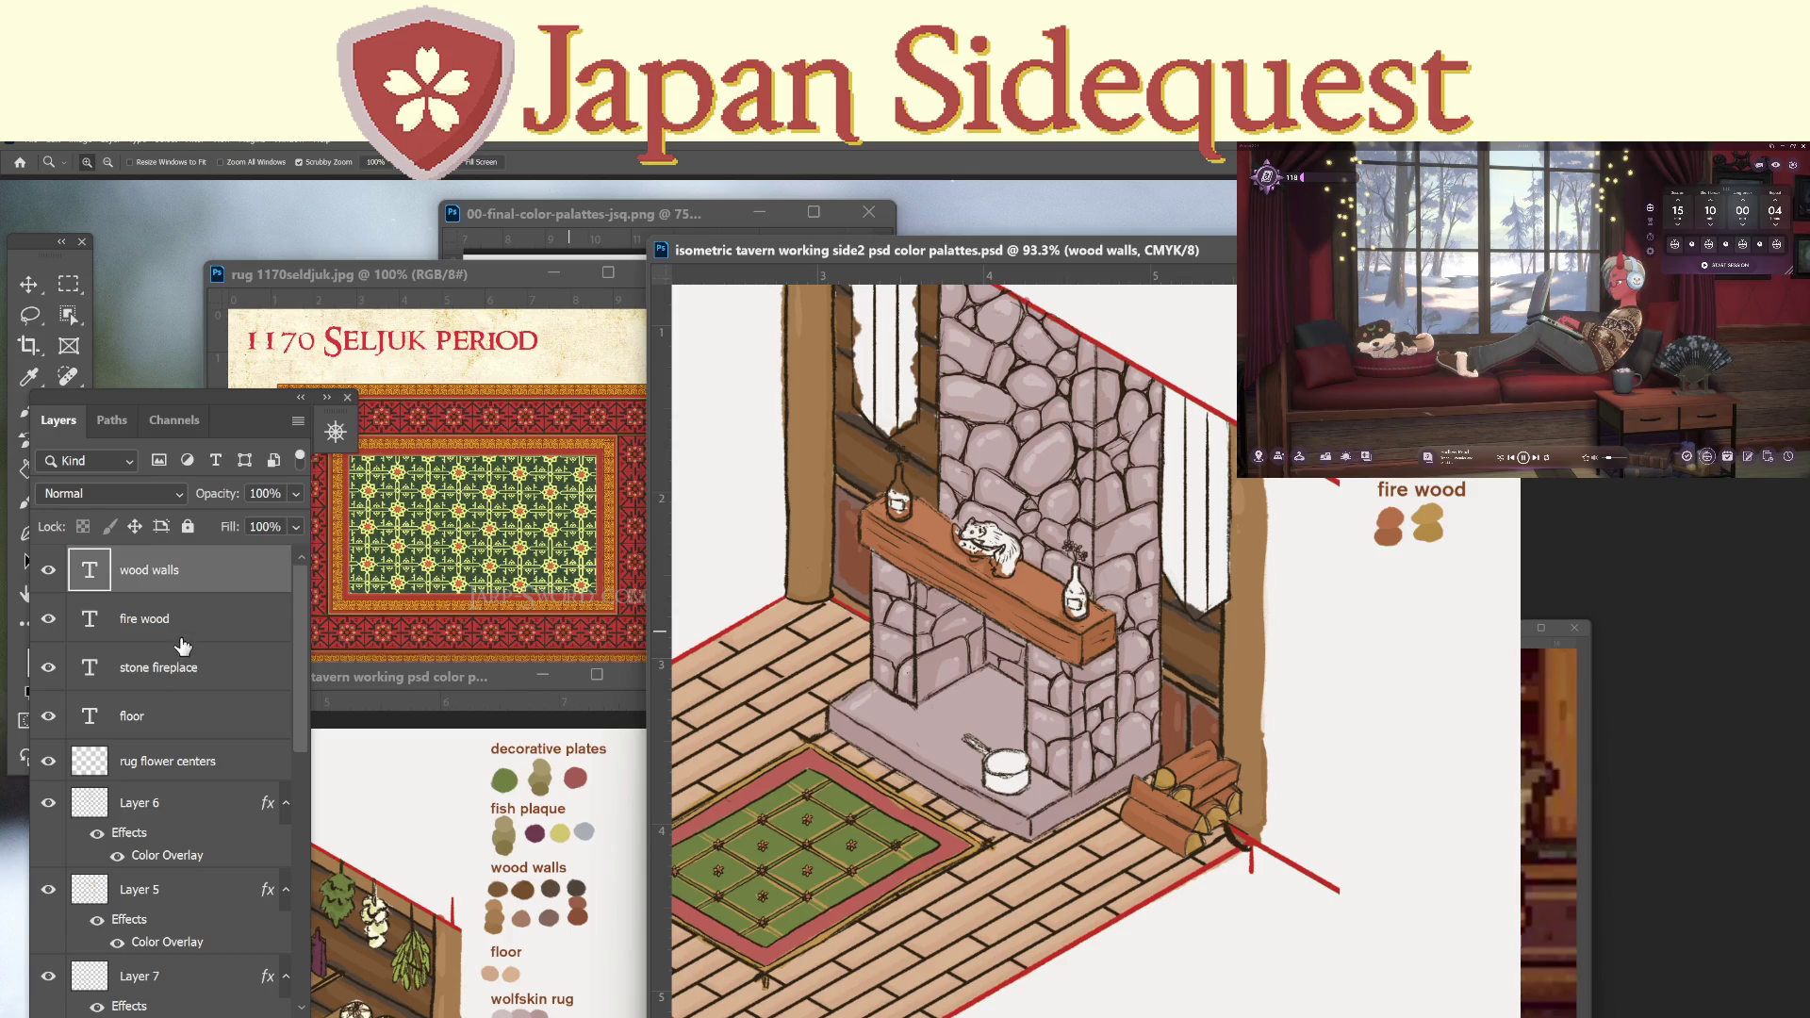
Move the copied fire wood label down and retype it as 'rug'.
click(181, 631)
key(v)
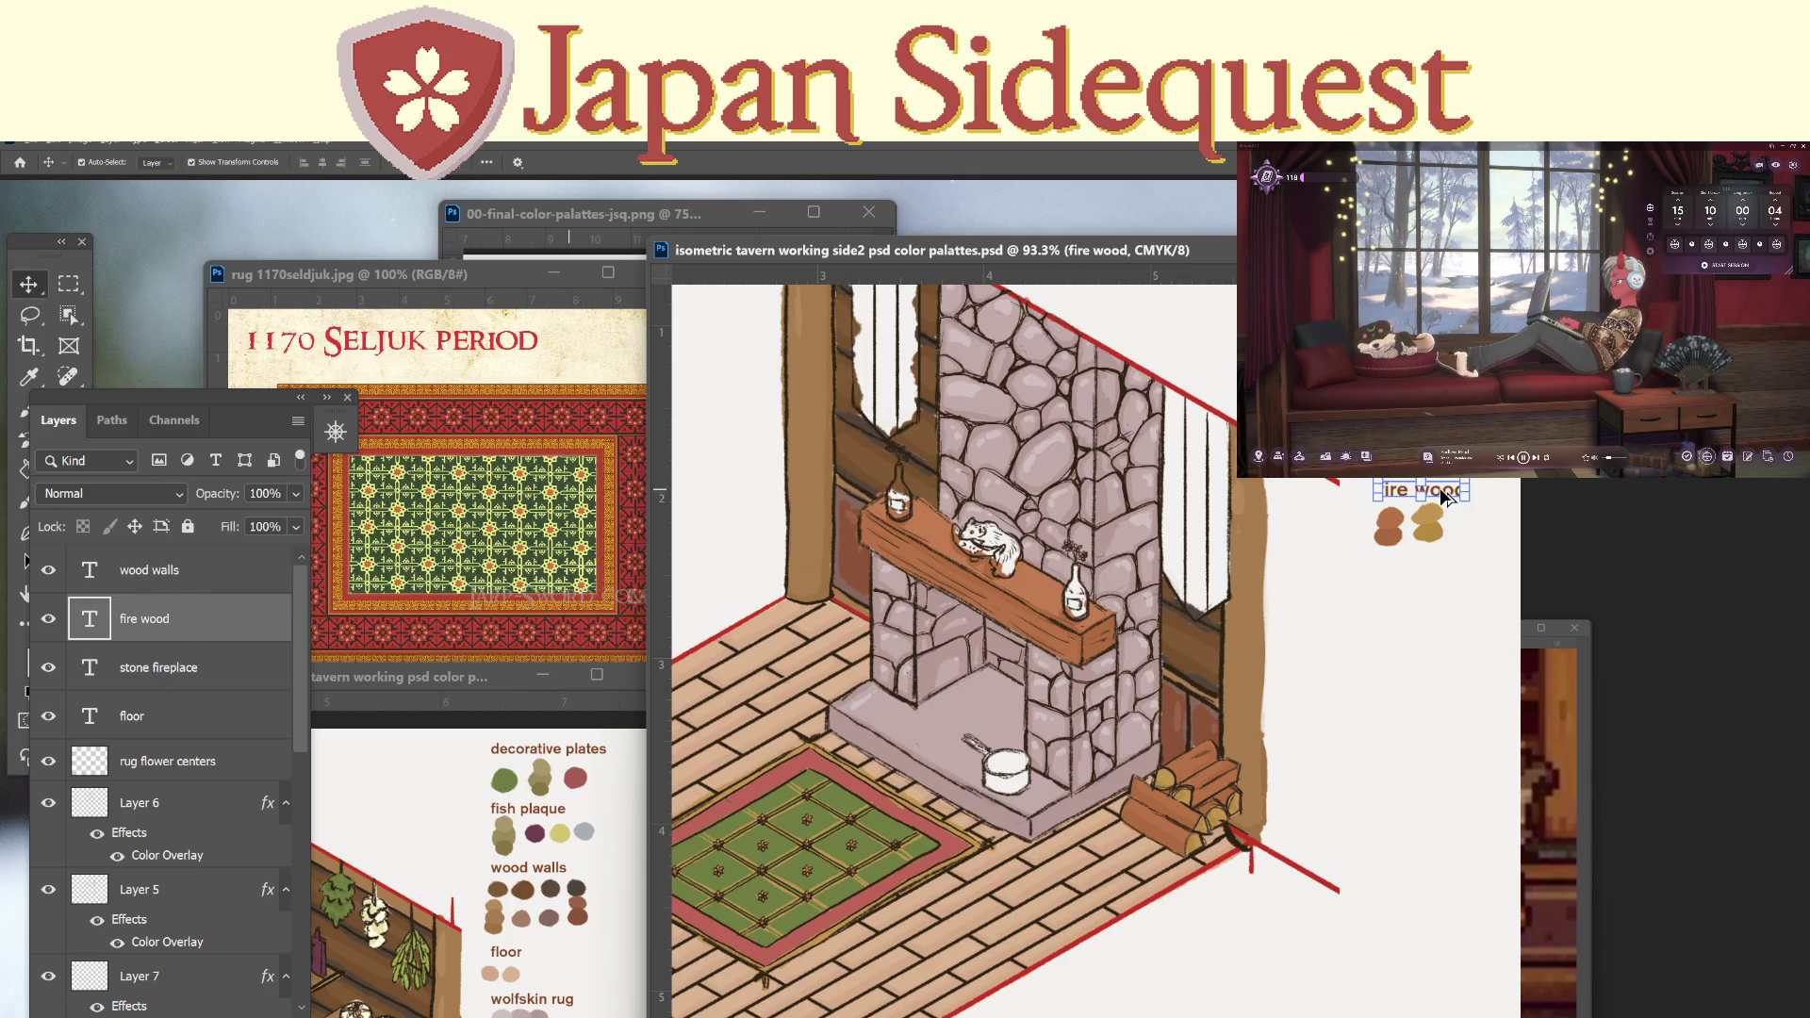
drag(1447, 497, 1438, 564)
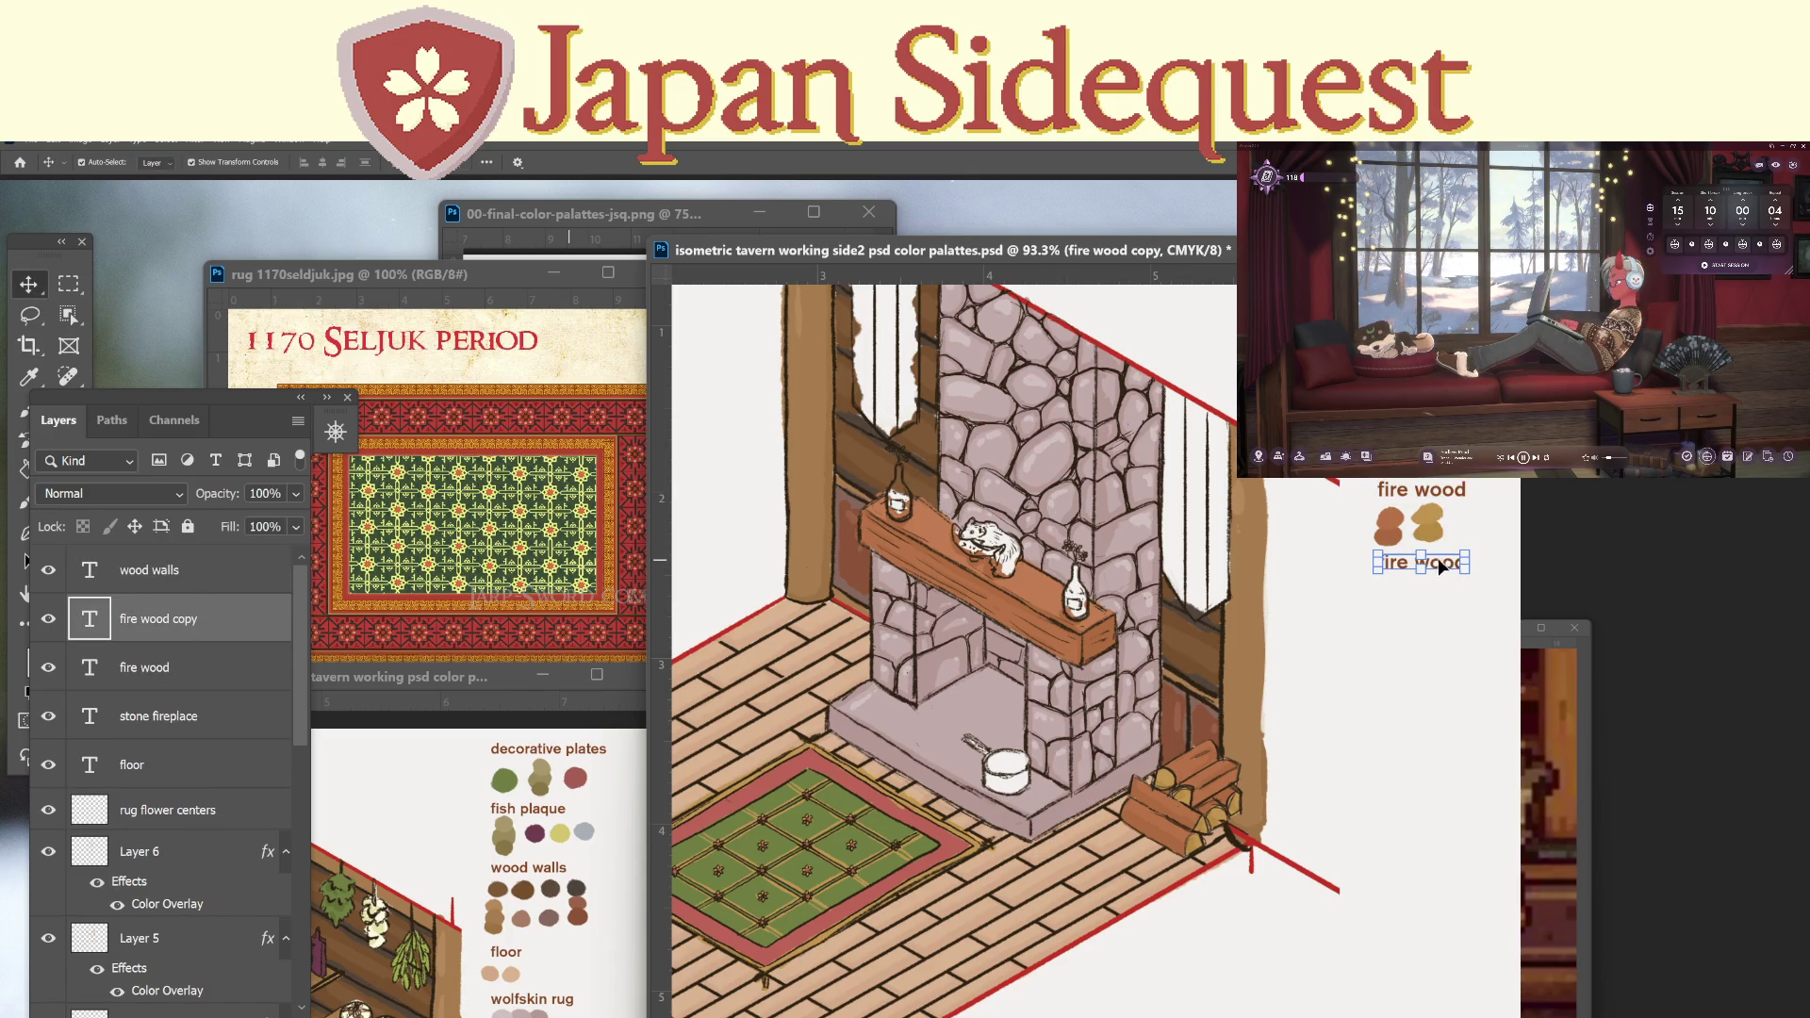
double_click(1442, 562)
text(rug)
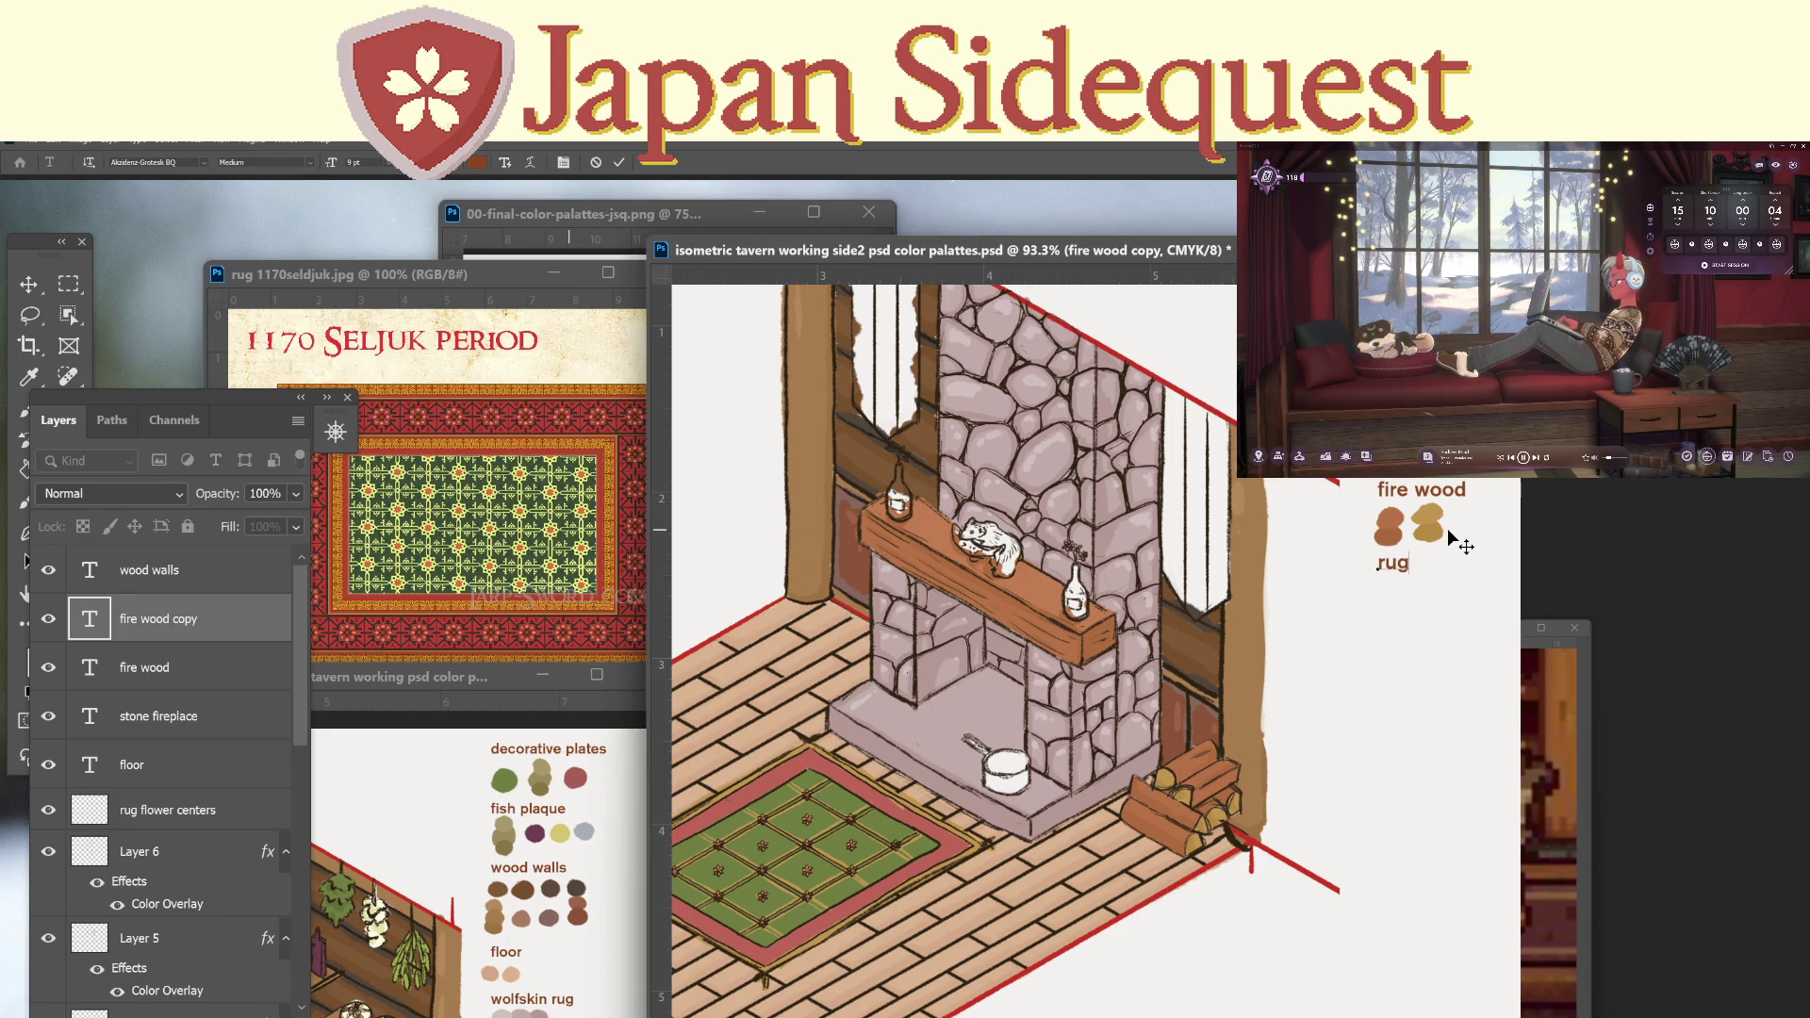
click(79, 283)
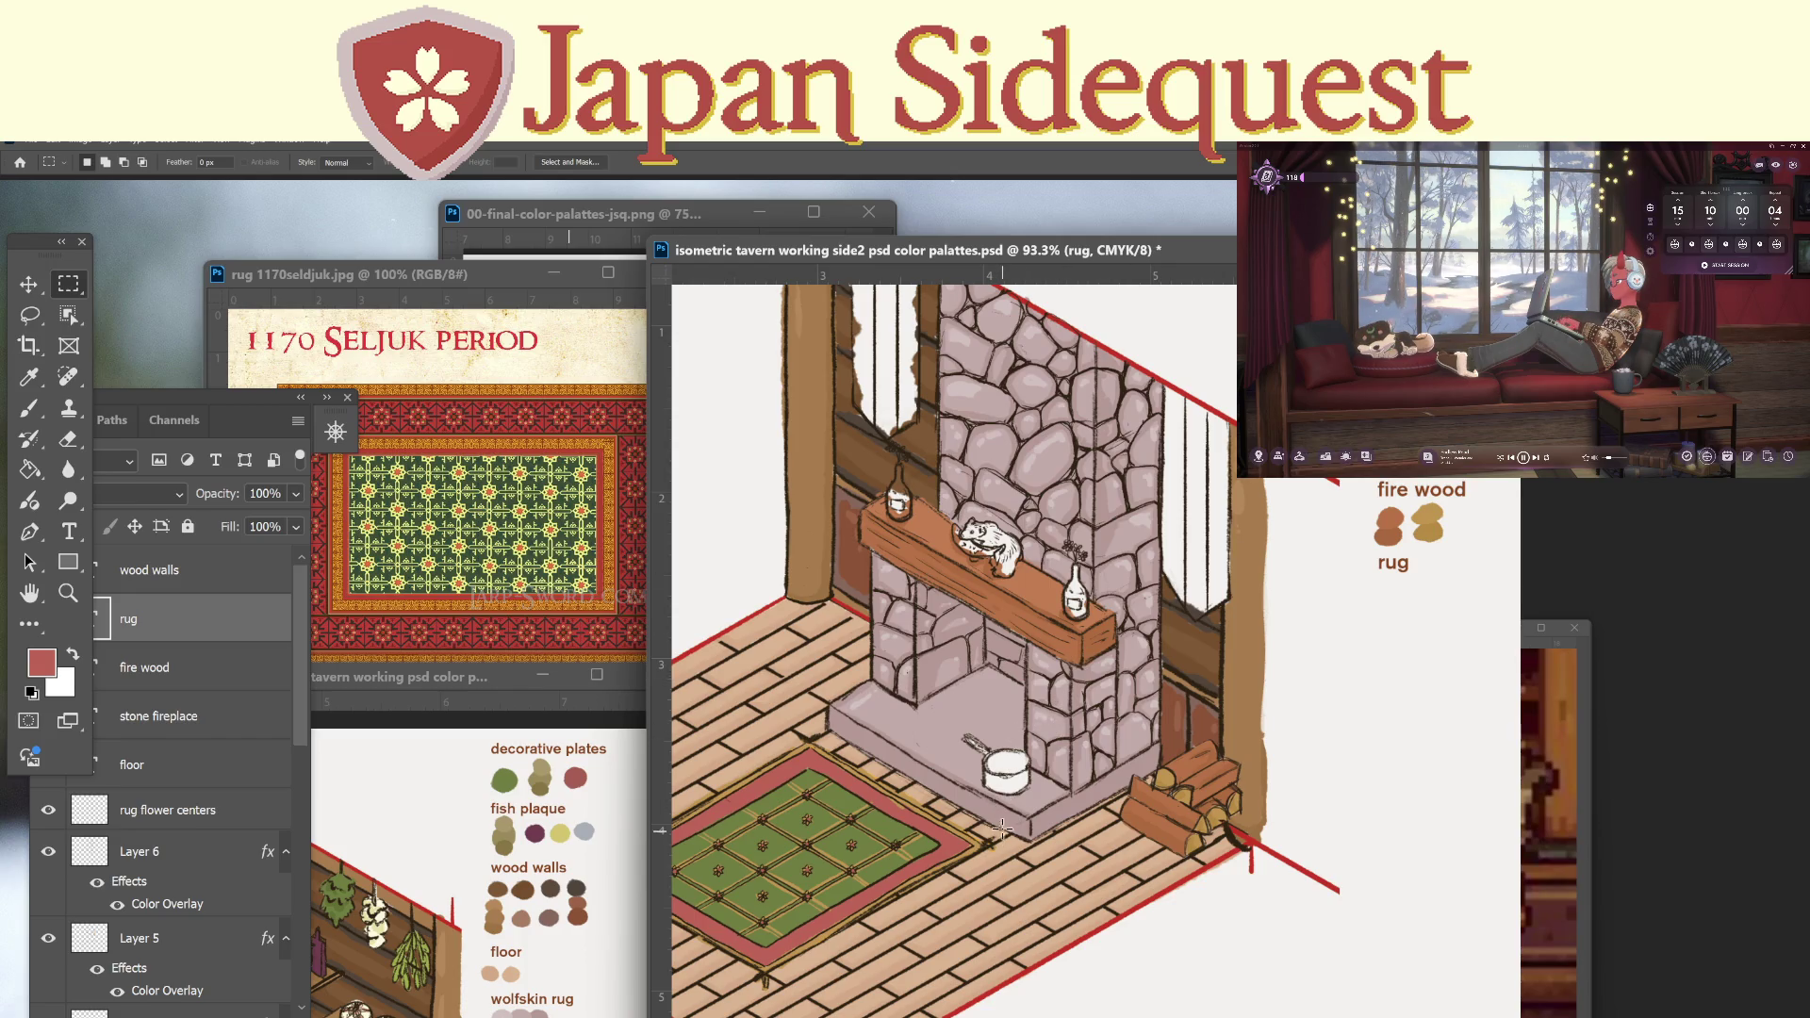
Zoom in on the rug and fireplace and sample the tan colour for brushing.
key(z)
mouse_move(963, 837)
mouse_down()
mouse_move(928, 838)
mouse_move(1070, 771)
mouse_up()
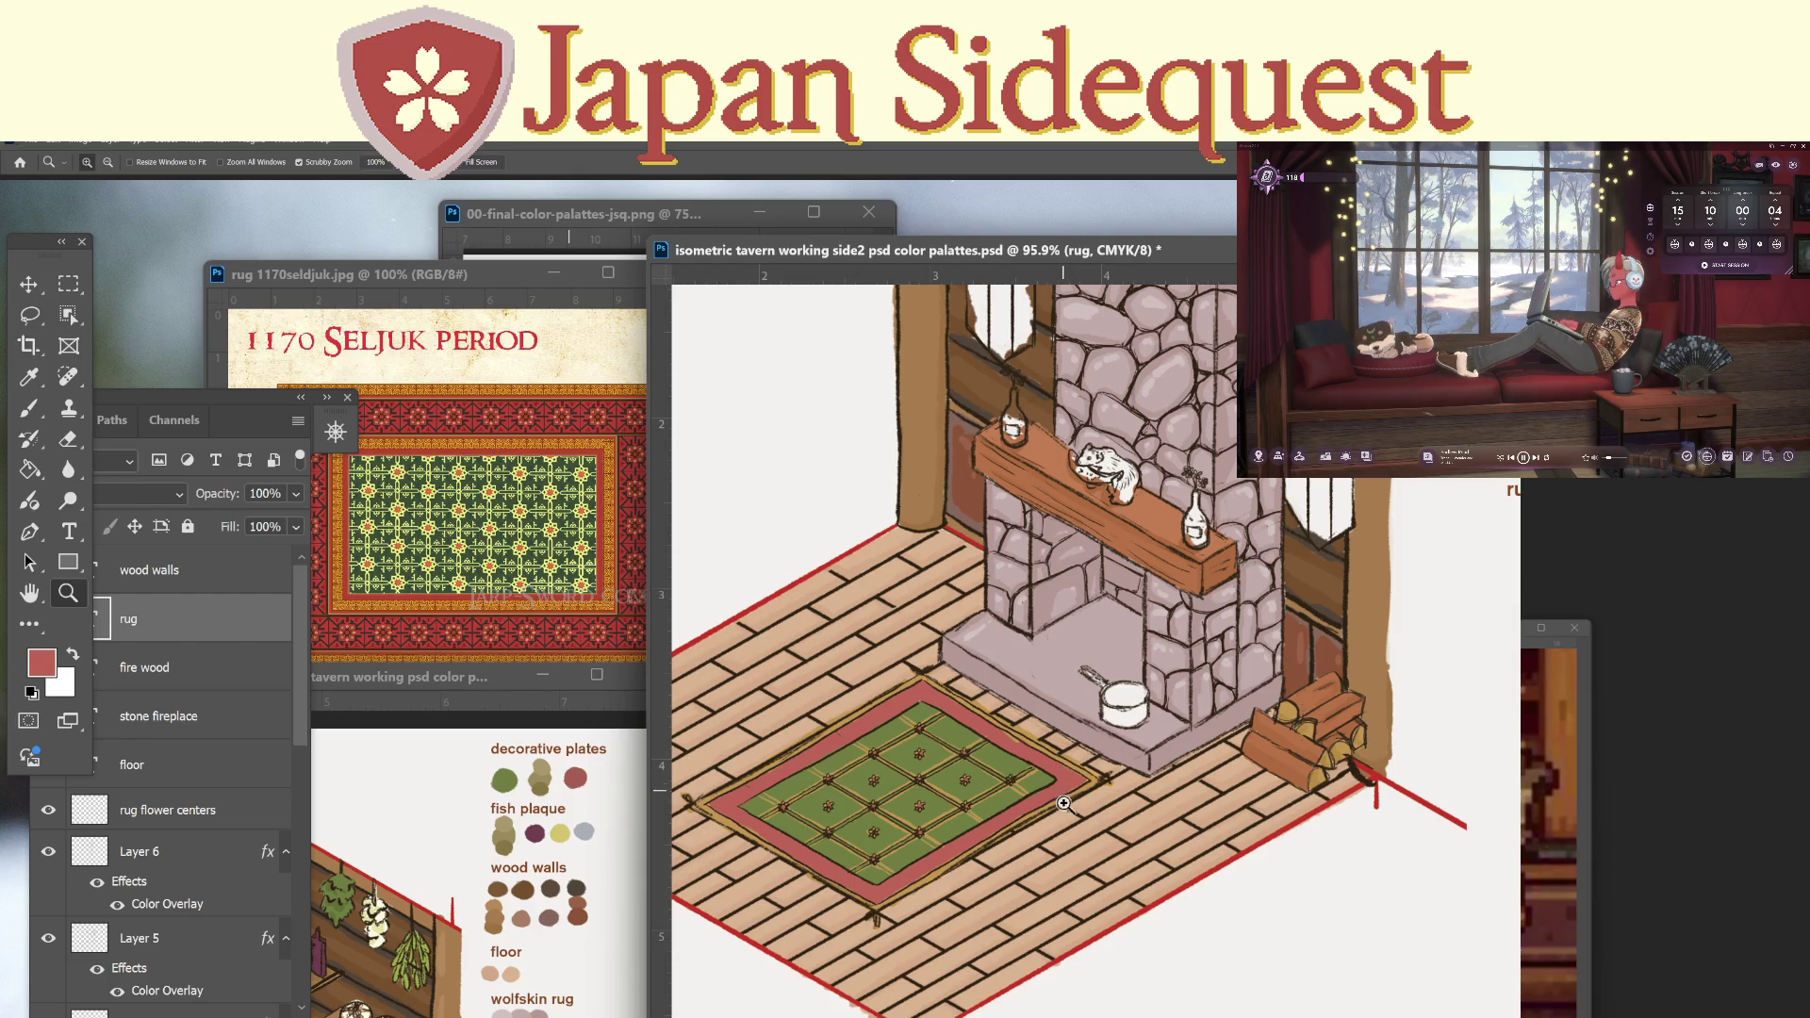
drag(1060, 811, 1080, 777)
key(i)
click(1094, 775)
key(b)
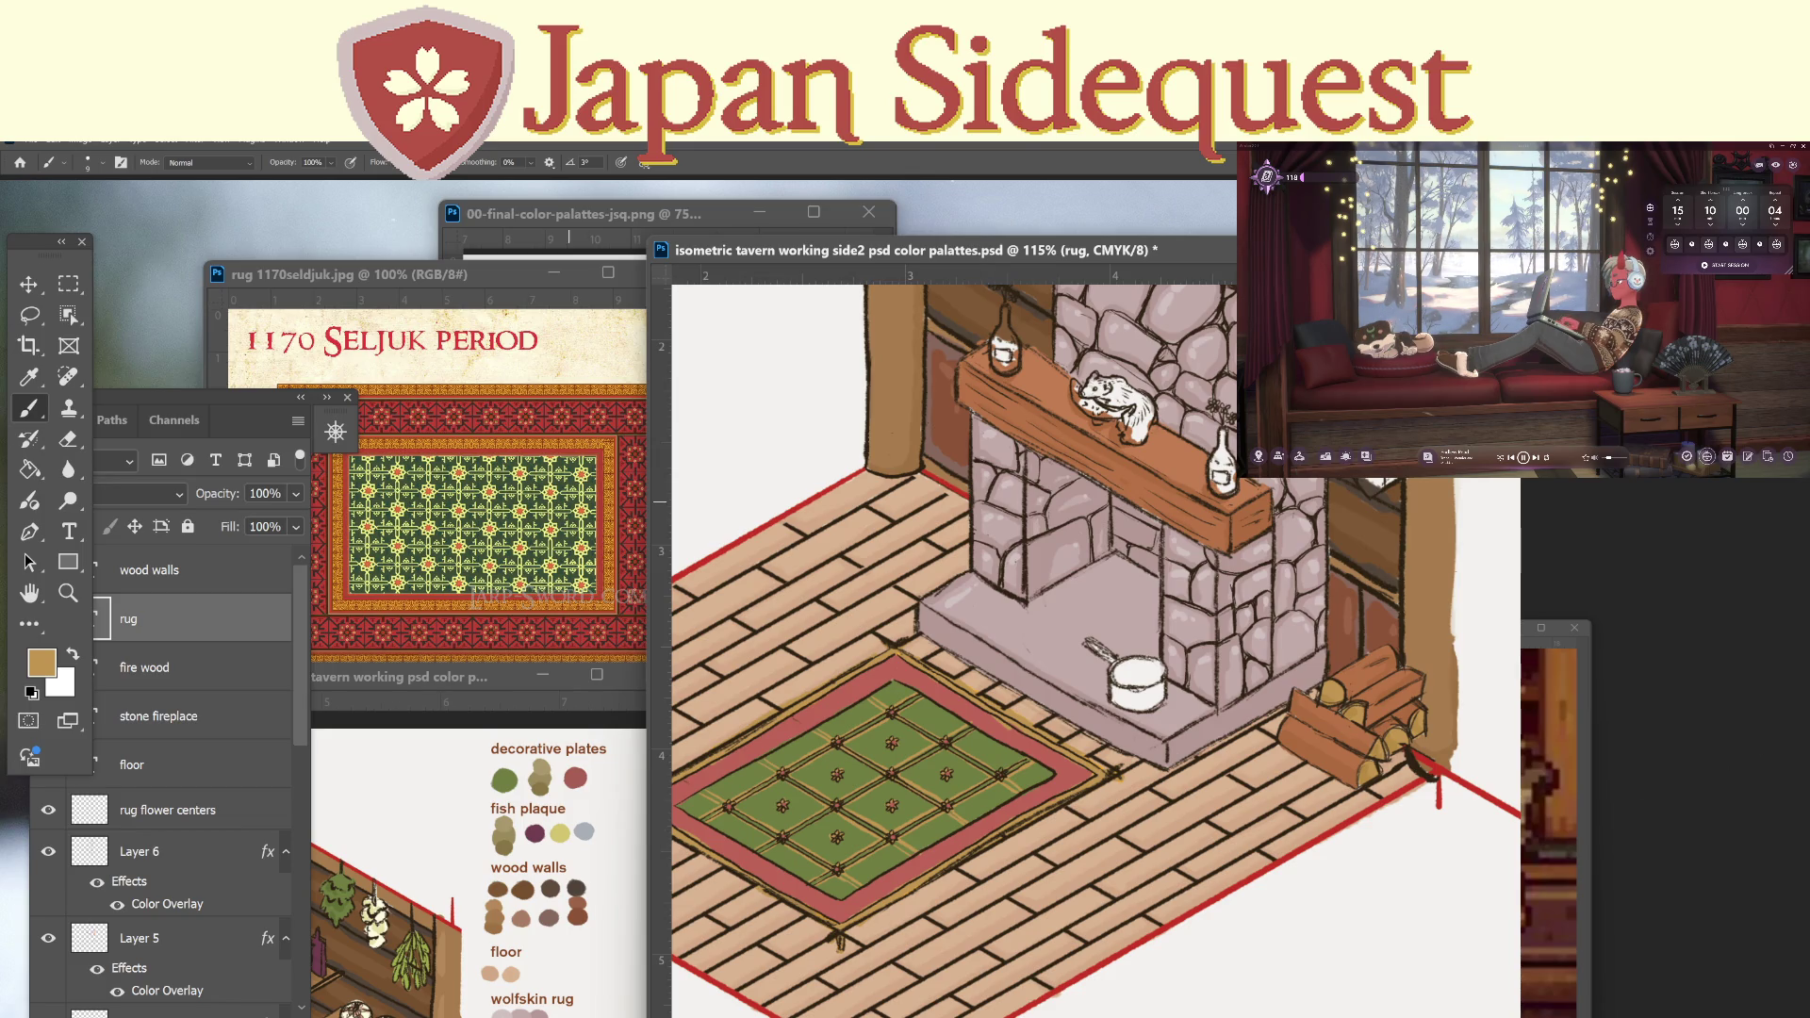
click(292, 886)
Toggle Layer 9 and Layer 8 visibility to inspect the rug, then select Layer 8.
drag(298, 884, 298, 948)
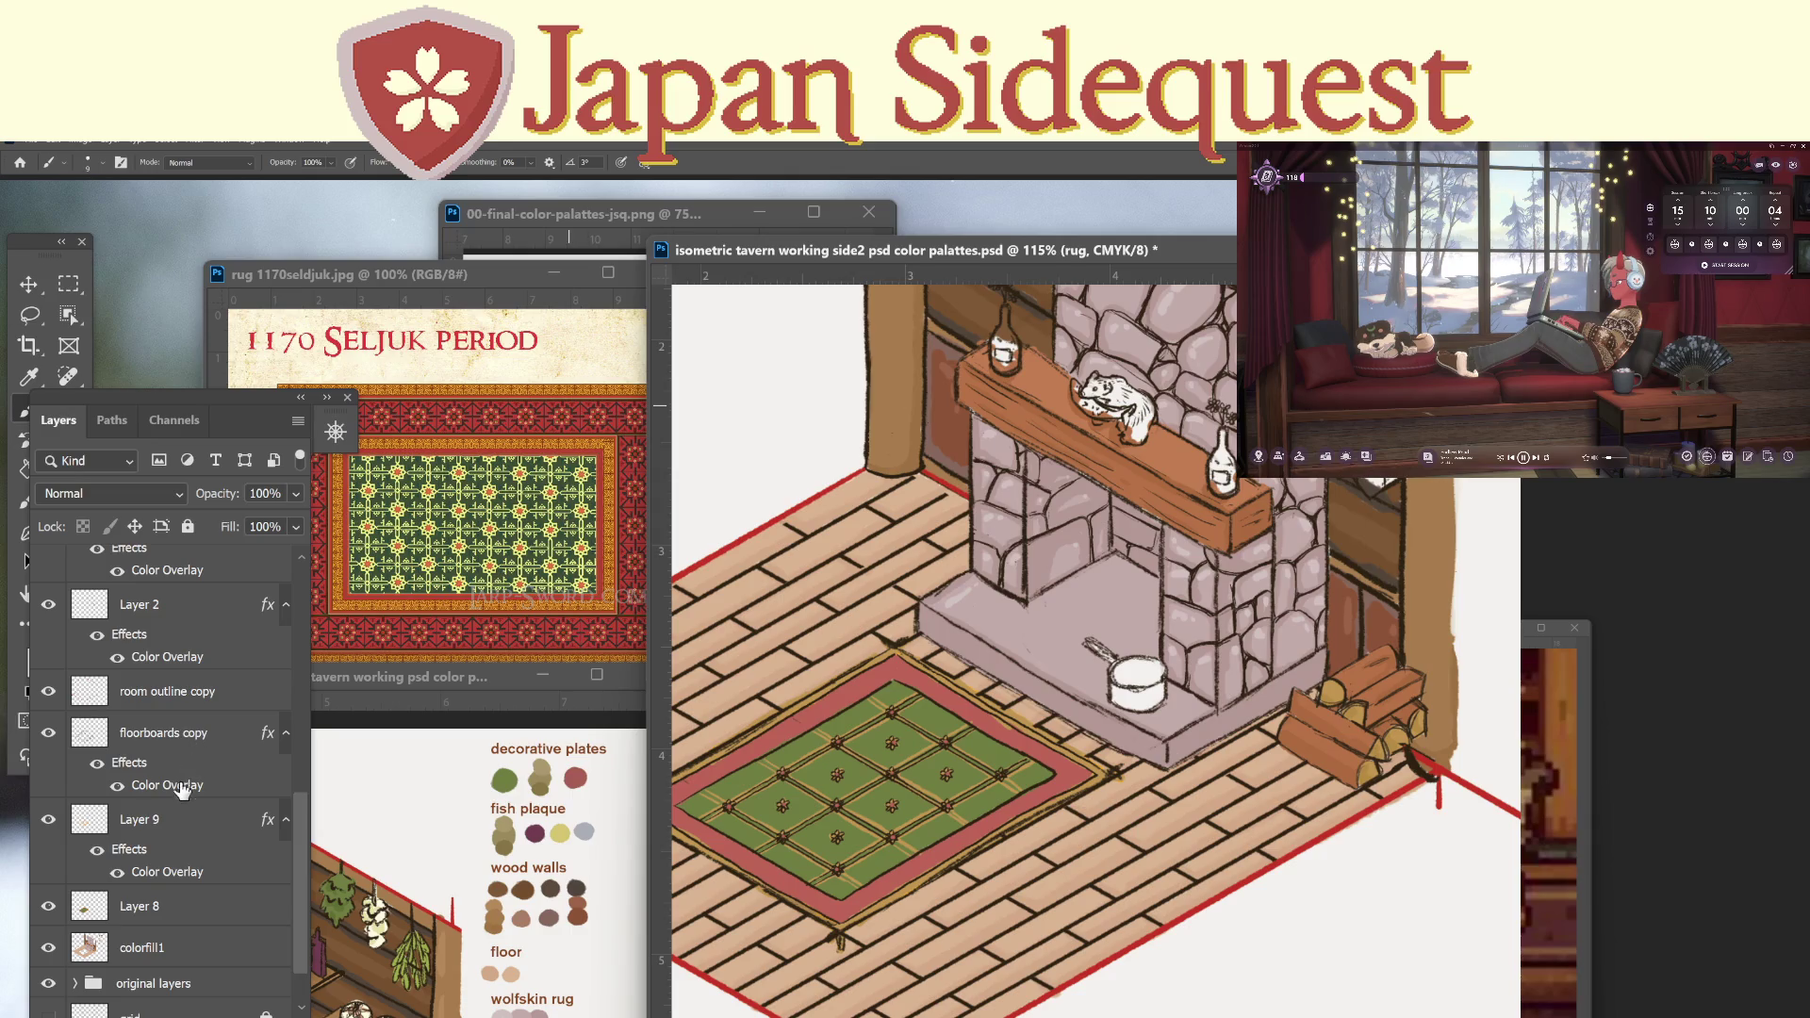
click(48, 819)
click(48, 819)
click(141, 819)
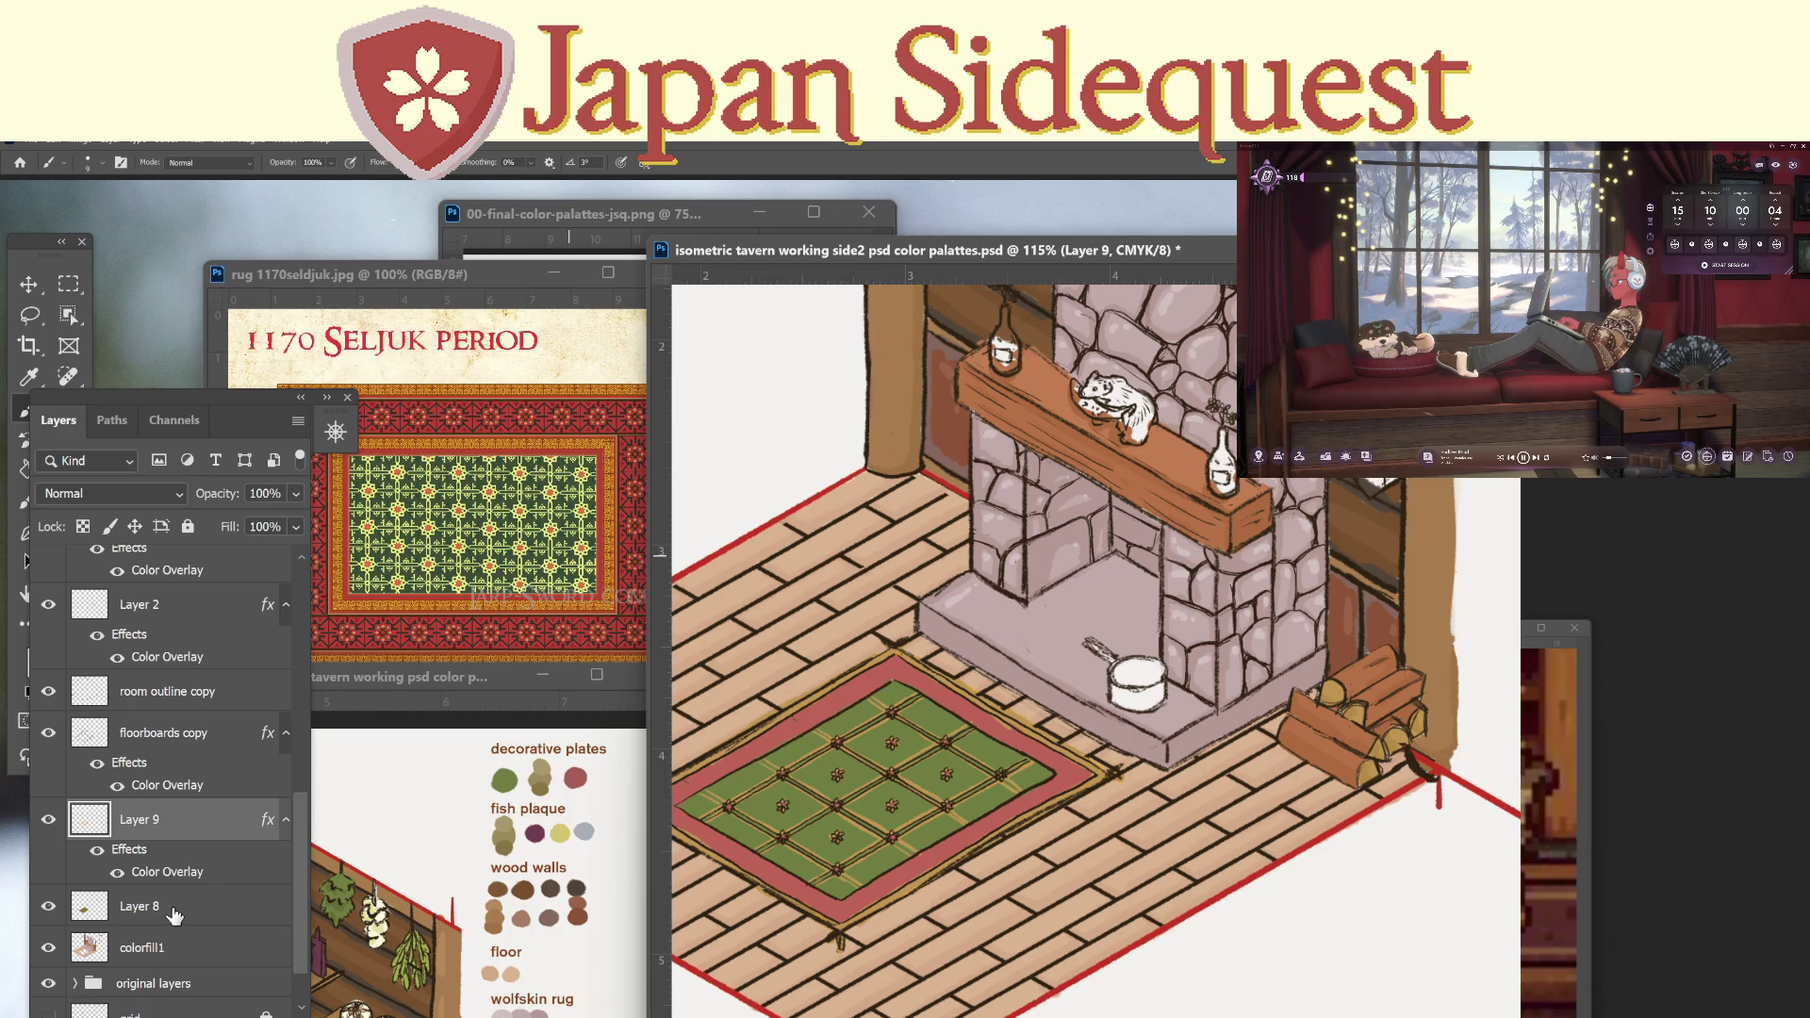
click(48, 905)
click(48, 906)
click(143, 914)
Zoom in on the rug and paint a small dark stroke along its edge.
key(i)
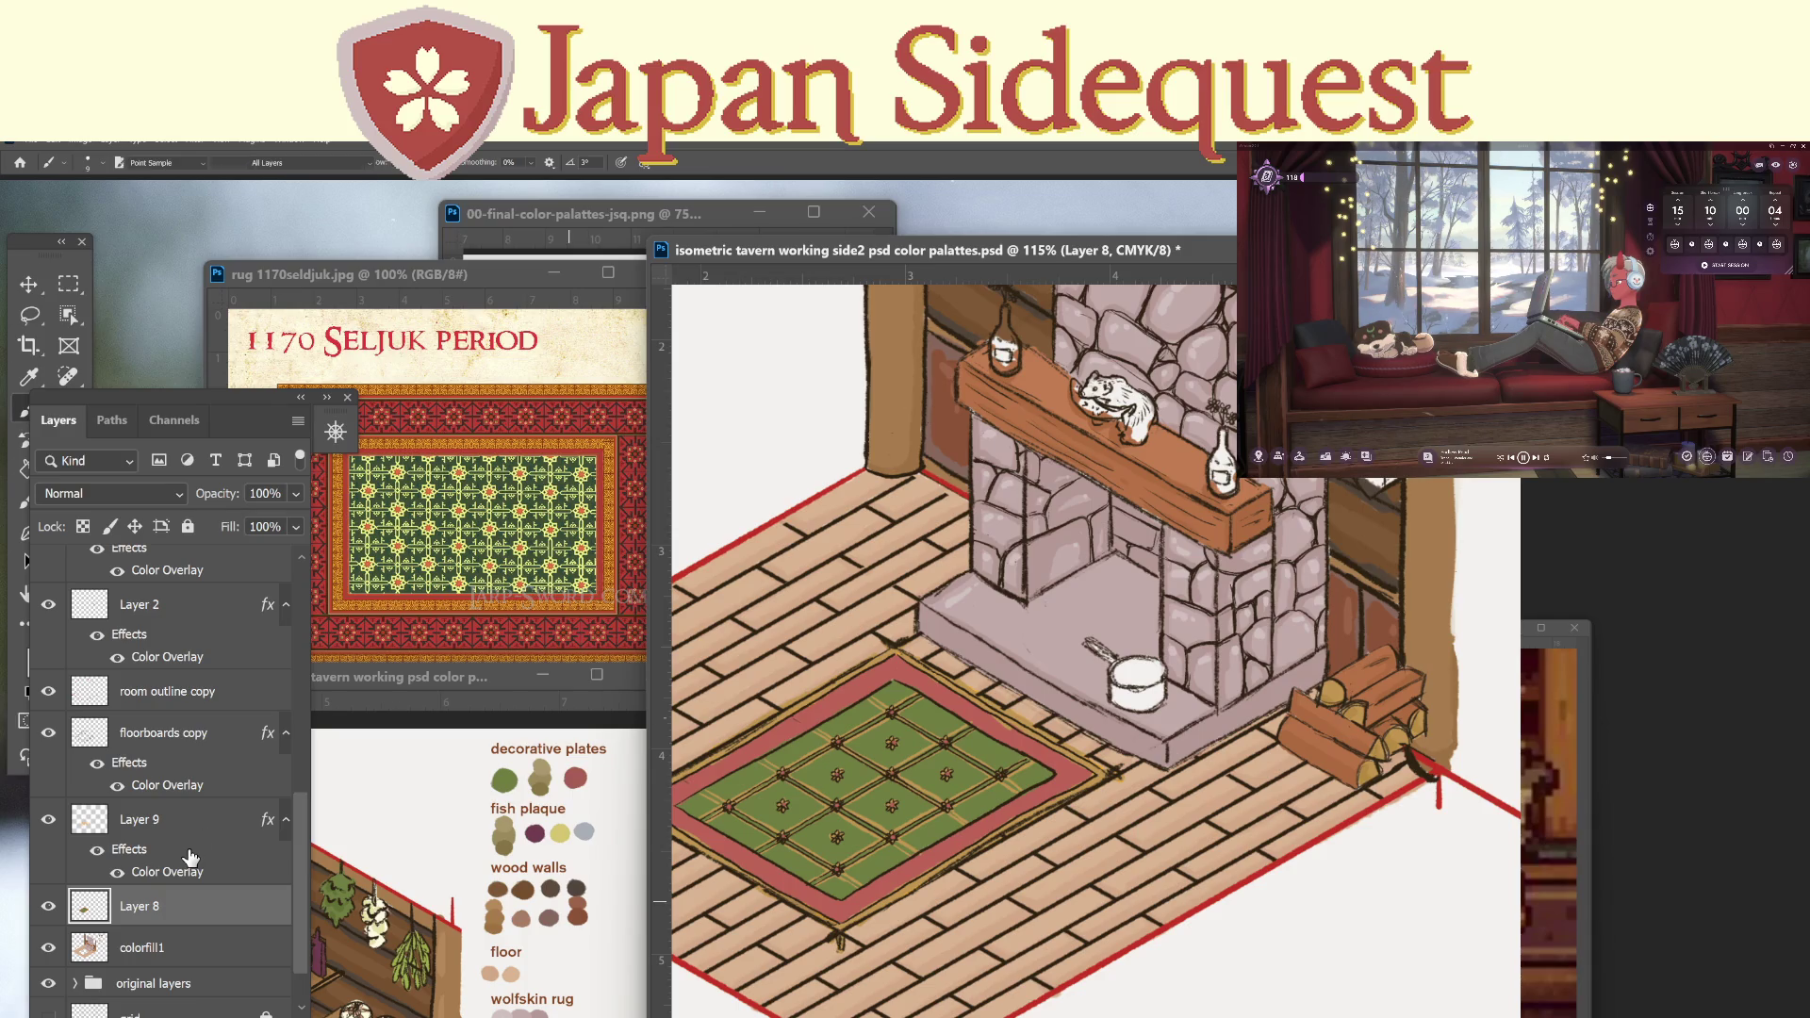
key(z)
drag(928, 839, 960, 803)
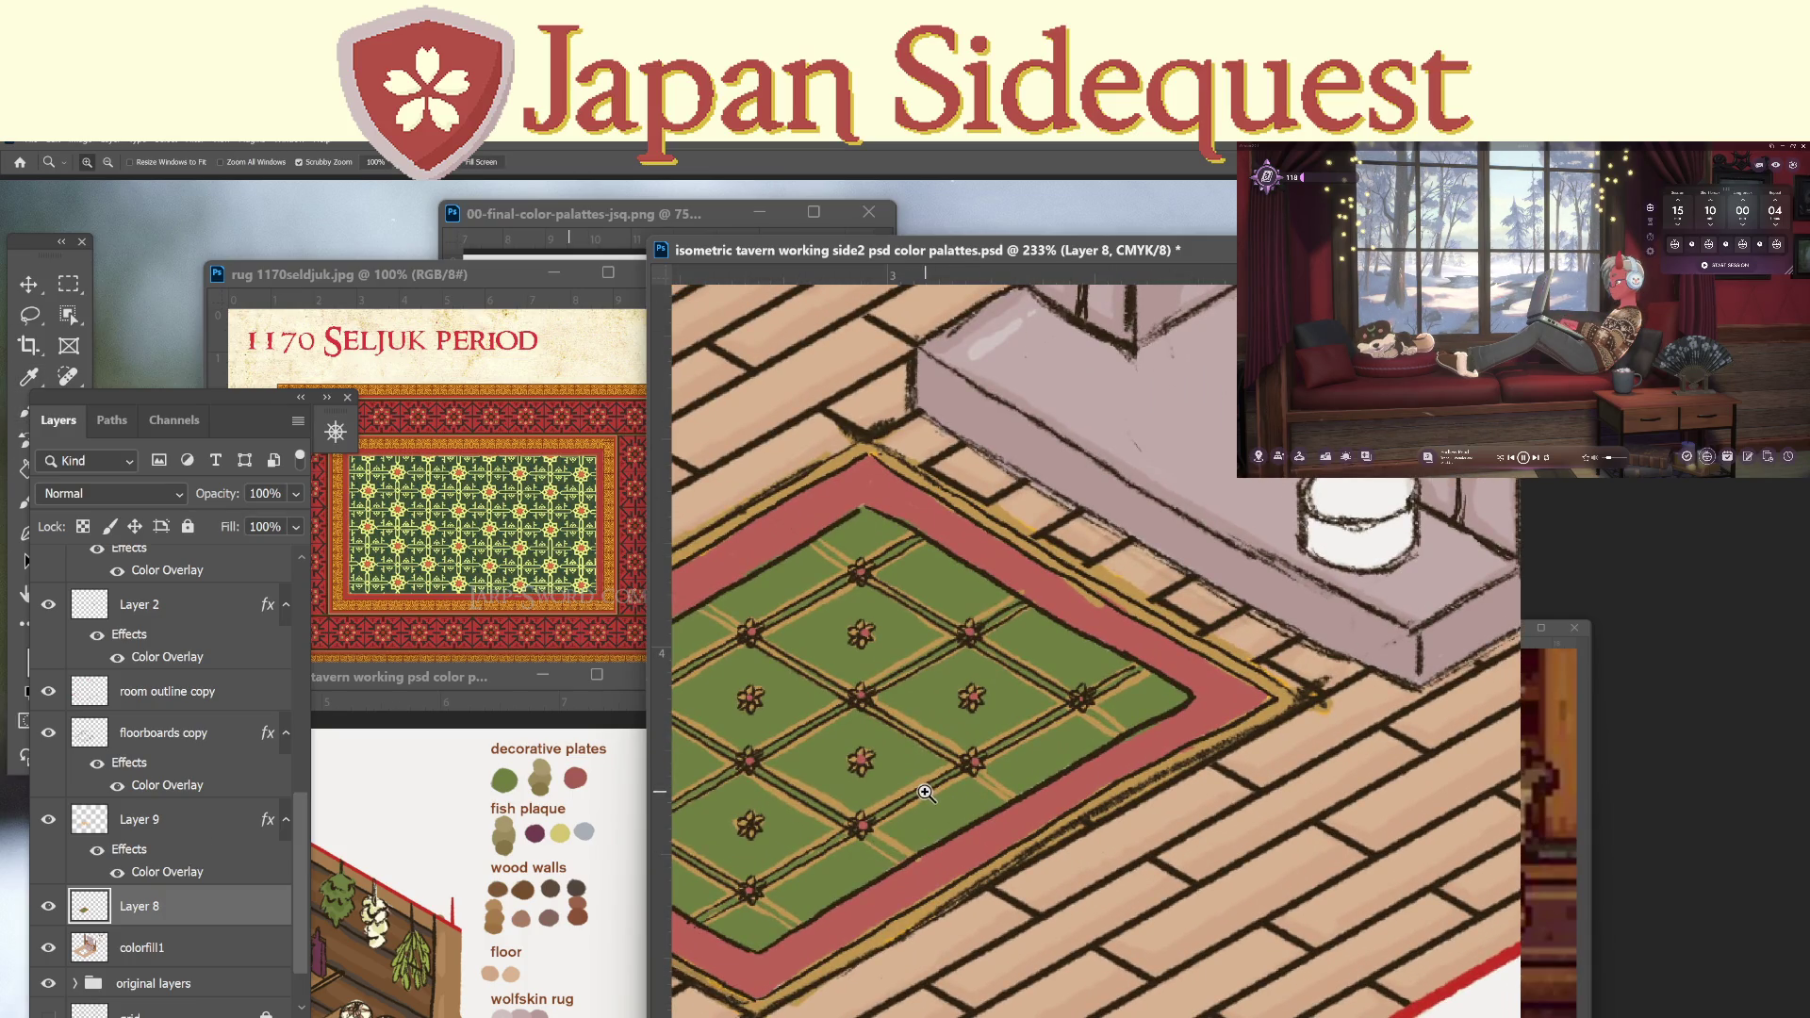
key(i)
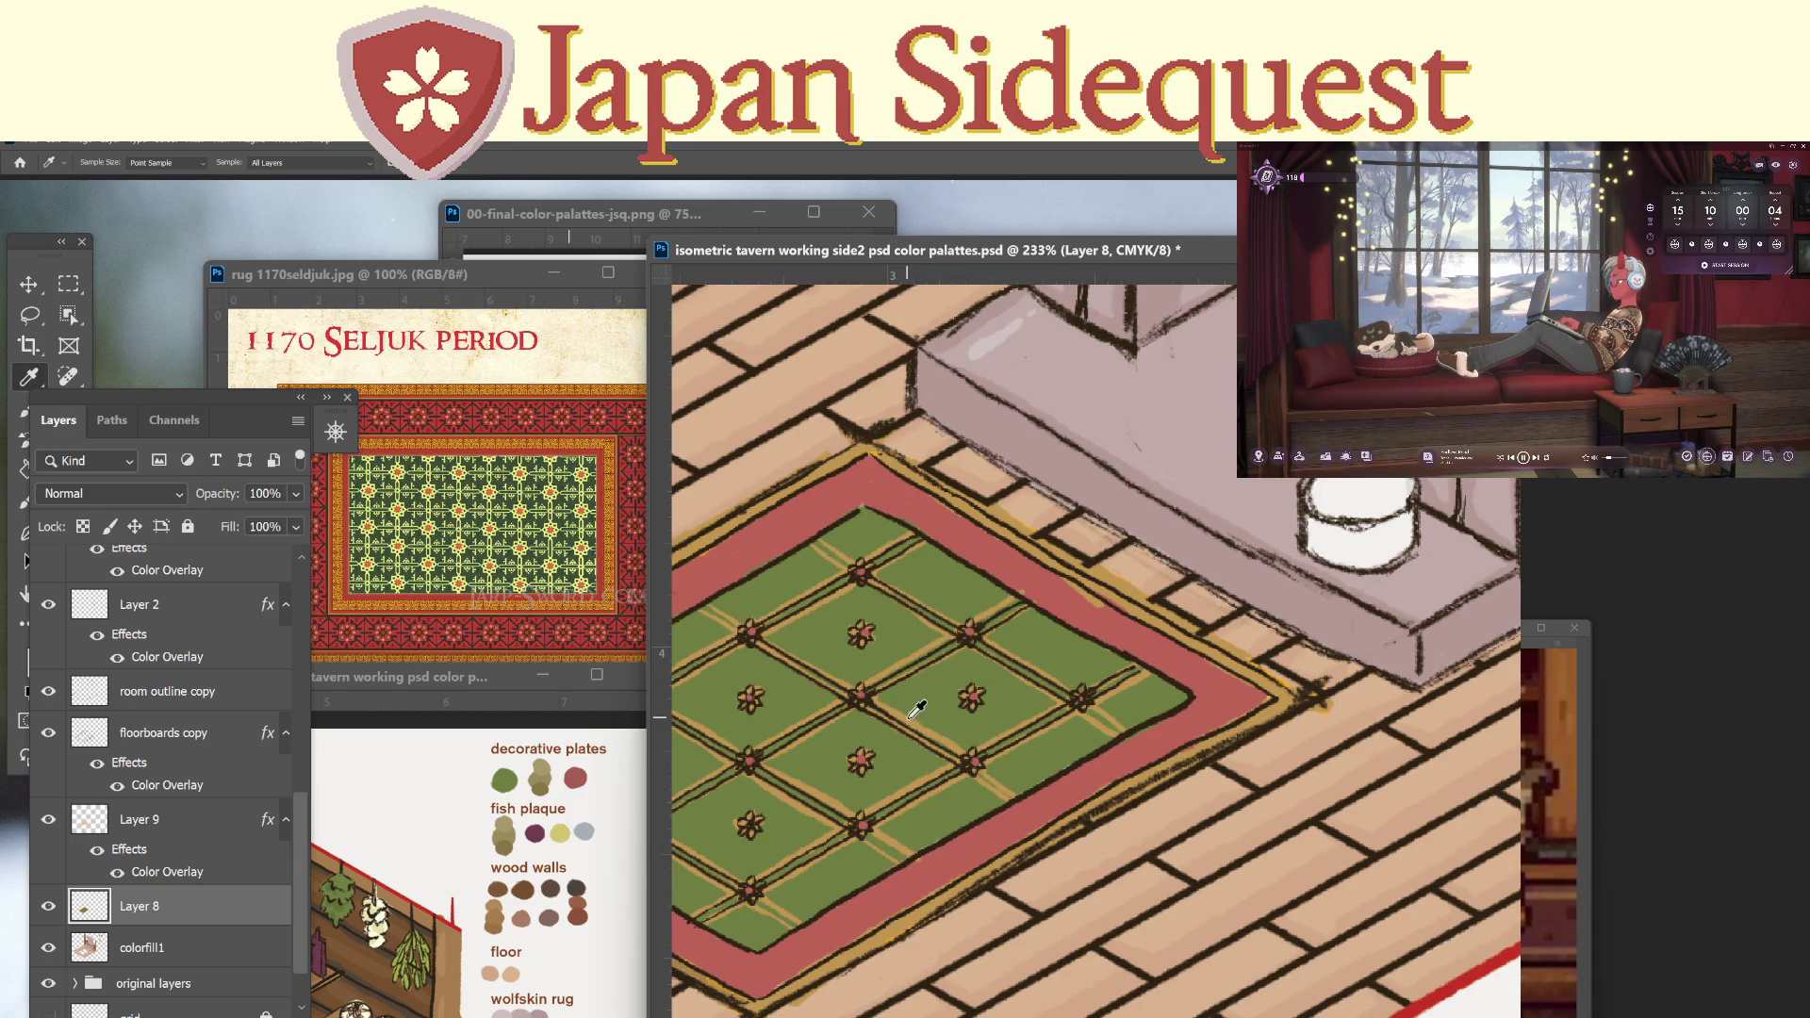
drag(924, 758, 1186, 757)
key(b)
drag(686, 755, 684, 754)
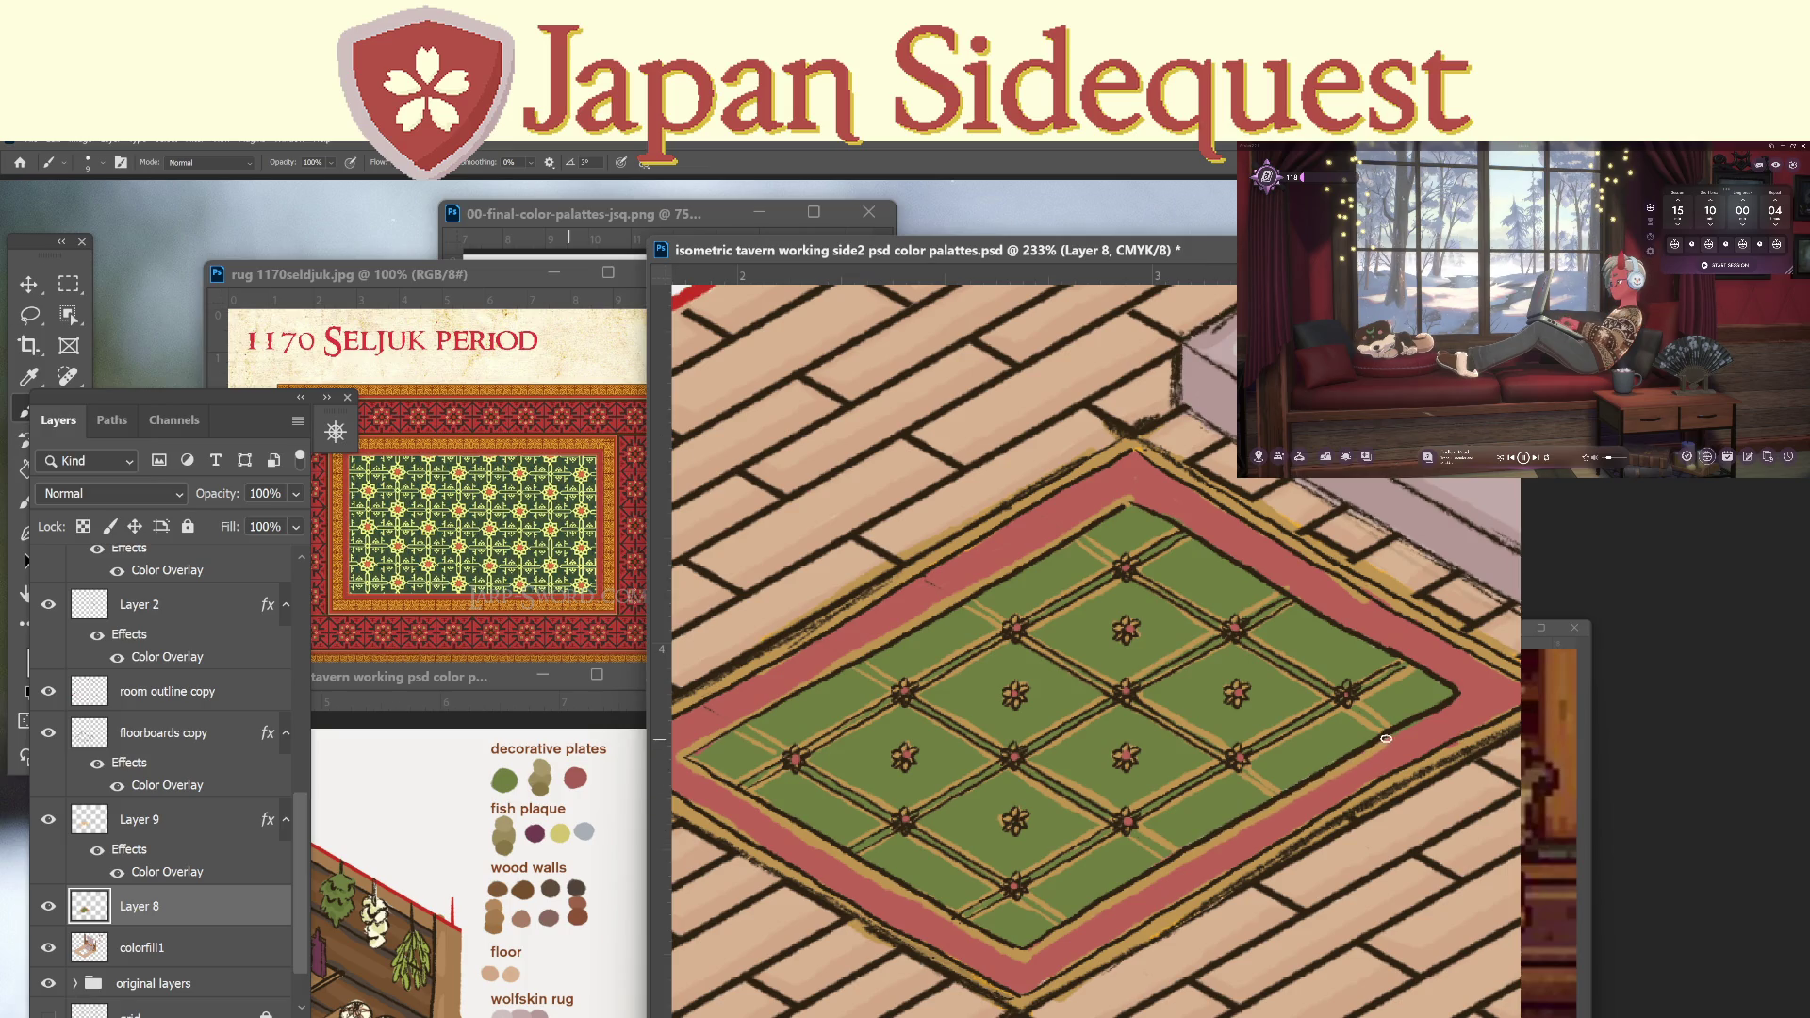
Zoom out over the fireplace and pan across to the rug palette.
drag(1464, 688, 1209, 806)
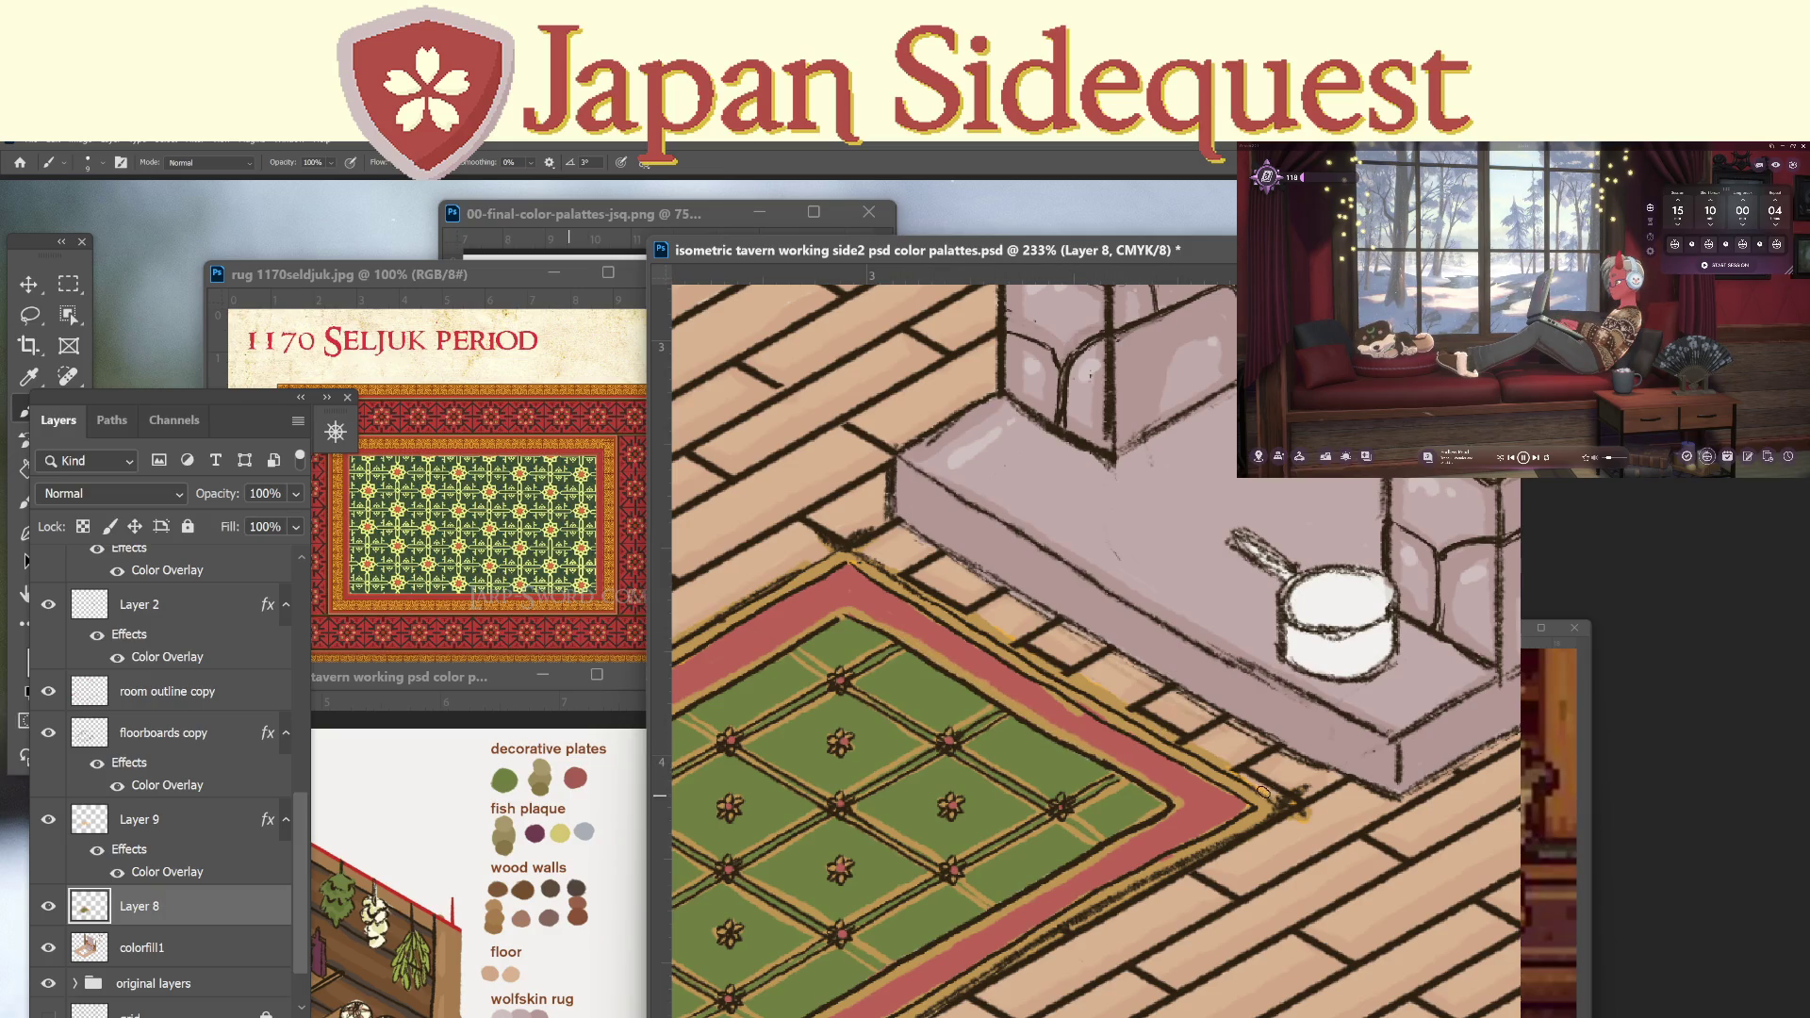
key(z)
mouse_move(1206, 801)
mouse_down()
mouse_move(1056, 872)
mouse_move(1084, 875)
mouse_move(1009, 876)
mouse_move(1203, 818)
mouse_move(1166, 864)
mouse_move(1058, 890)
mouse_move(1084, 855)
mouse_up()
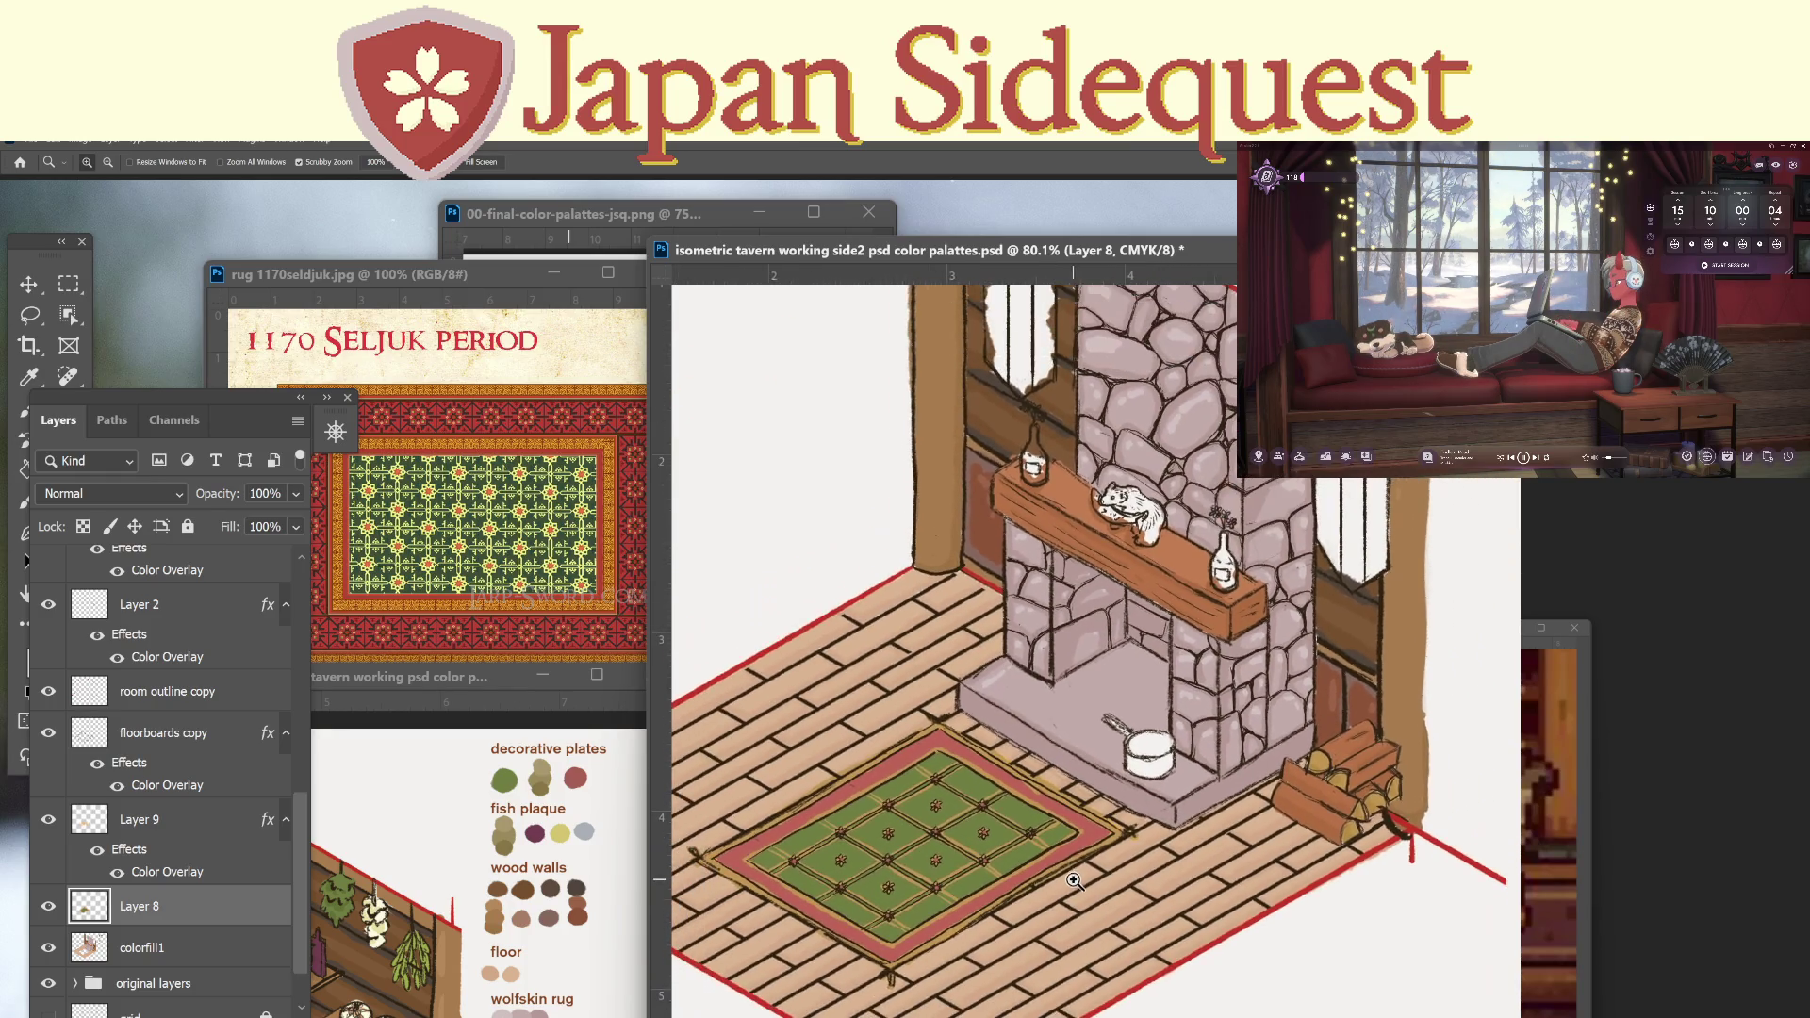
drag(1174, 815, 886, 813)
On the colorfill1 layer, dab a golden swatch under the rug label.
click(206, 950)
key(b)
click(1262, 553)
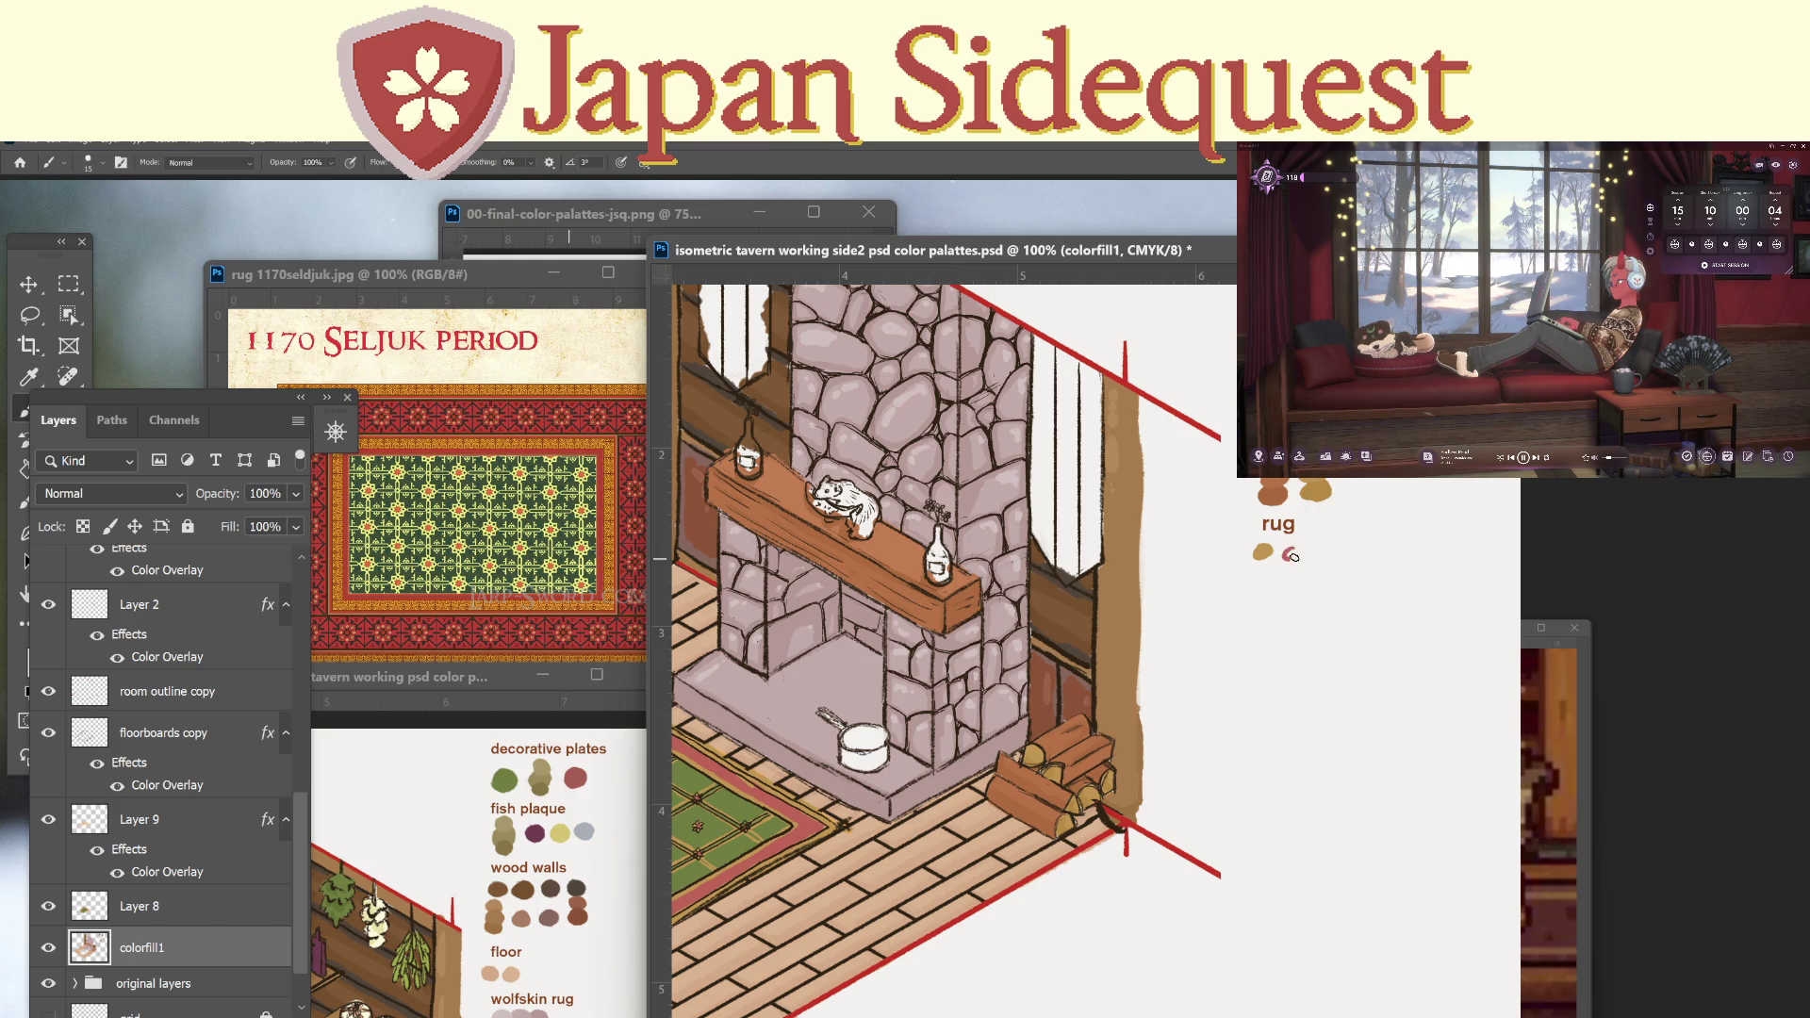
key(i)
key(b)
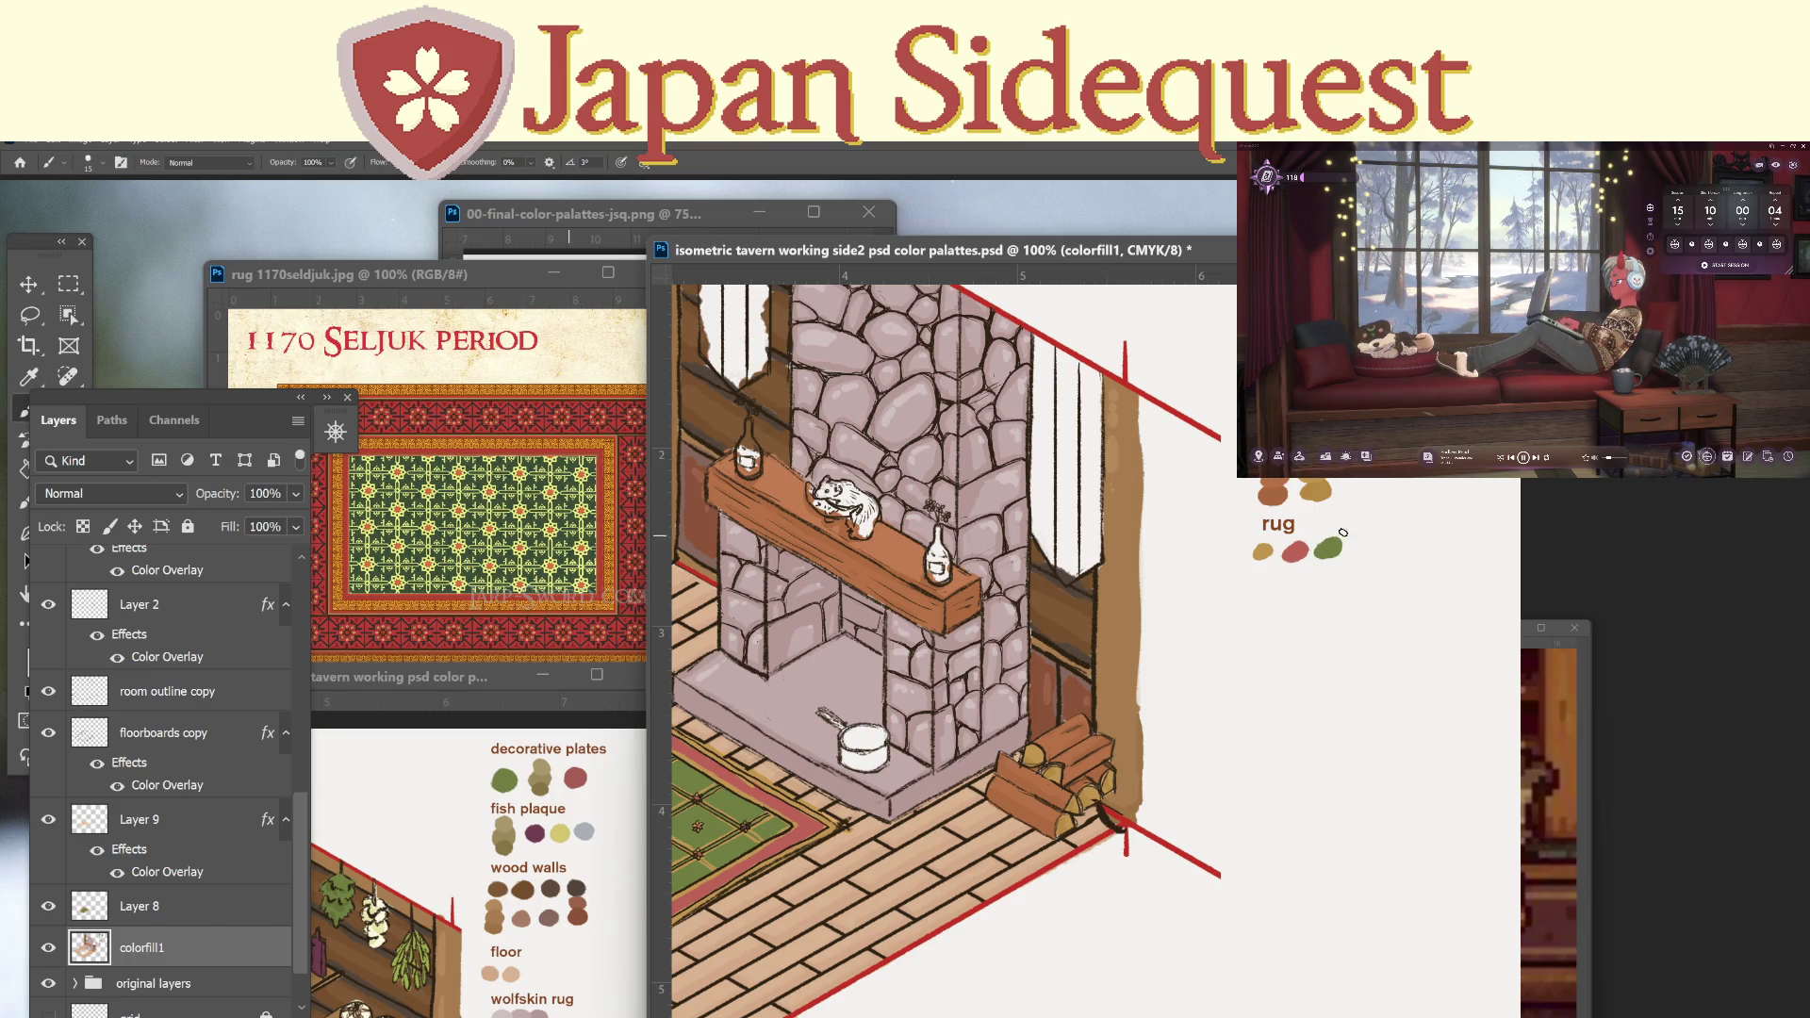
key(i)
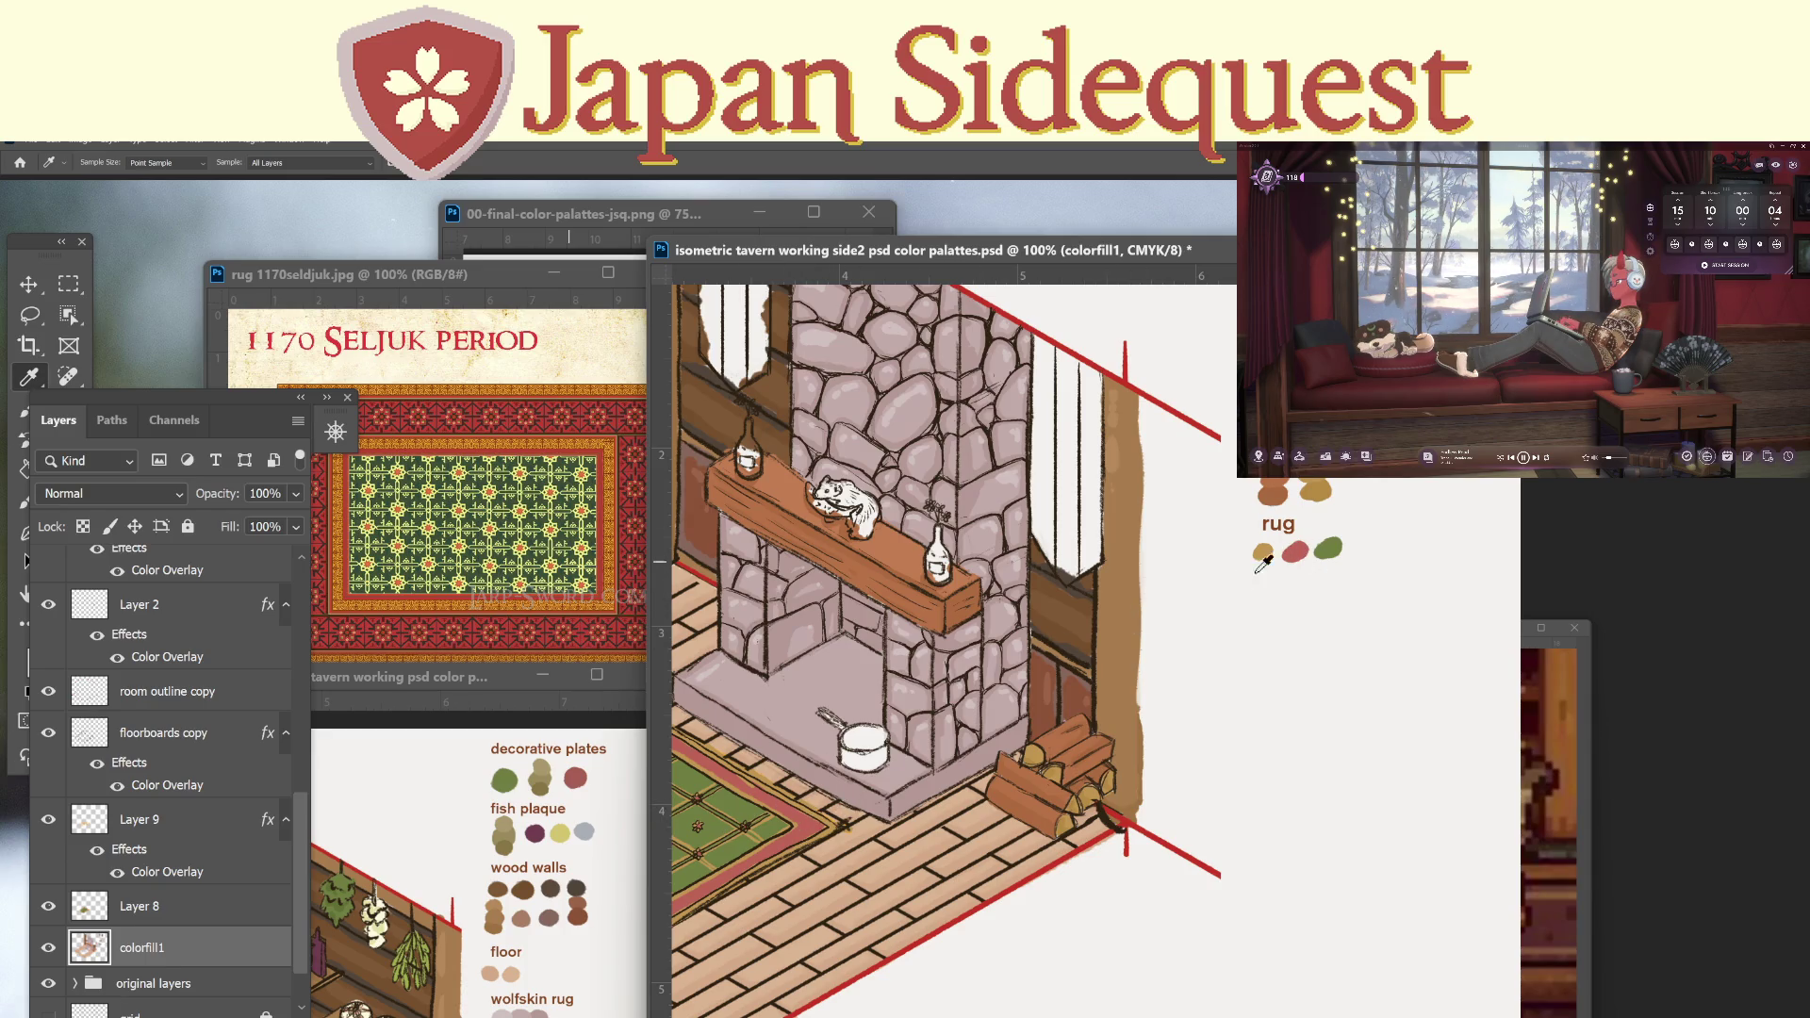
Zoom in on the rug swatches and enlarge the ochre swatch with a second blob.
key(z)
drag(1285, 571, 1319, 569)
key(i)
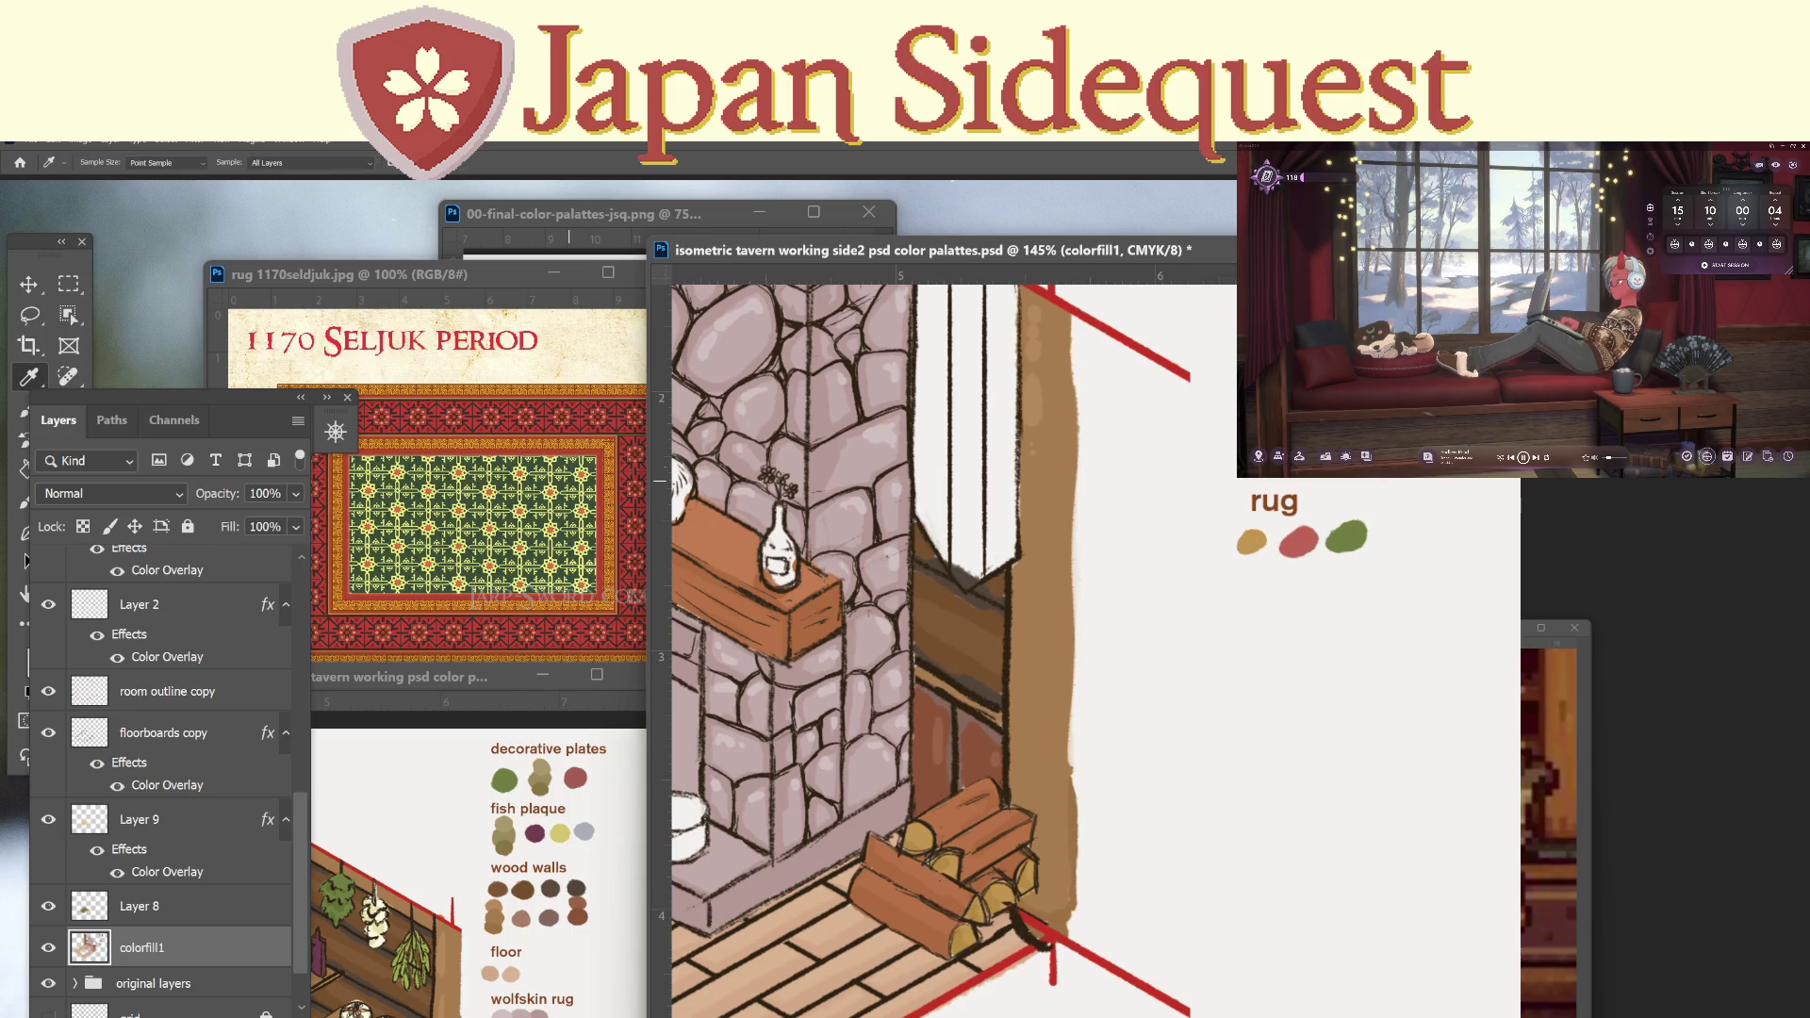
key(b)
drag(1239, 573, 1249, 572)
key(i)
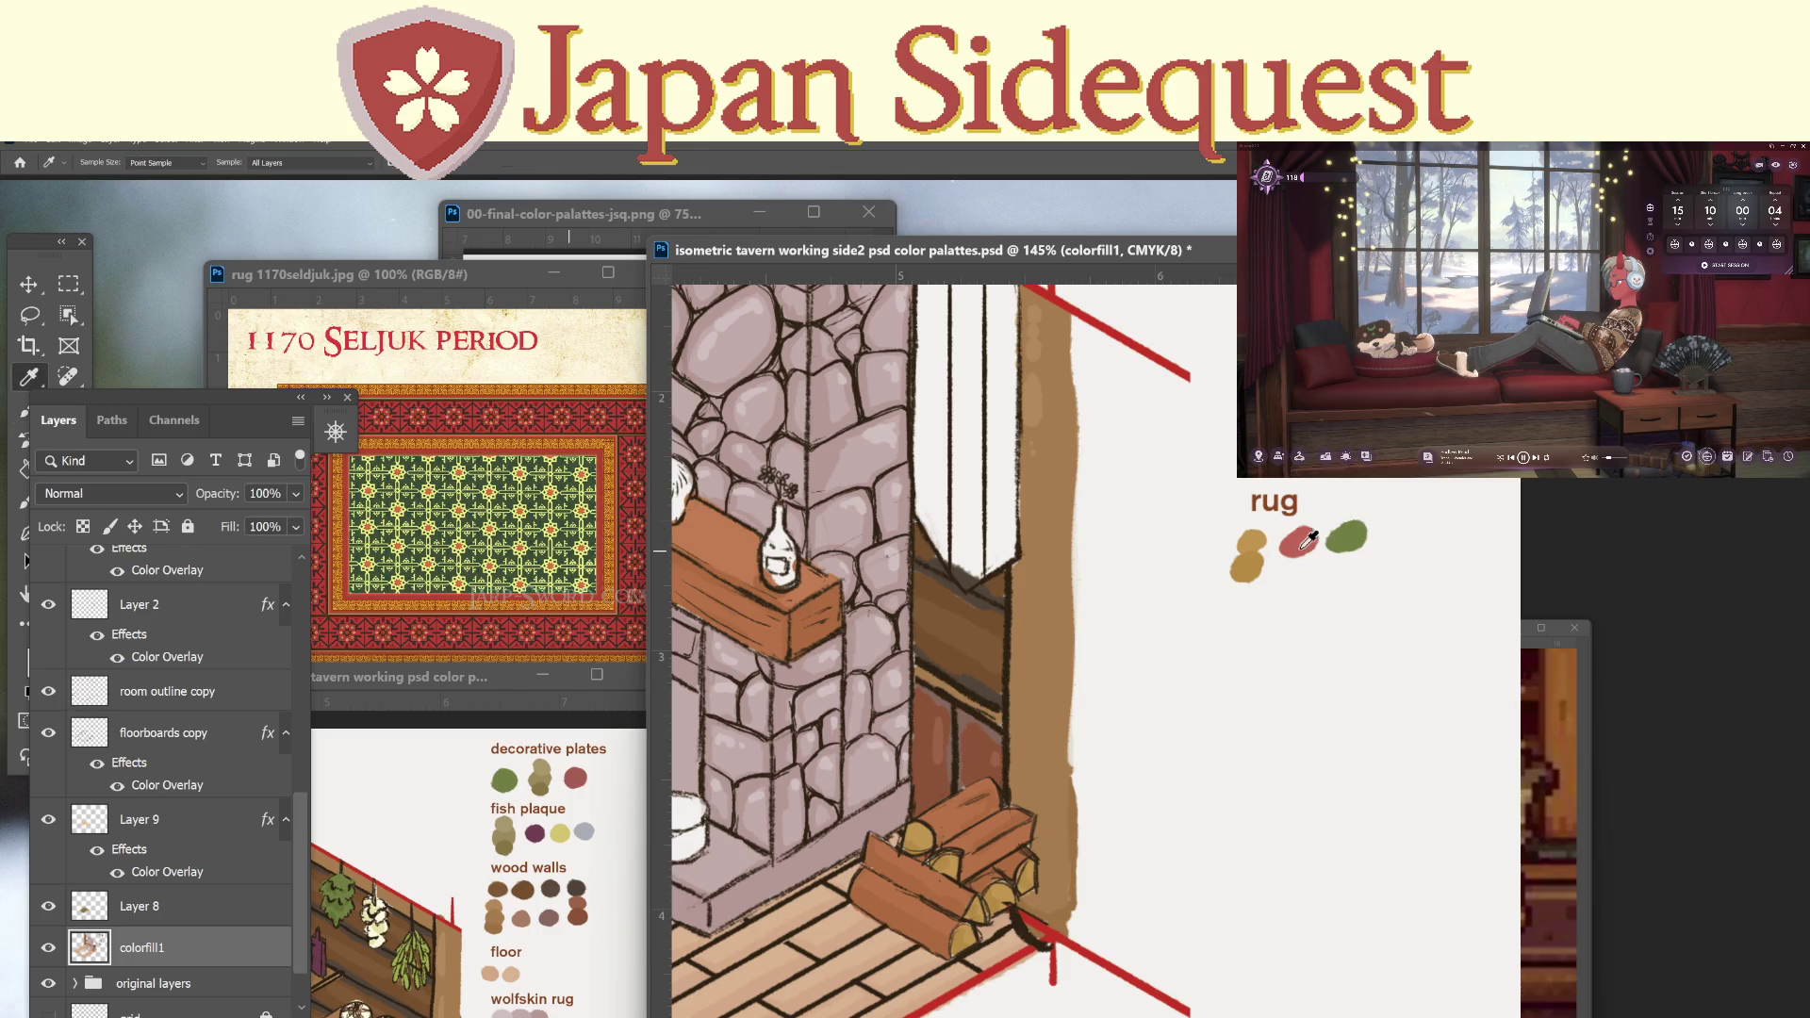
Pick a red foreground colour and enlarge the red rug swatch downward.
drag(113, 399, 169, 396)
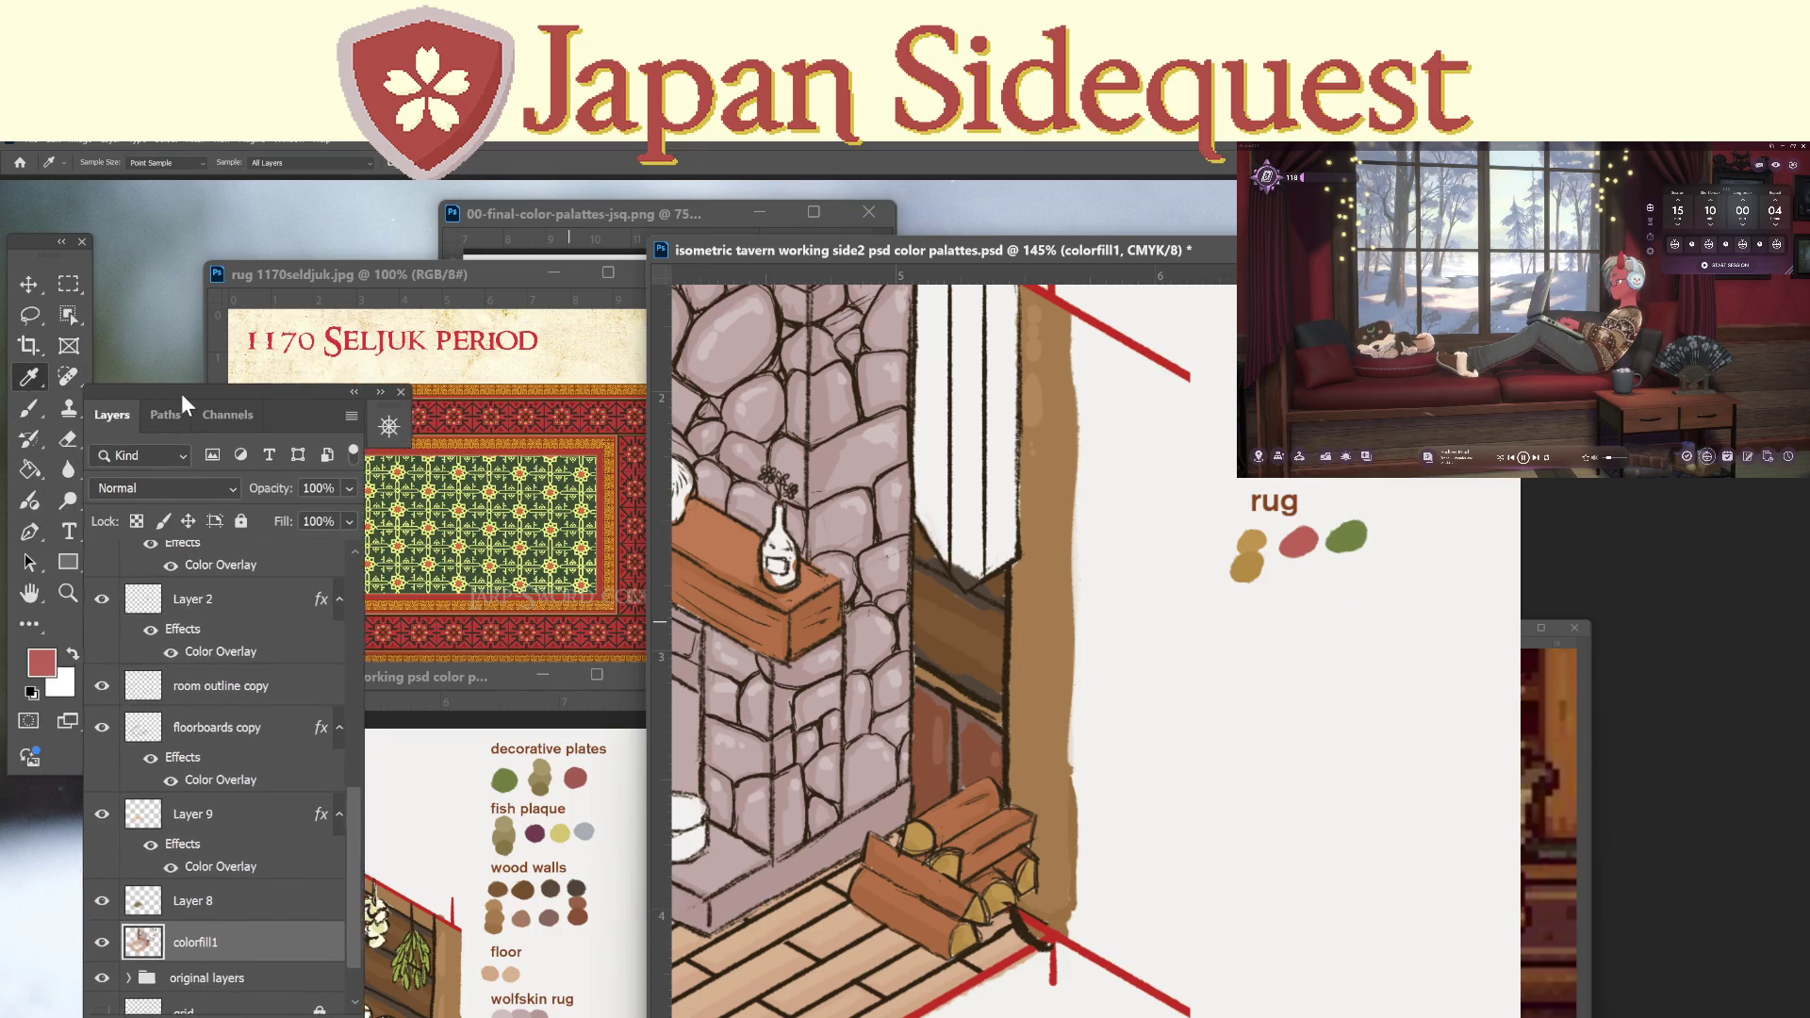
click(47, 664)
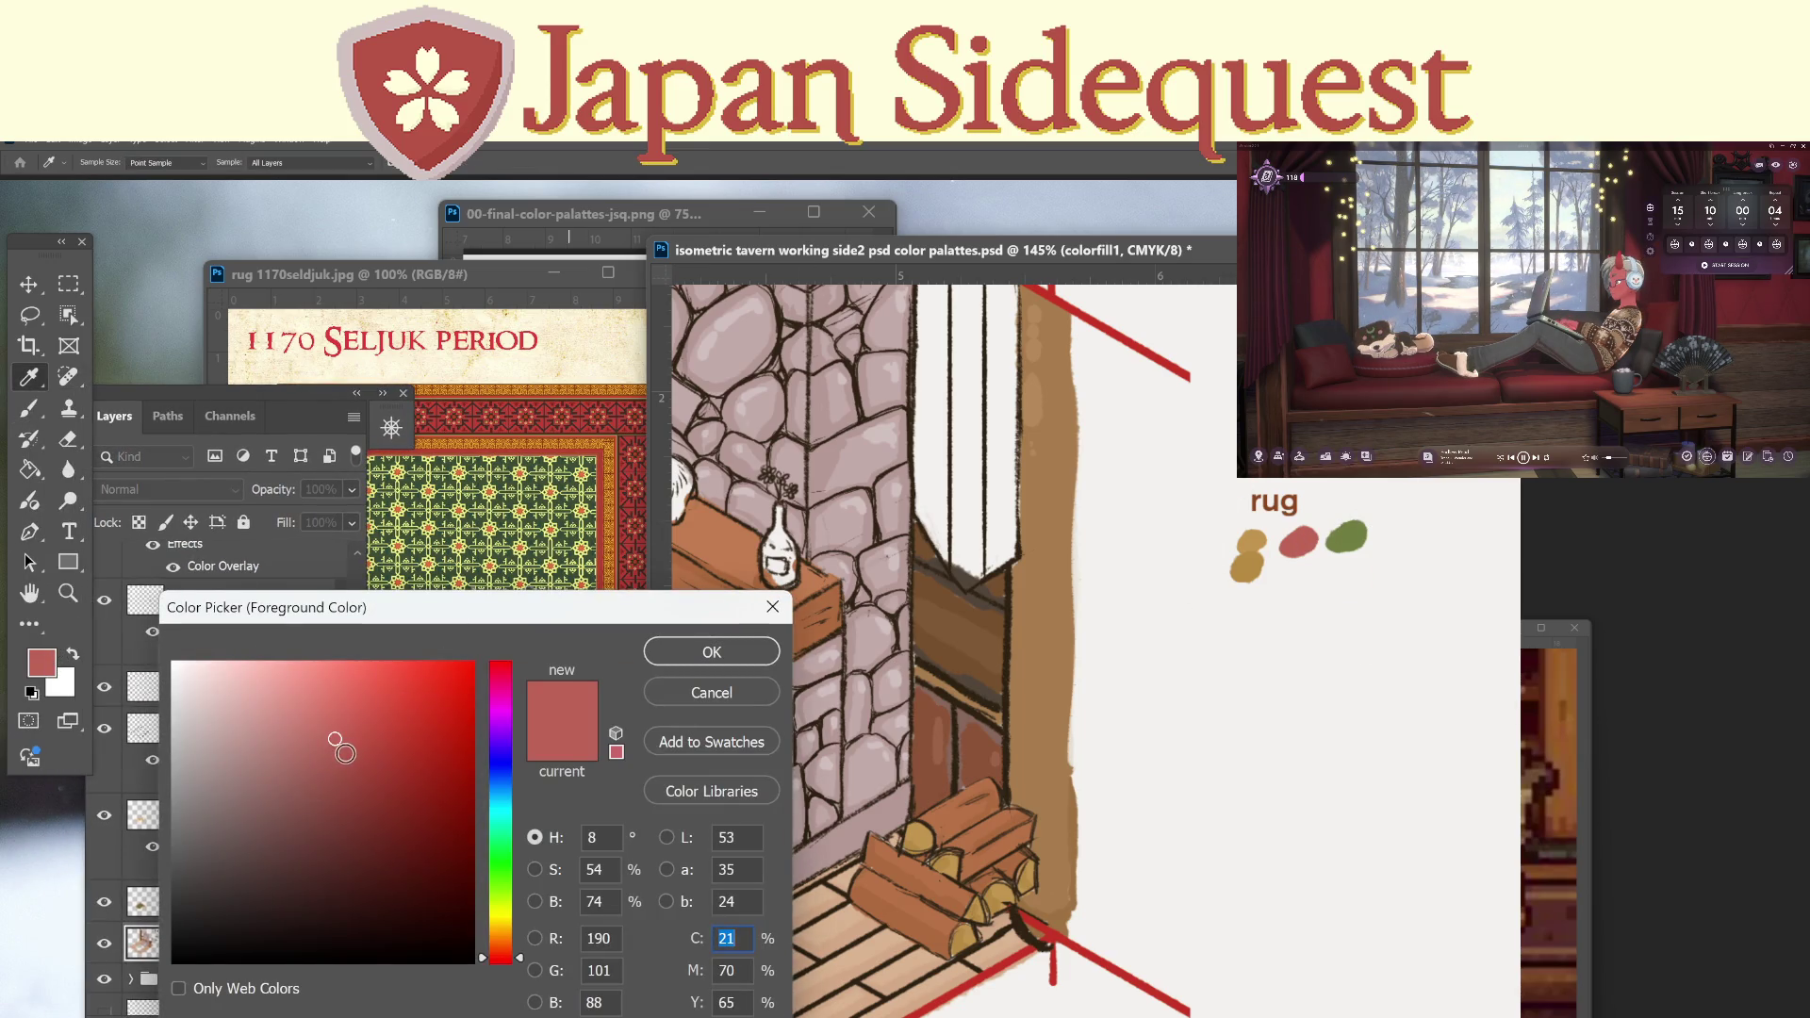
click(658, 652)
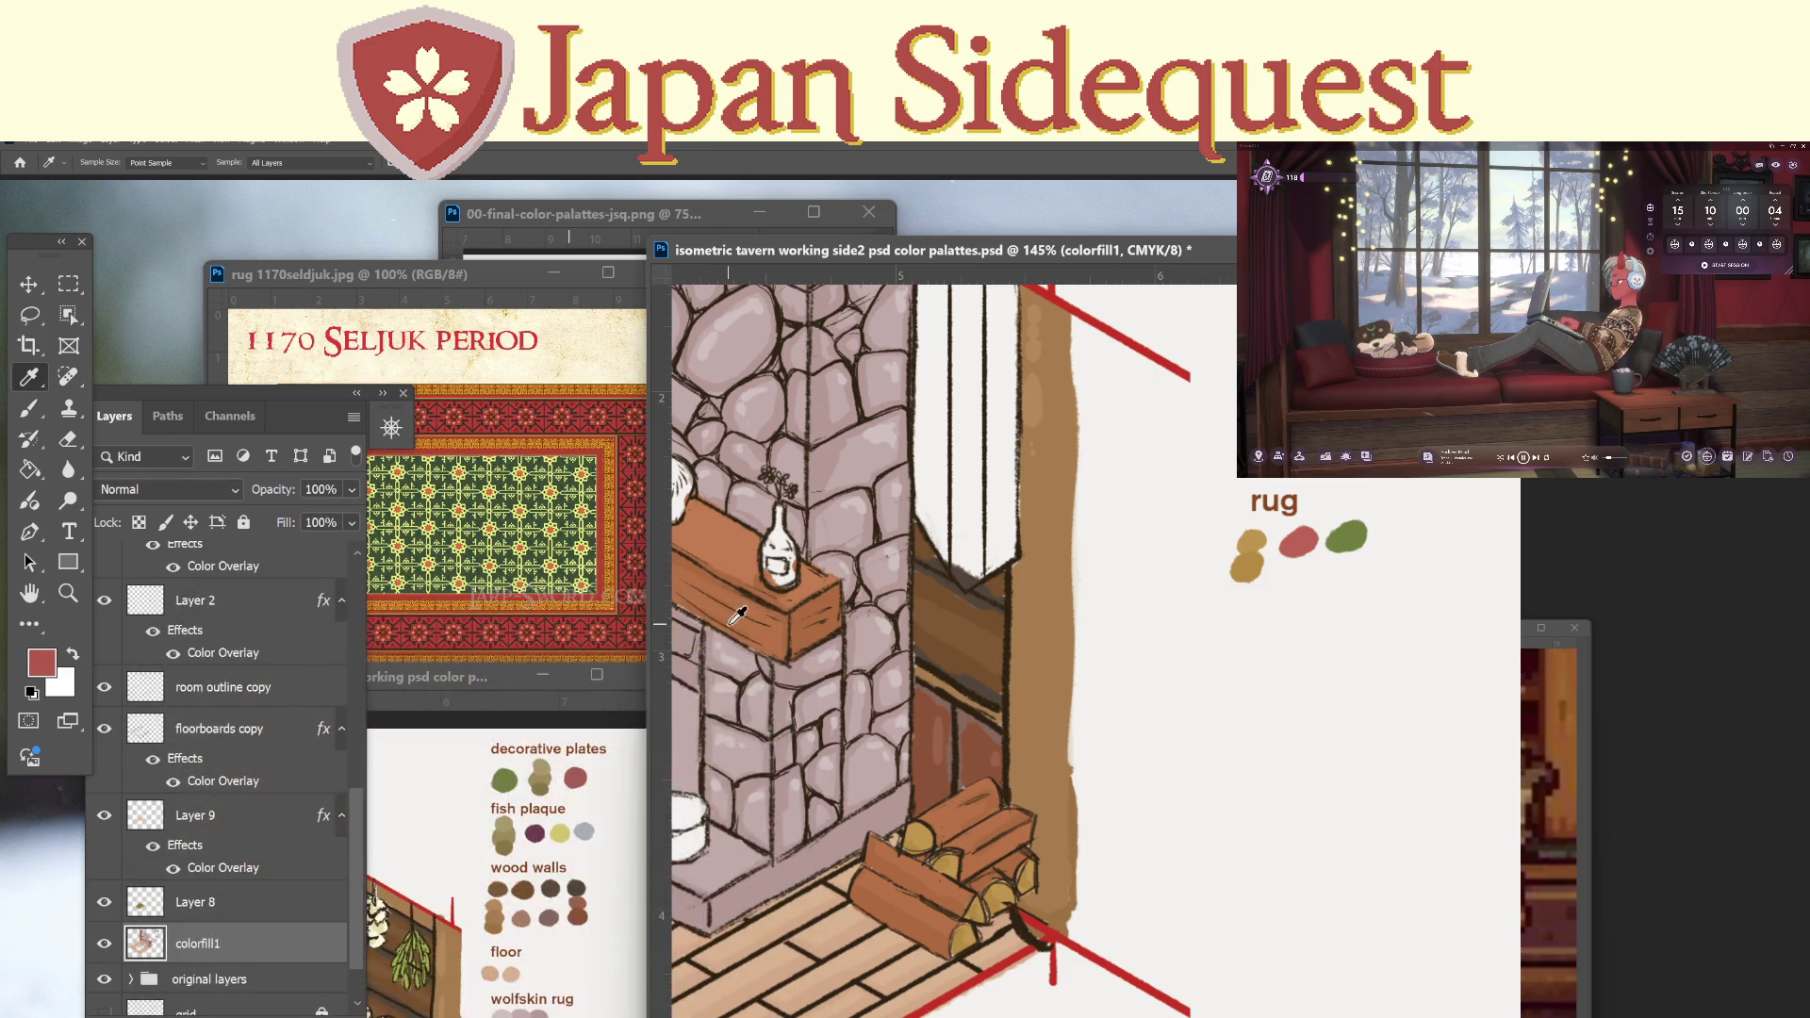
key(b)
mouse_move(1304, 561)
mouse_down()
mouse_move(1295, 573)
mouse_move(1309, 560)
mouse_up()
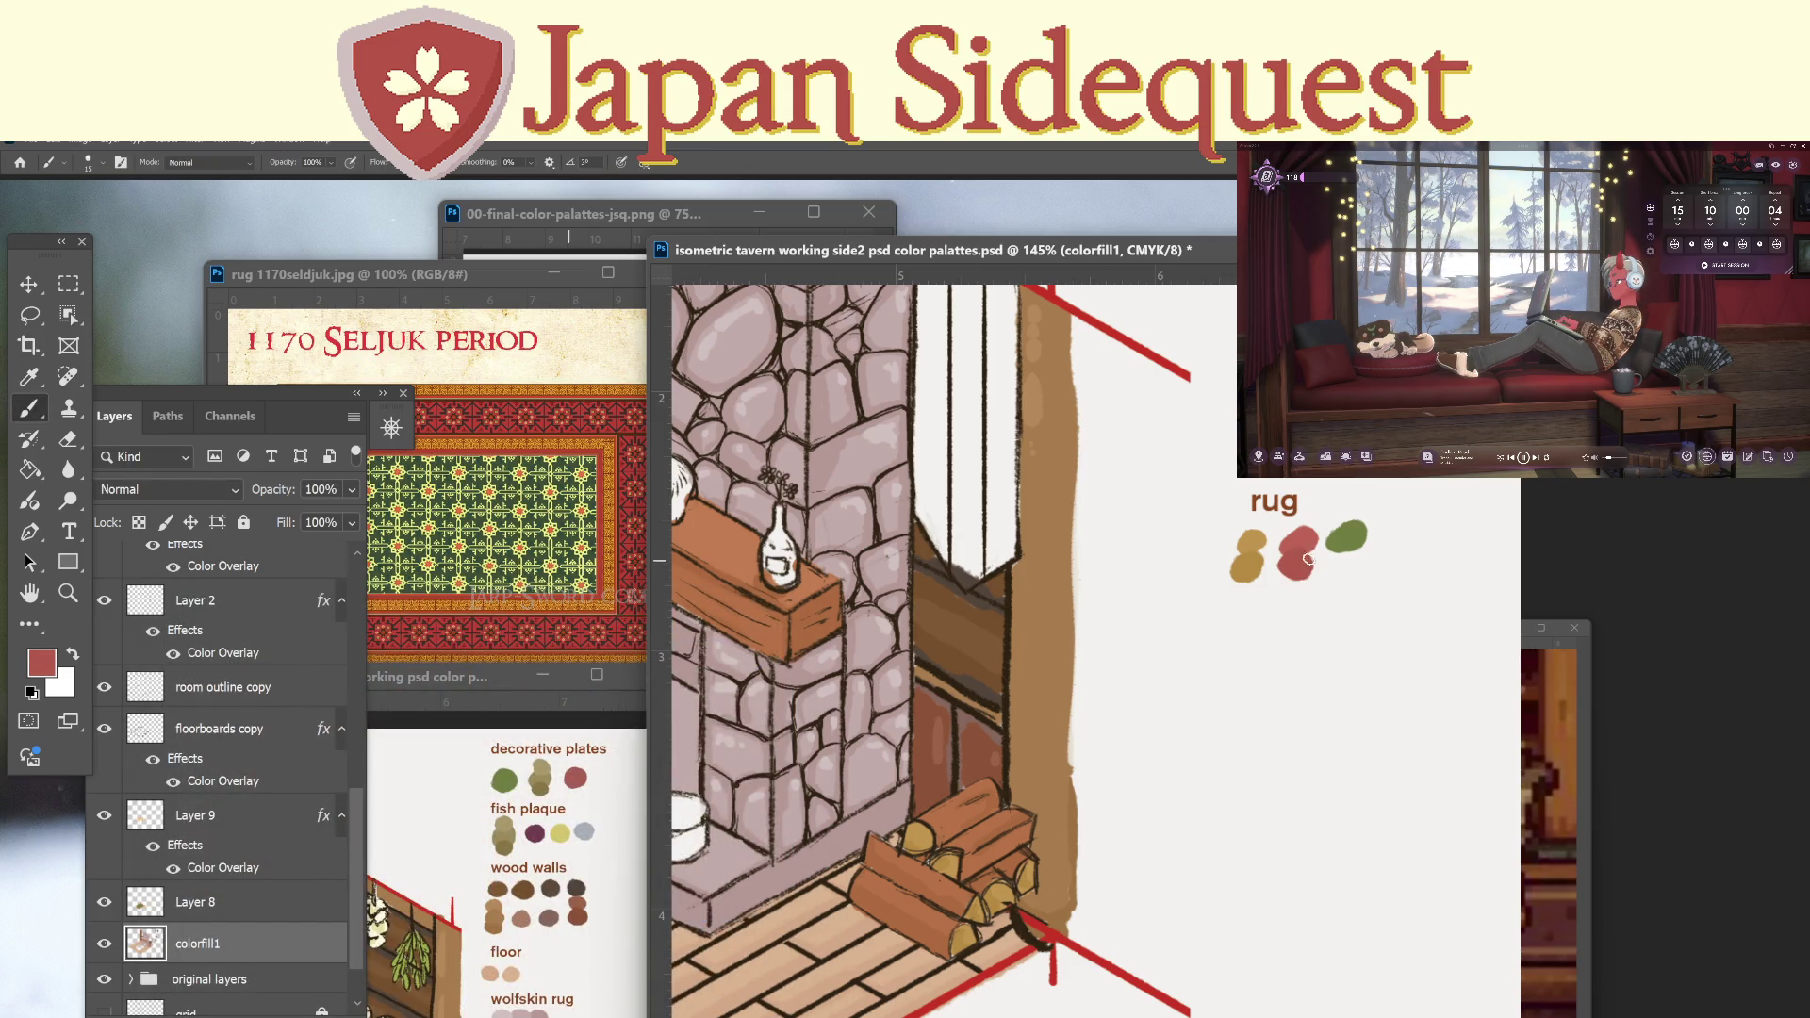
key(i)
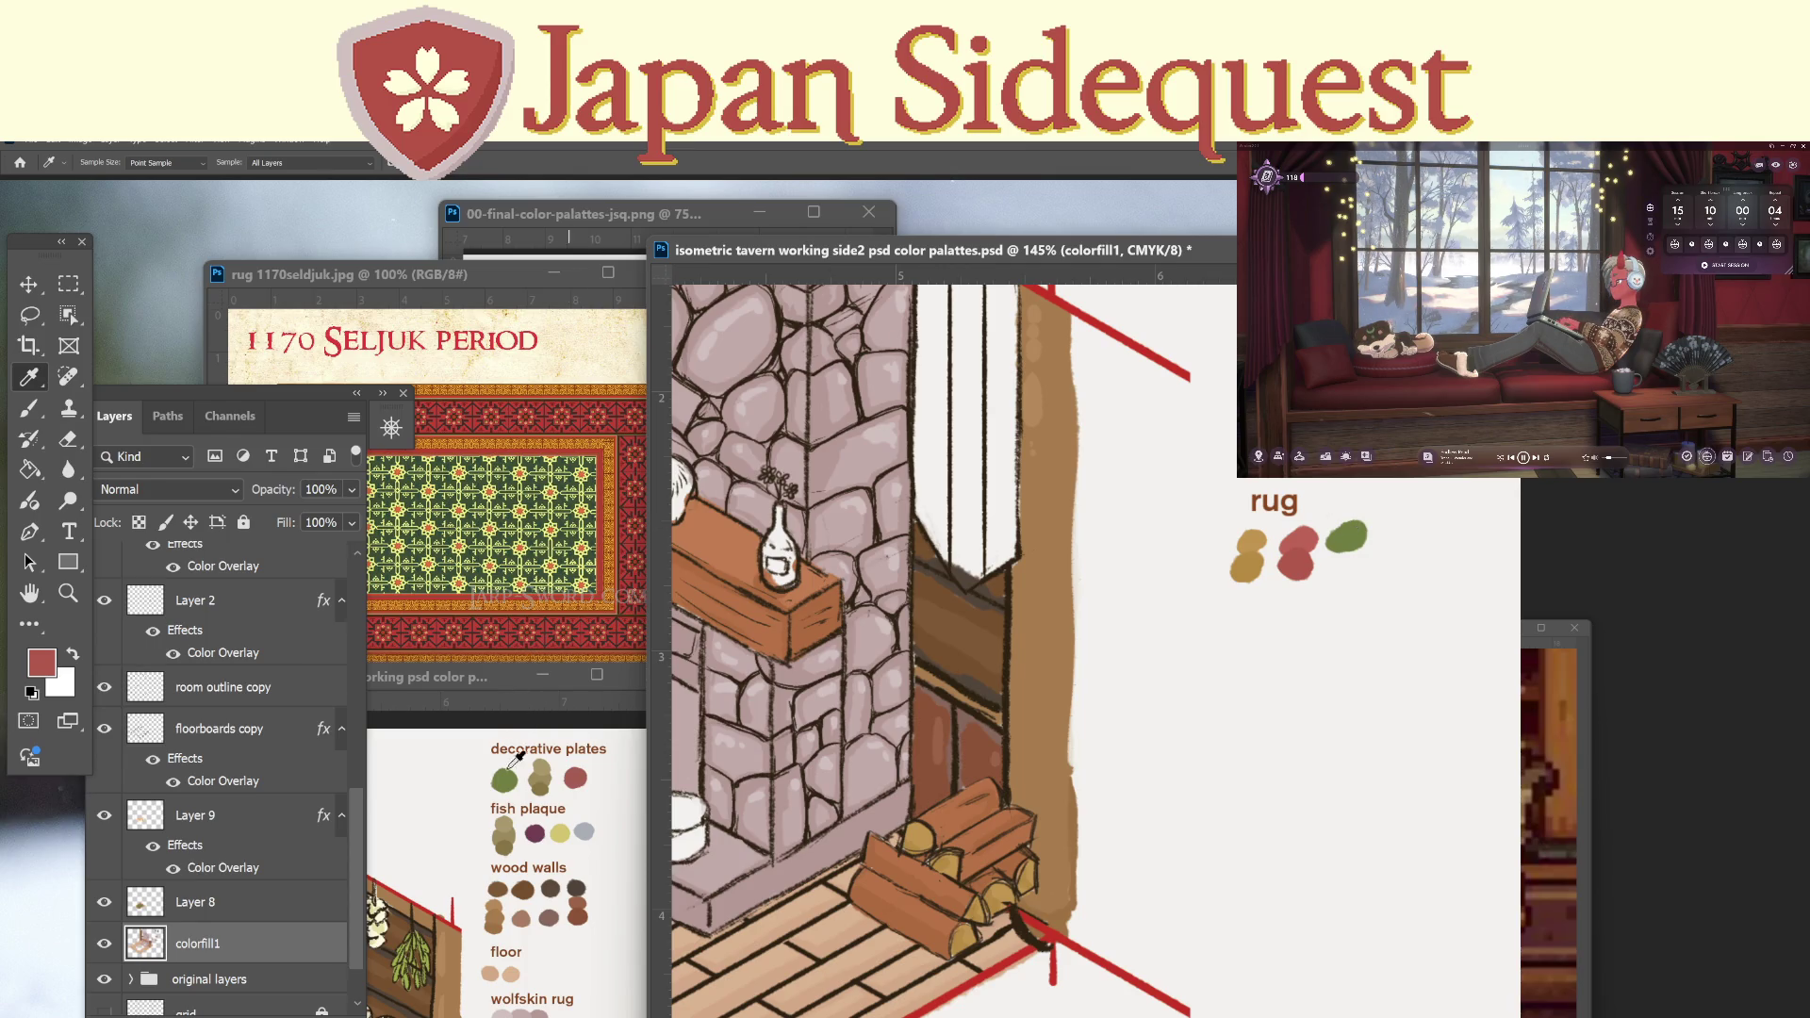
Sample herb green from the palette reference and enlarge the green rug swatch.
click(488, 691)
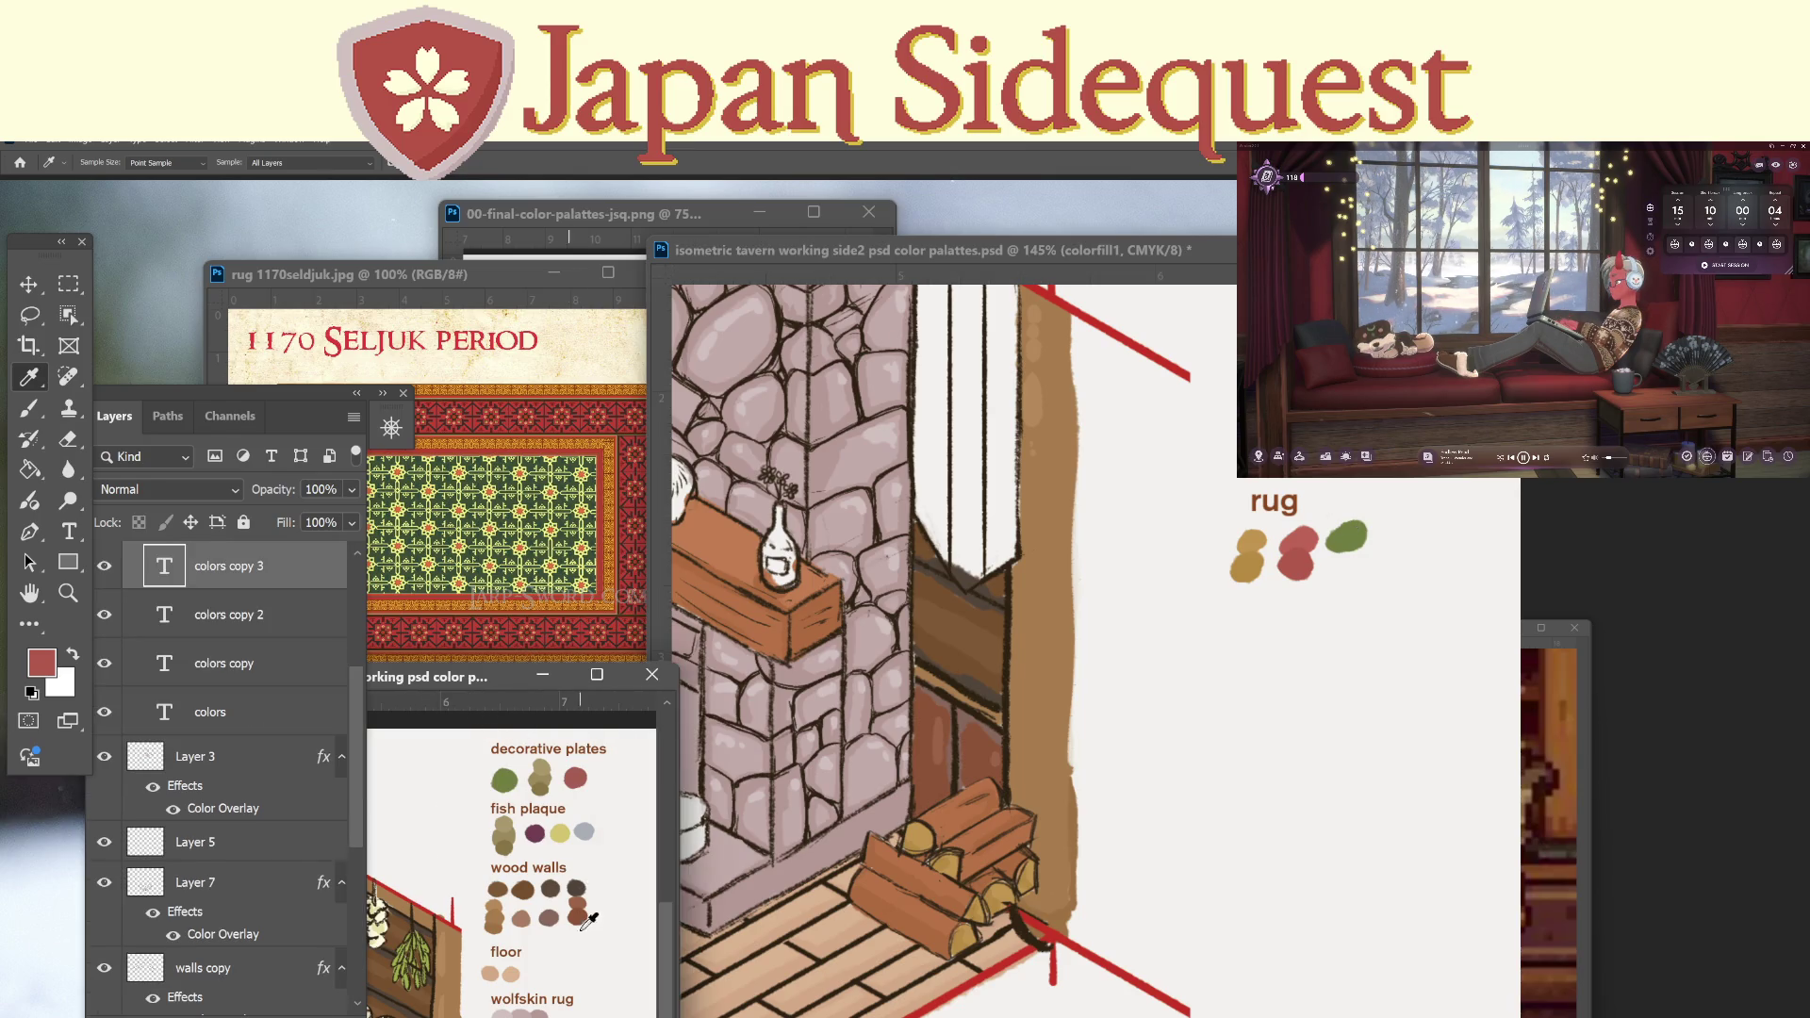
drag(574, 961, 589, 804)
scroll(545, 896, down, 3)
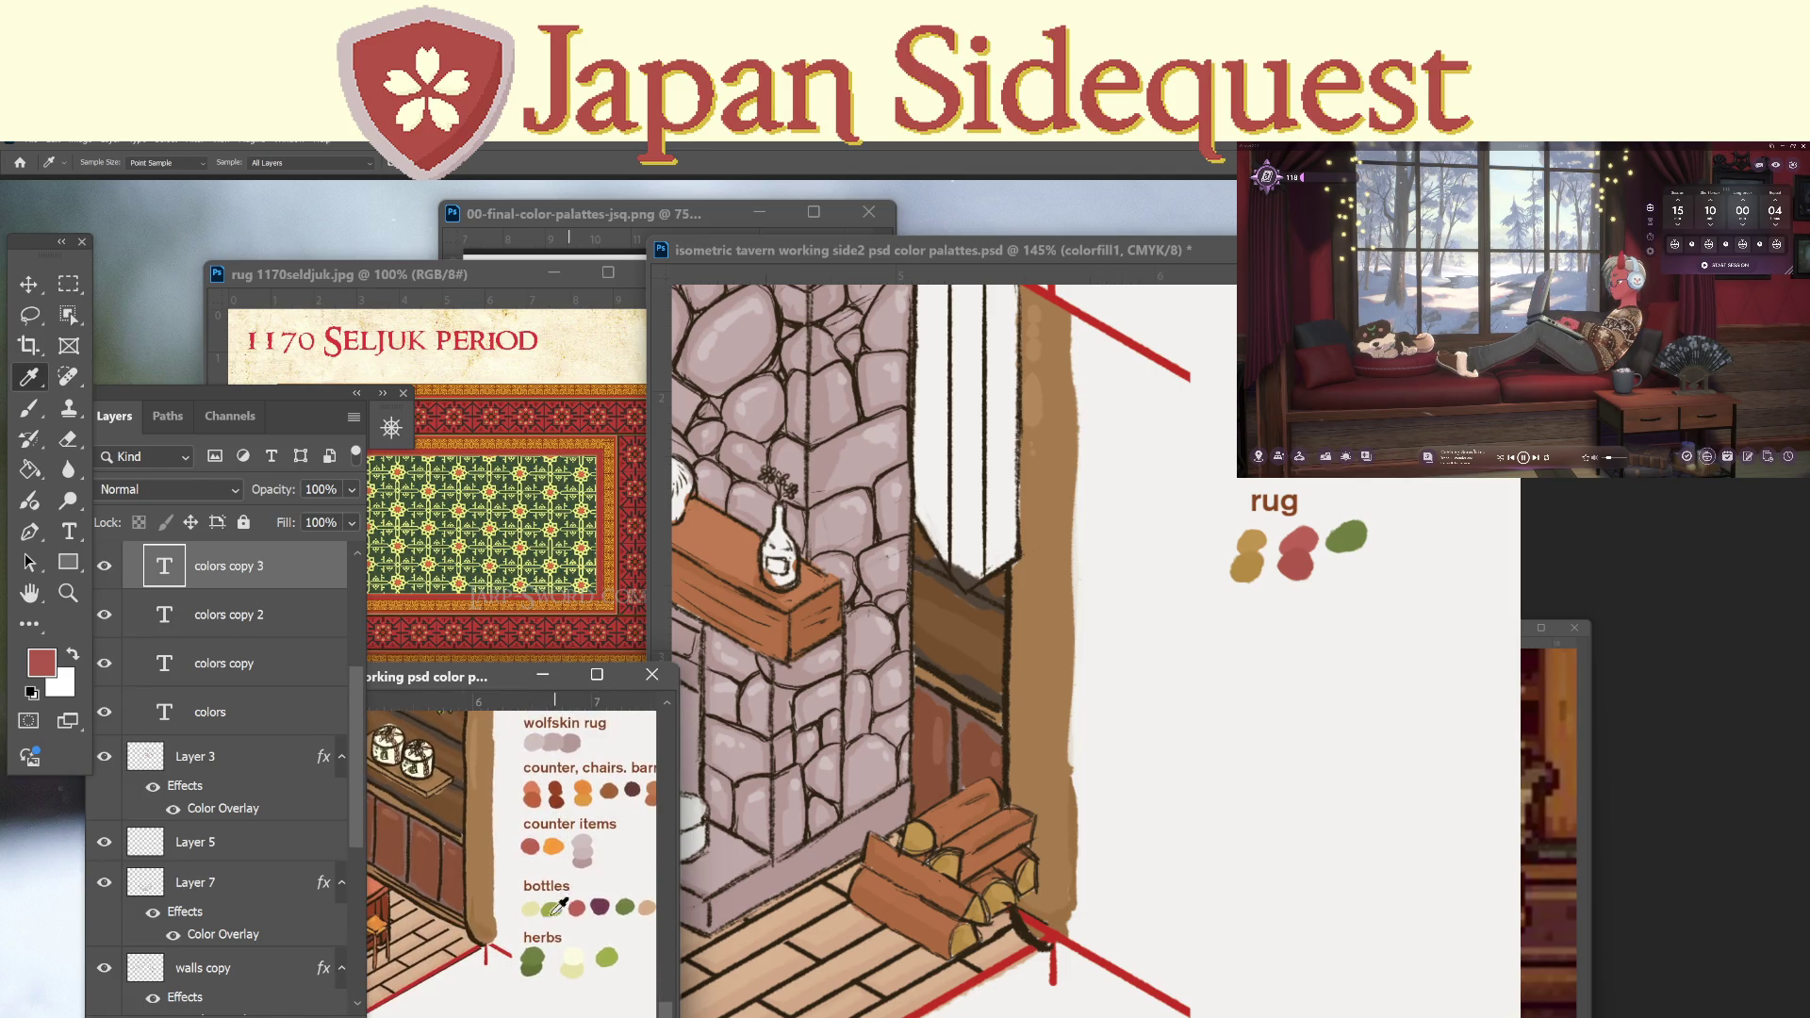
click(533, 966)
click(1110, 256)
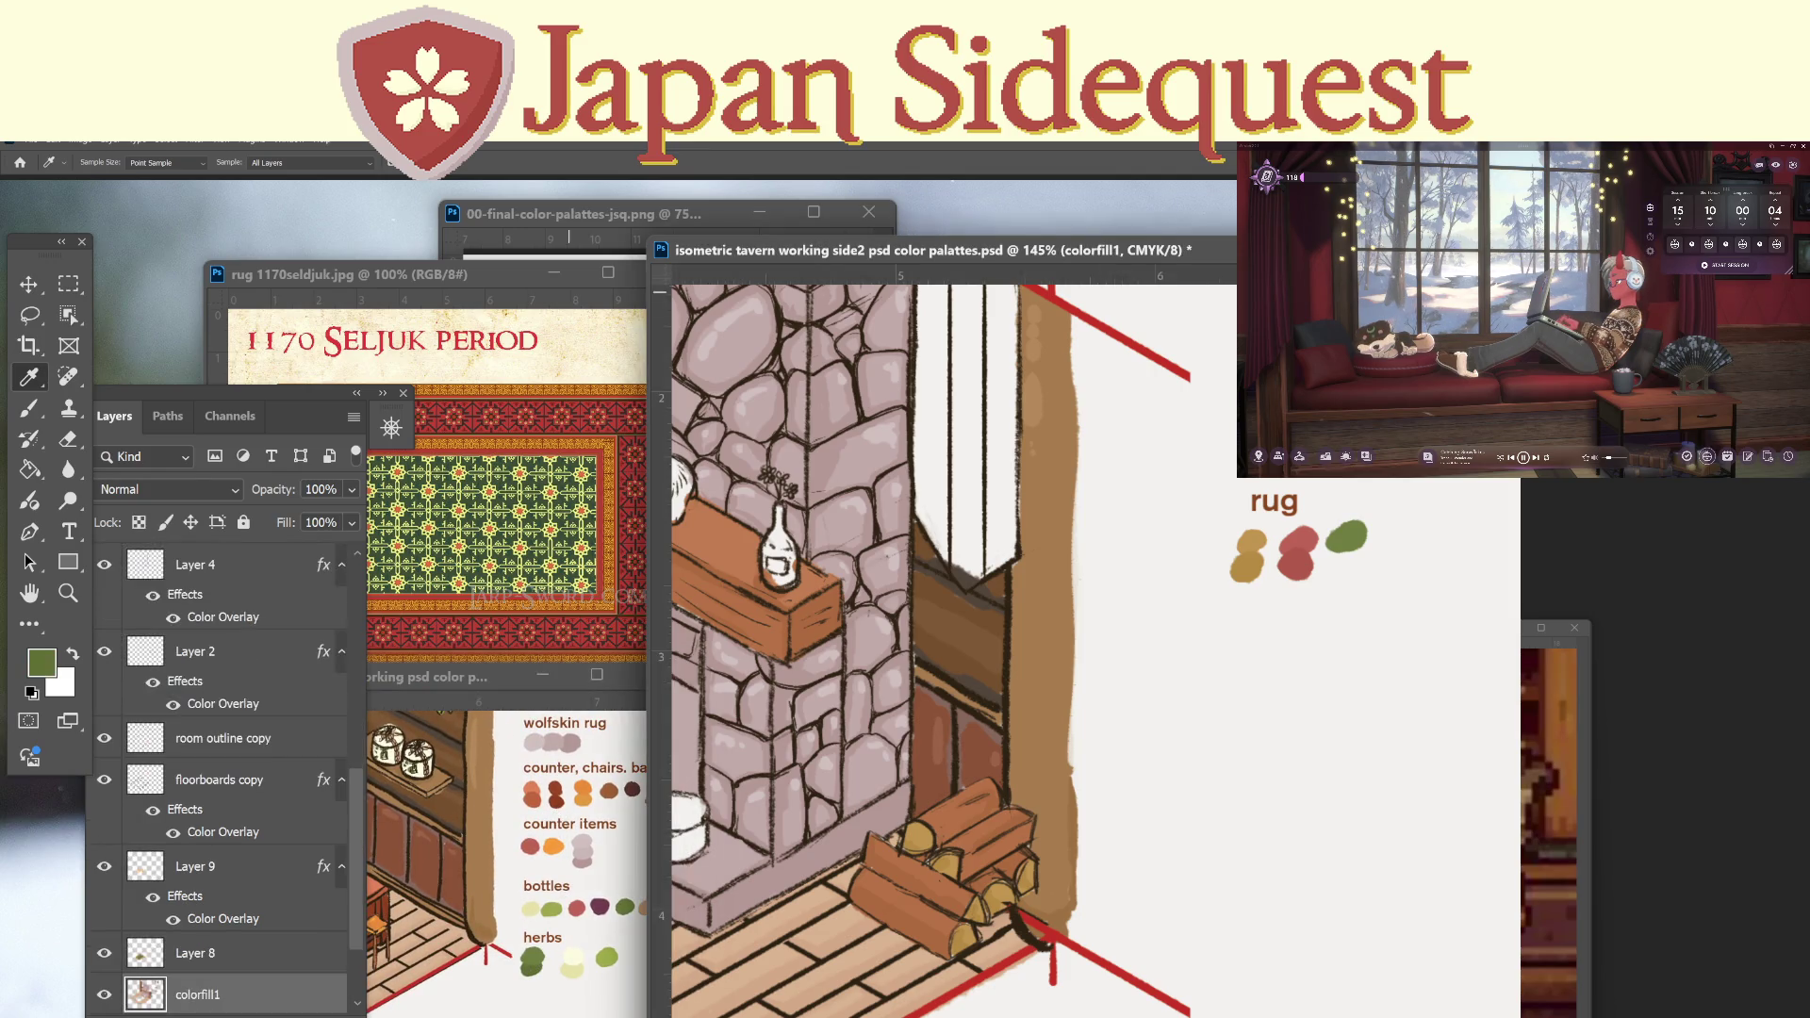
key(b)
mouse_move(1352, 549)
mouse_down()
mouse_move(1340, 571)
mouse_move(1341, 555)
mouse_up()
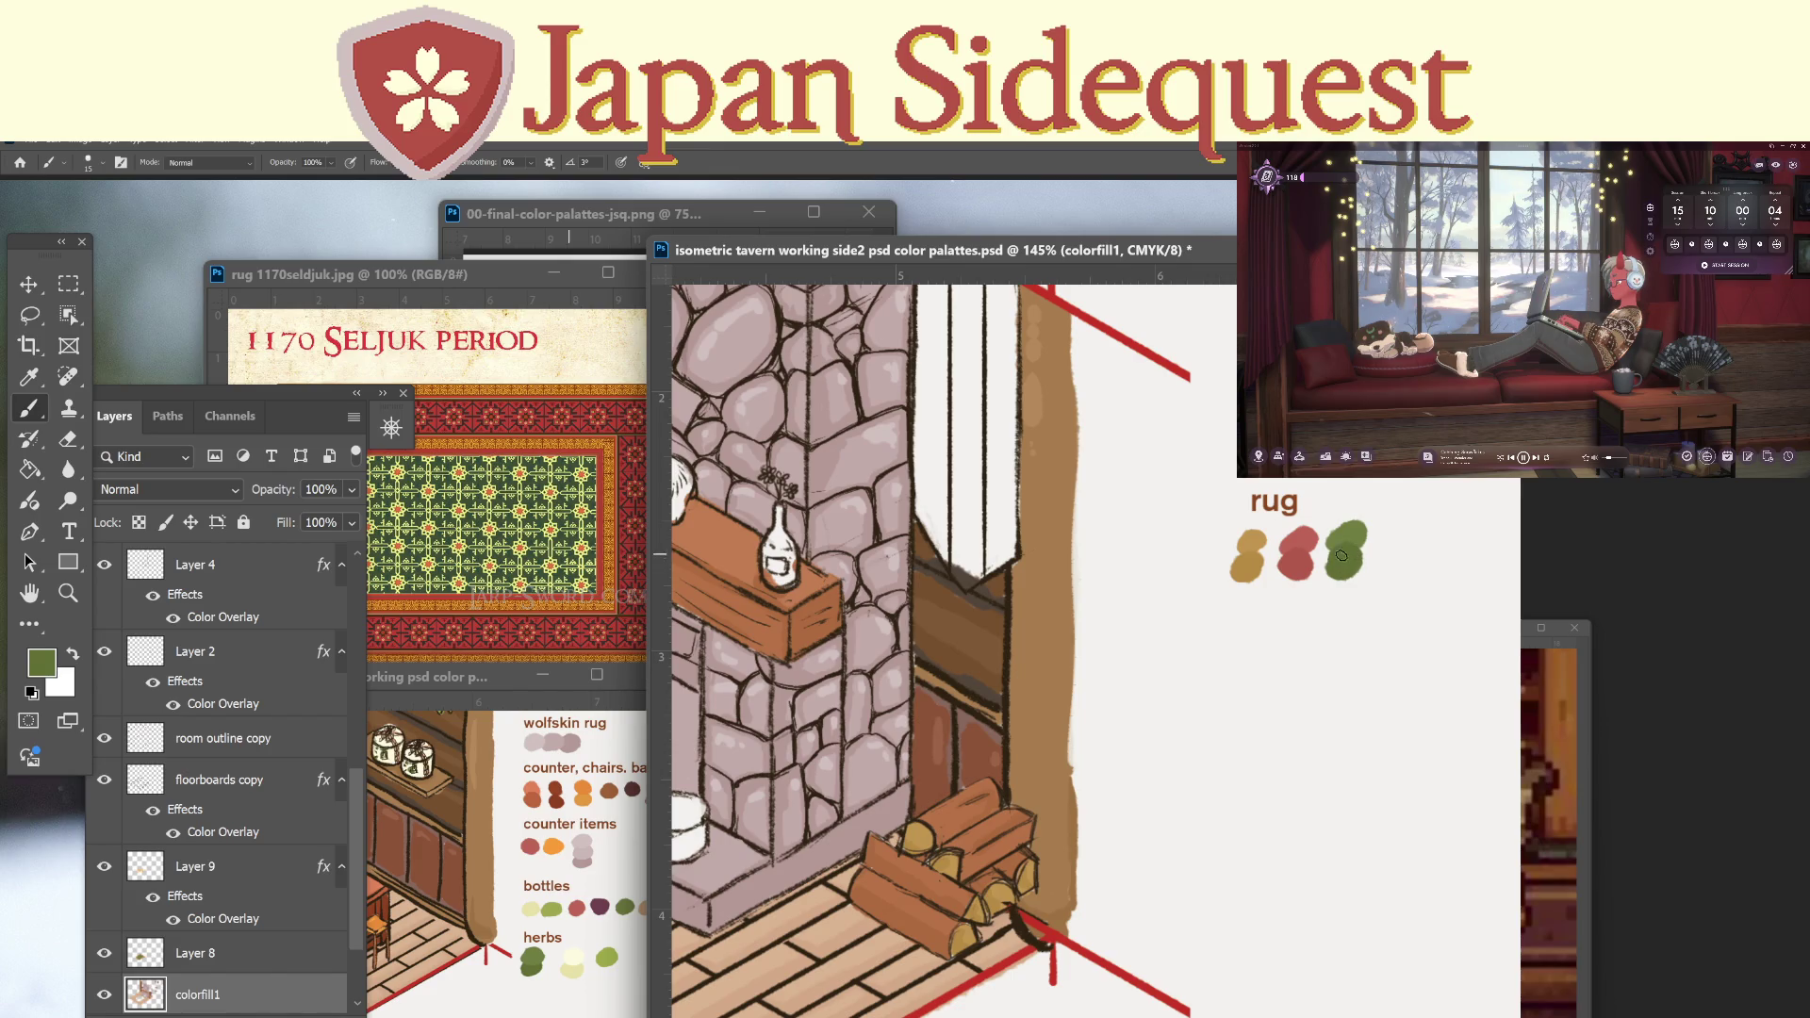
Sample the green, red and finally tan rug swatches, leaving tan as painting colour.
key(i)
click(1353, 530)
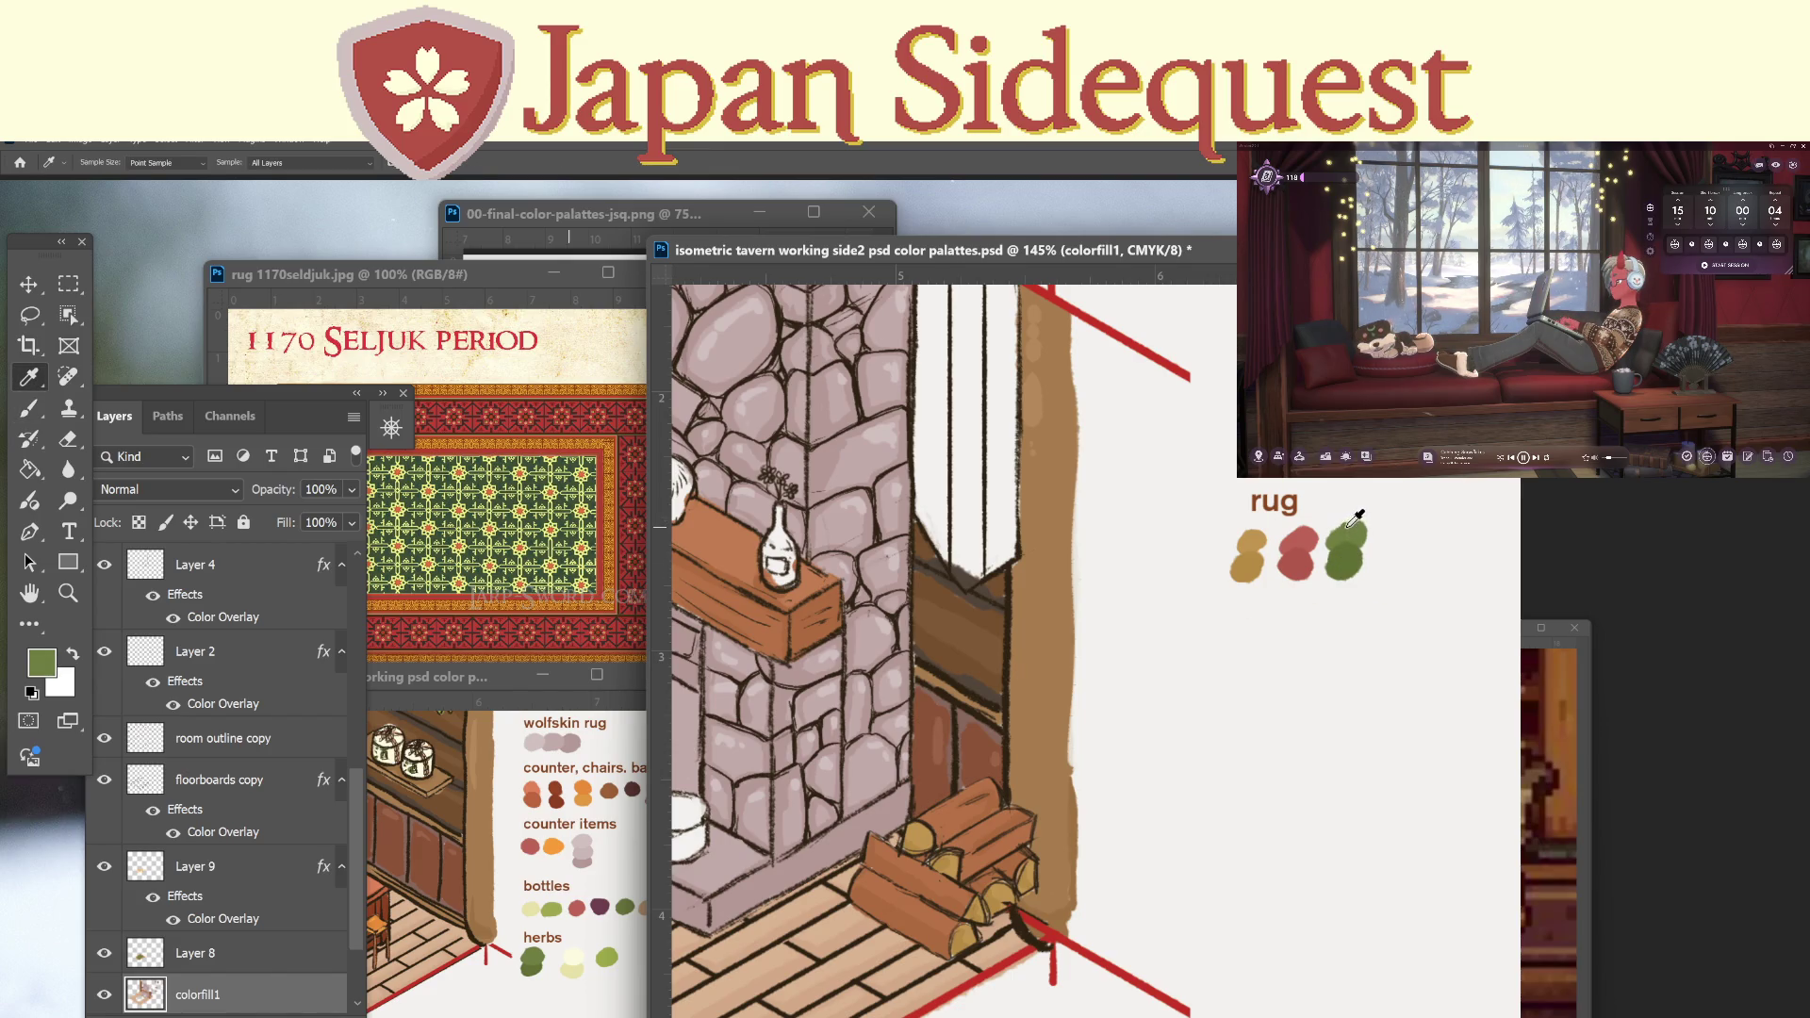
key(b)
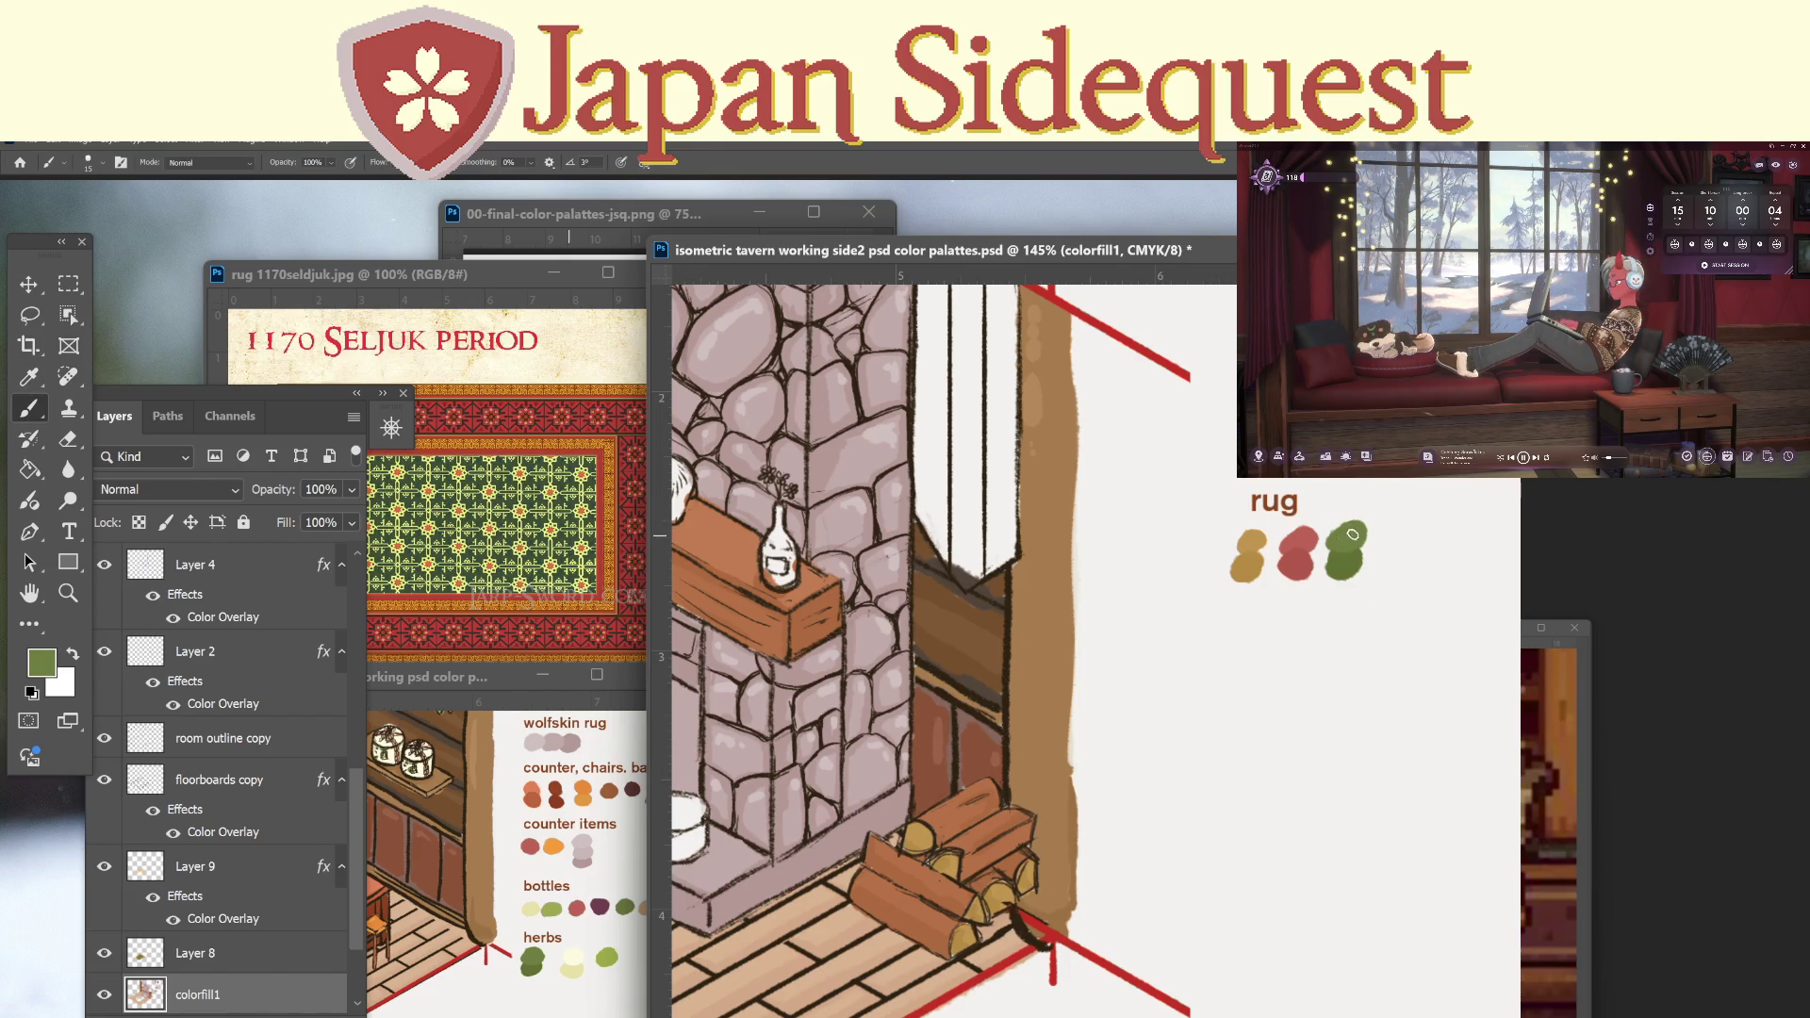
key(i)
click(1314, 529)
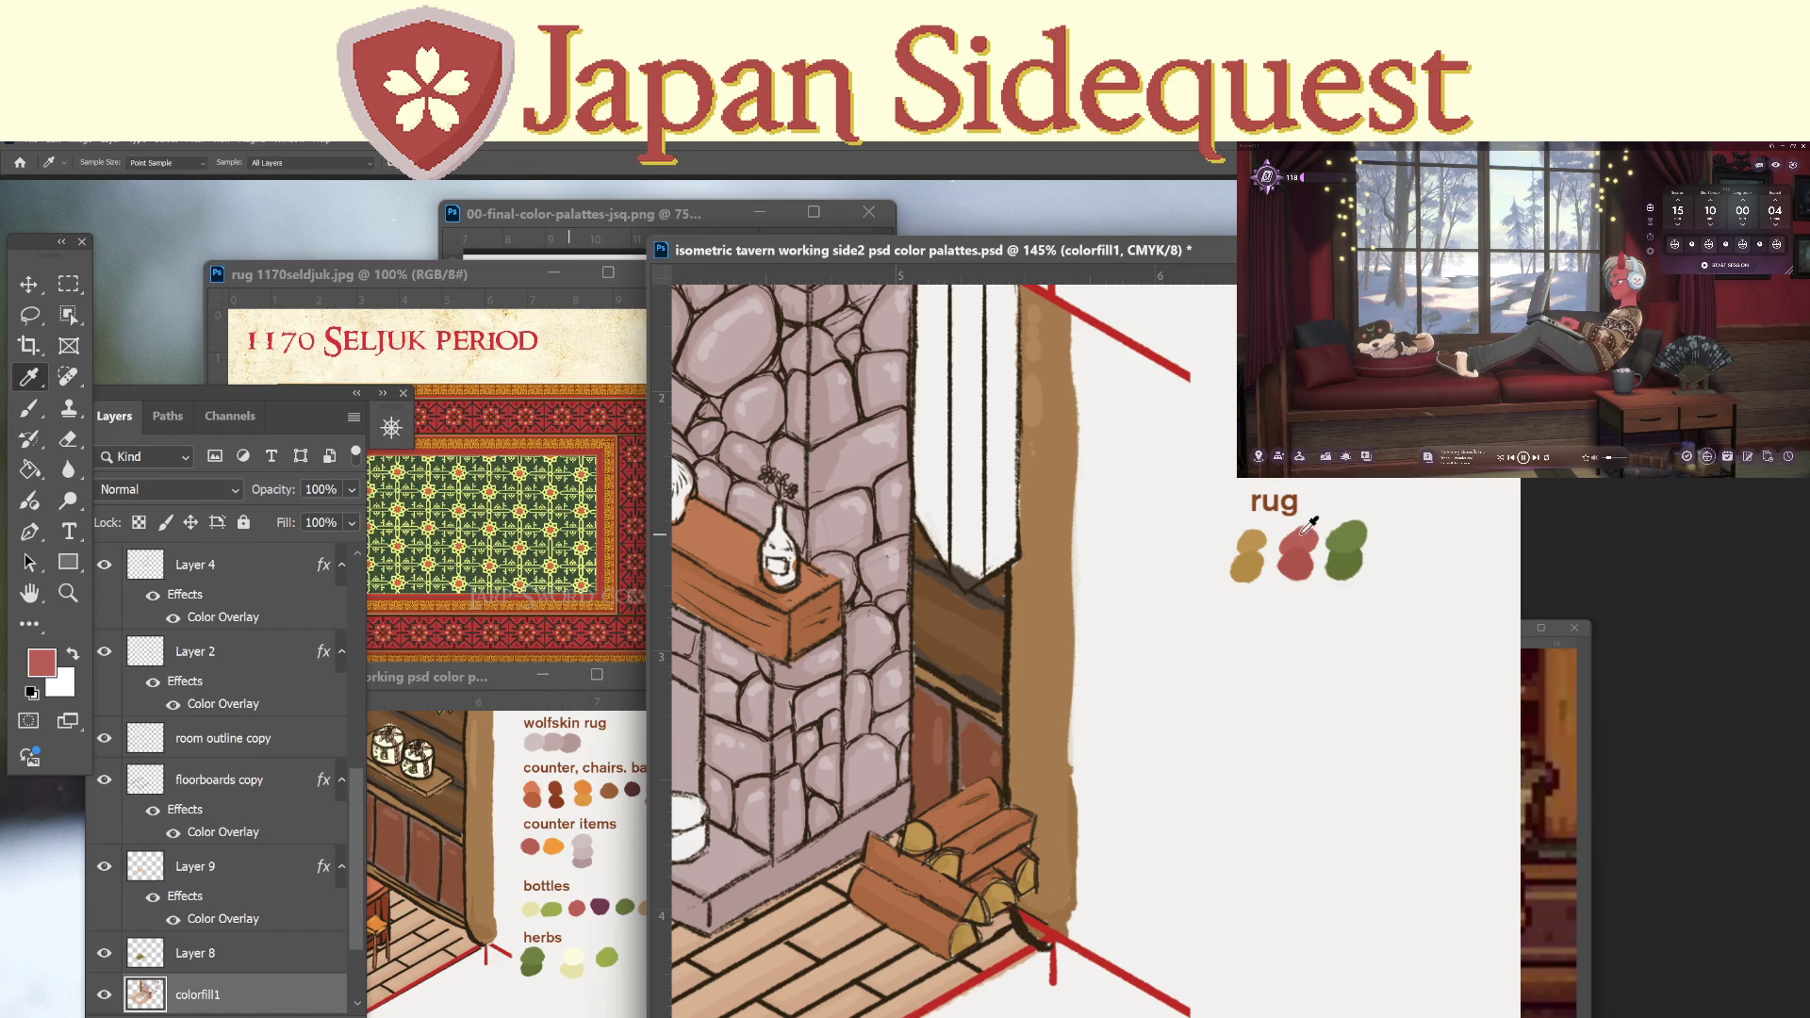
key(b)
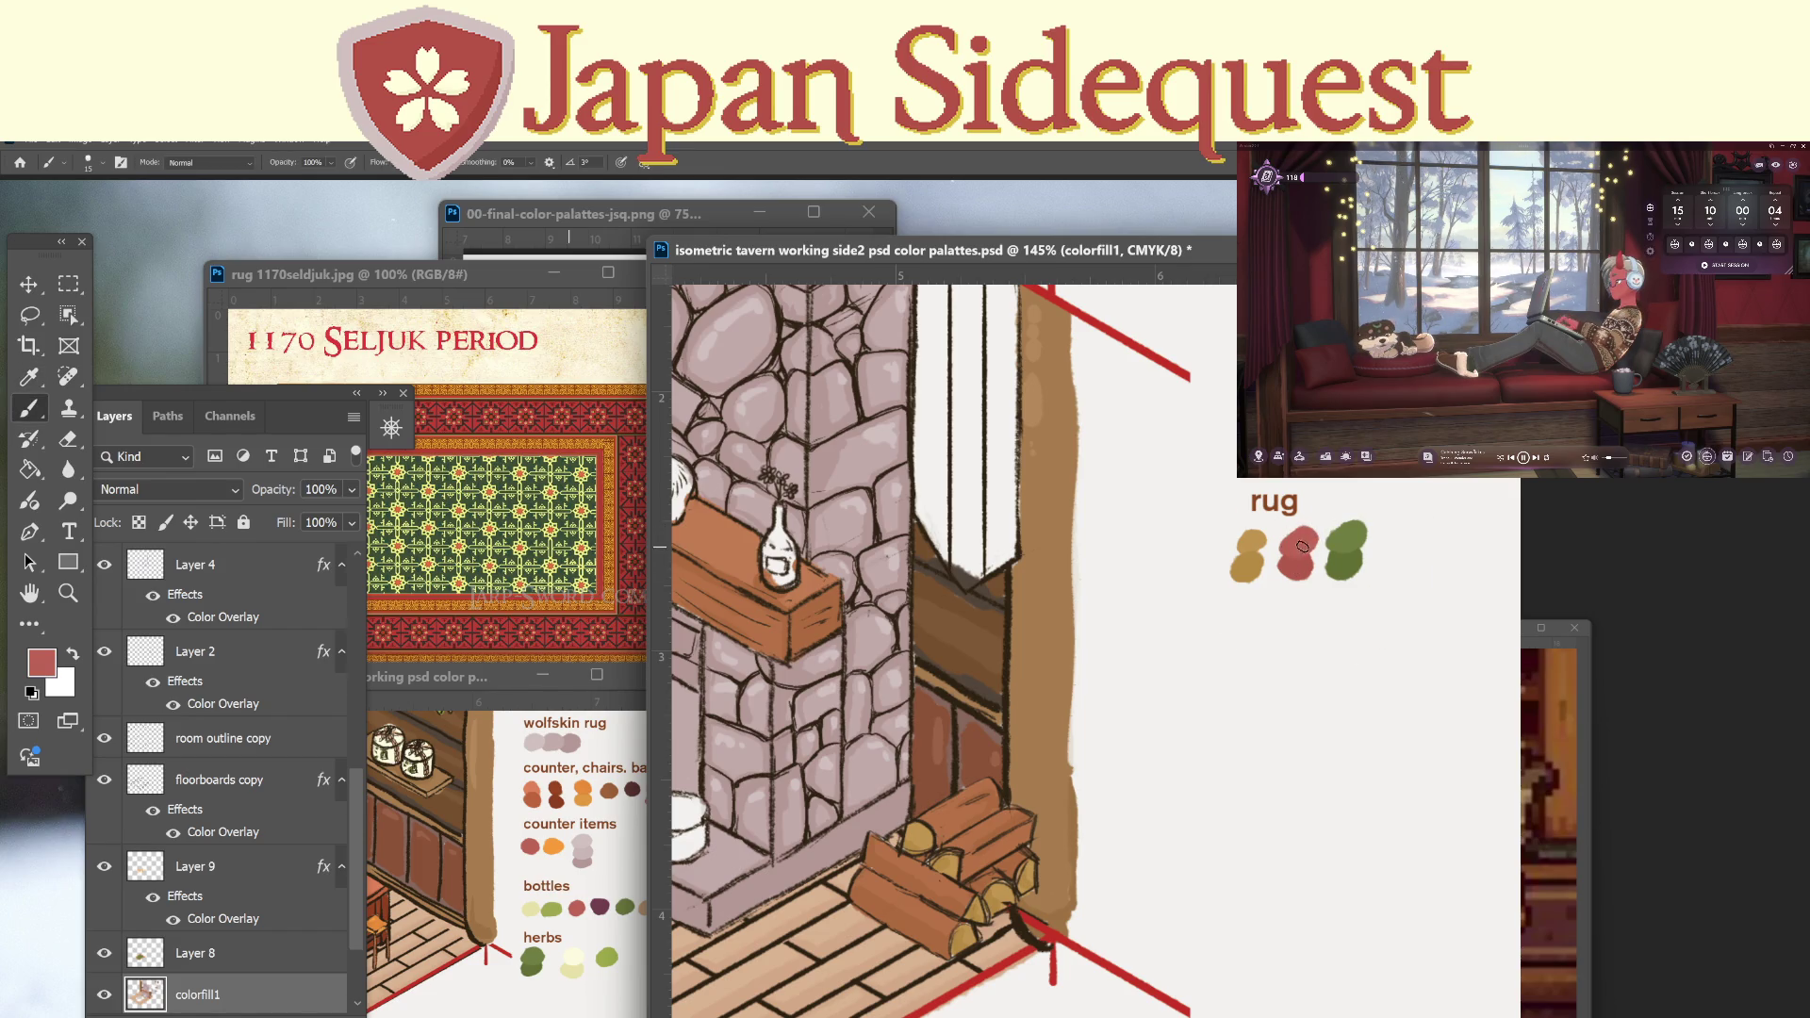
key(i)
click(1258, 538)
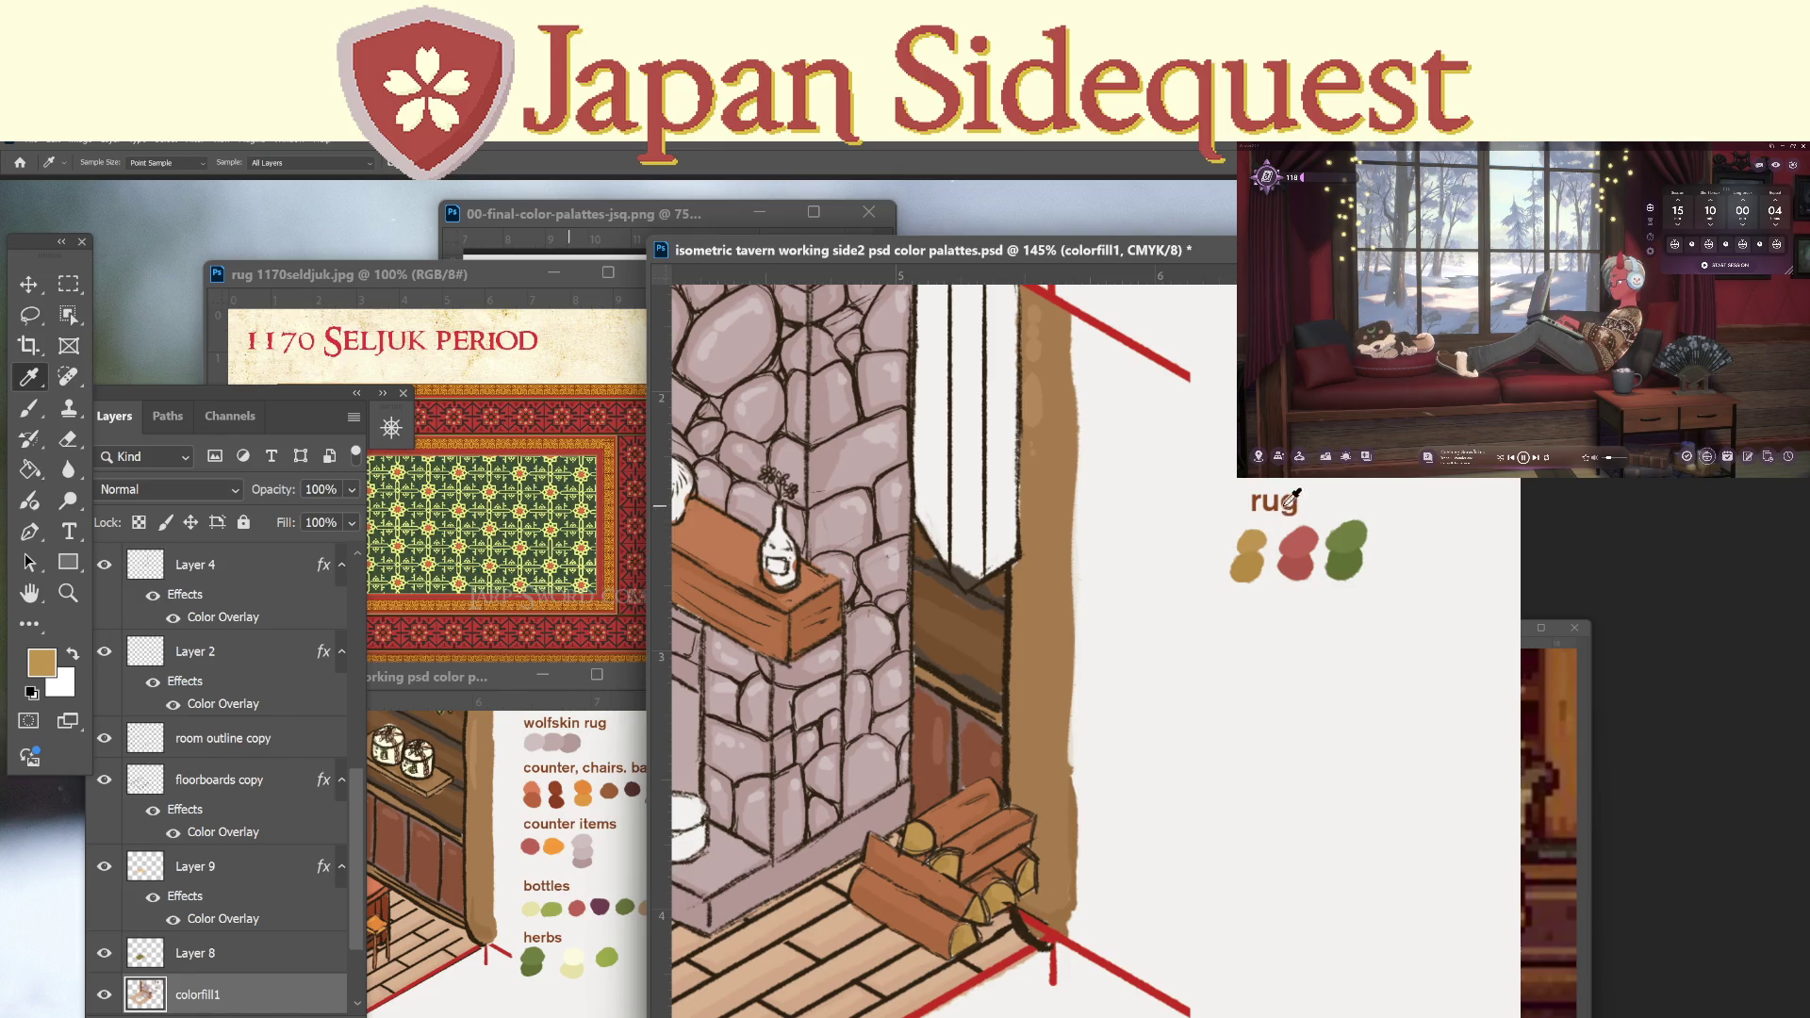
Zoom out to bring the fireplace and rug into view.
key(z)
scroll(1082, 669, down, 3)
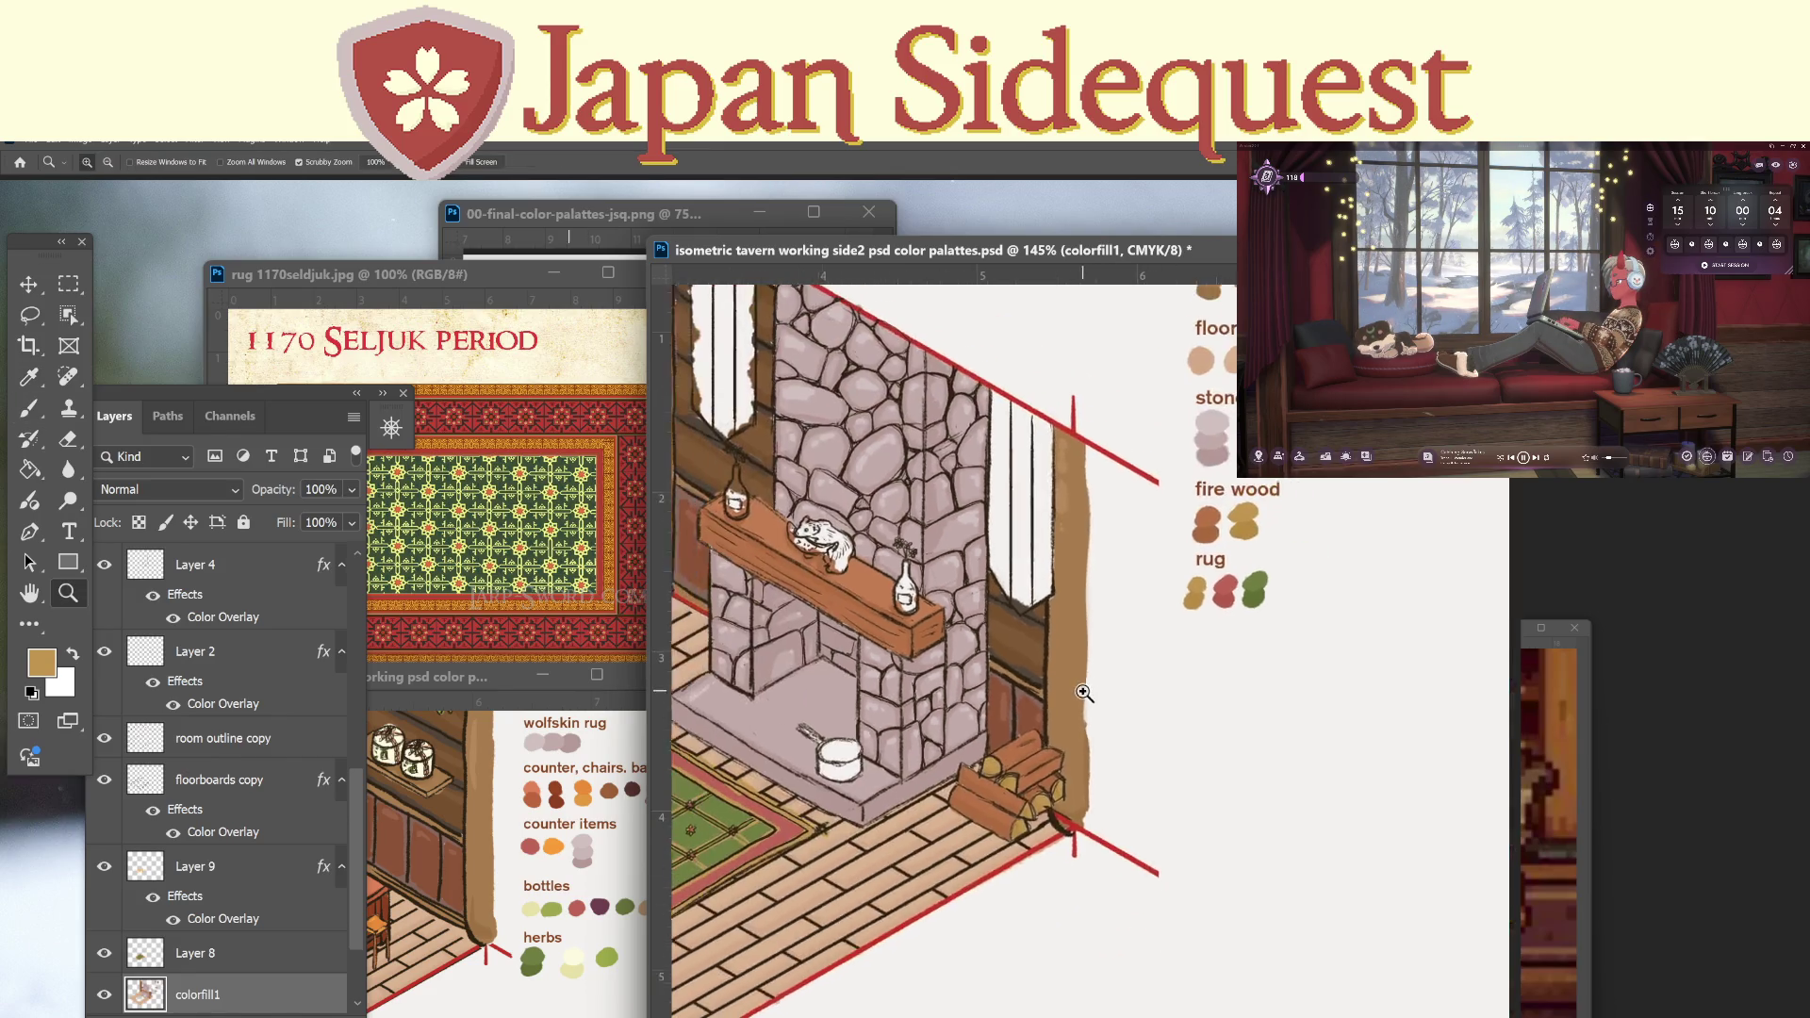
drag(1082, 693, 1268, 619)
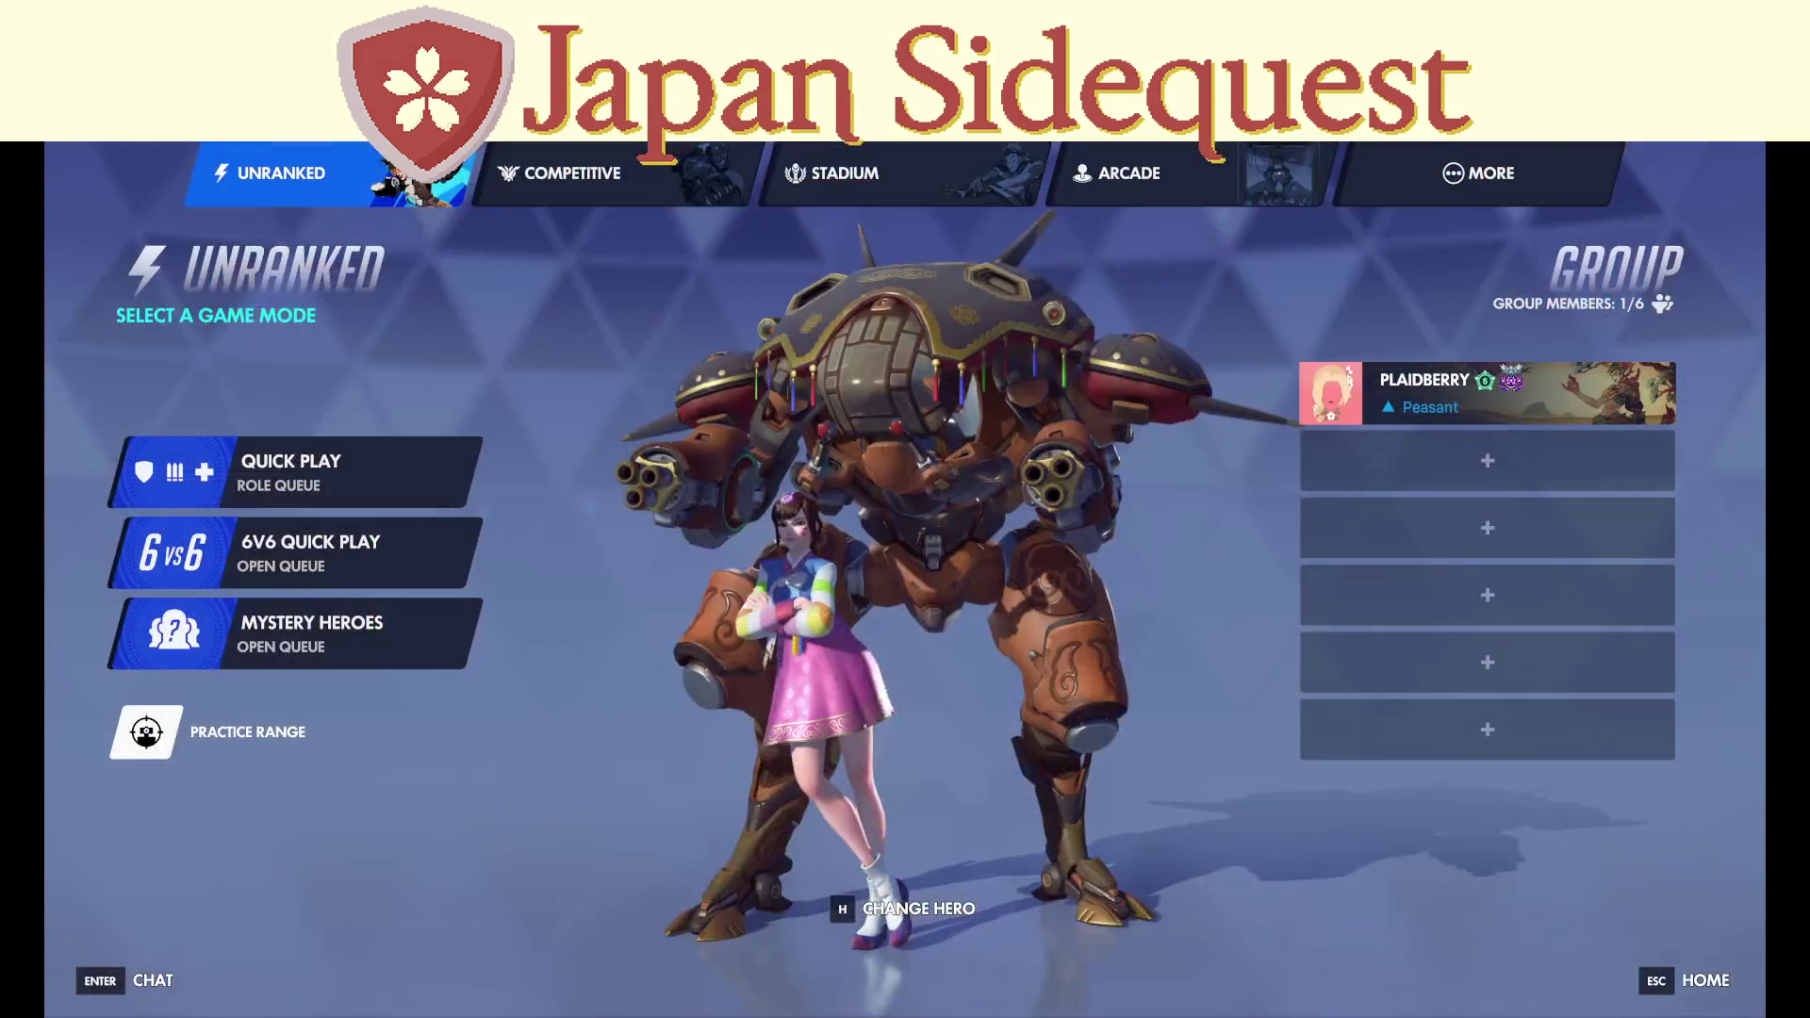
Queue for Quick Play Role Queue with all roles, browsing challenges while waiting.
click(293, 471)
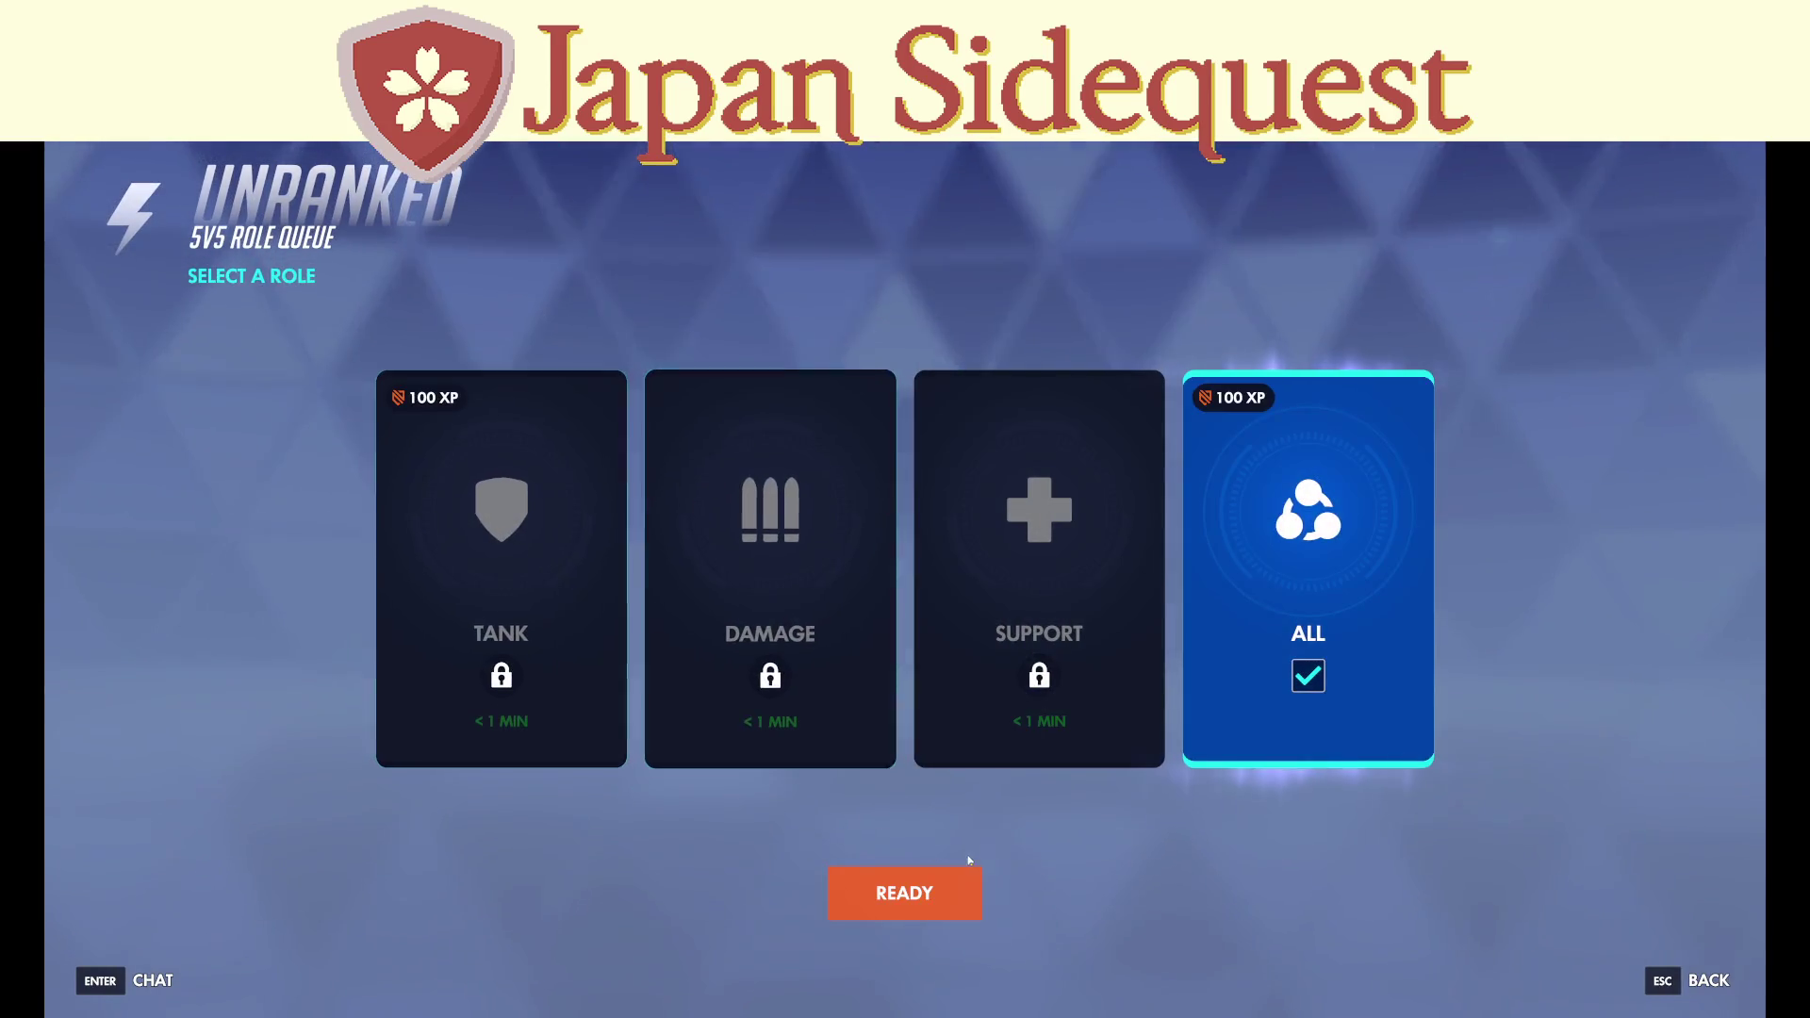
click(904, 893)
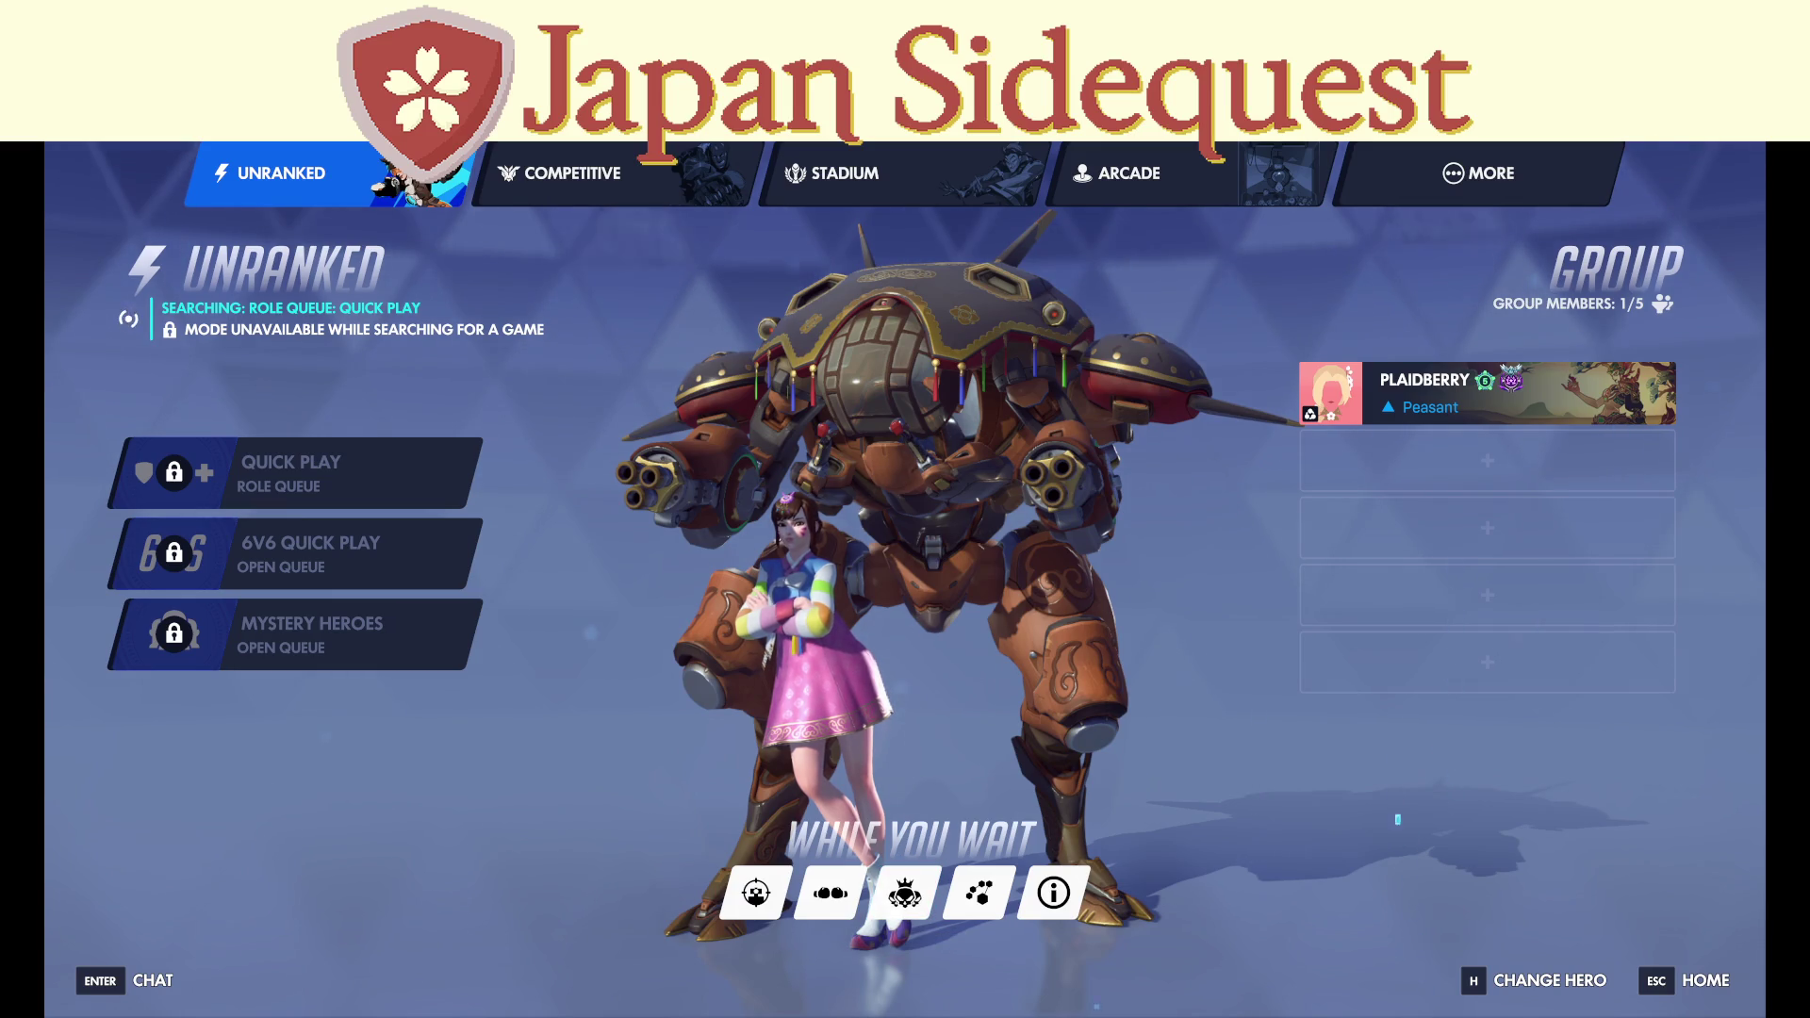
key(Escape)
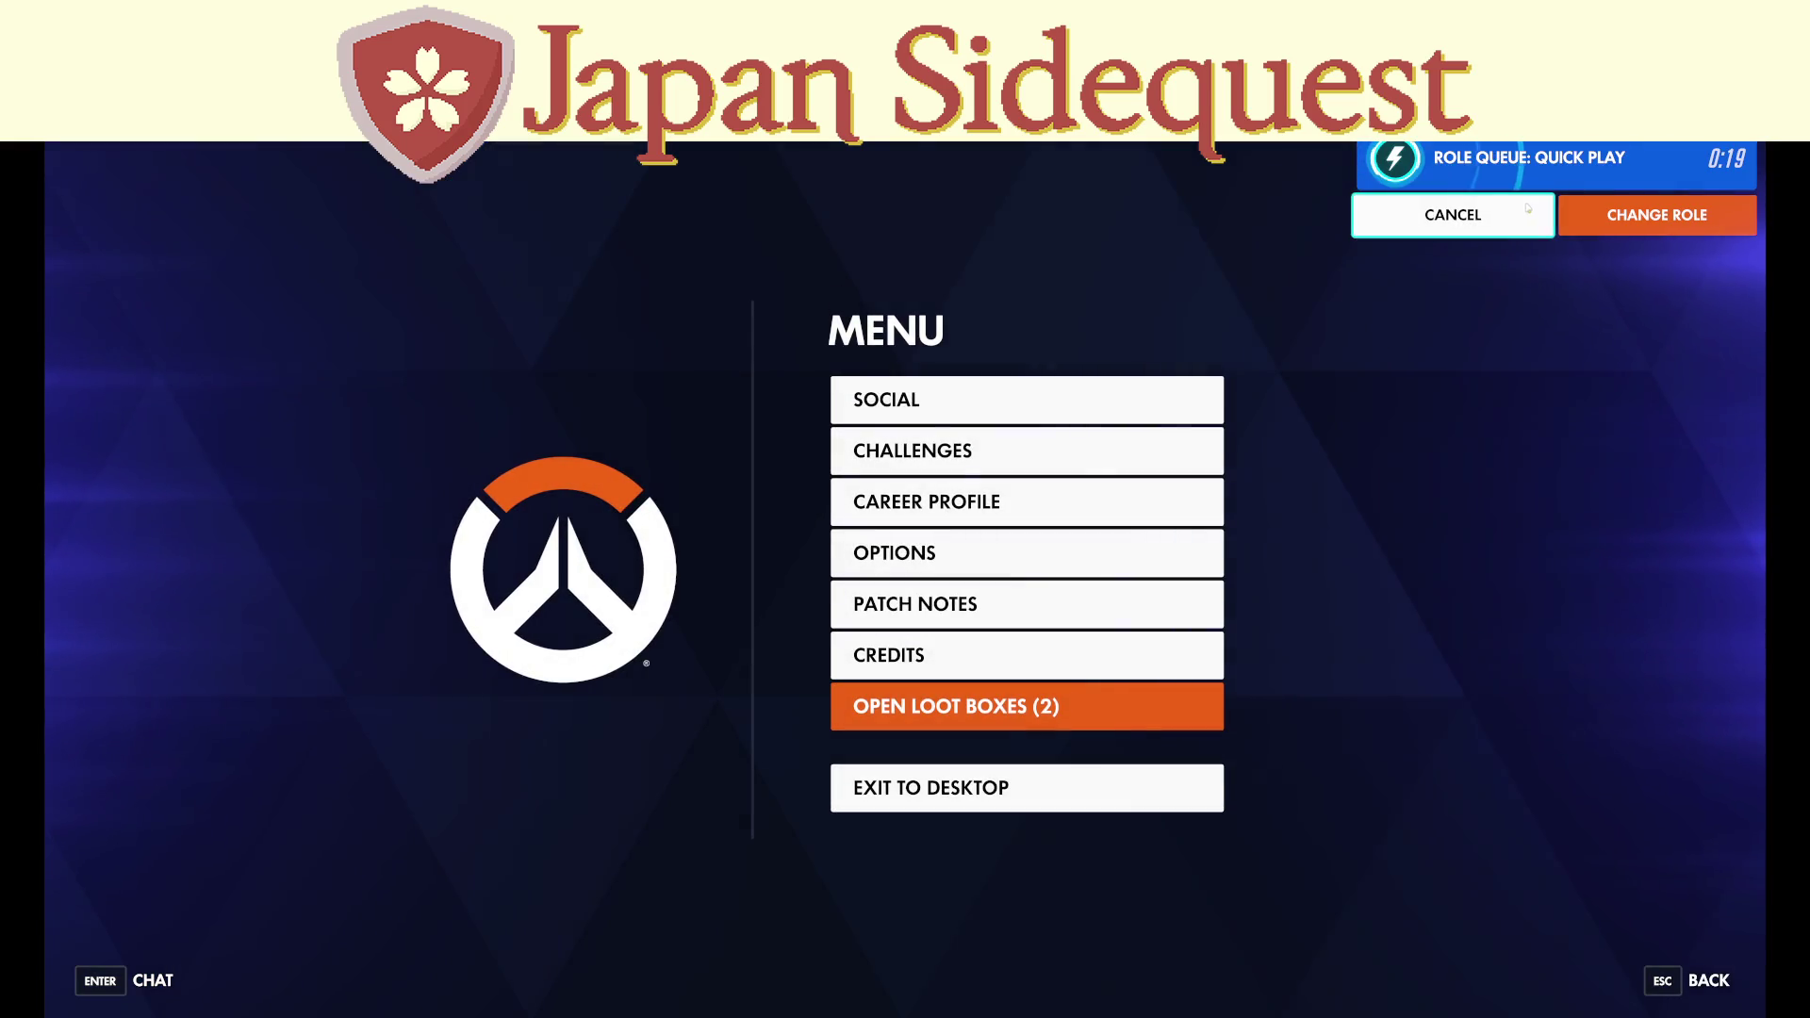
click(1045, 451)
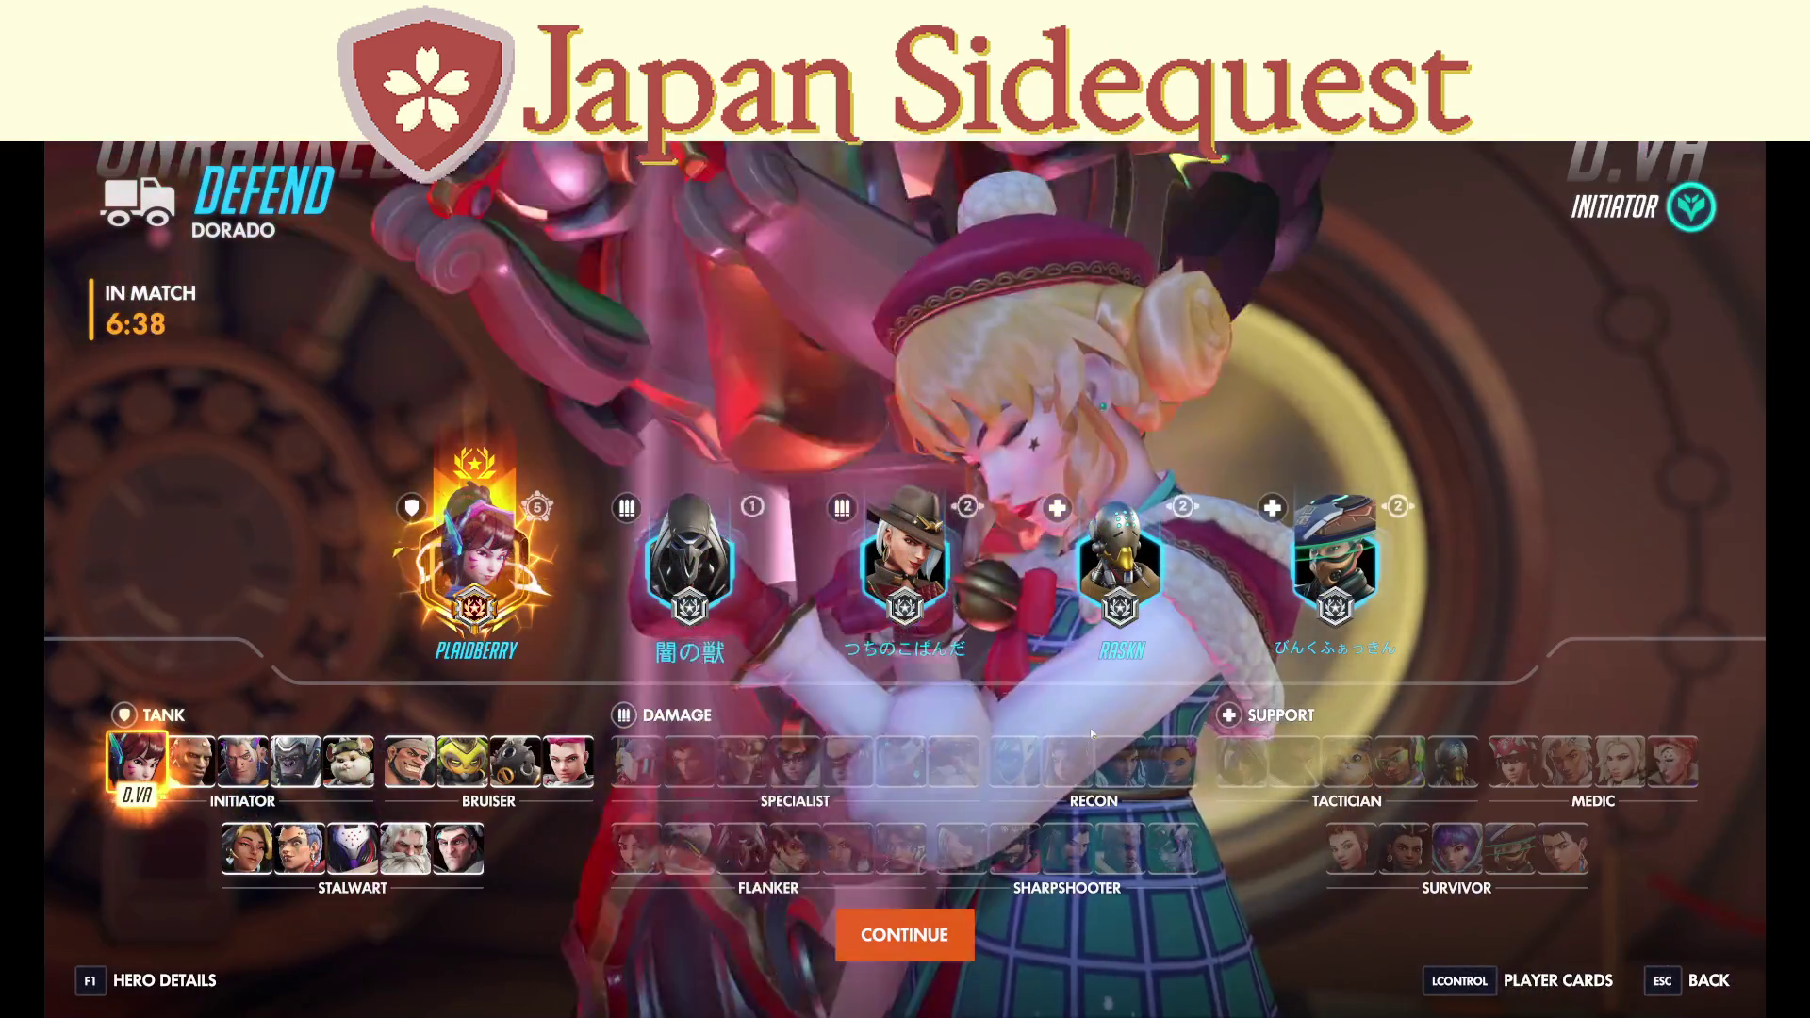
Lock in D.Va and boost out of the spawn room, checking the scoreboard.
key(Tab)
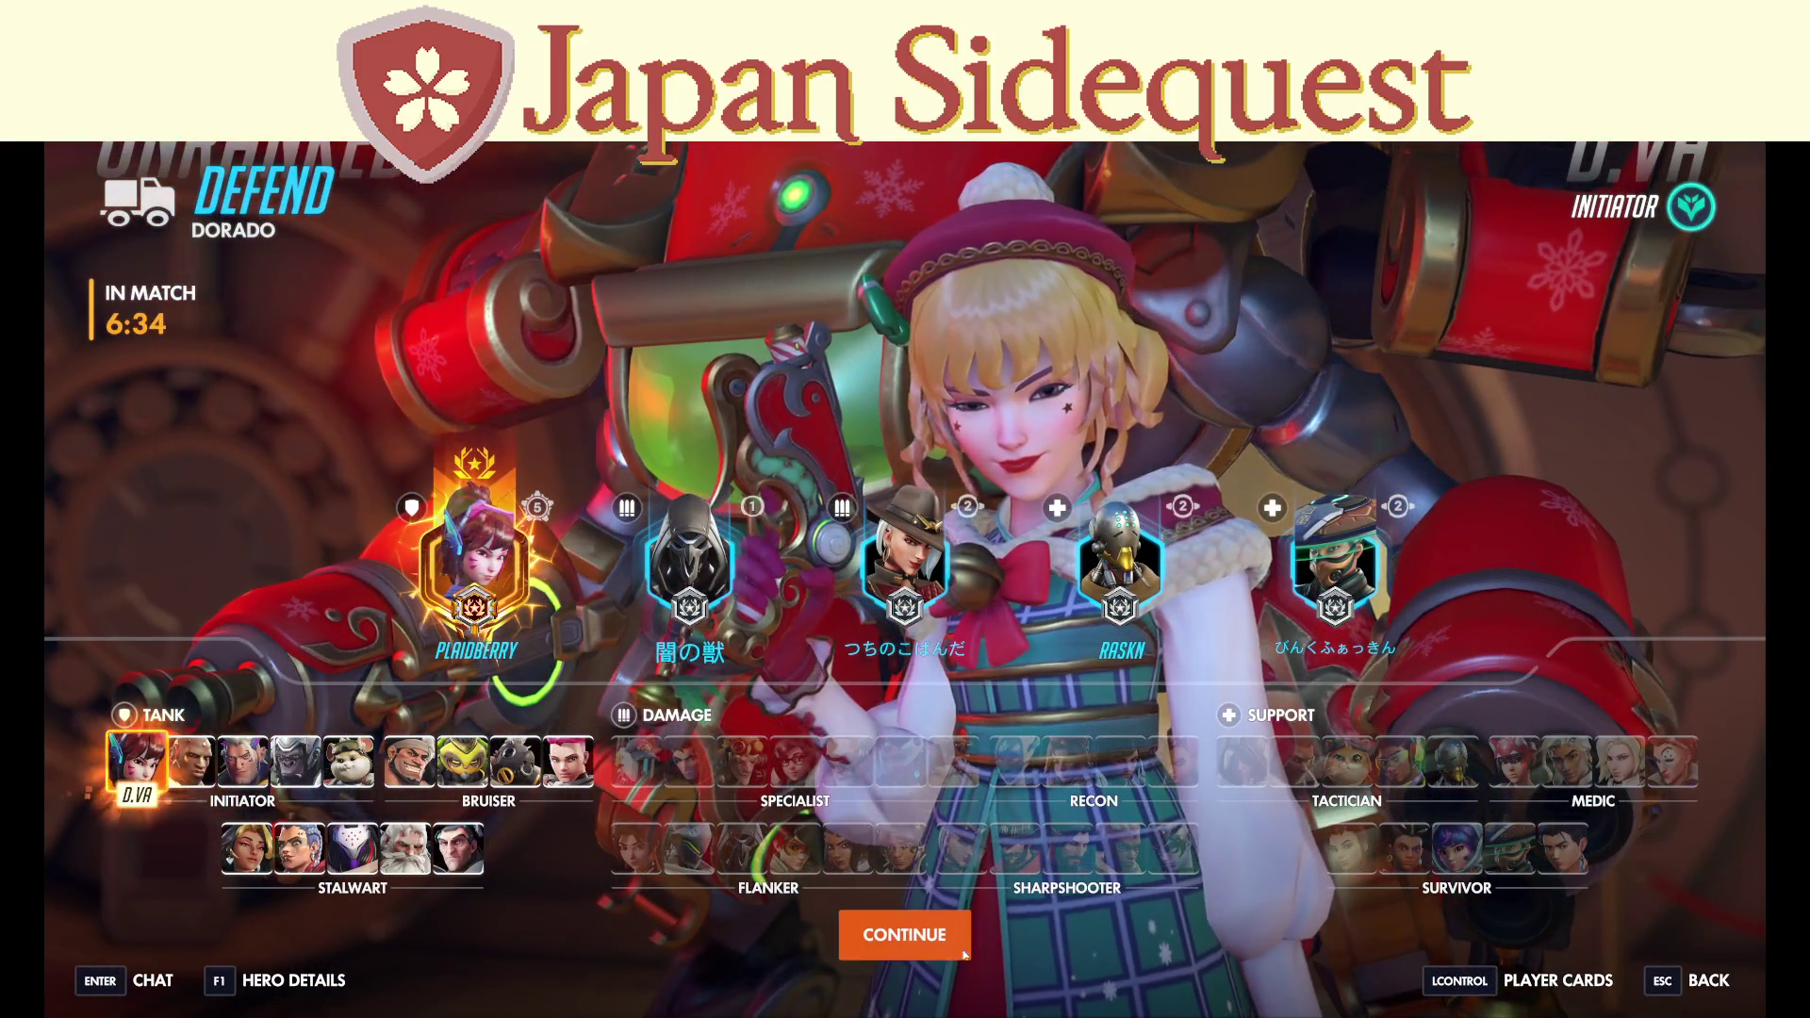
click(962, 952)
key(shift)
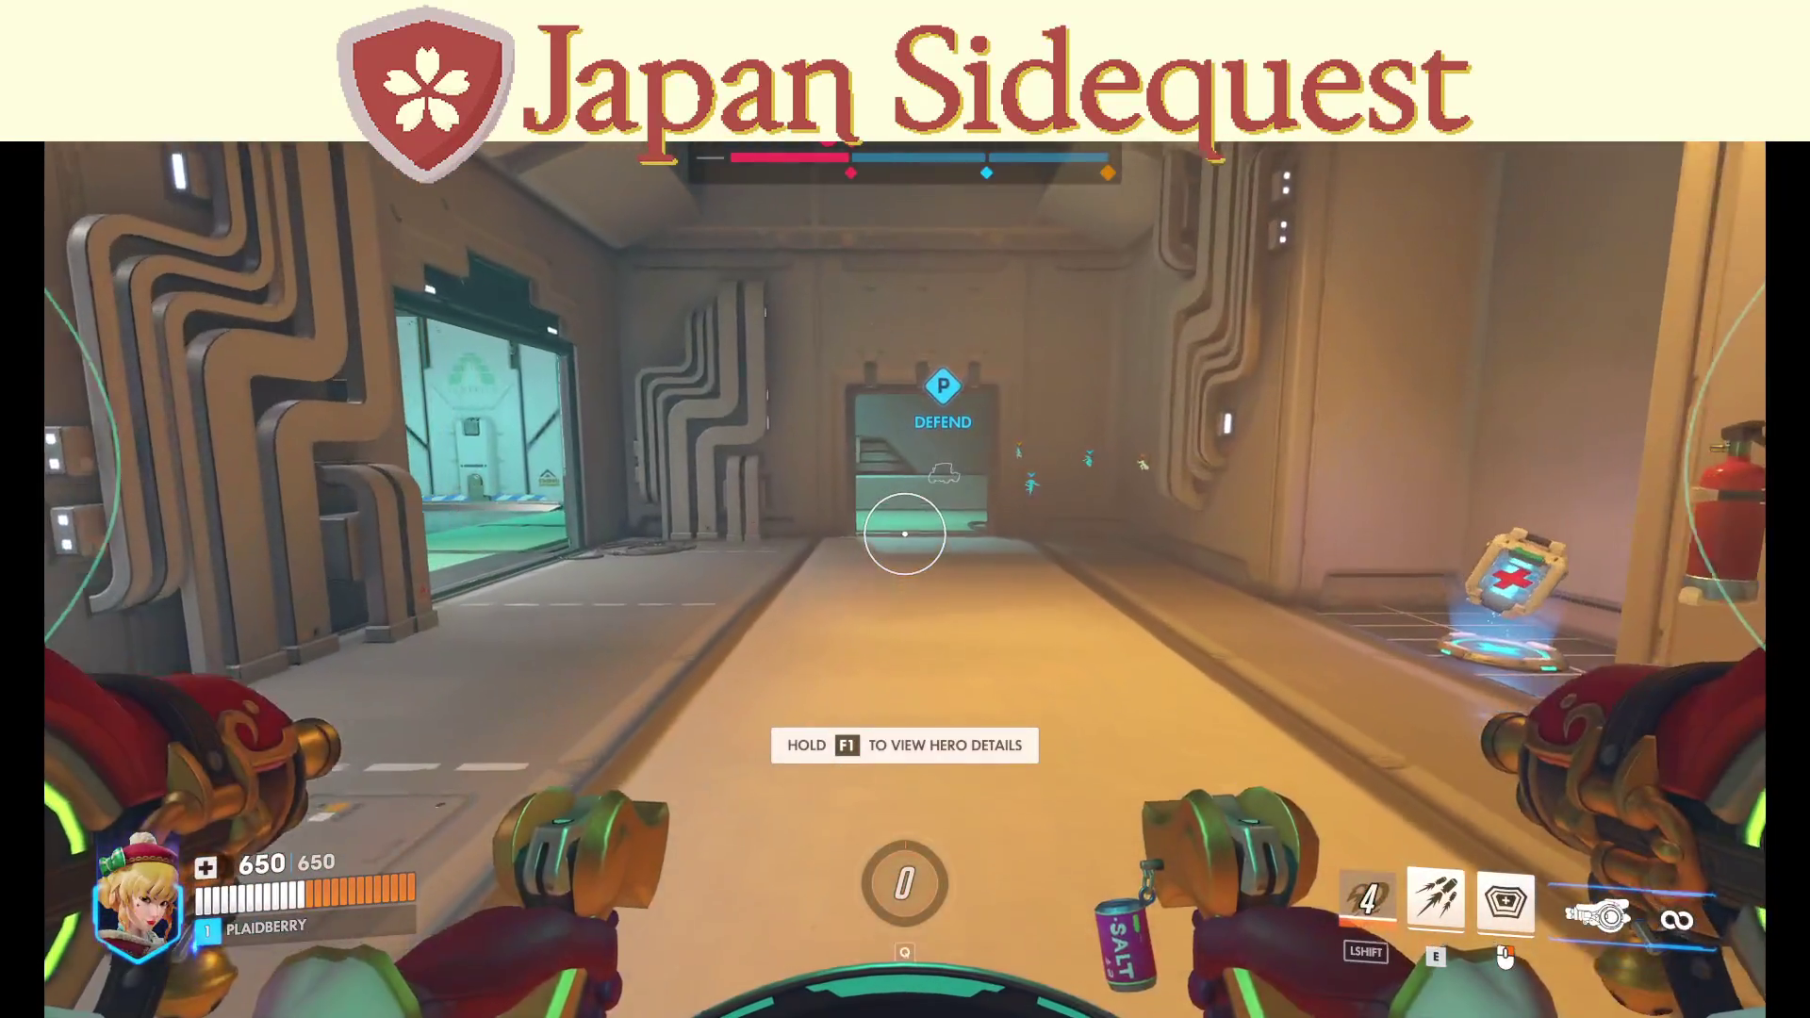
key(w)
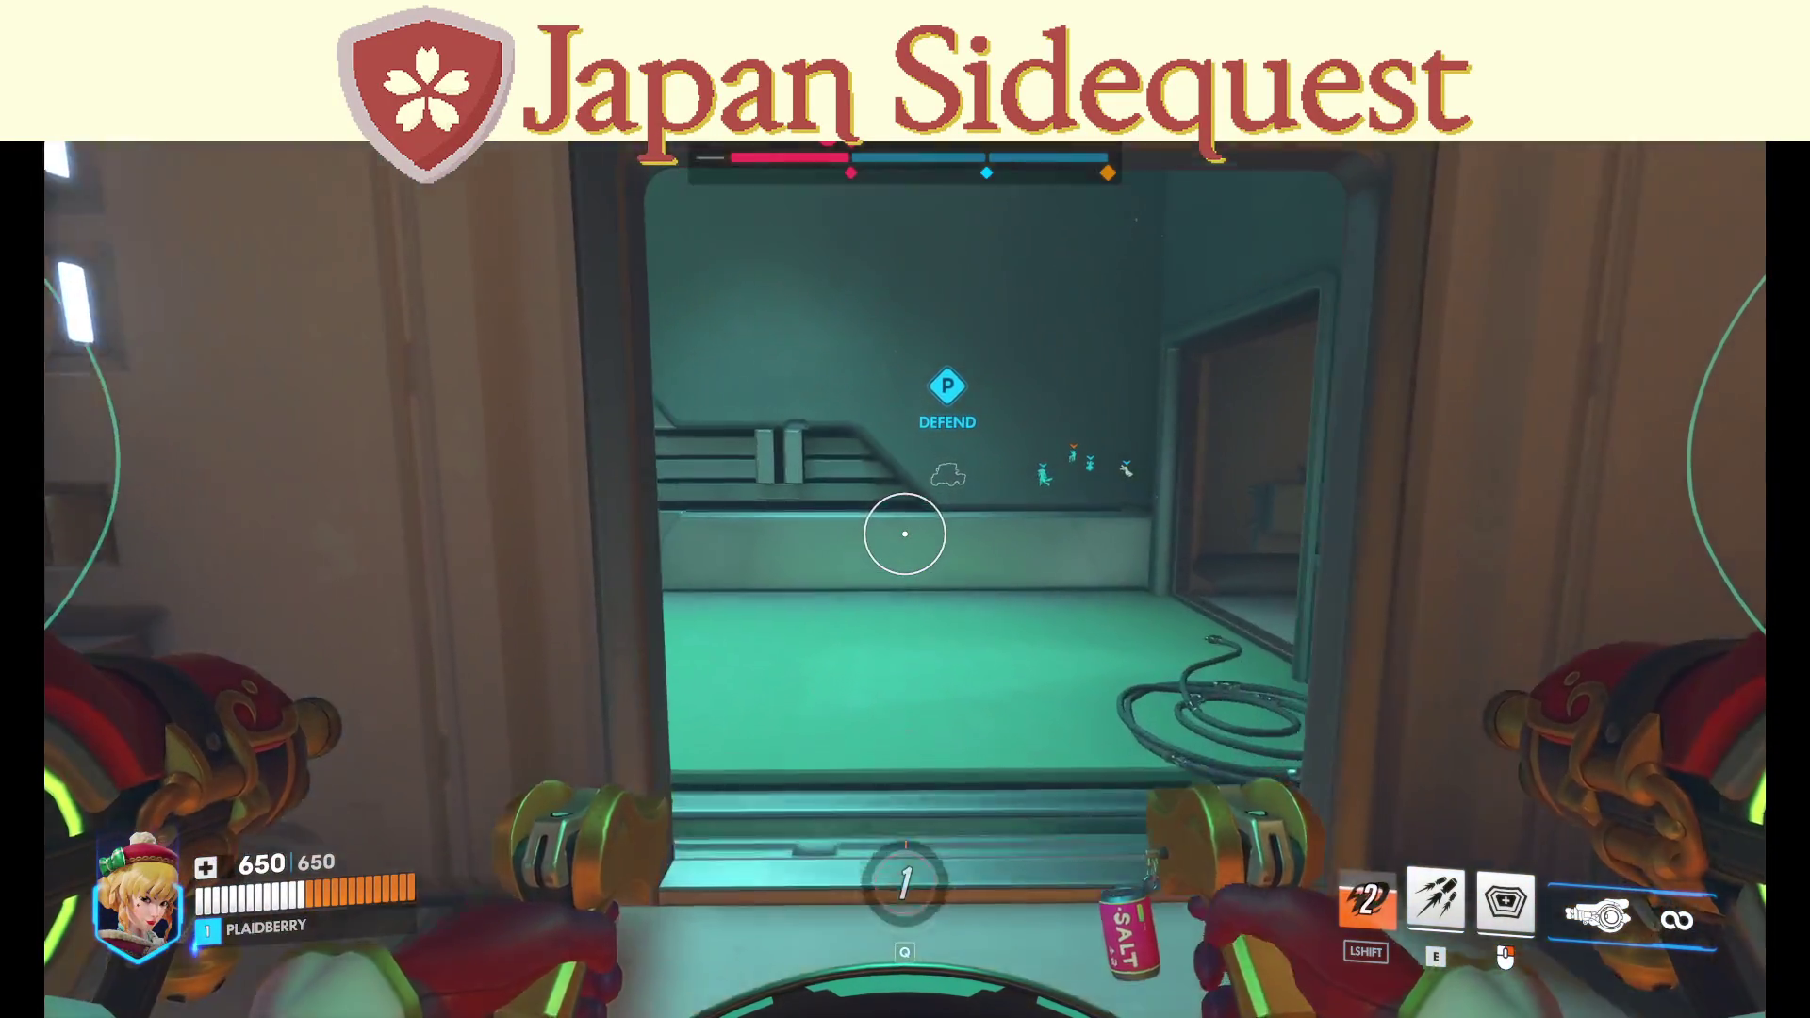
key(shift)
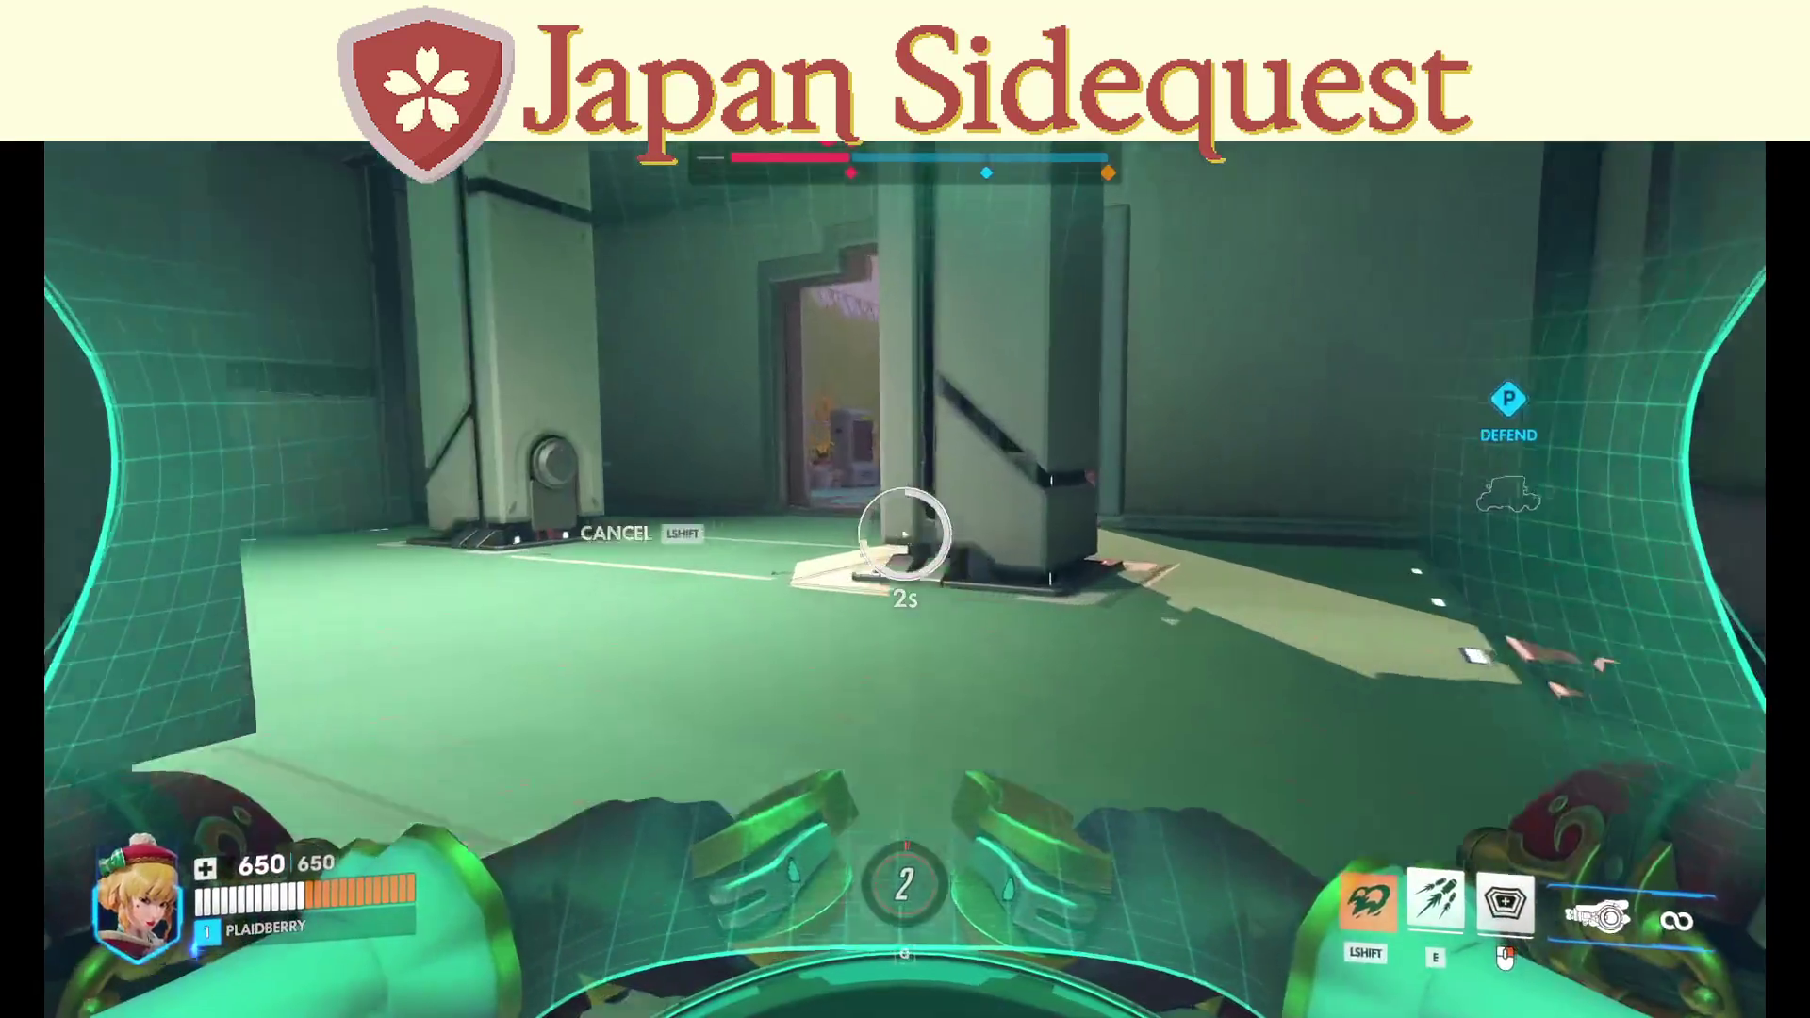
key(Tab)
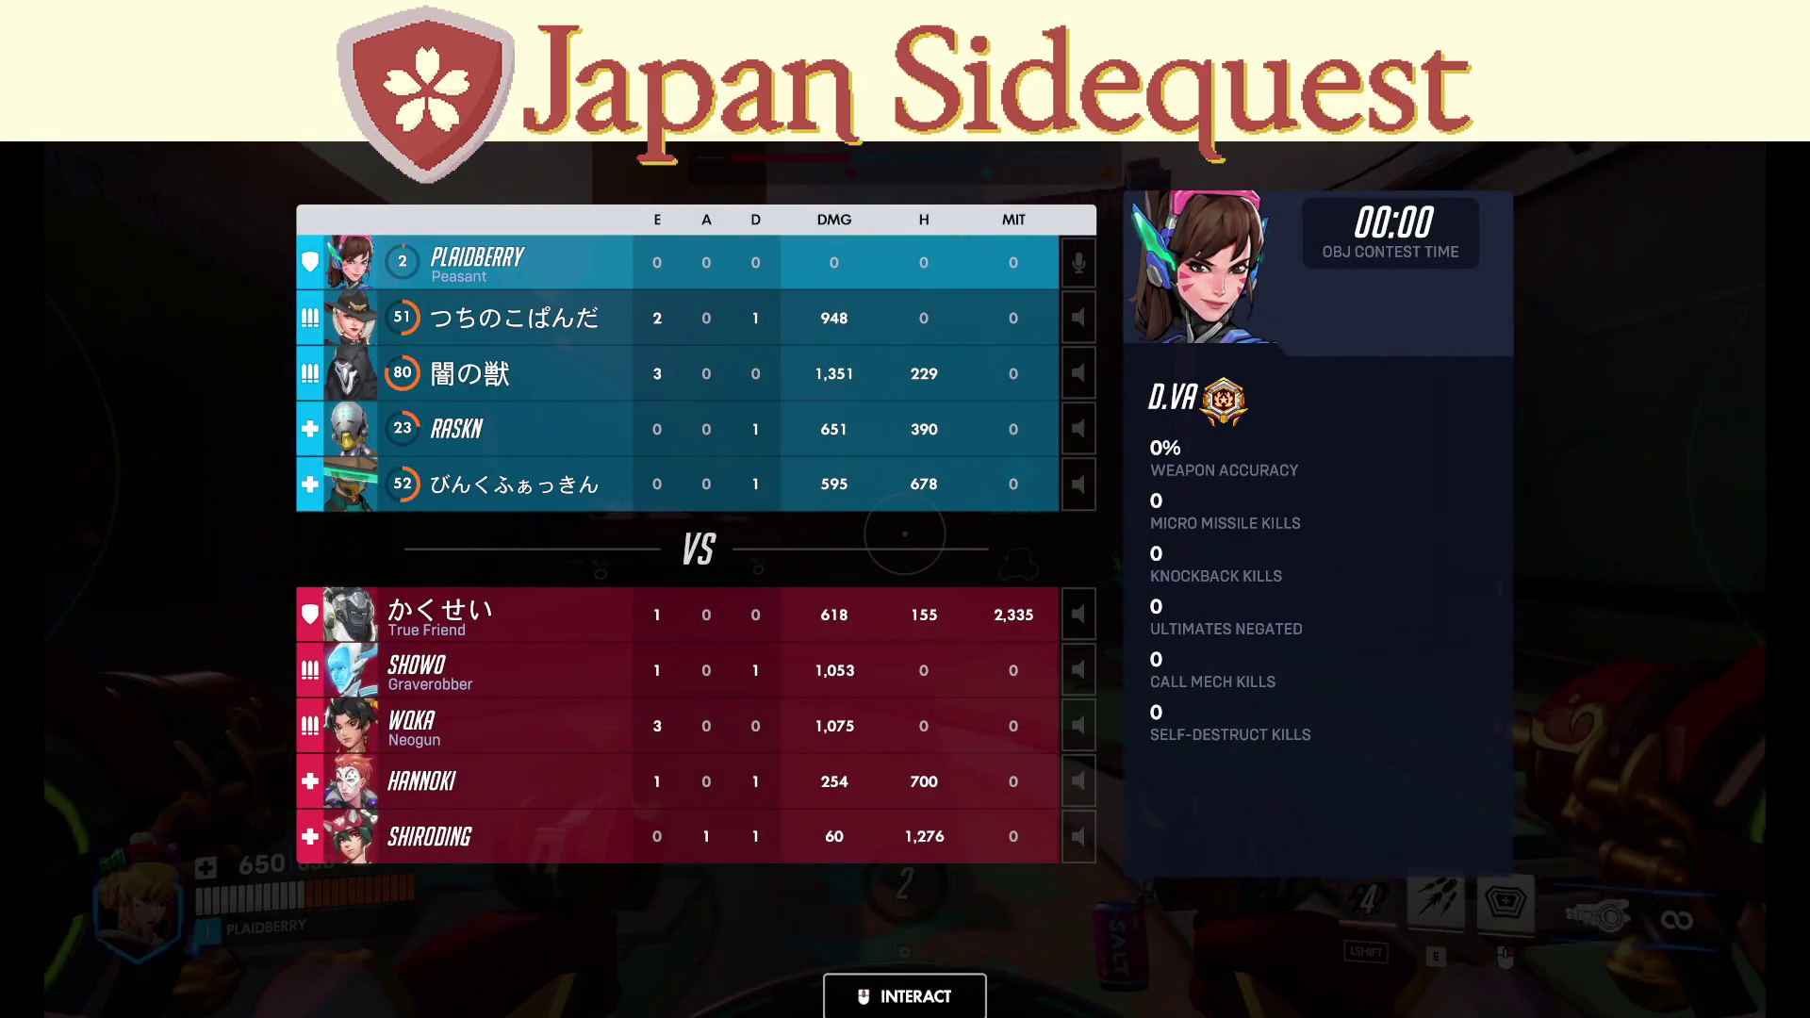
key(Tab)
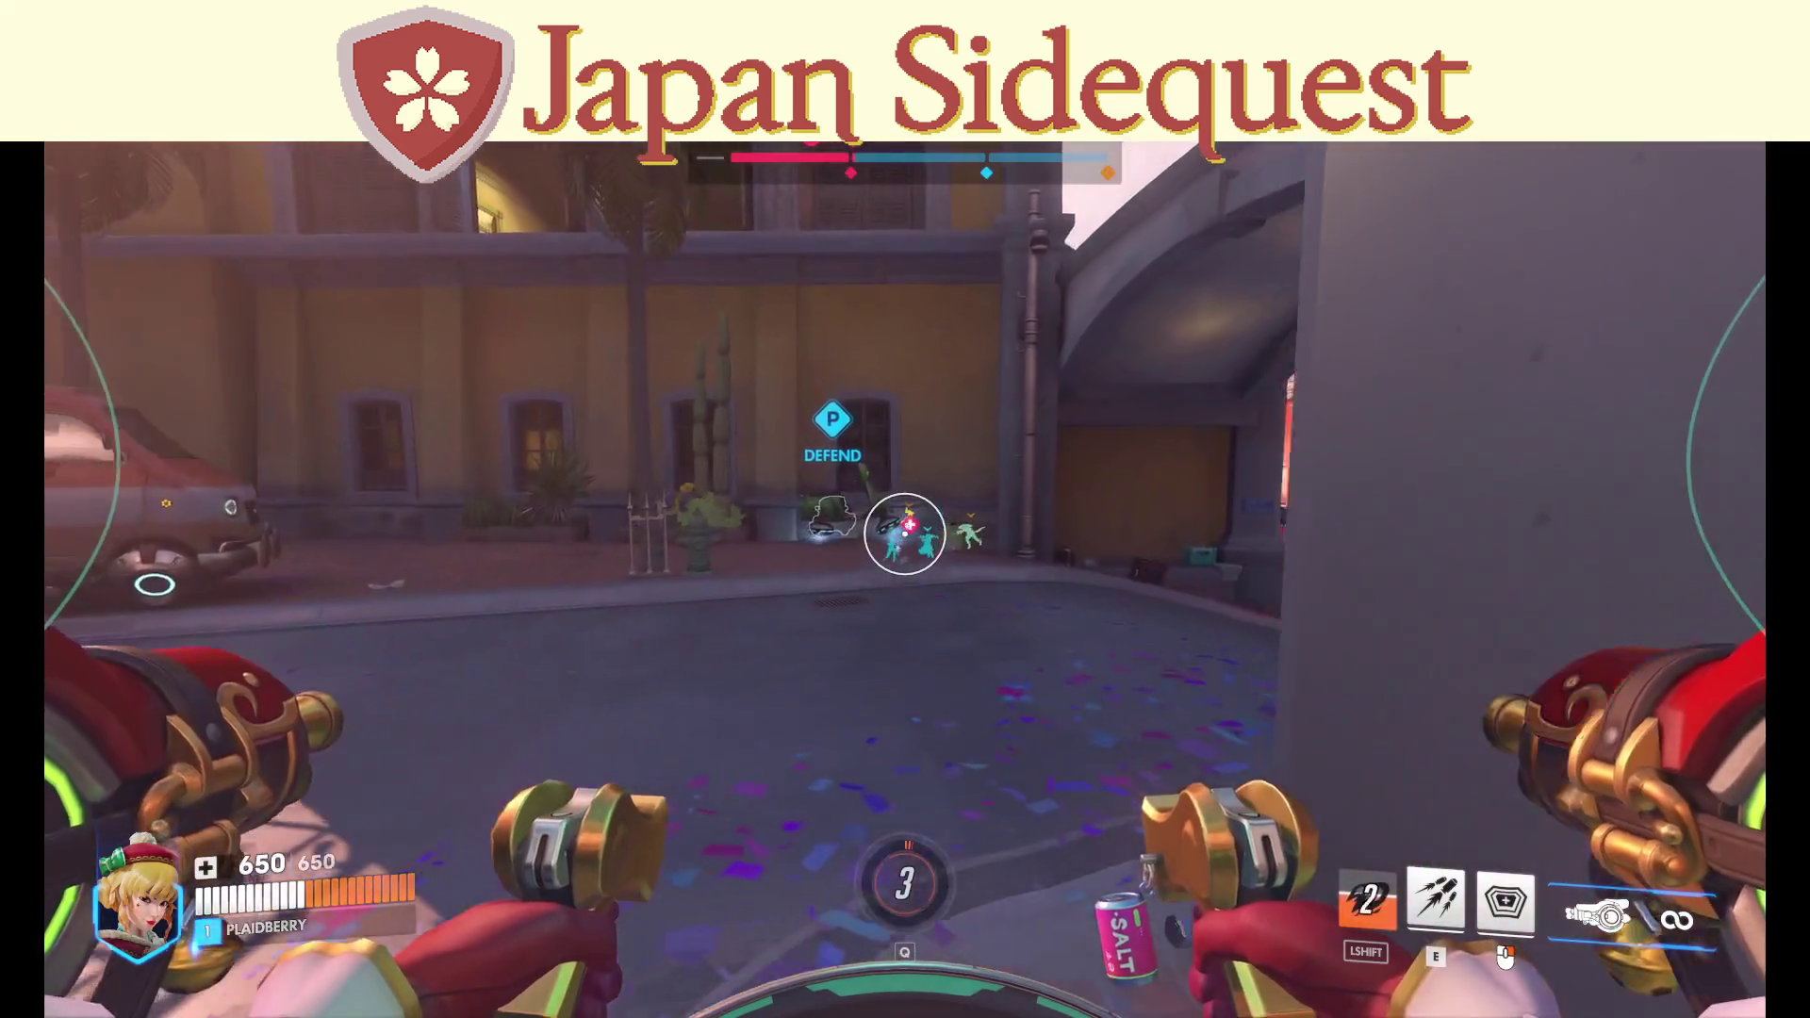
key(Tab)
key(Tab)
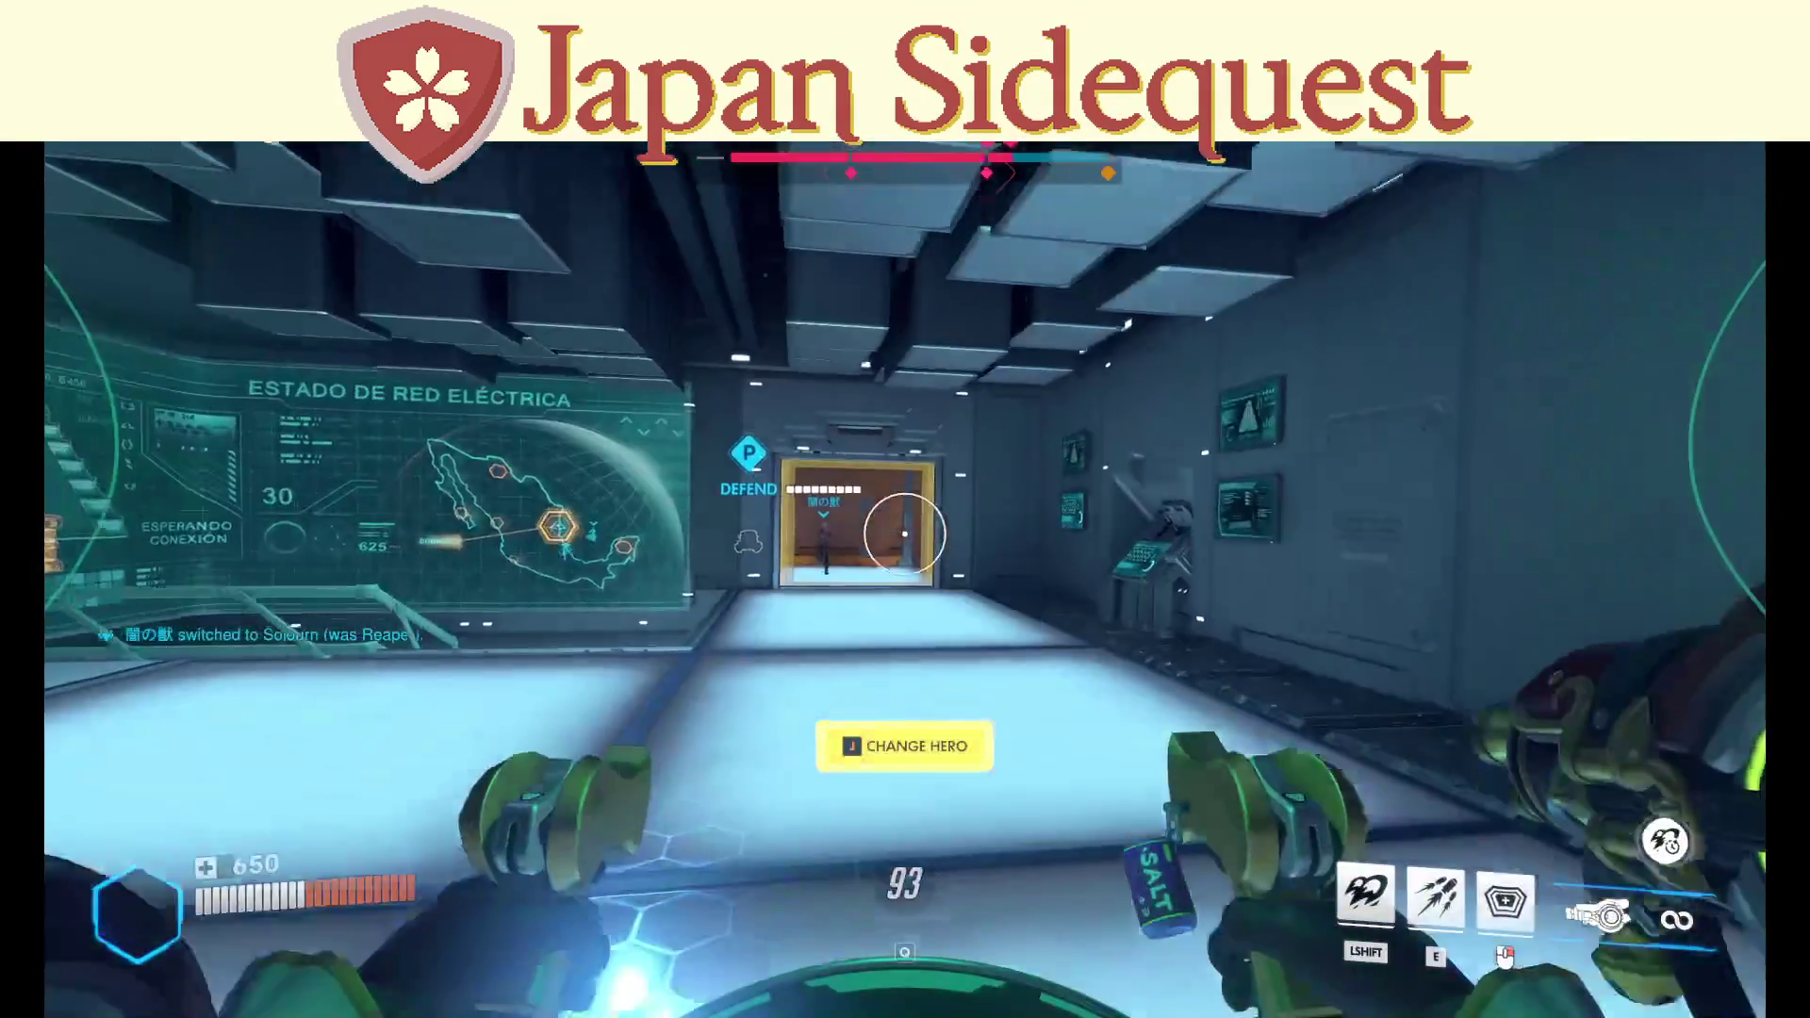
Fight as D.Va with missiles, Defense Matrix and self-destruct, then open endorsements after the match.
key(c)
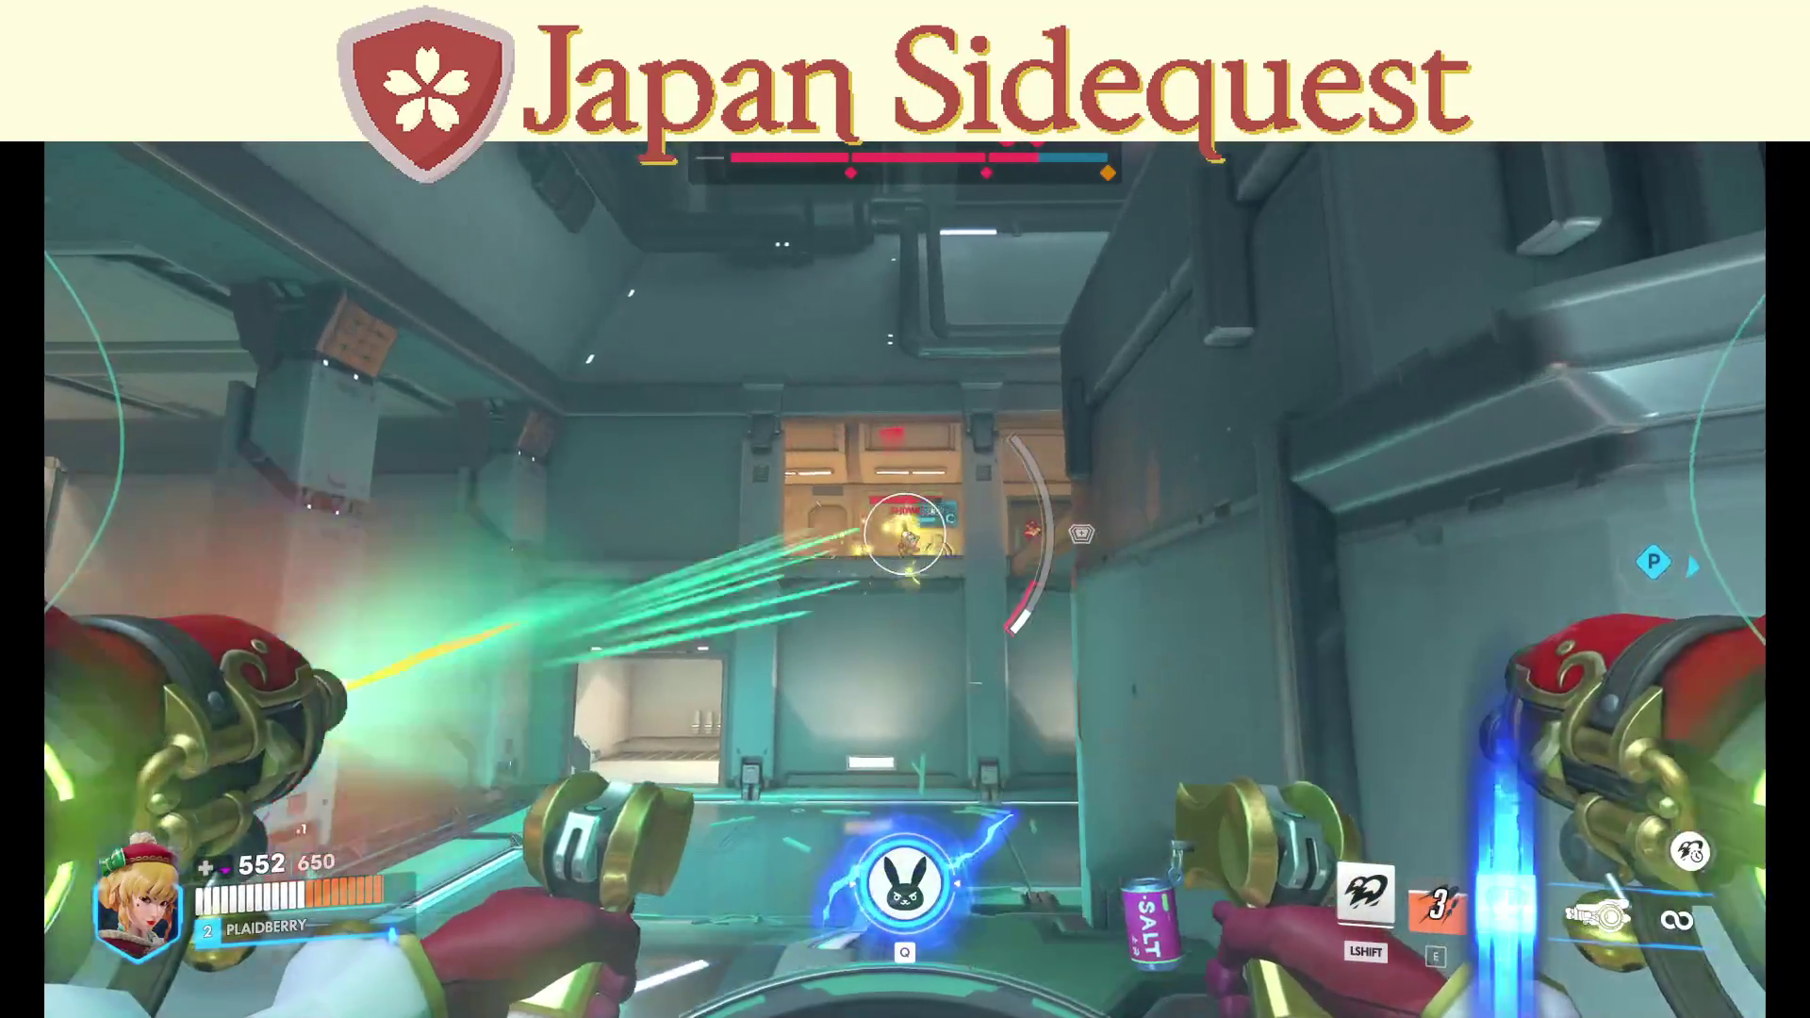
key(shift)
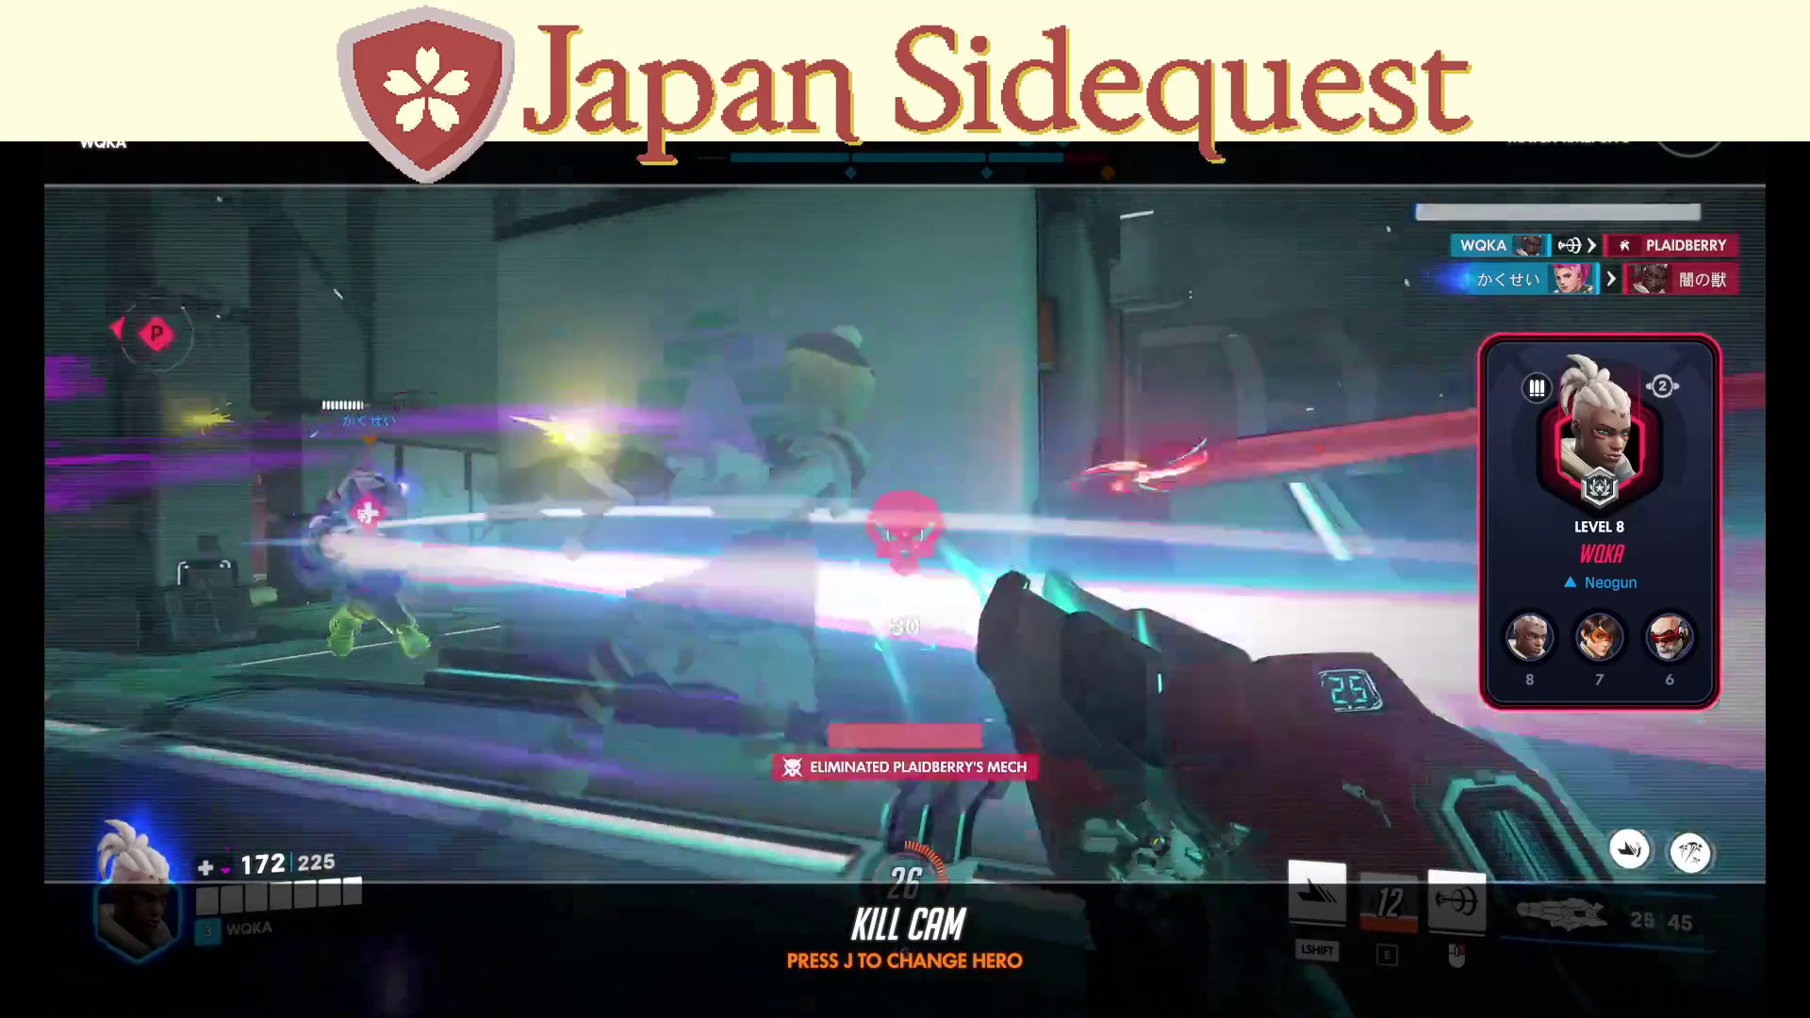
key(shift)
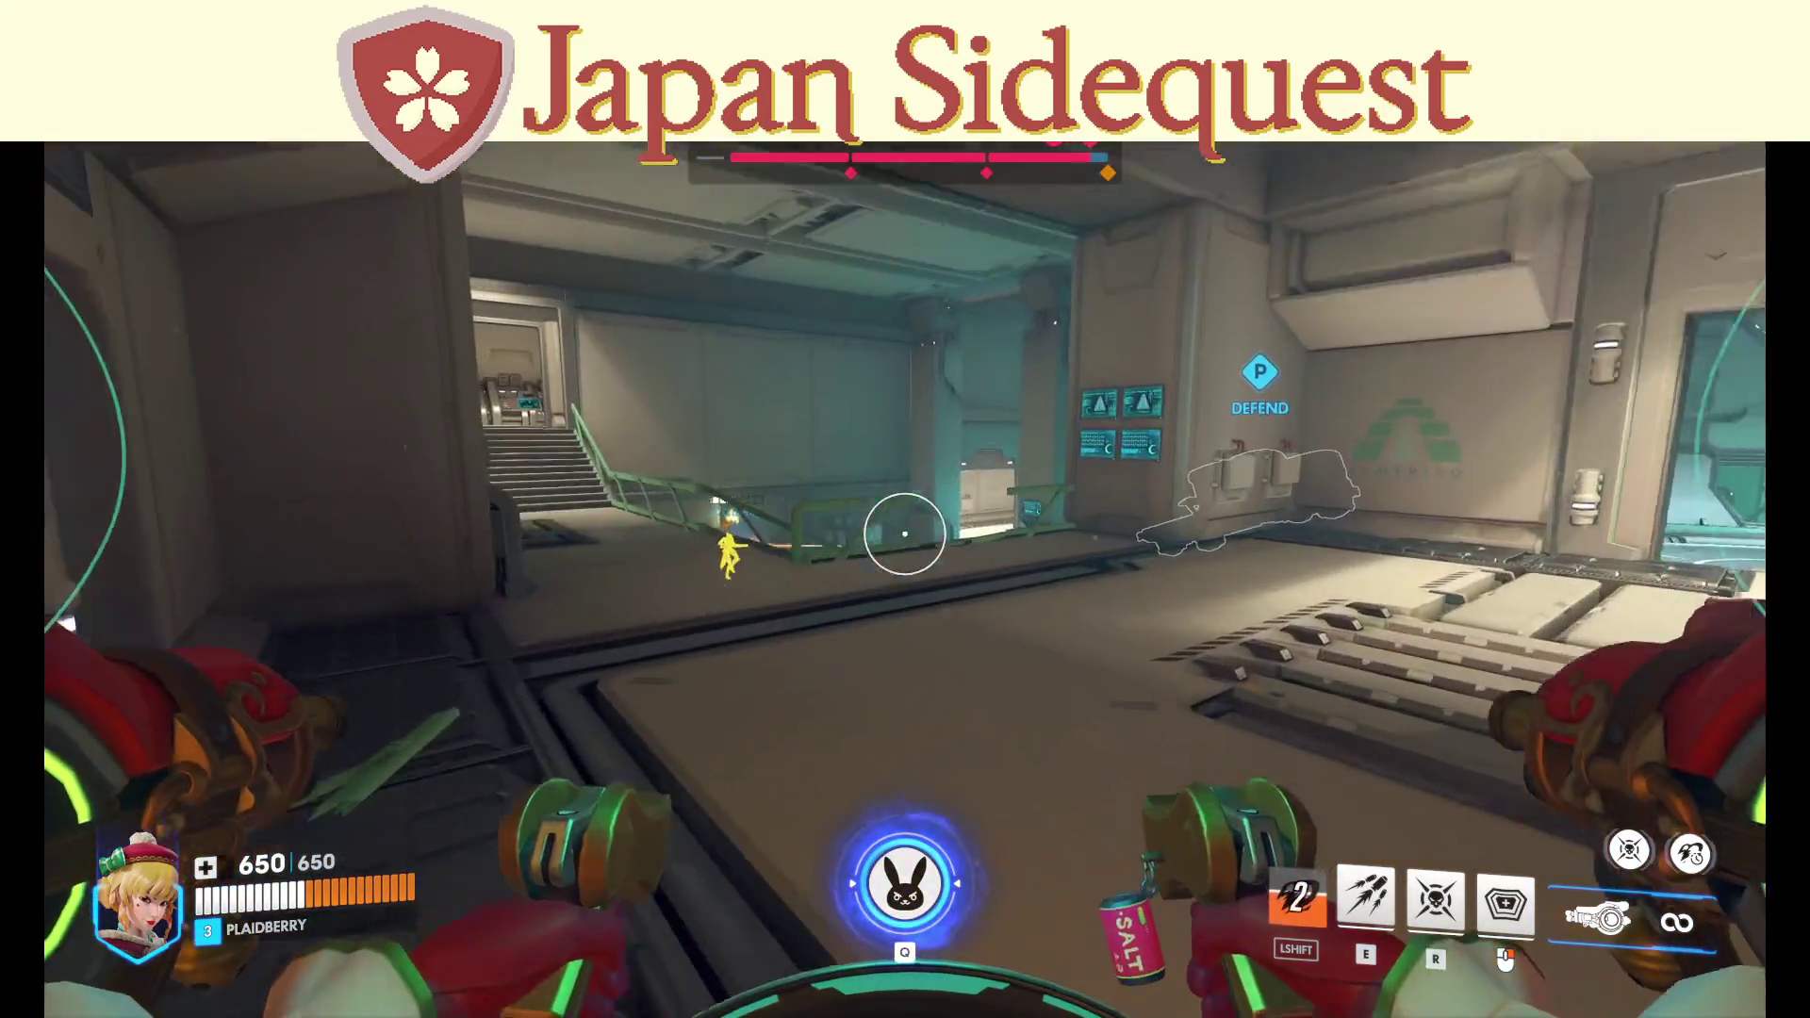
key(e)
right_click(904, 533)
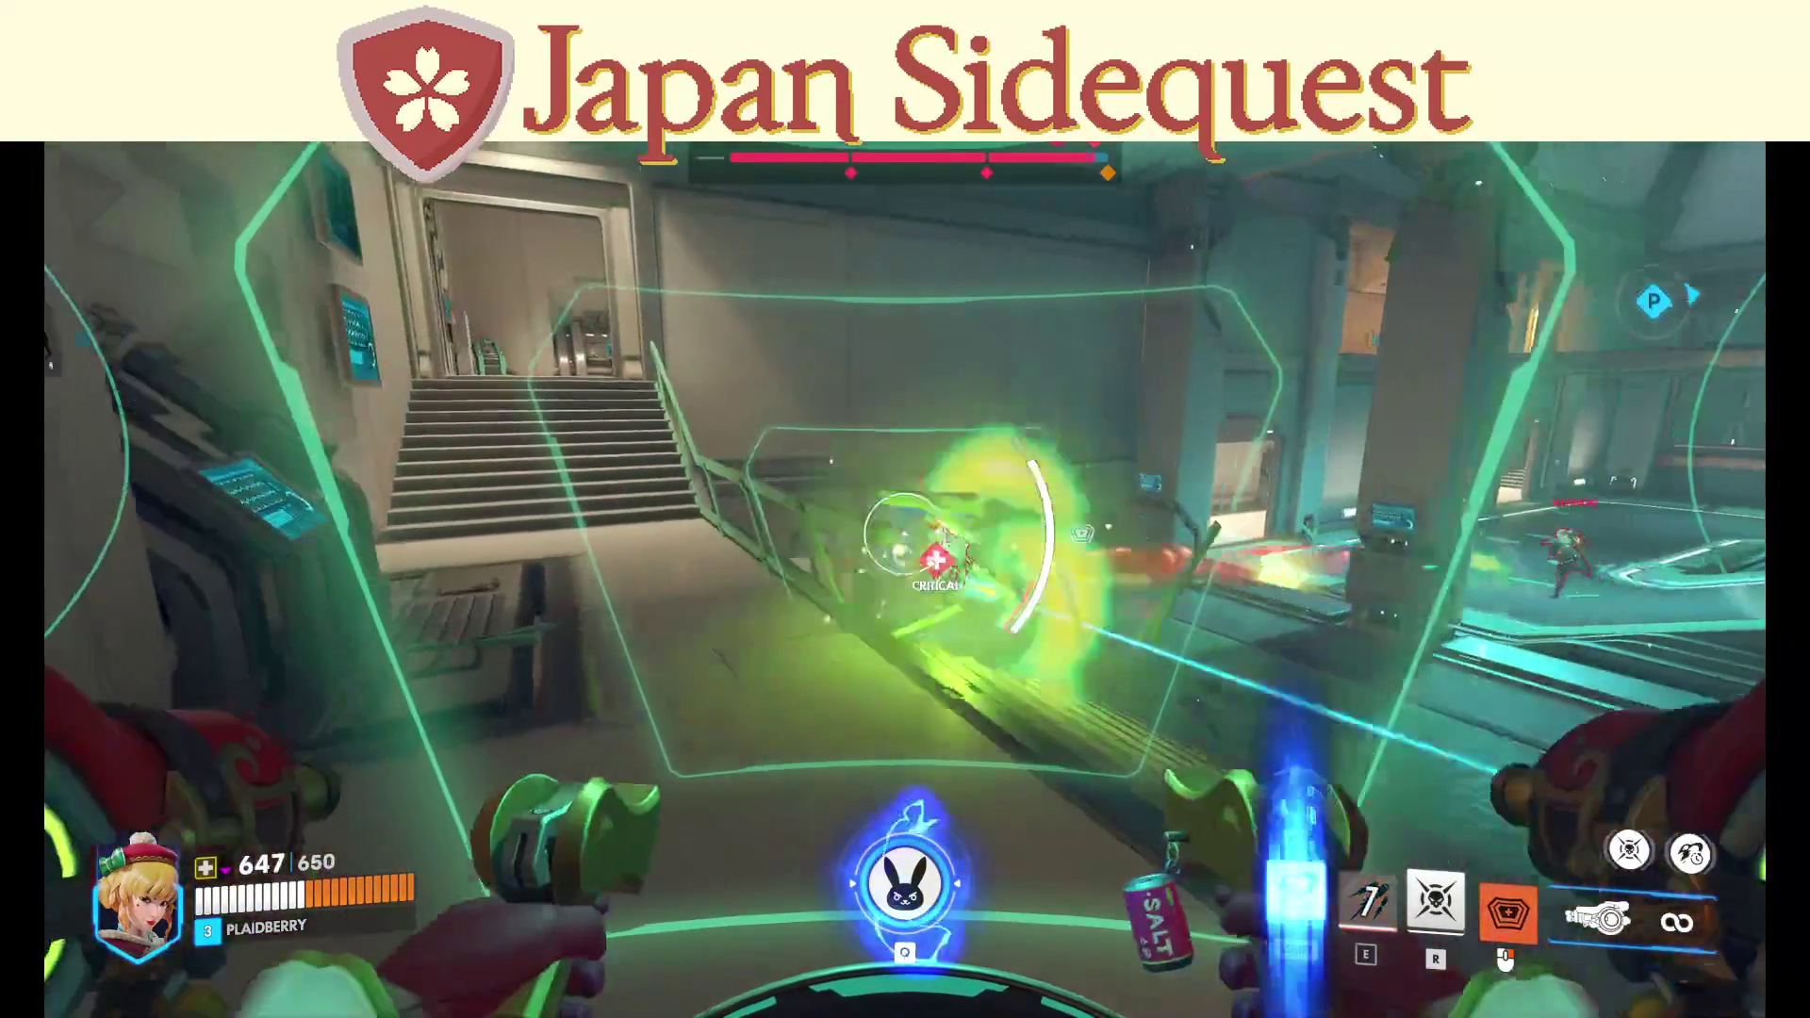
key(shift)
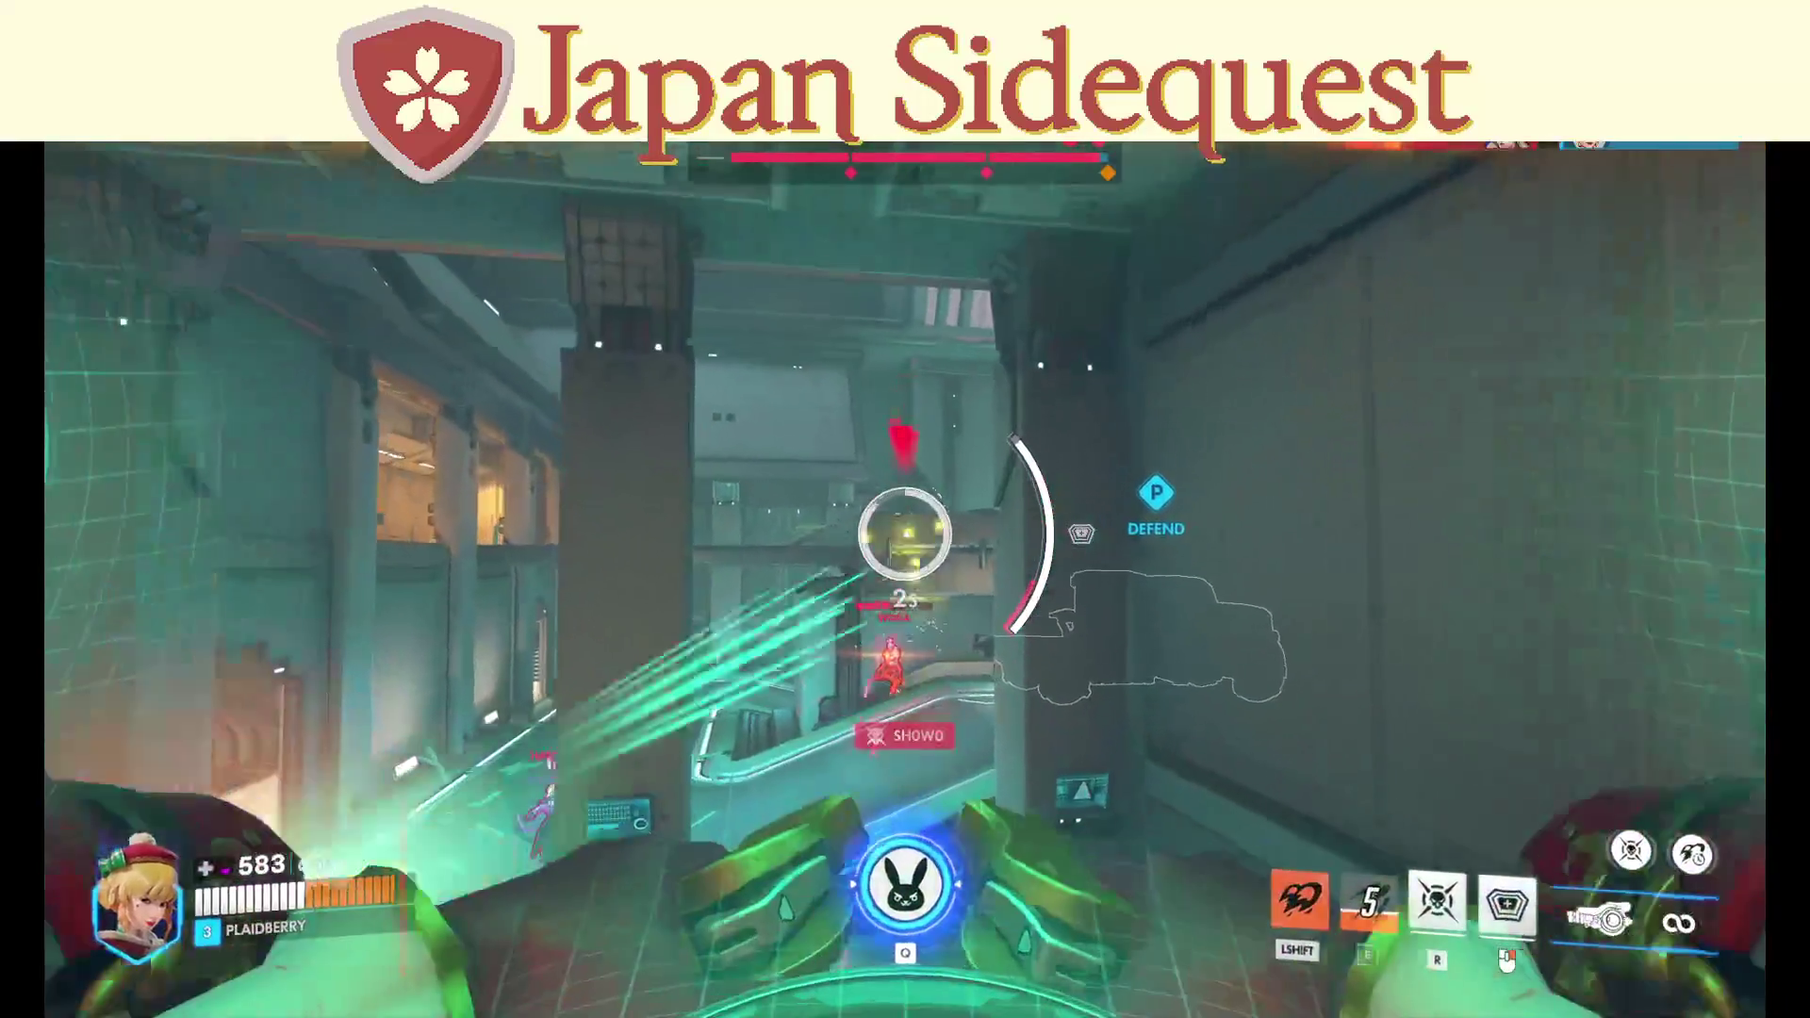
key(q)
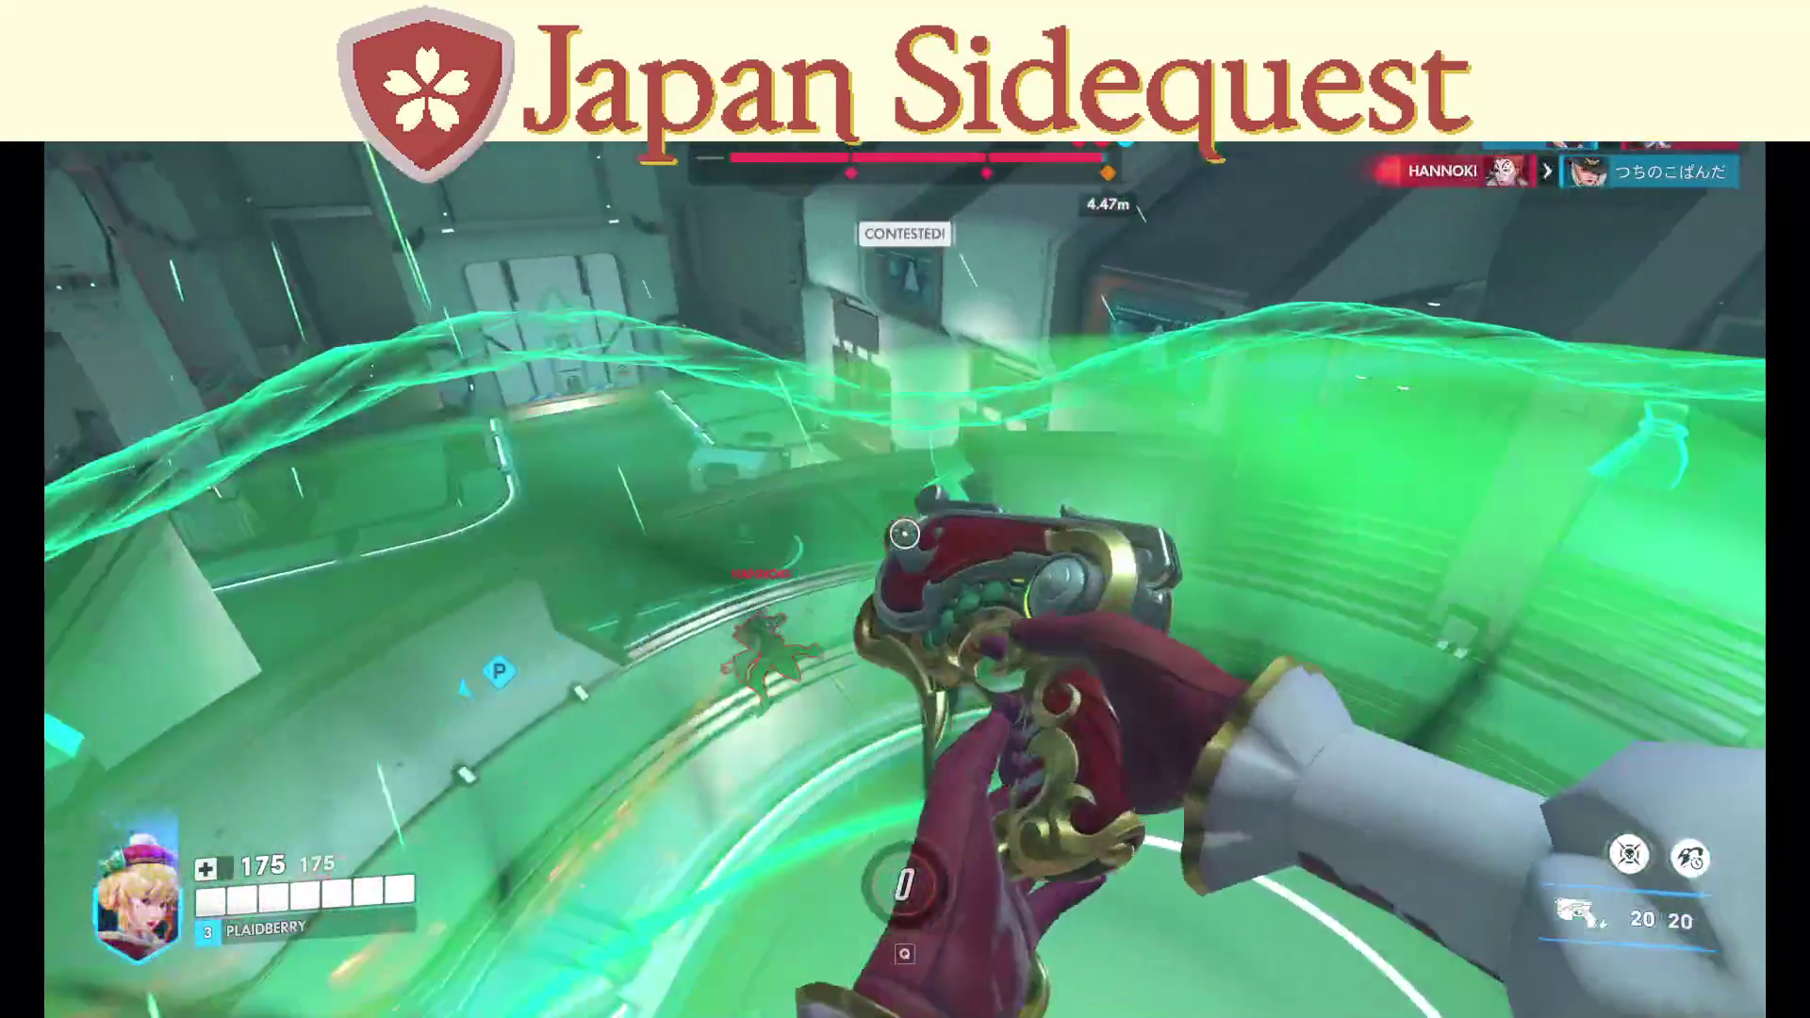
click(904, 533)
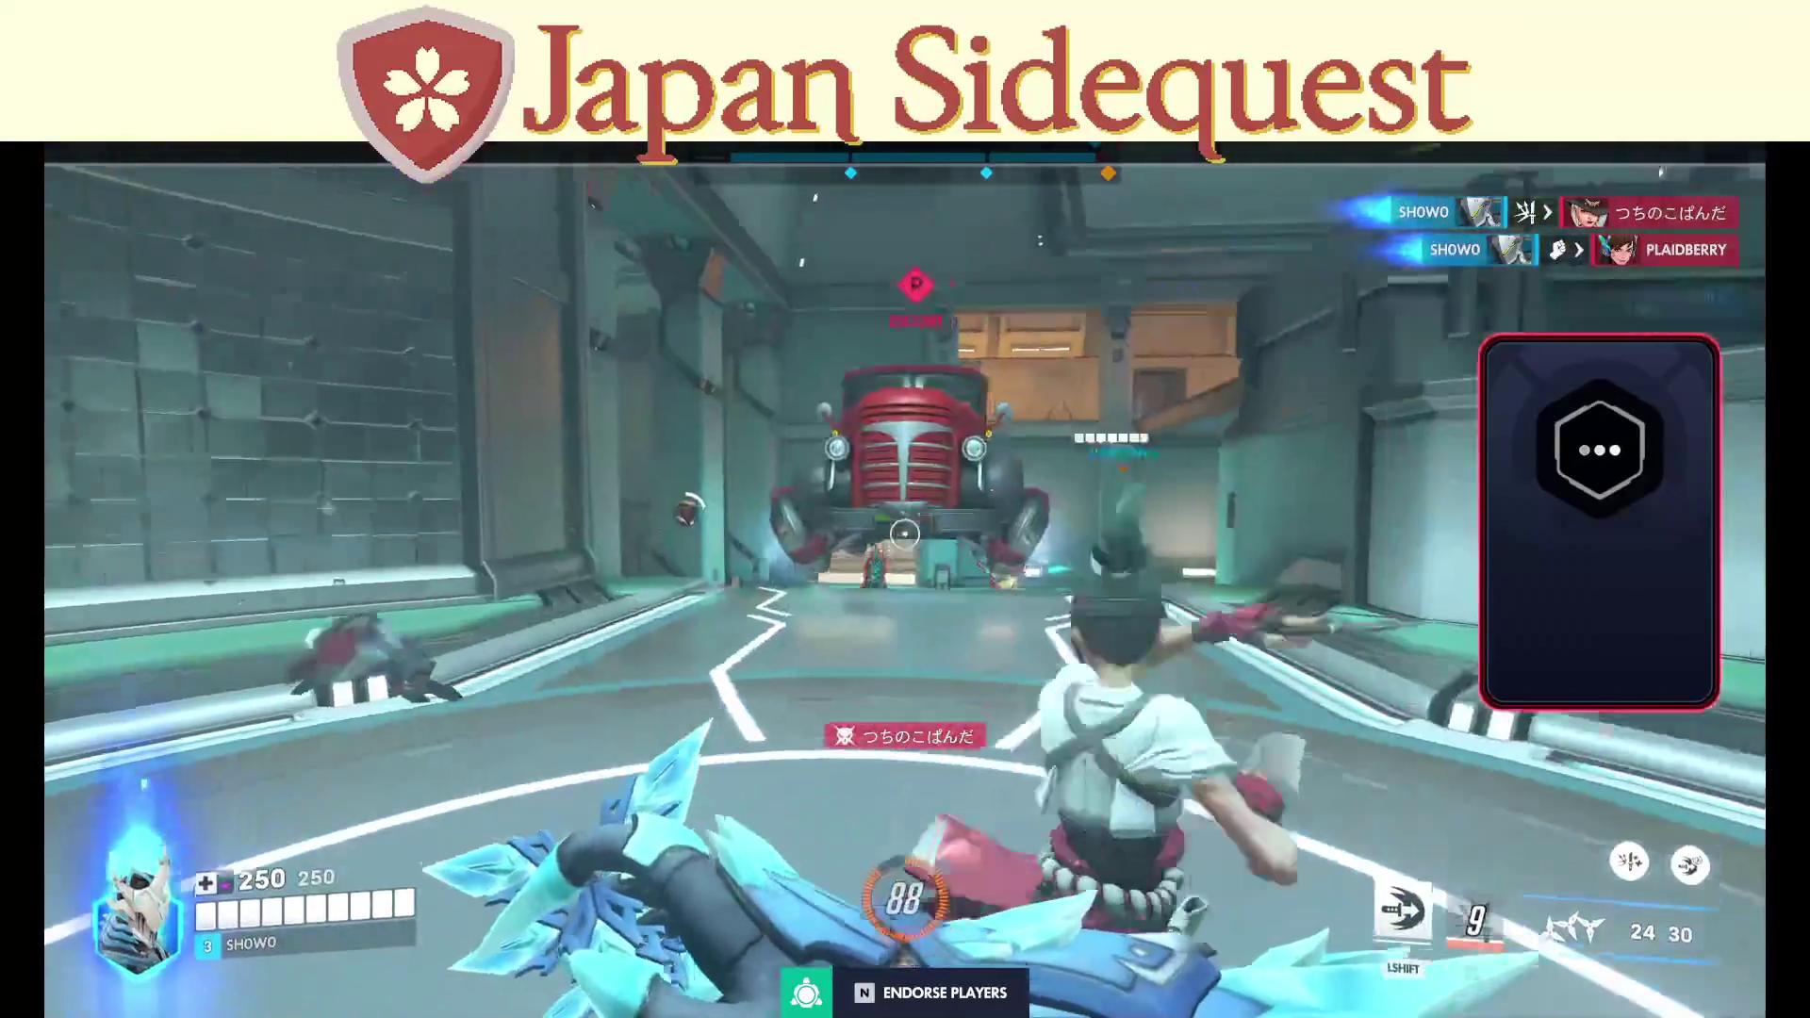
key(n)
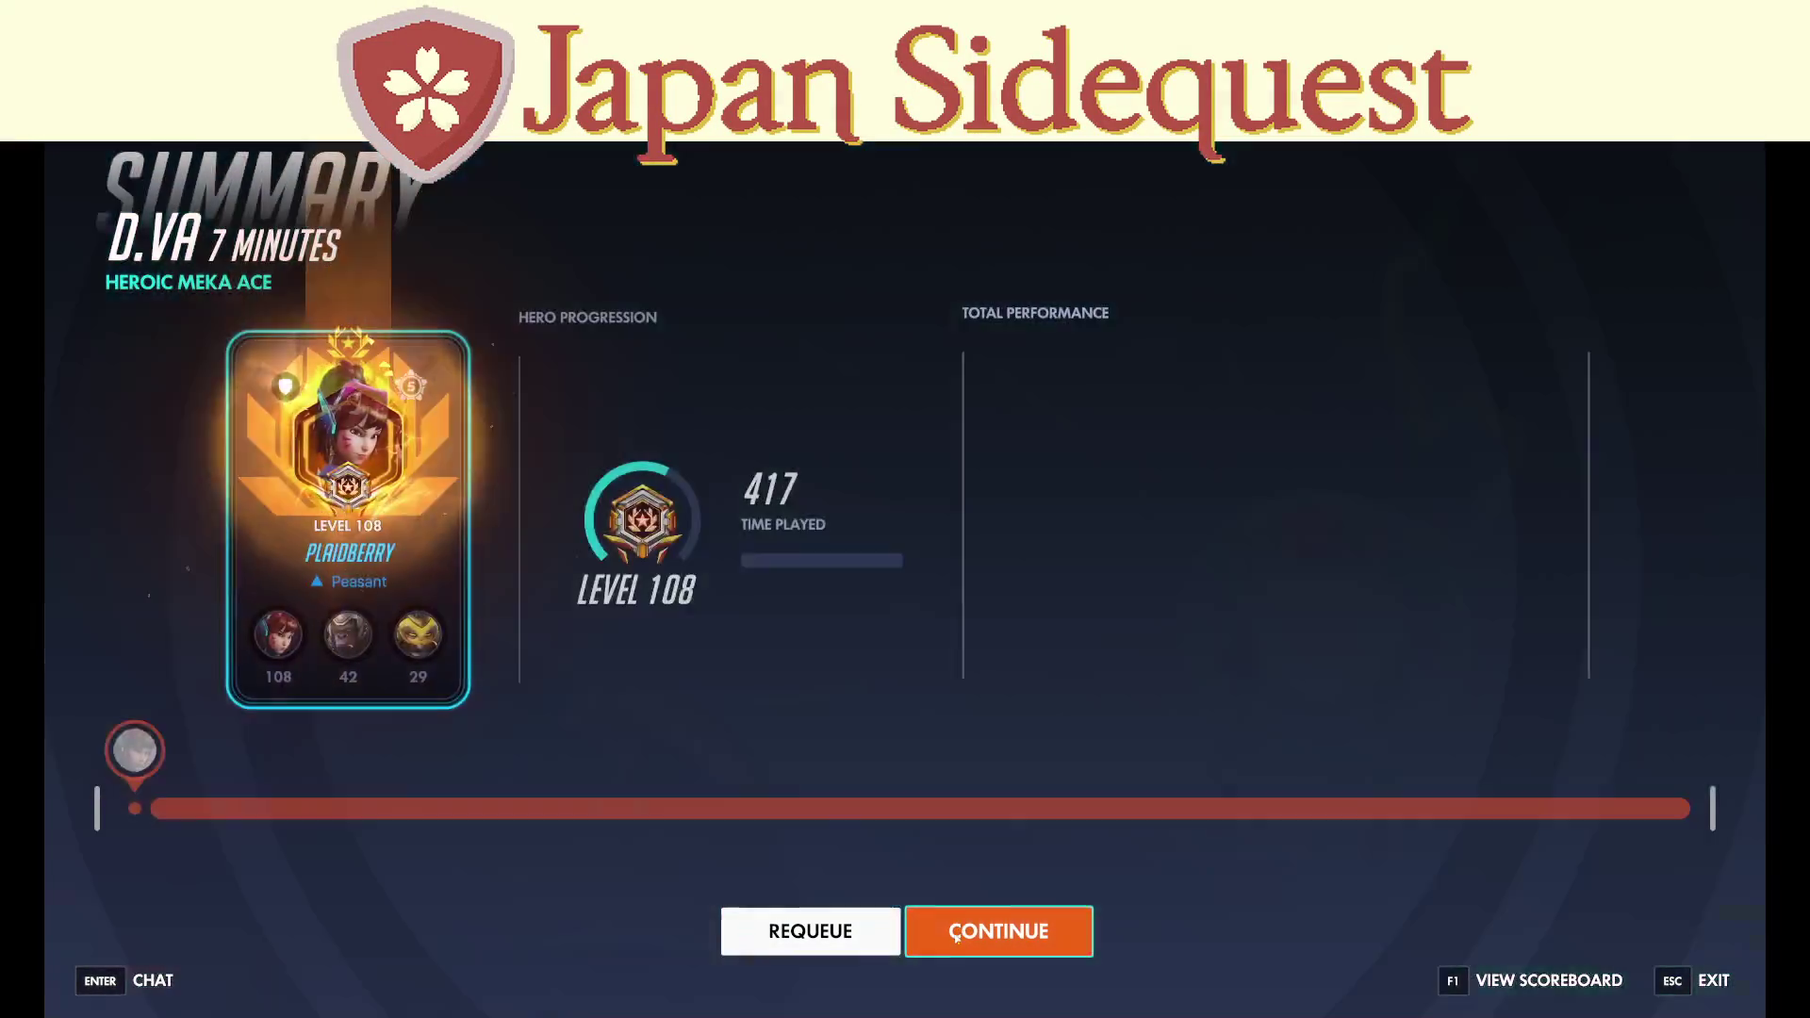
Dismiss the match and challenges summaries, then open and close the endorsement panel.
click(954, 934)
click(953, 933)
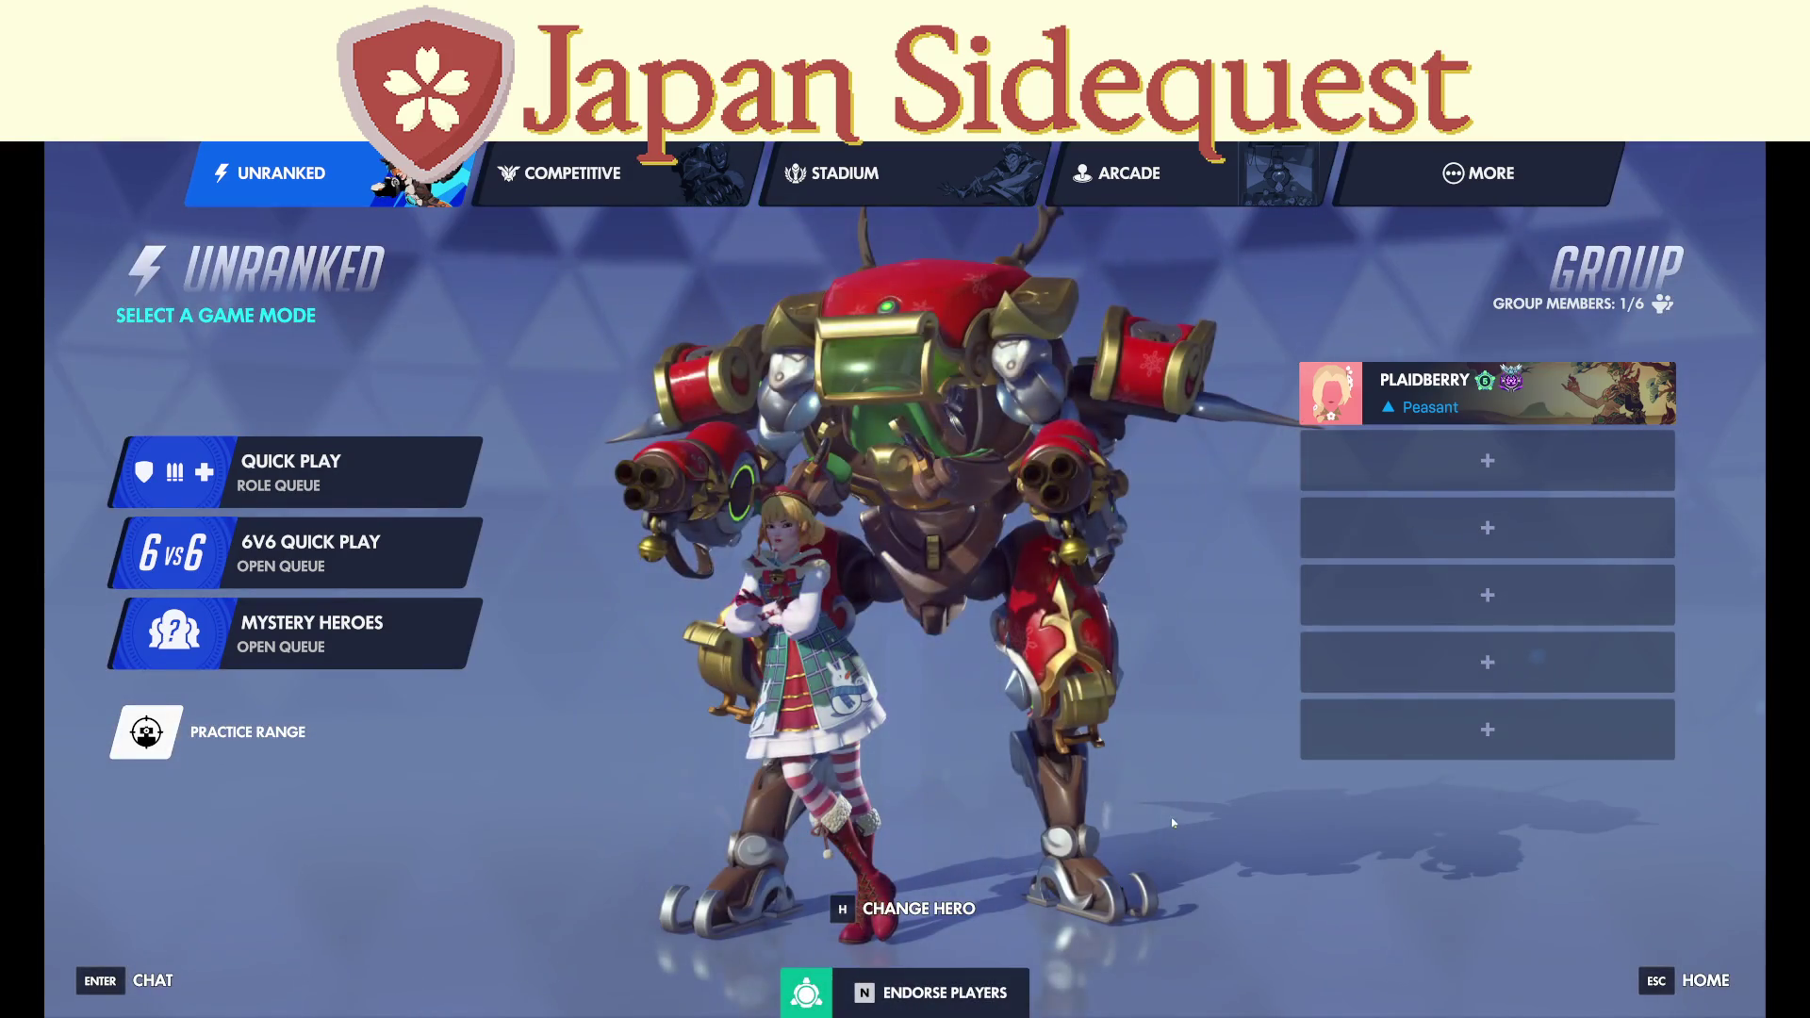
key(n)
key(Escape)
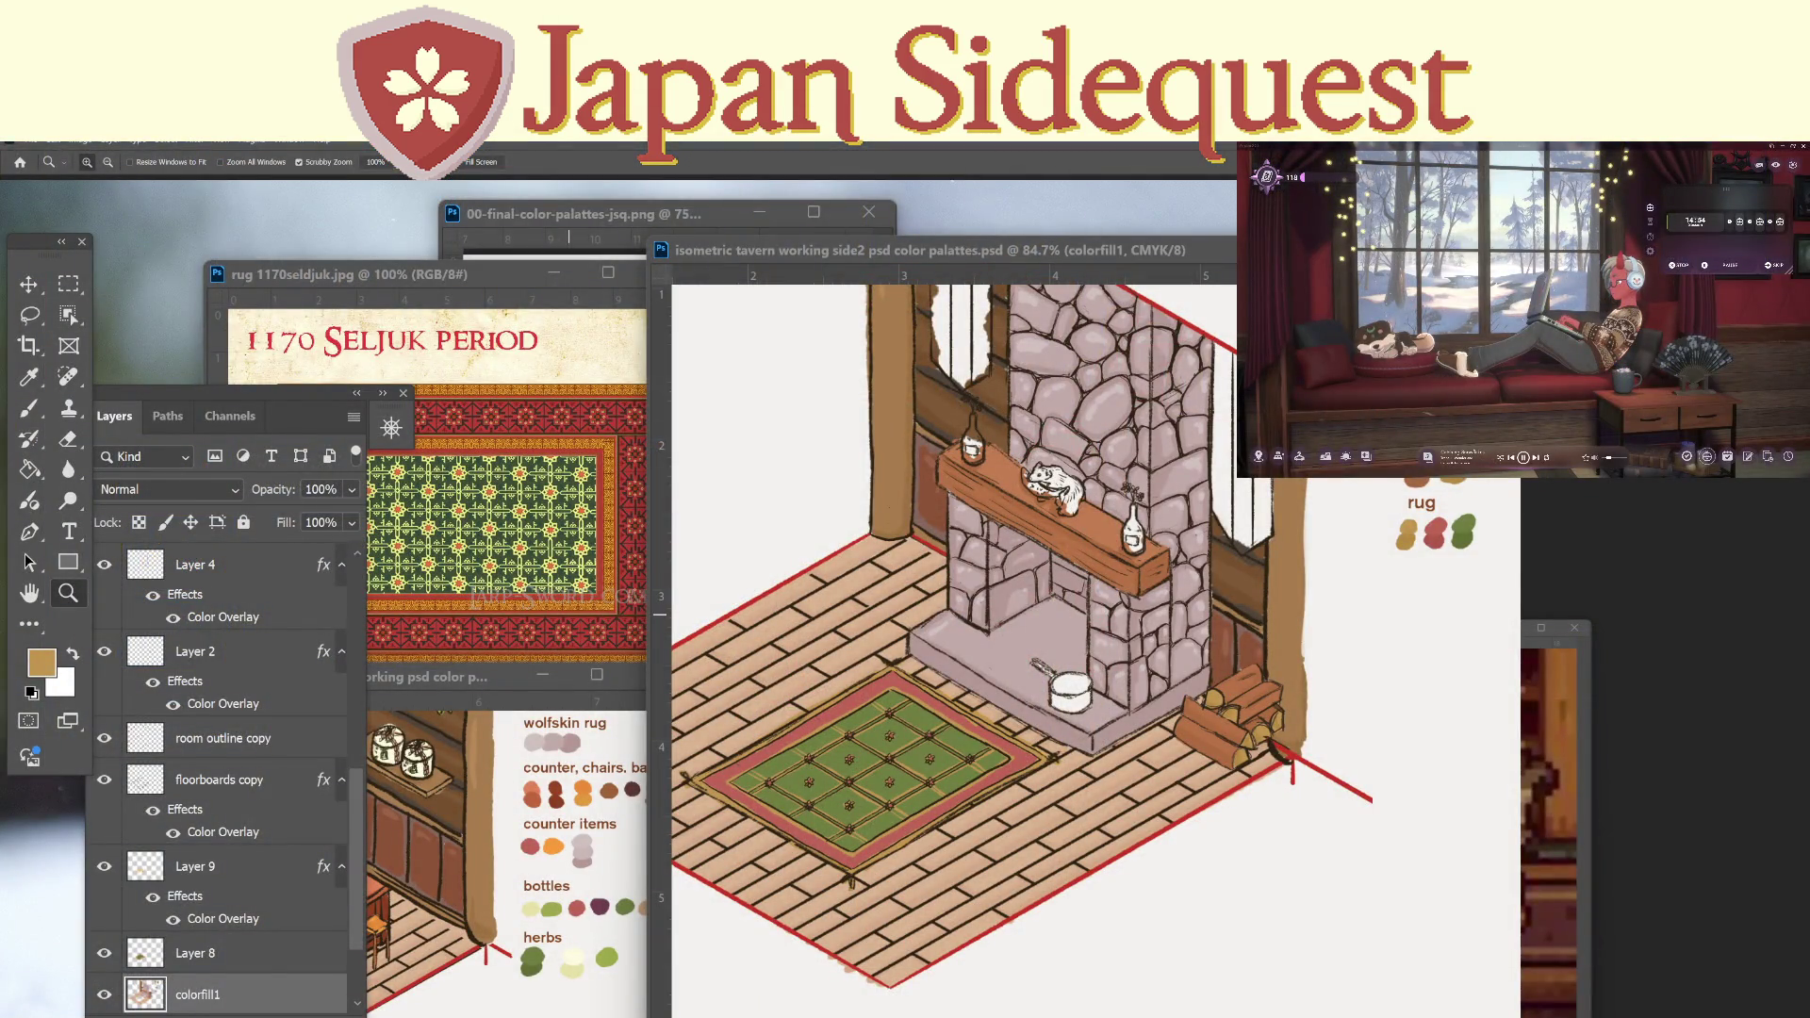
Activate the isometric tavern document and switch to the Eyedropper.
click(873, 245)
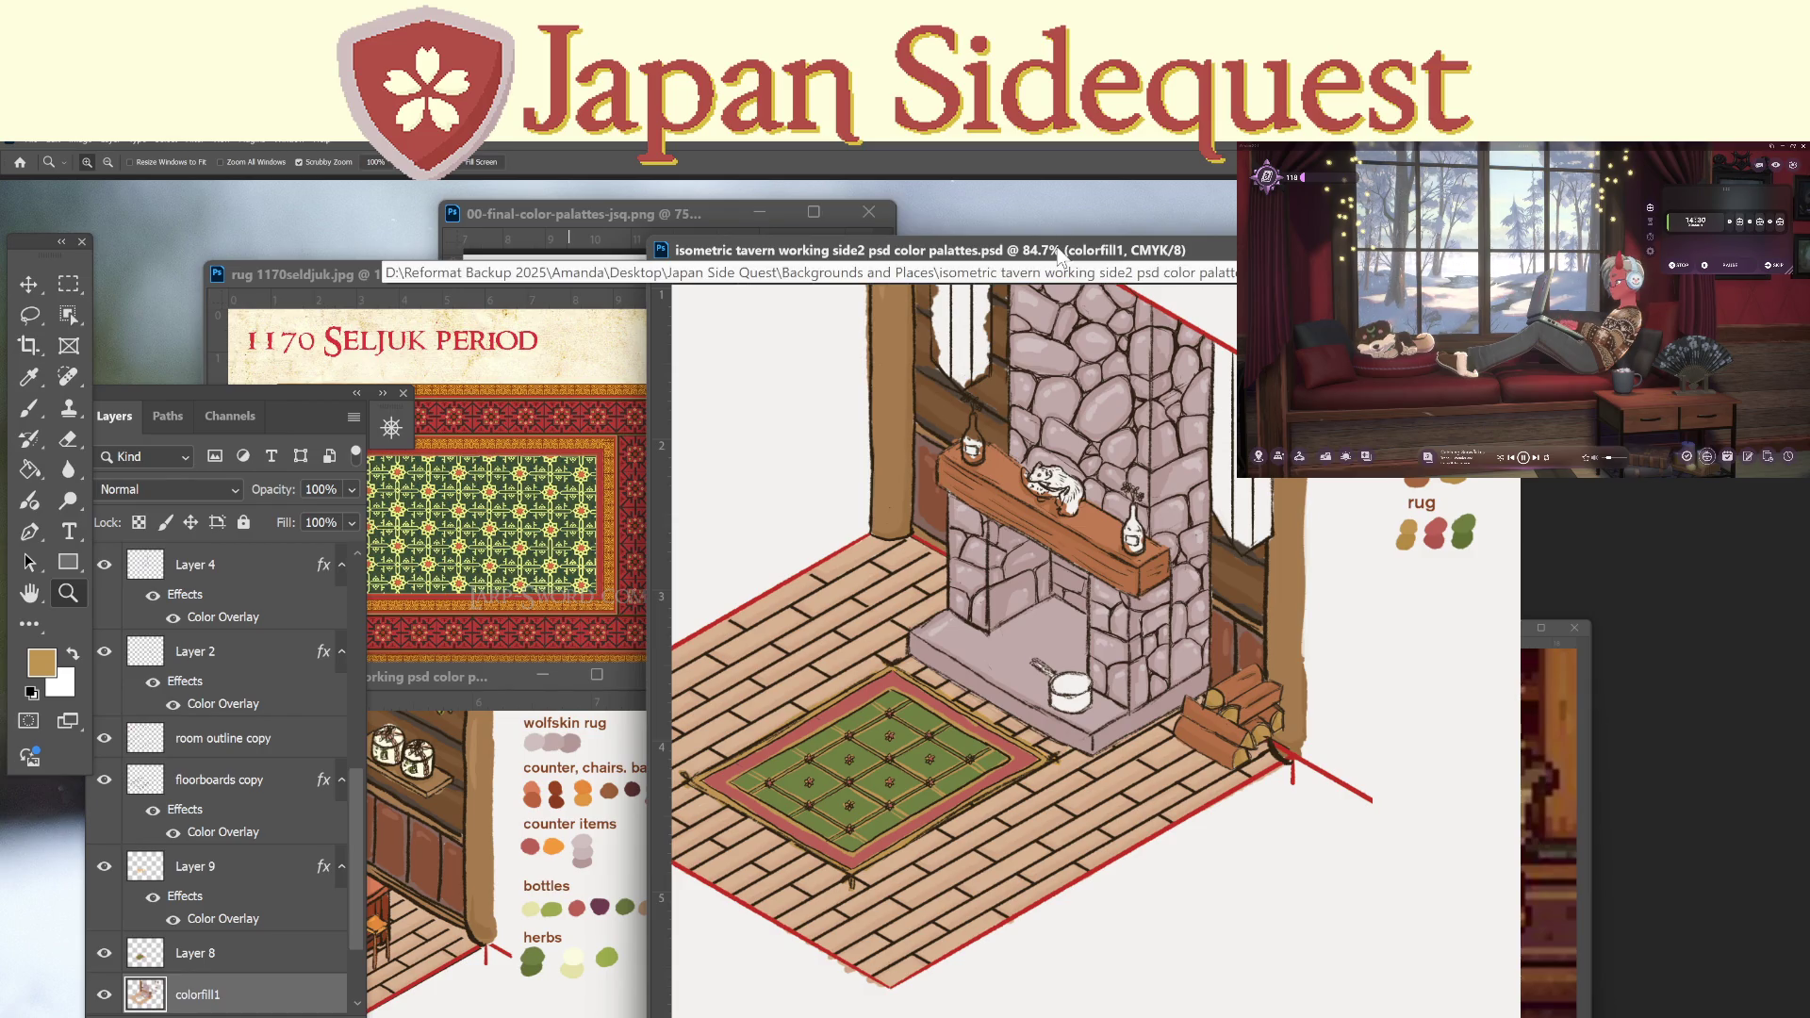
key(i)
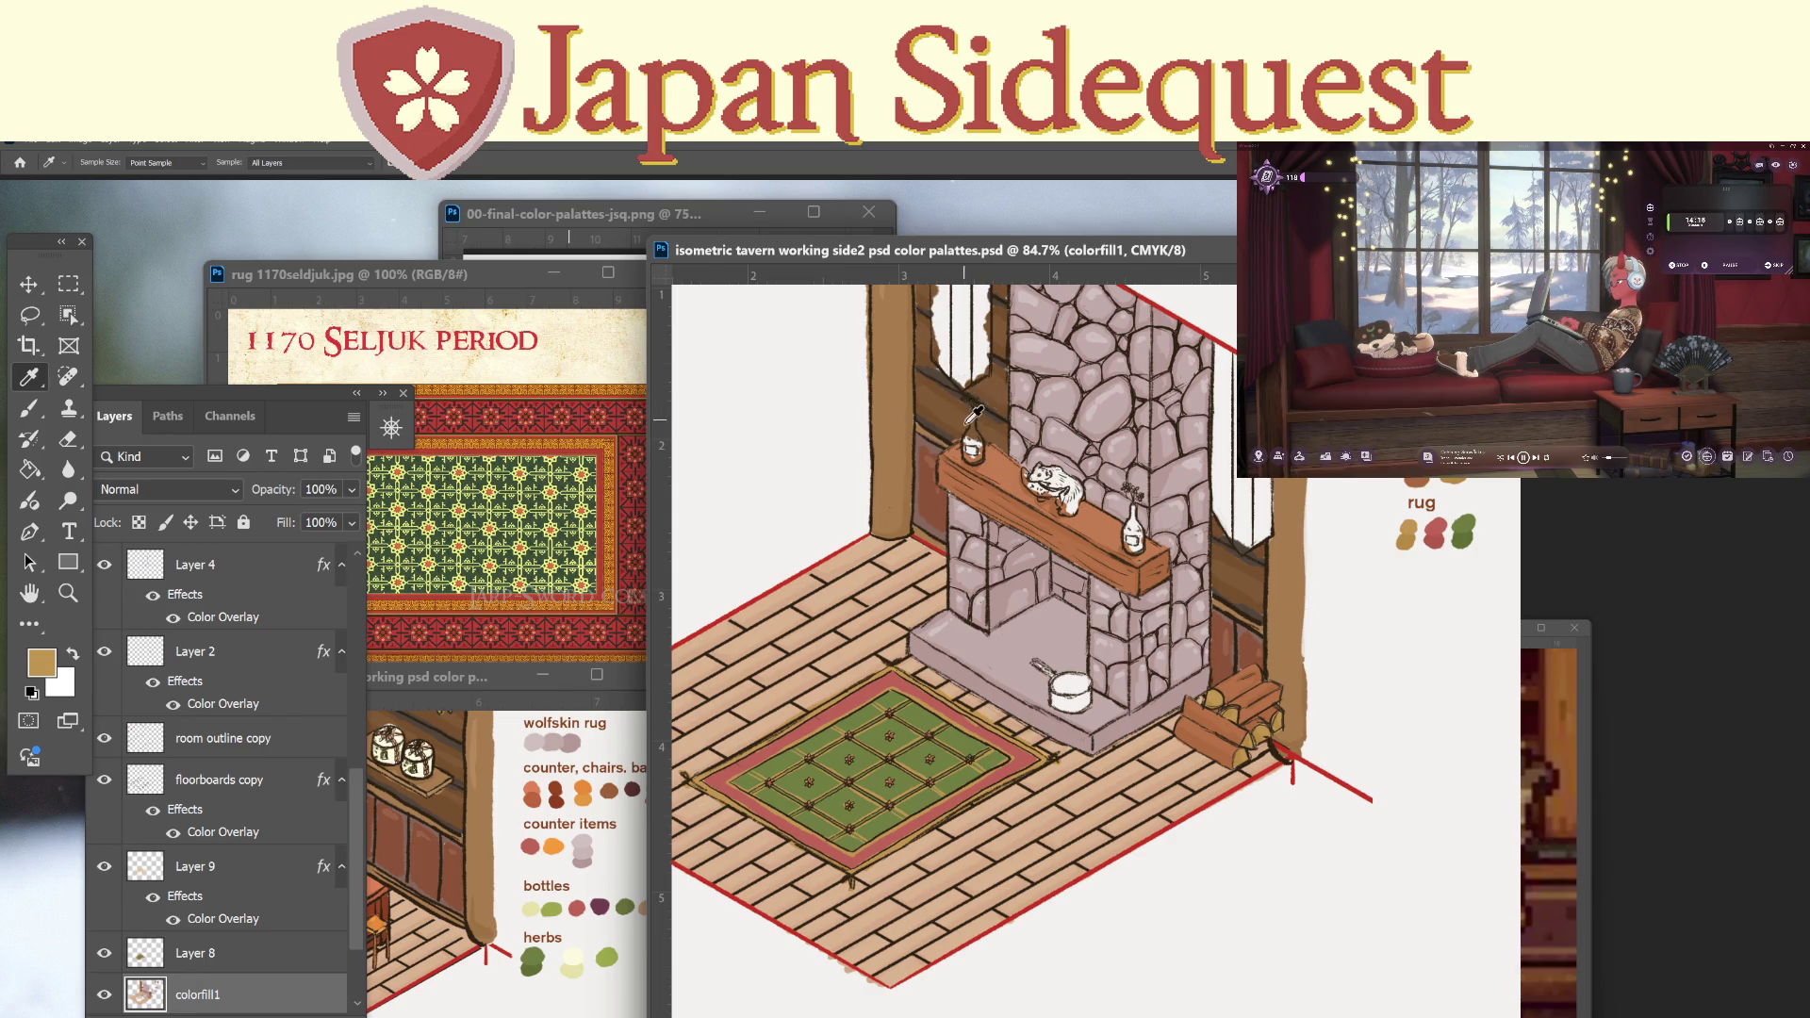
Sample a dark brown from the mantel and zoom in closely on the saucepan.
key(z)
drag(971, 402, 1013, 386)
key(i)
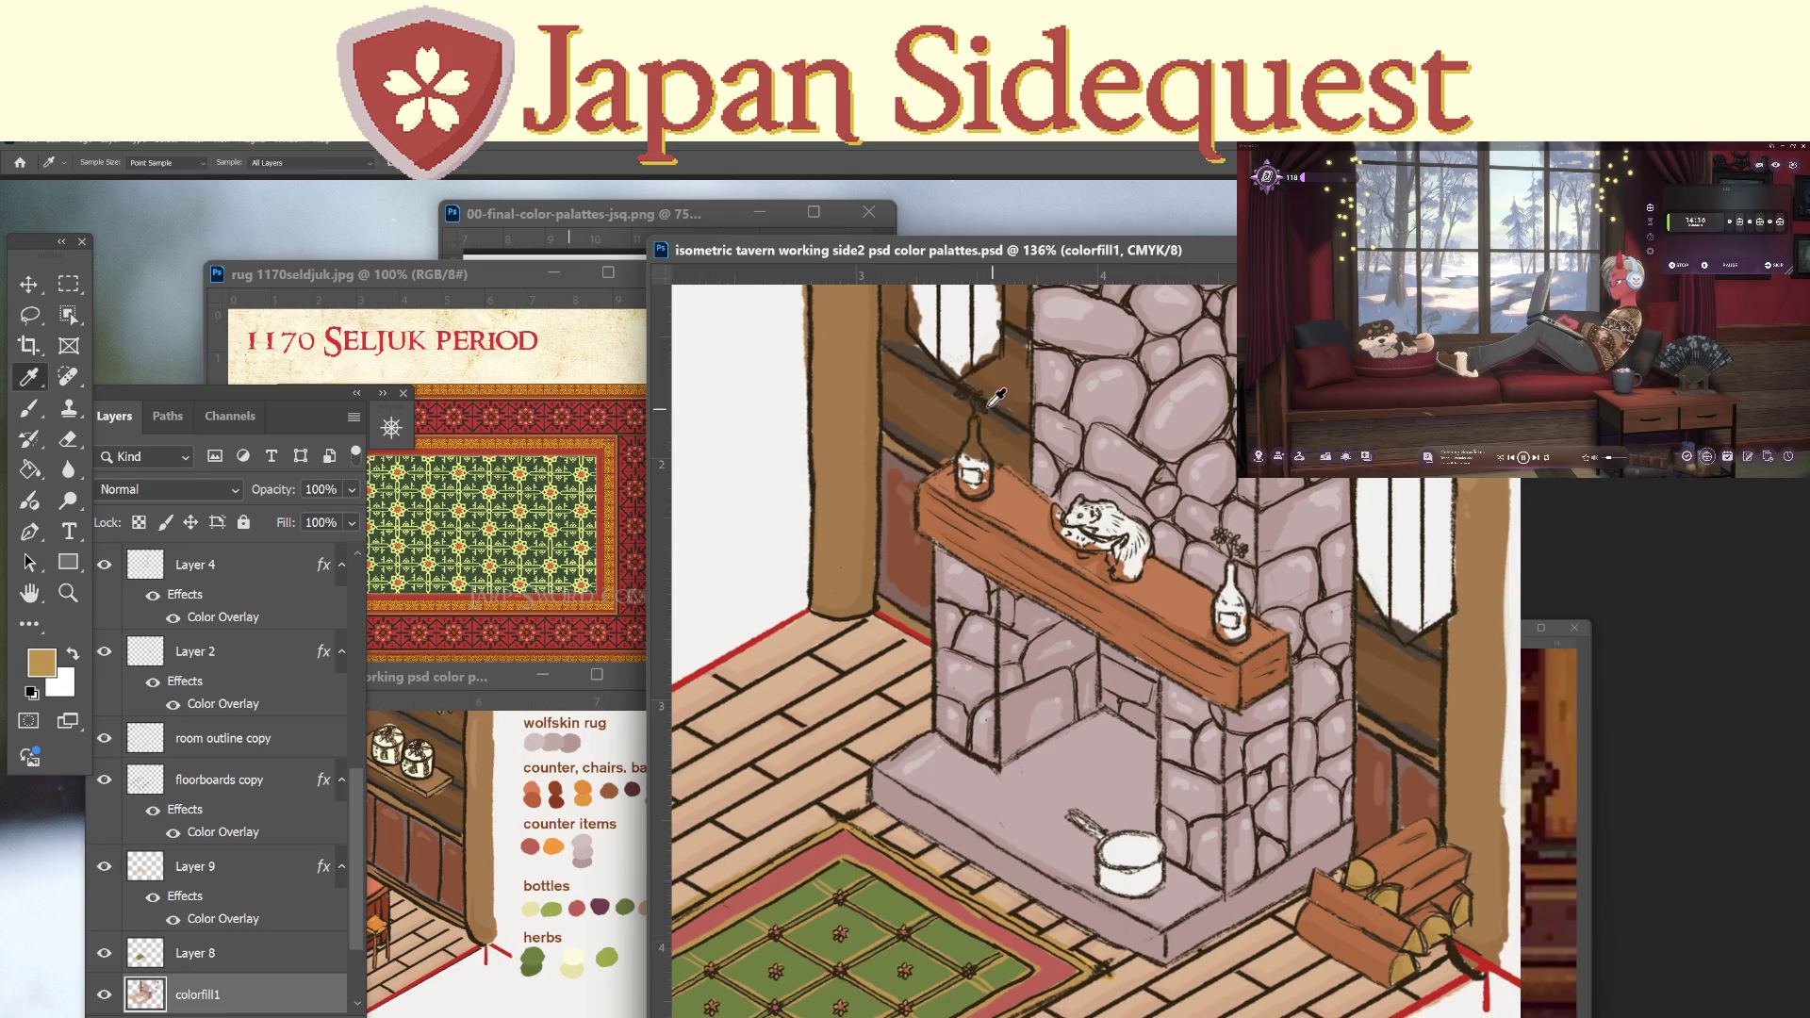
click(972, 392)
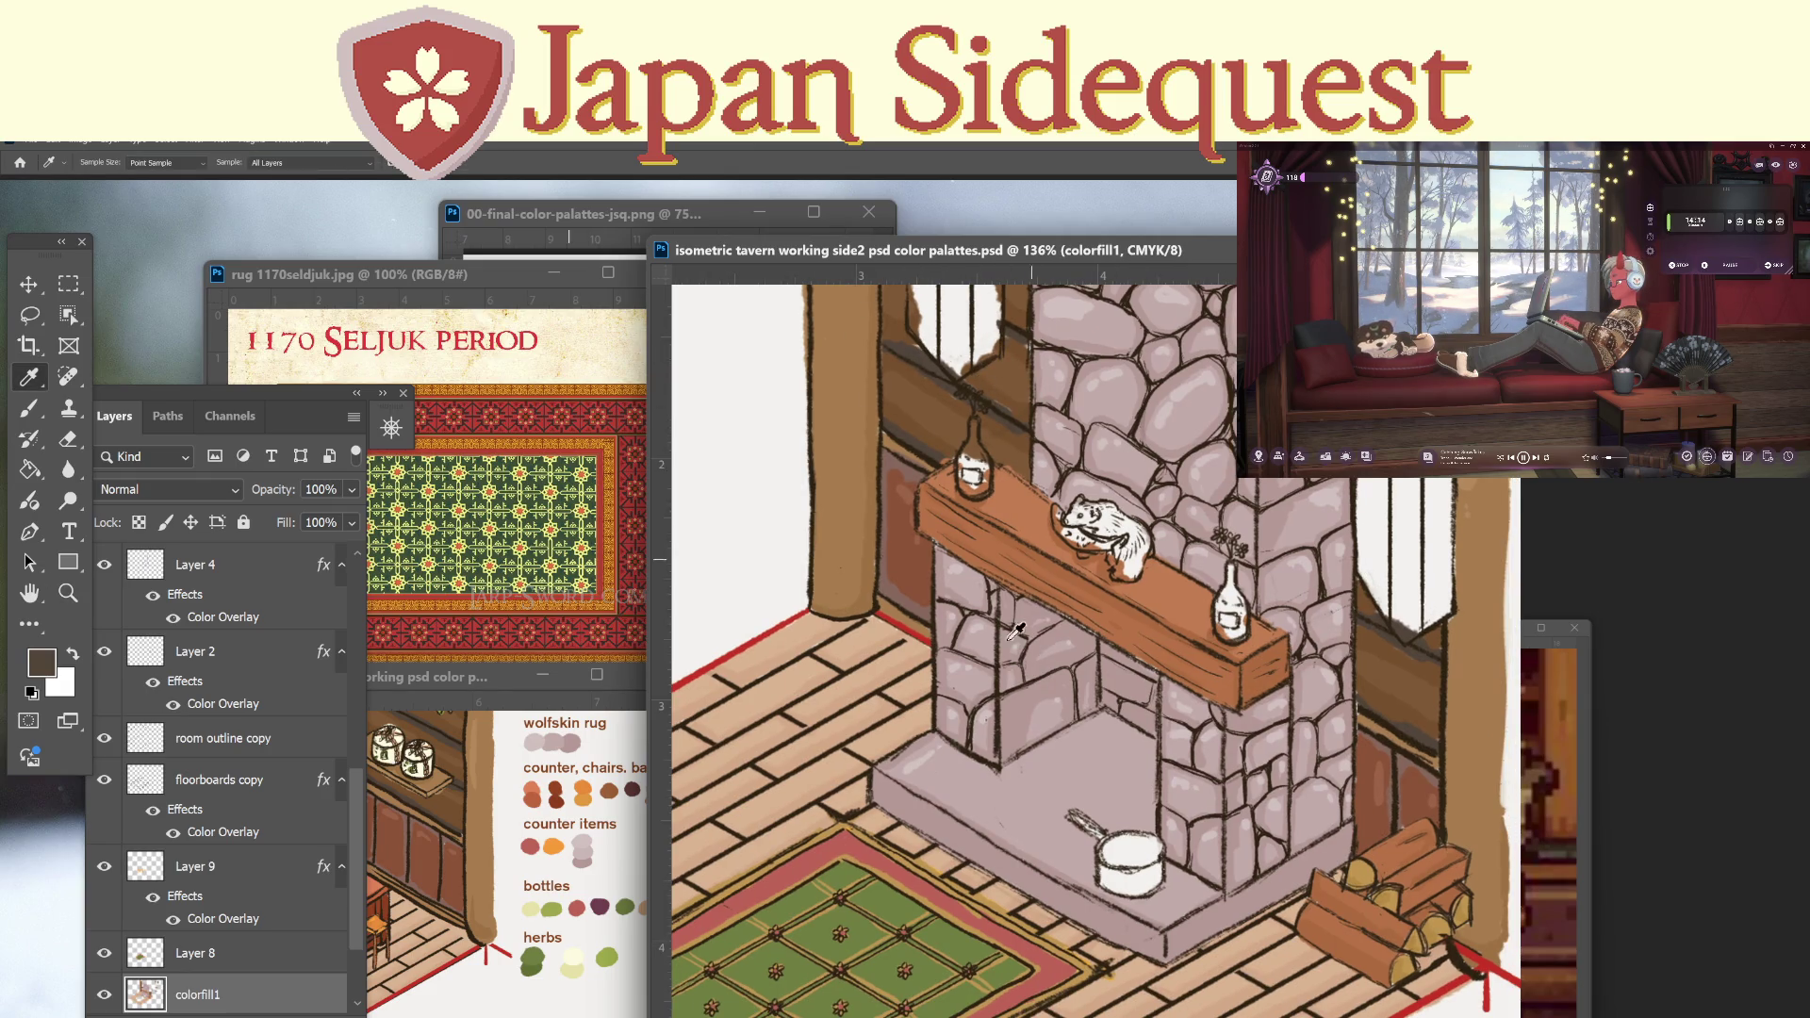
drag(1078, 721, 933, 588)
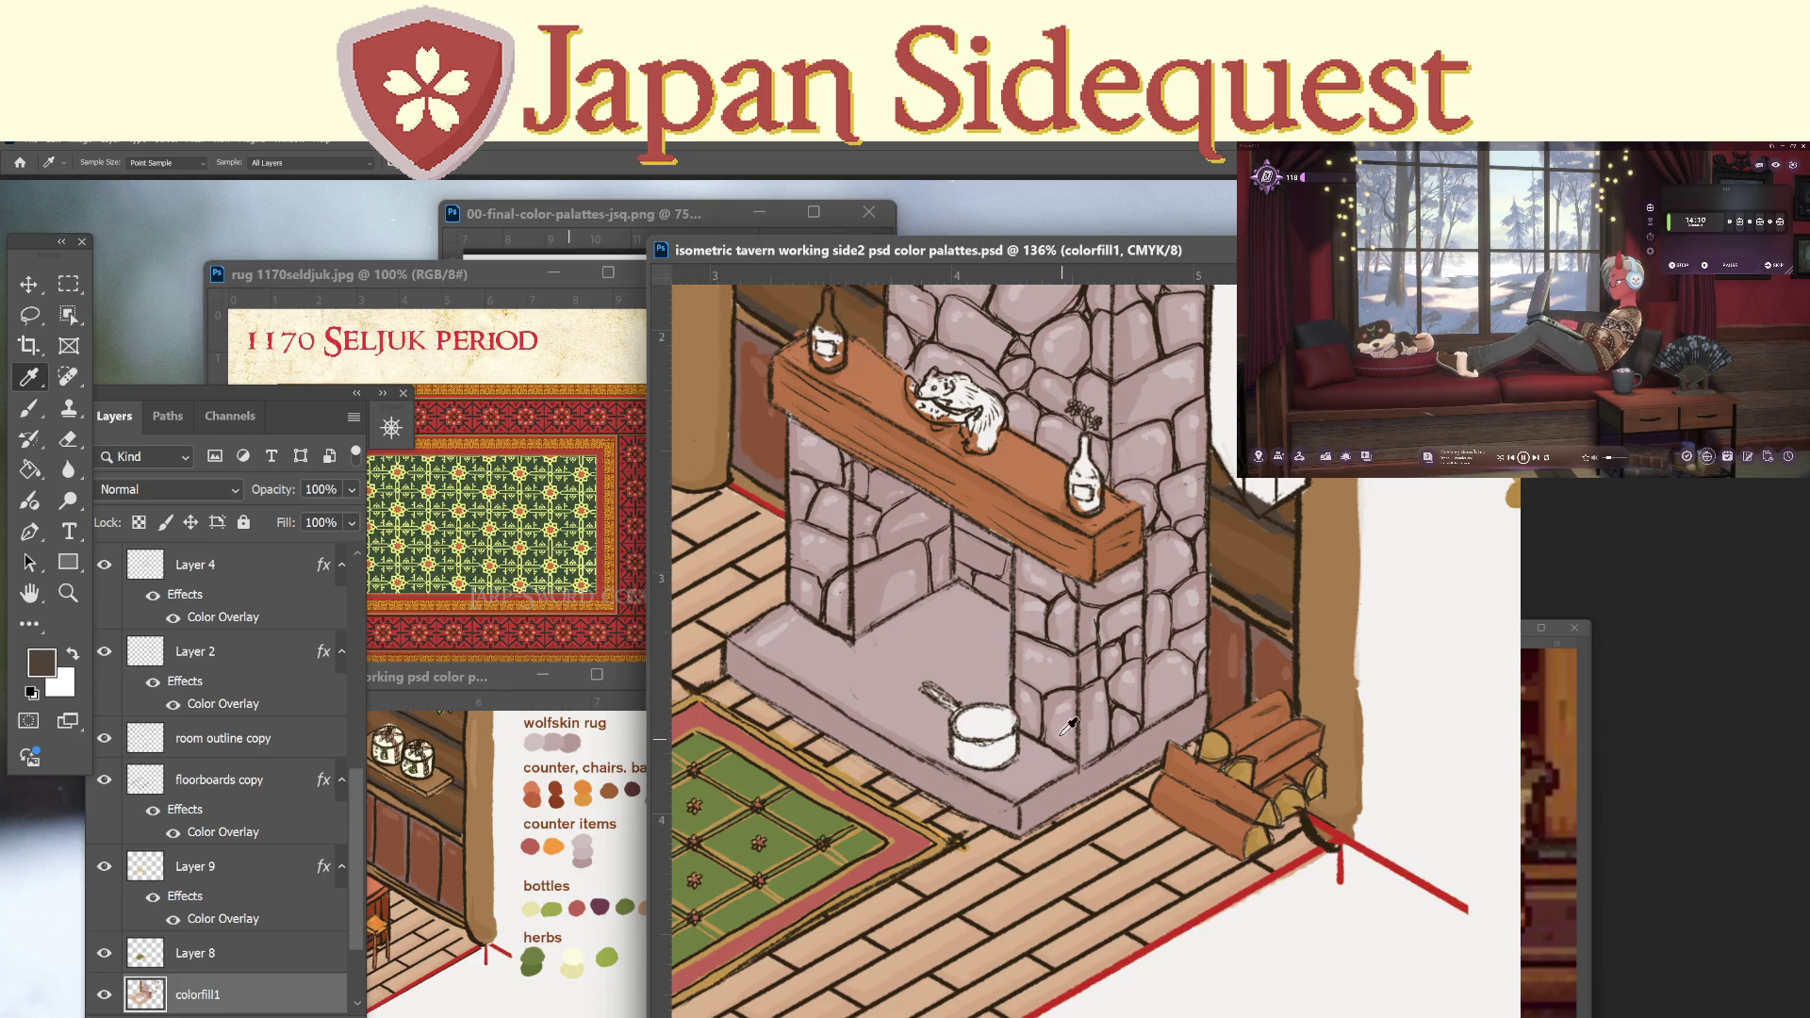
key(z)
drag(1005, 737, 1052, 676)
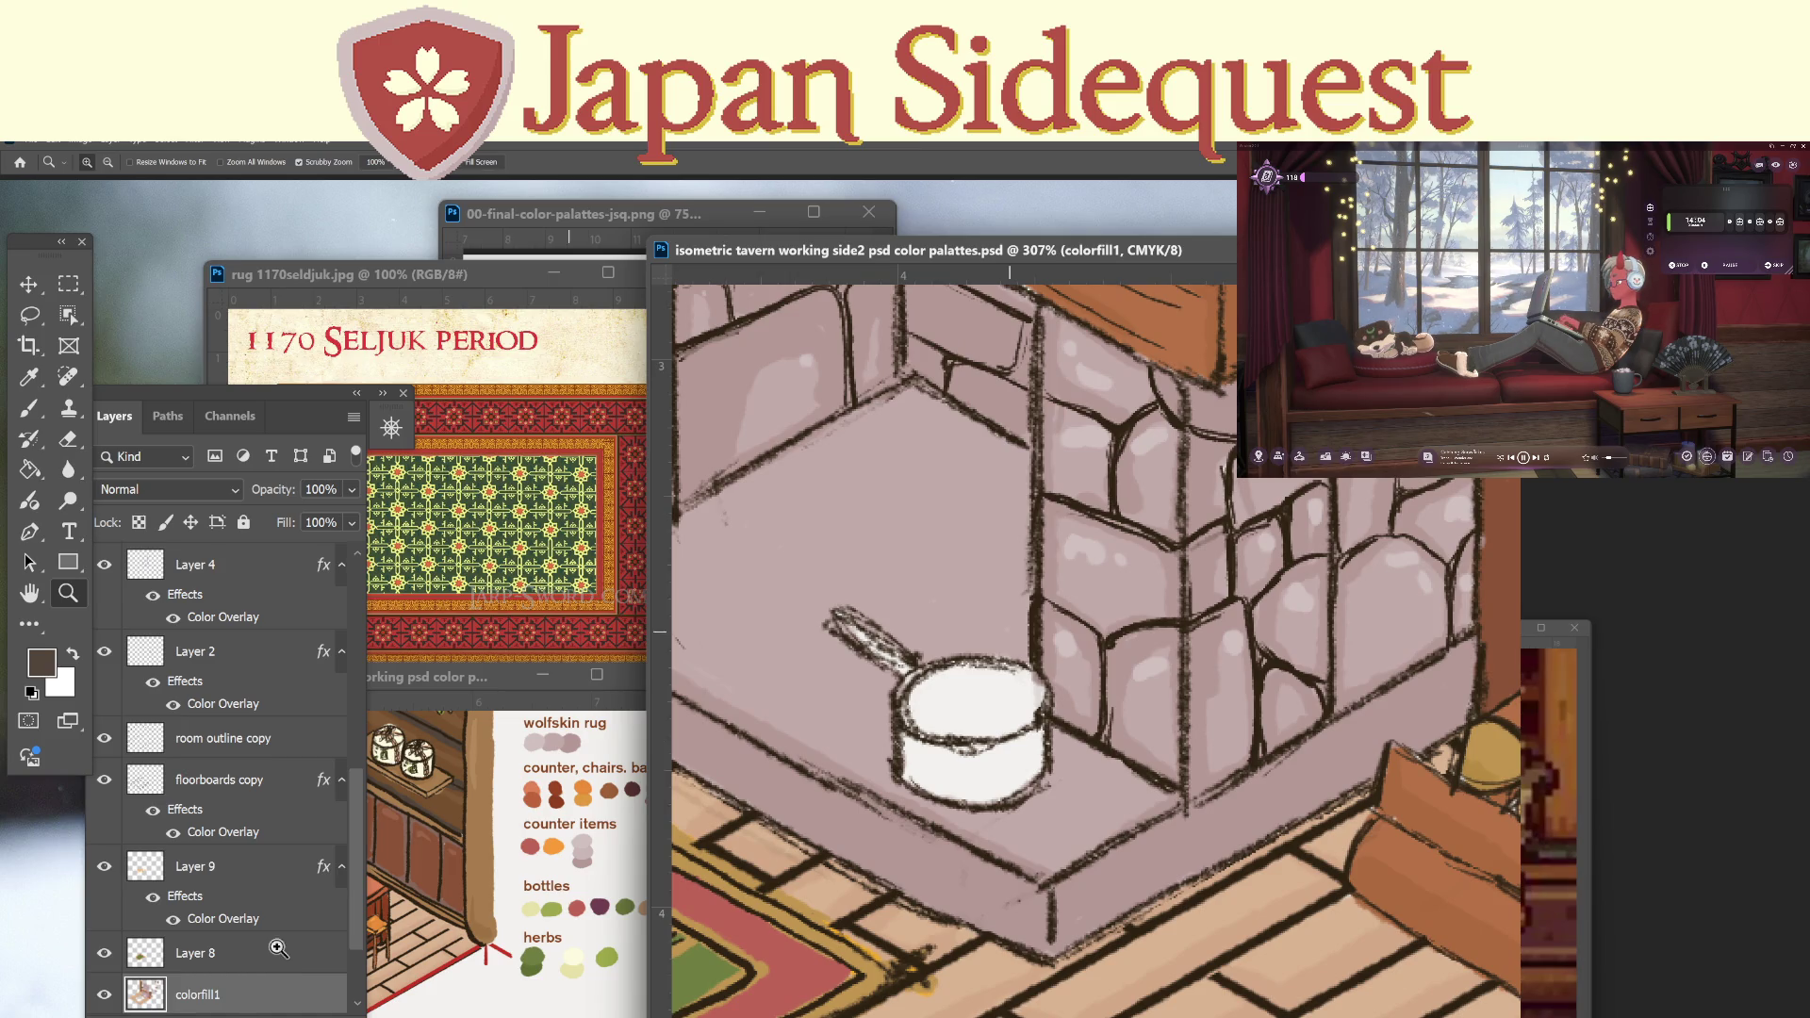
On Layer 8, paint the saucepan's rim, handle and body dark brown.
click(264, 953)
key(b)
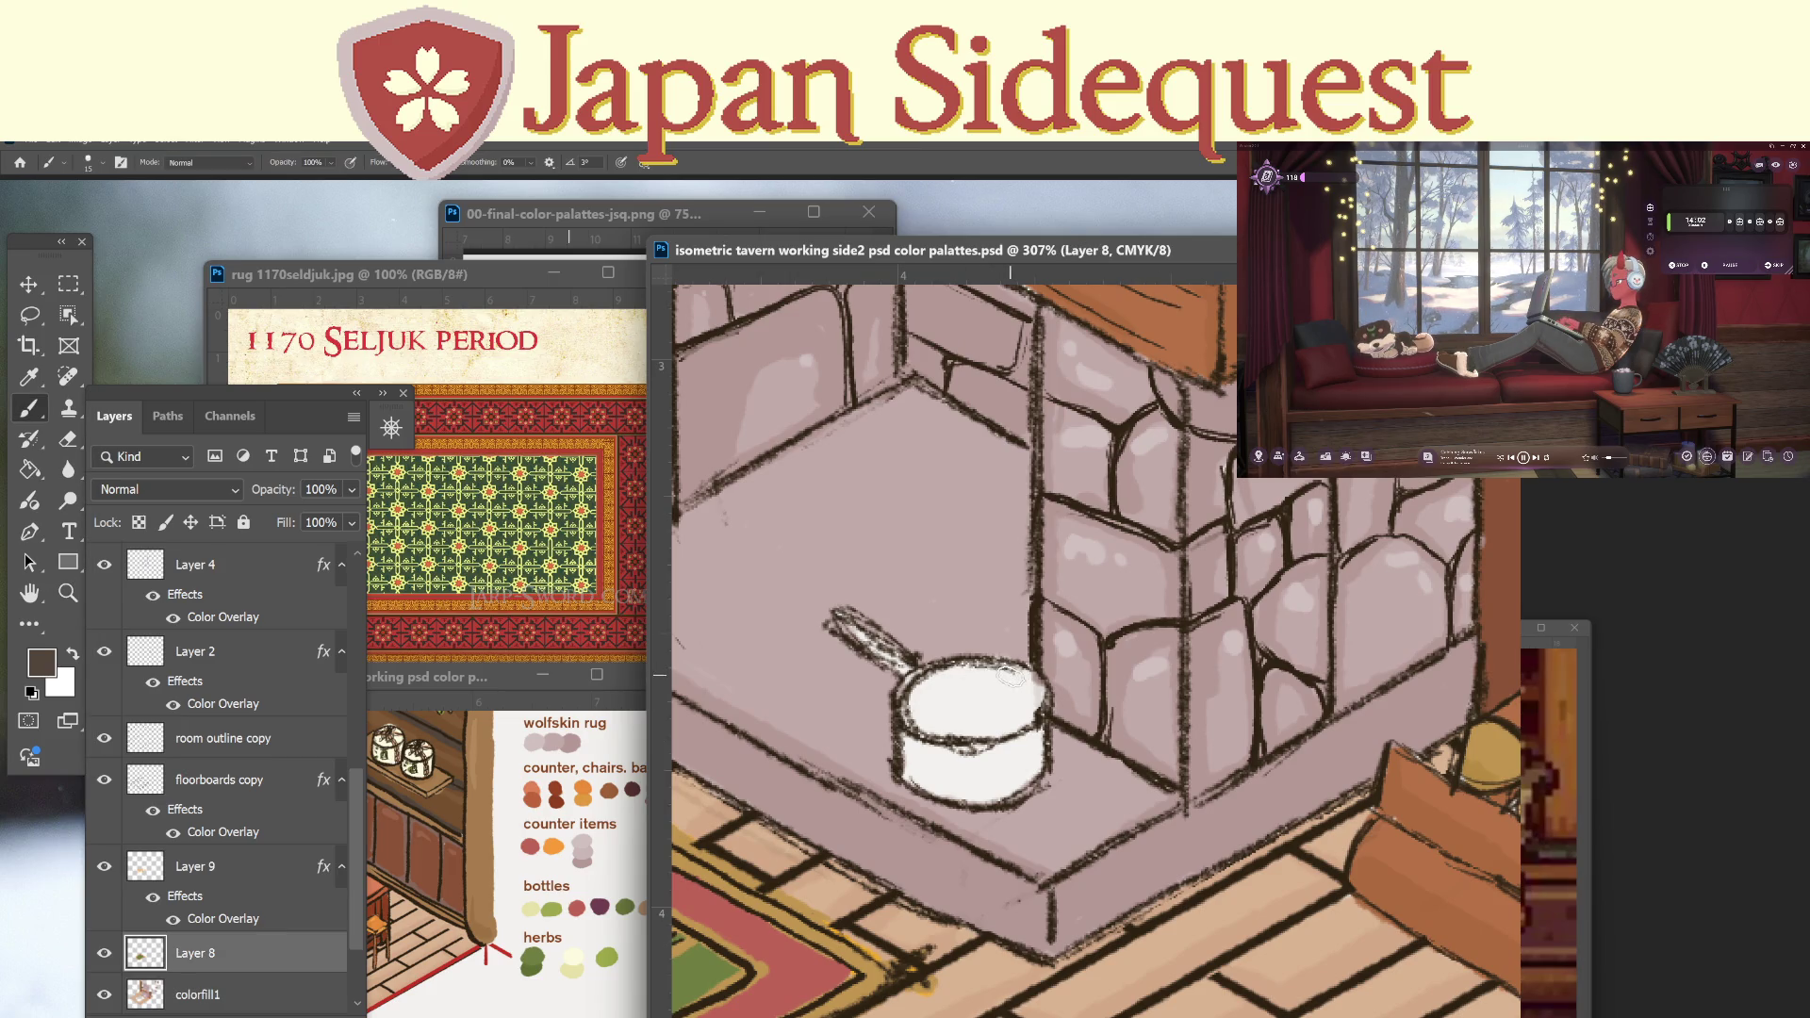
mouse_move(1022, 671)
mouse_down()
mouse_move(909, 699)
mouse_move(1032, 707)
mouse_move(909, 699)
mouse_move(1022, 721)
mouse_up()
mouse_move(870, 622)
mouse_down()
mouse_move(905, 664)
mouse_move(853, 627)
mouse_move(887, 620)
mouse_up()
mouse_move(902, 718)
mouse_down()
mouse_move(914, 773)
mouse_move(962, 782)
mouse_move(1030, 720)
mouse_move(1037, 768)
mouse_move(970, 791)
mouse_move(1037, 787)
mouse_move(1024, 779)
mouse_up()
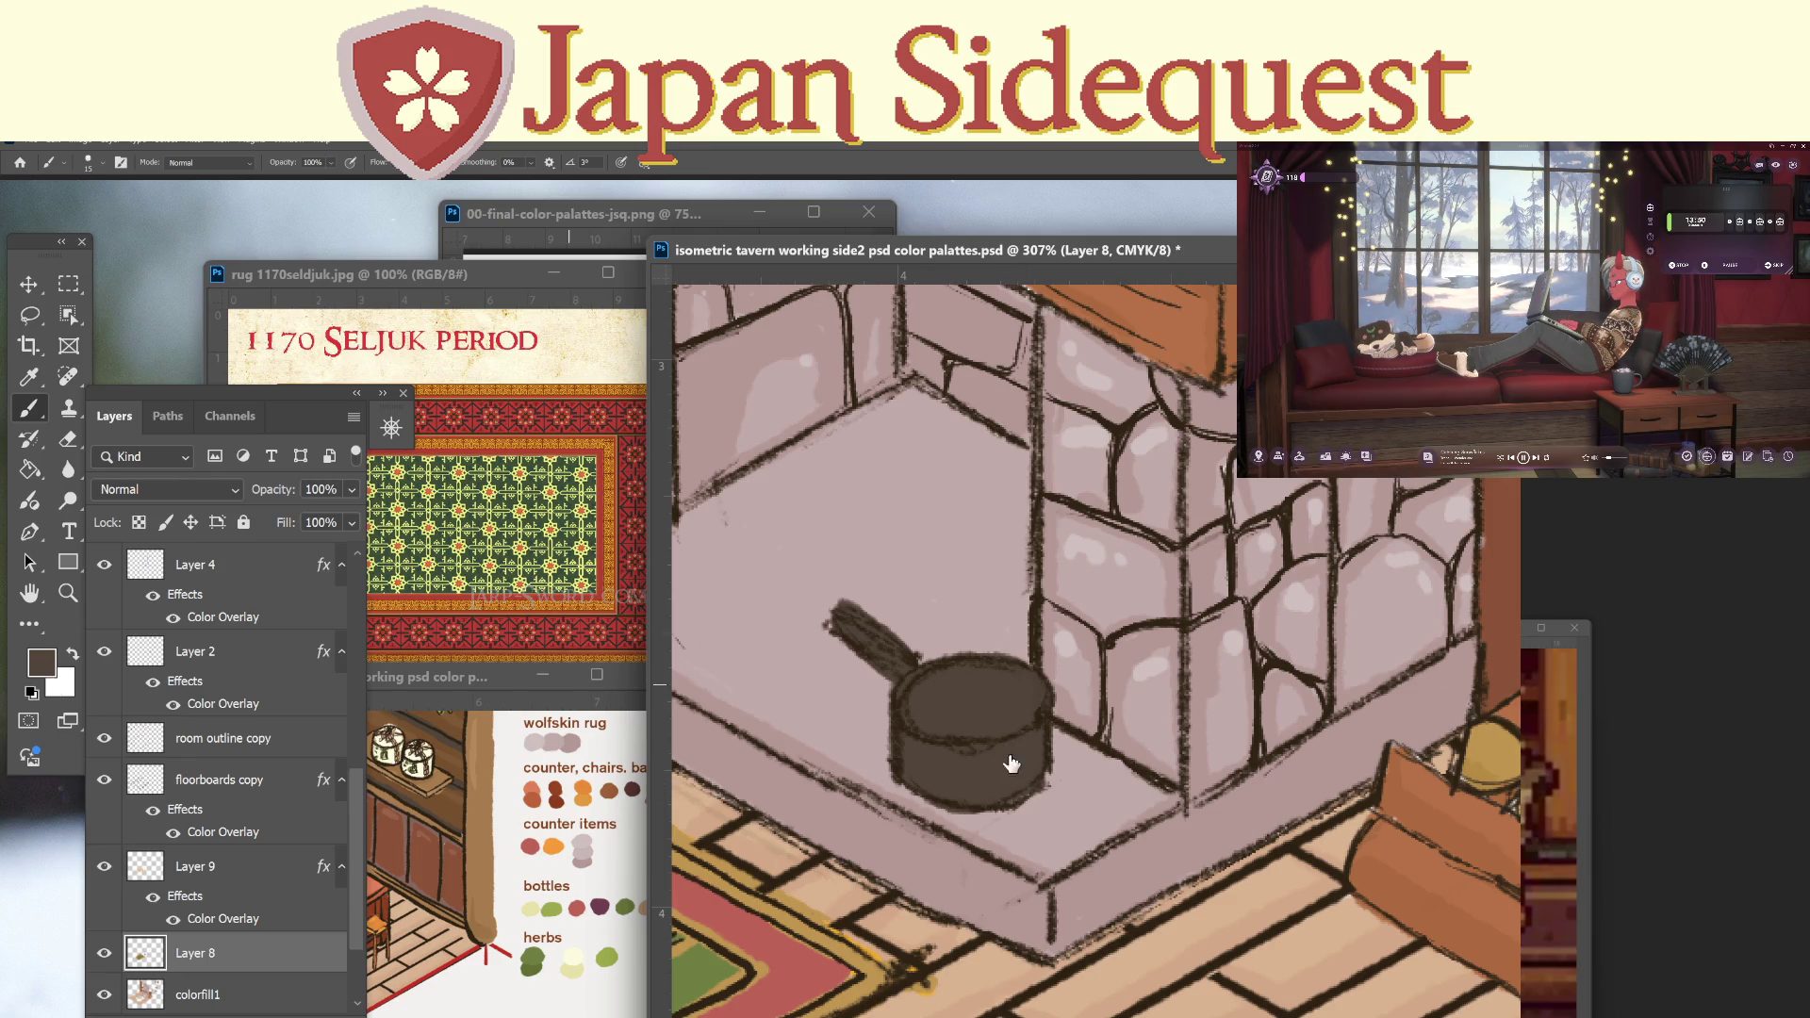
Choose a lighter brown and streak it along the saucepan handle.
click(40, 662)
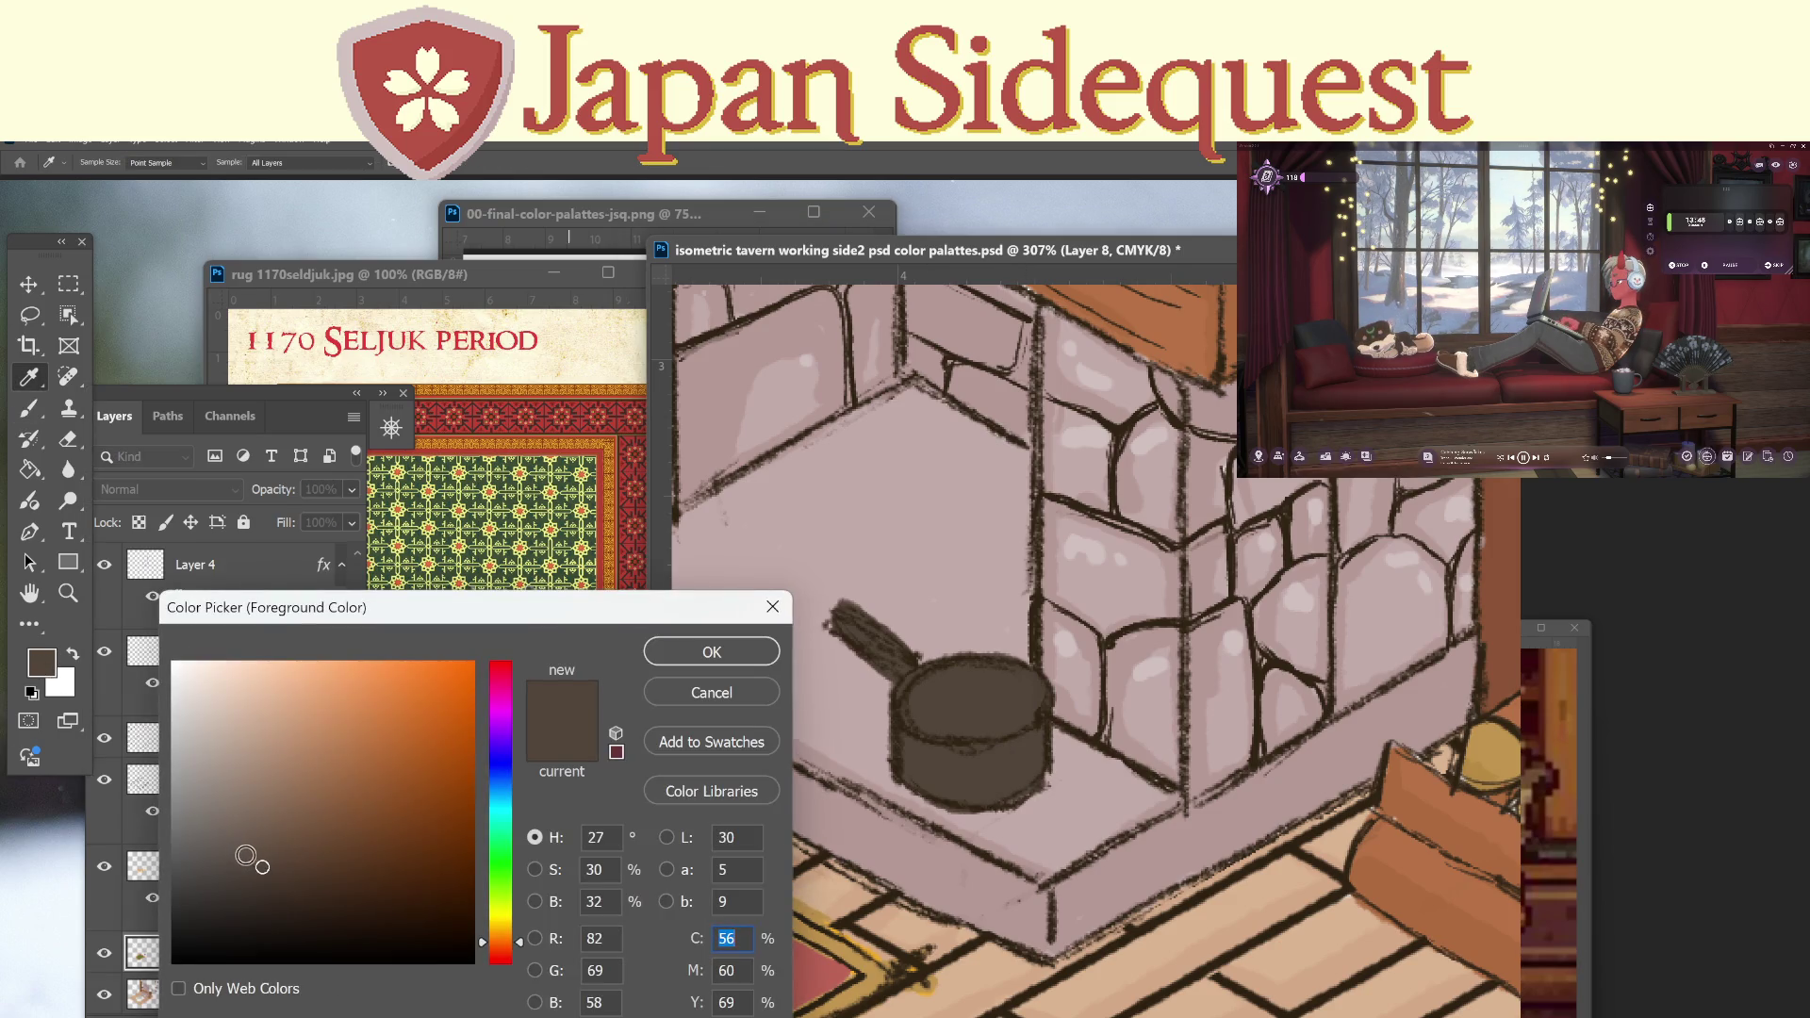
click(242, 855)
click(705, 652)
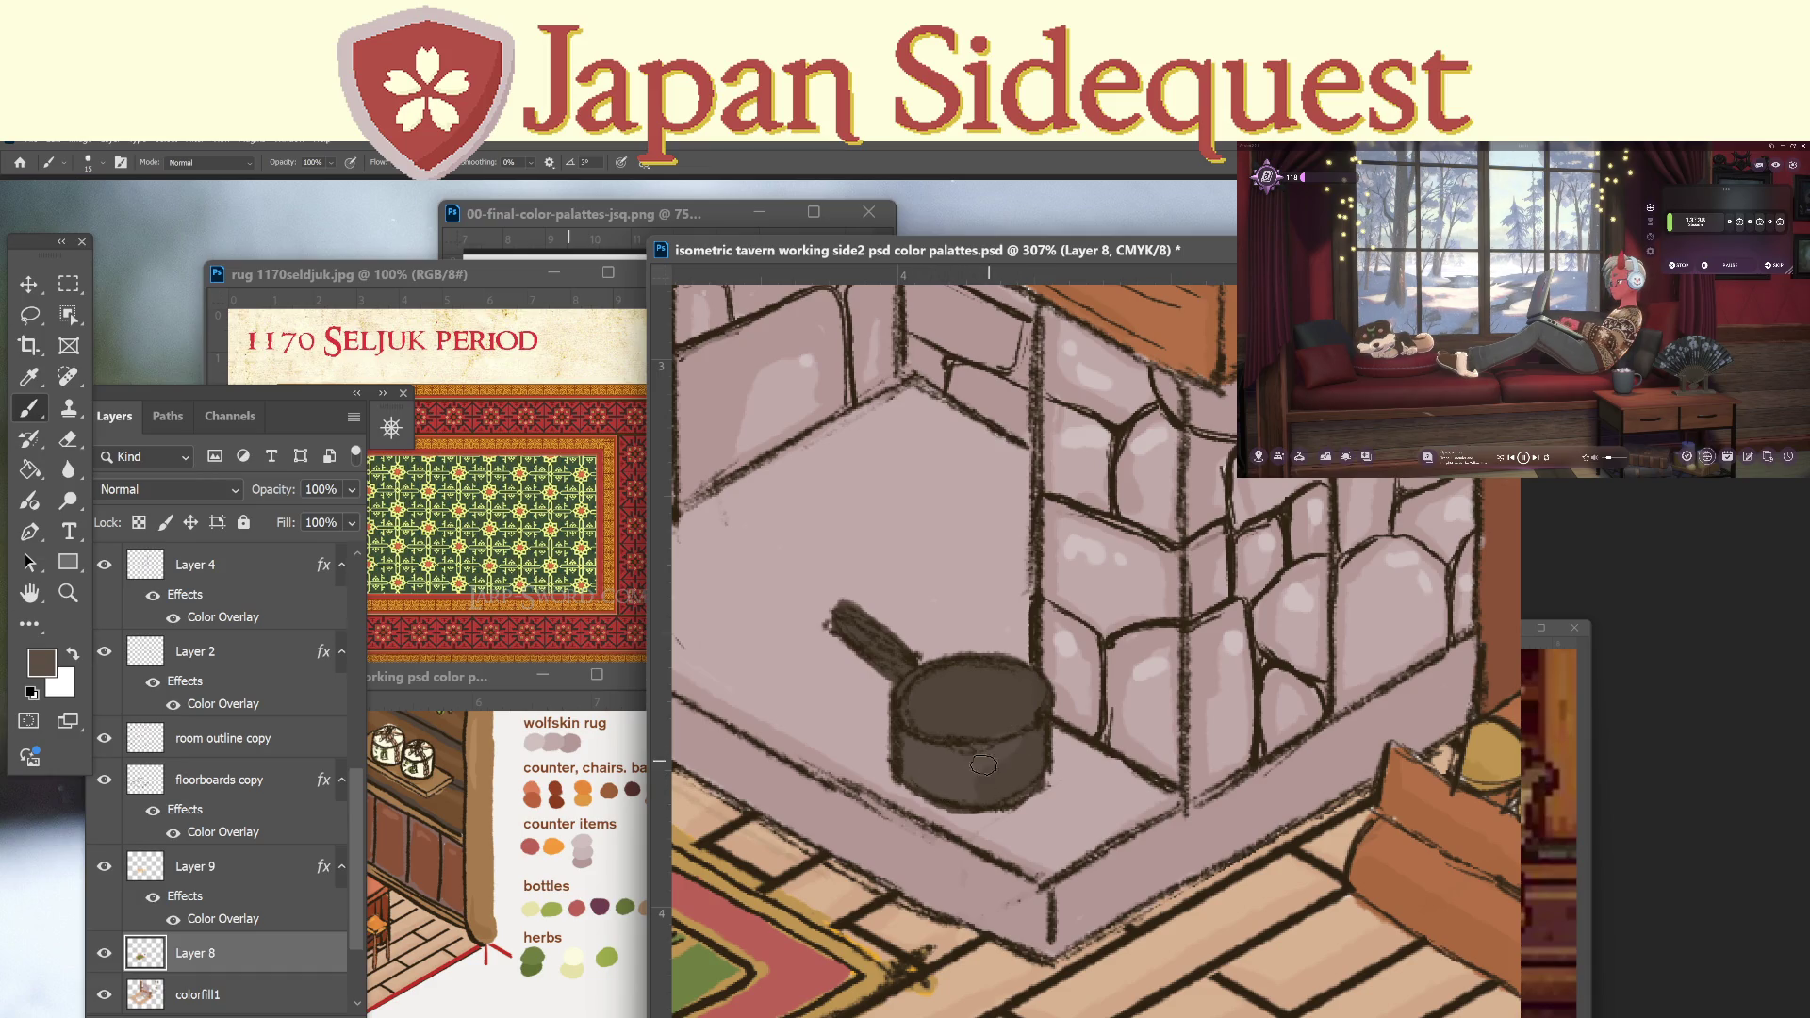
drag(886, 655, 846, 619)
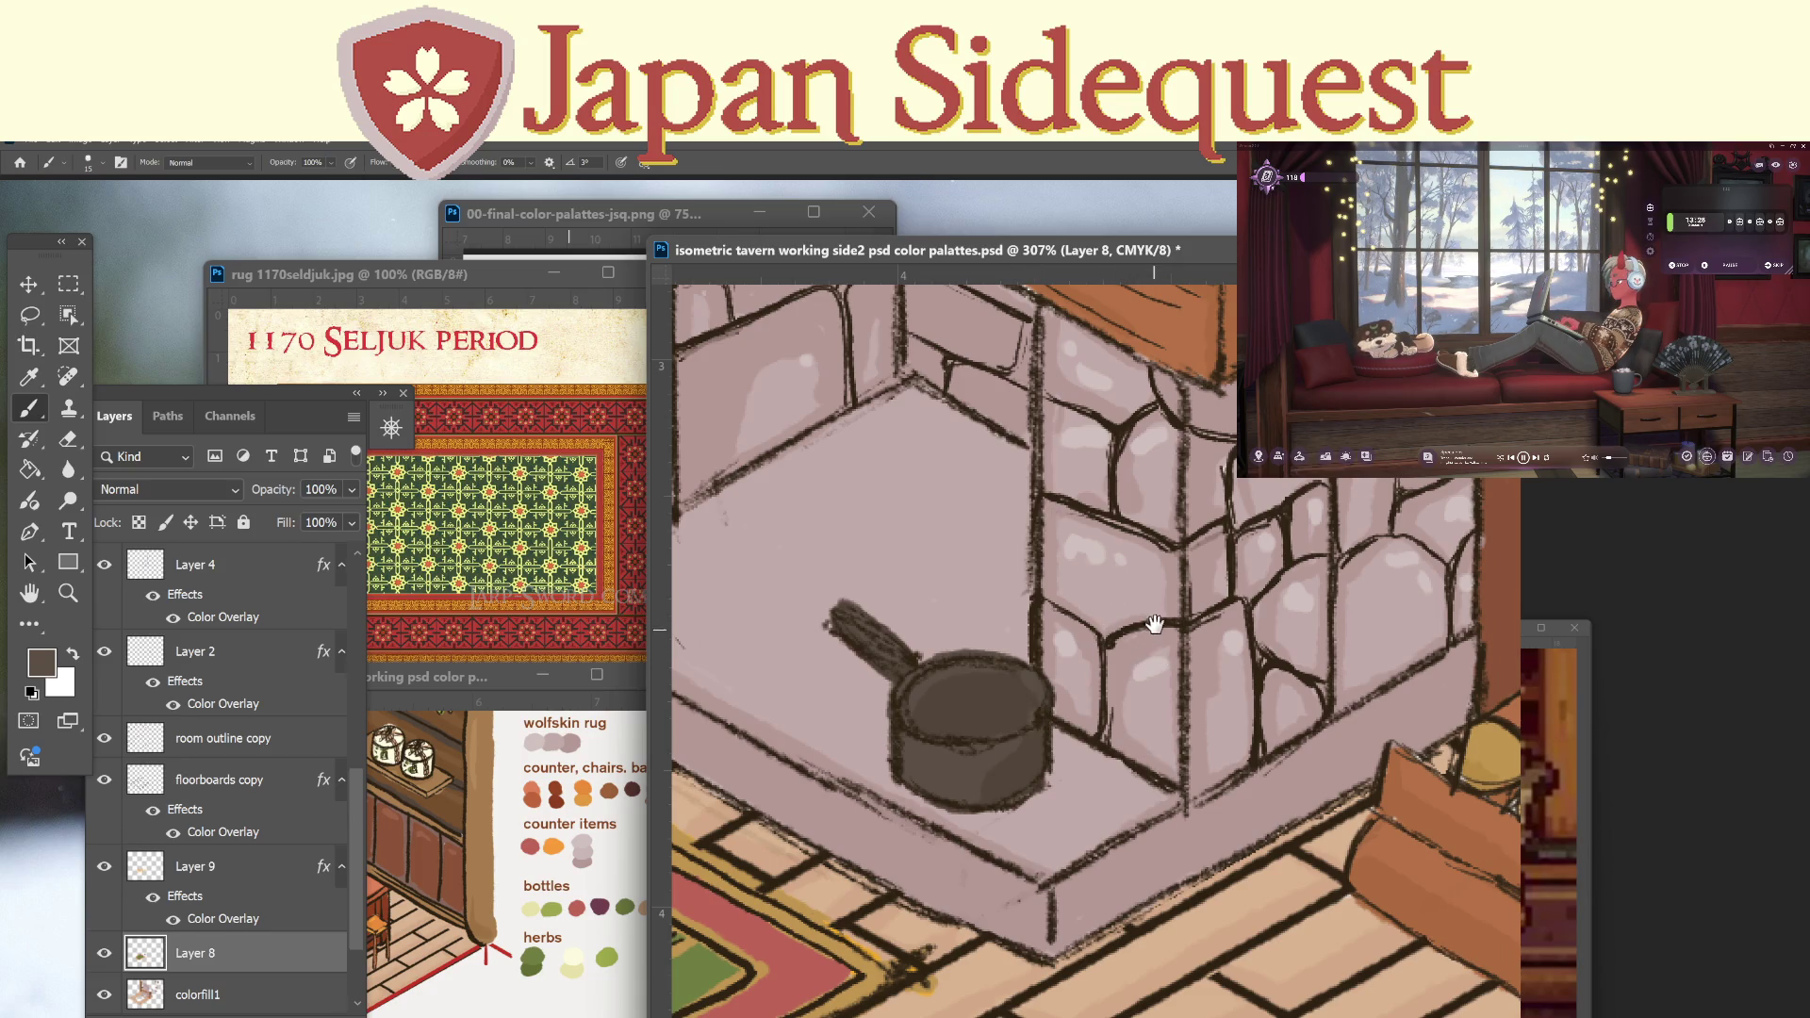
Zoom out and pan across the fireplace.
scroll(1147, 657, down, 2)
key(z)
scroll(1191, 803, down, 2)
scroll(1190, 803, down, 2)
scroll(1190, 803, down, 2)
drag(1225, 804, 1037, 792)
mouse_move(1213, 654)
mouse_down()
mouse_move(1279, 820)
mouse_move(1216, 784)
mouse_move(1122, 810)
mouse_up()
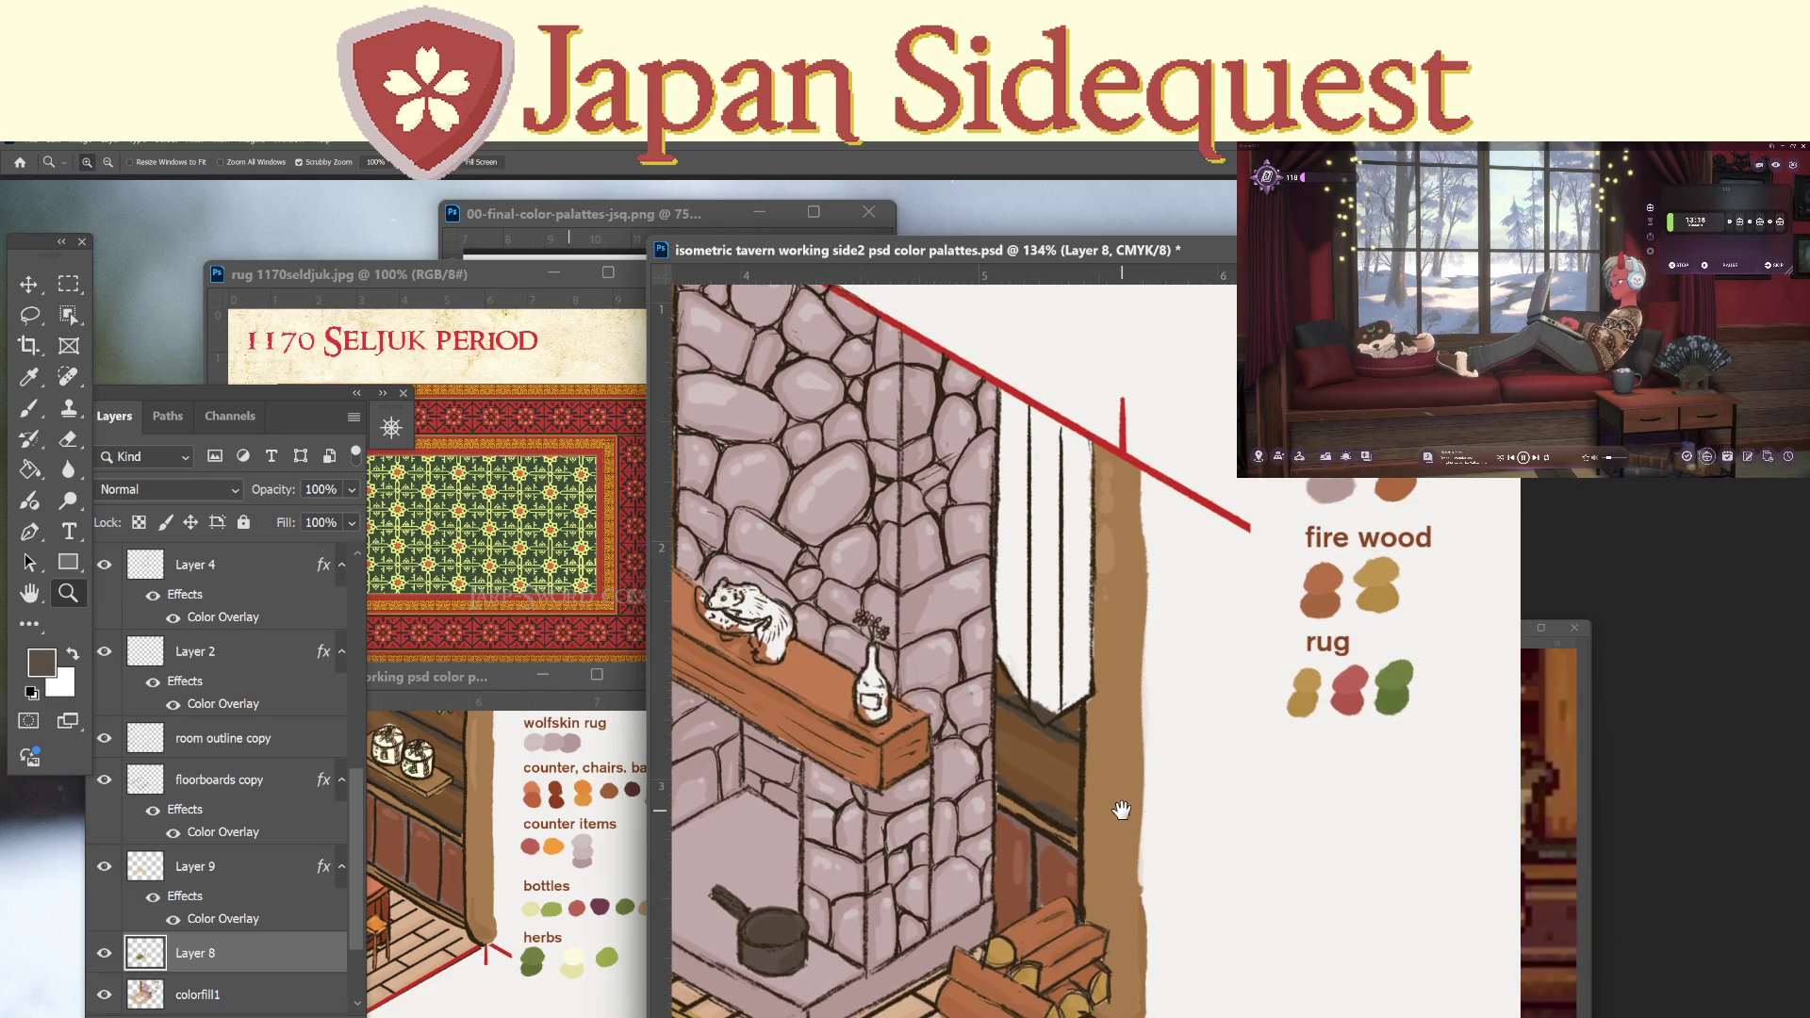
Close the rug 1170seldjuk.jpg reference via the Window menu and save the tavern file.
drag(833, 802, 1079, 830)
click(571, 277)
click(556, 275)
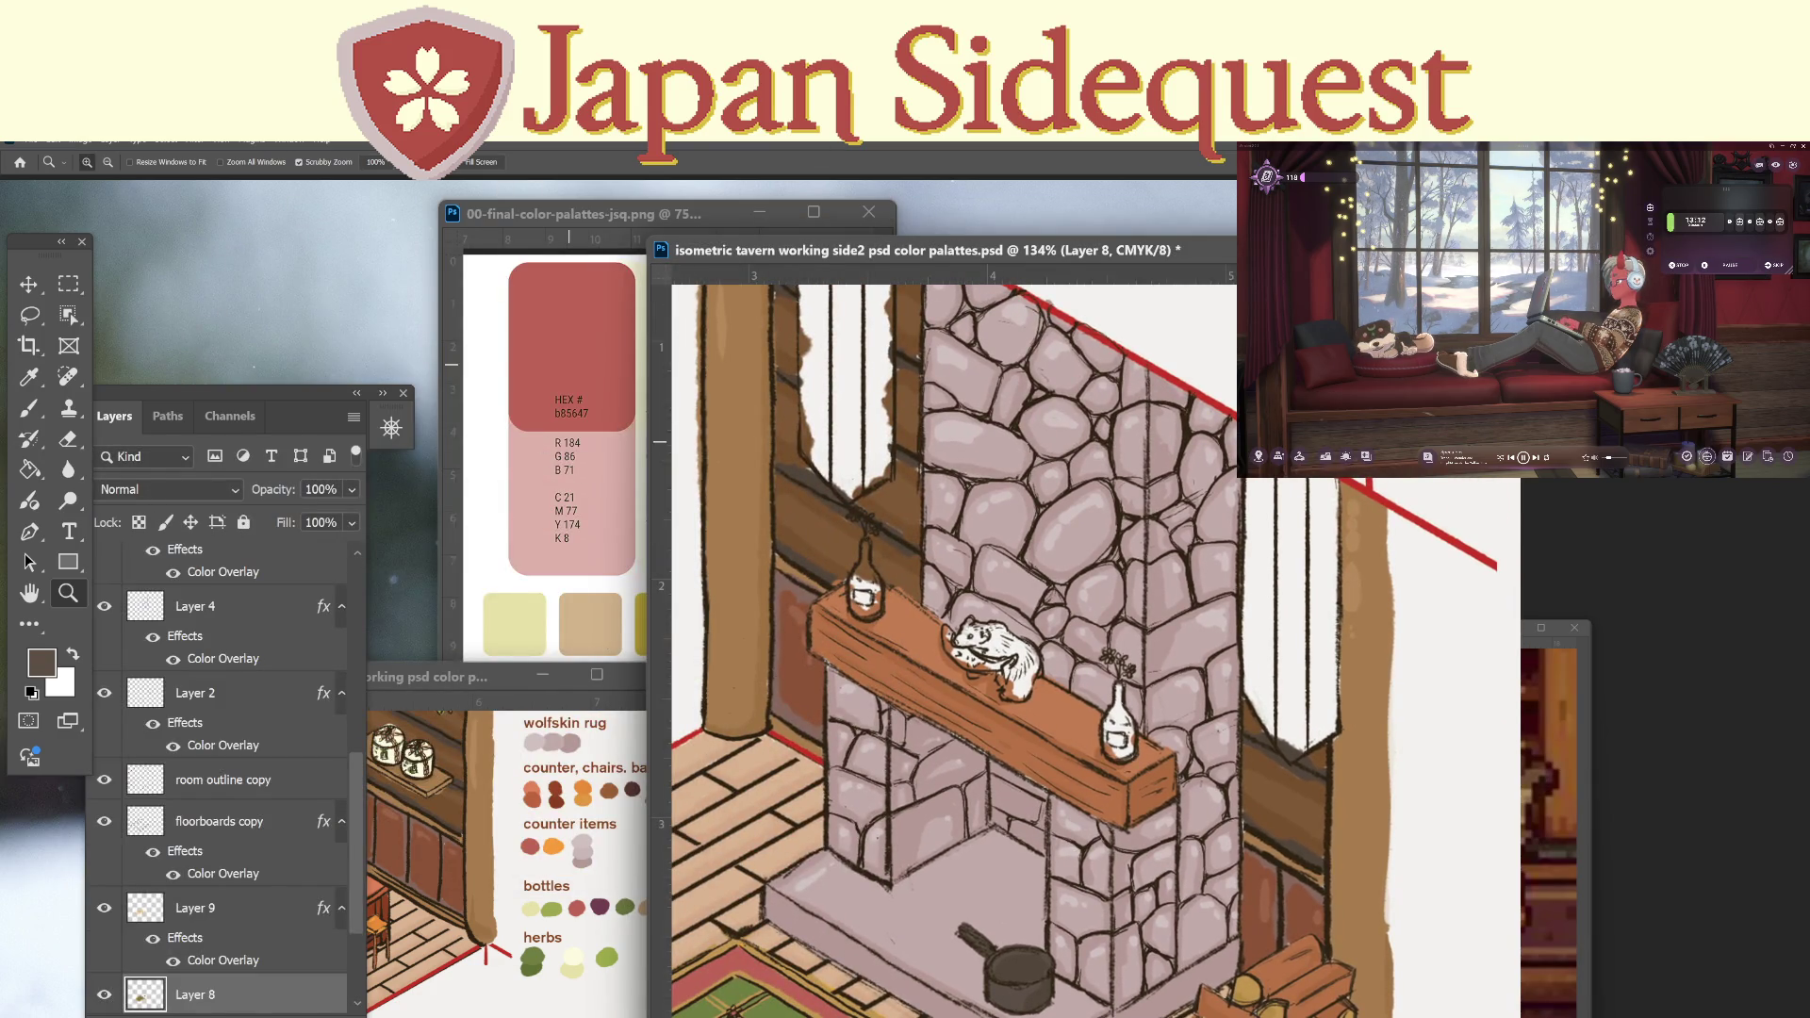
click(300, 140)
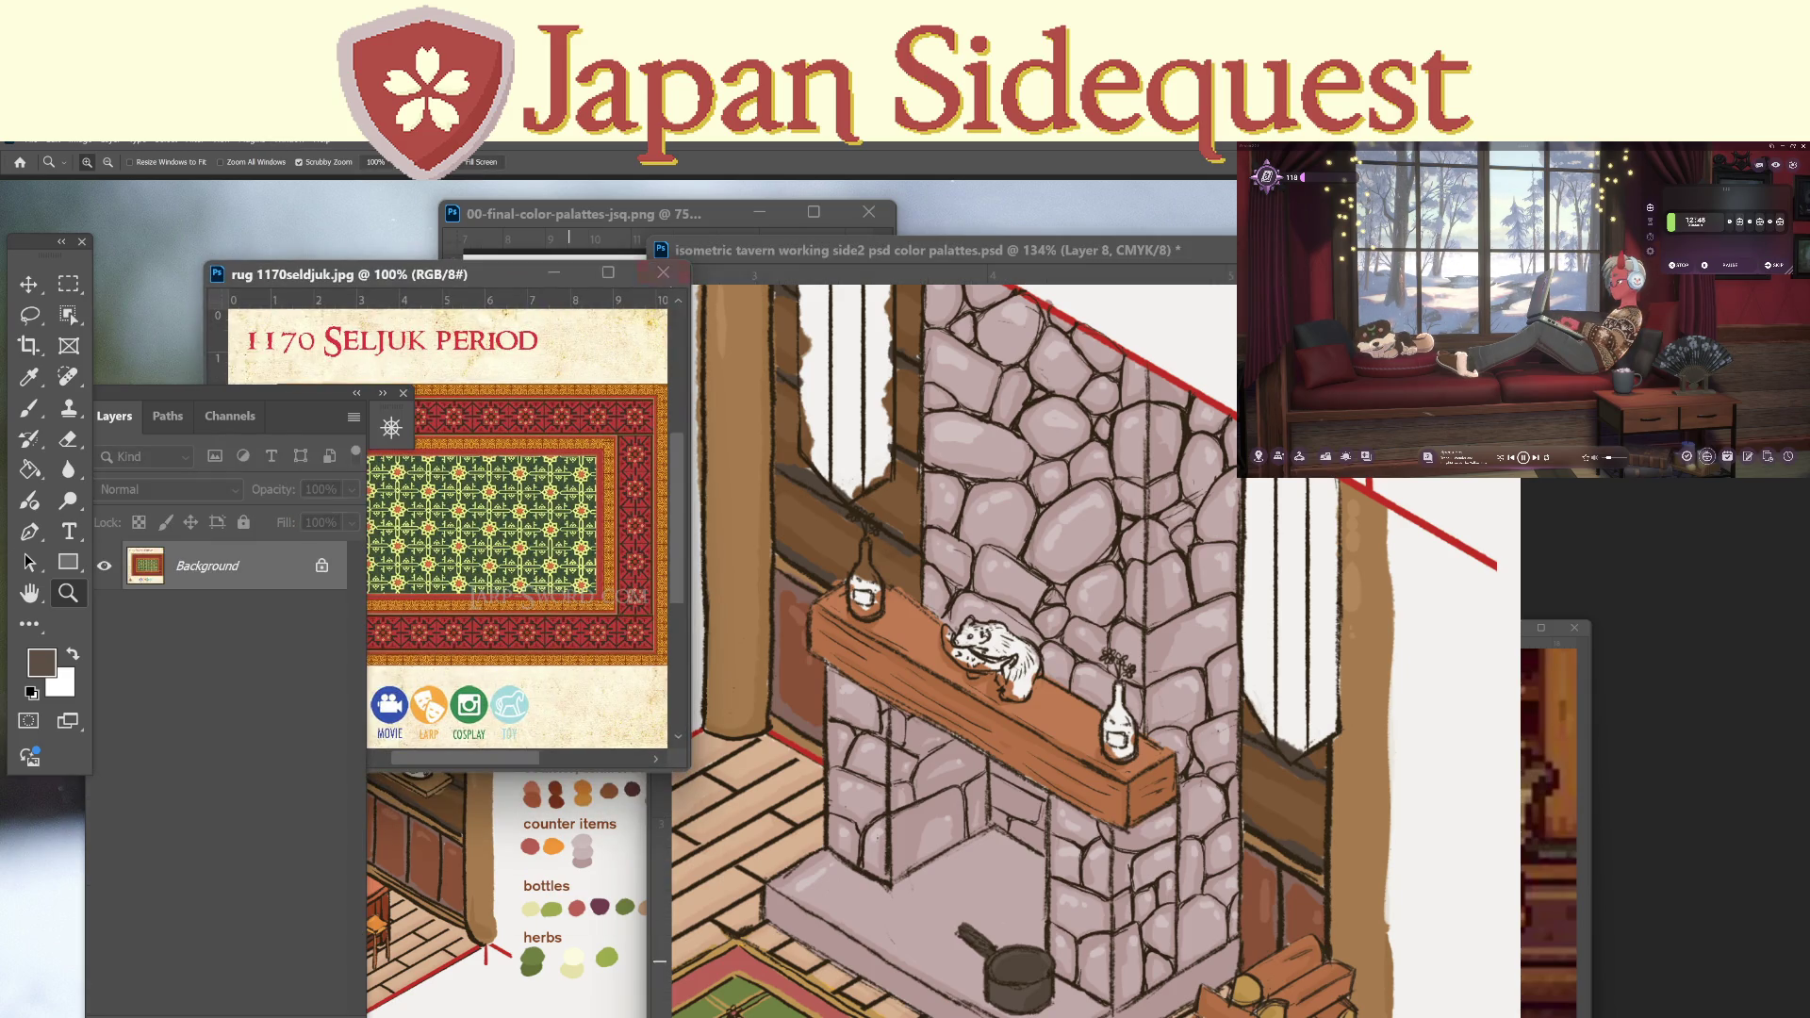
click(663, 272)
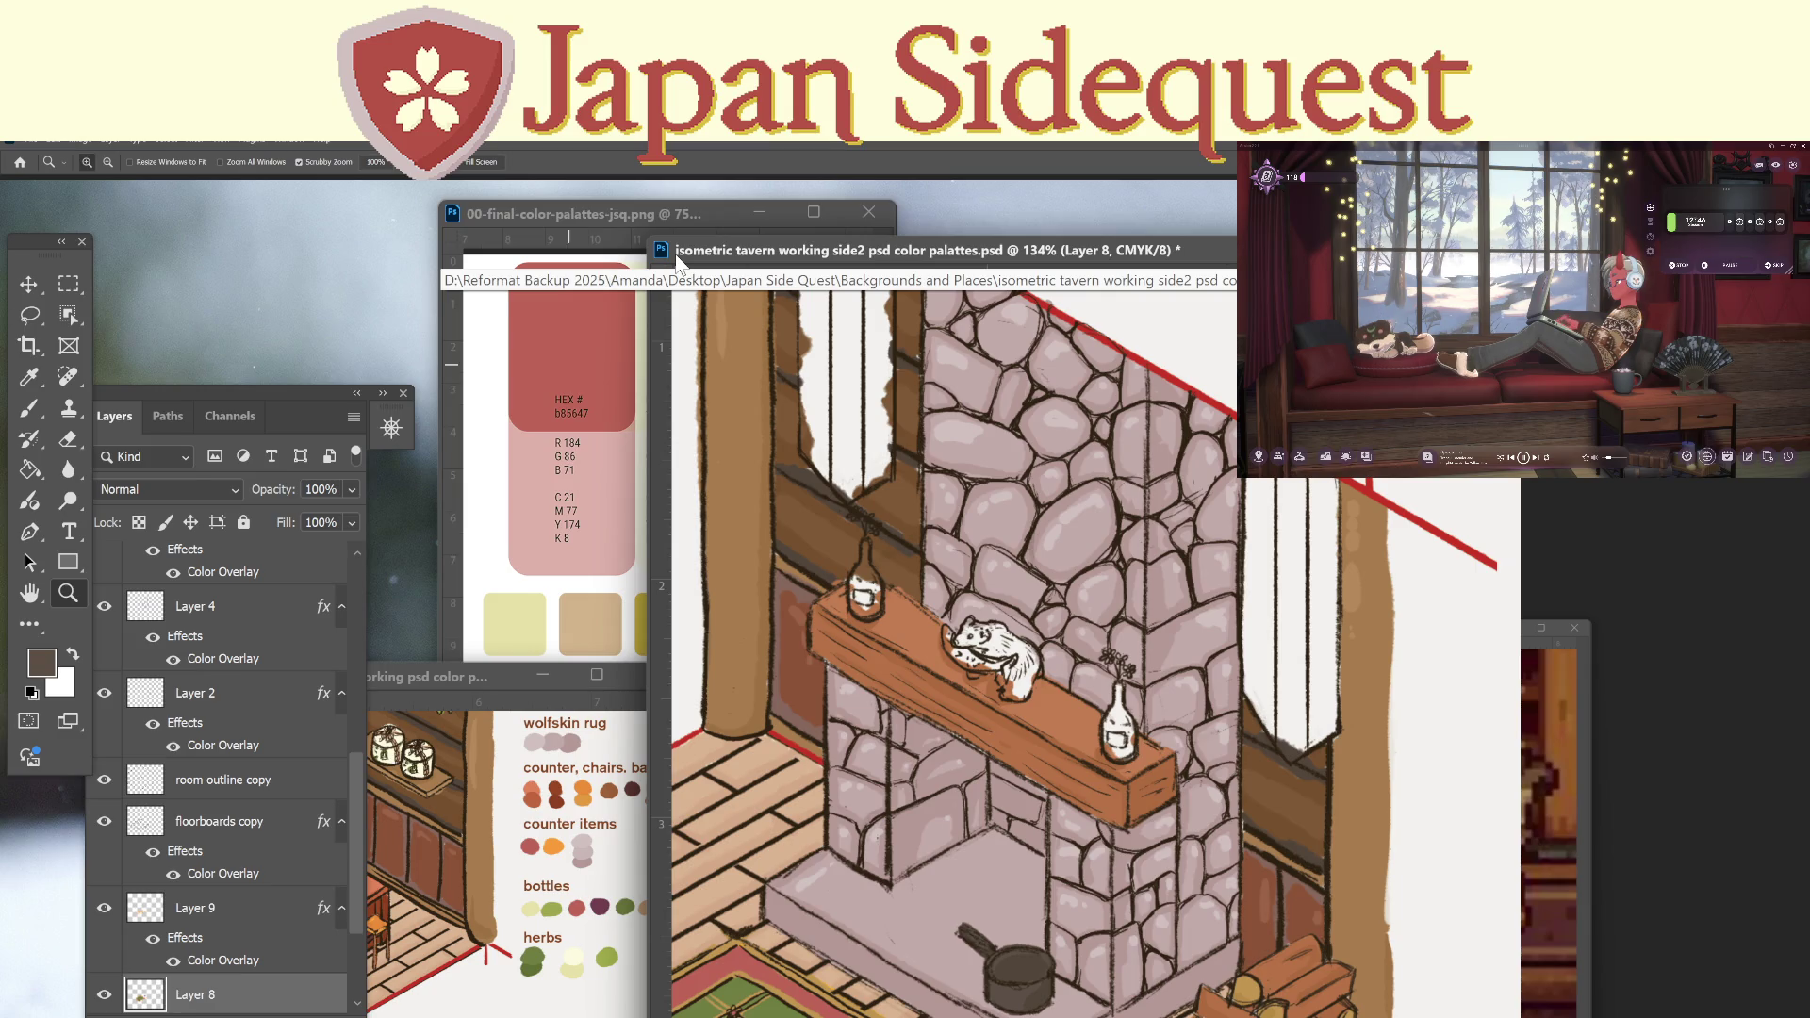
key(ctrl+s)
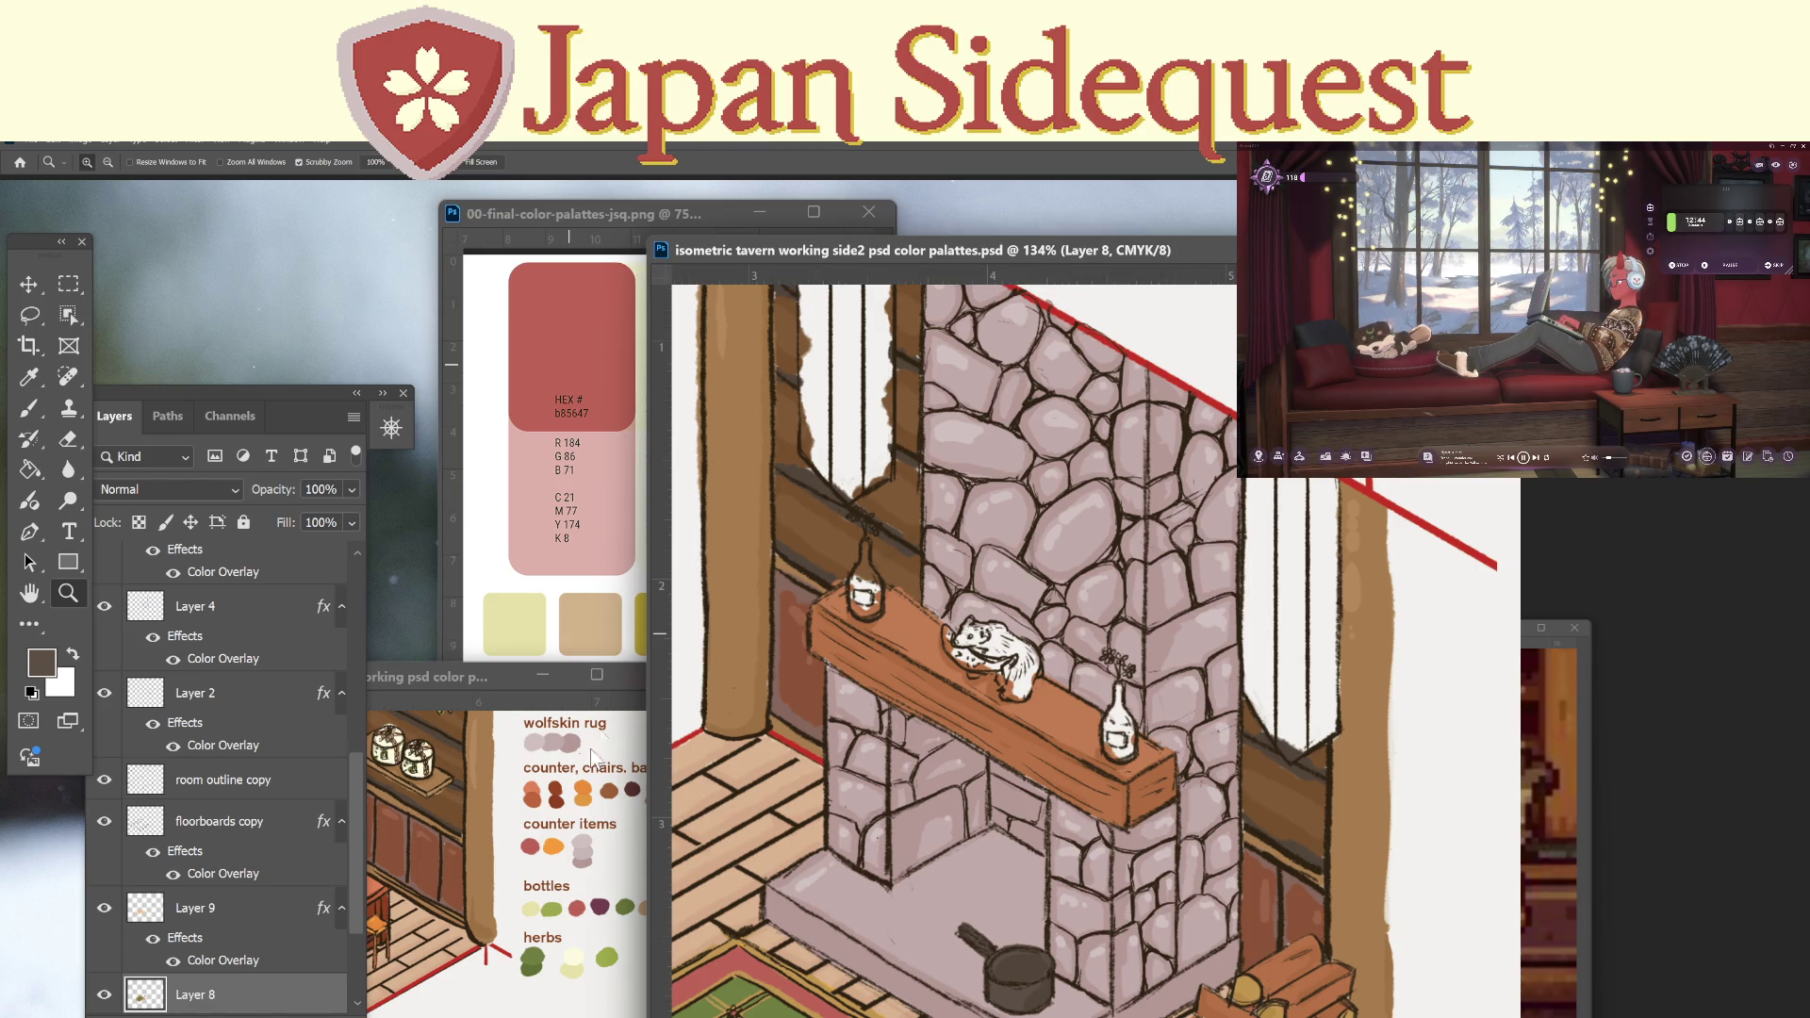
Bring the colour-palette working document forward and pan to its bottle shelf.
click(456, 679)
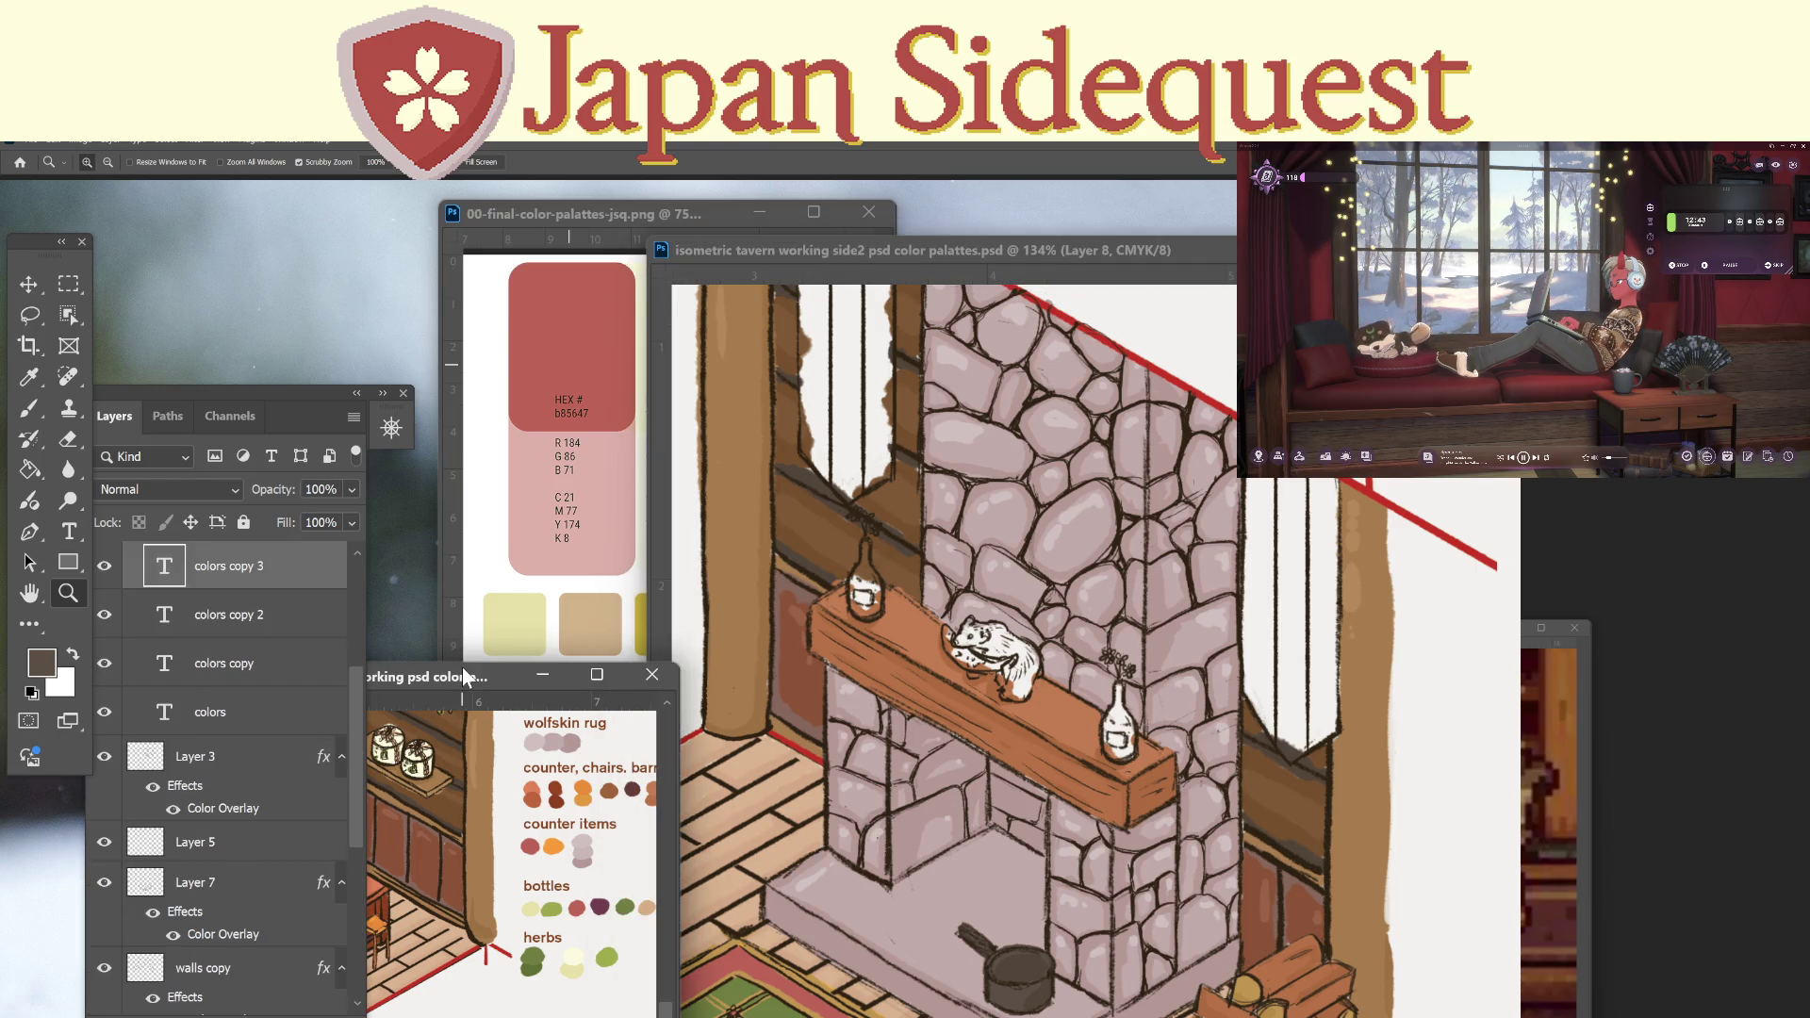
drag(476, 785, 556, 858)
mouse_move(406, 745)
mouse_down()
mouse_move(489, 810)
mouse_move(566, 754)
mouse_up()
Sample the reference bottle green and paint both mantel bottles green.
key(i)
click(476, 799)
click(931, 243)
key(b)
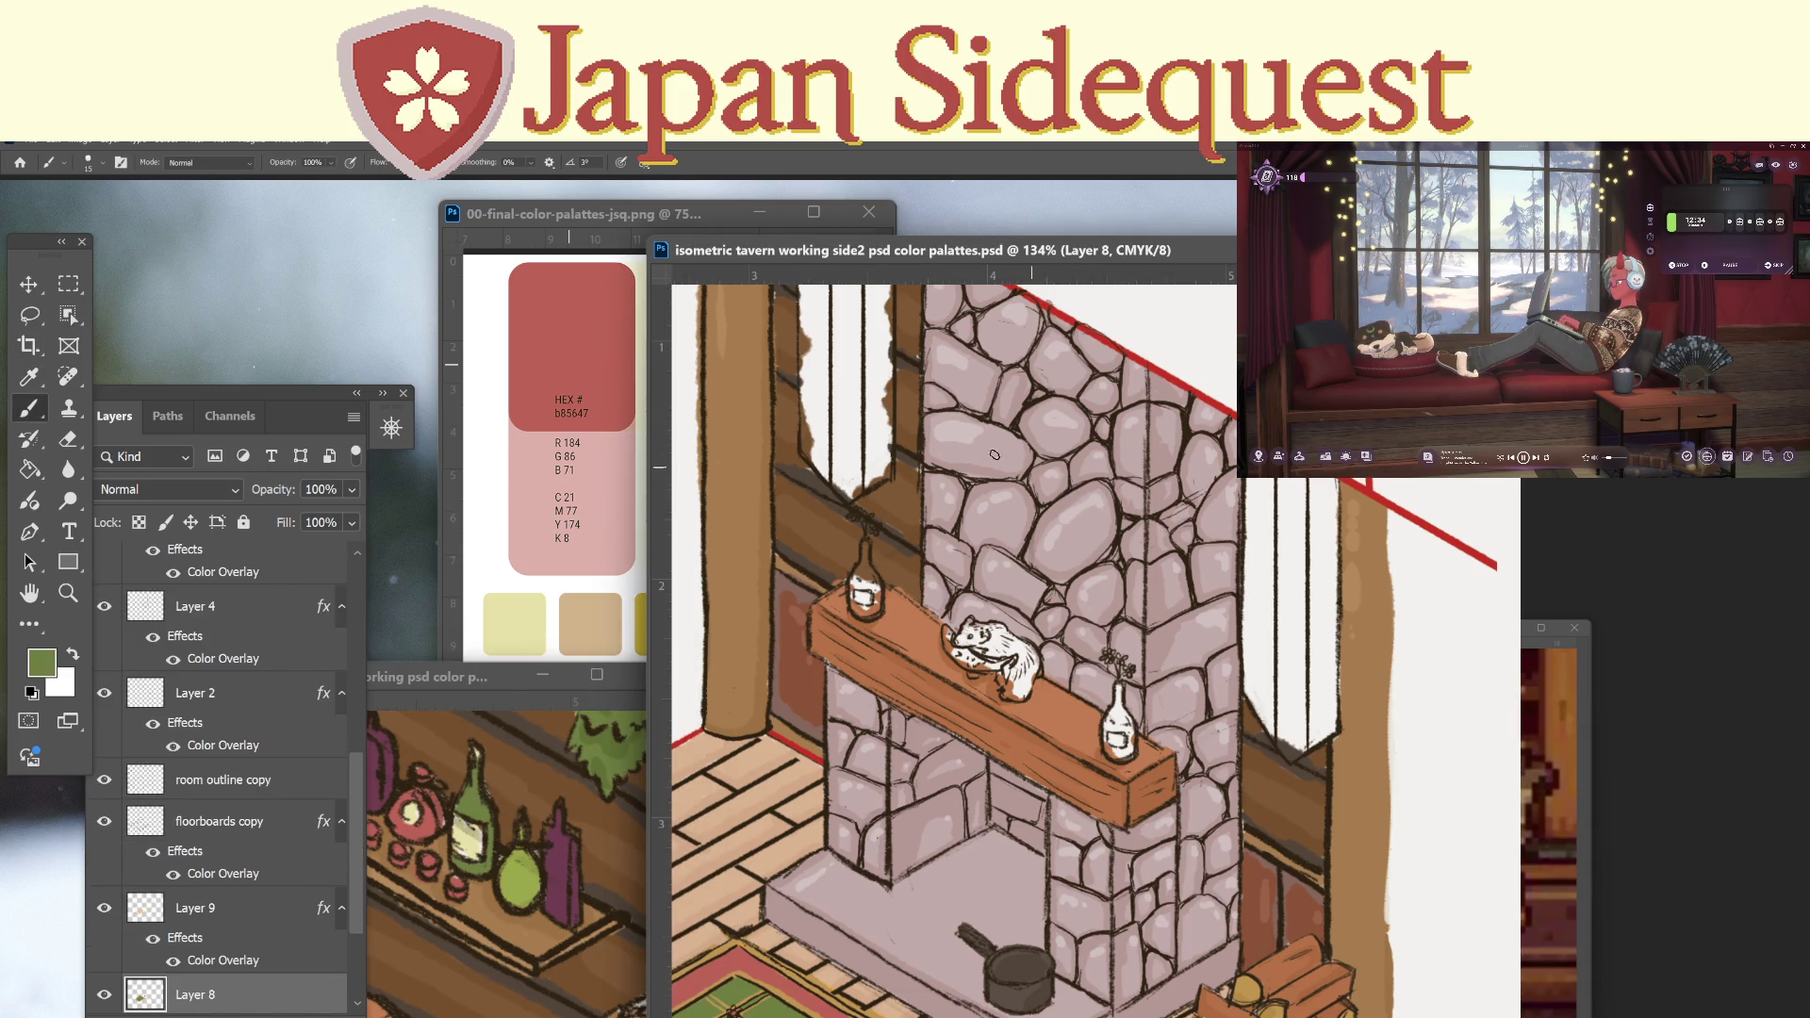
key(z)
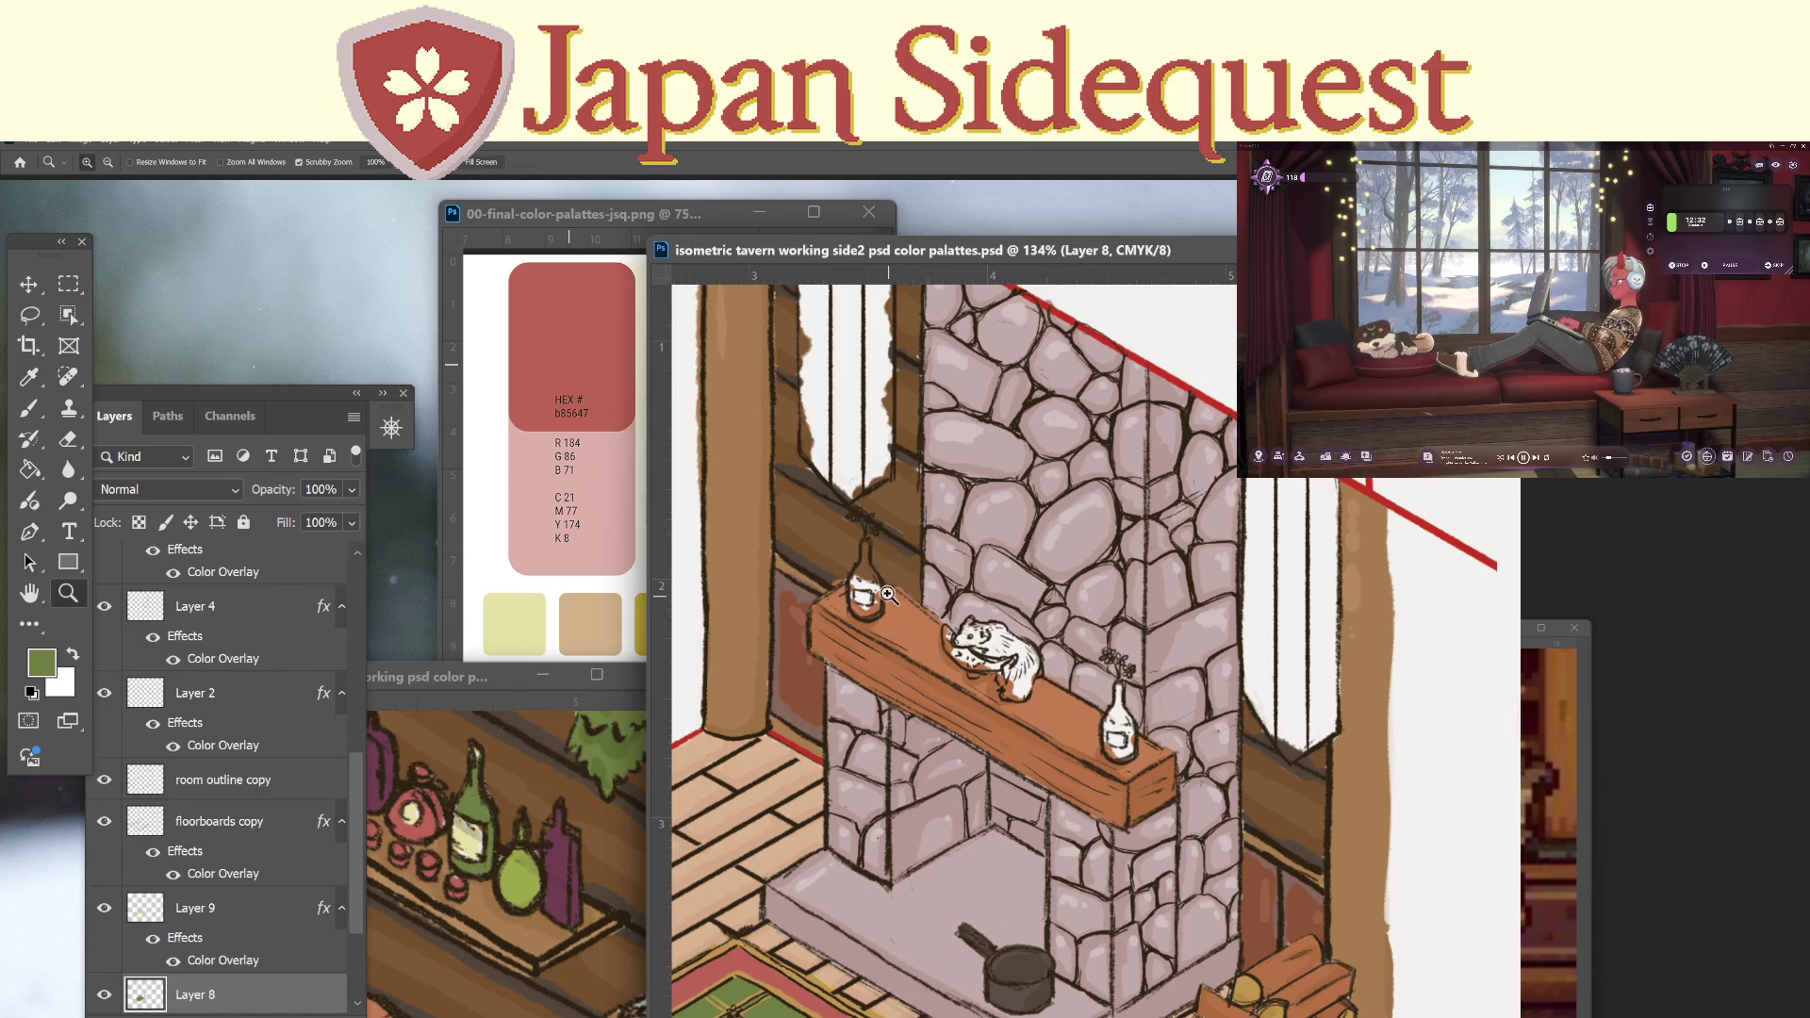
drag(884, 556, 984, 447)
key(b)
mouse_move(832, 536)
mouse_down()
mouse_move(842, 506)
mouse_move(825, 571)
mouse_move(843, 556)
mouse_move(818, 579)
mouse_move(853, 564)
mouse_move(863, 631)
mouse_move(831, 636)
mouse_move(812, 582)
mouse_up()
drag(928, 856, 692, 733)
mouse_move(1101, 667)
mouse_down()
mouse_move(1068, 737)
mouse_move(1075, 775)
mouse_move(1108, 799)
mouse_move(1084, 782)
mouse_move(1117, 792)
mouse_move(1127, 766)
mouse_move(1082, 735)
mouse_move(1101, 670)
mouse_move(1123, 780)
mouse_move(1102, 711)
mouse_move(1116, 738)
mouse_up()
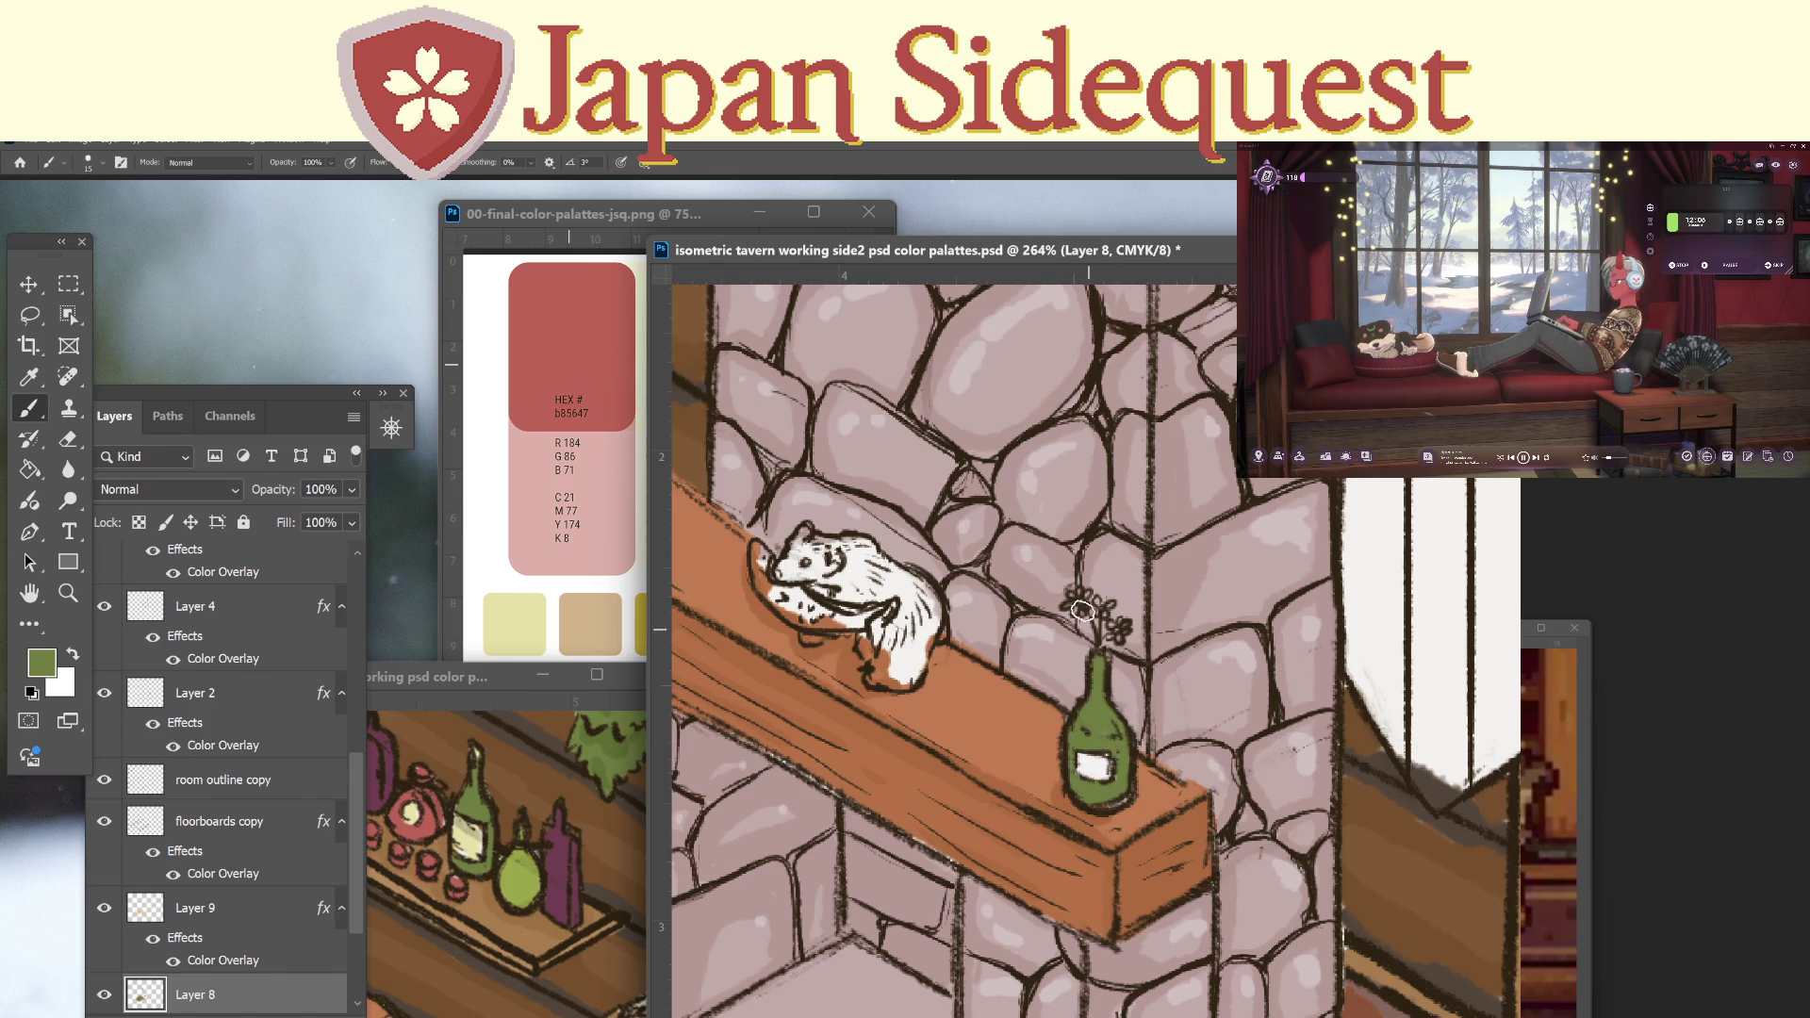
Paint both bottle labels pale cream sampled from the reference label.
key(i)
click(473, 838)
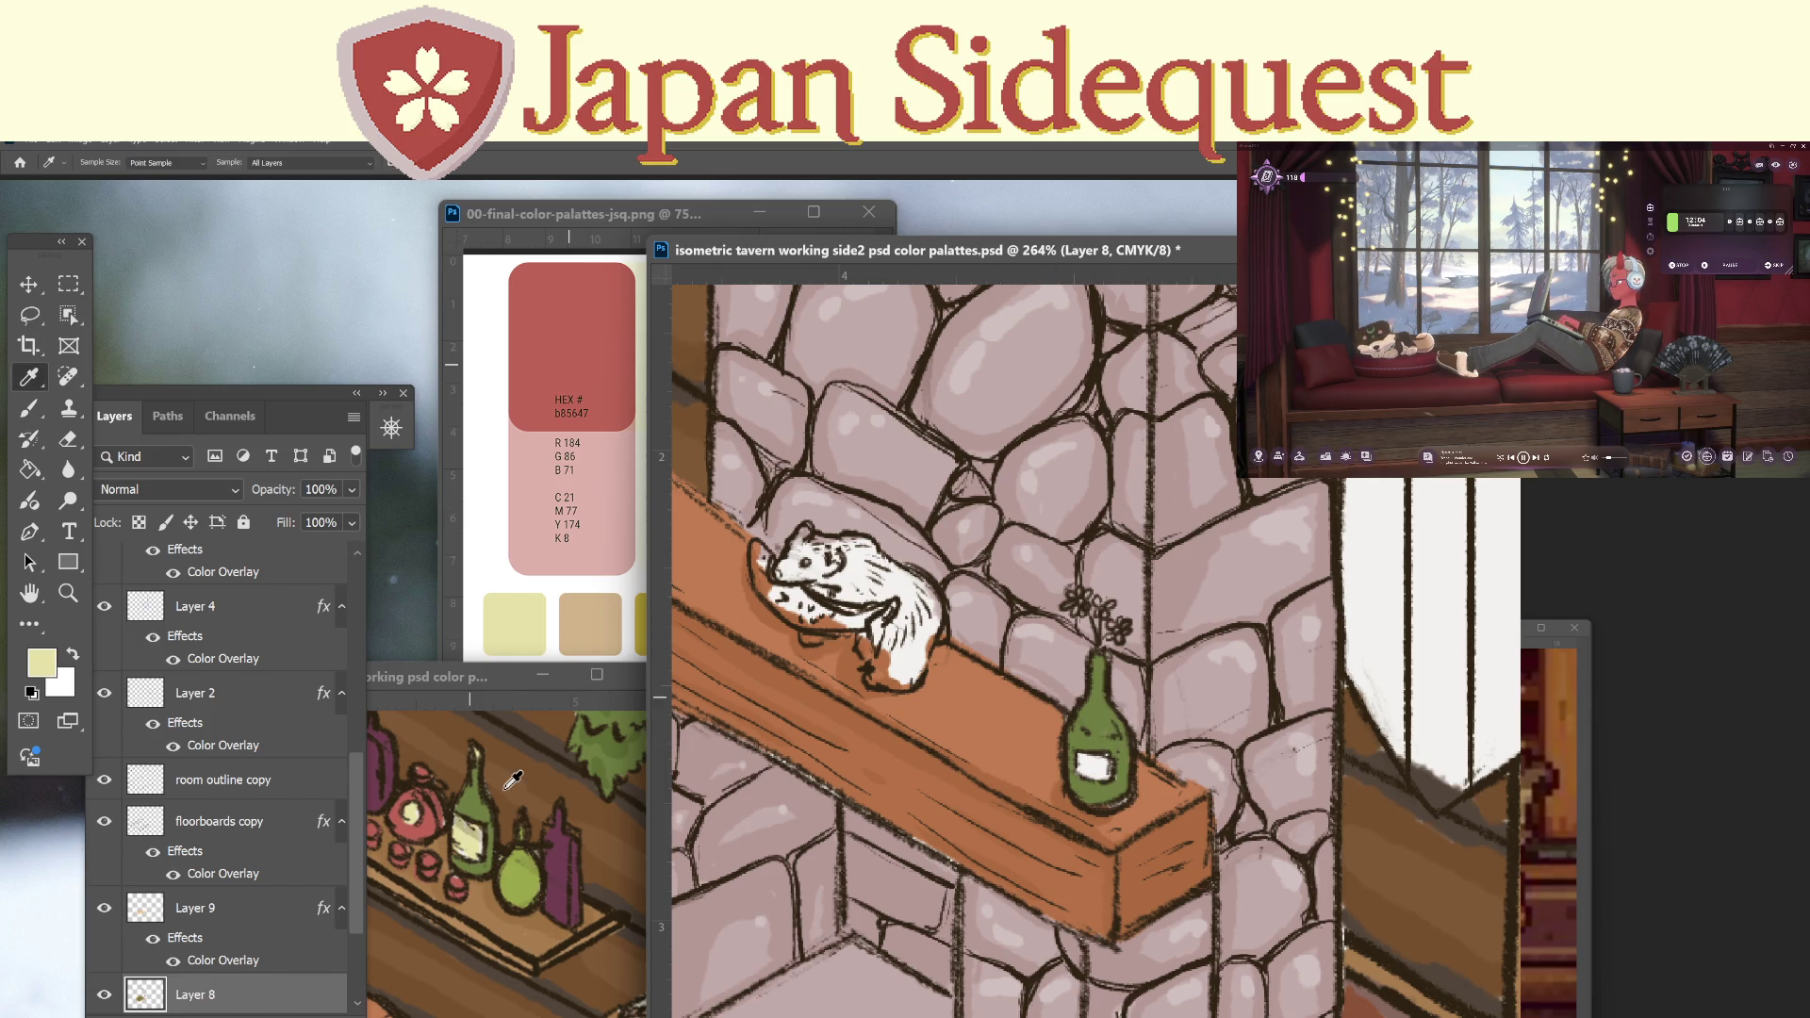
key(b)
drag(1080, 740, 1089, 760)
drag(886, 790, 1079, 799)
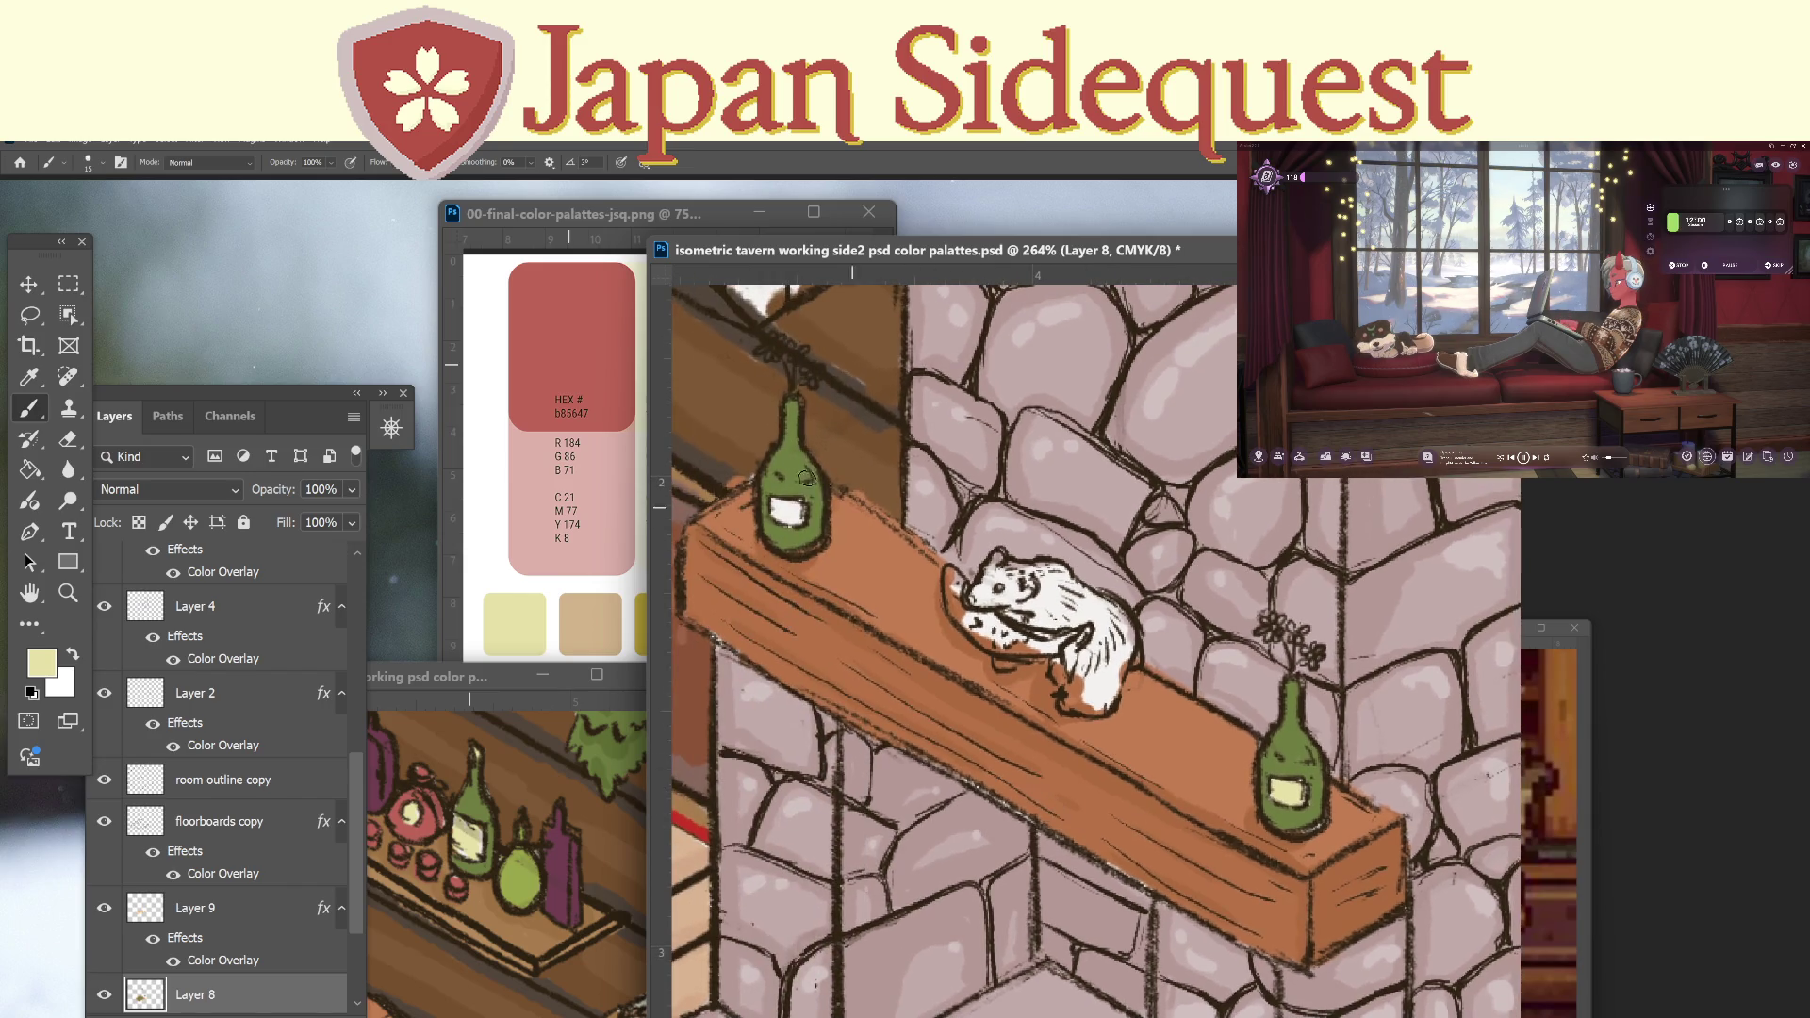
drag(773, 512, 797, 517)
Draw green stems under both flower sprigs and pick up the palette red for the blooms.
key(i)
click(429, 825)
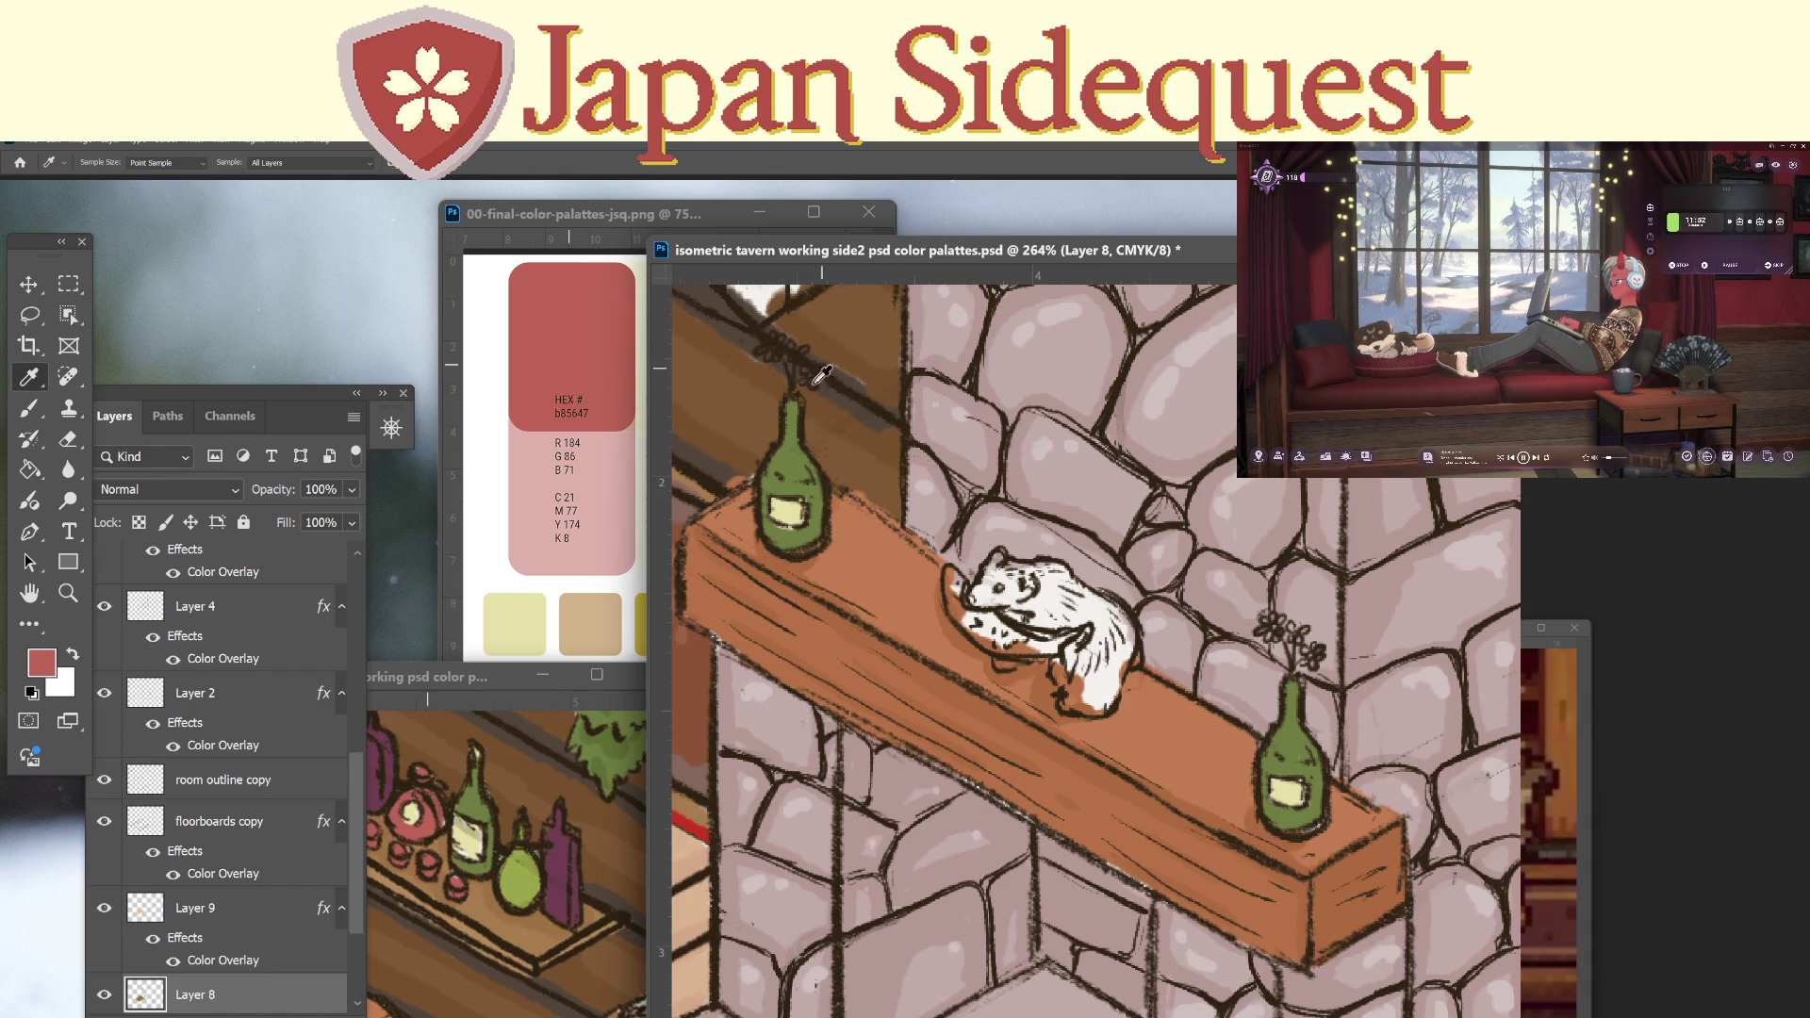
click(530, 876)
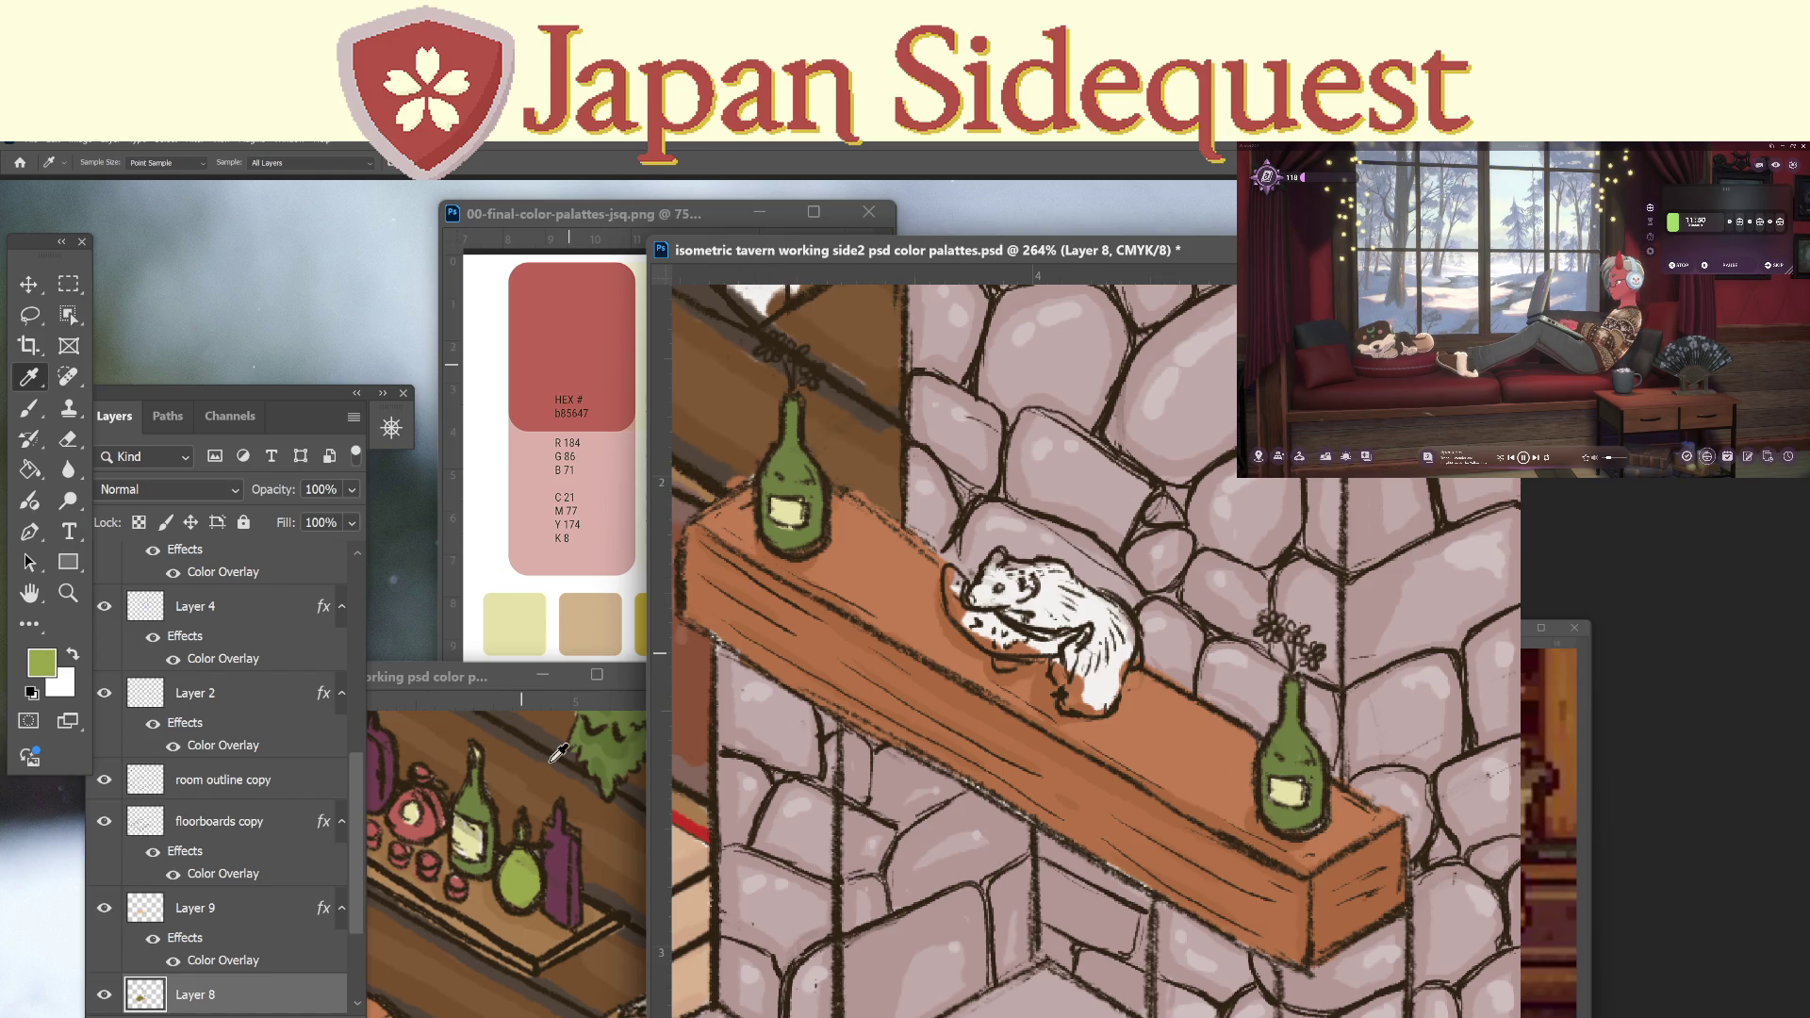
key(b)
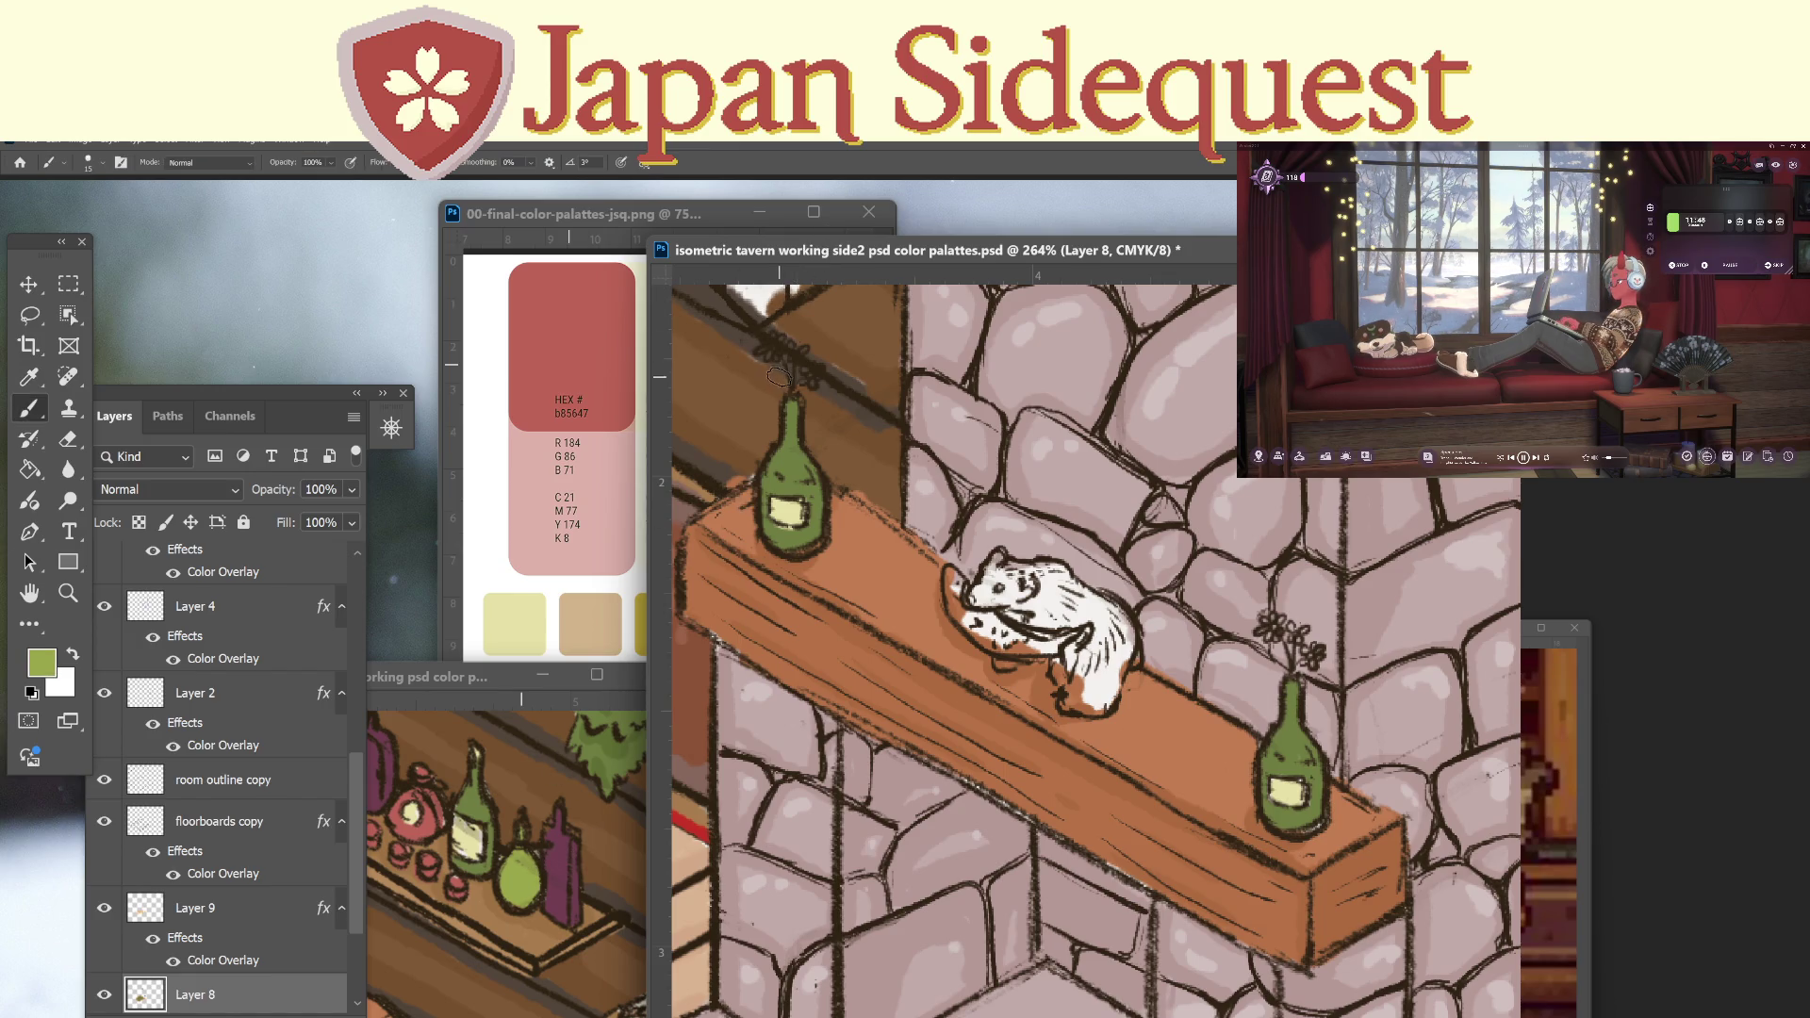
mouse_move(782, 362)
mouse_down()
mouse_move(793, 393)
mouse_move(812, 384)
mouse_up()
drag(1282, 642, 1295, 674)
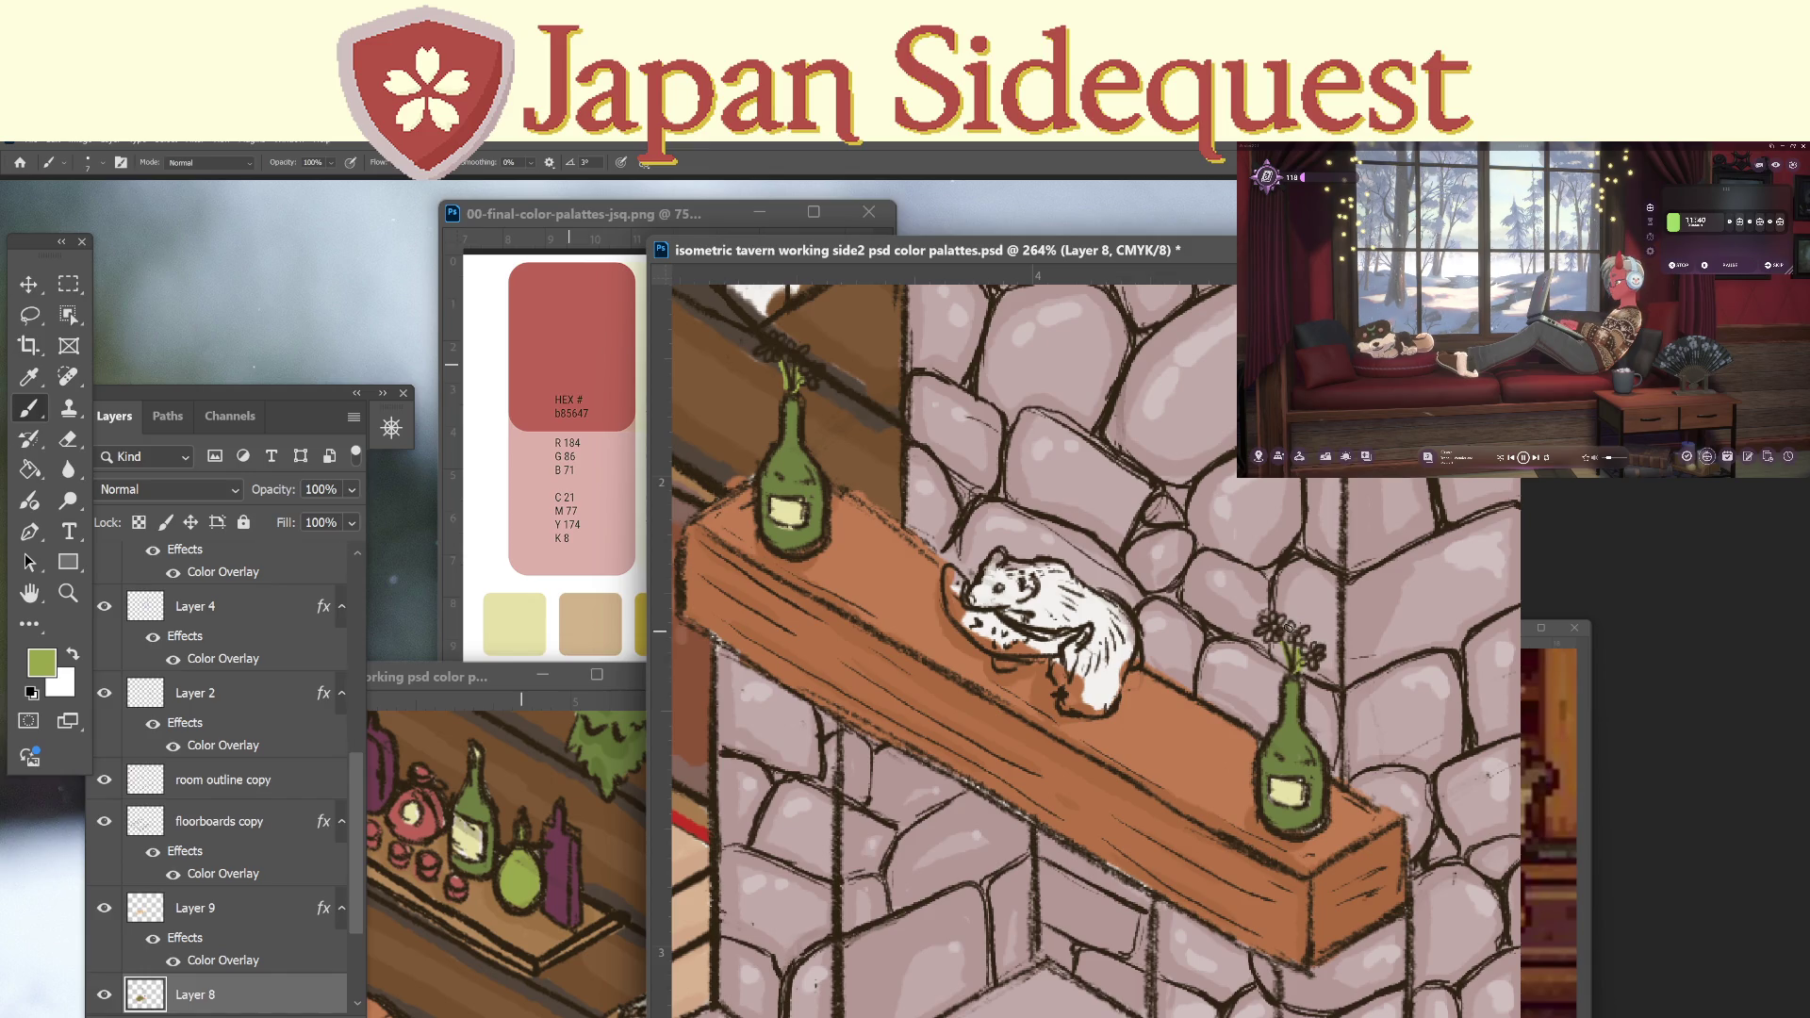
alt+click(441, 801)
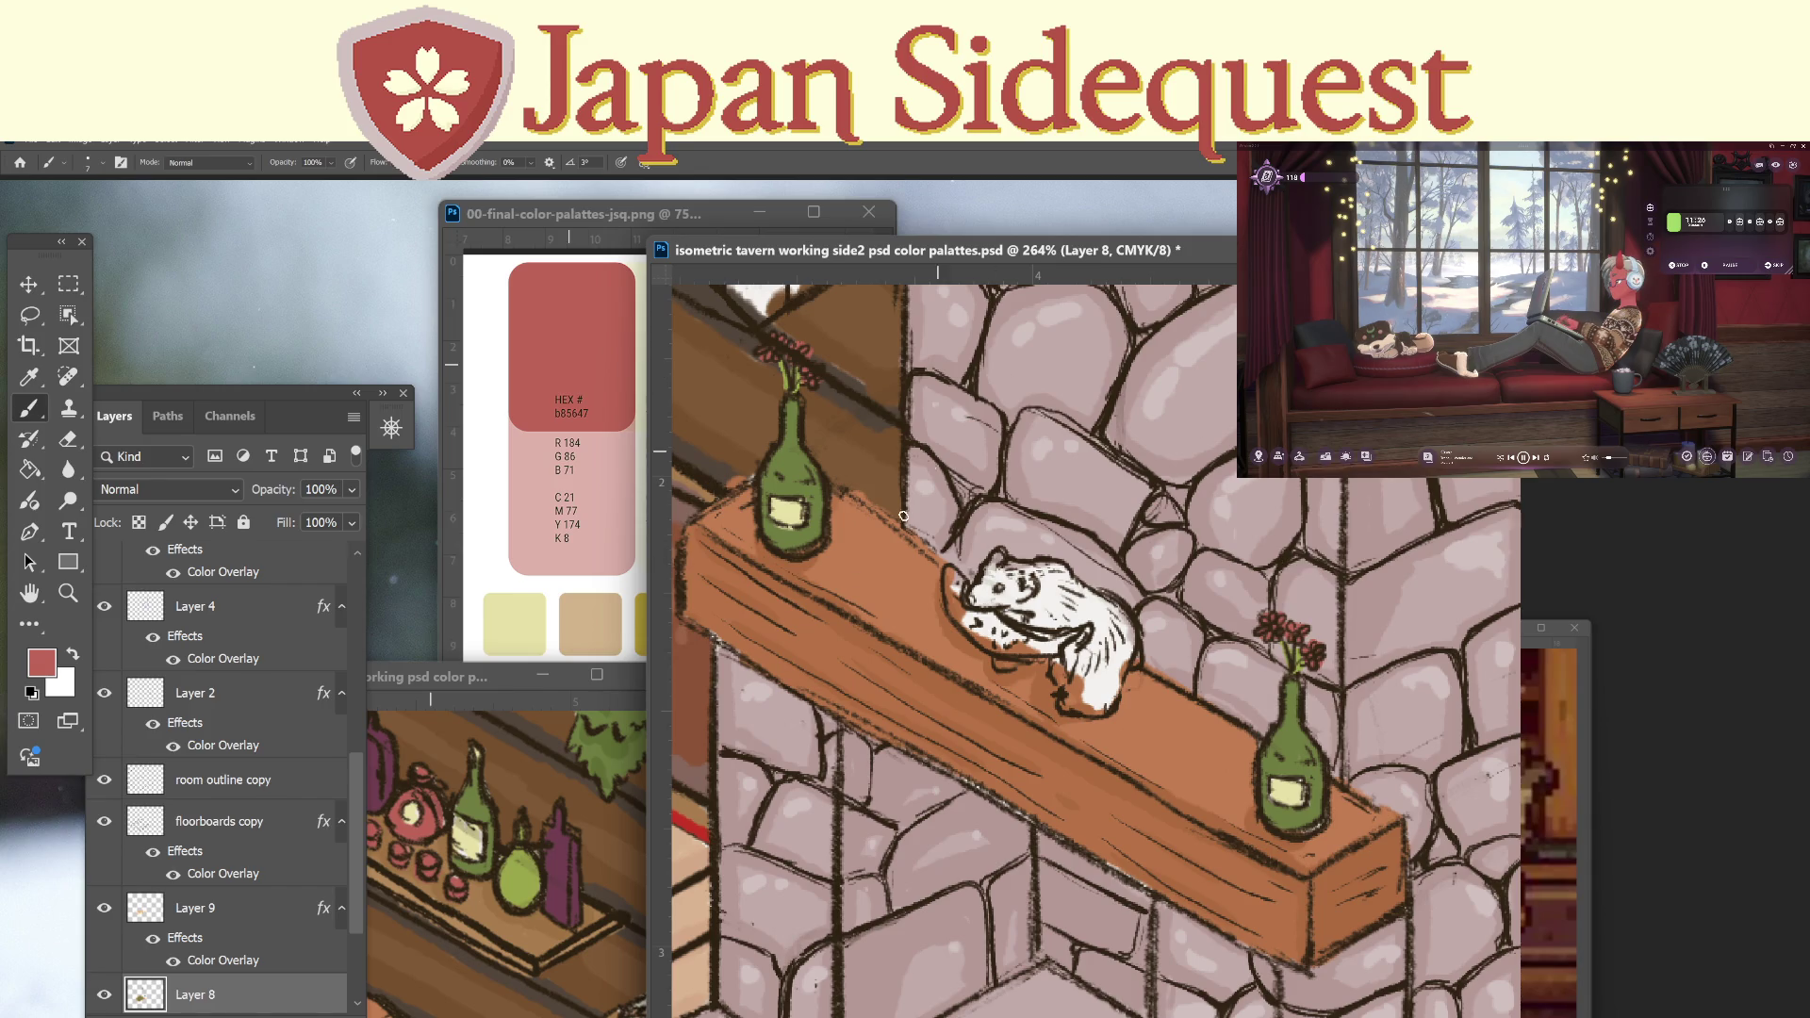
key(i)
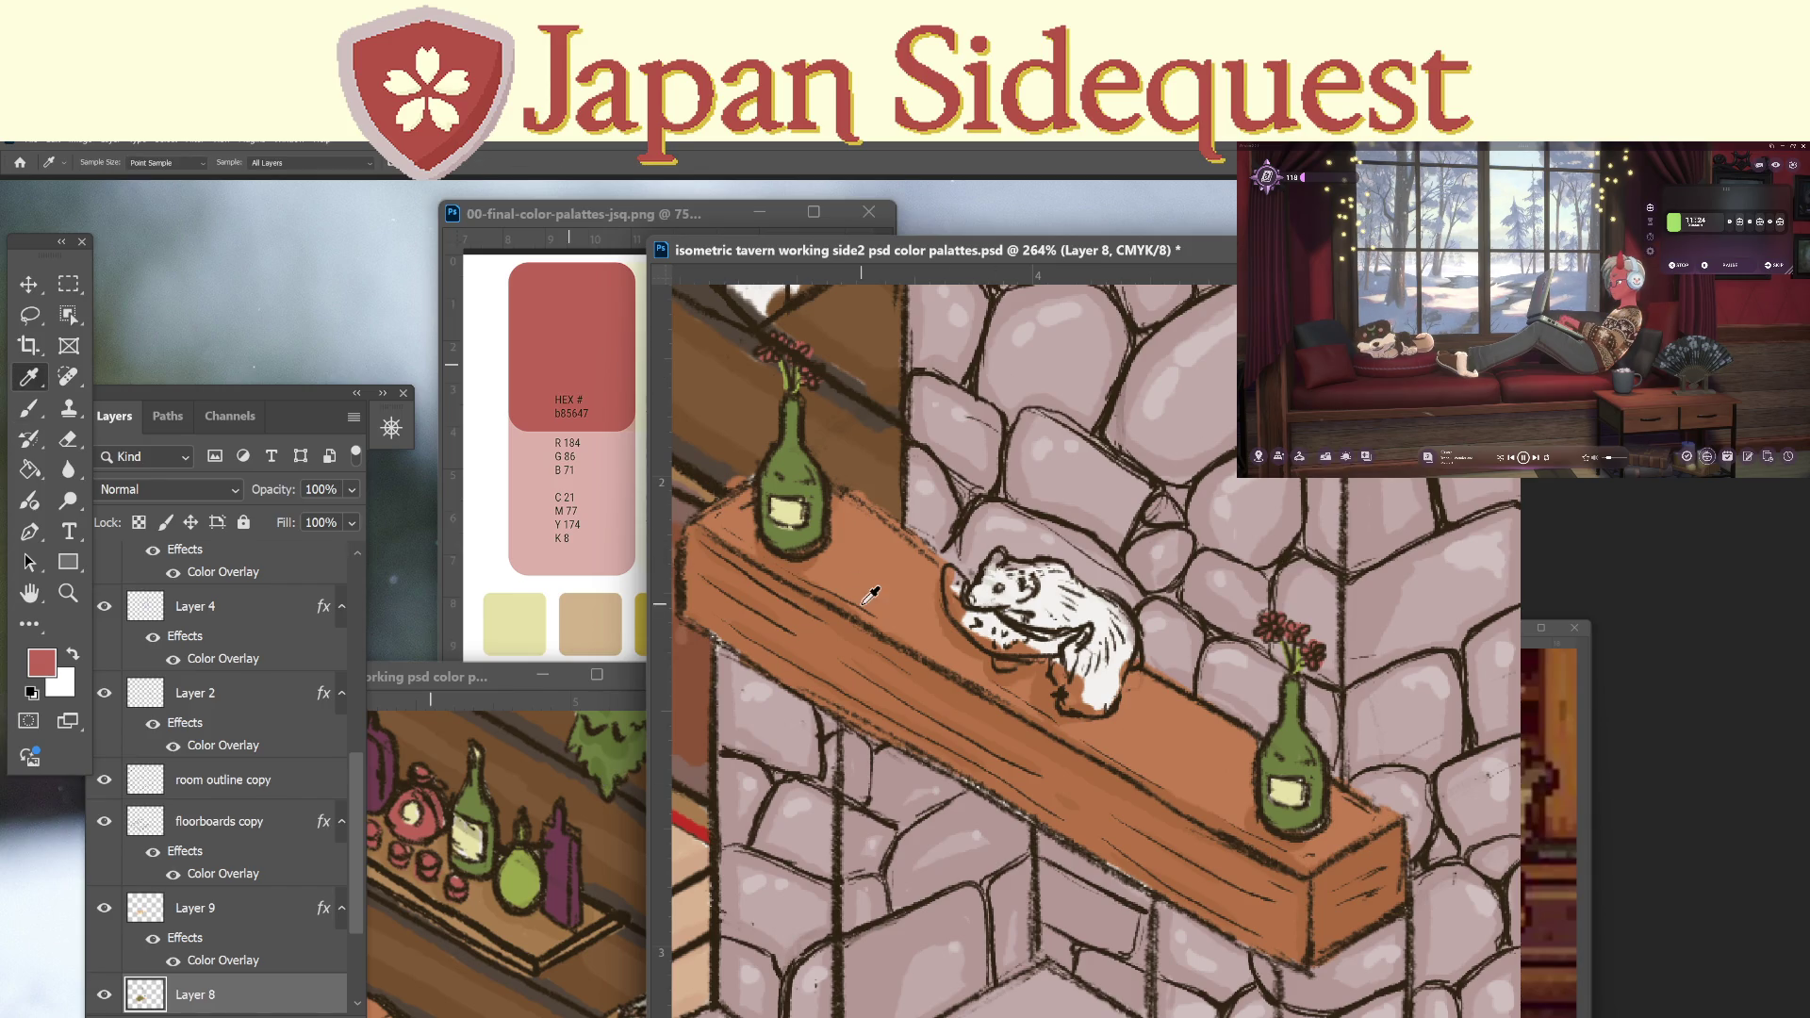
Erase stray bits around the vase flowers on Layer 2.
key(z)
scroll(881, 455, down, 2)
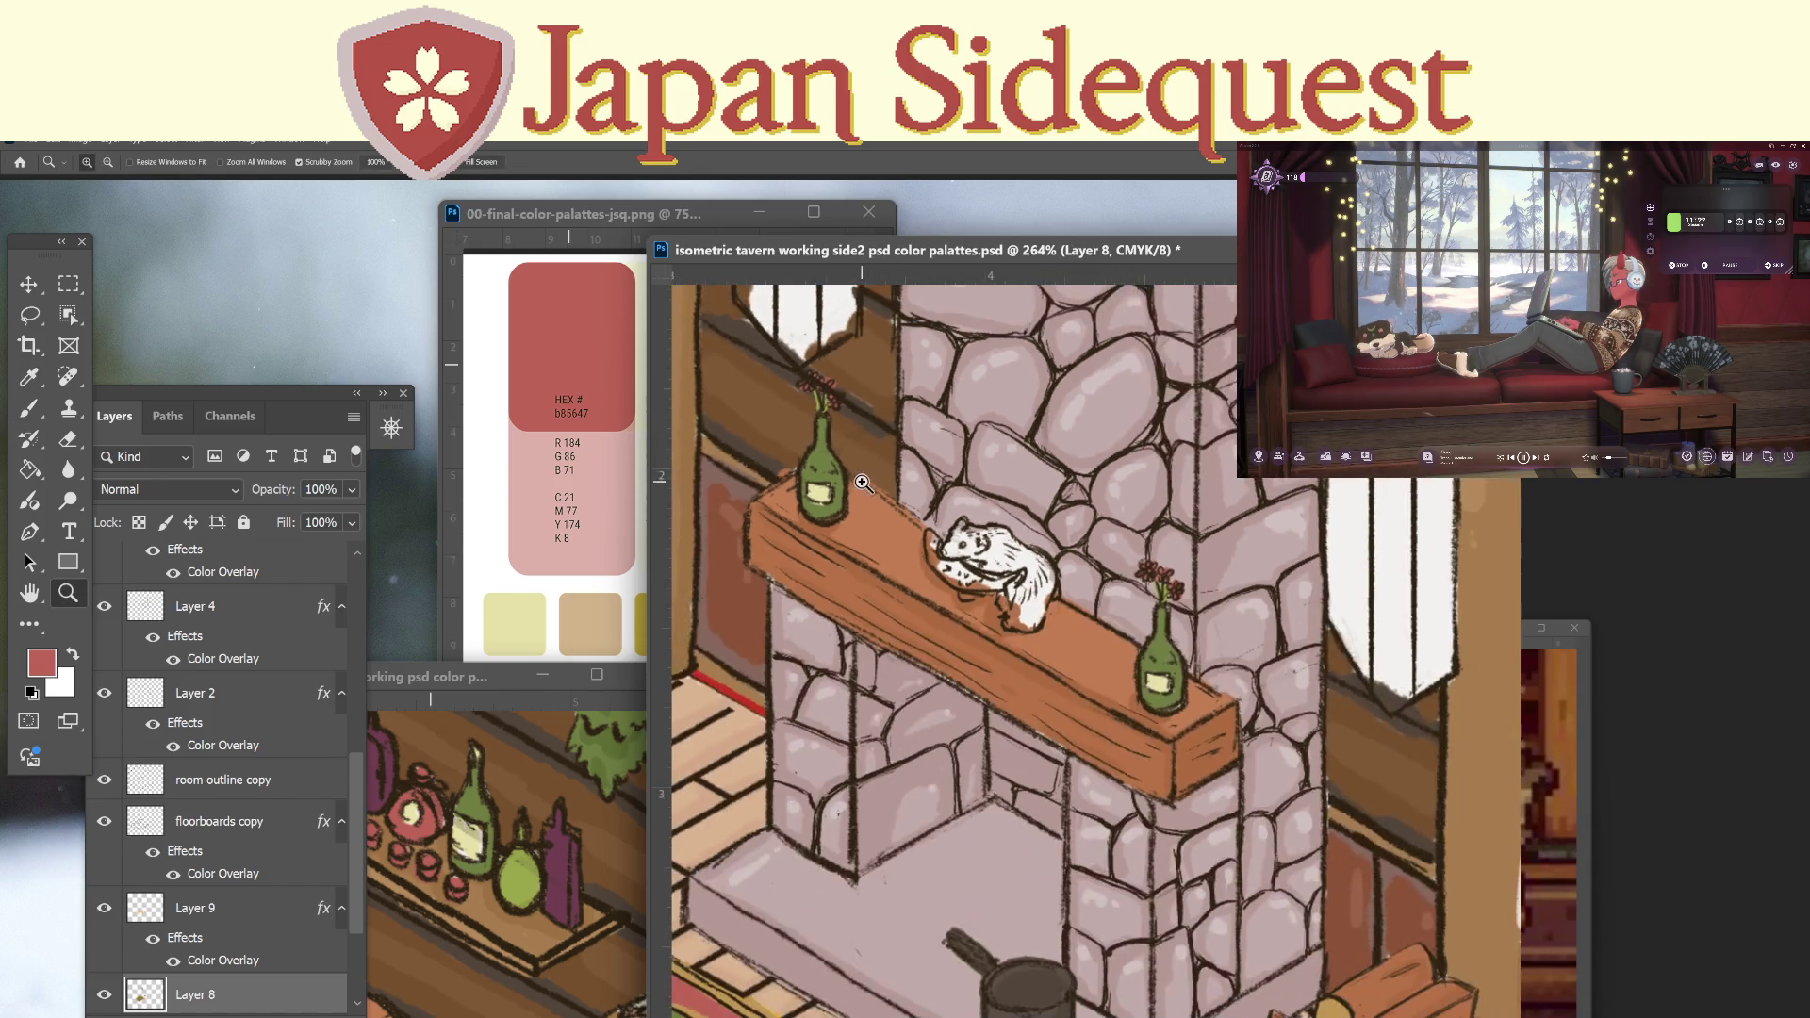
scroll(1073, 776, down, 2)
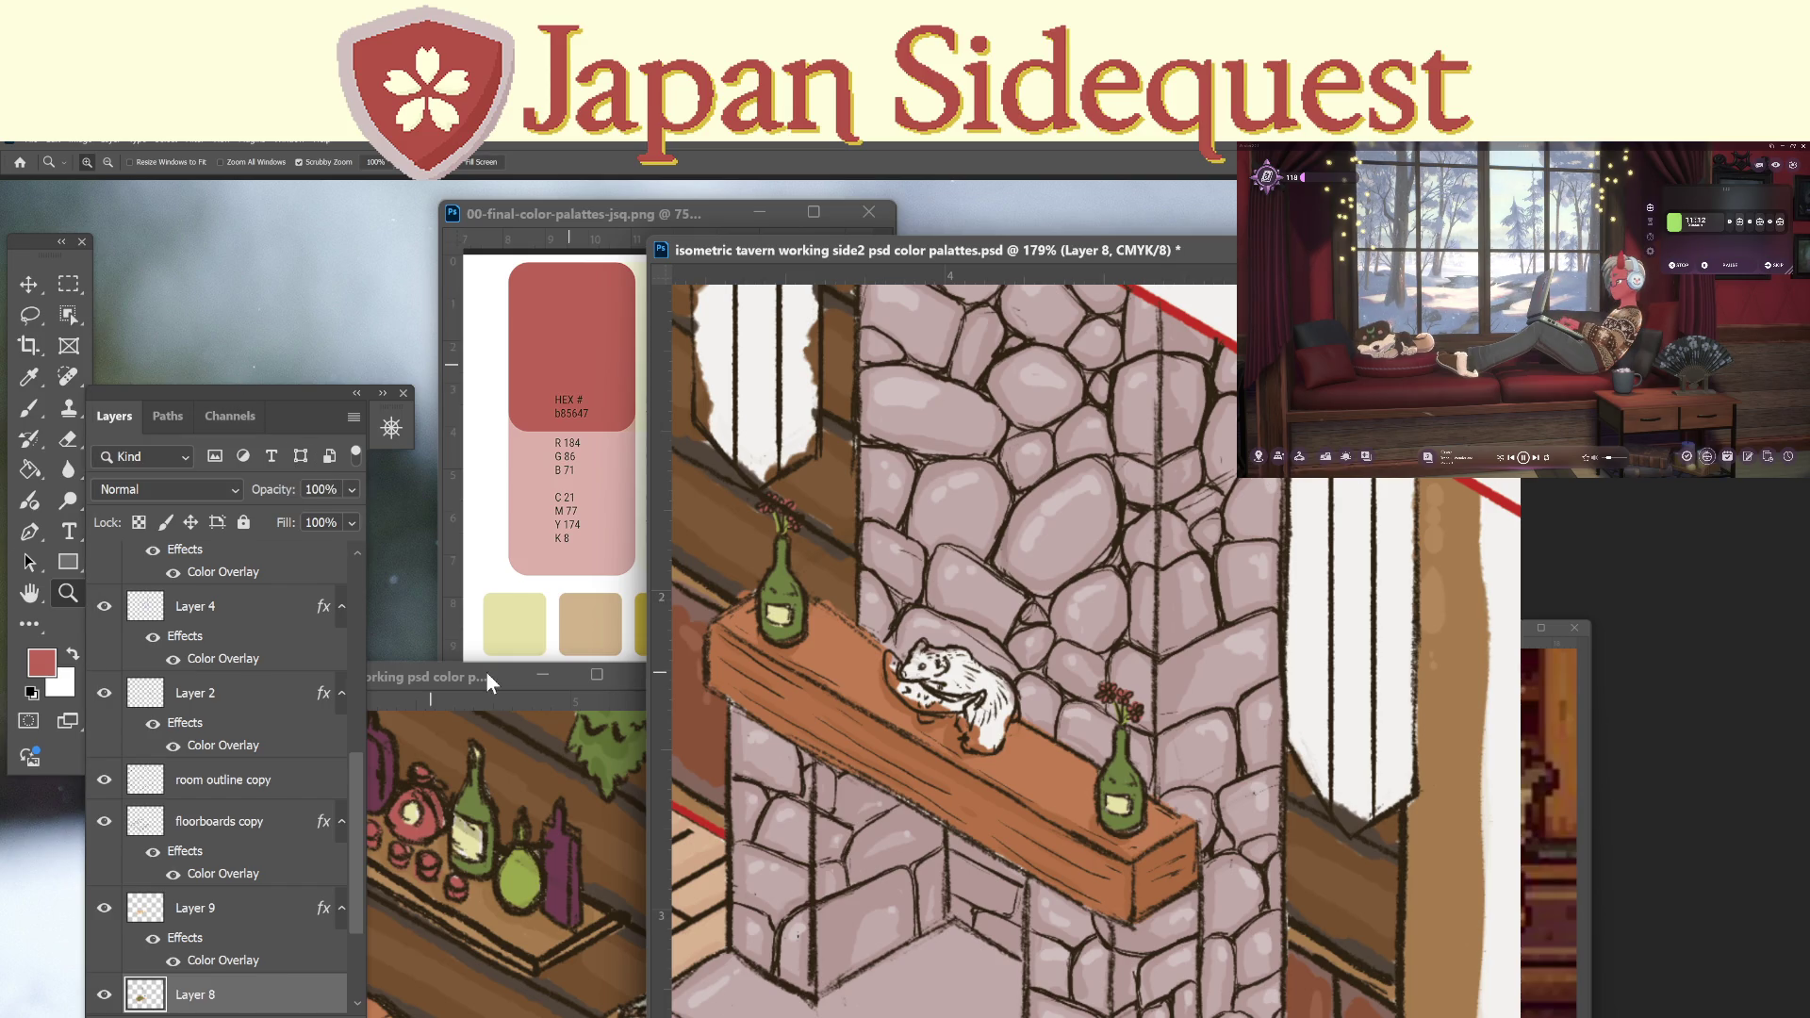
mouse_move(358, 853)
mouse_down()
mouse_move(358, 954)
mouse_move(360, 879)
mouse_up()
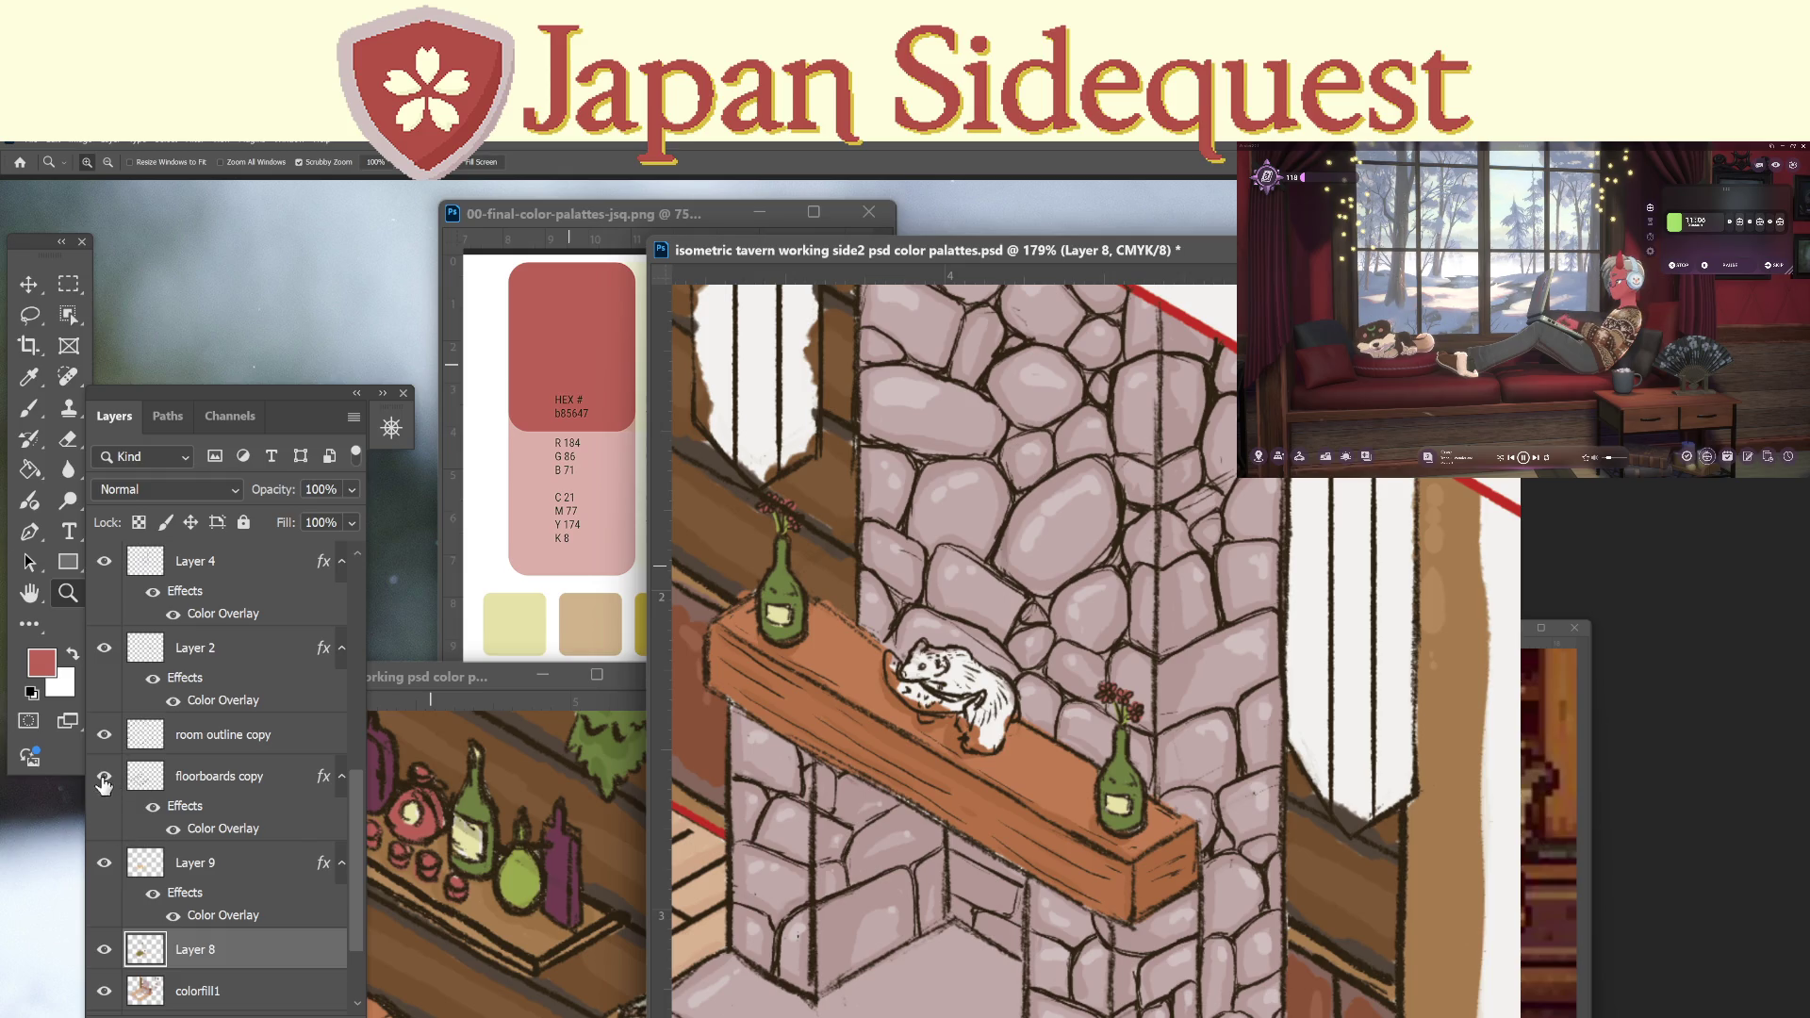
click(103, 650)
click(103, 650)
drag(757, 512, 799, 495)
key(e)
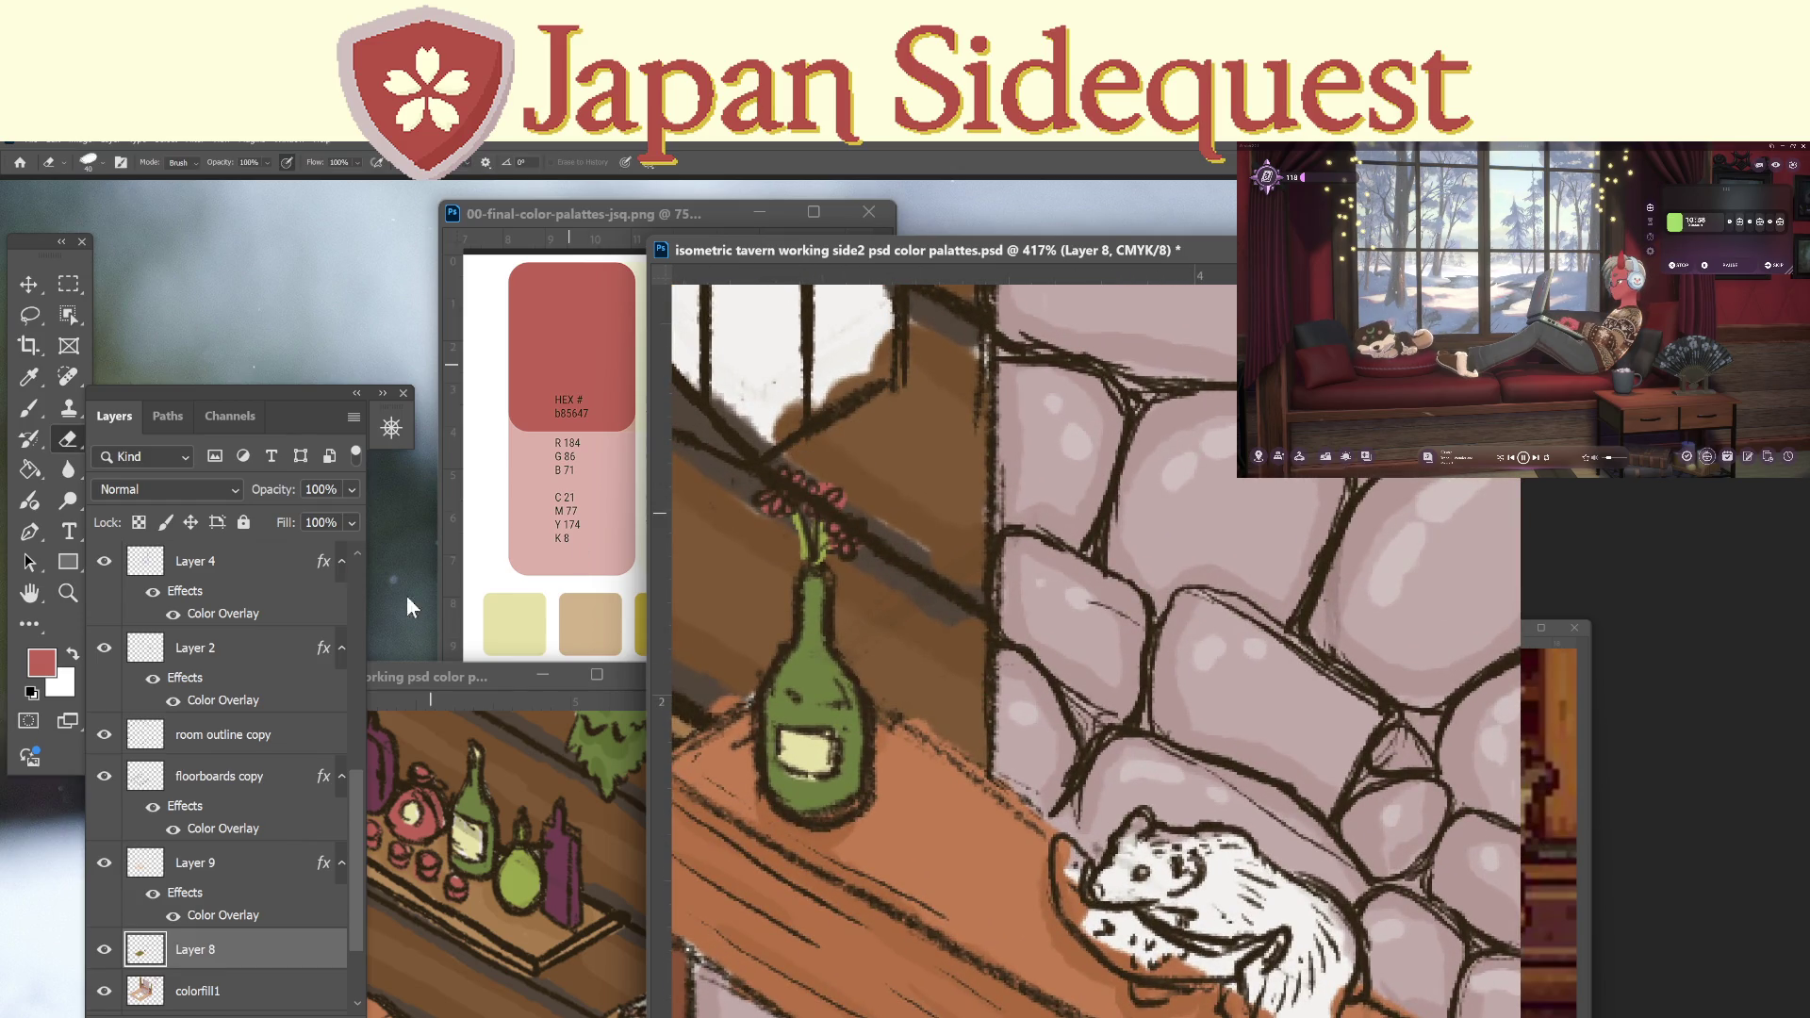
click(243, 653)
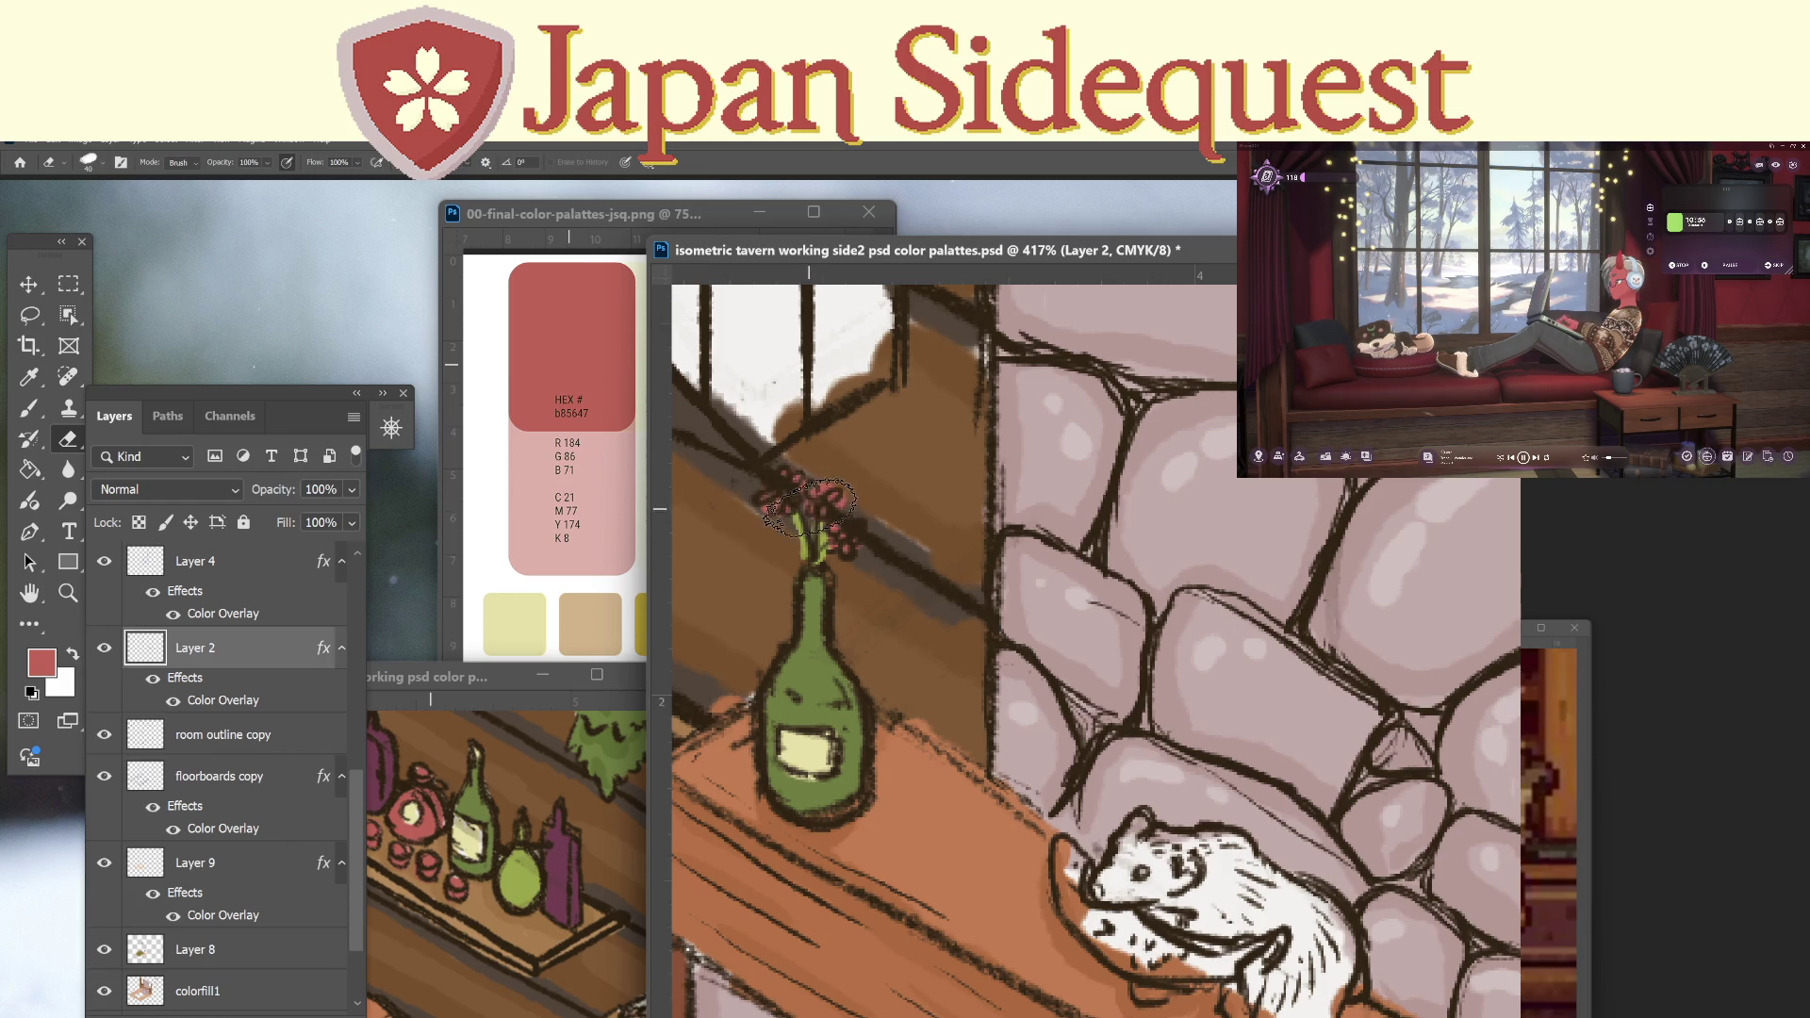
drag(844, 490, 815, 528)
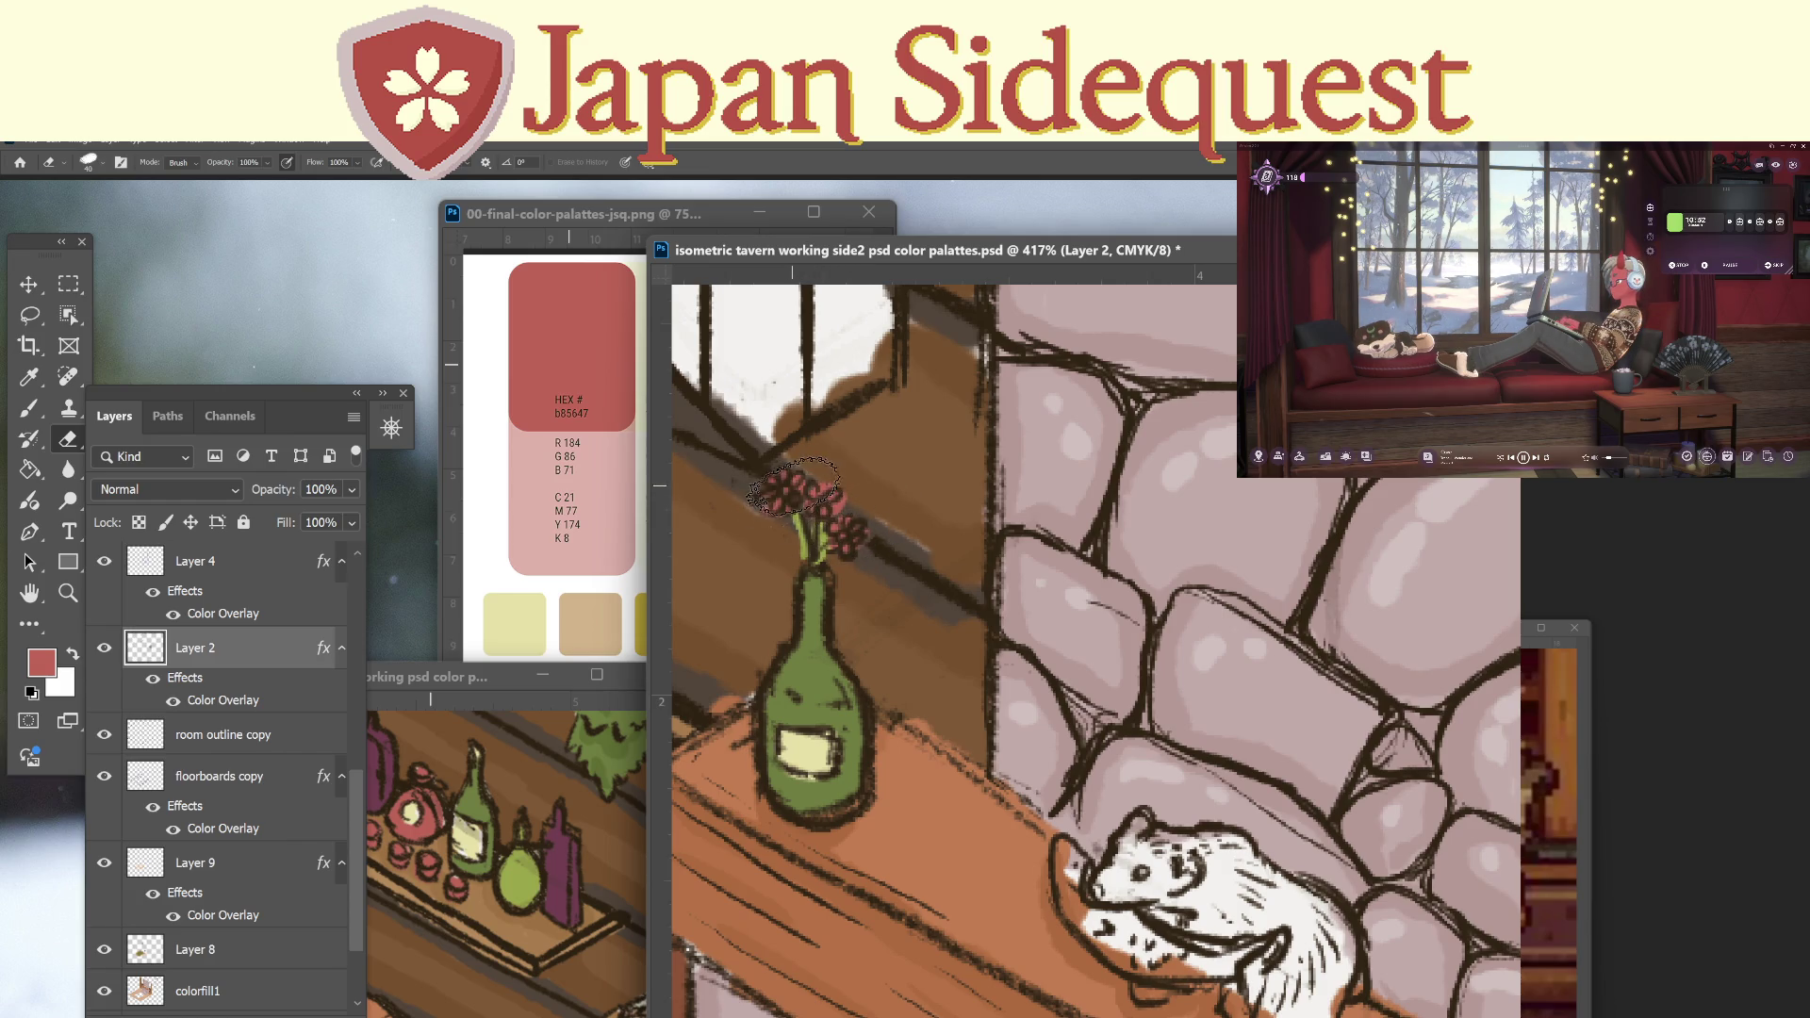
On Layer 8, shade the left and bottom of the bottle label with the rug-border tan.
mouse_move(1157, 790)
mouse_down()
mouse_move(625, 778)
mouse_move(950, 641)
mouse_move(889, 593)
mouse_move(1244, 759)
mouse_up()
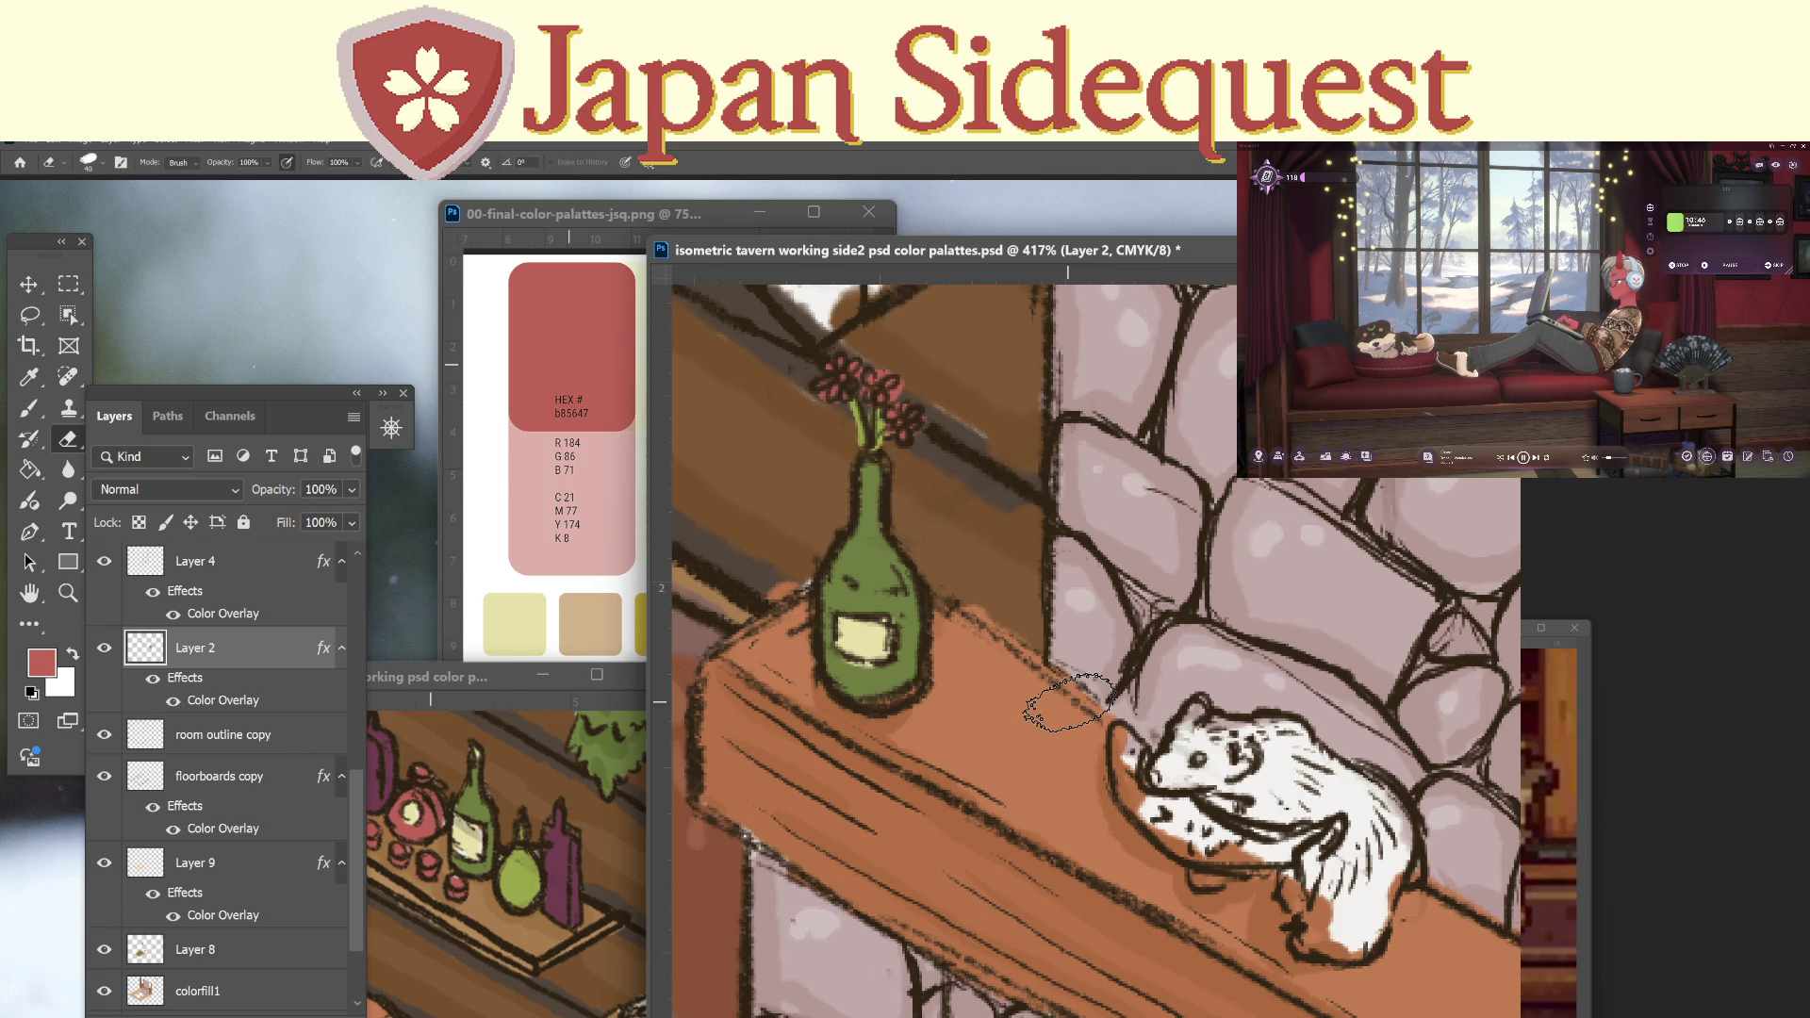
click(256, 952)
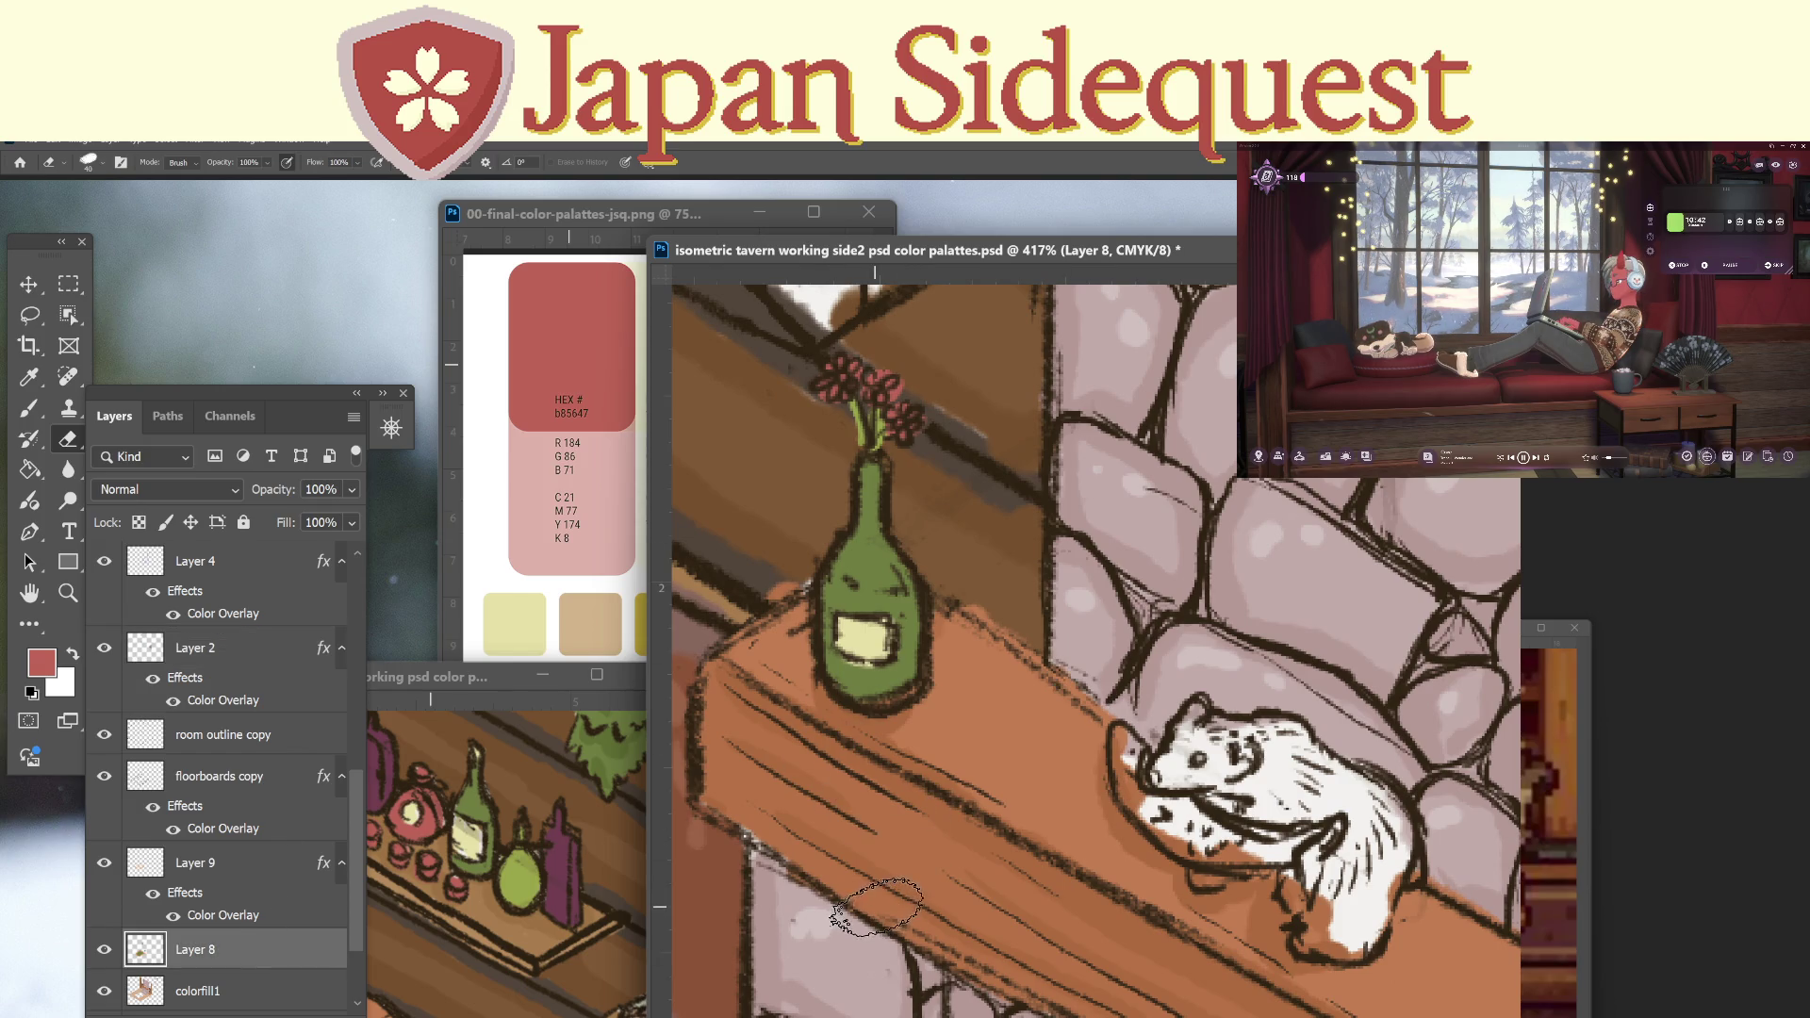
mouse_move(877, 933)
mouse_down()
mouse_move(915, 785)
mouse_move(1077, 570)
mouse_move(975, 698)
mouse_move(981, 721)
mouse_up()
key(i)
click(893, 874)
key(b)
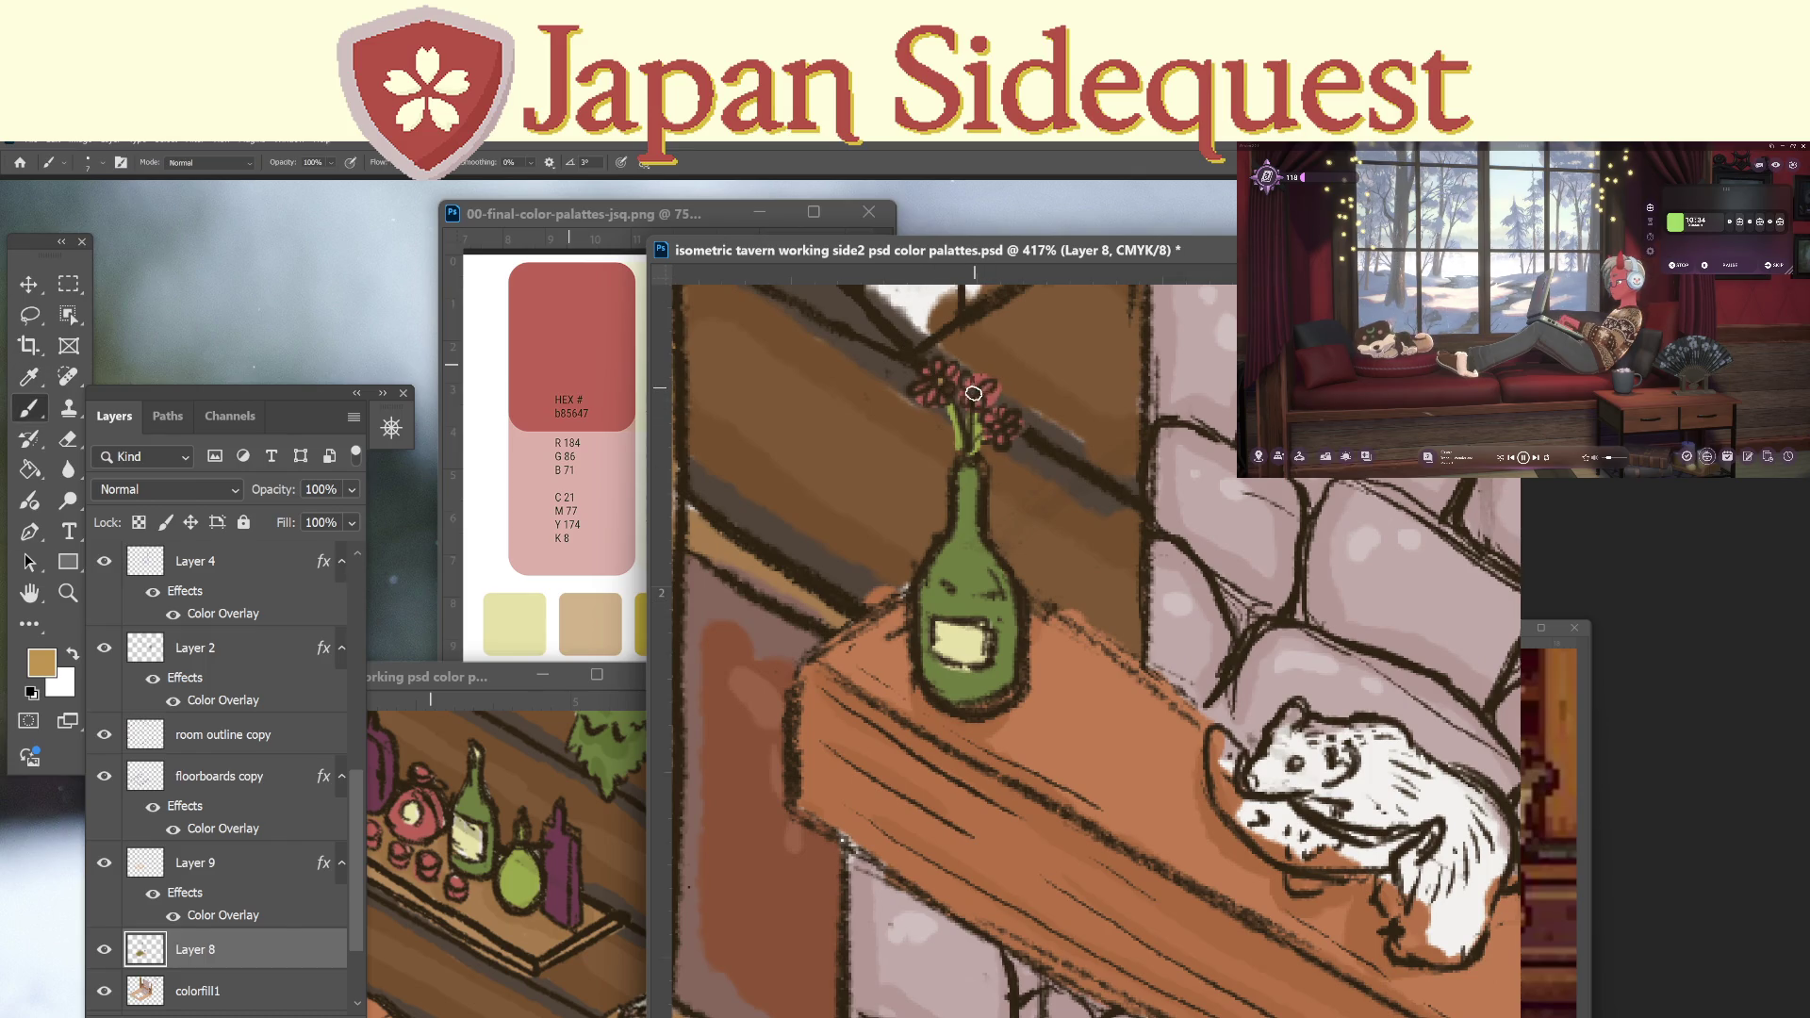
mouse_move(1100, 402)
mouse_down()
mouse_move(1094, 321)
mouse_move(1186, 641)
mouse_up()
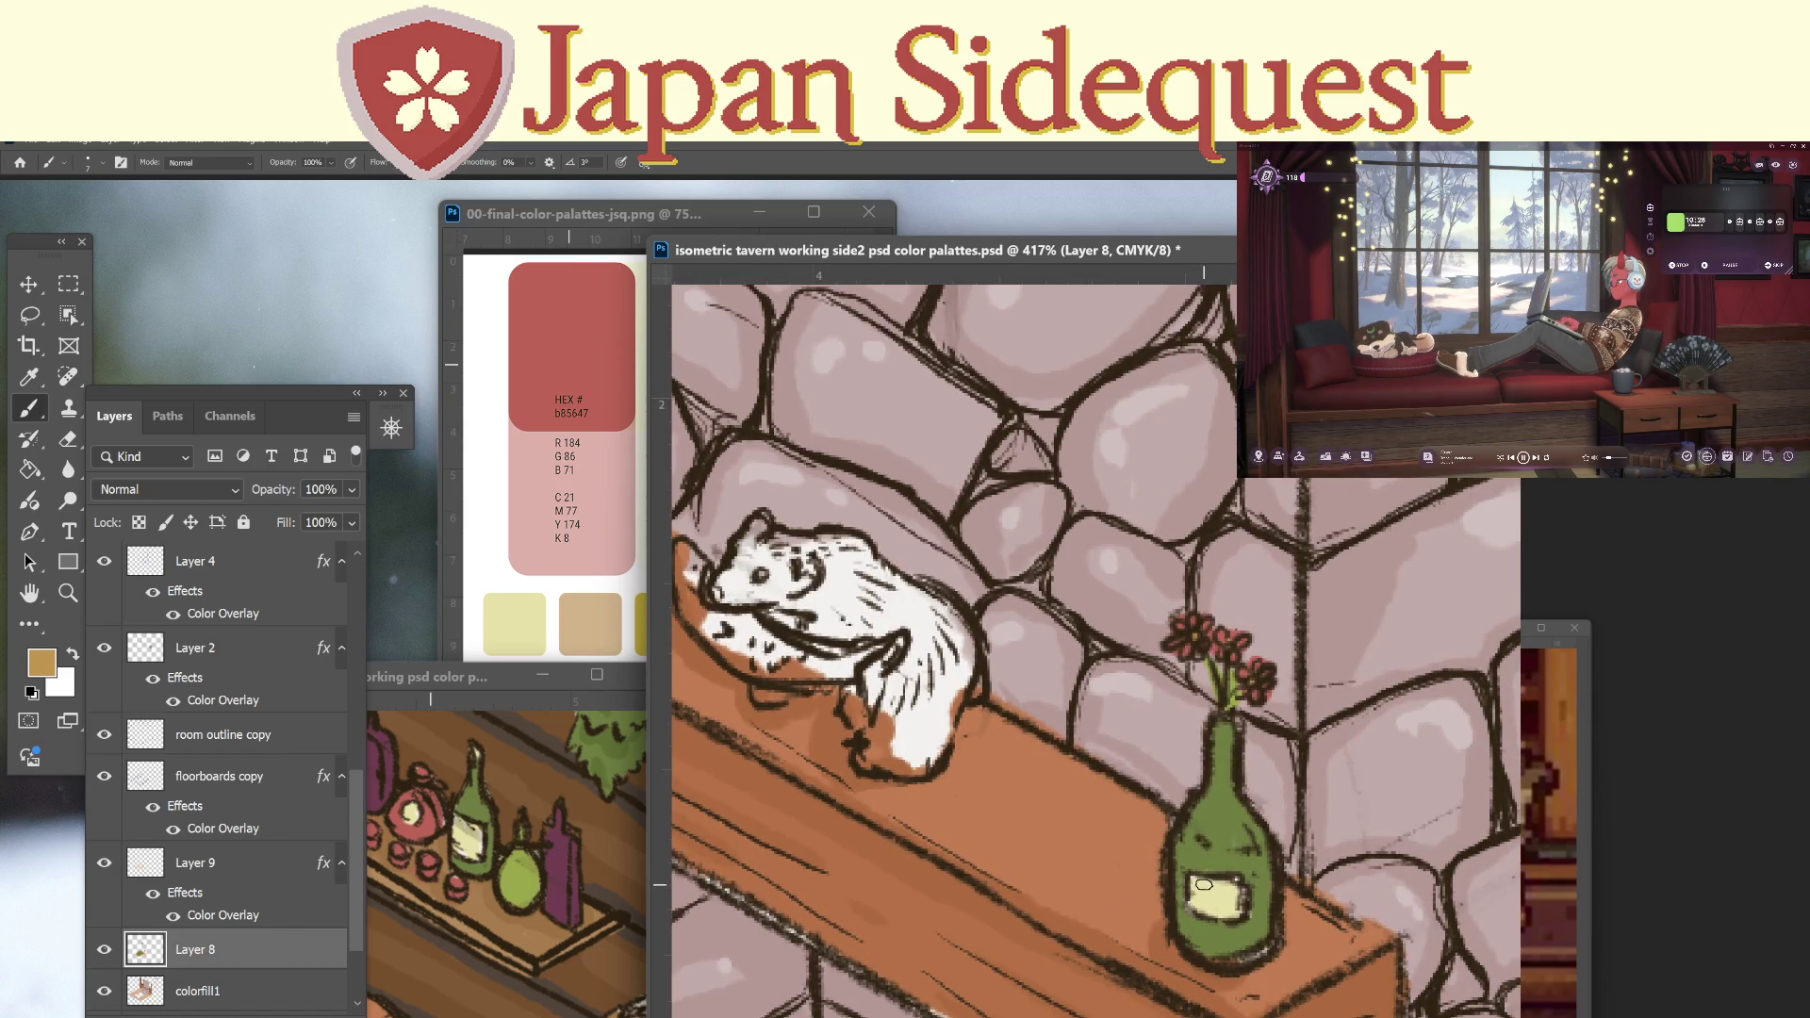
mouse_move(1194, 883)
mouse_down()
mouse_move(872, 448)
mouse_move(824, 509)
mouse_up()
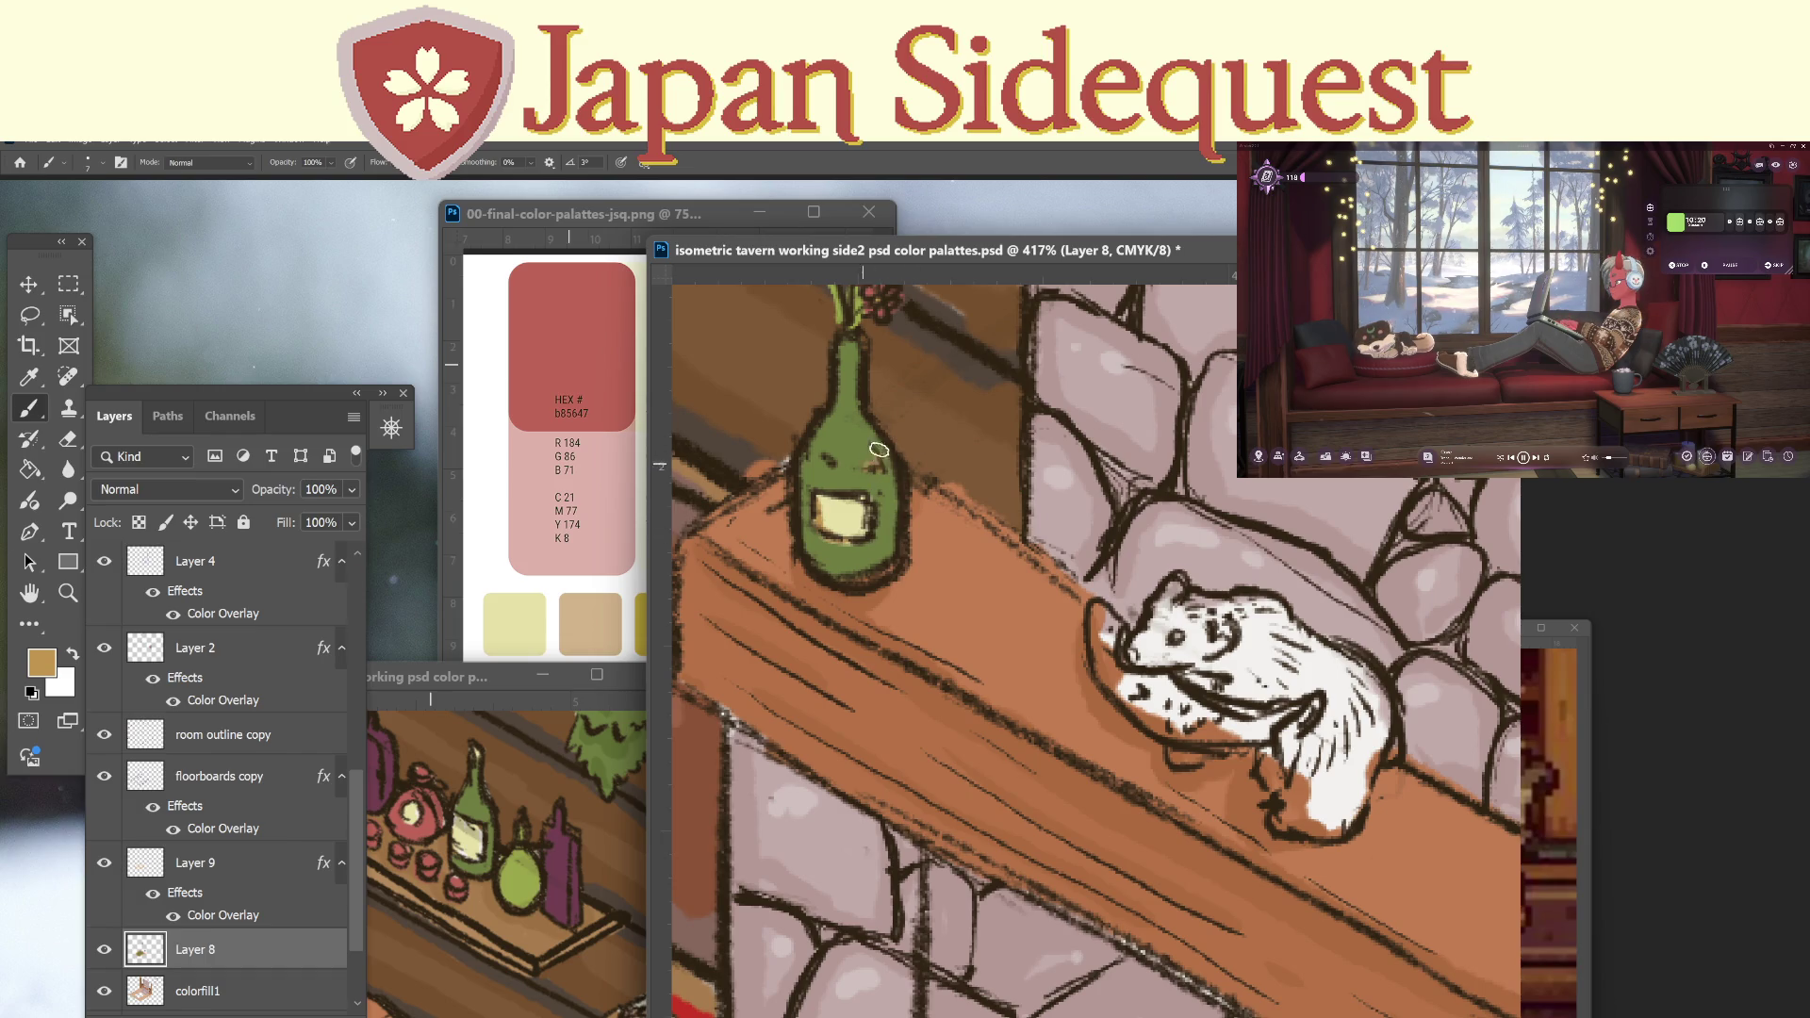
Zoom out to the whole fireplace and save the tavern file.
drag(872, 449, 1252, 884)
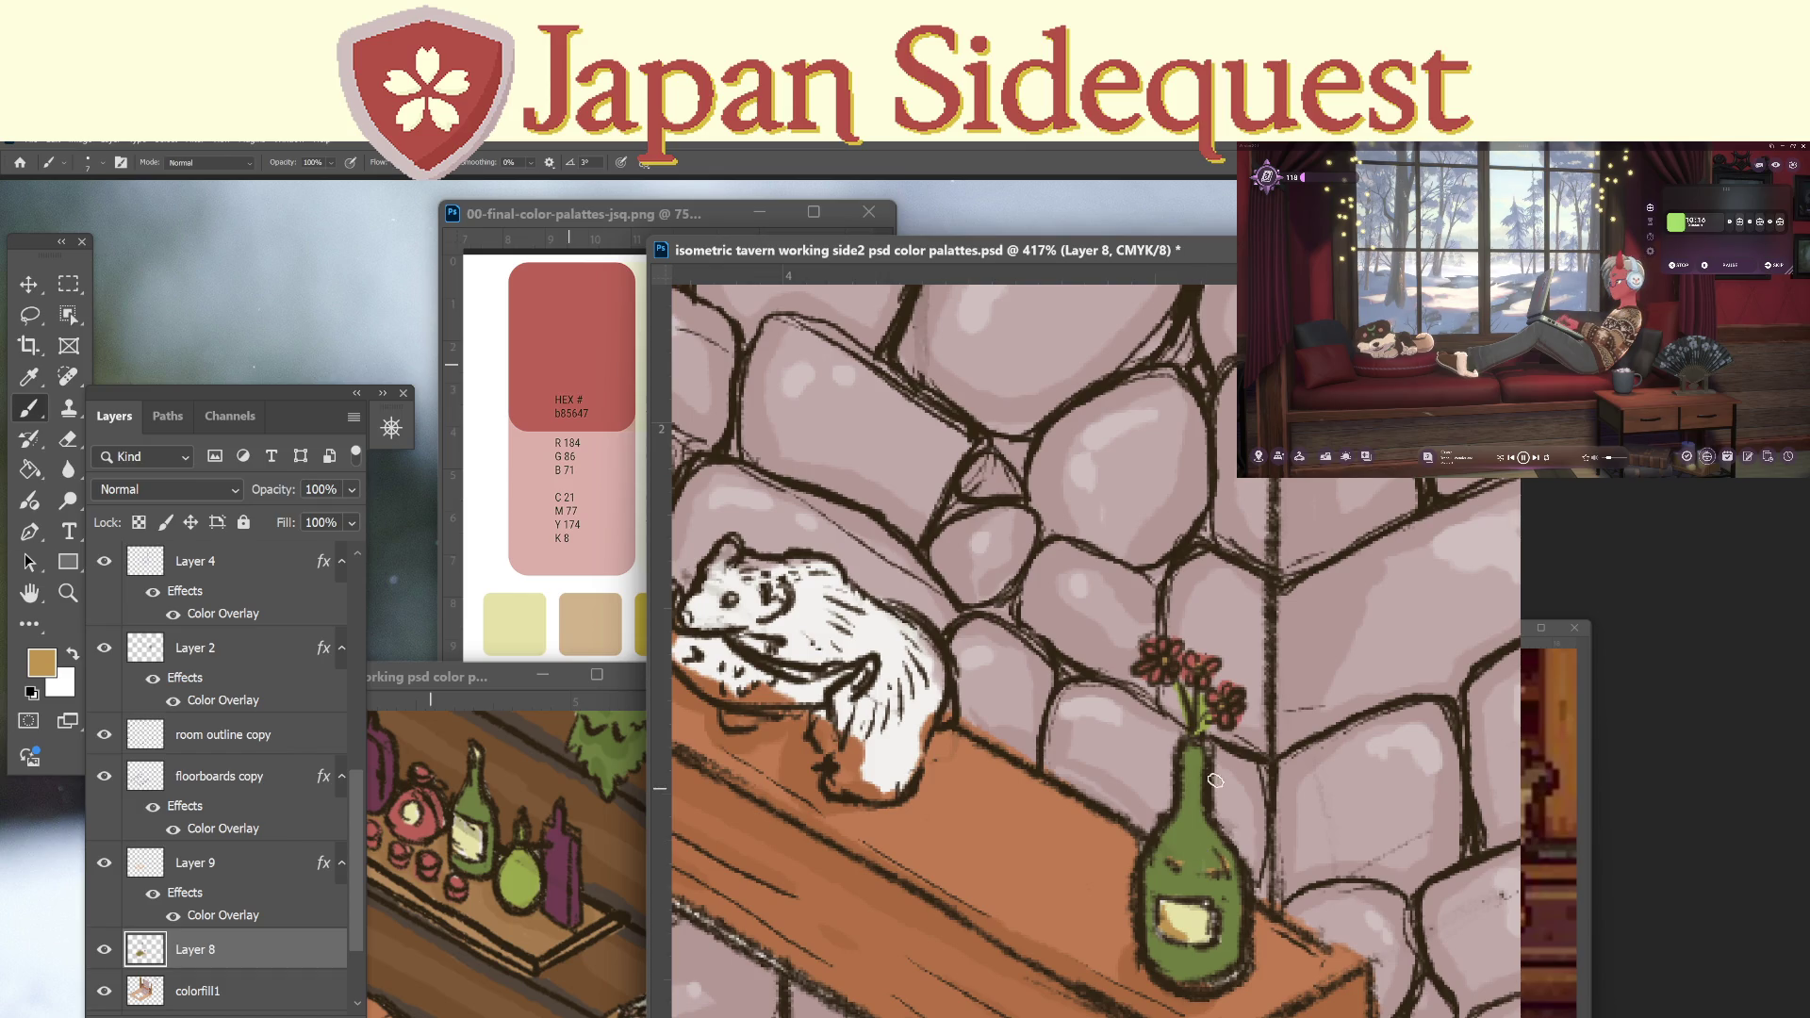
key(z)
drag(1215, 780, 1146, 744)
key(ctrl+s)
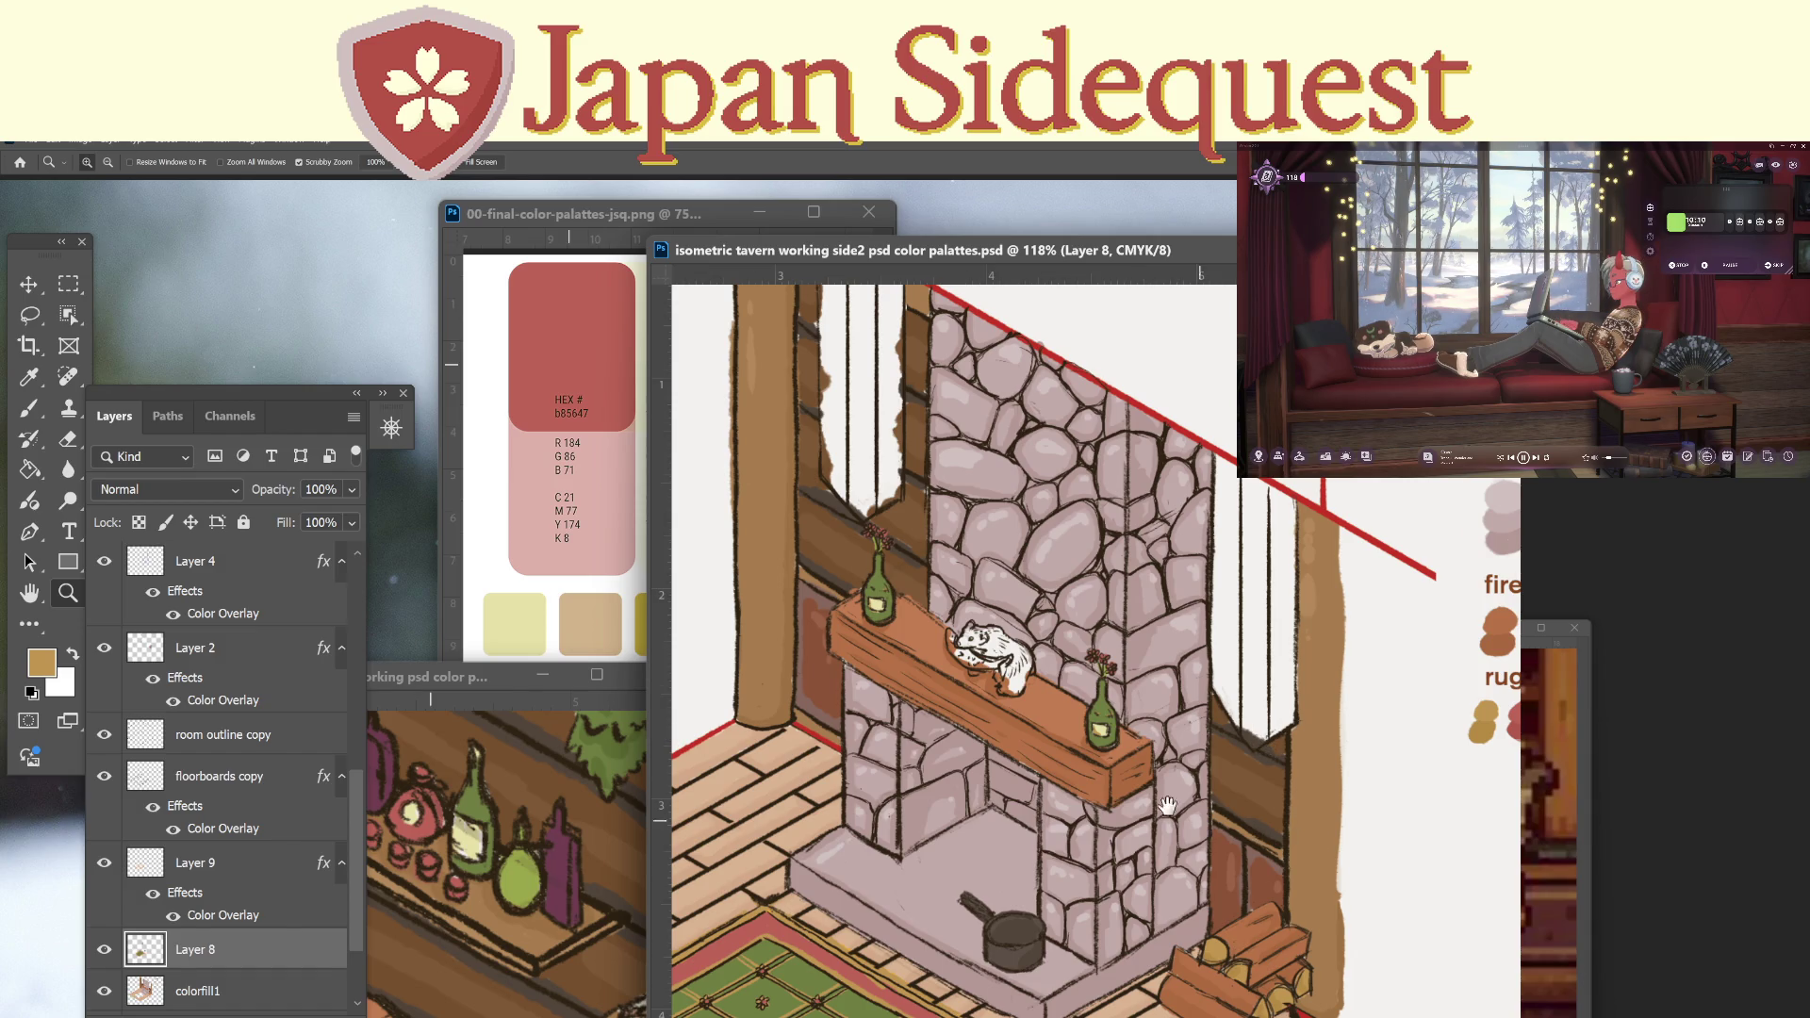
Pan to the fire wood and rug palette labels and select the rug text layer for moving.
drag(1226, 826, 981, 731)
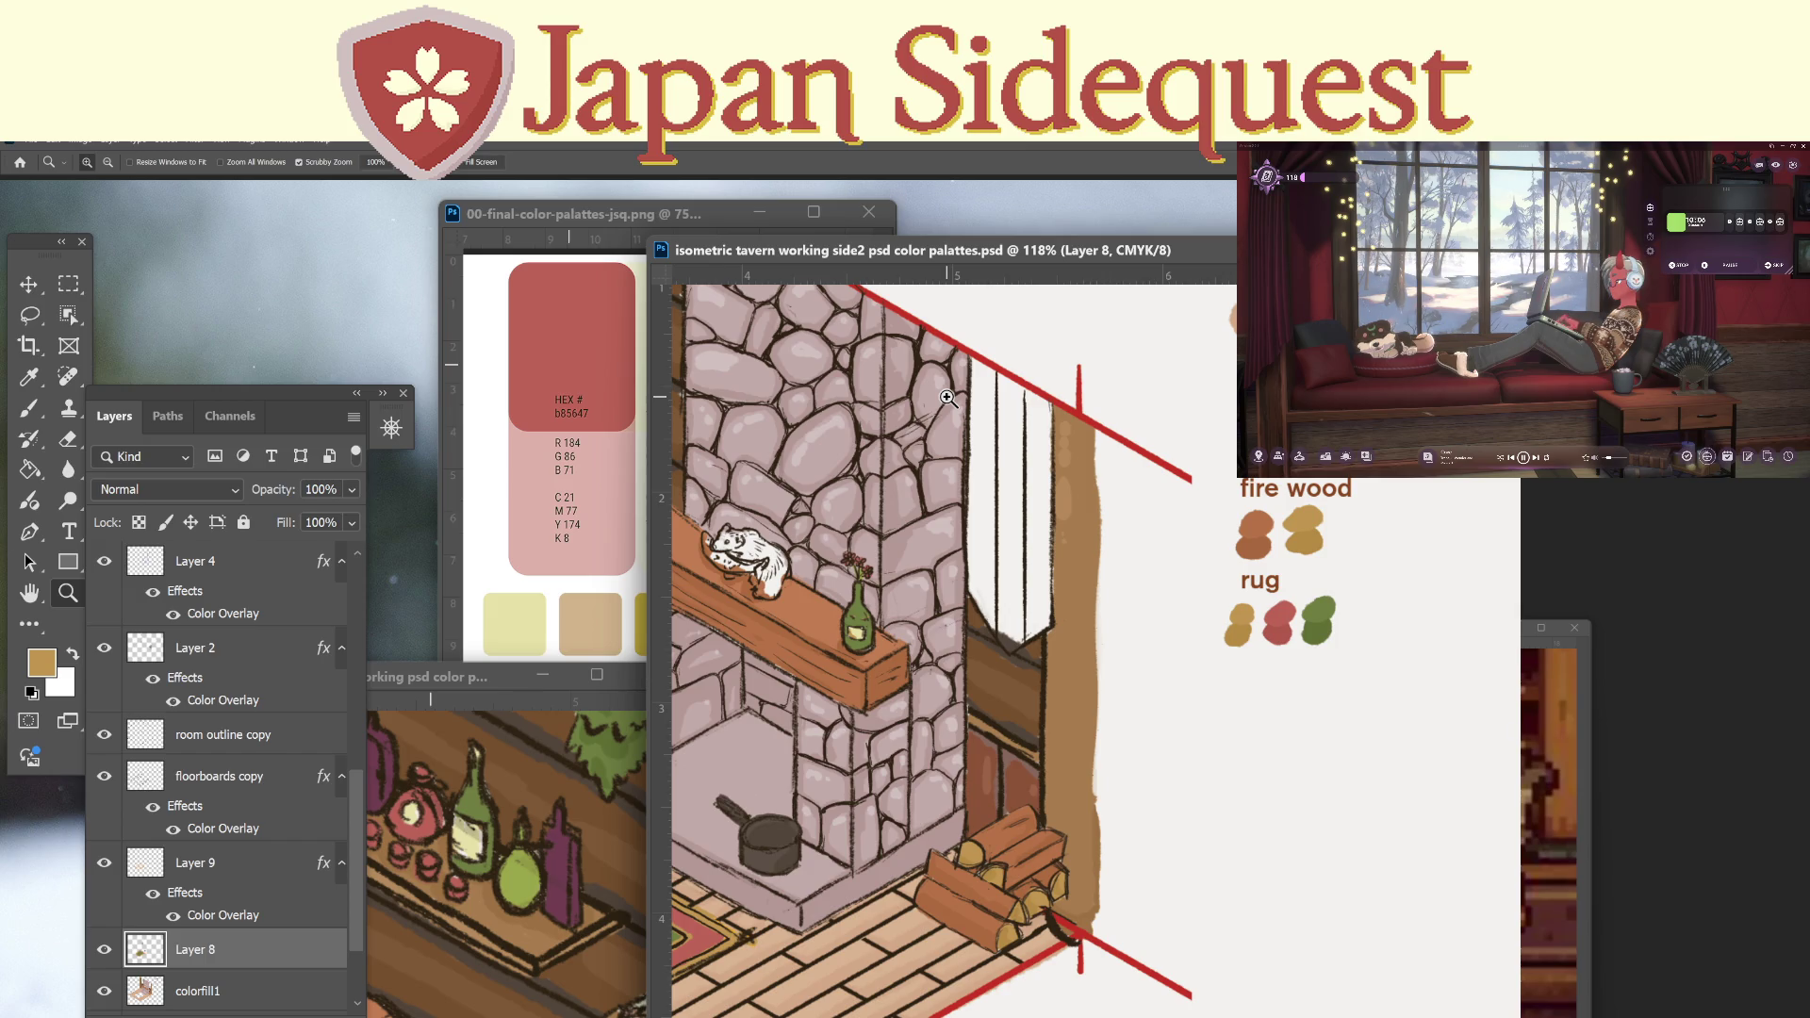
click(351, 609)
click(352, 579)
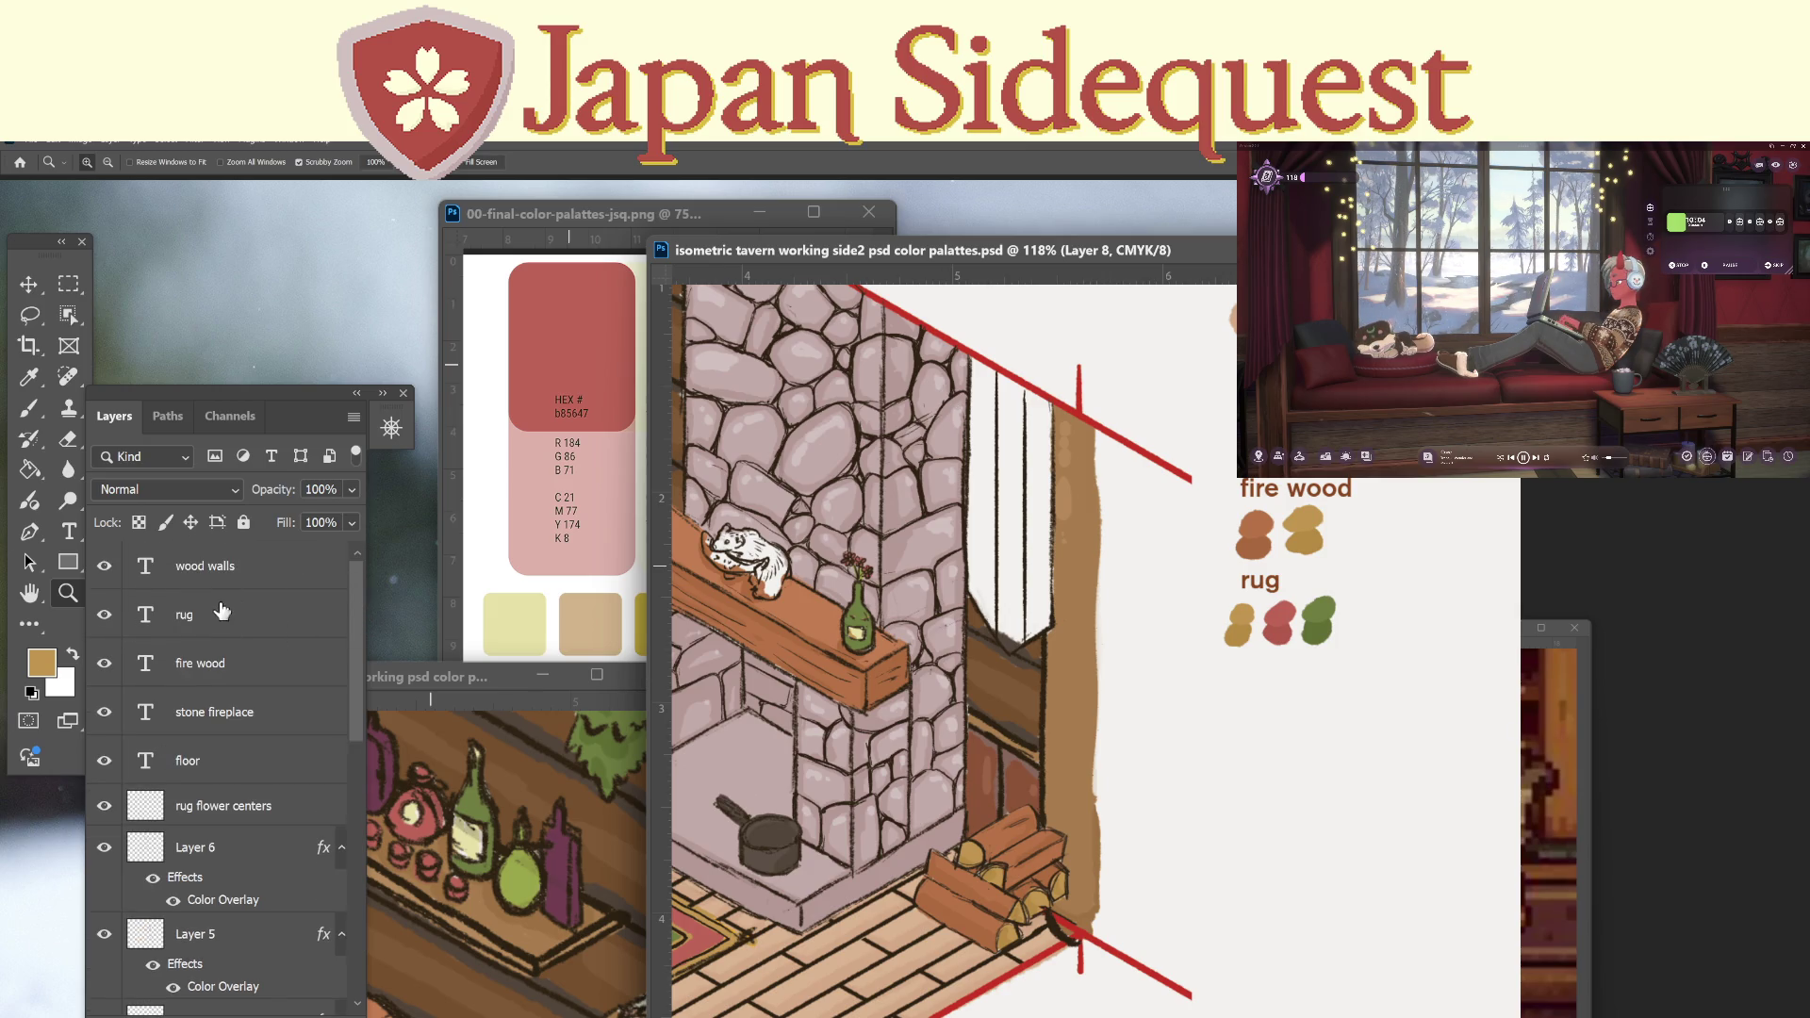
click(222, 613)
key(v)
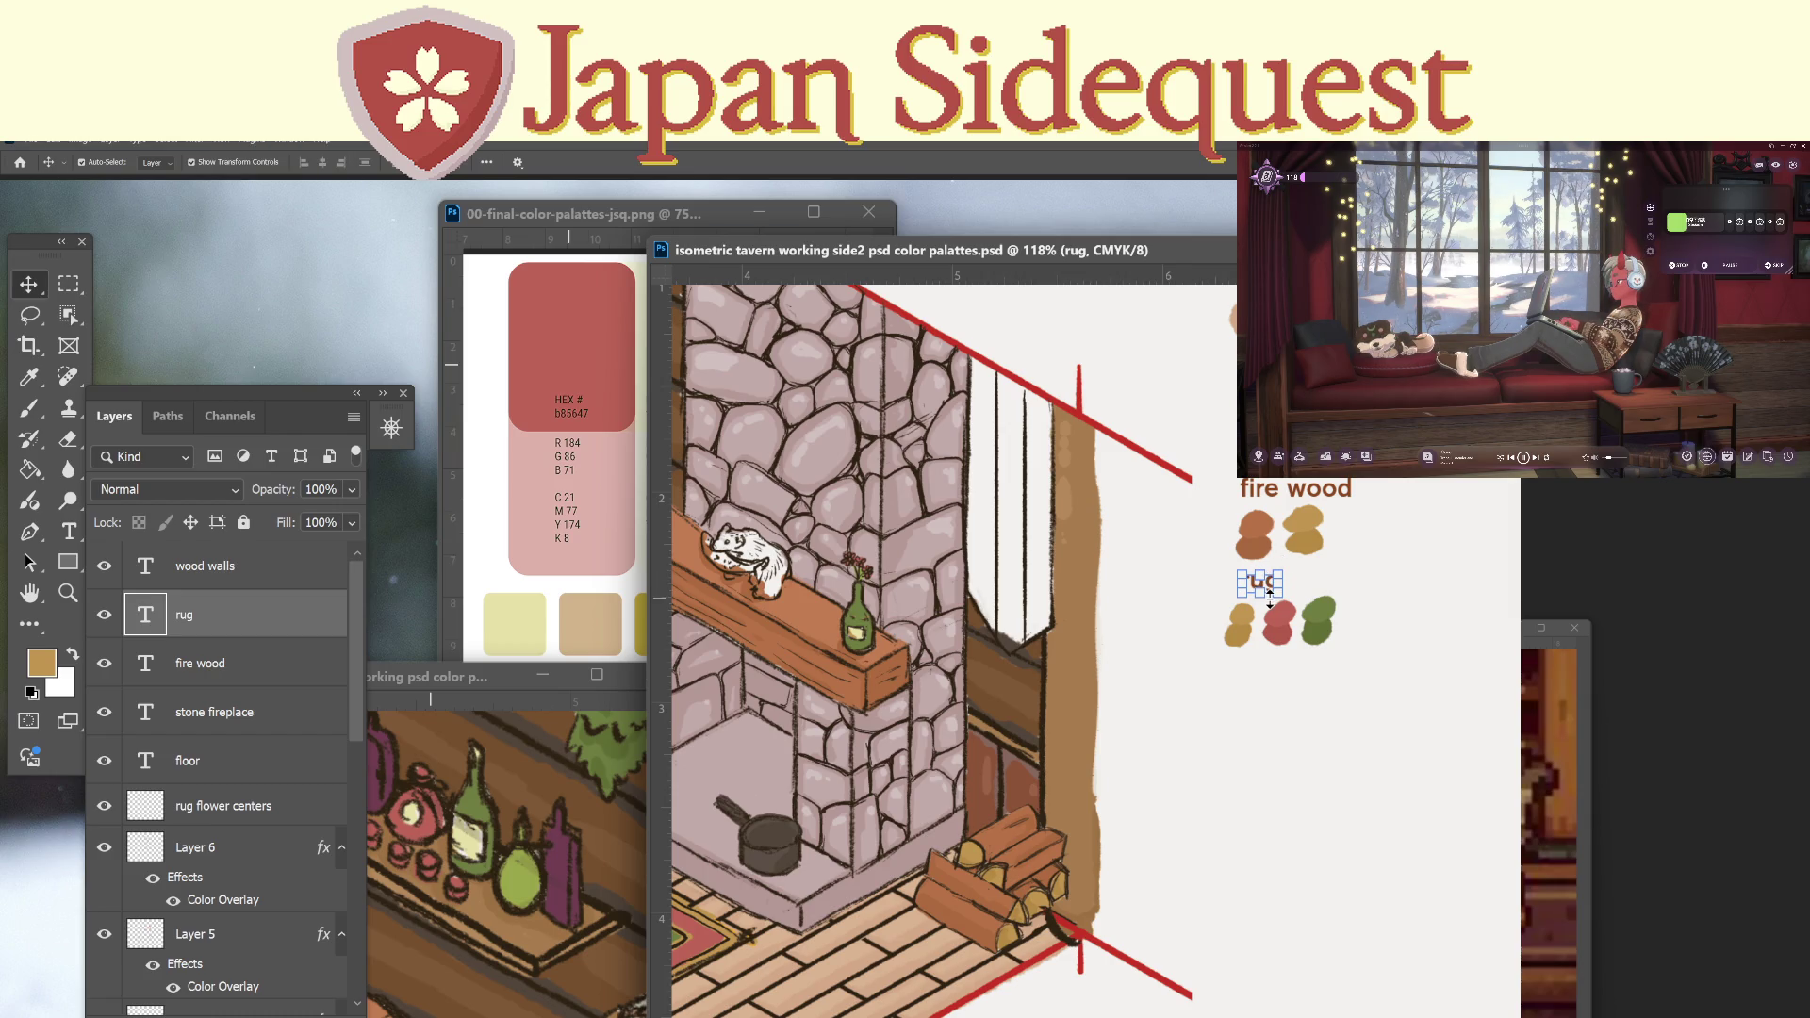
Alt-drag a copy of the rug label below the rug swatches and retype it as 'pot'.
key(z)
drag(1262, 636, 1299, 622)
key(v)
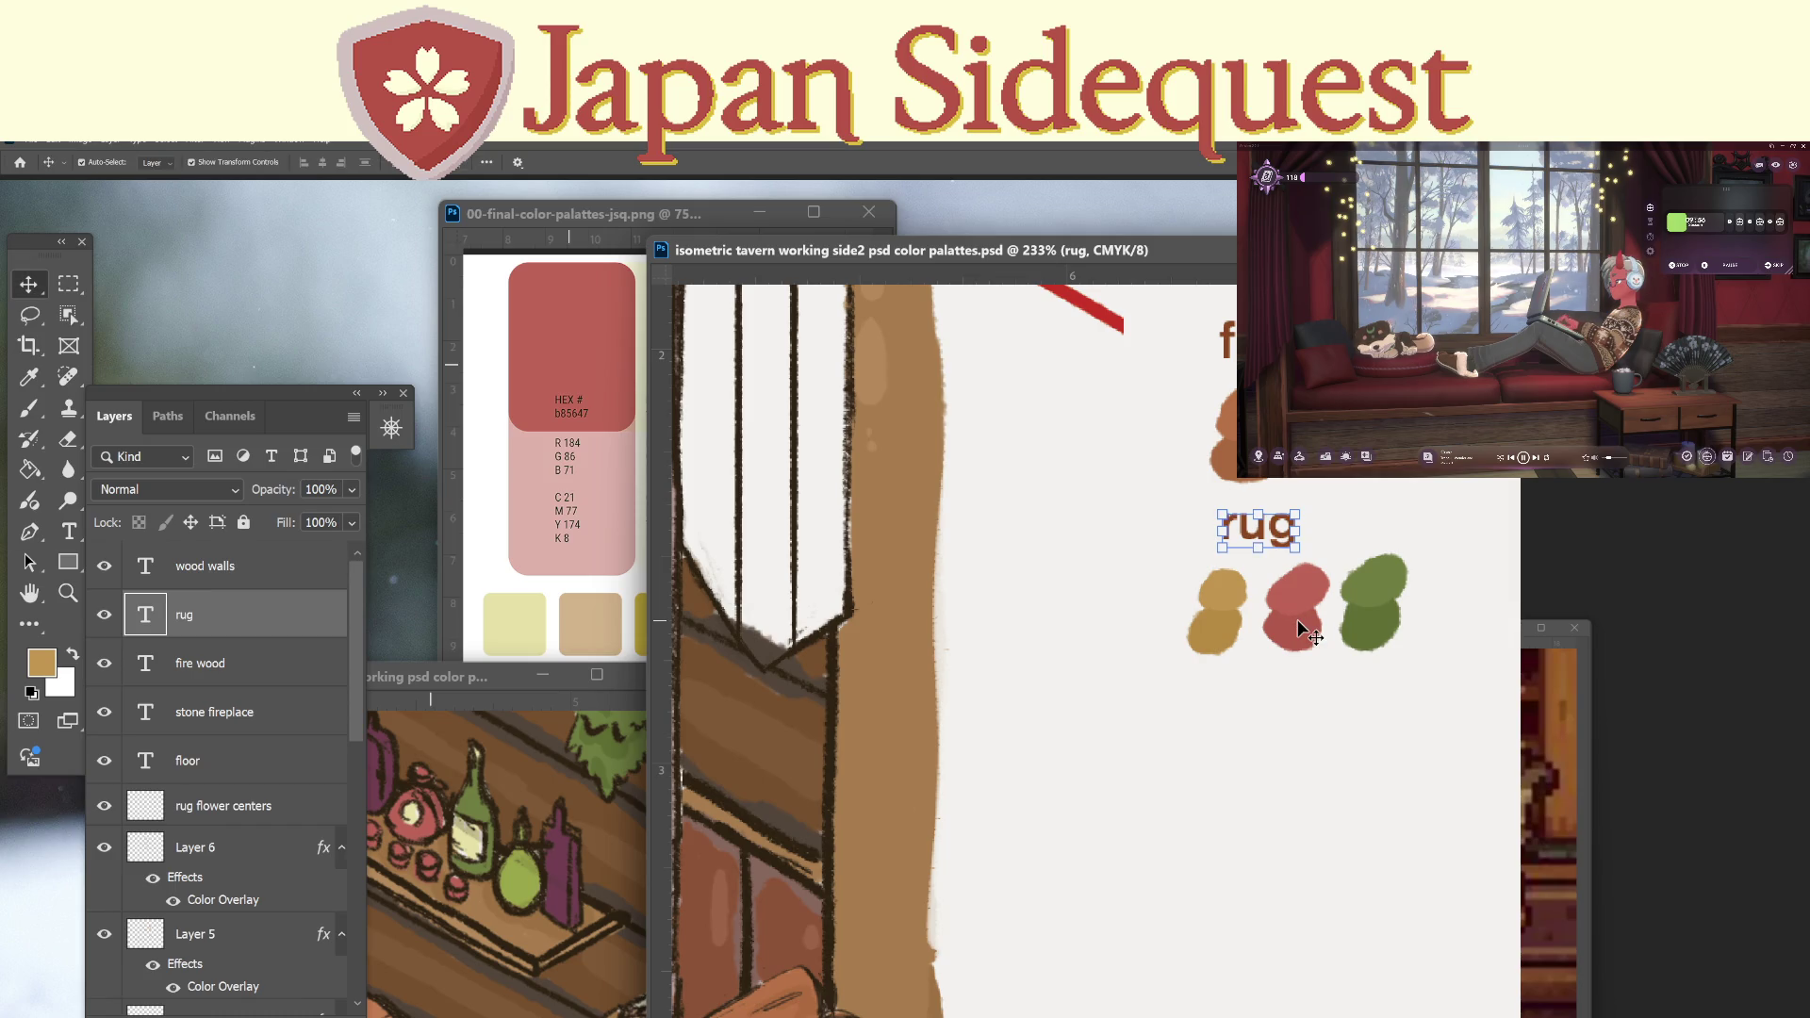
alt+drag(1271, 535, 1283, 714)
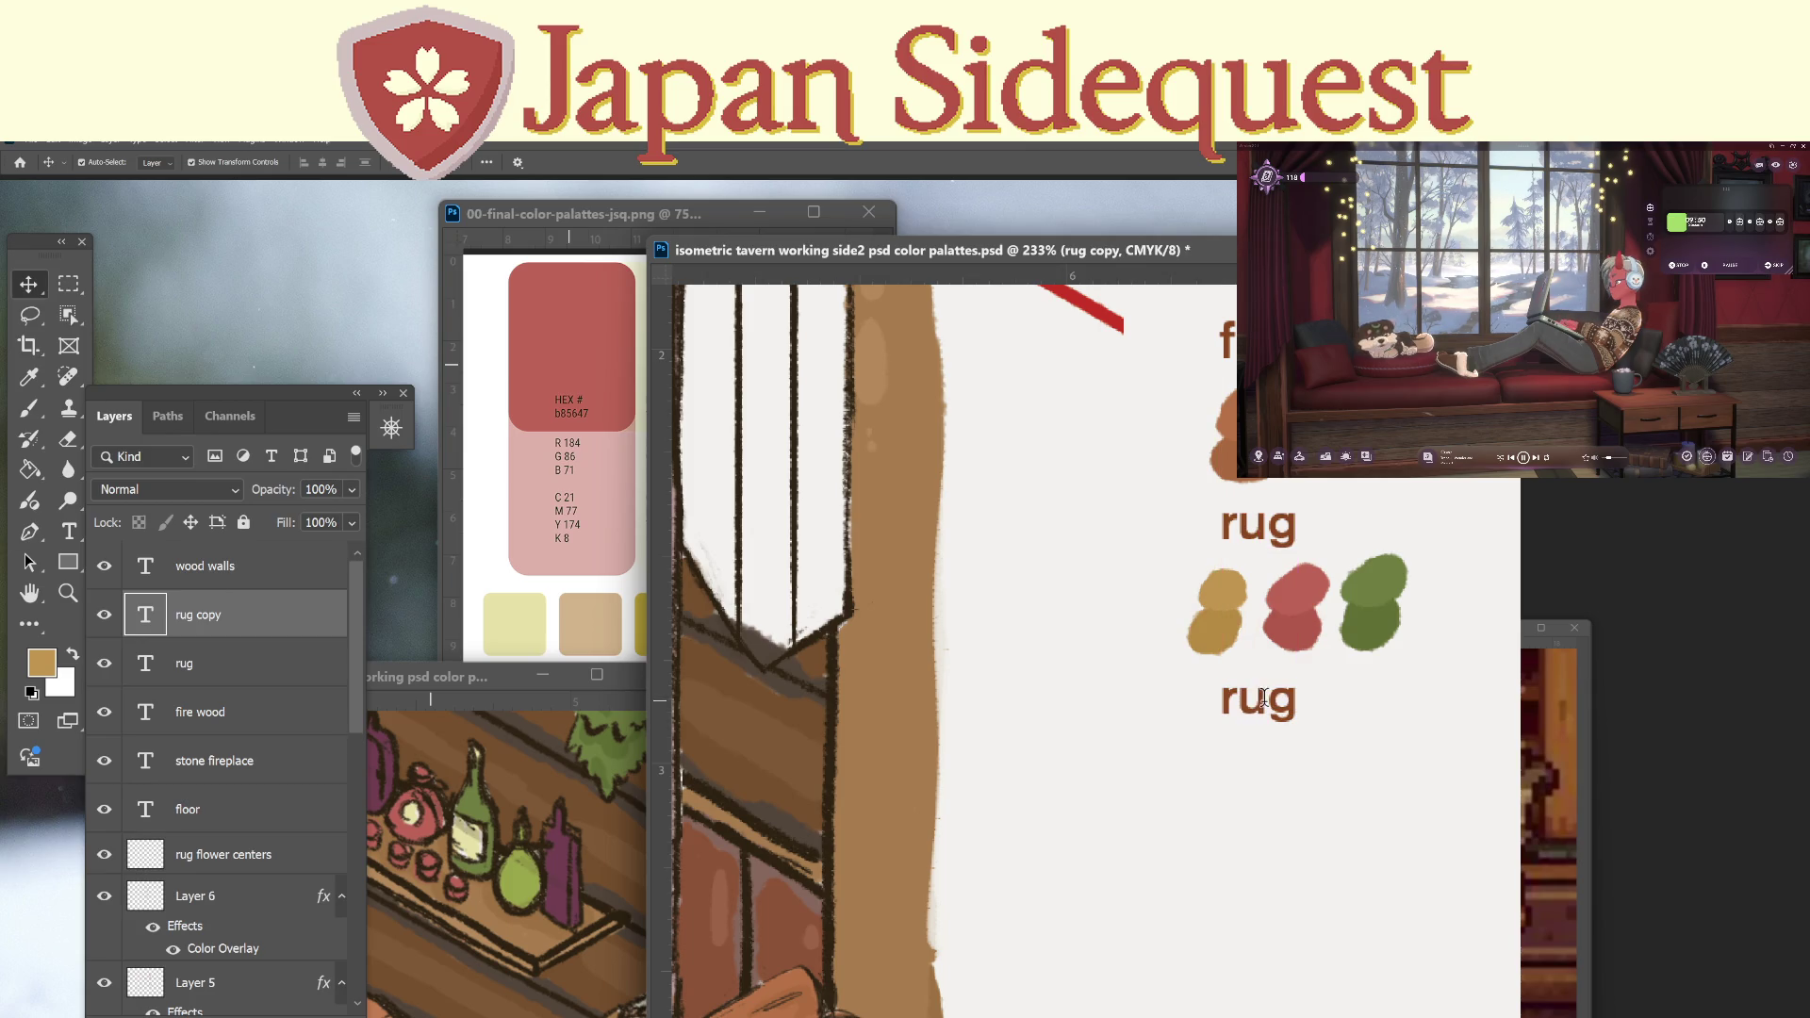
key(t)
double_click(1270, 681)
text(po)
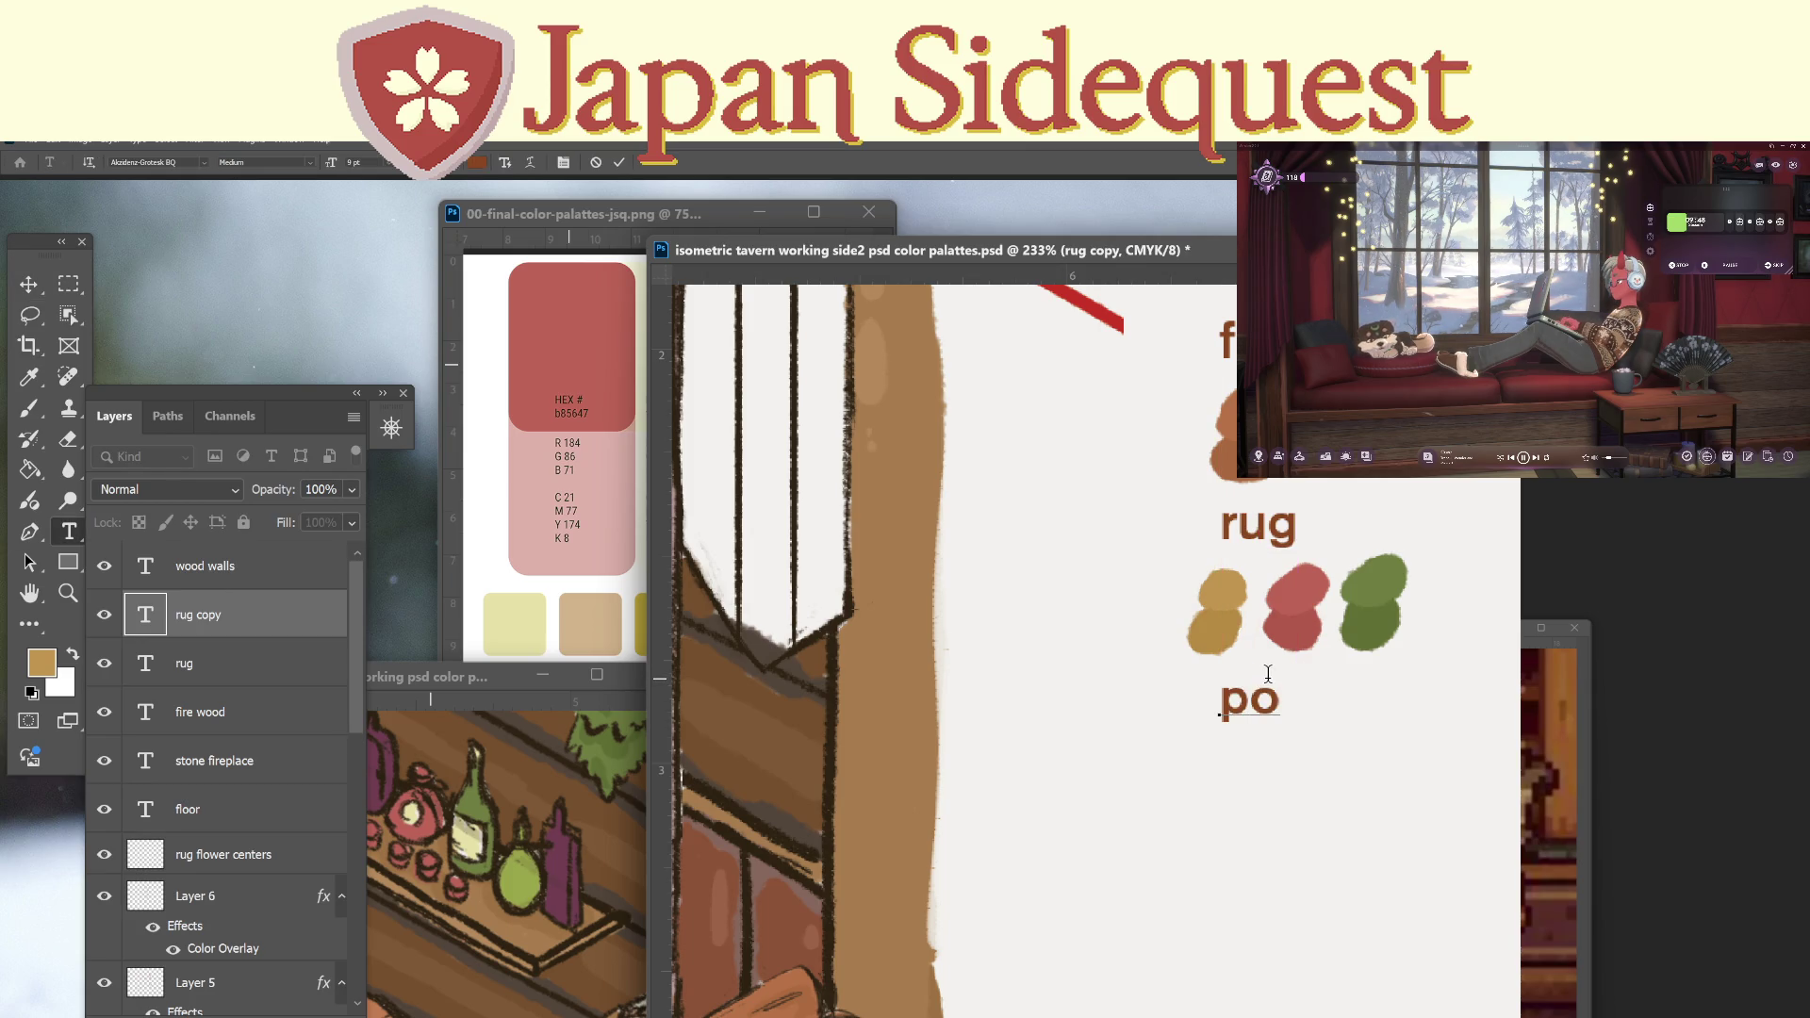
text(t)
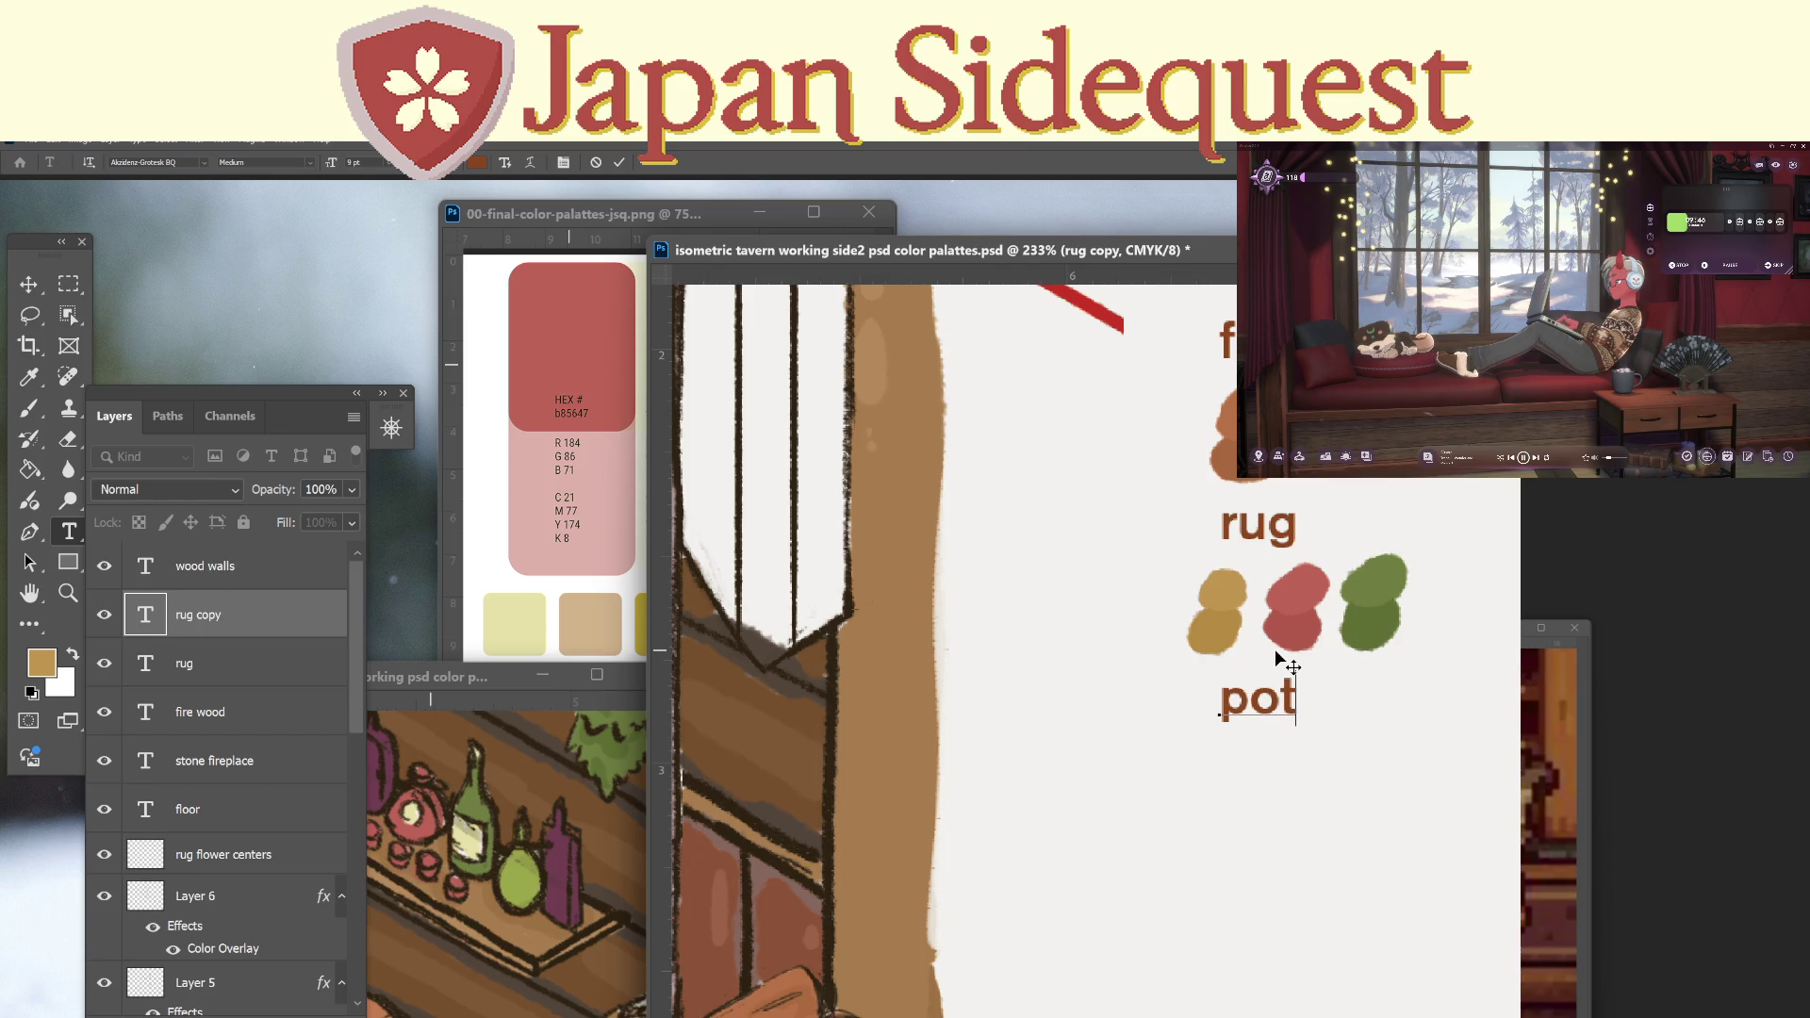
click(67, 279)
mouse_move(1100, 687)
mouse_down()
mouse_move(1072, 683)
mouse_move(1215, 546)
mouse_move(1287, 583)
mouse_move(1449, 555)
mouse_up()
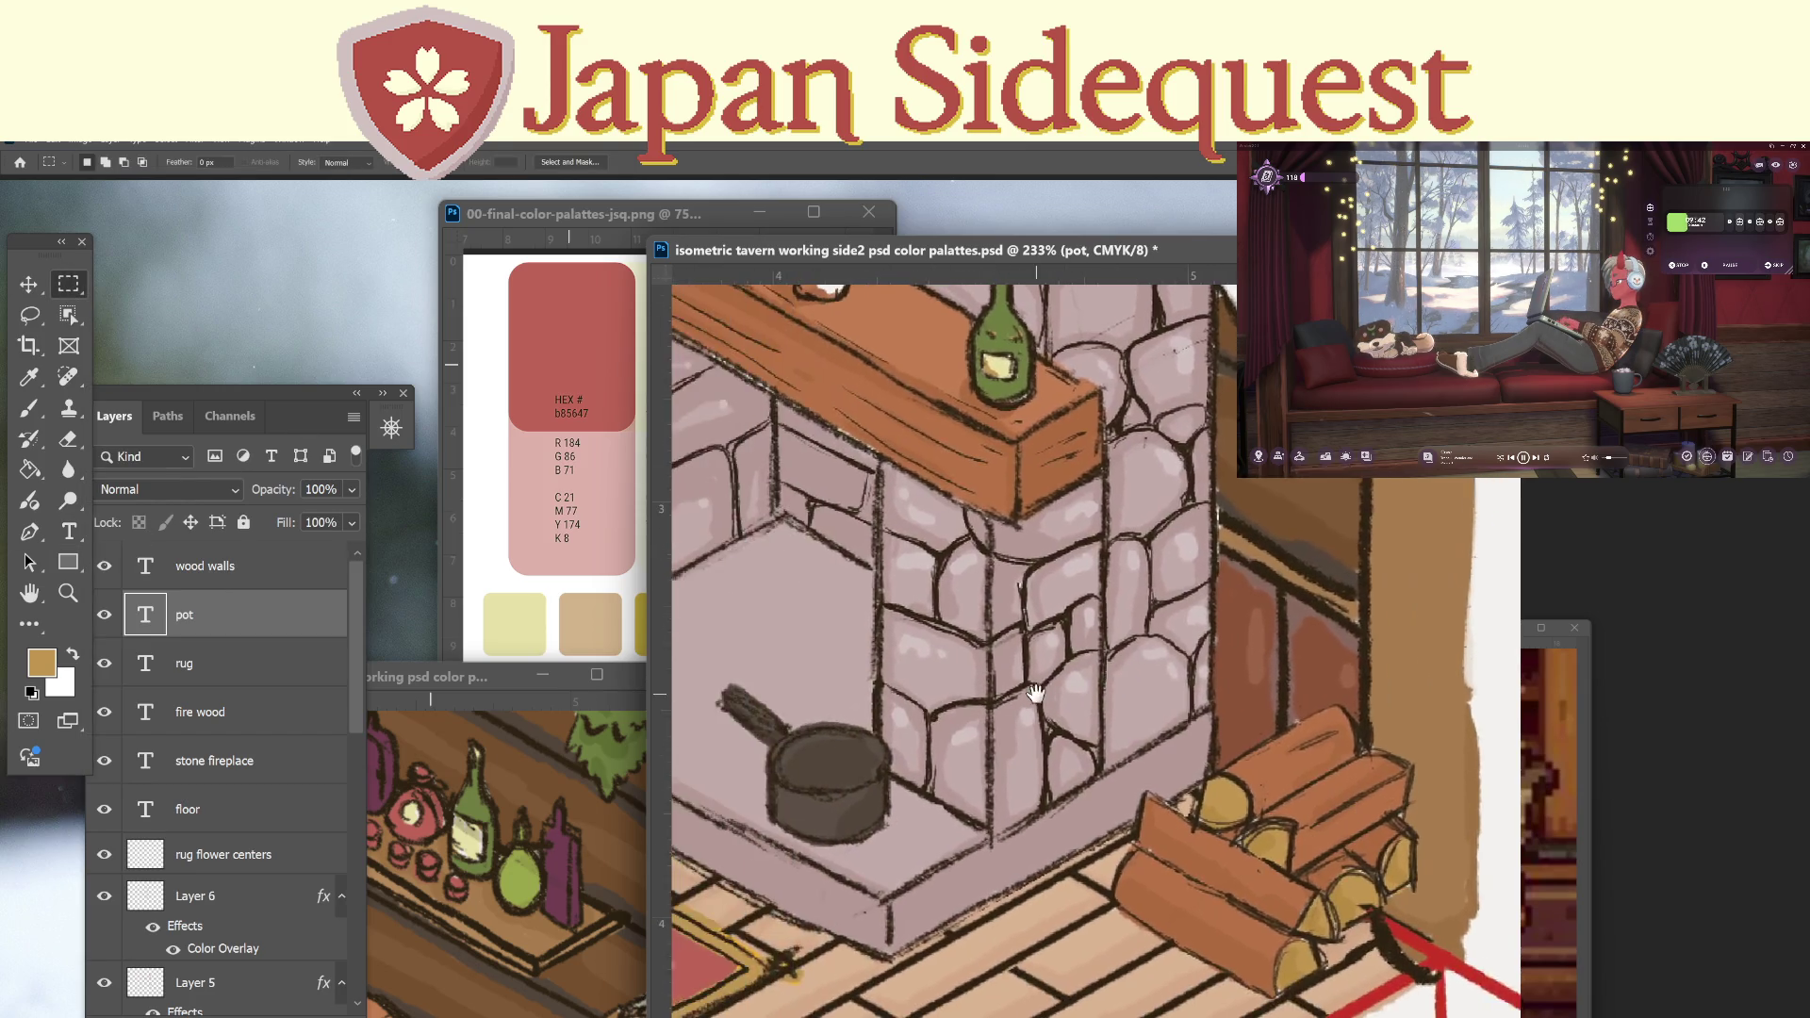
Sample the fireplace pot's dark brown and paint a swatch below the 'pot' label on colorfill1.
key(i)
click(830, 759)
mouse_move(883, 762)
mouse_down()
mouse_move(664, 723)
mouse_move(1084, 644)
mouse_move(689, 761)
mouse_move(645, 741)
mouse_up()
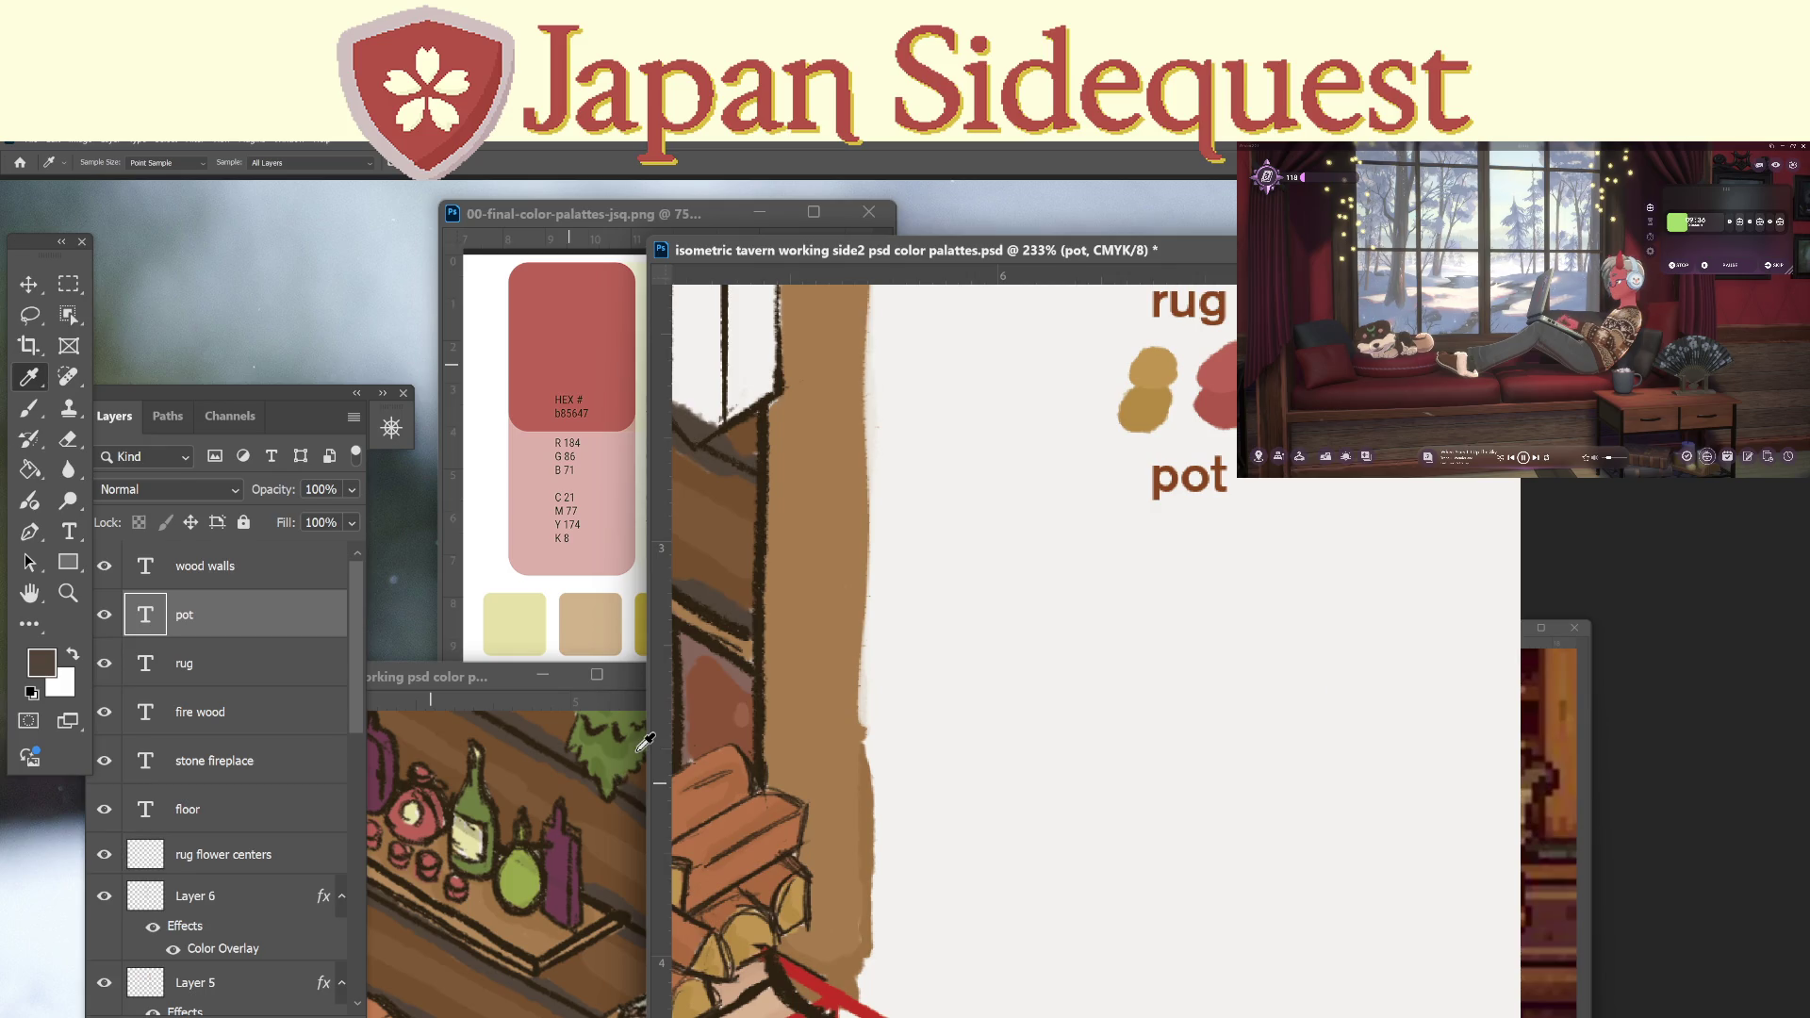
key(b)
click(354, 963)
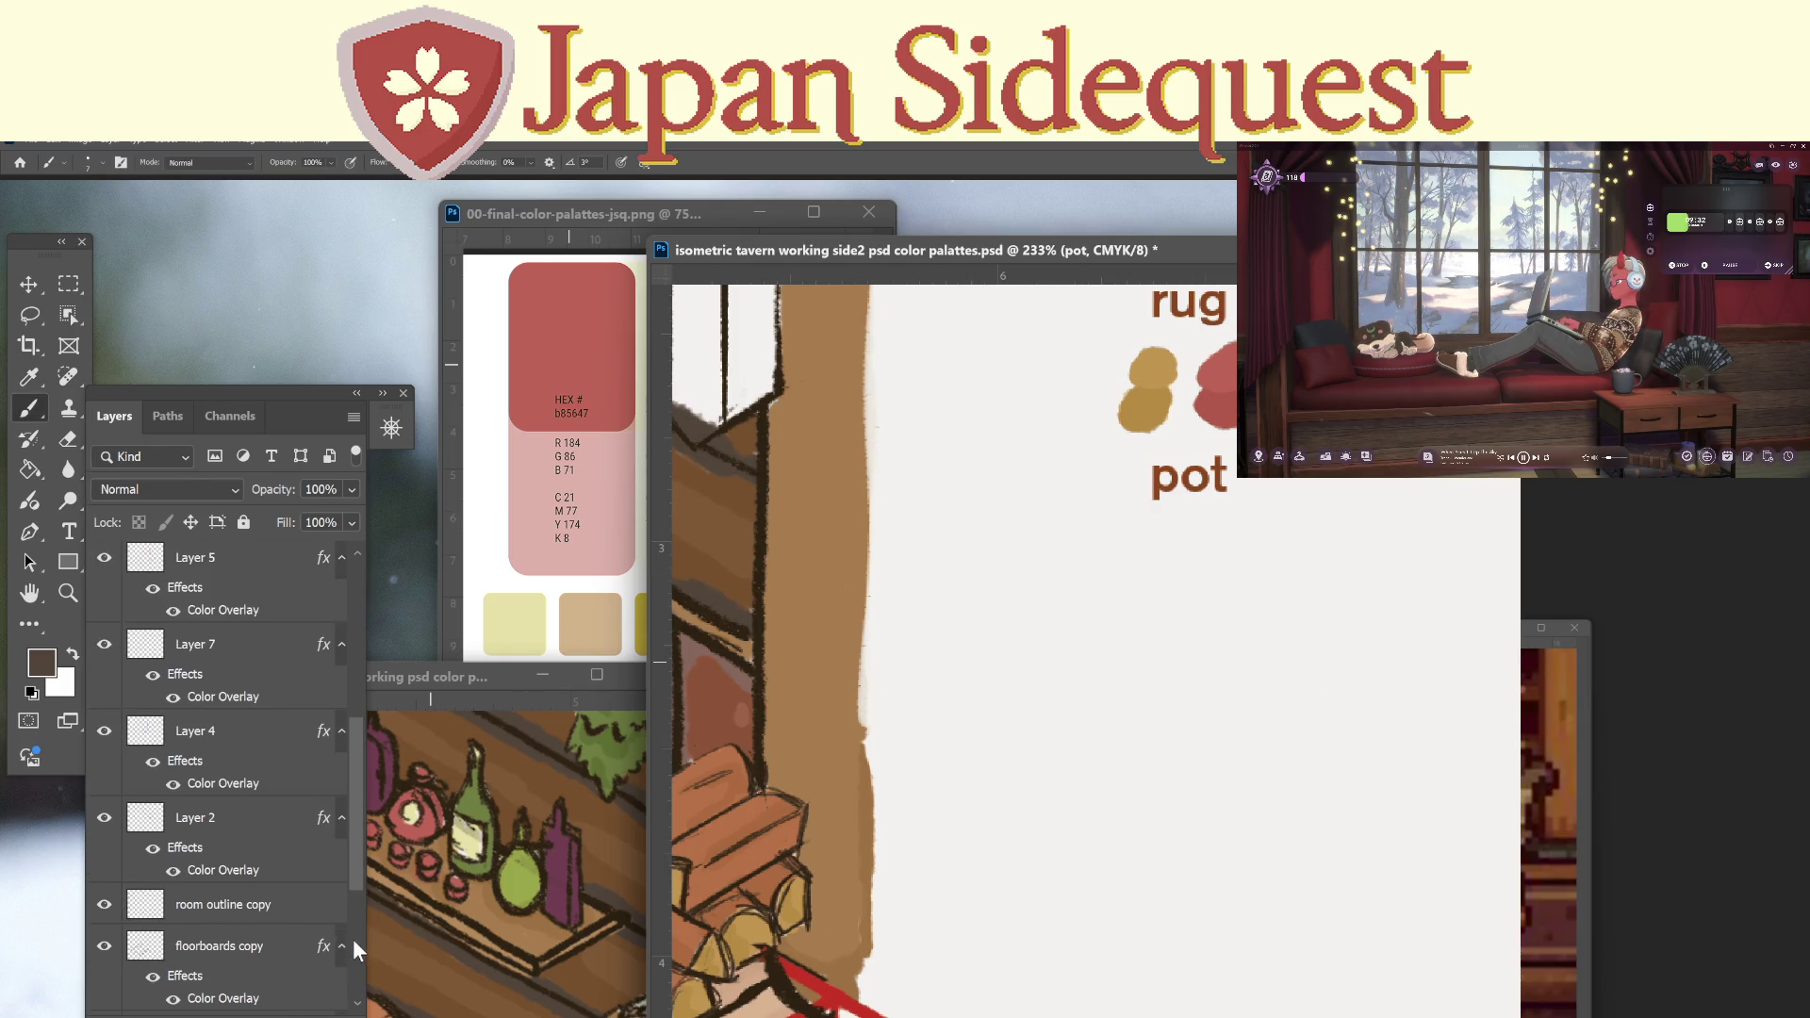
click(356, 942)
click(249, 874)
mouse_move(1151, 558)
mouse_down()
mouse_move(1131, 580)
mouse_move(1148, 581)
mouse_up()
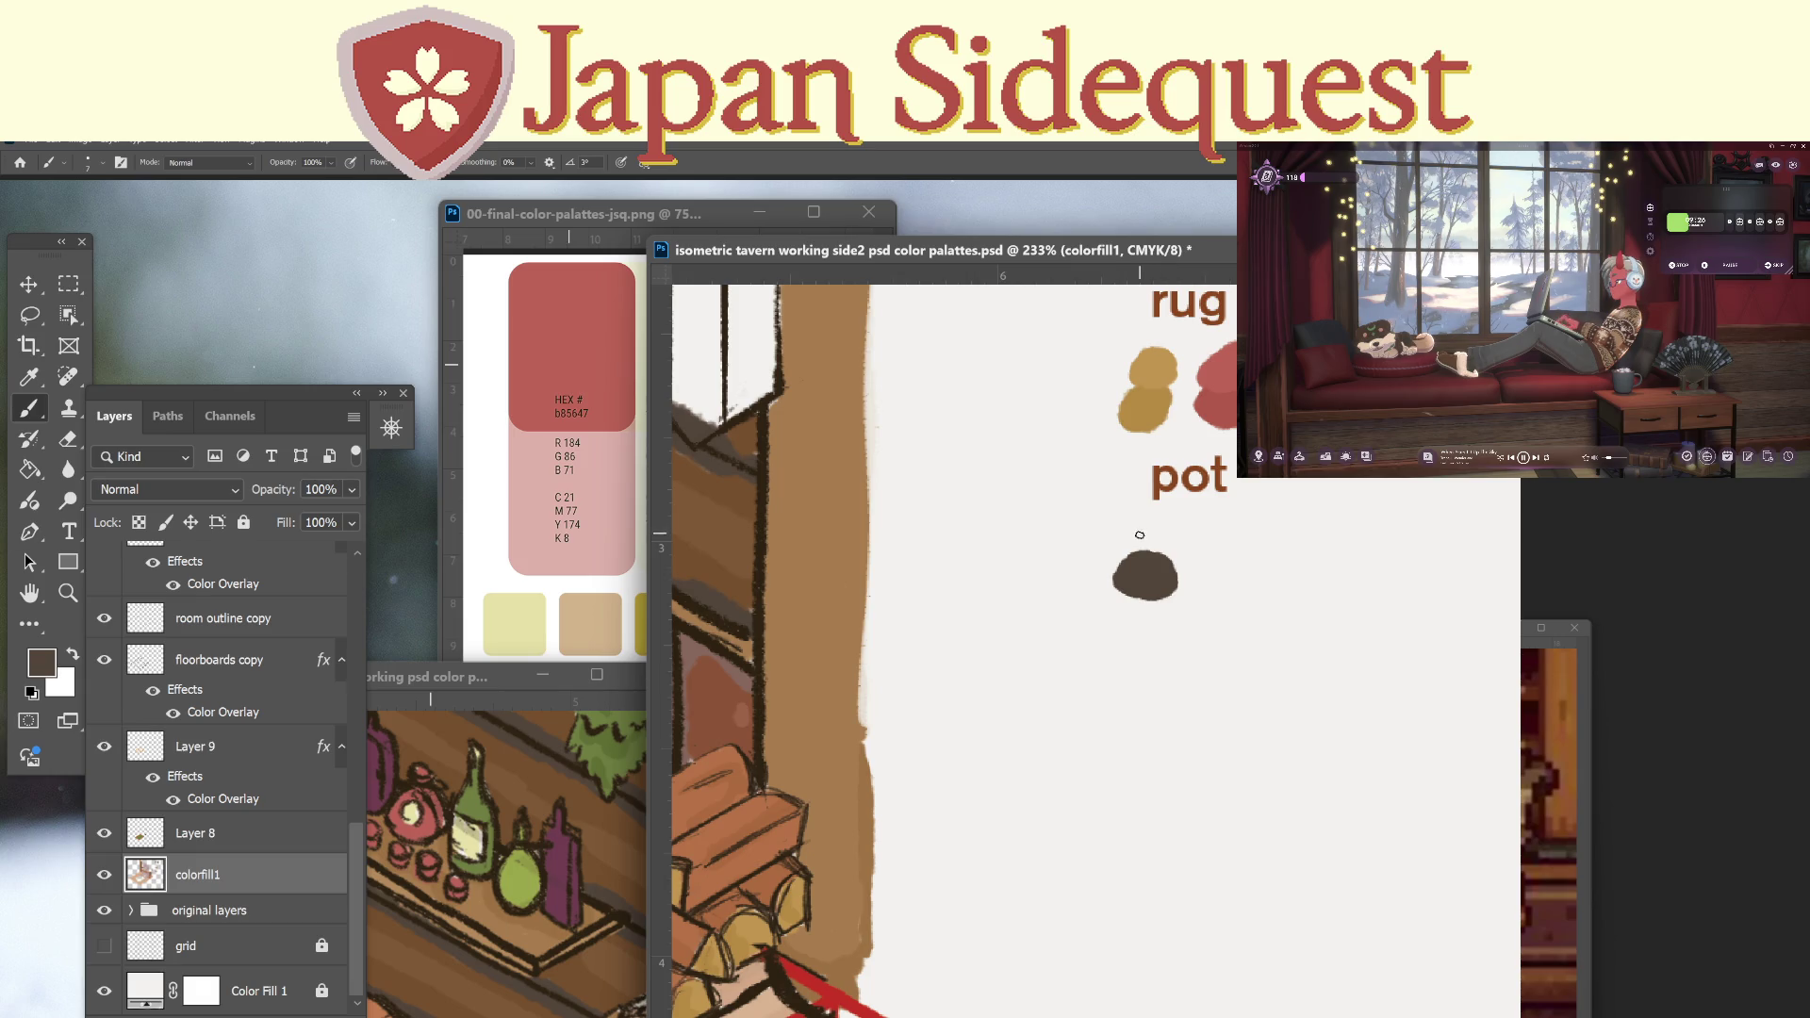
mouse_move(826, 711)
mouse_down()
mouse_move(1099, 635)
mouse_move(1320, 626)
mouse_move(809, 719)
mouse_up()
key(i)
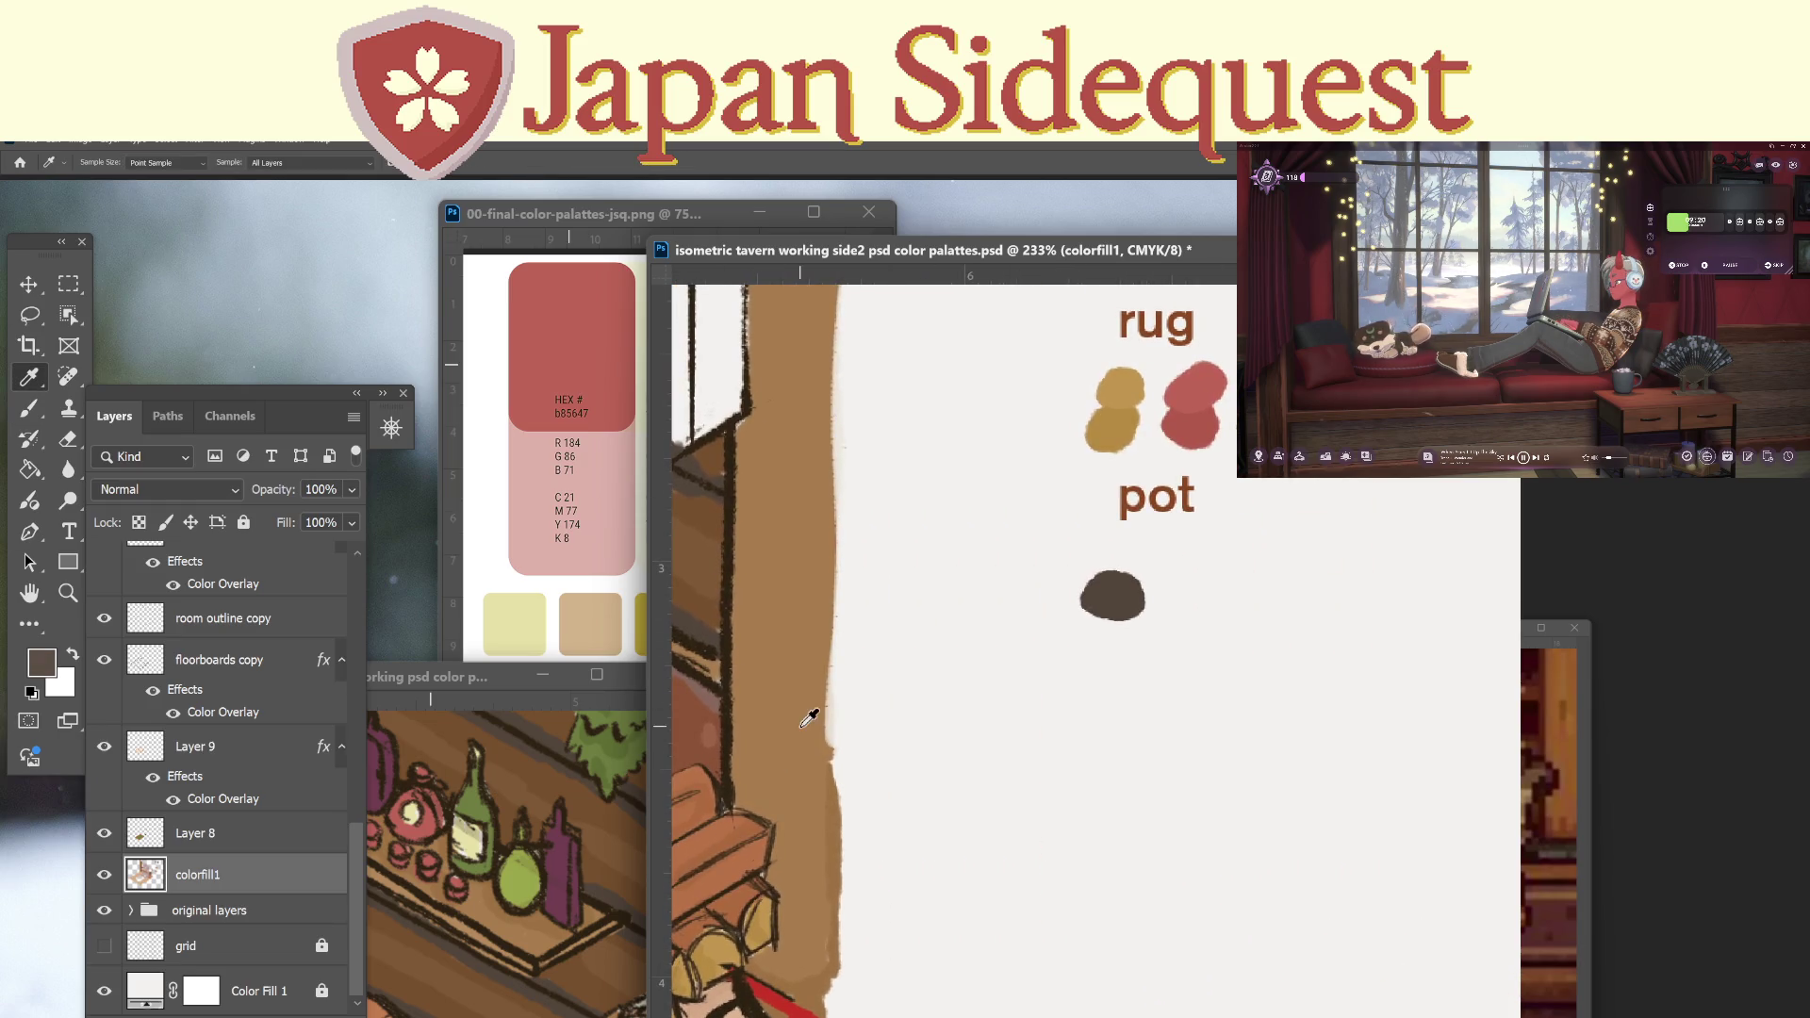
key(b)
mouse_move(1123, 558)
mouse_down()
mouse_move(1104, 565)
mouse_move(1116, 555)
mouse_up()
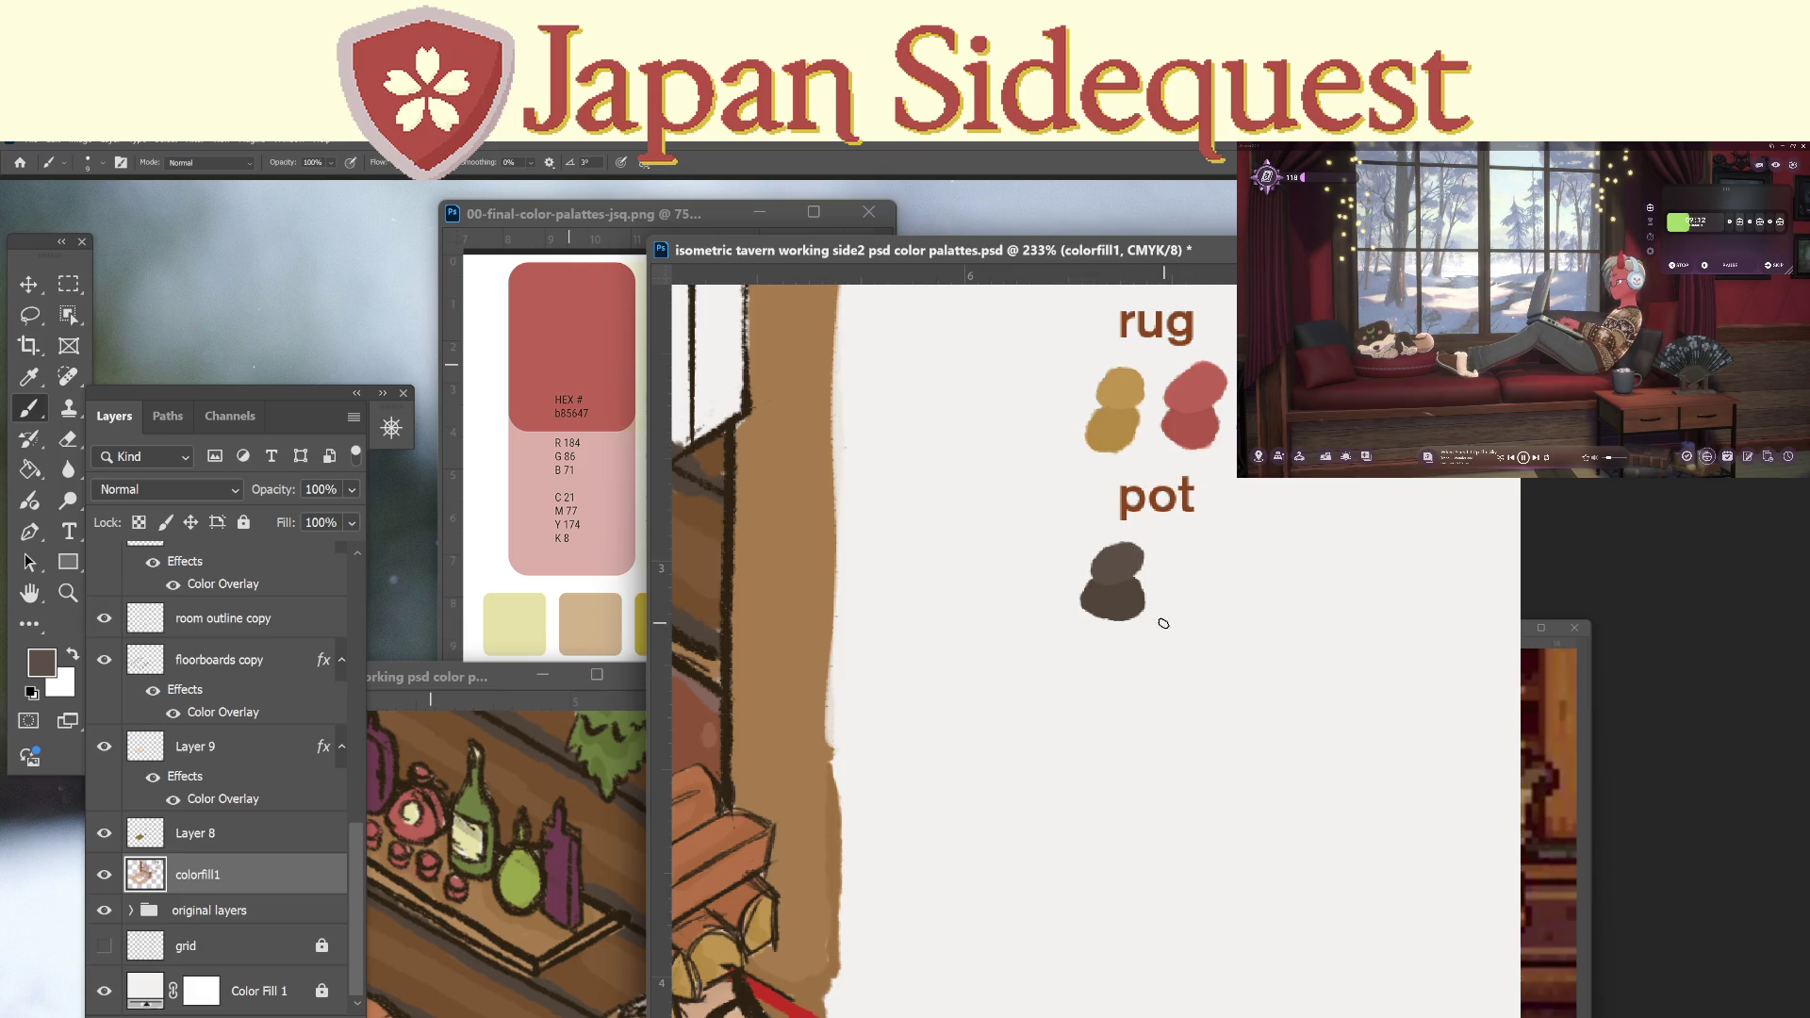
scroll(240, 603, up, 6)
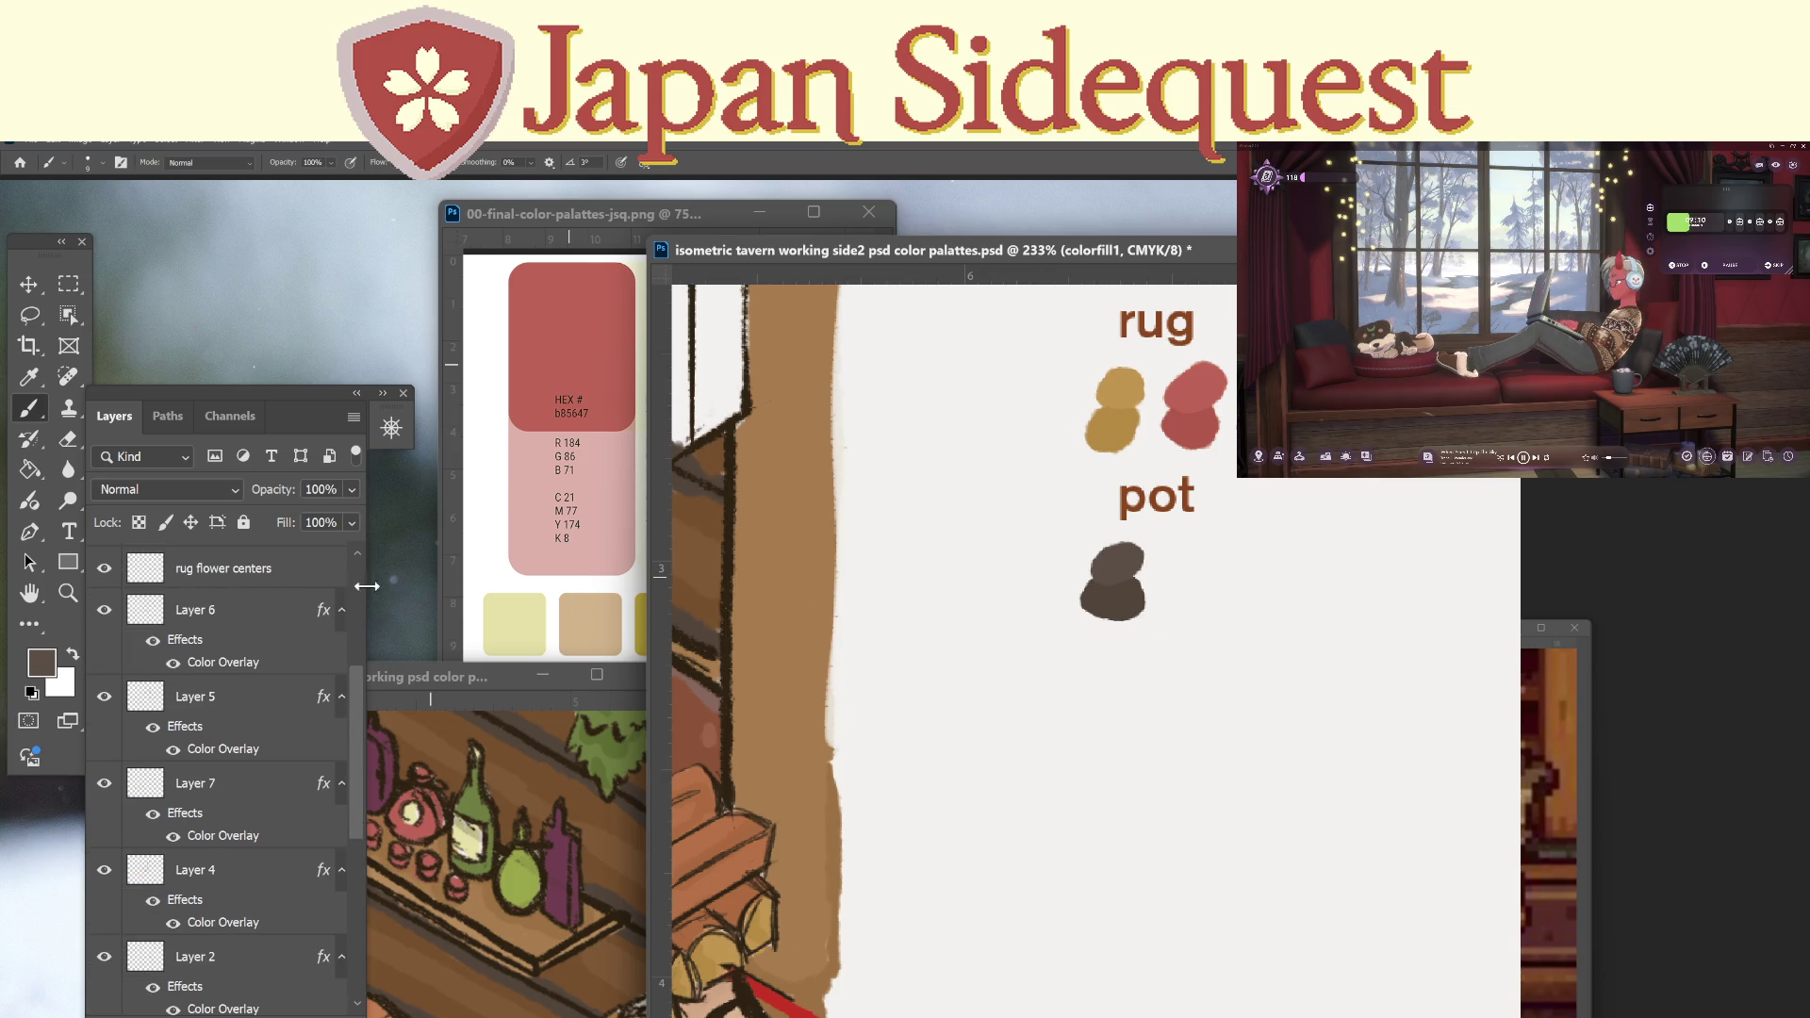
Duplicate the pot label below the pot swatch and retype it as 'bottles with flowers'.
click(240, 608)
key(v)
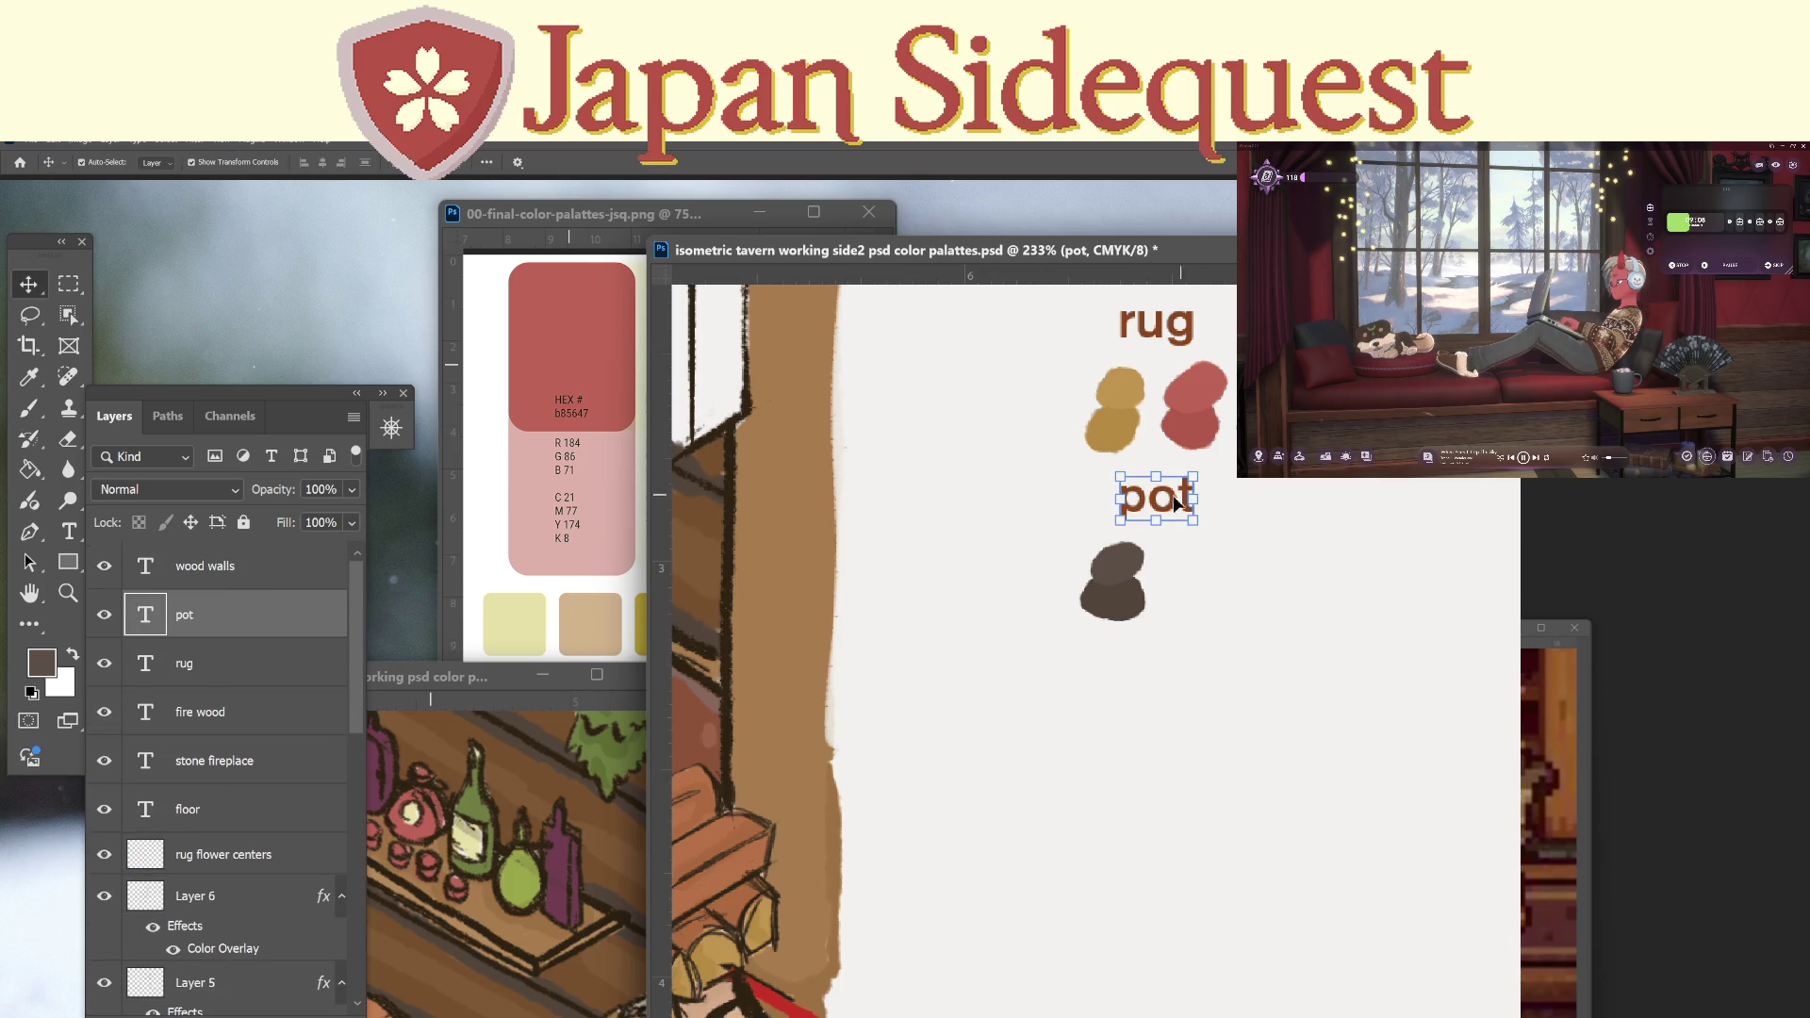
alt+drag(1169, 506, 1156, 681)
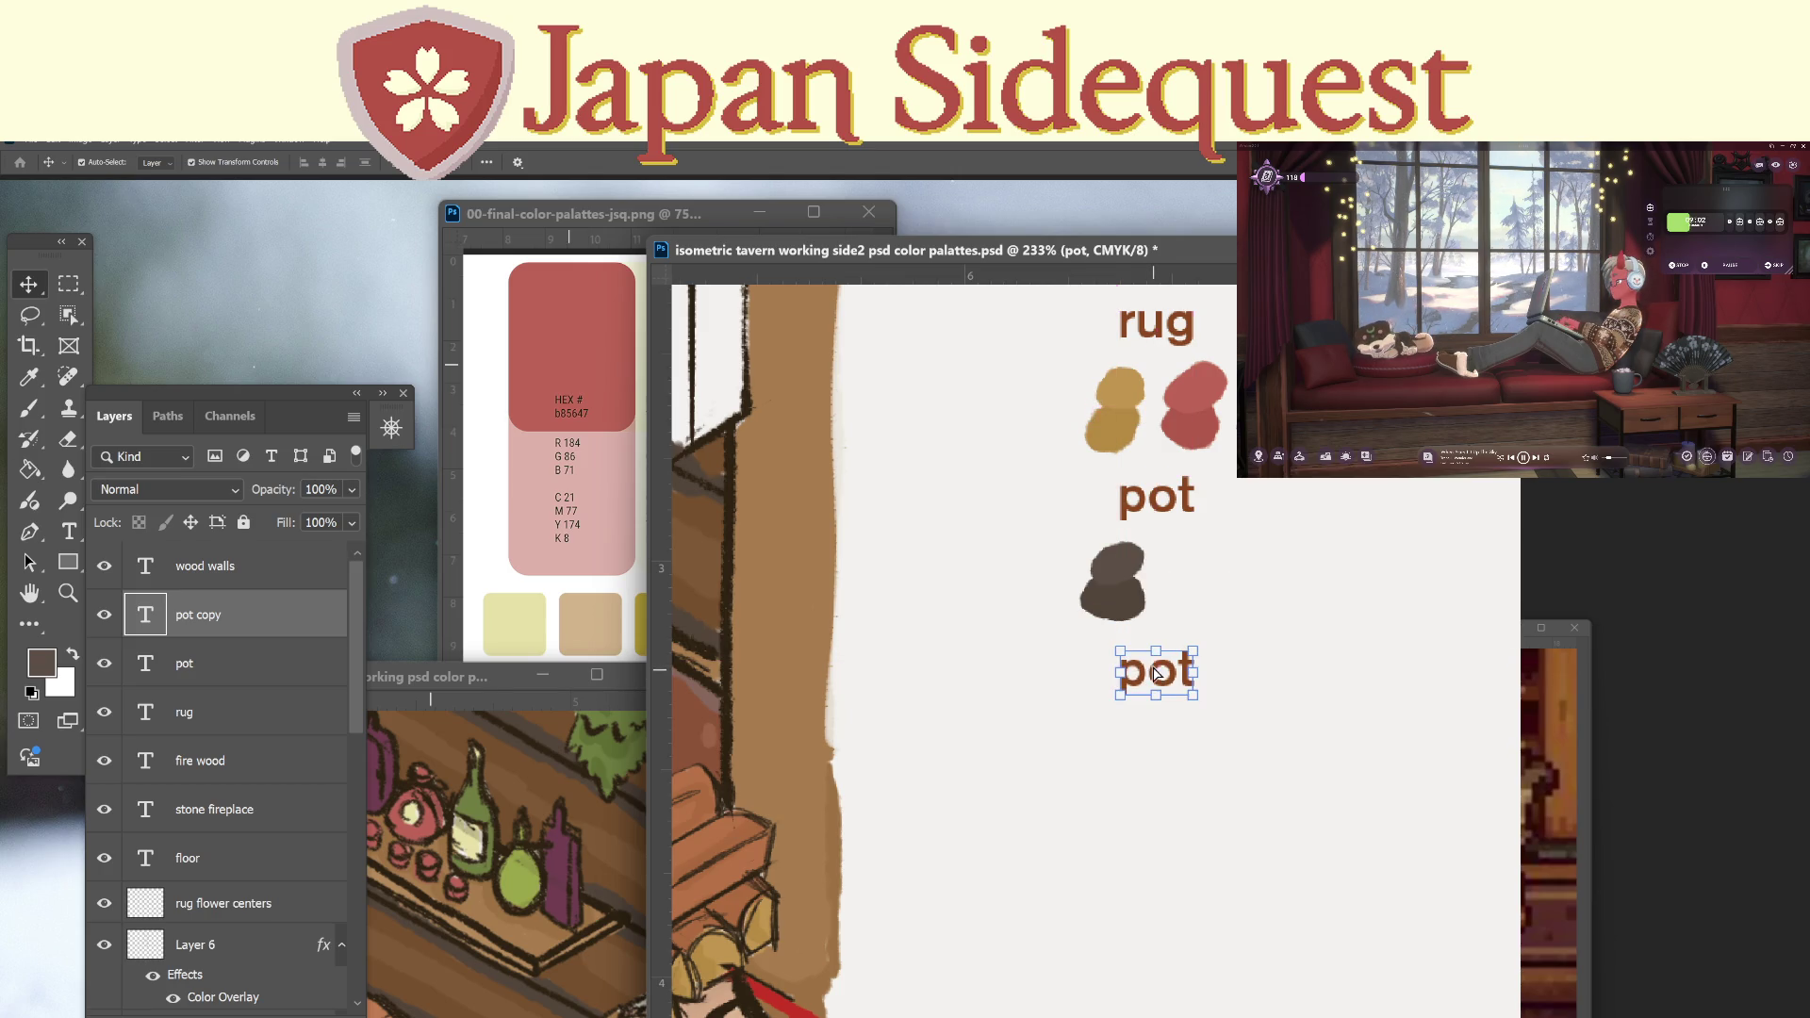
key(t)
click(1171, 648)
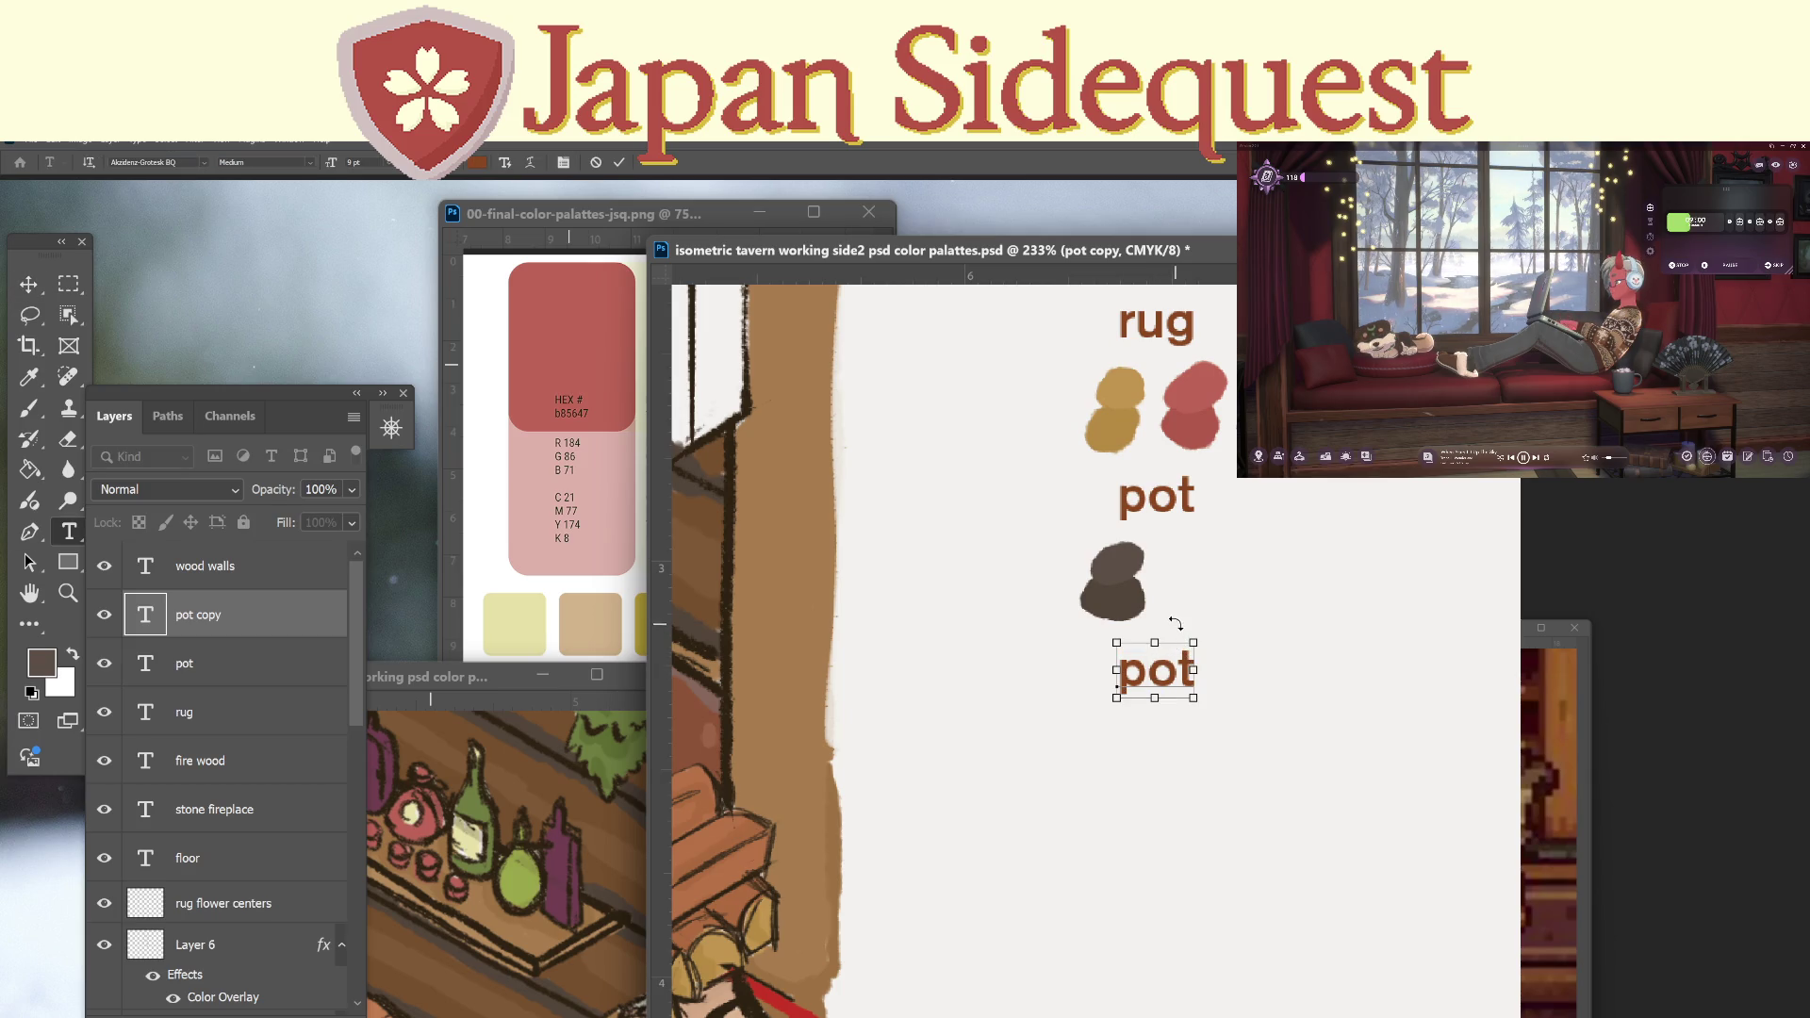
key(ctrl+a)
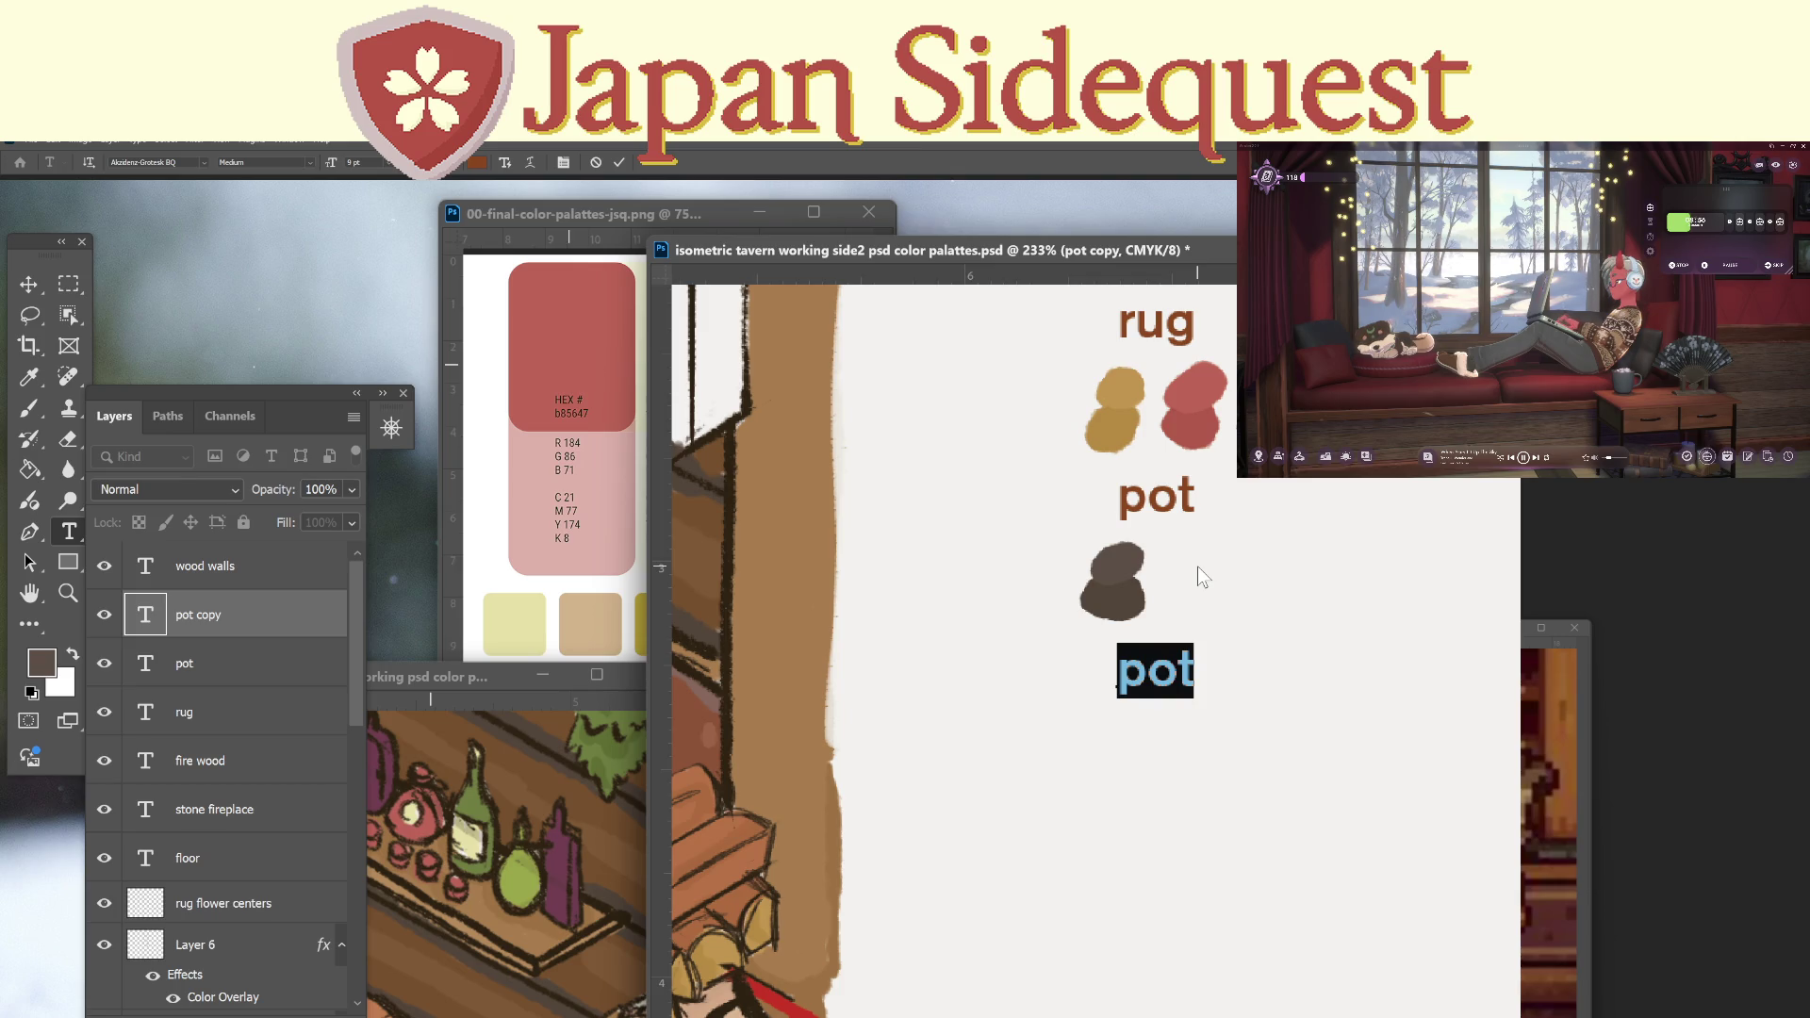
text(bottle)
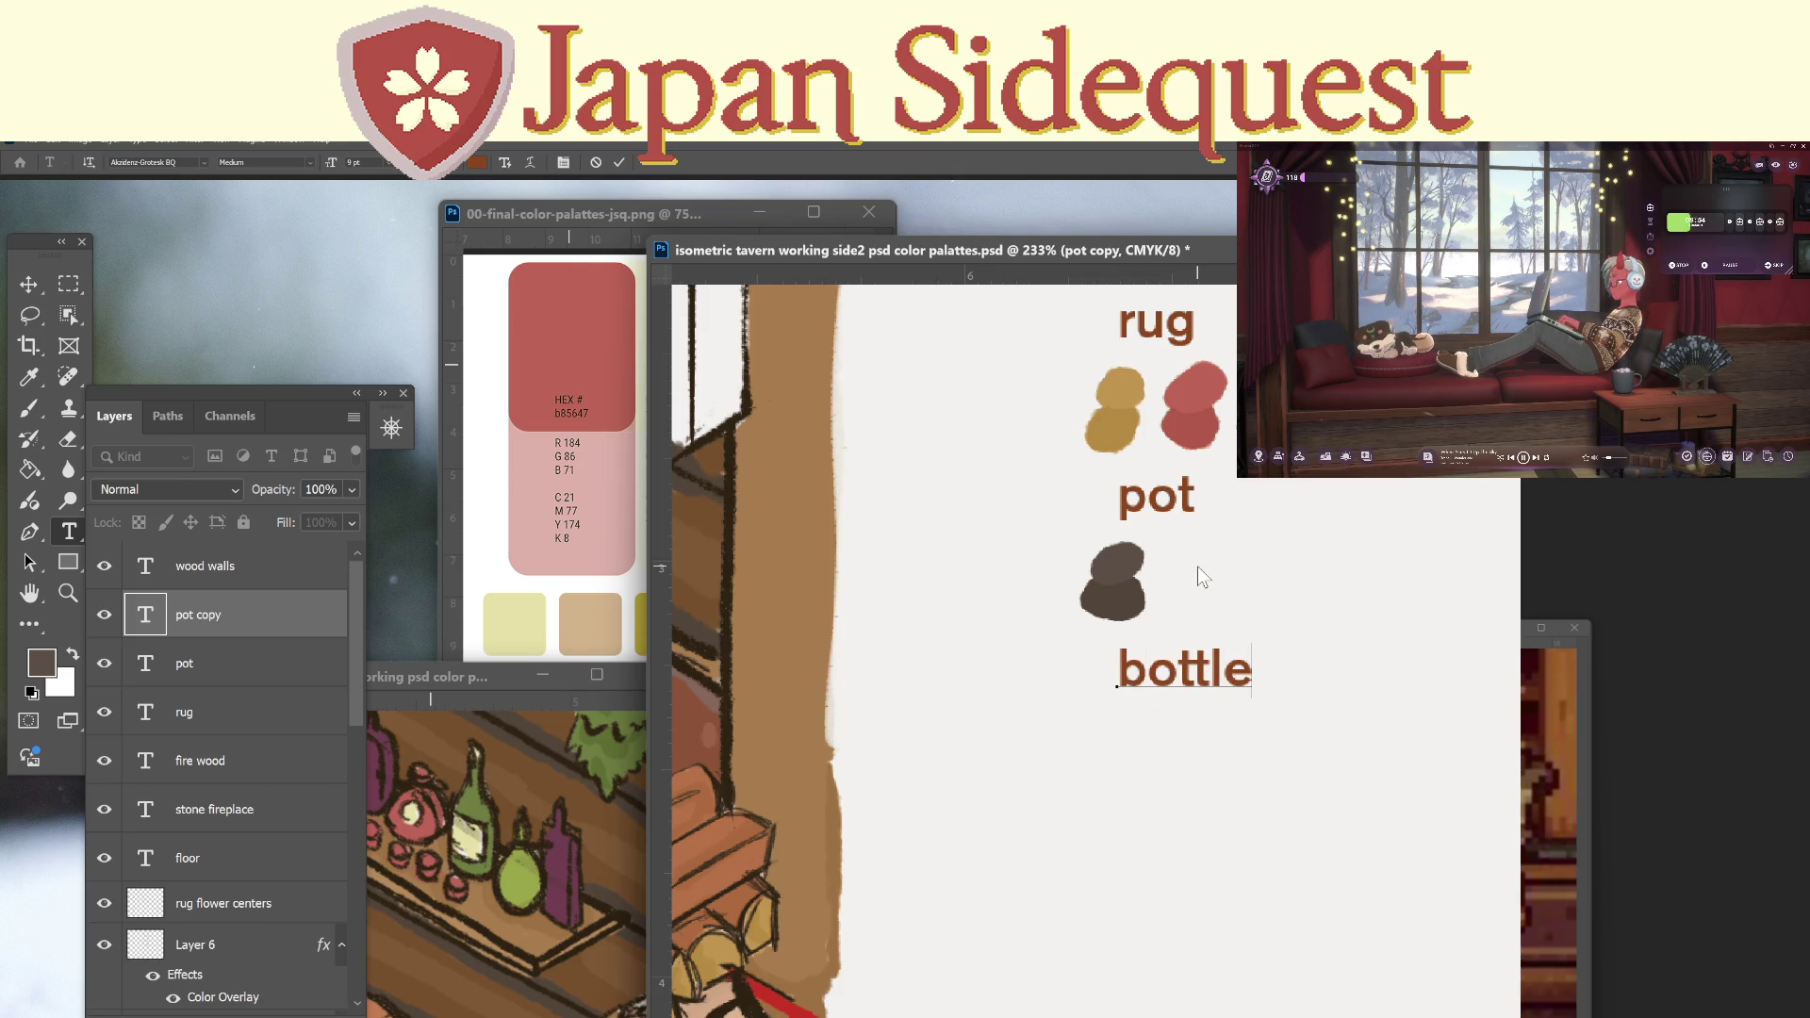
text(sc)
key(BackSpace)
text(with)
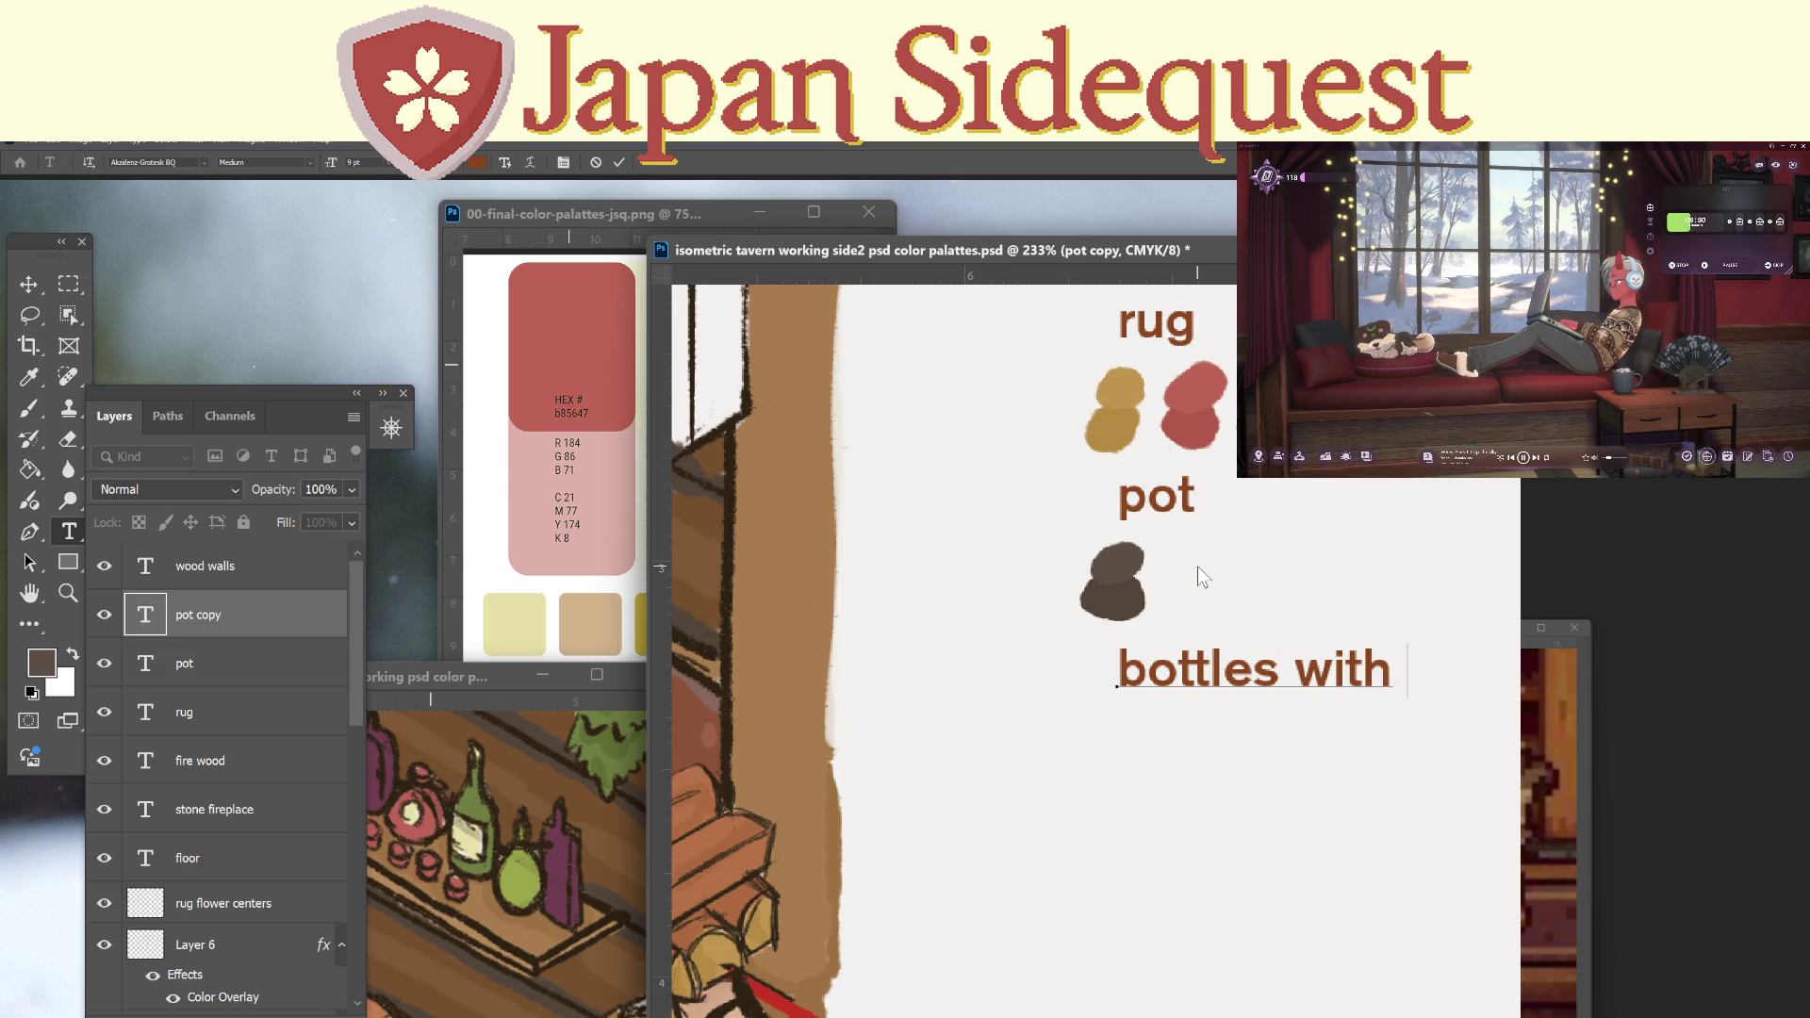
text( flowe)
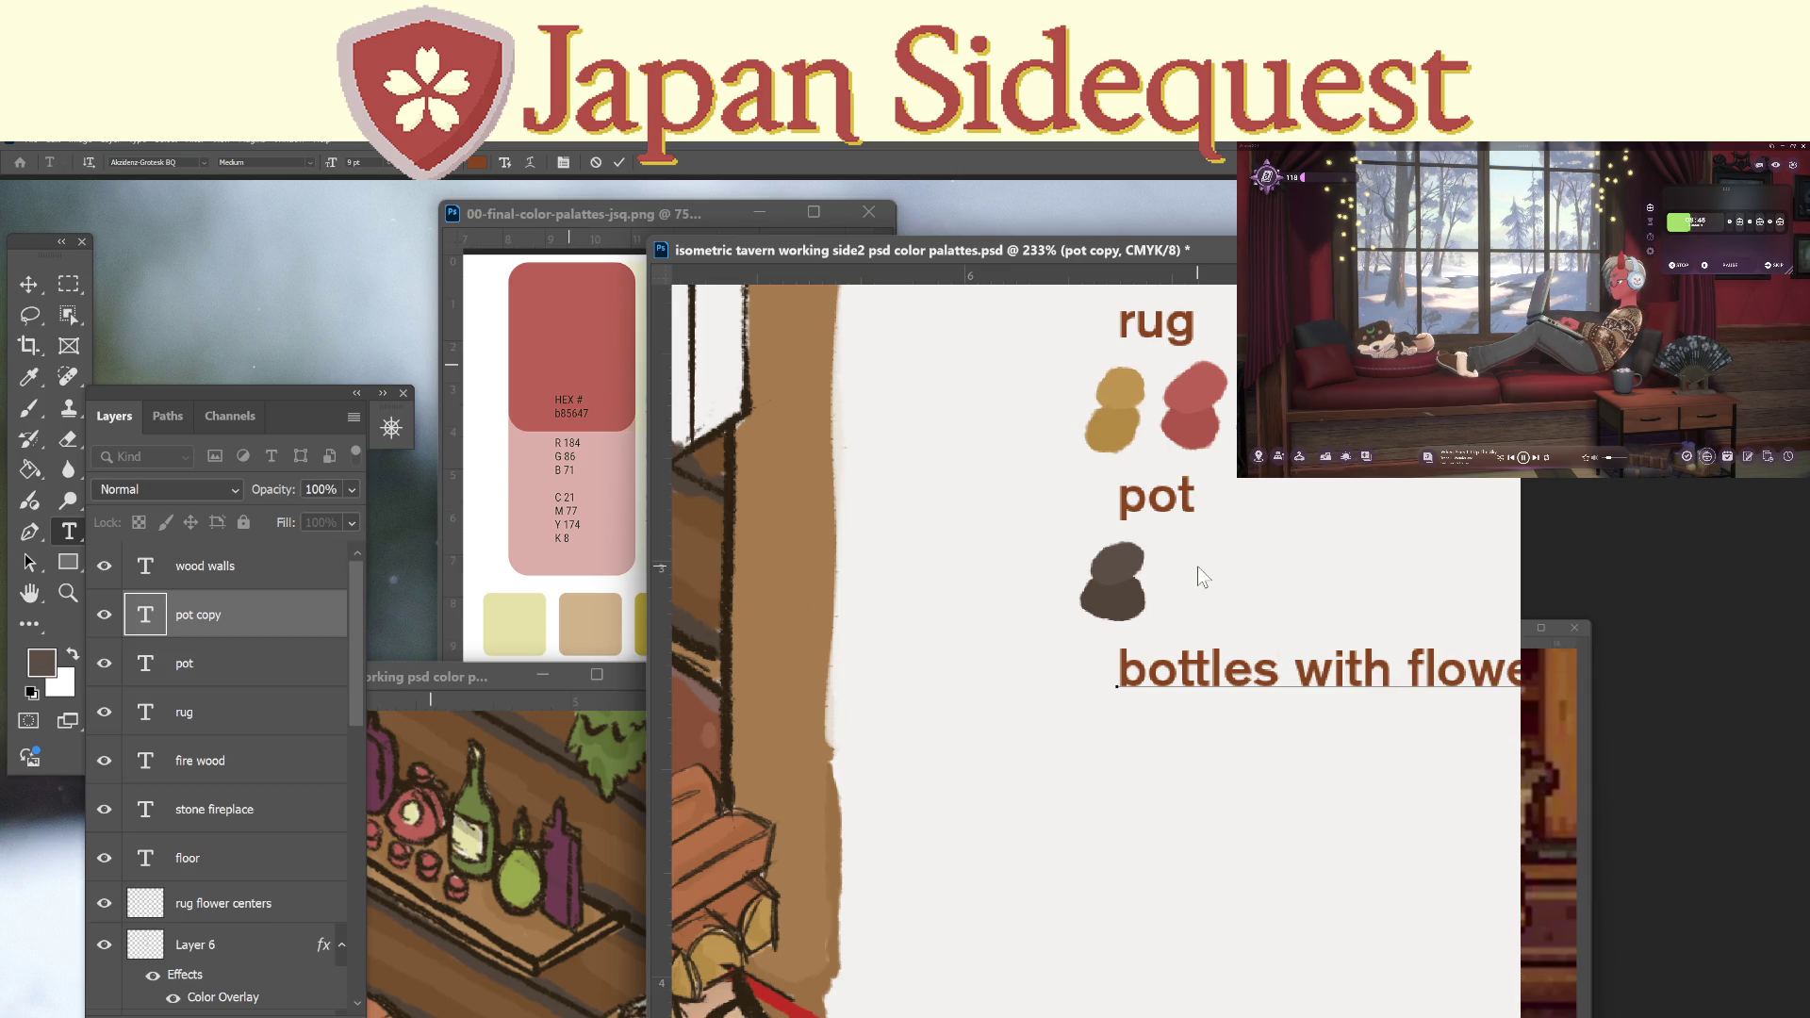
click(70, 277)
Zoom out to the whole scene and sample the mantel bottle's green.
key(z)
mouse_move(1074, 667)
mouse_down()
mouse_move(1040, 706)
mouse_move(980, 709)
mouse_move(1078, 713)
mouse_up()
key(i)
click(903, 598)
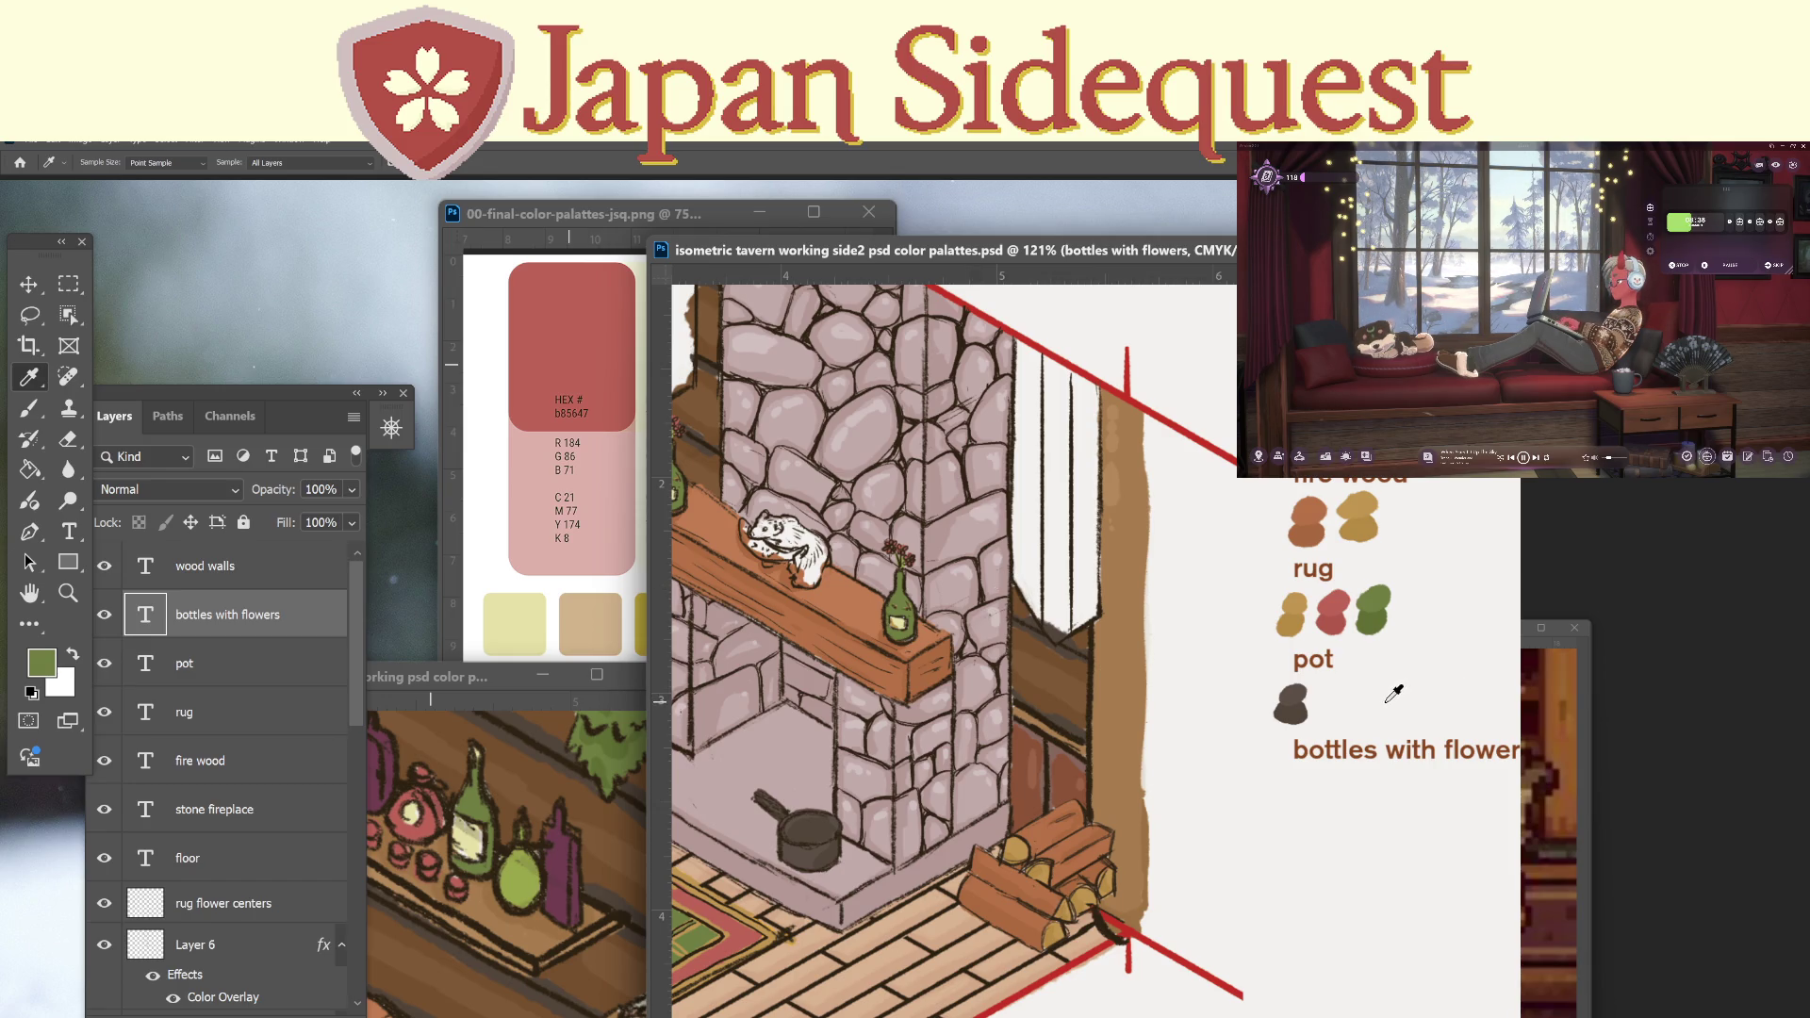
Paint a darker green swatch under the bottles with flowers label on colorfill1.
click(1372, 624)
key(b)
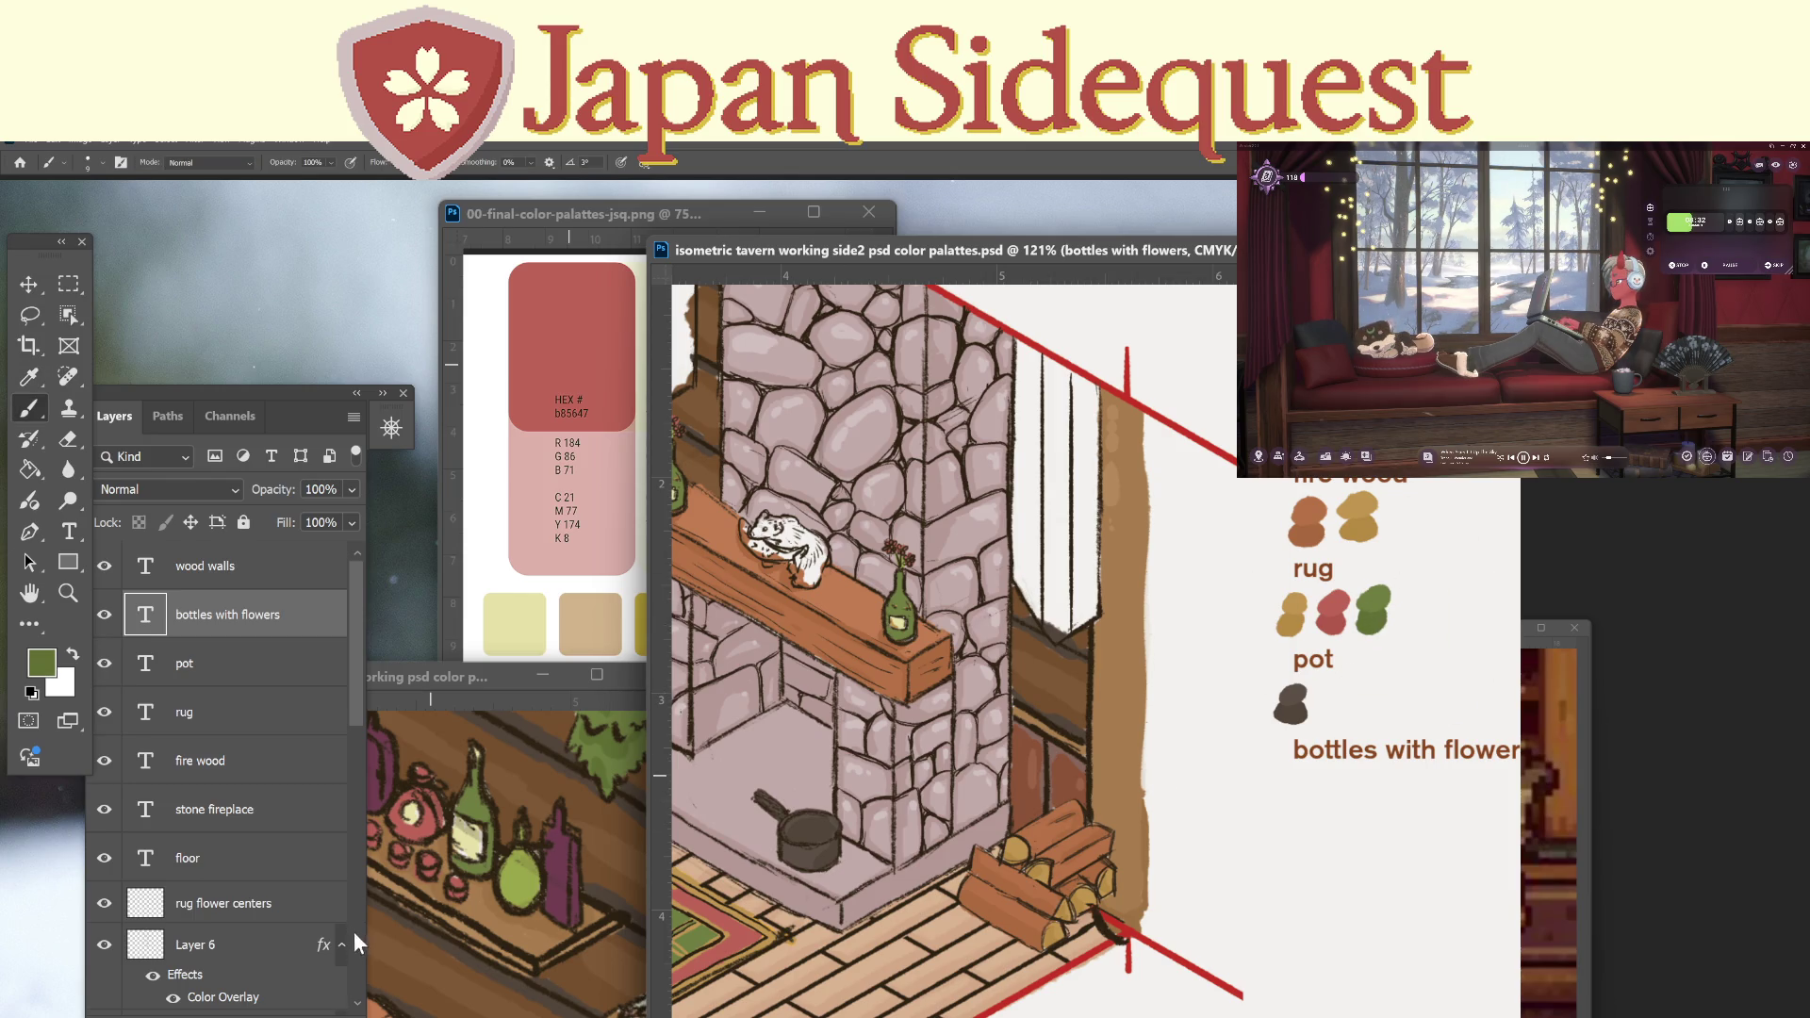
scroll(353, 931, down, 3)
scroll(352, 963, down, 3)
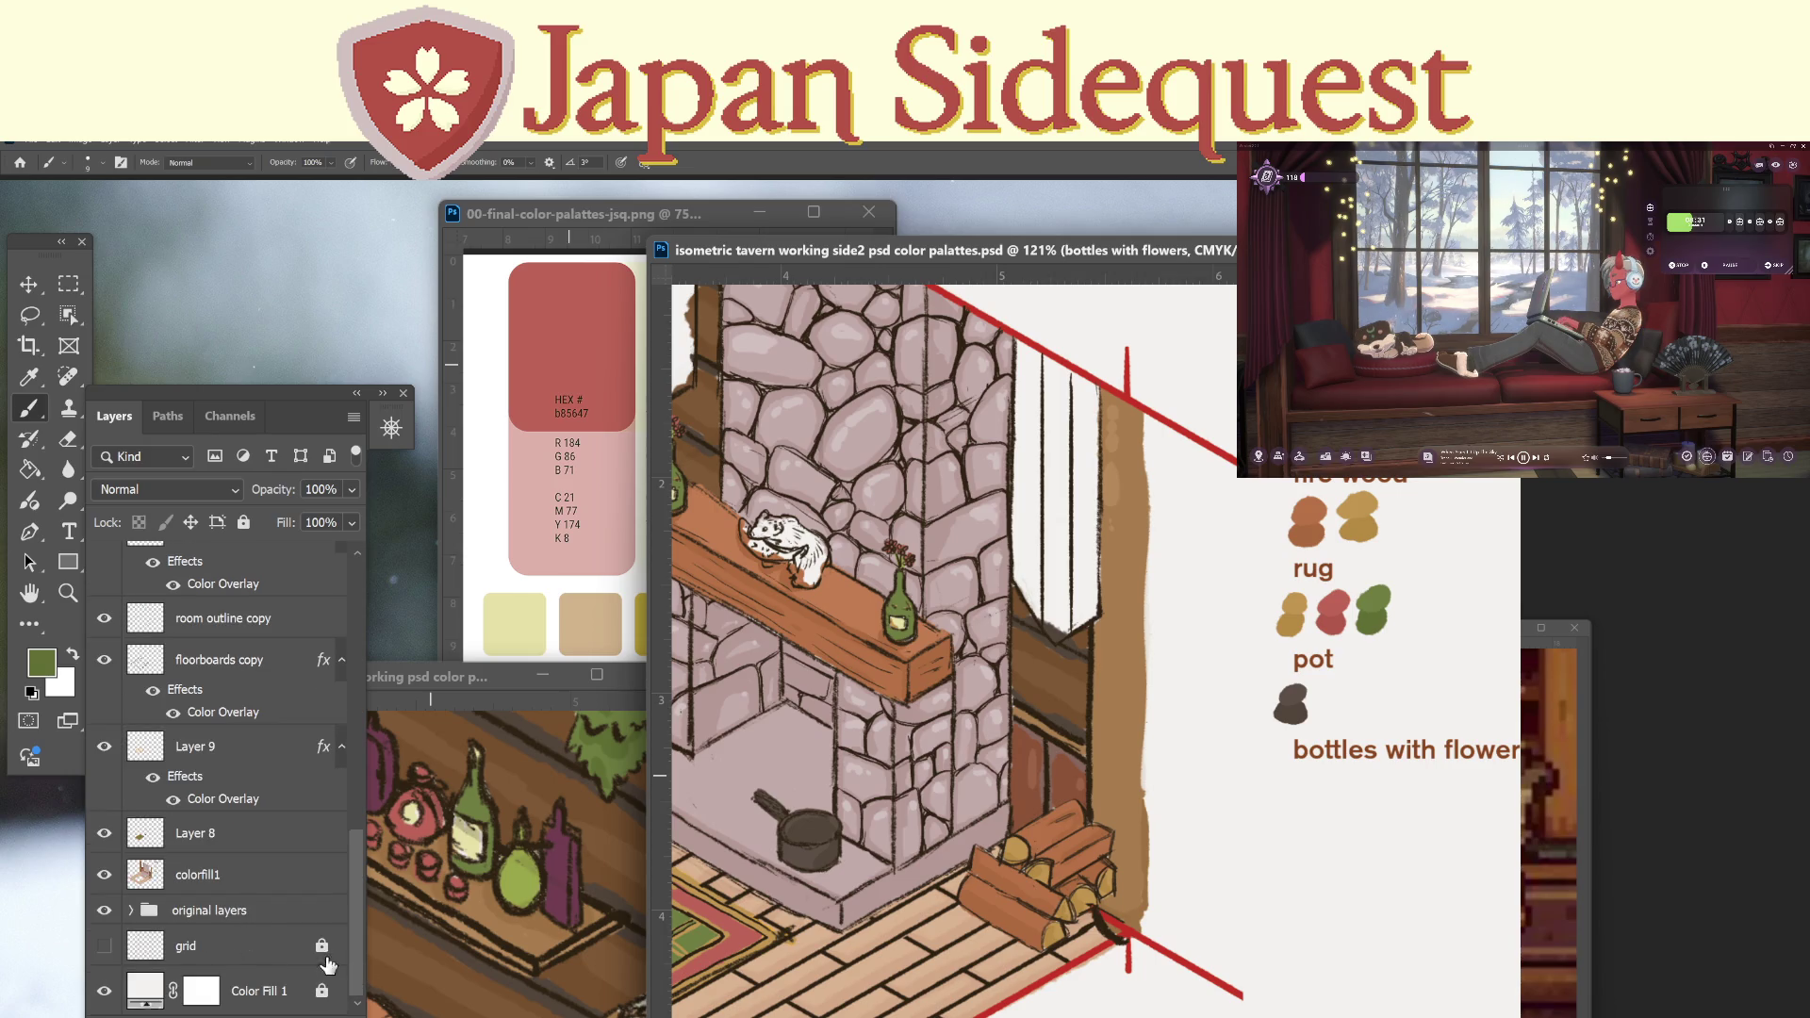
click(235, 881)
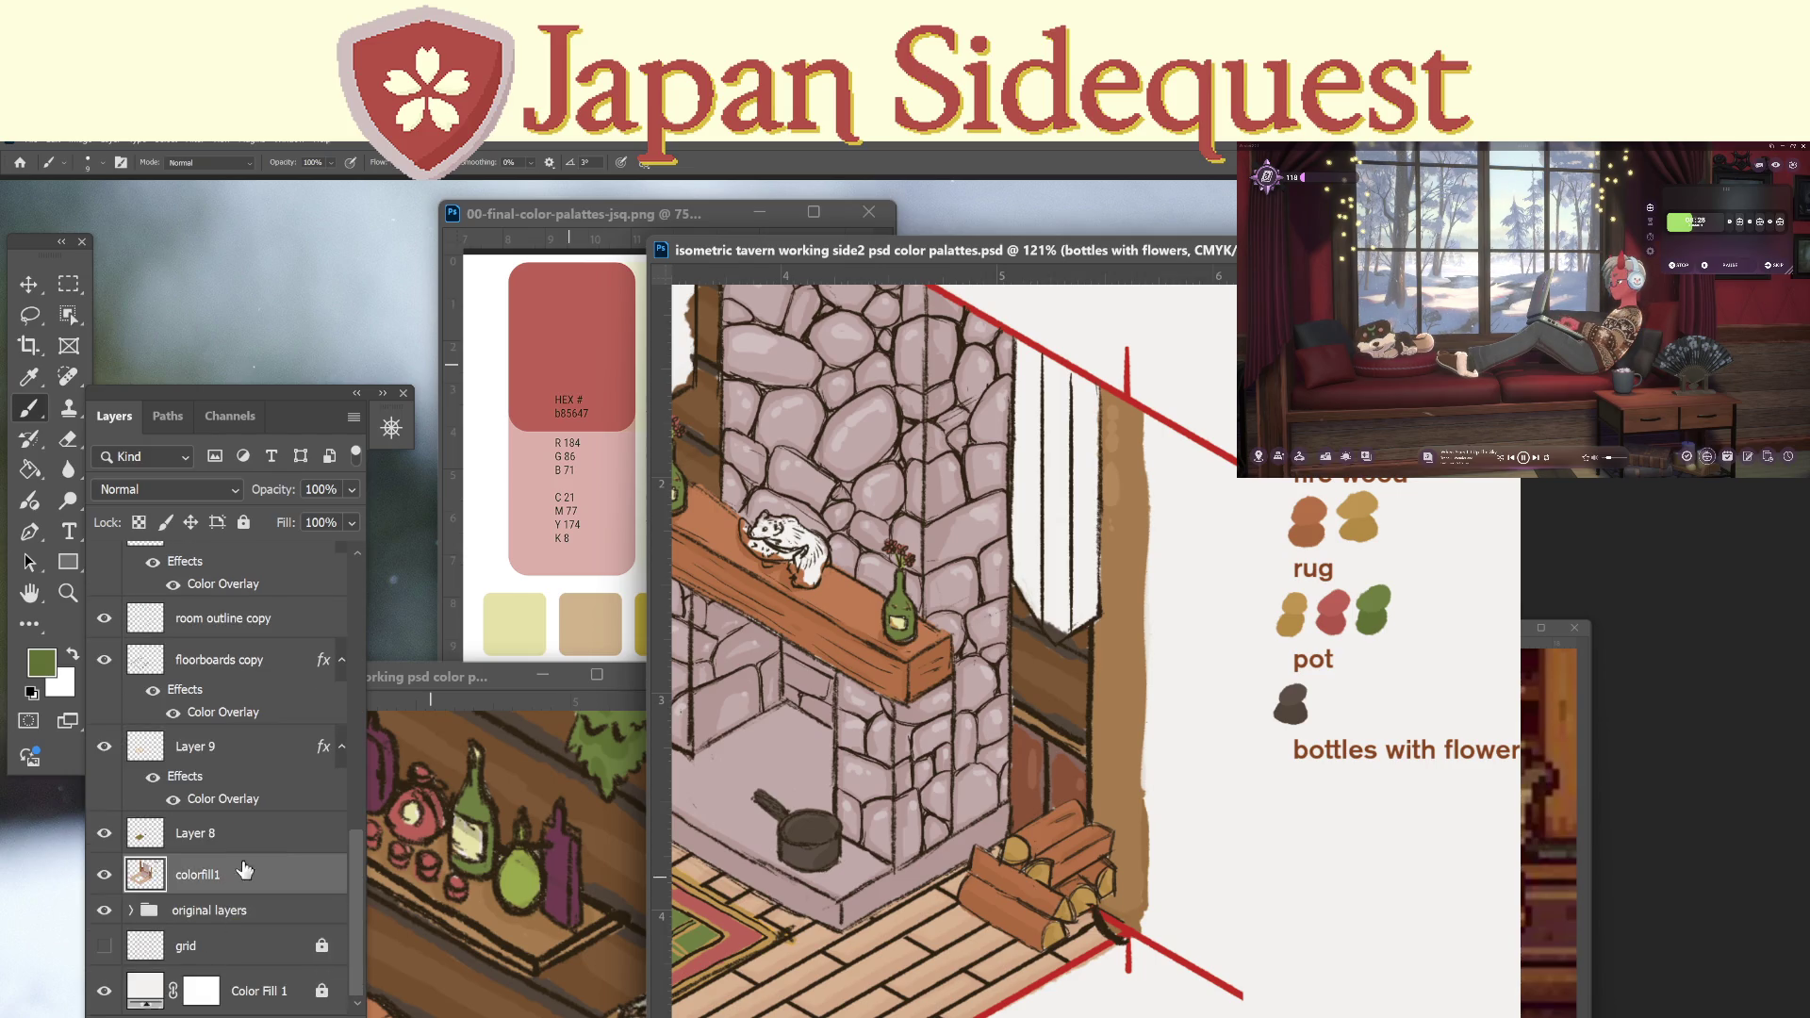
click(267, 826)
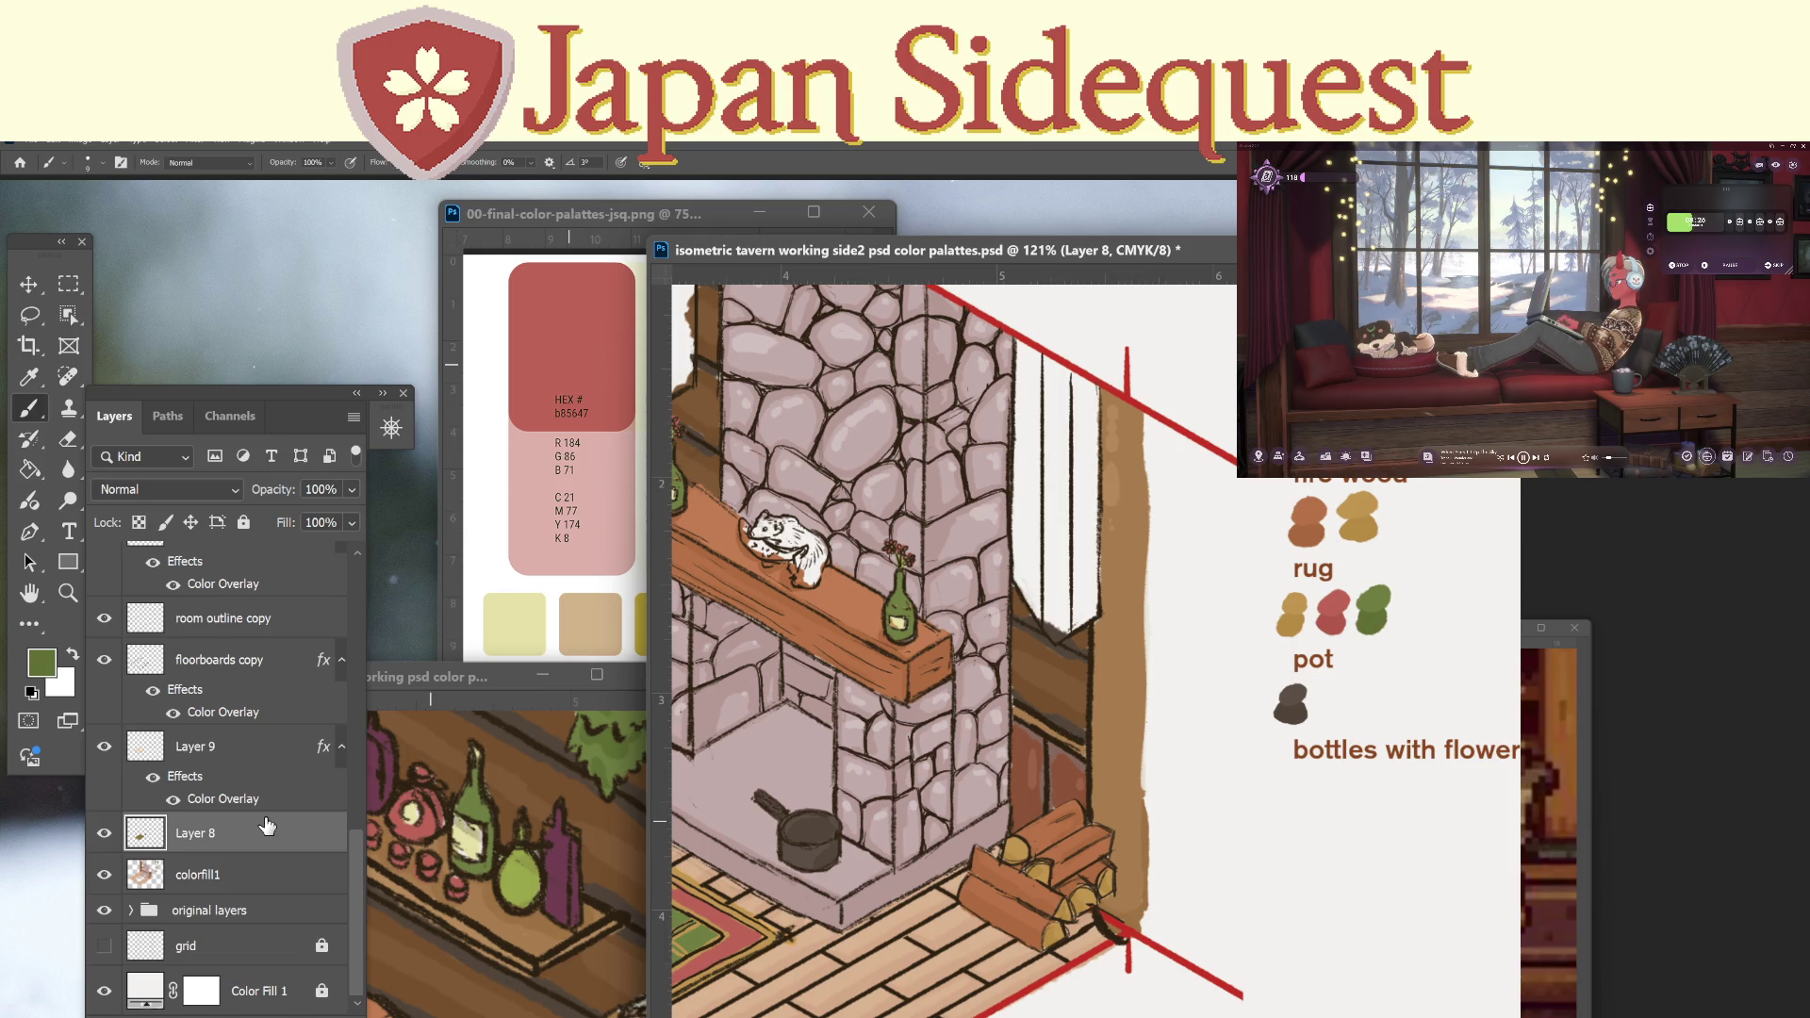
click(277, 886)
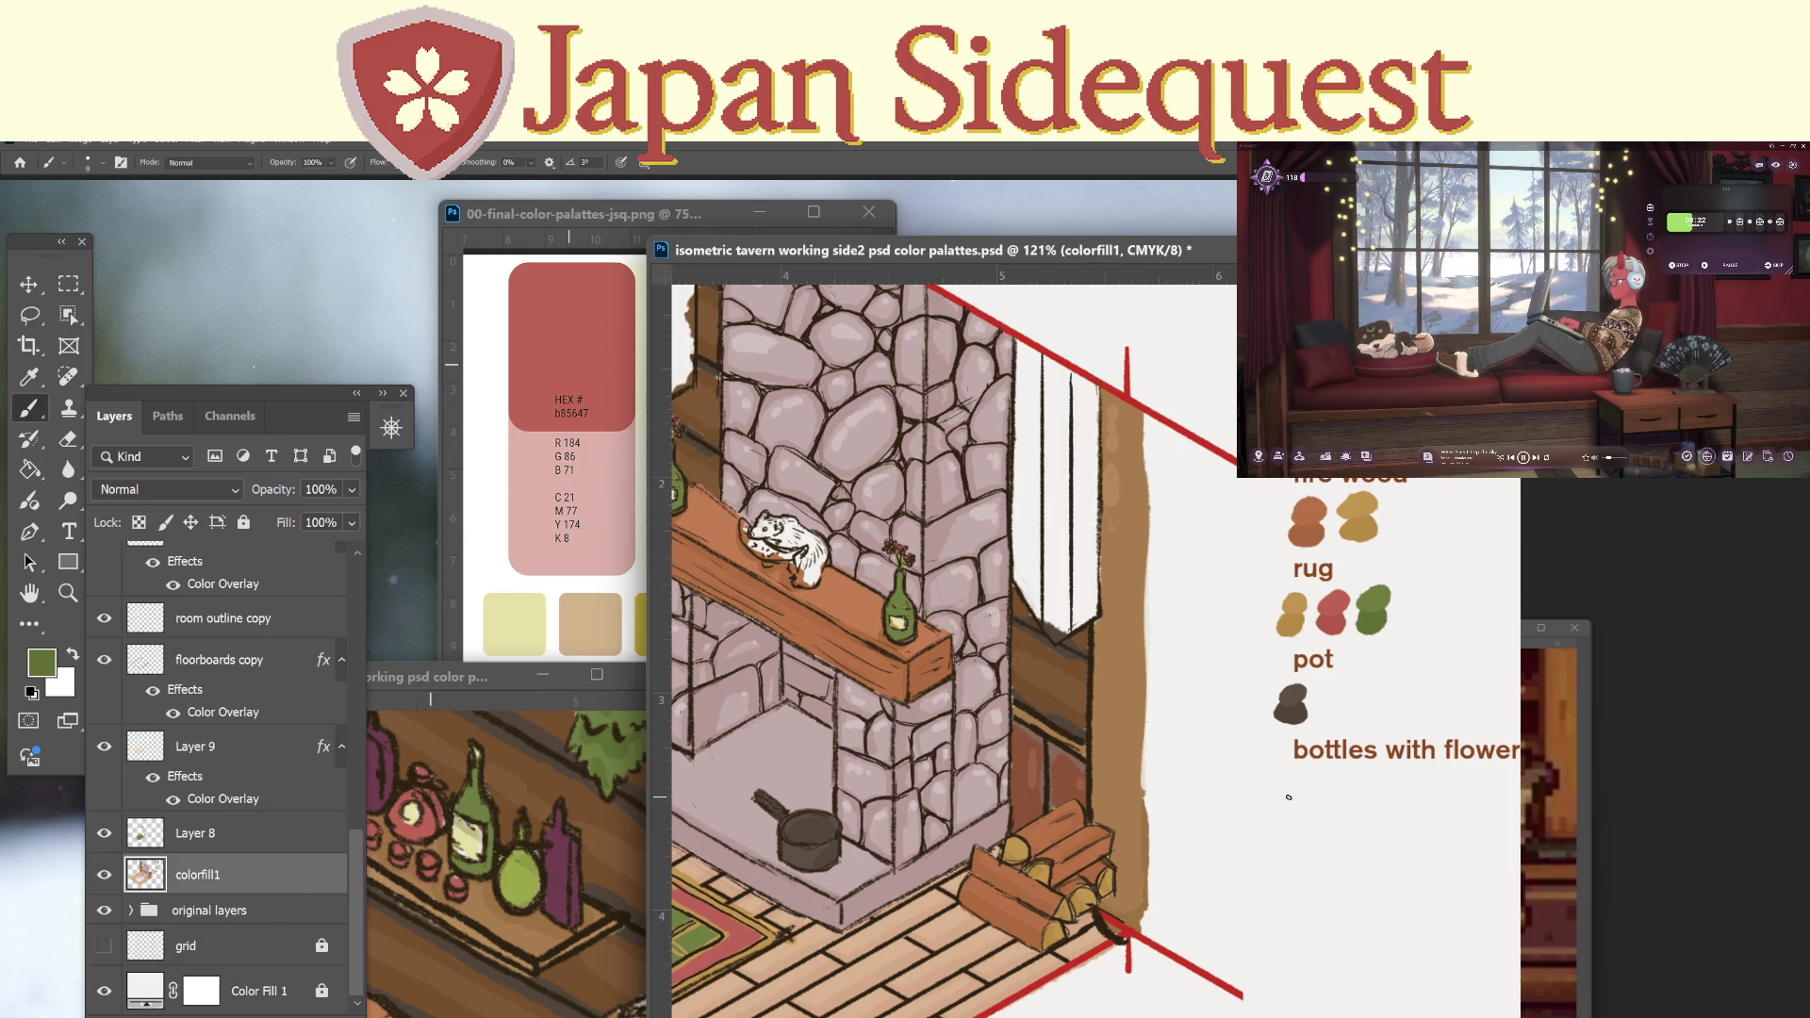
drag(1294, 794, 1300, 796)
key(o)
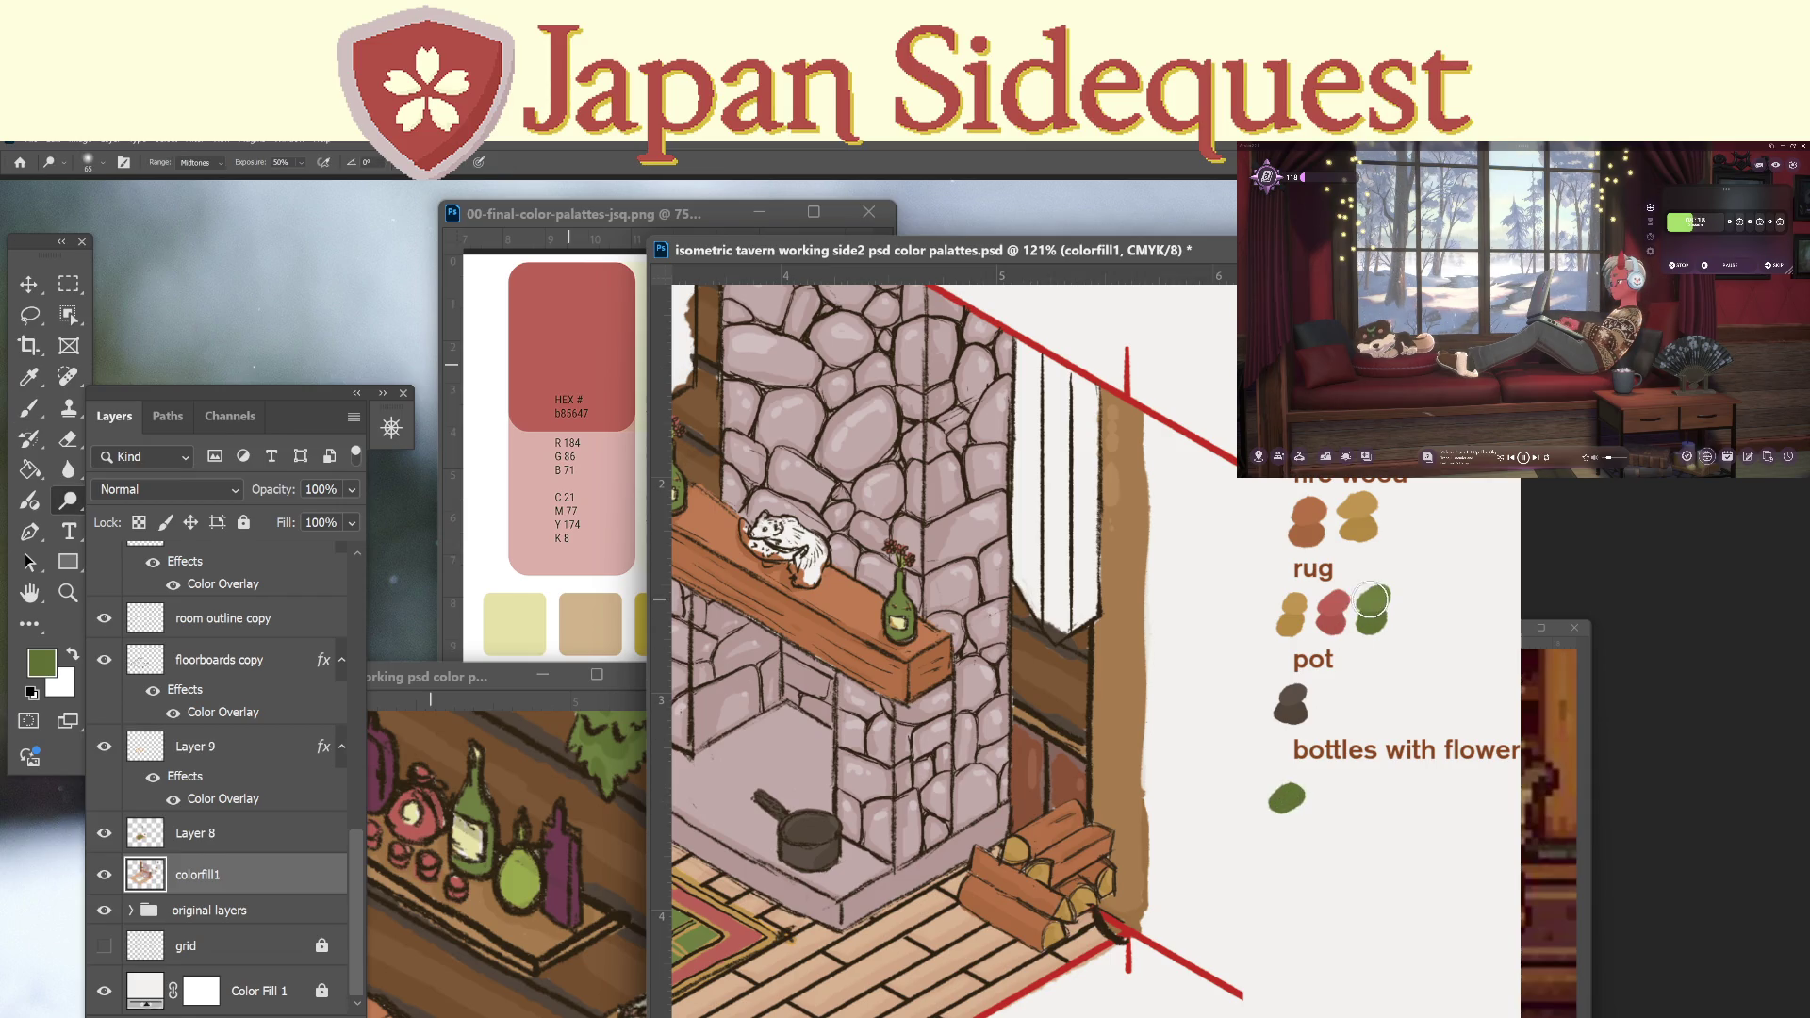
key(i)
key(b)
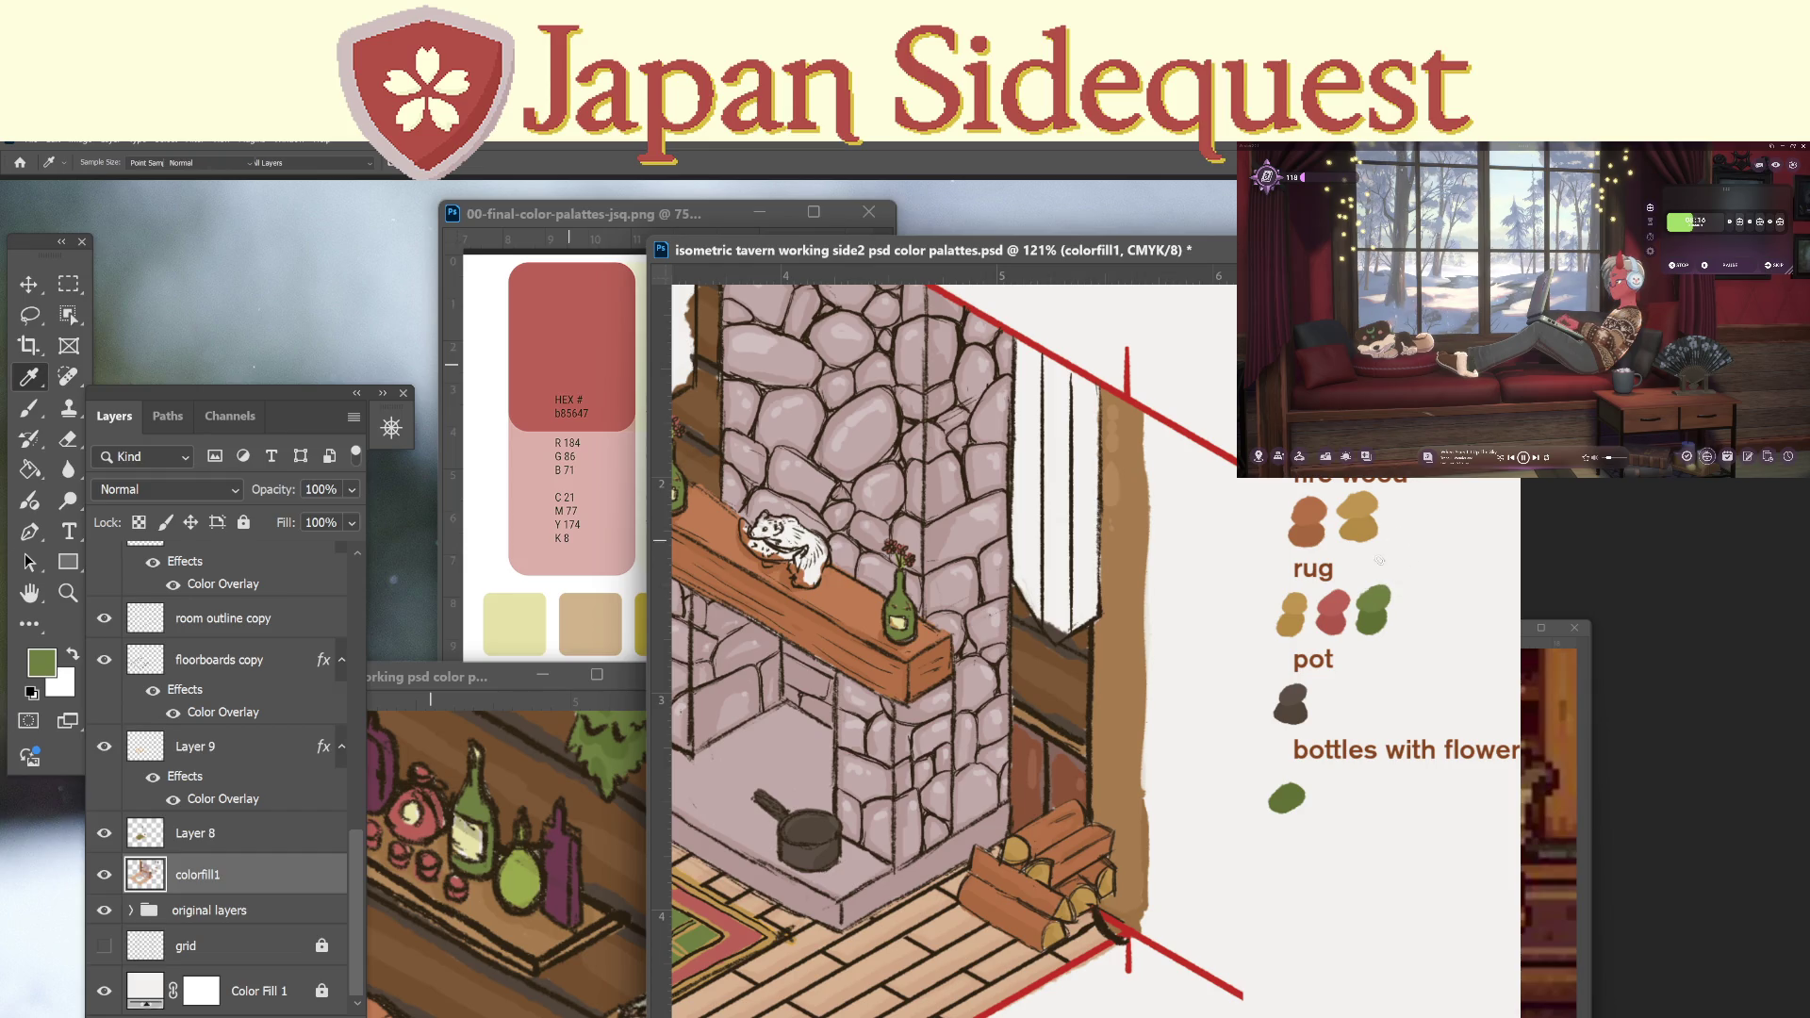
drag(1293, 773, 1278, 783)
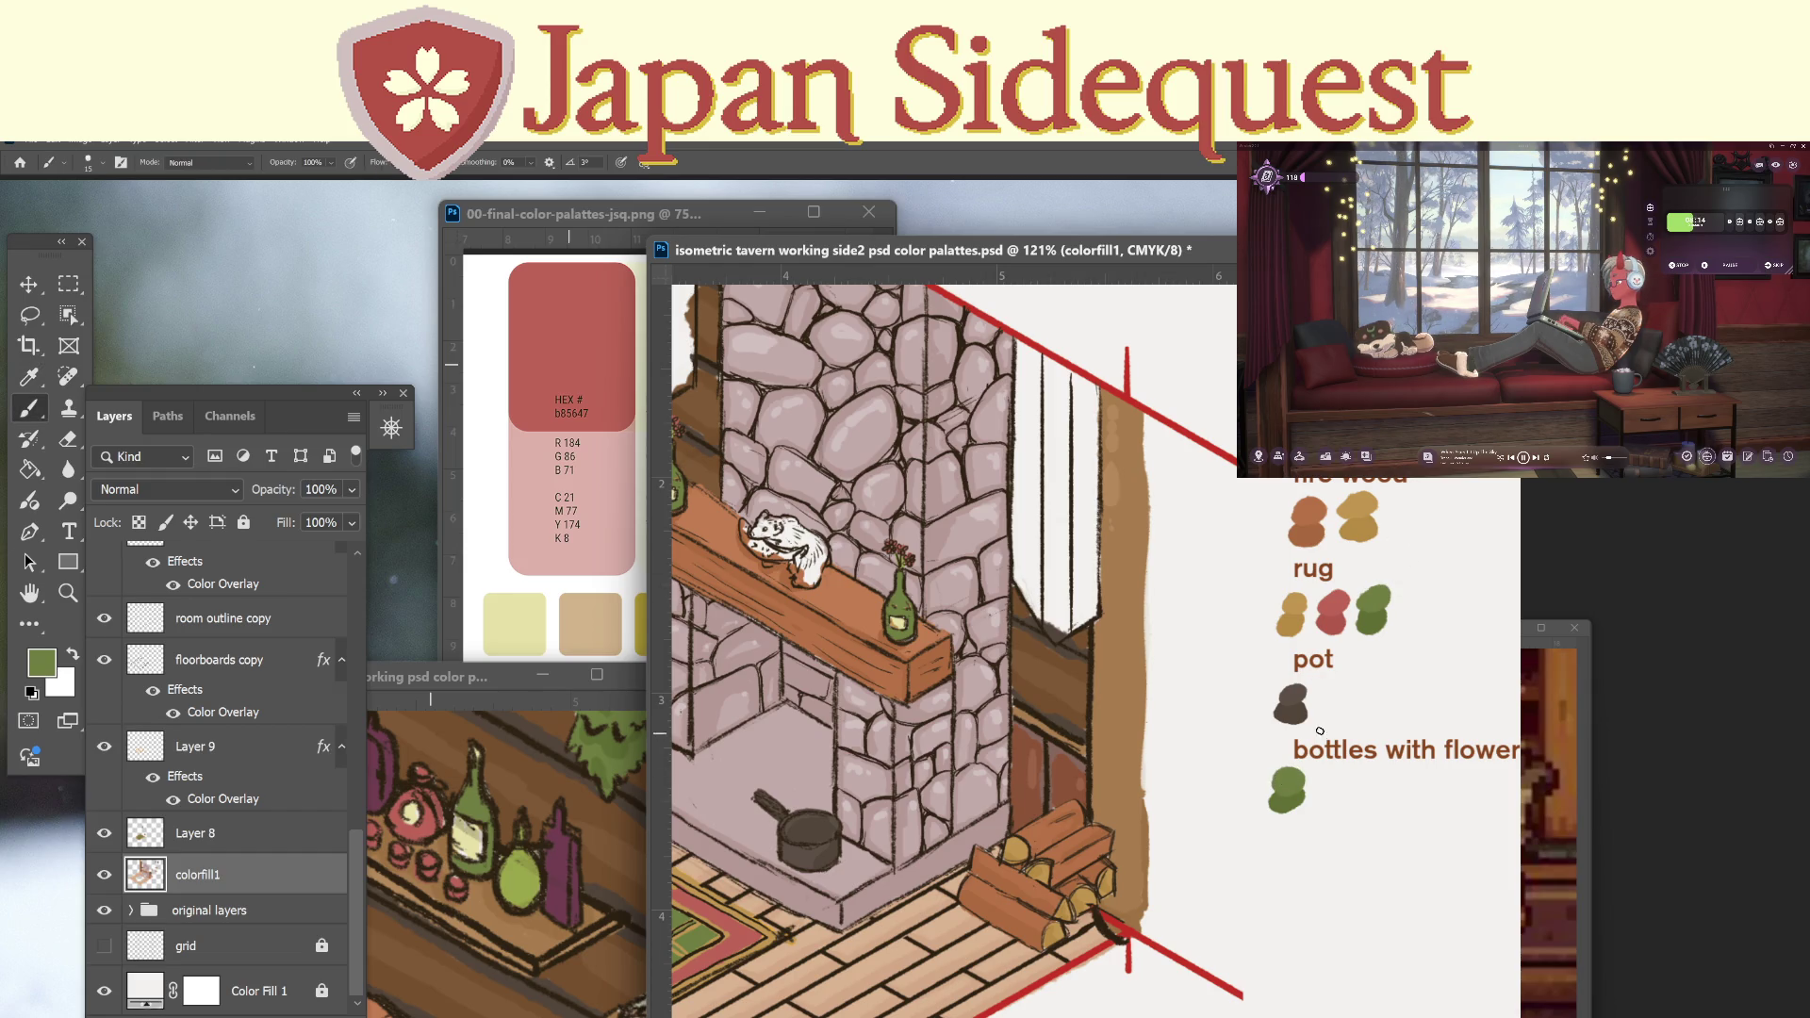
Add a pale yellow swatch, sampled from the bottle label, beside the green one.
key(i)
click(901, 622)
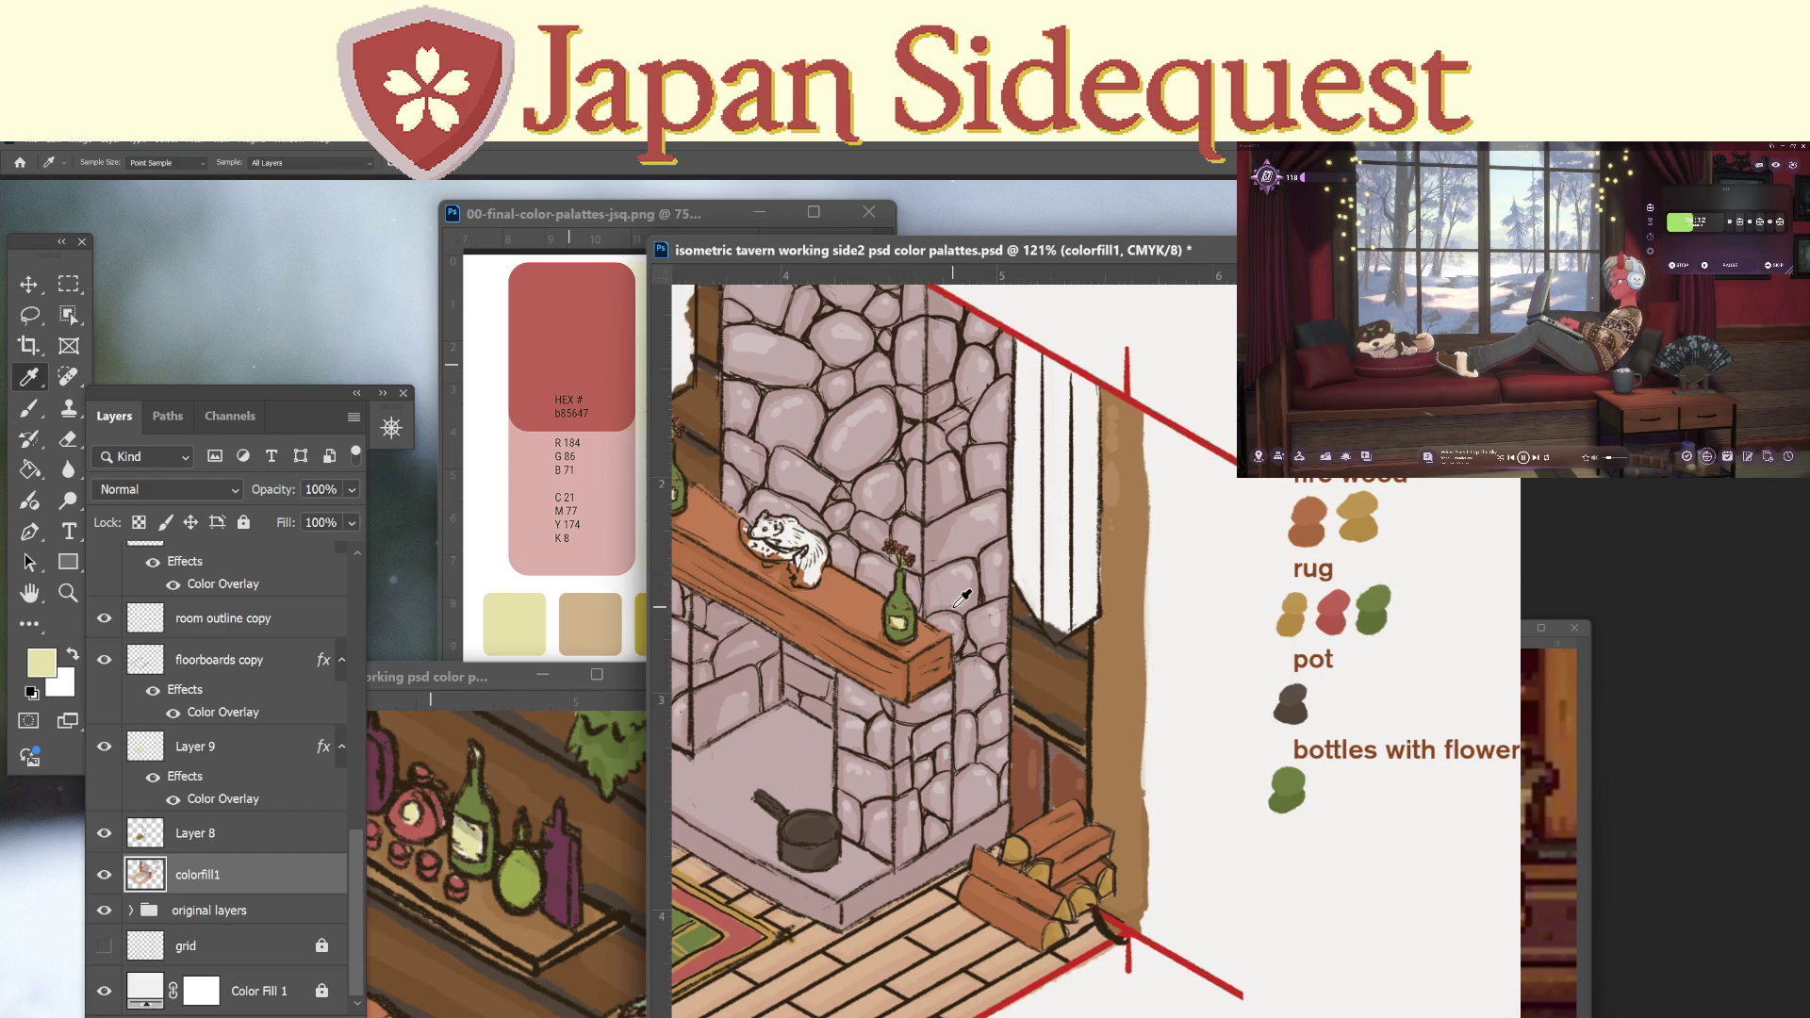
key(b)
drag(1321, 790, 1329, 779)
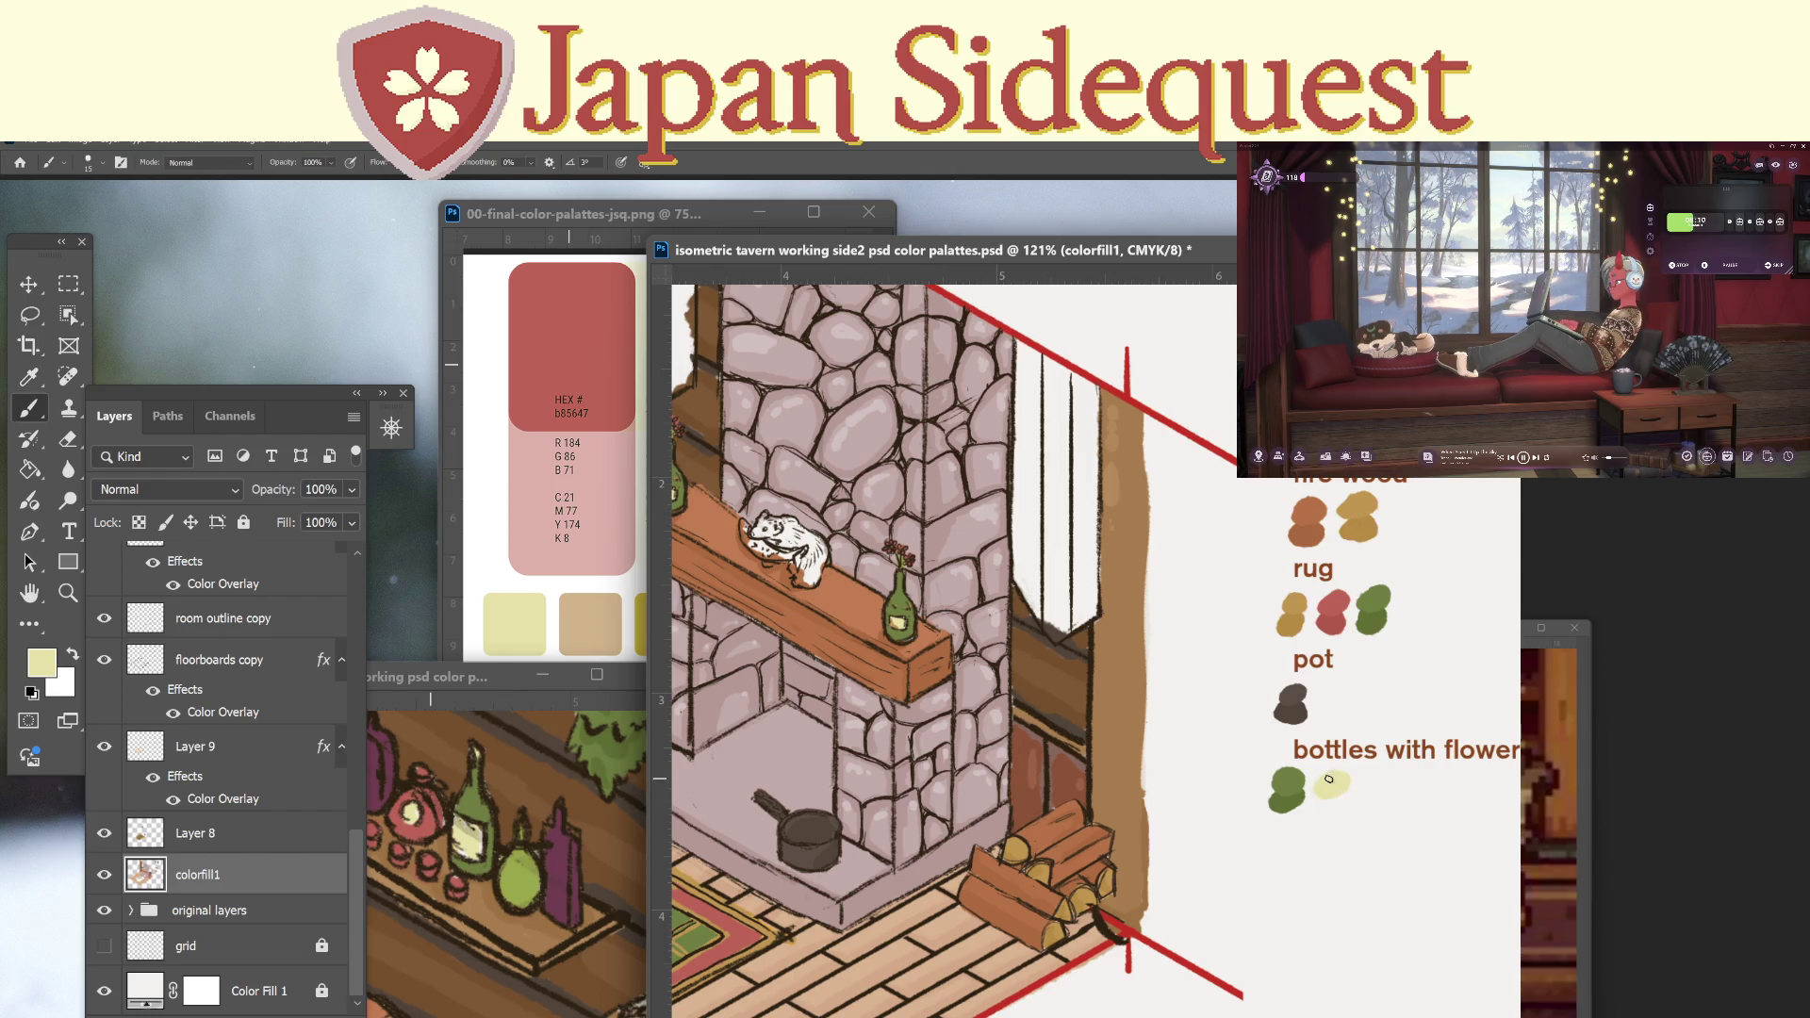
Add a tan swatch, sampled from the mantel bottle, beside the pale yellow one.
key(i)
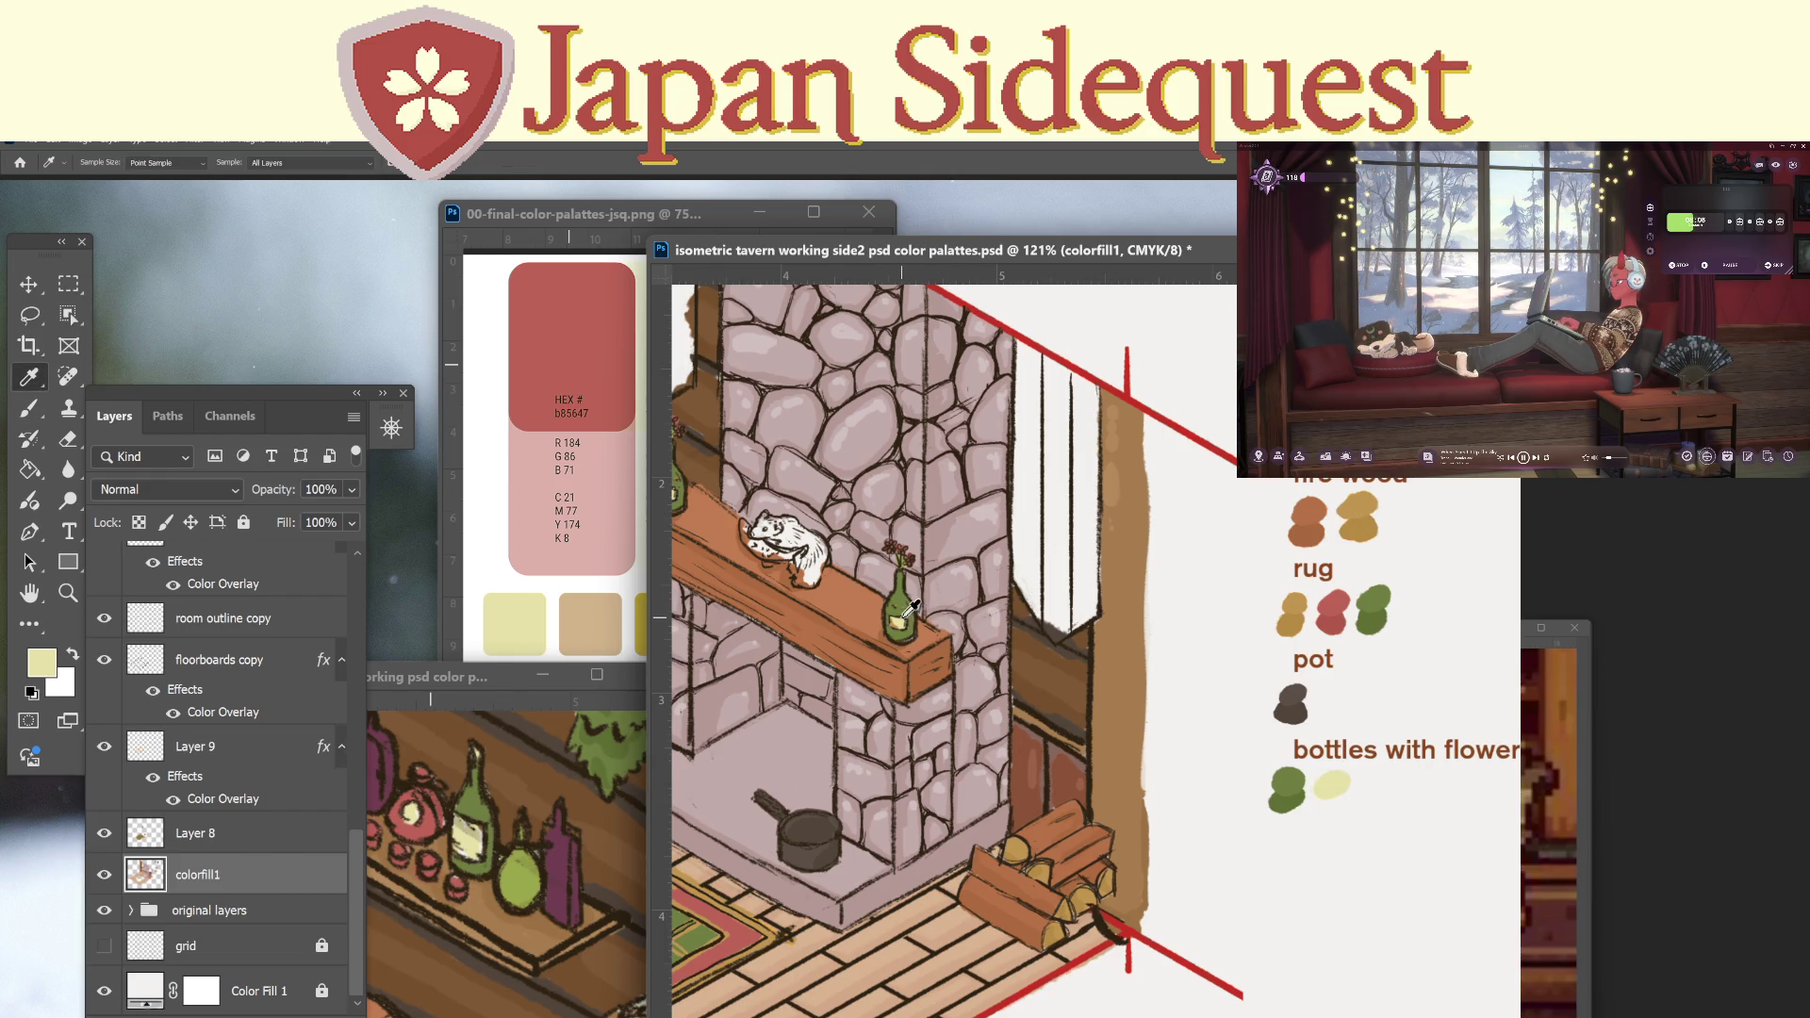
key(z)
drag(900, 618, 935, 587)
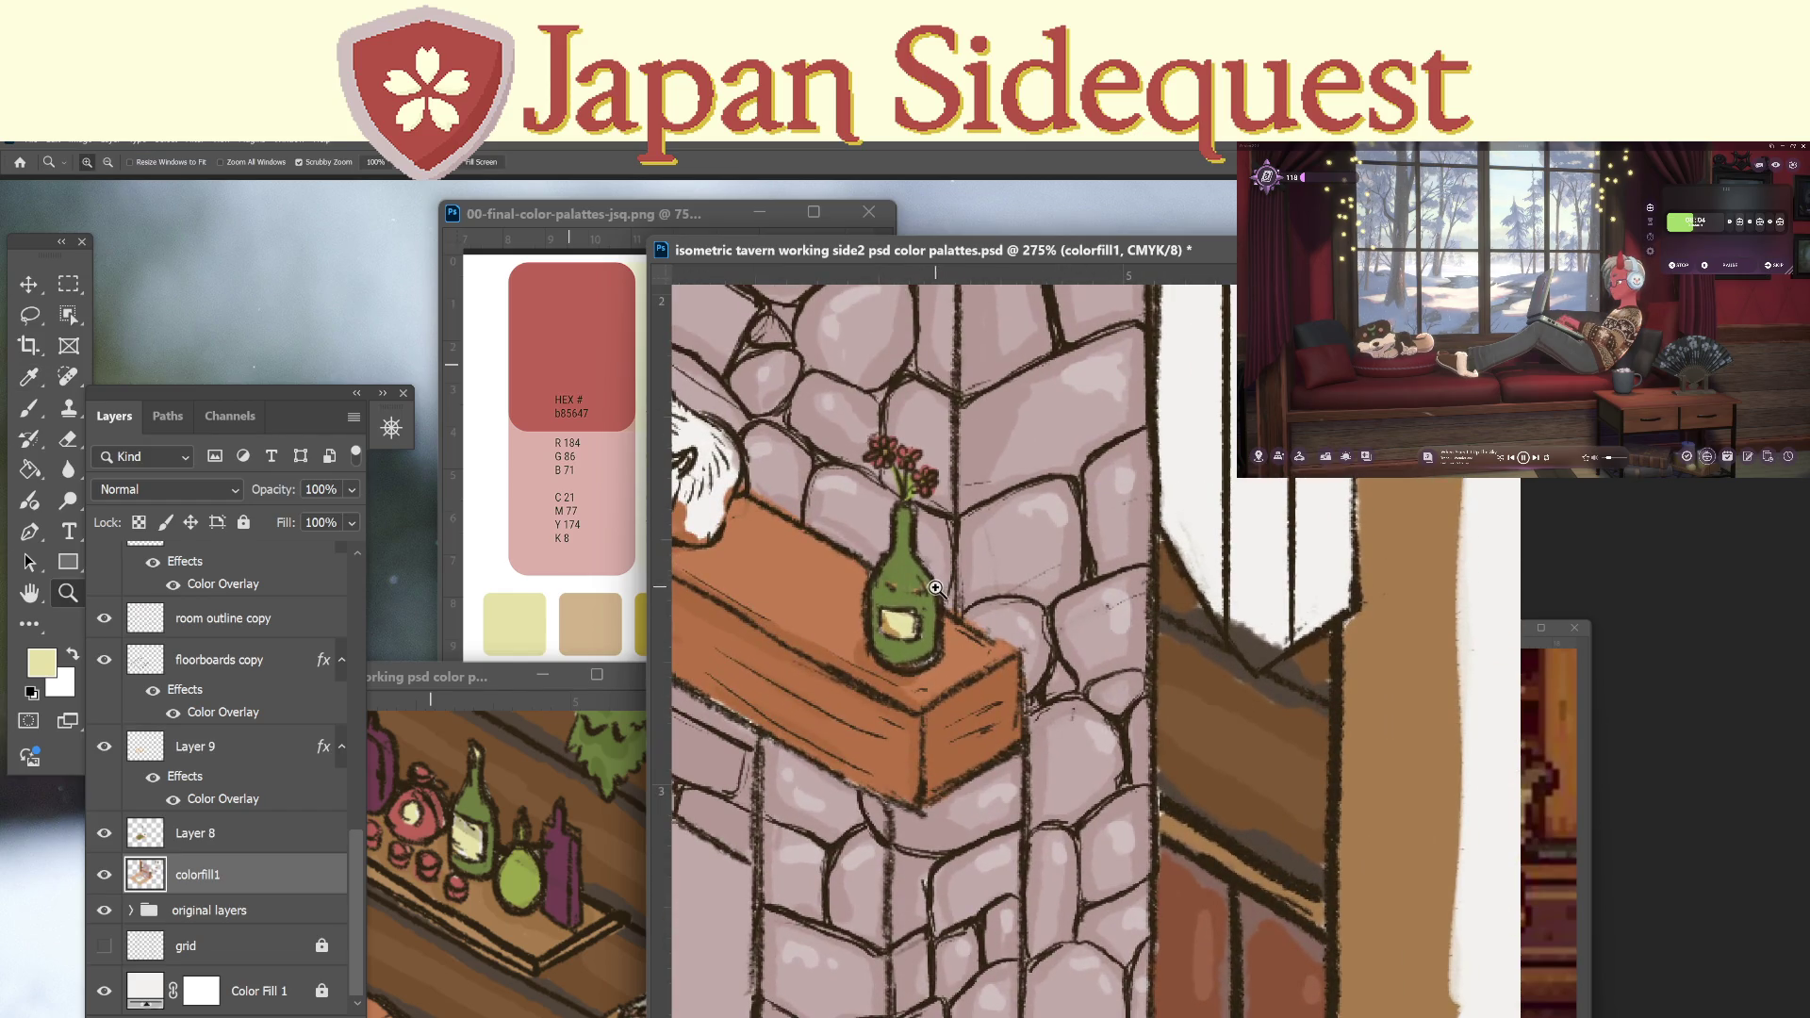
key(i)
click(897, 619)
key(z)
mouse_move(1066, 623)
mouse_down()
mouse_move(1258, 722)
mouse_move(1290, 758)
mouse_move(1065, 721)
mouse_up()
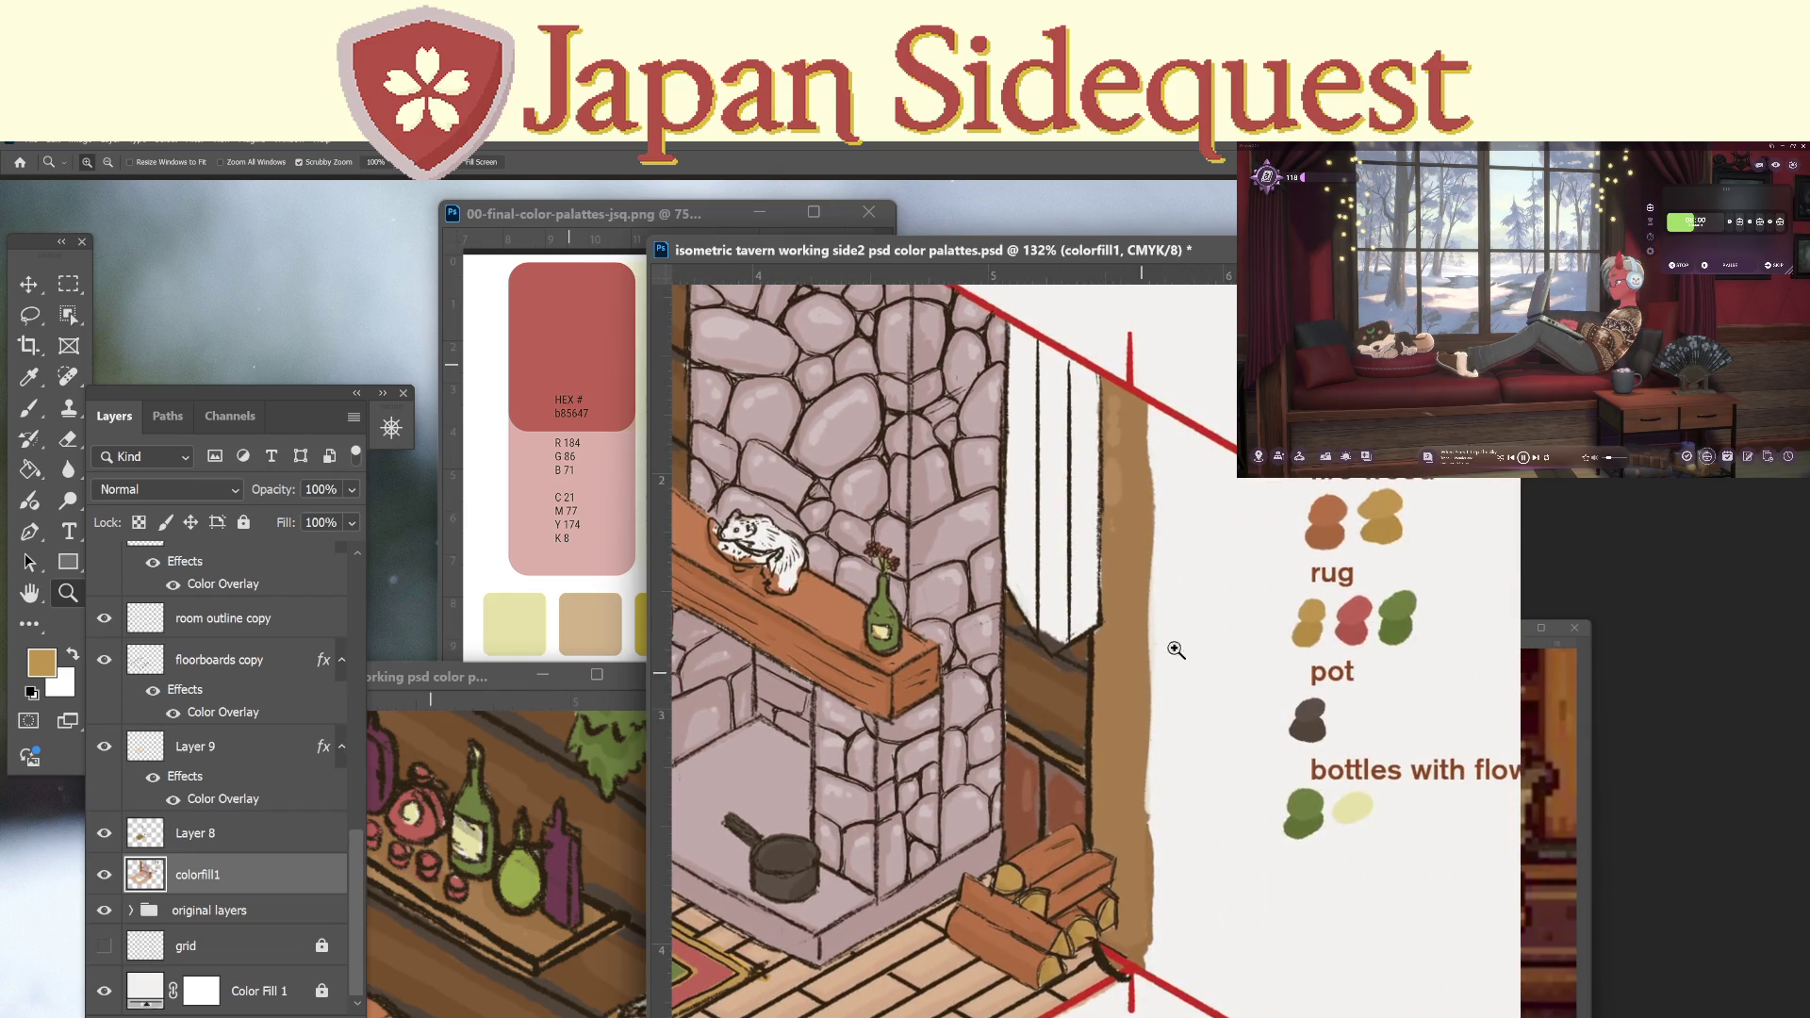
key(b)
drag(1409, 800, 1405, 799)
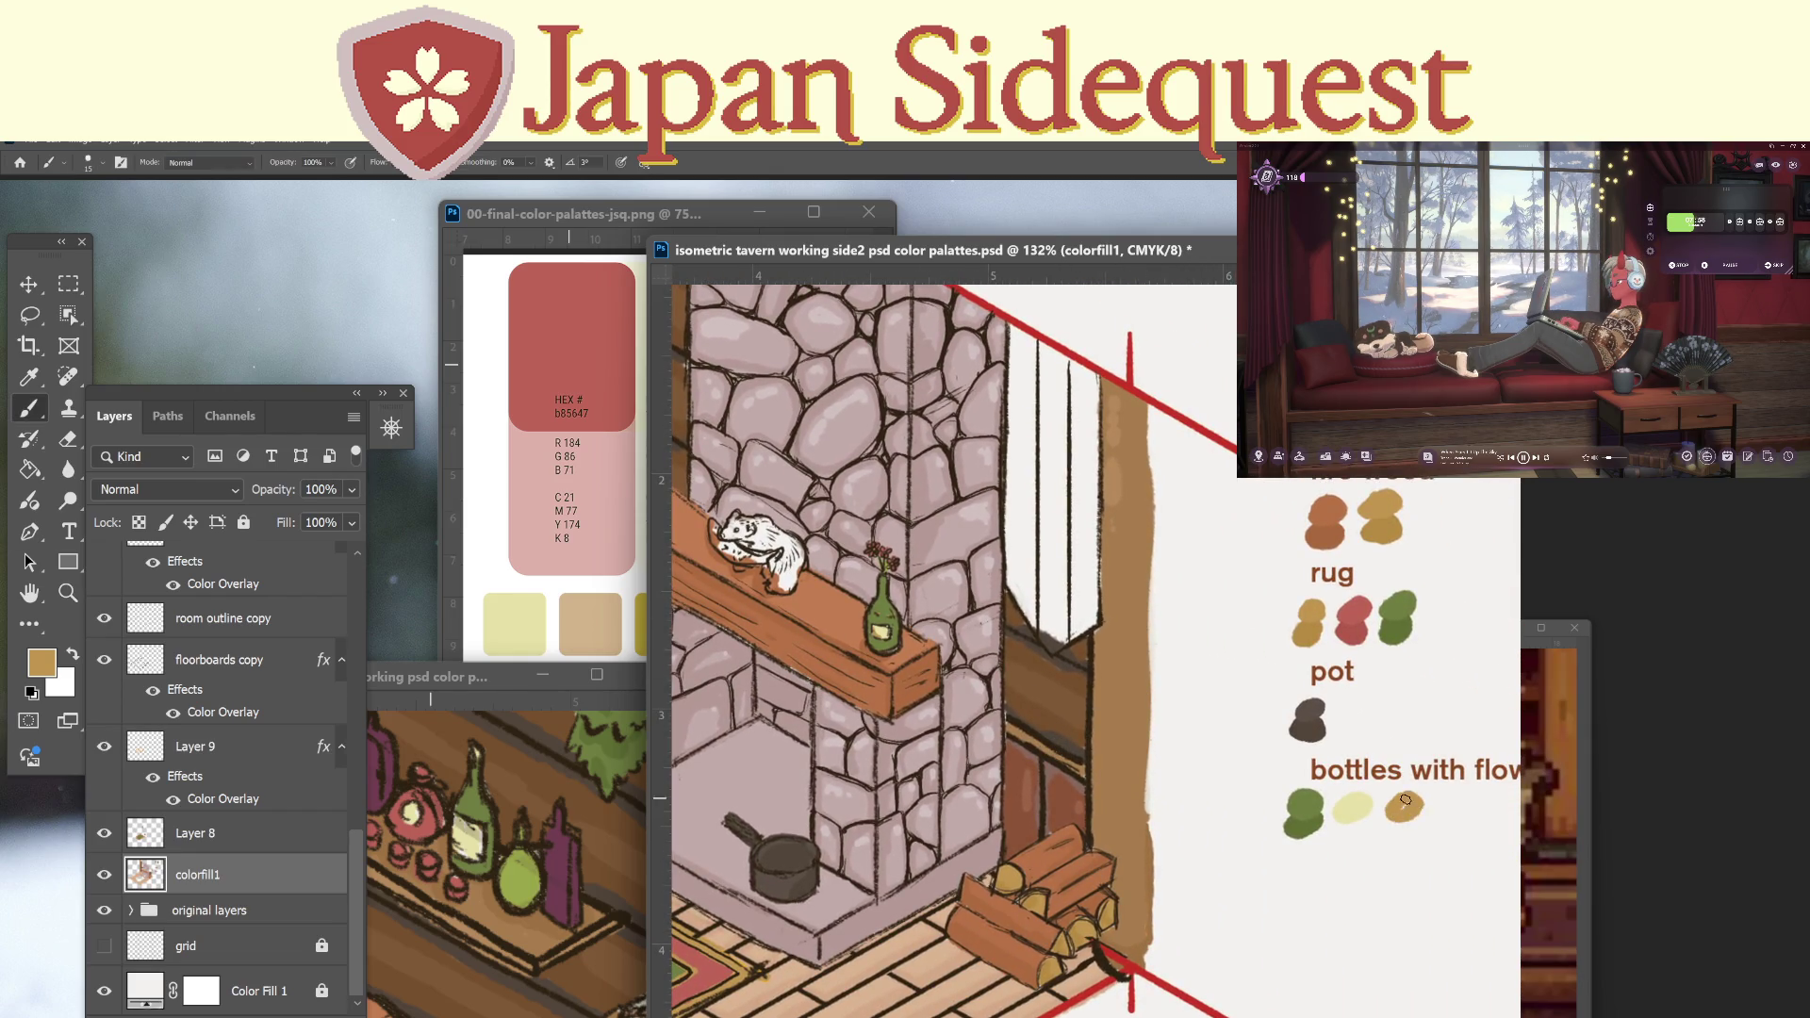
Add a red swatch sampled from the rug, then save the document.
mouse_move(990, 848)
mouse_down()
mouse_move(1126, 787)
mouse_move(930, 806)
mouse_up()
key(i)
click(851, 905)
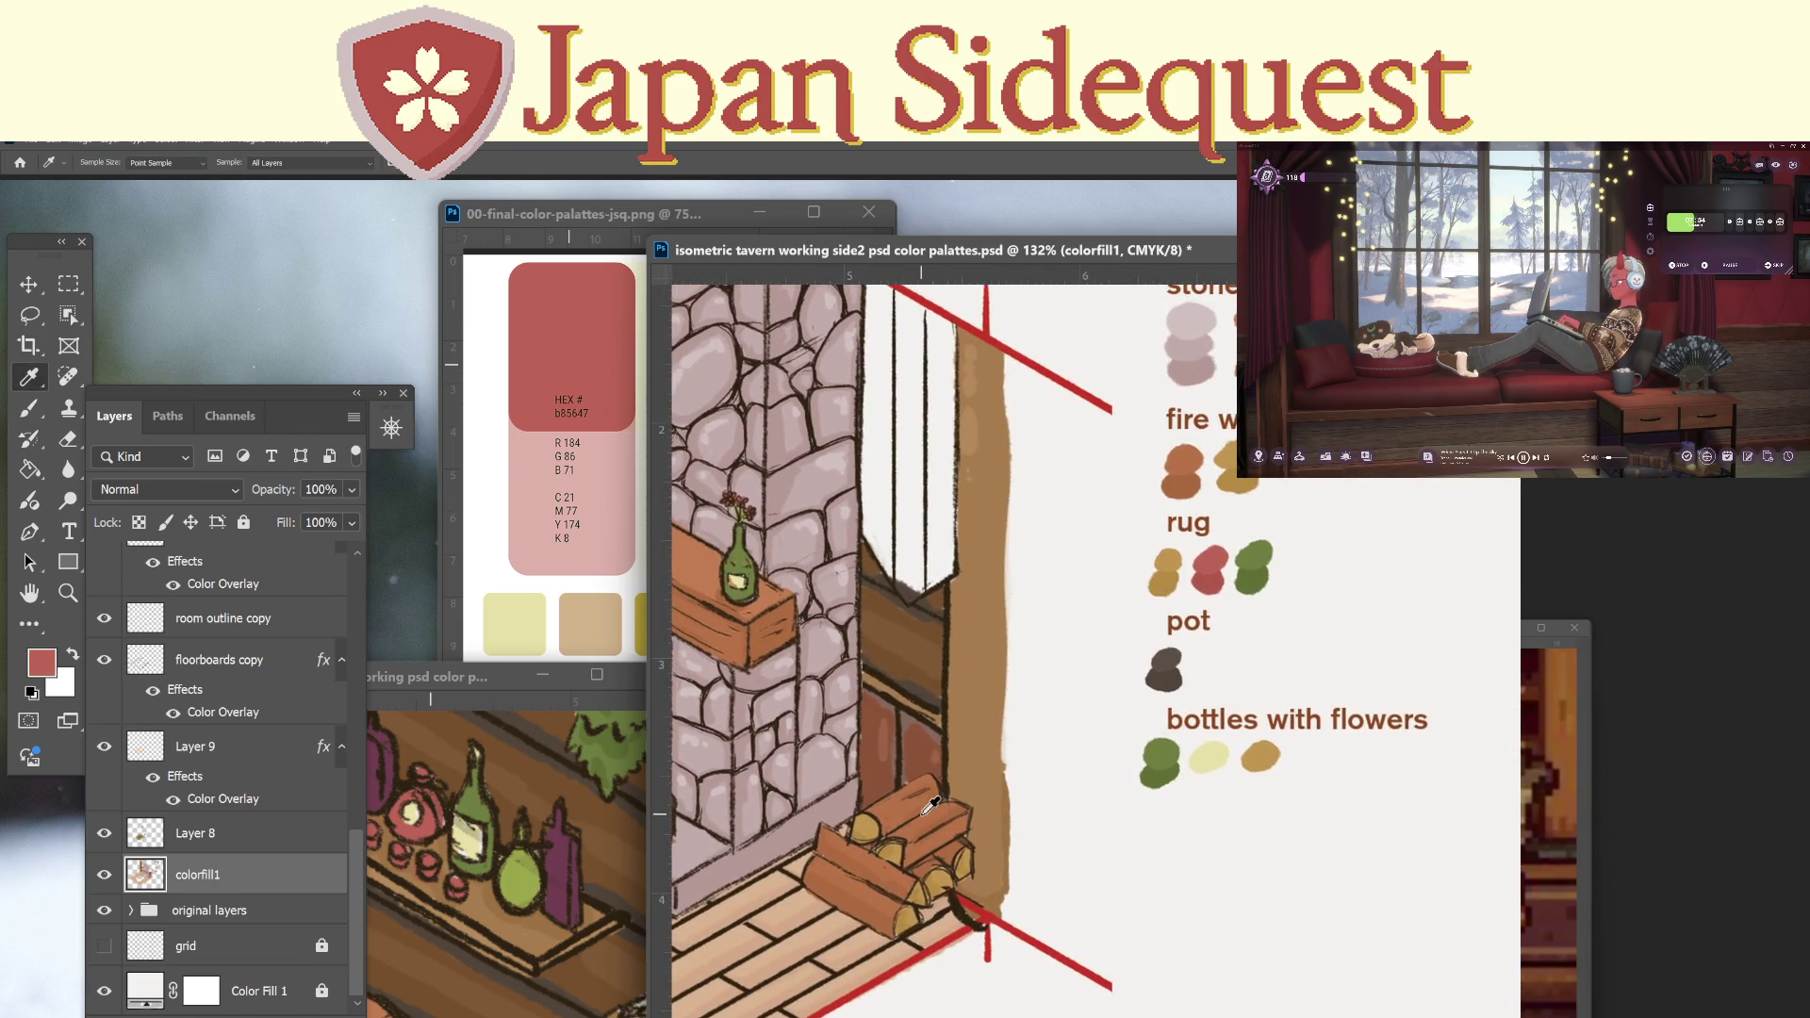
key(b)
mouse_move(1315, 745)
mouse_down()
mouse_move(1300, 756)
mouse_move(1321, 749)
mouse_up()
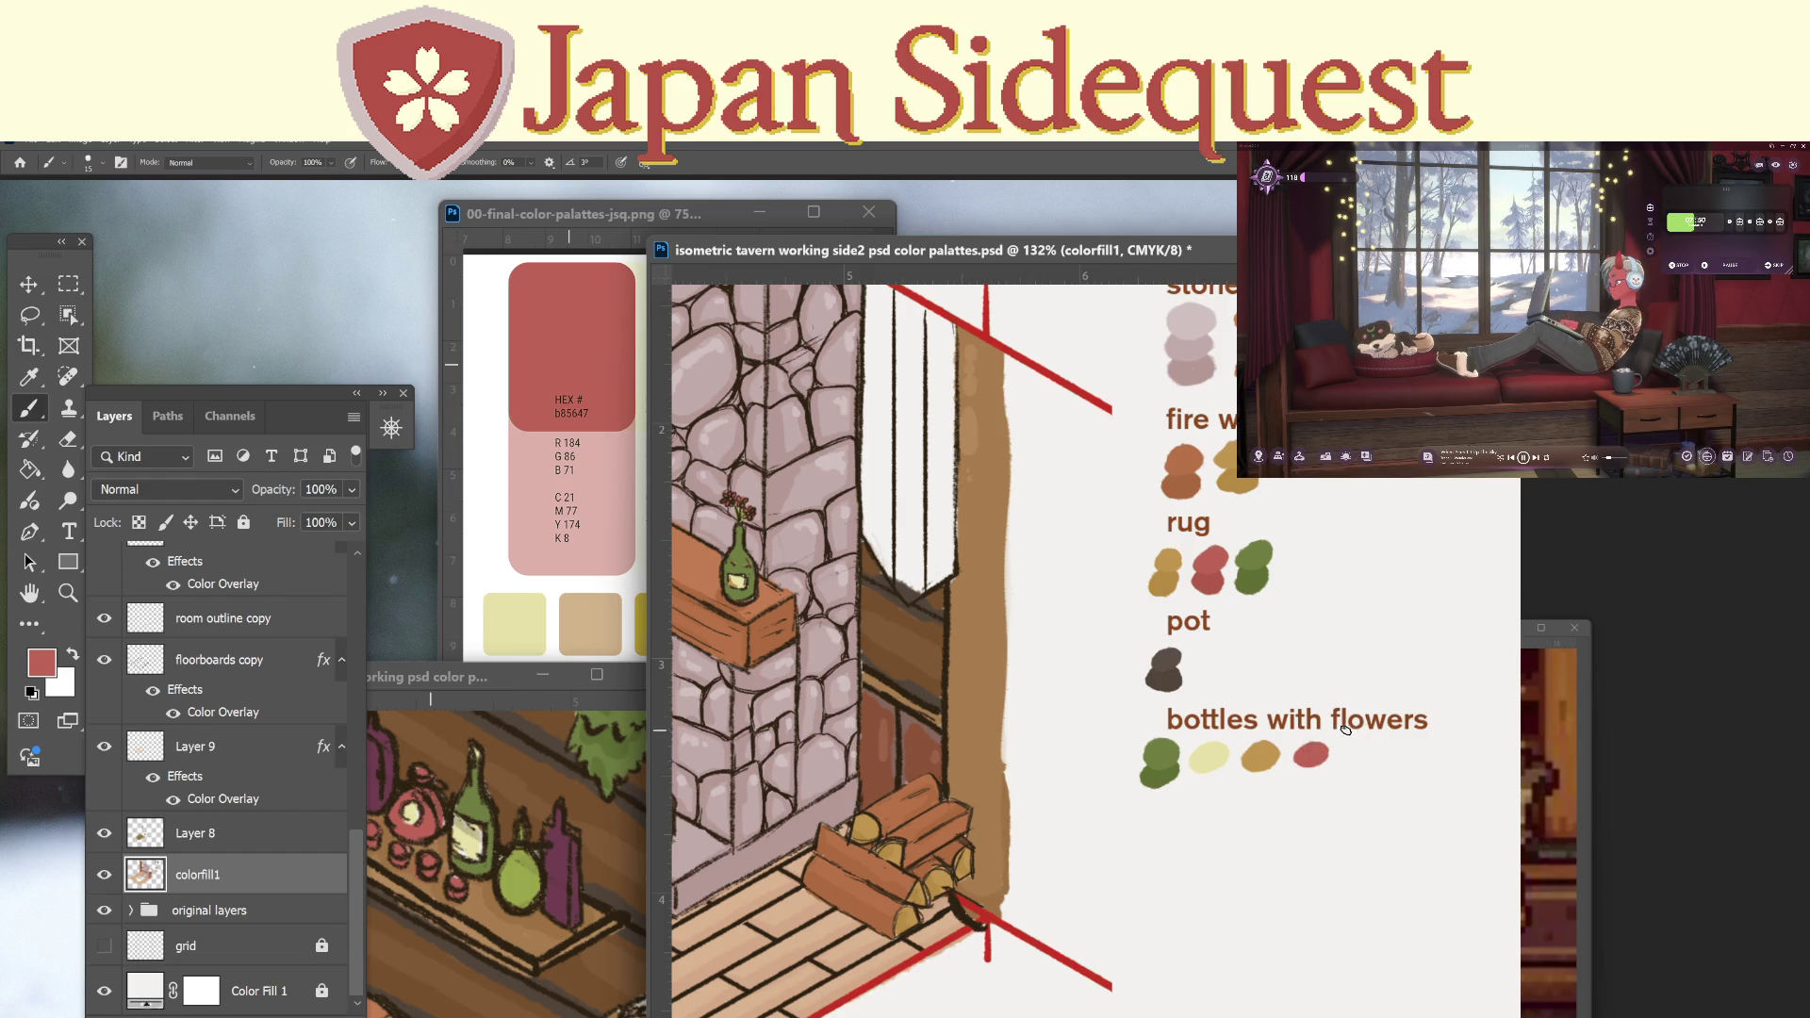
key(ctrl+s)
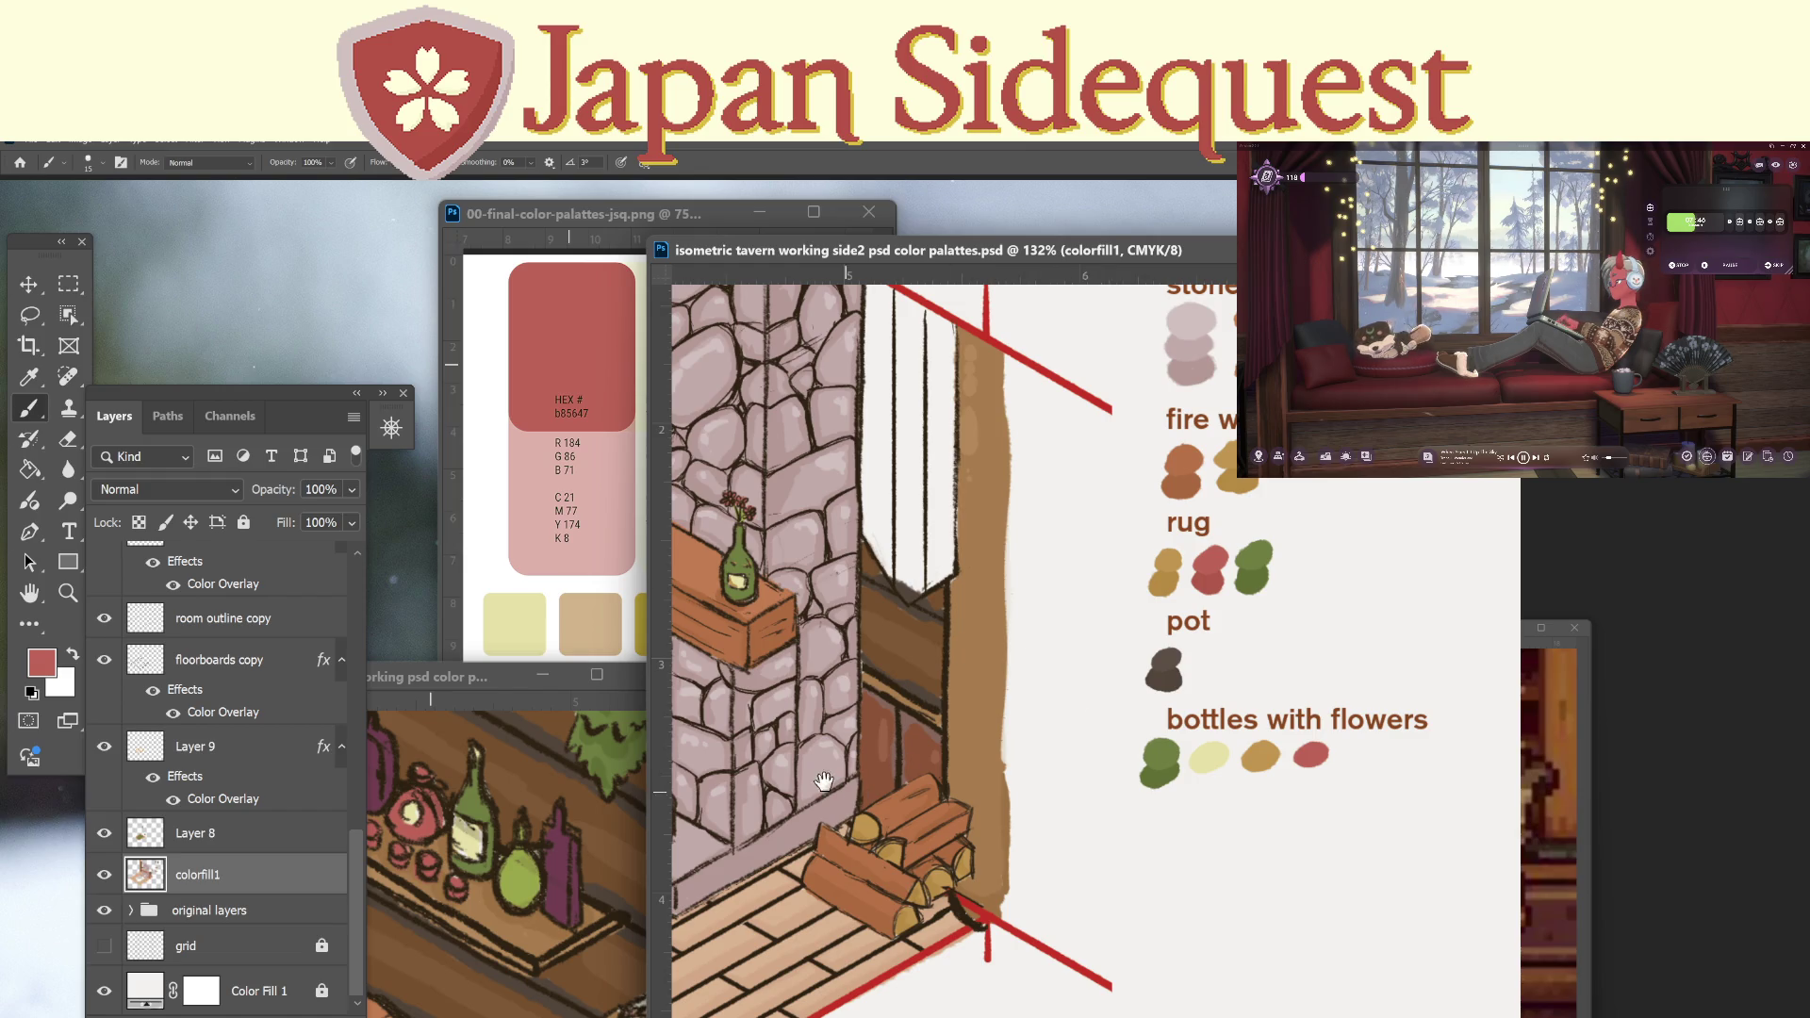
drag(822, 780, 1178, 734)
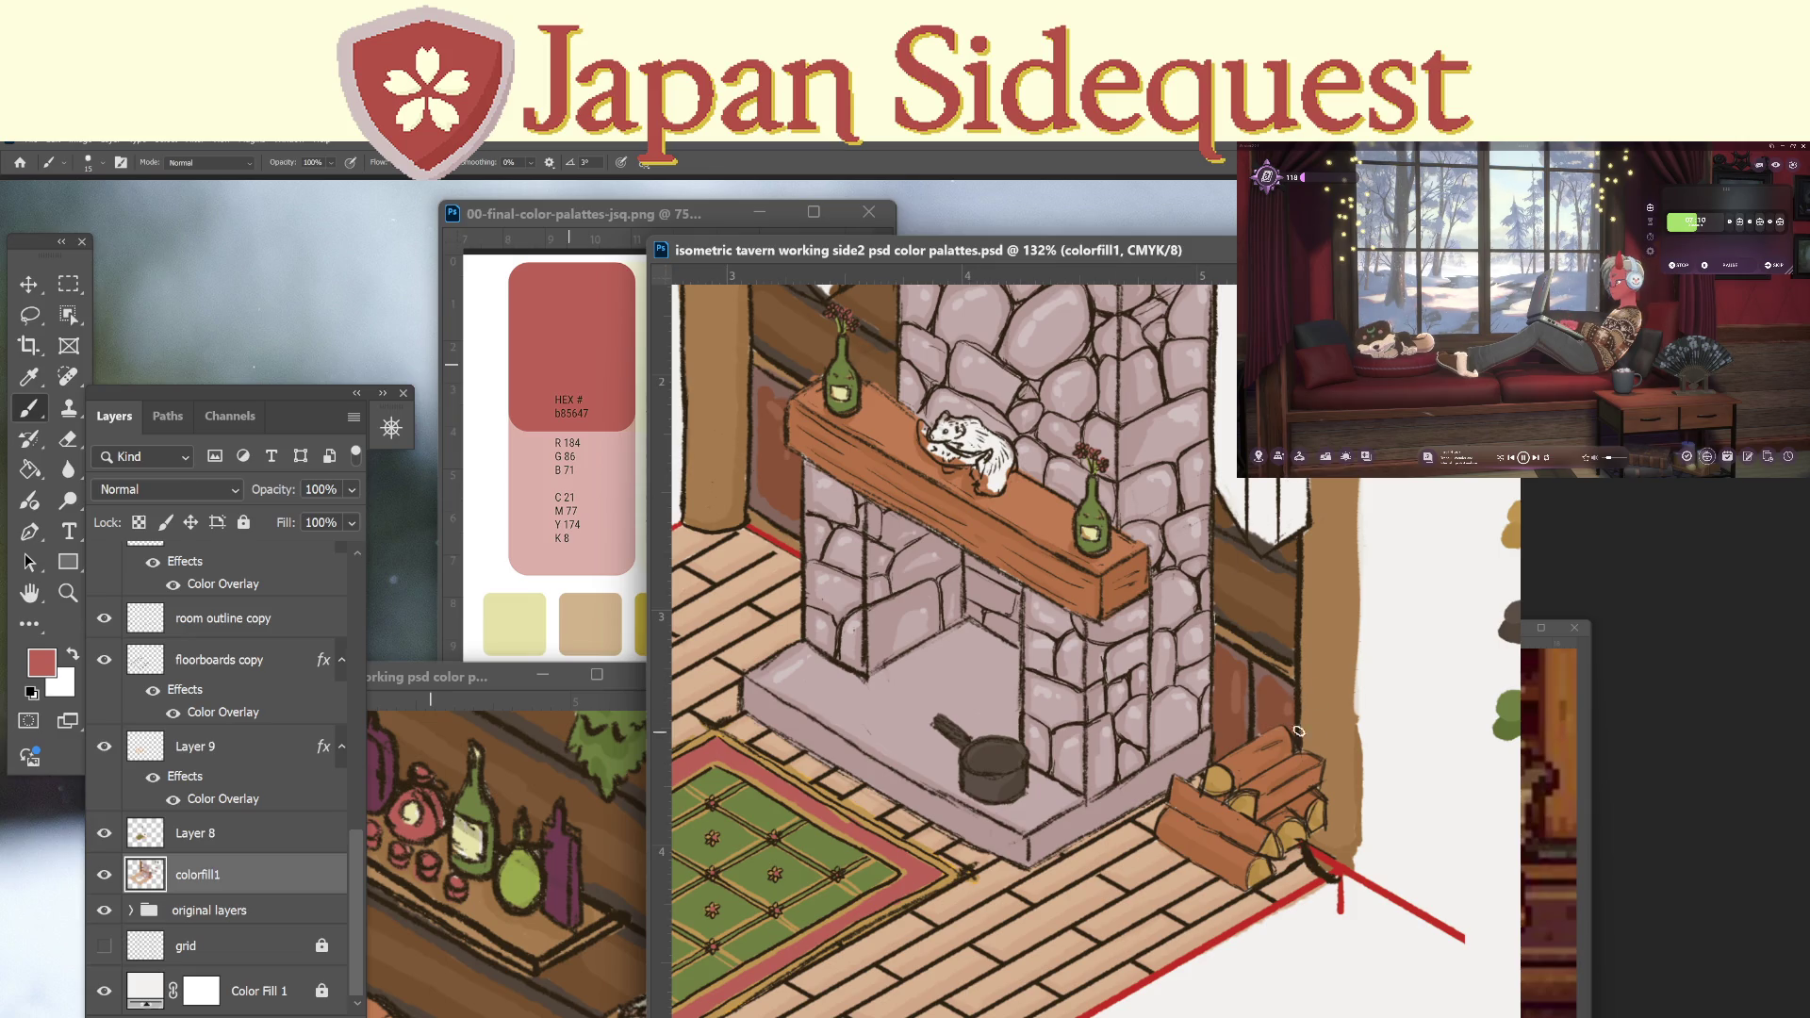
Zoom in on the mantel animal and paint dark brown over its white underside and markings.
drag(1295, 782, 1194, 828)
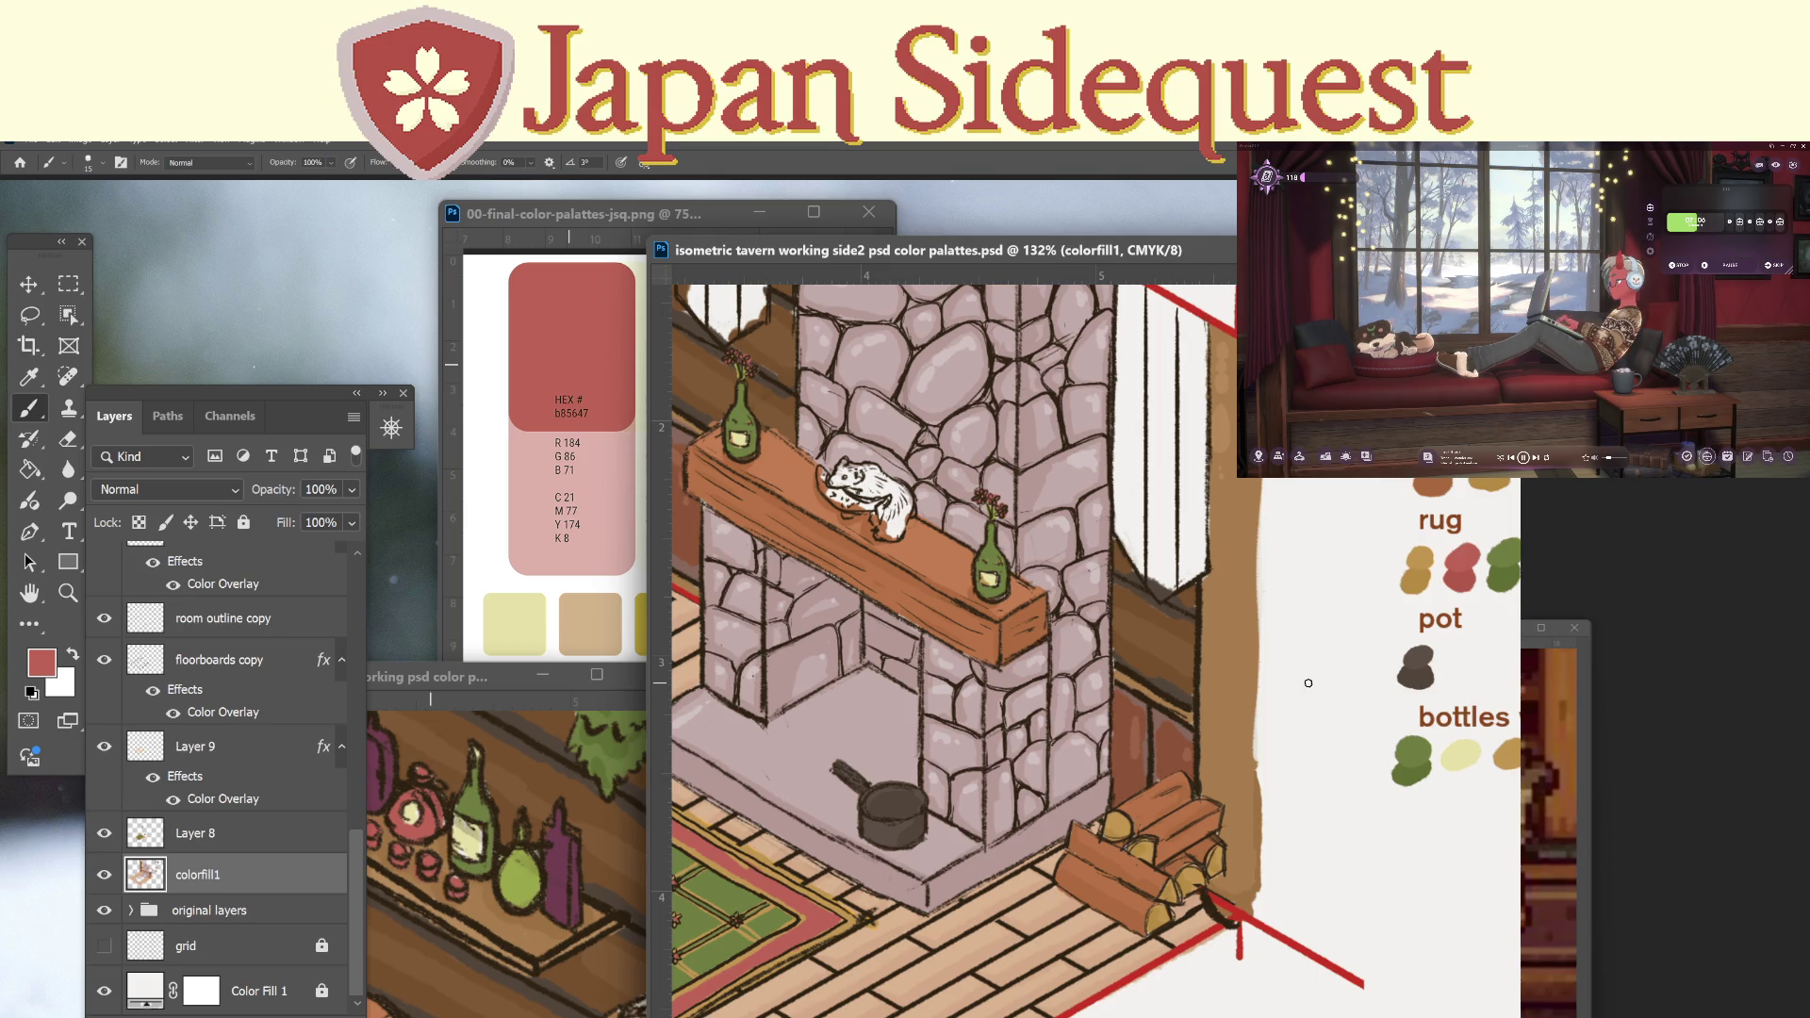
key(i)
click(1180, 601)
key(z)
drag(891, 546, 920, 515)
key(b)
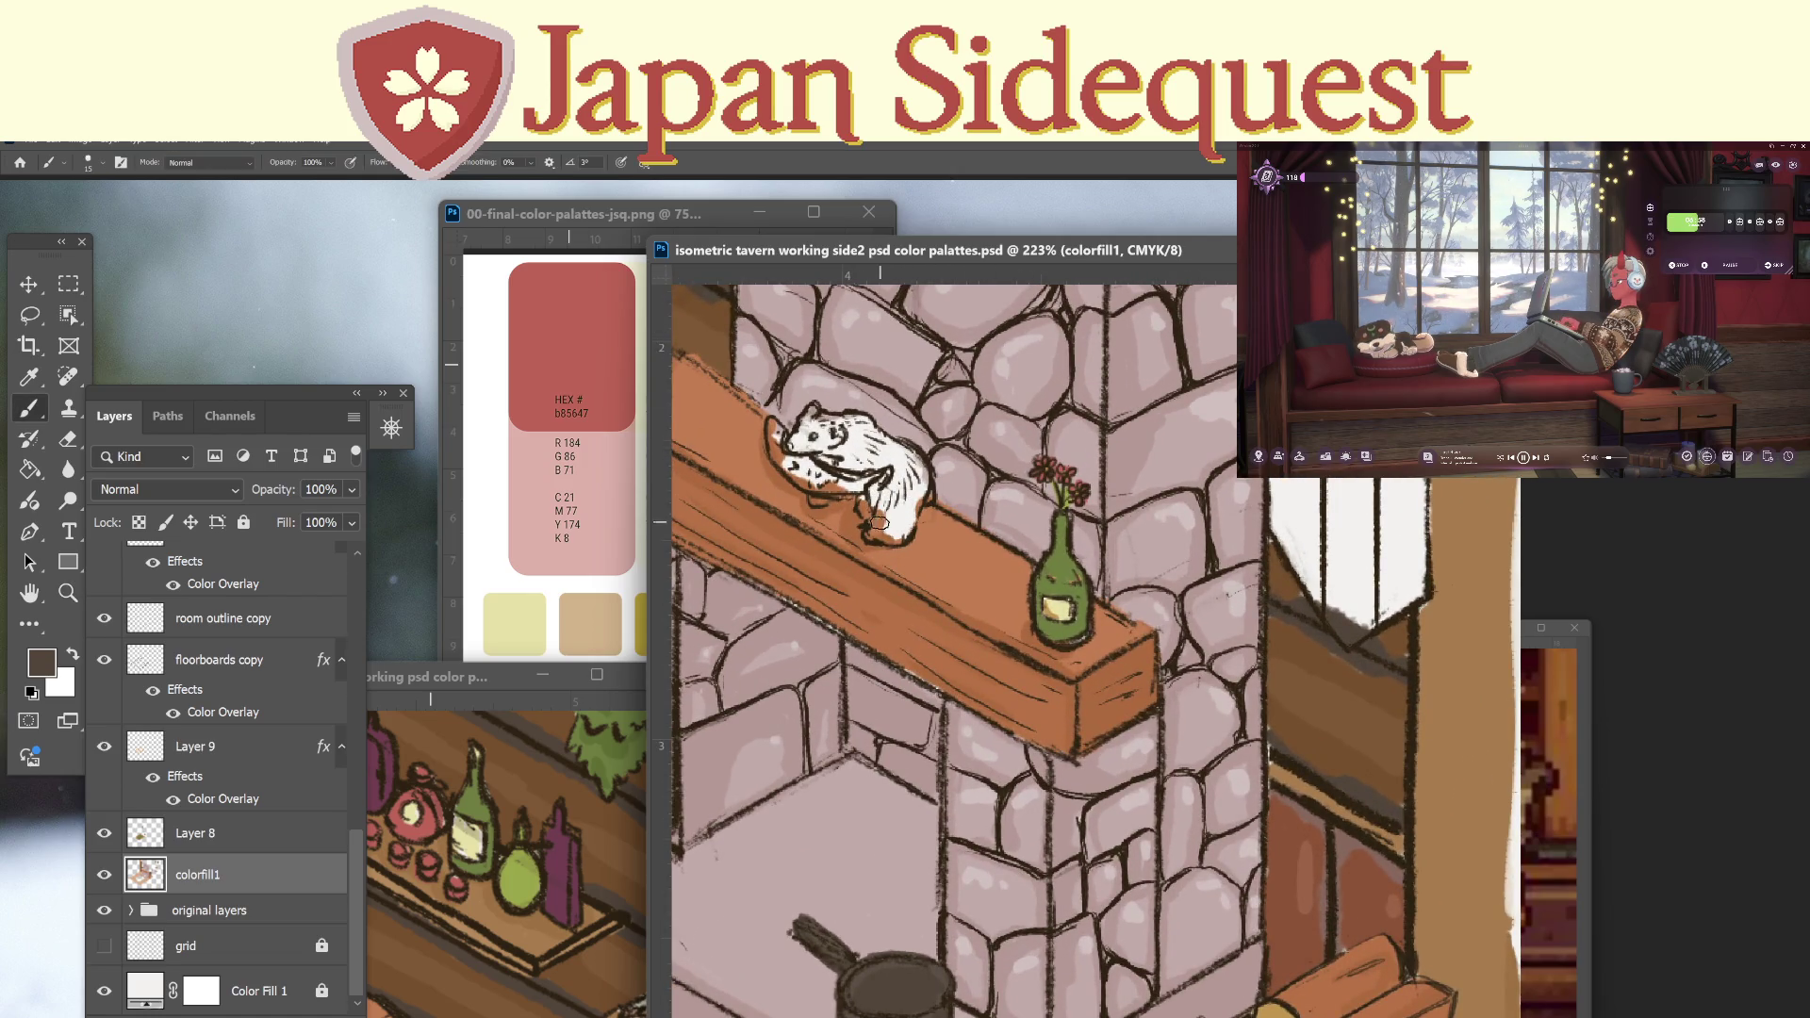
mouse_move(875, 526)
mouse_down()
mouse_move(910, 527)
mouse_move(891, 525)
mouse_move(919, 479)
mouse_move(914, 502)
mouse_up()
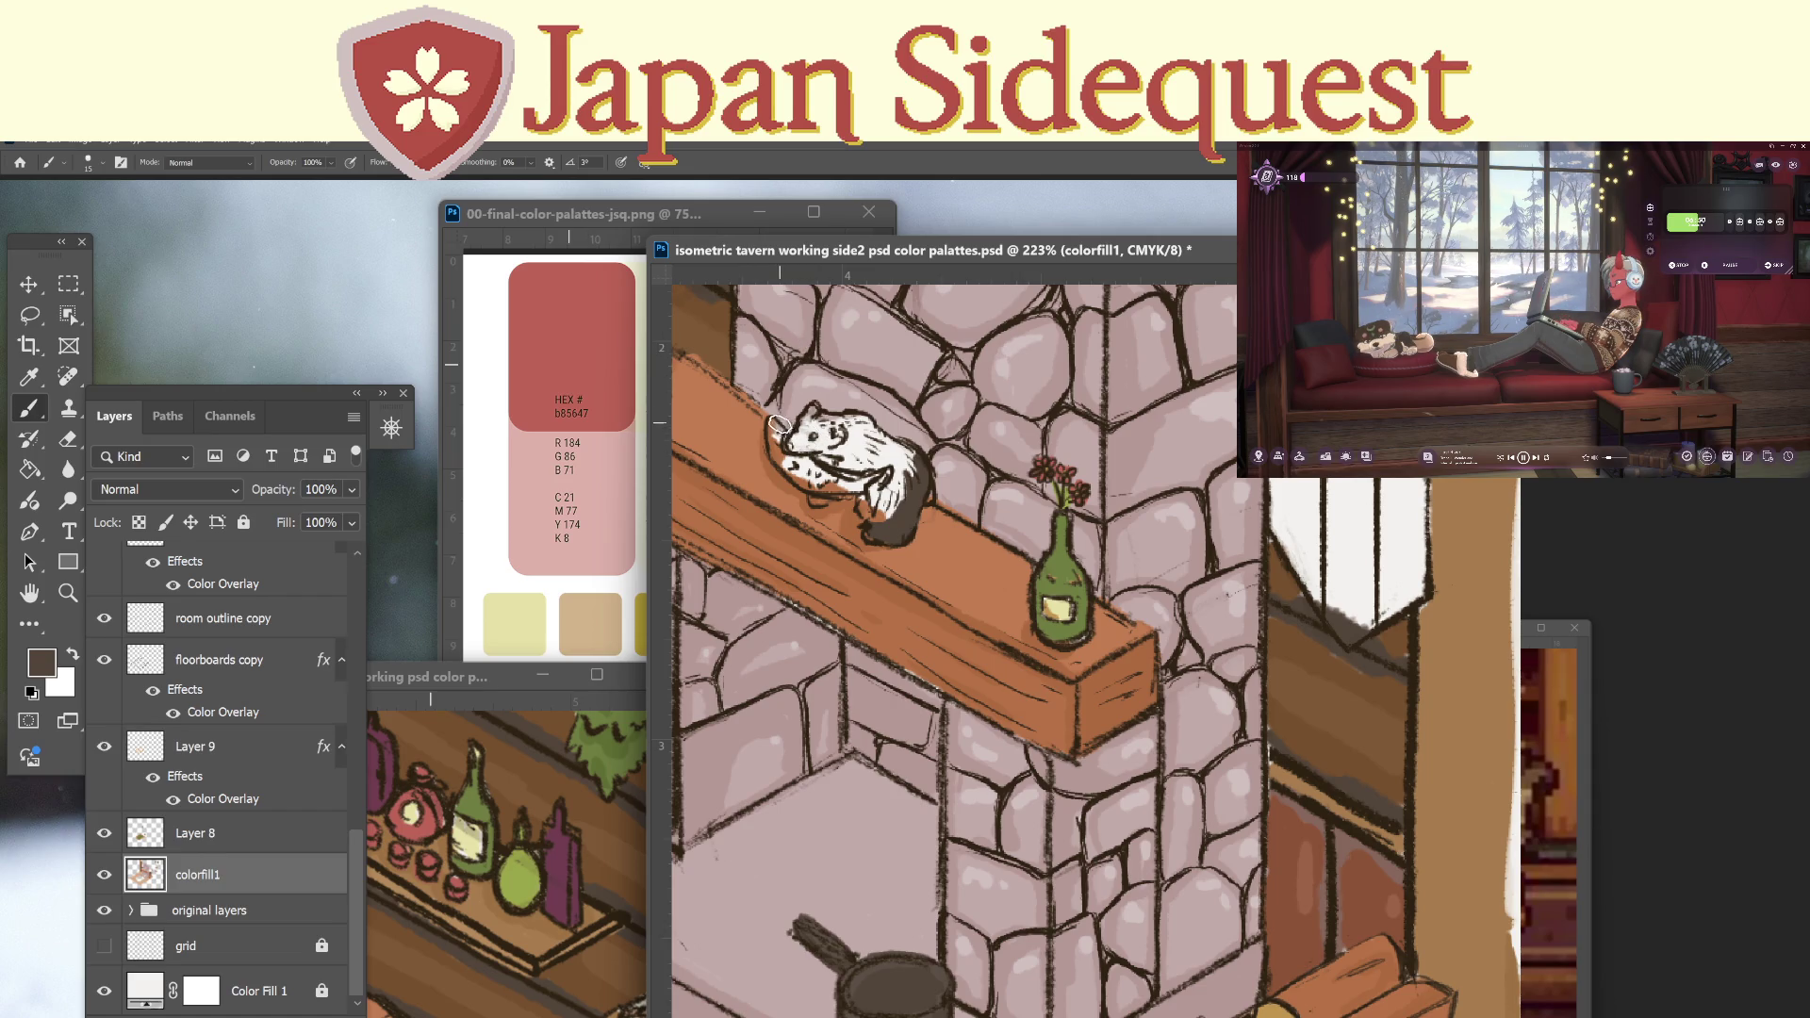
mouse_move(818, 466)
mouse_down()
mouse_move(886, 474)
mouse_move(872, 504)
mouse_move(827, 504)
mouse_up()
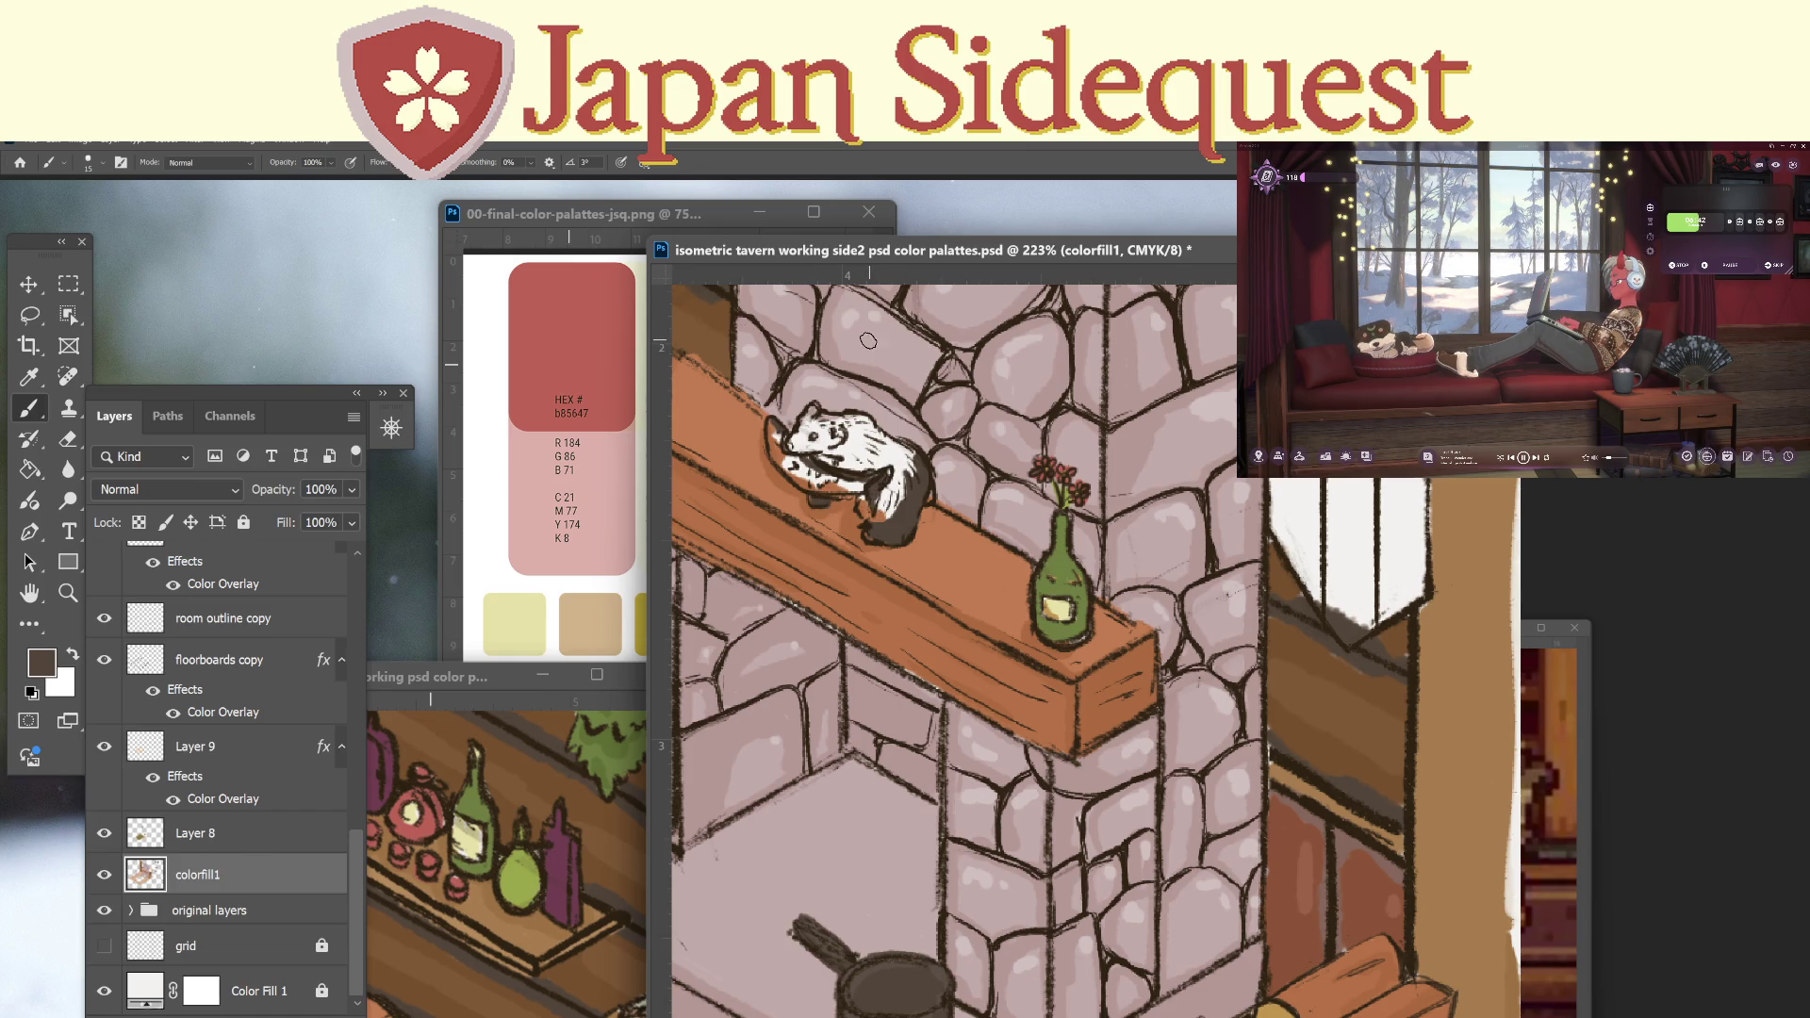
Sample a reddish-brown and paint it over the animal's dark tail.
key(o)
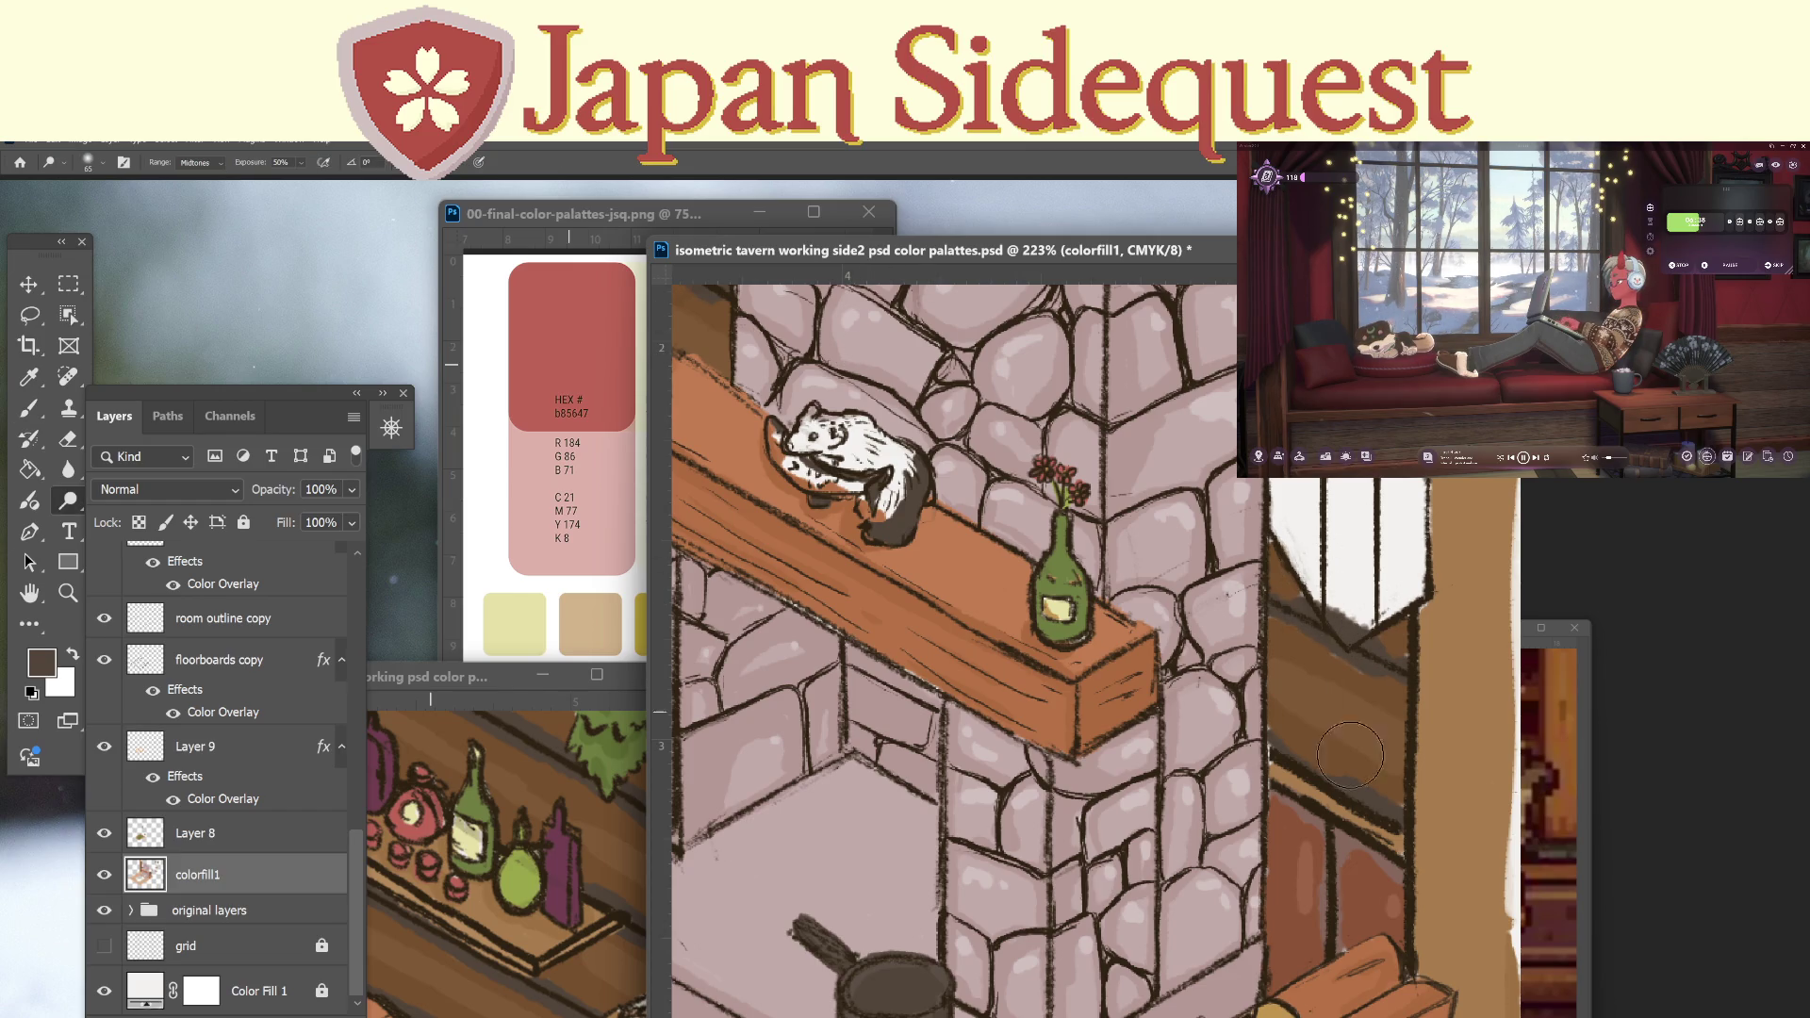
key(i)
click(1282, 807)
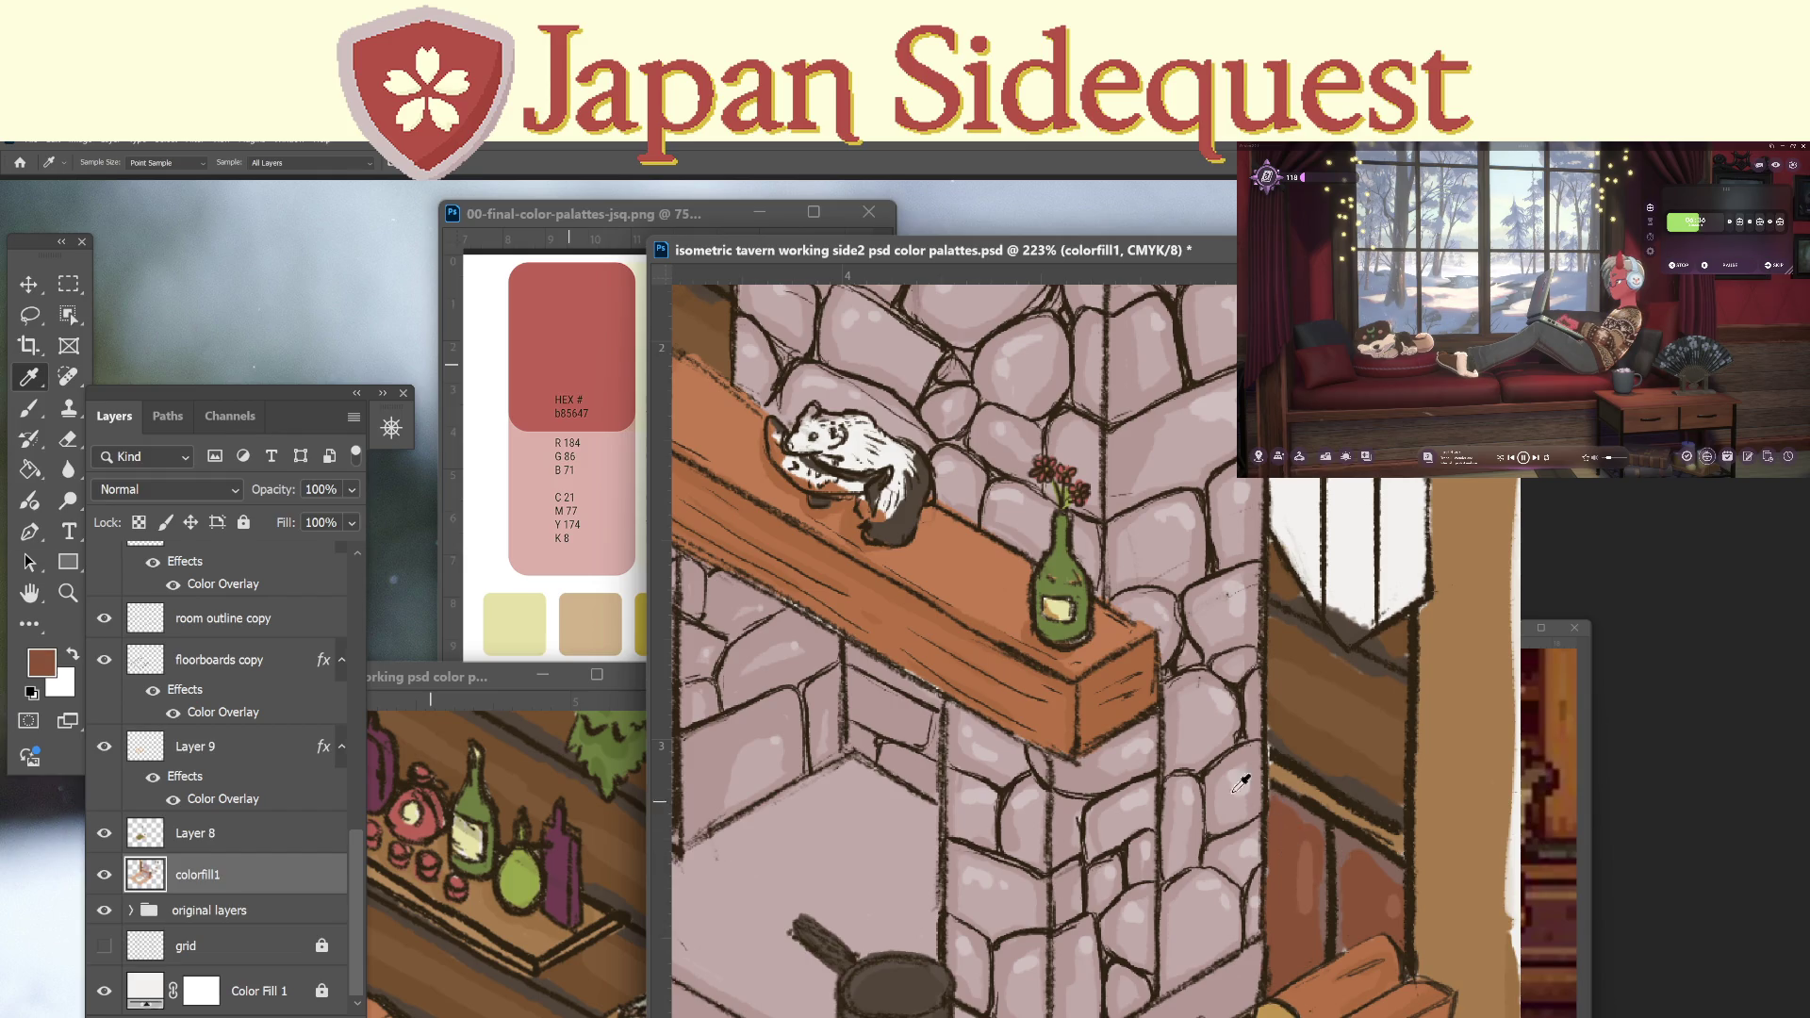
key(b)
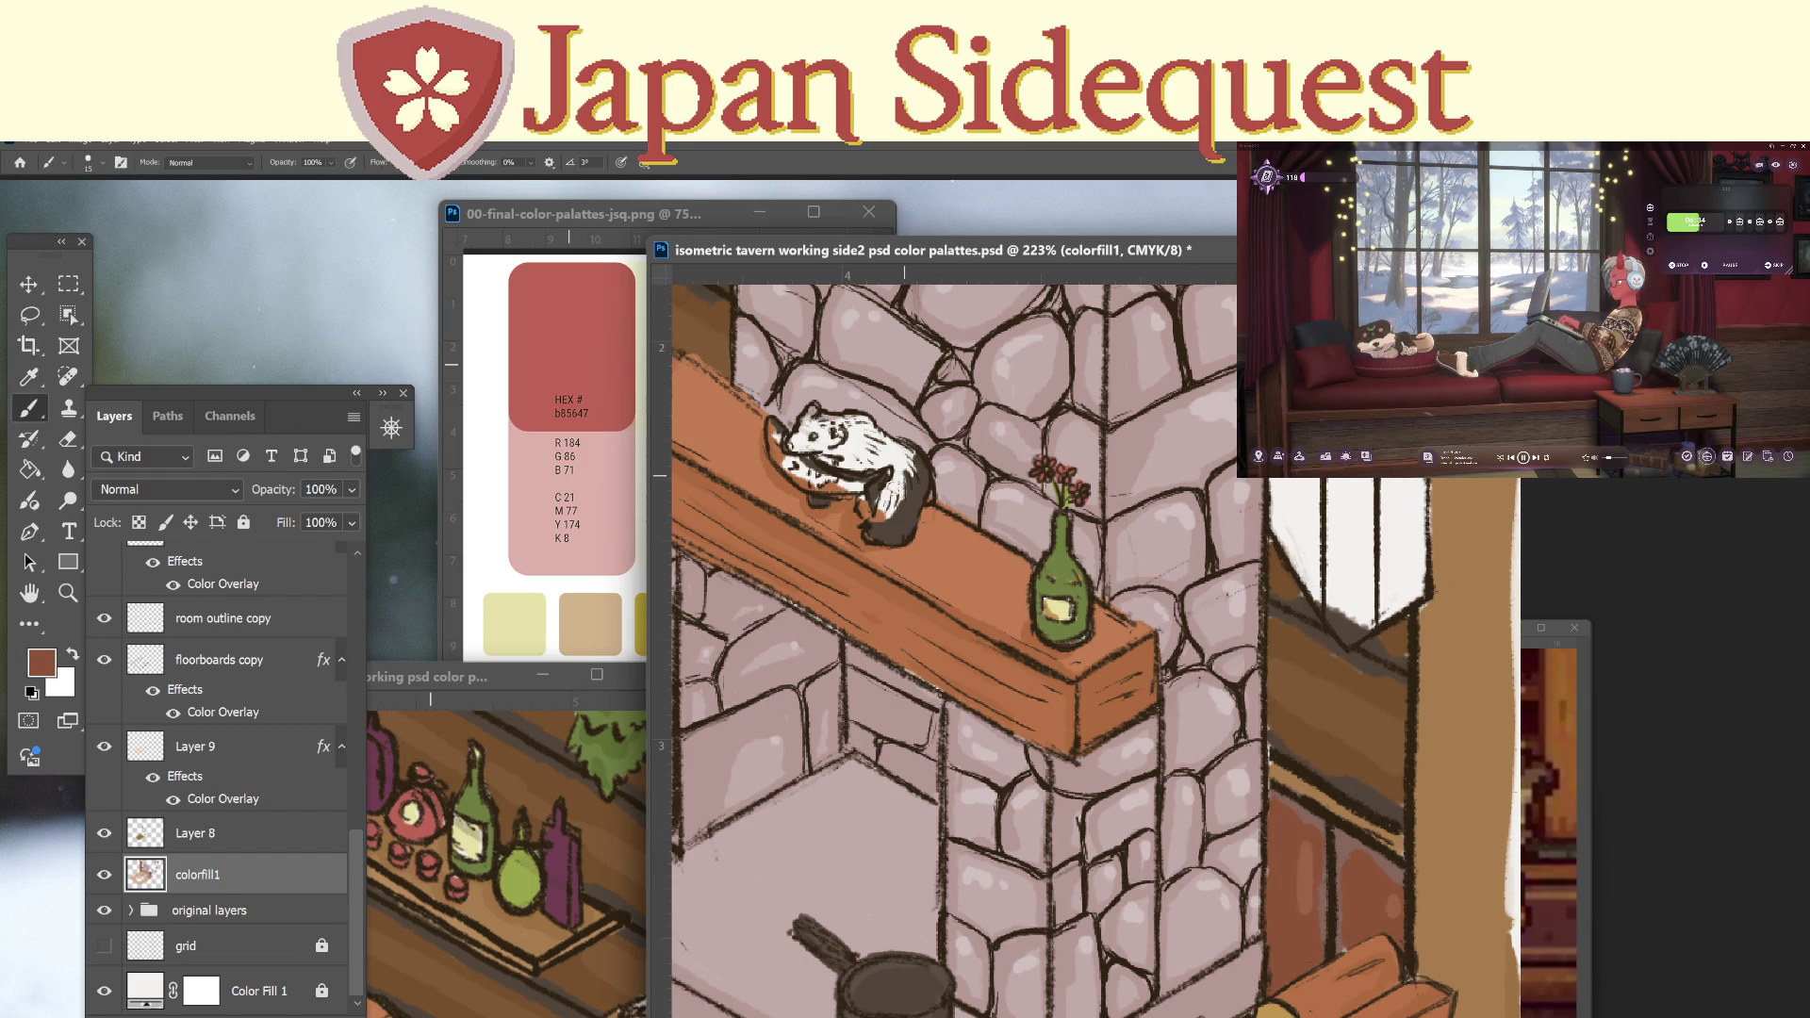
mouse_move(899, 475)
mouse_down()
mouse_move(880, 516)
mouse_move(900, 494)
mouse_move(861, 506)
mouse_move(900, 444)
mouse_move(811, 412)
mouse_move(793, 443)
mouse_move(896, 455)
mouse_up()
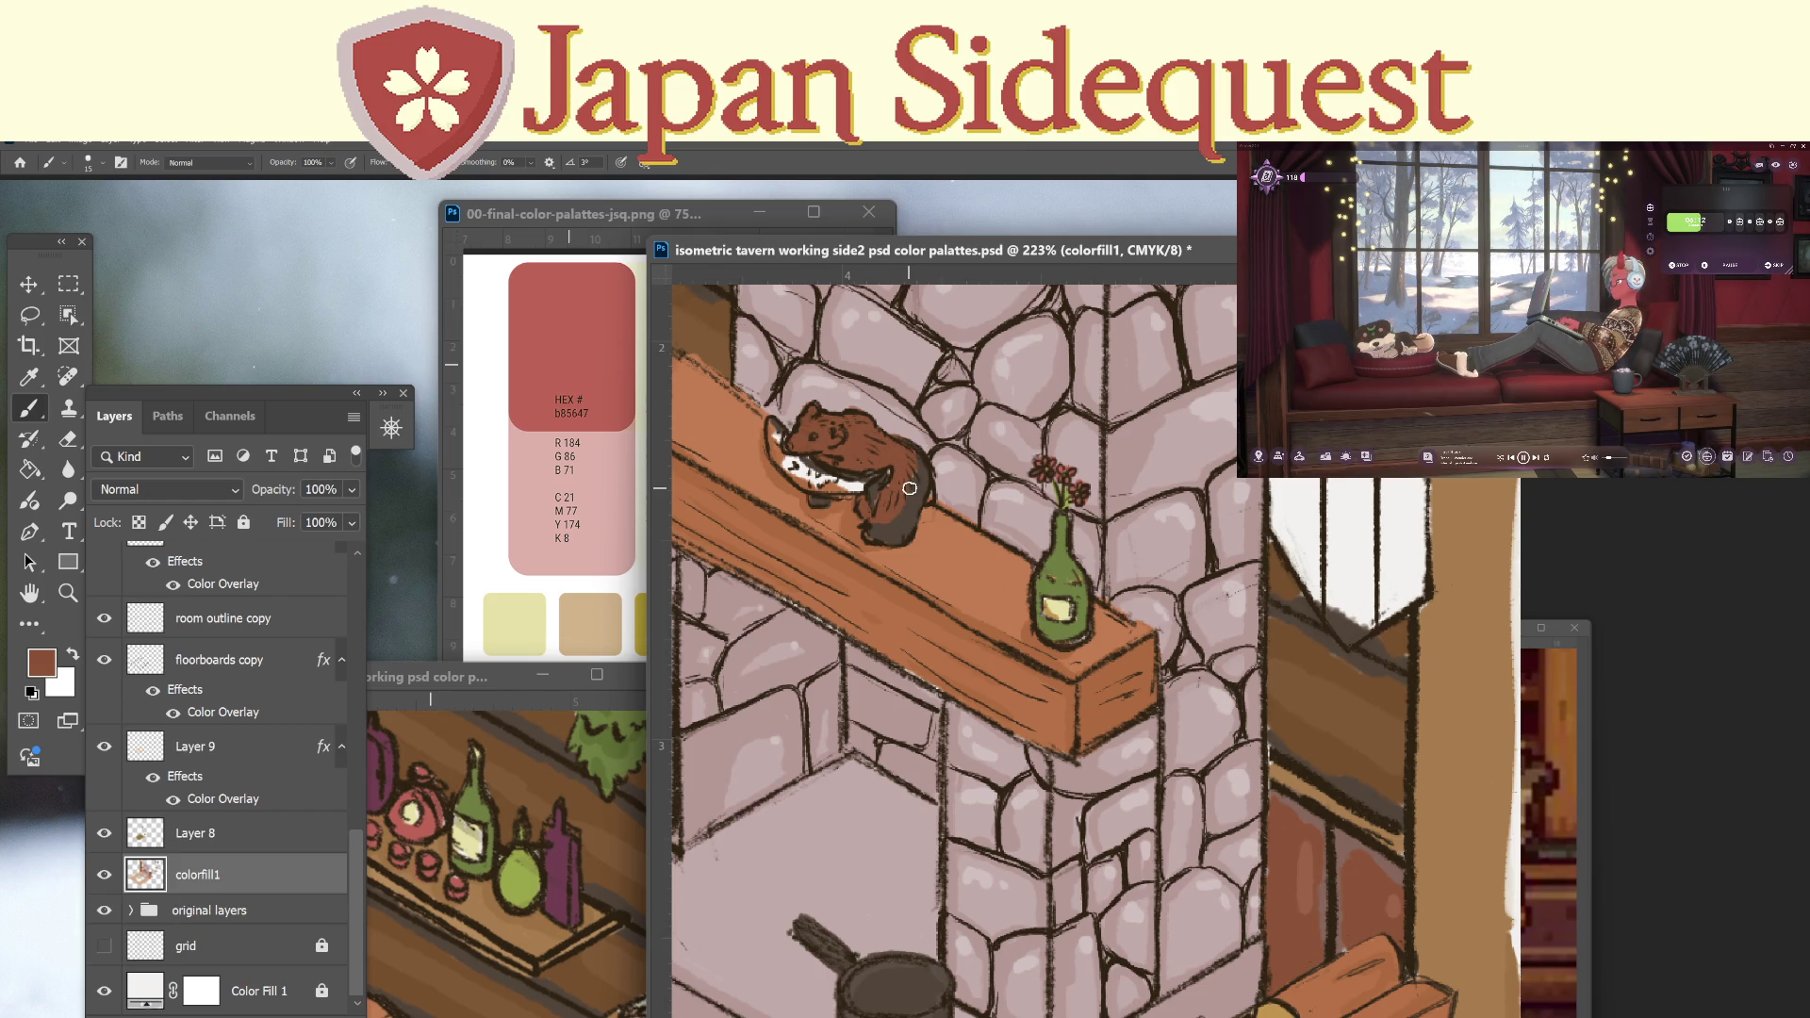
Zoom out slightly, sample tan and paint the white area by the bear tan.
key(z)
mouse_move(1296, 632)
mouse_down()
mouse_move(1277, 648)
mouse_move(1280, 746)
mouse_up()
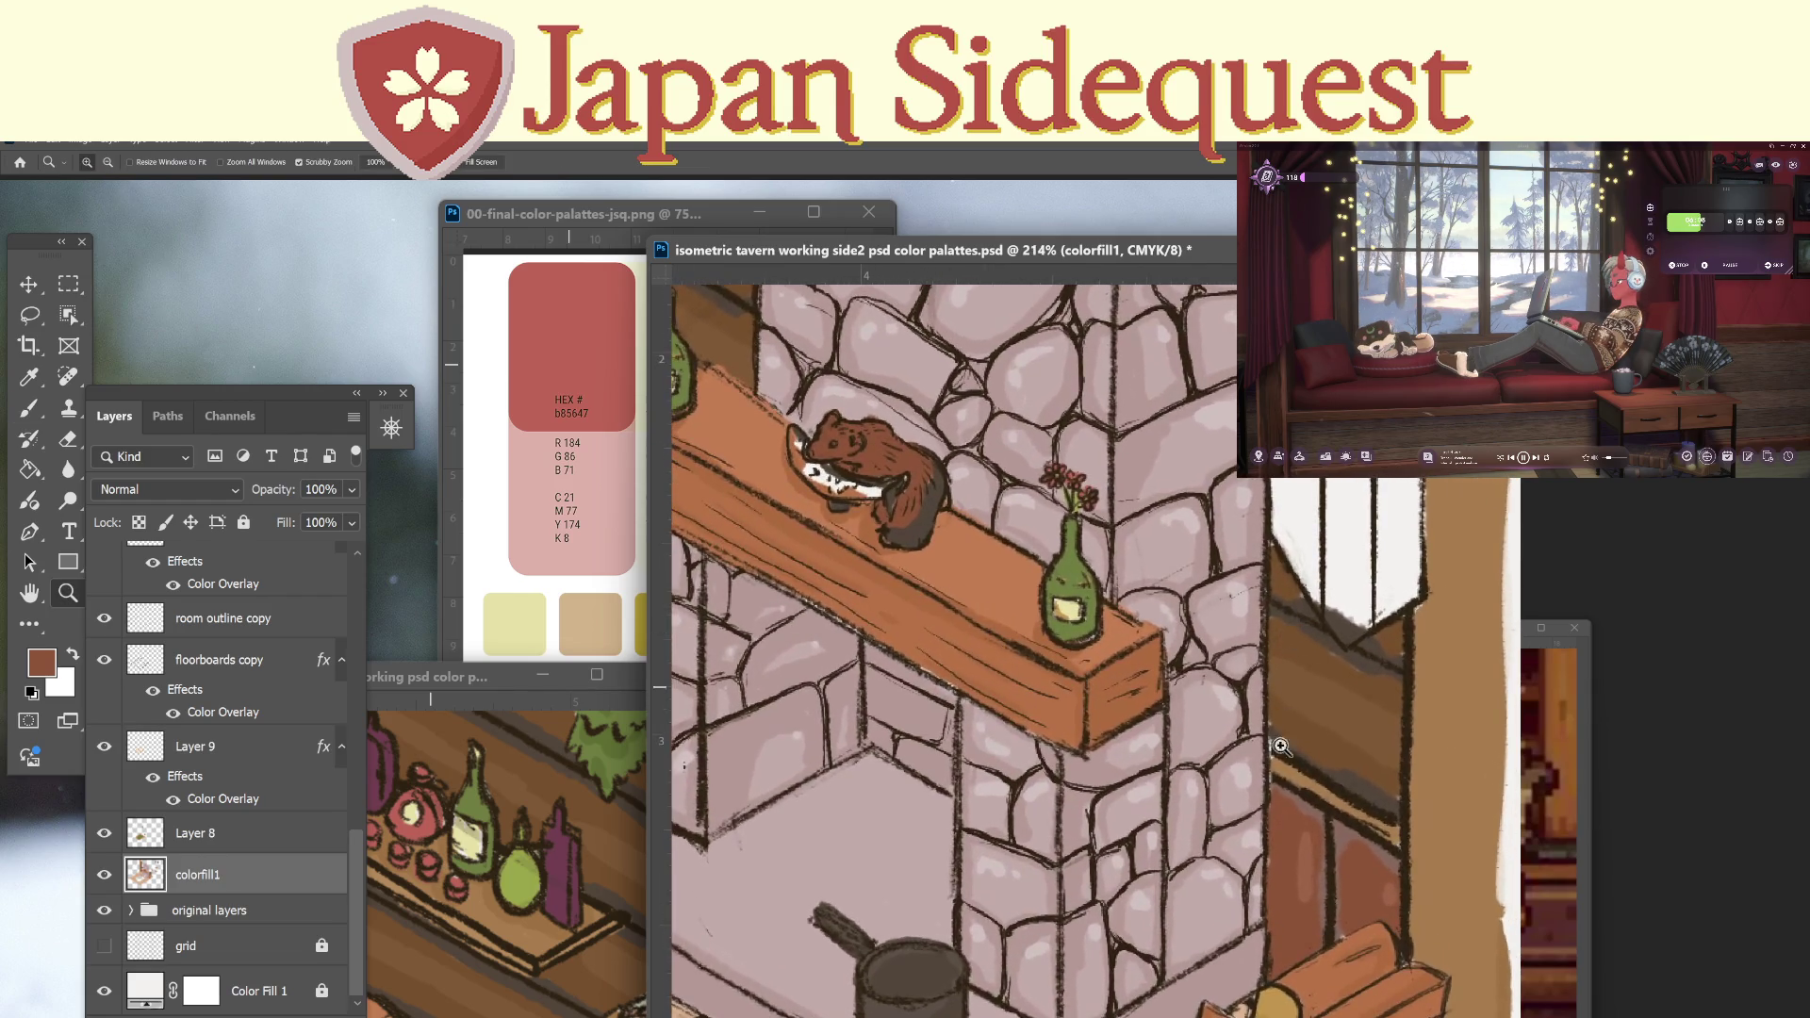
key(i)
click(1278, 1009)
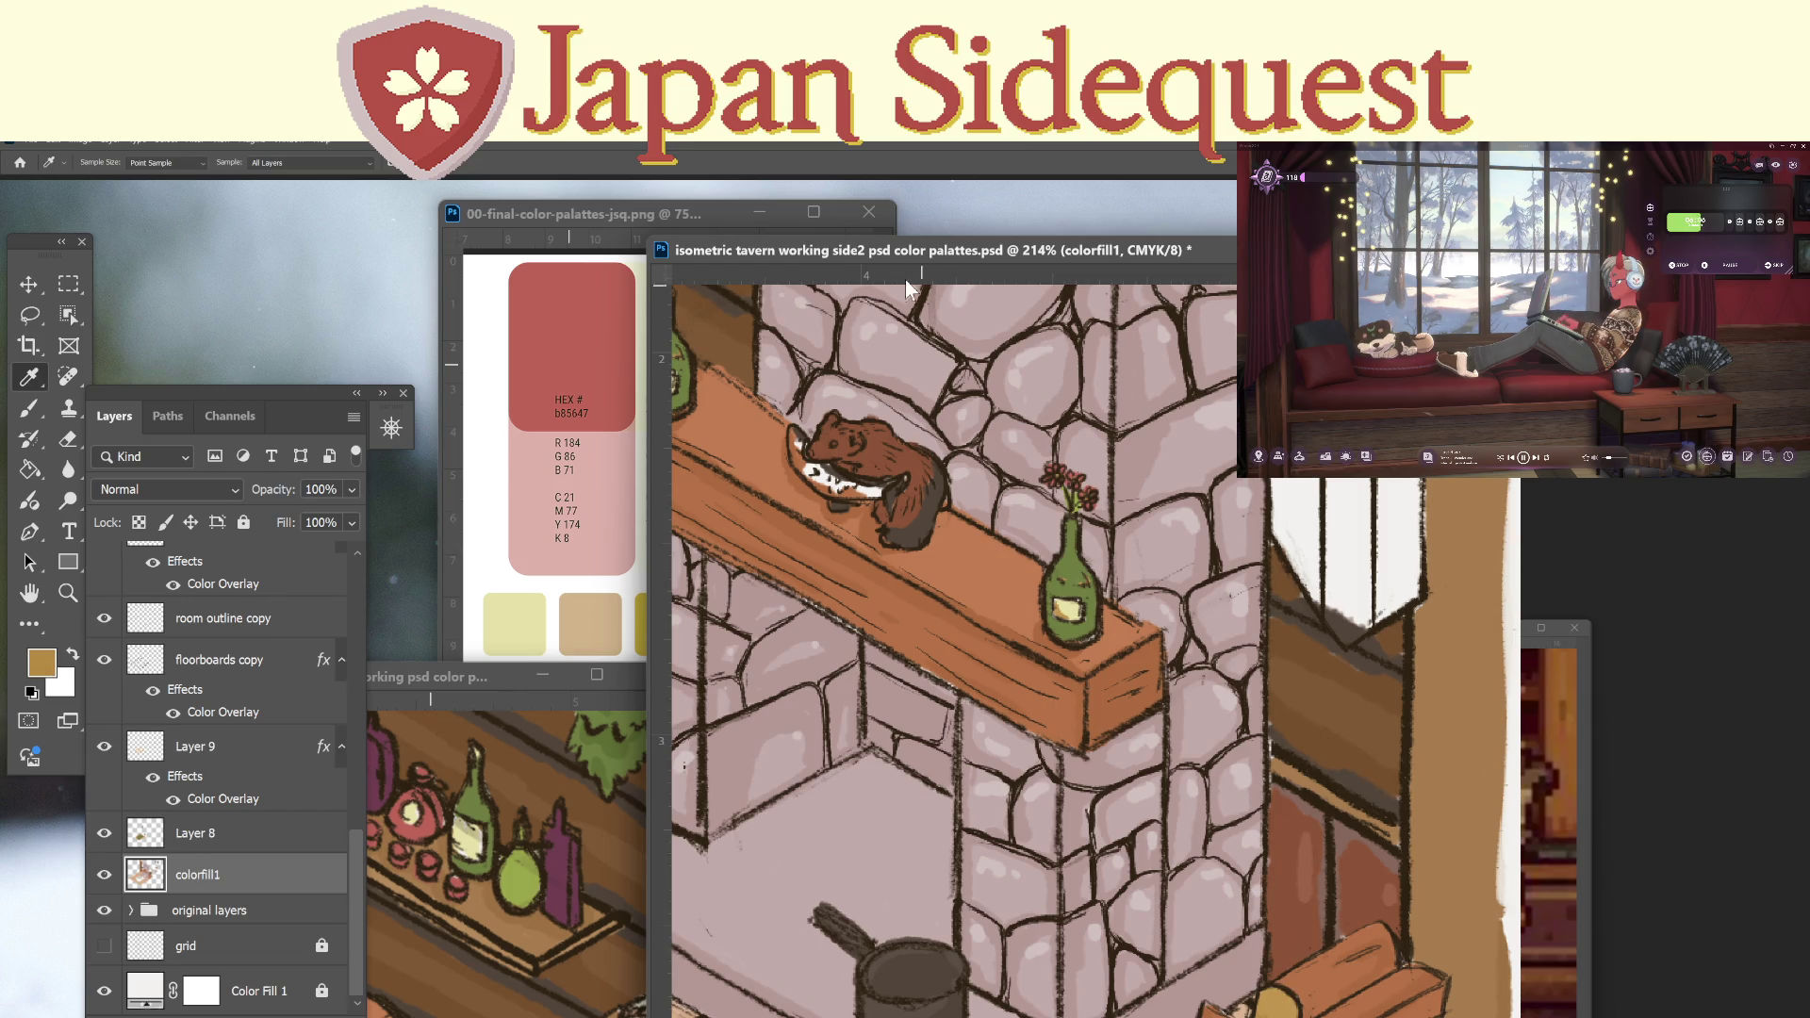
key(b)
mouse_move(793, 448)
mouse_down()
mouse_move(815, 480)
mouse_move(869, 489)
mouse_up()
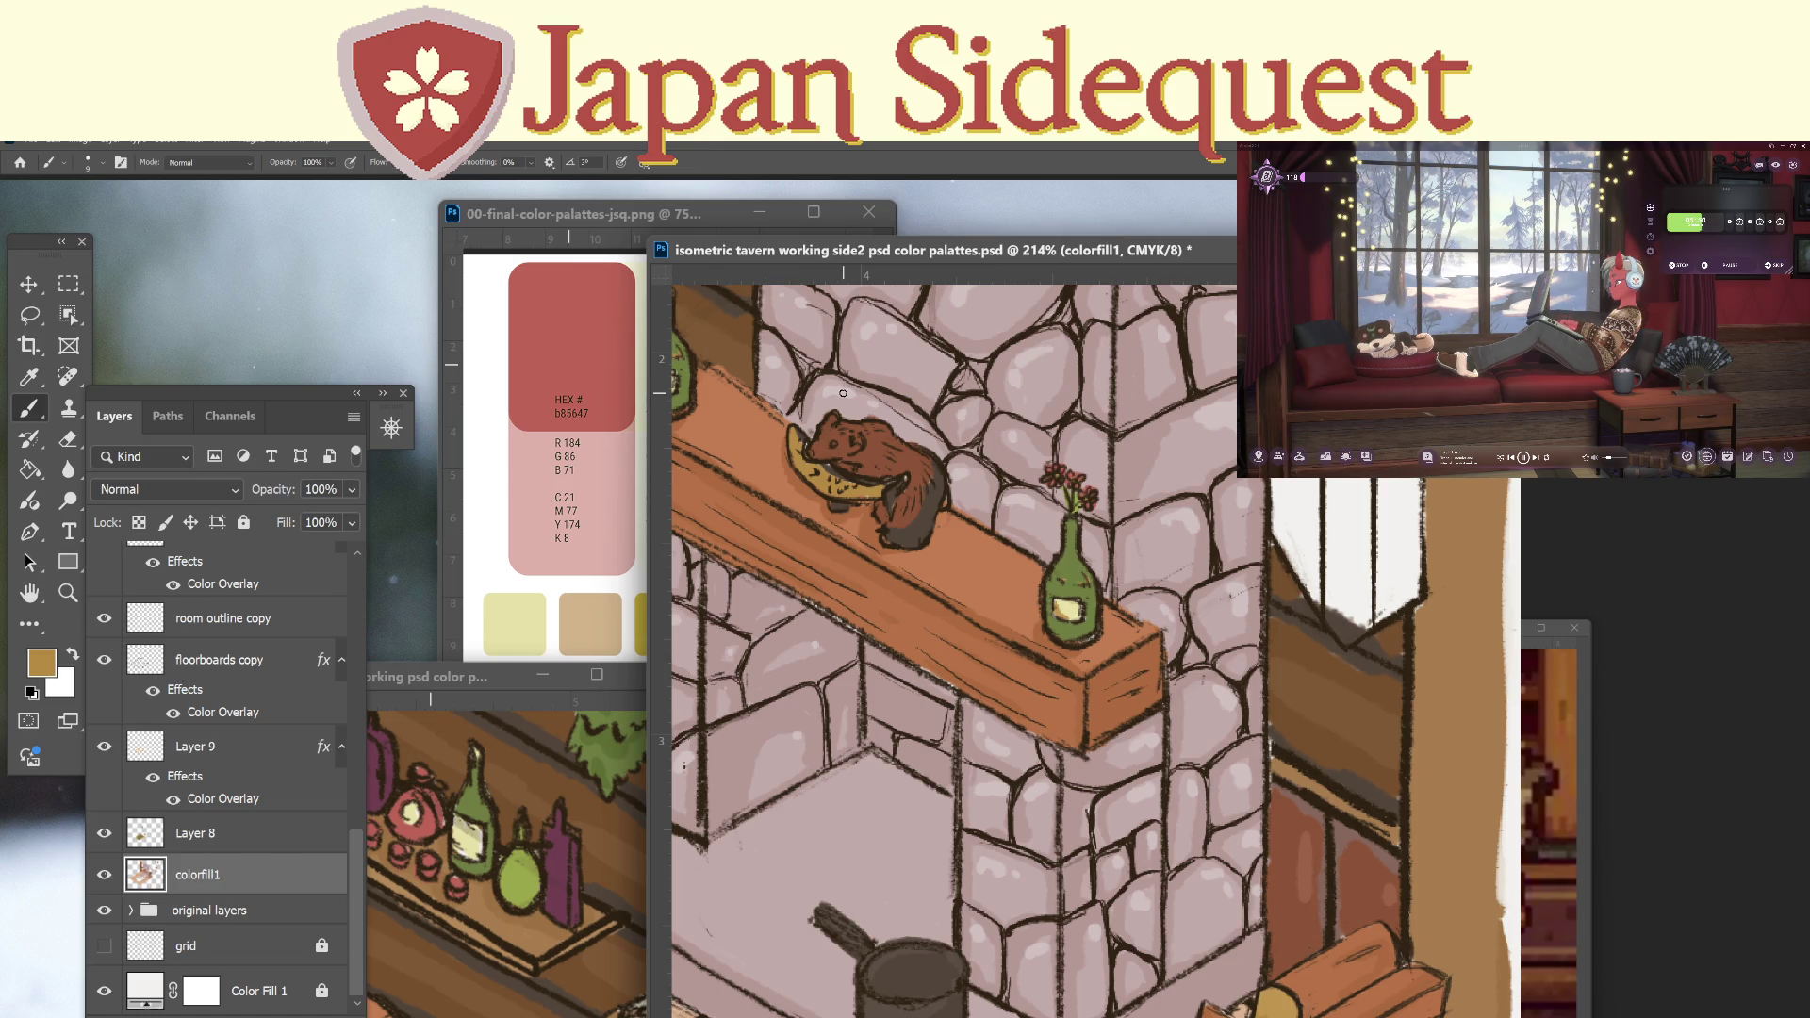
Sample dark brown and tan from the bear's own colours, ending on dark brown, and zoom to 300%.
key(i)
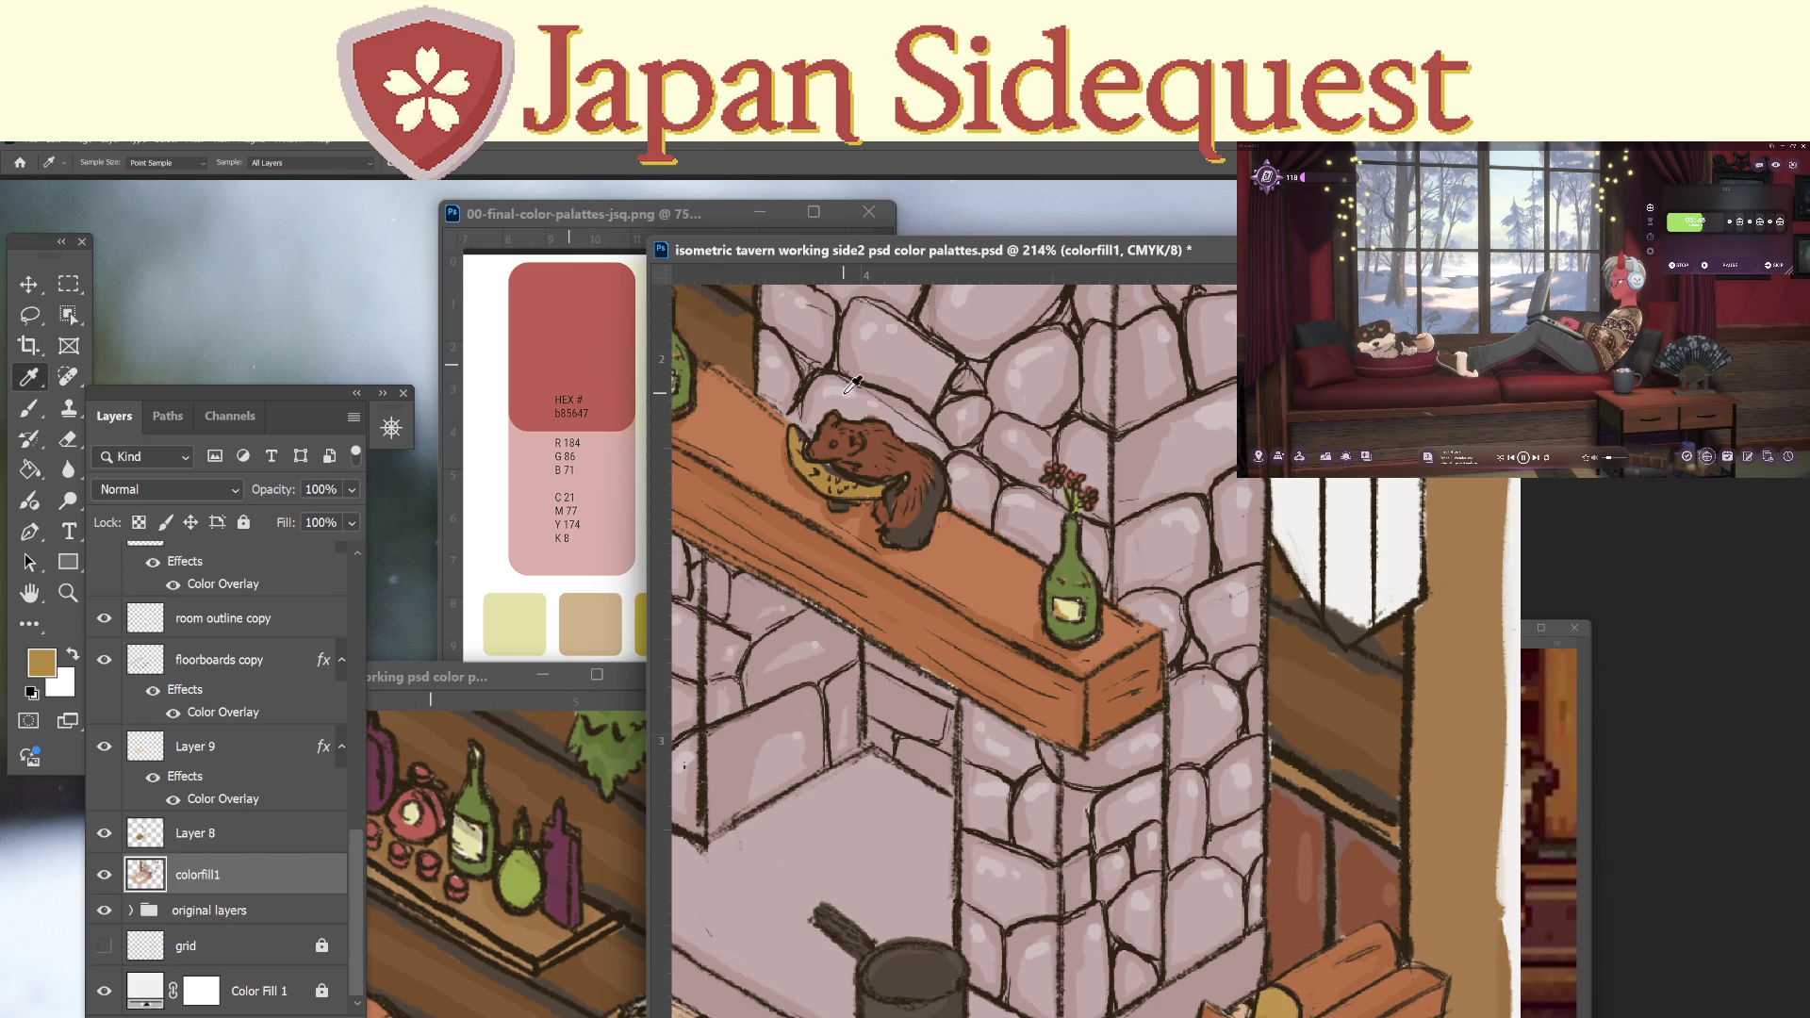
click(927, 519)
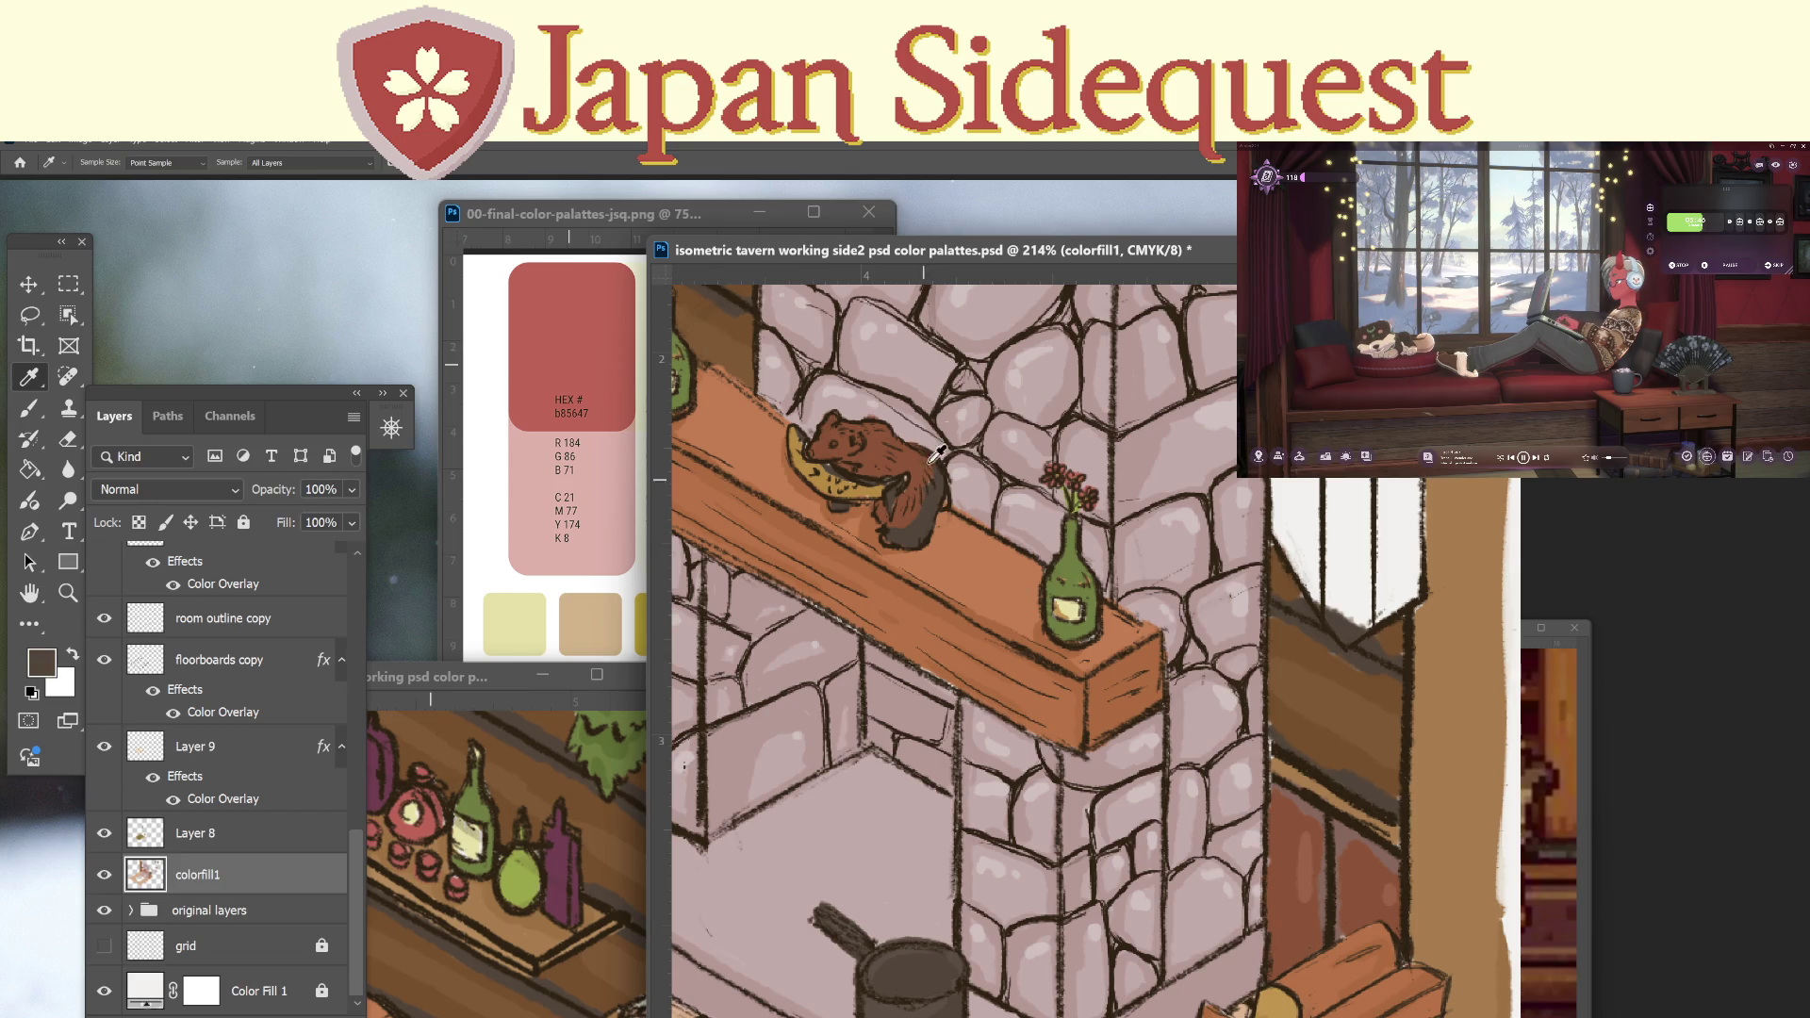
key(b)
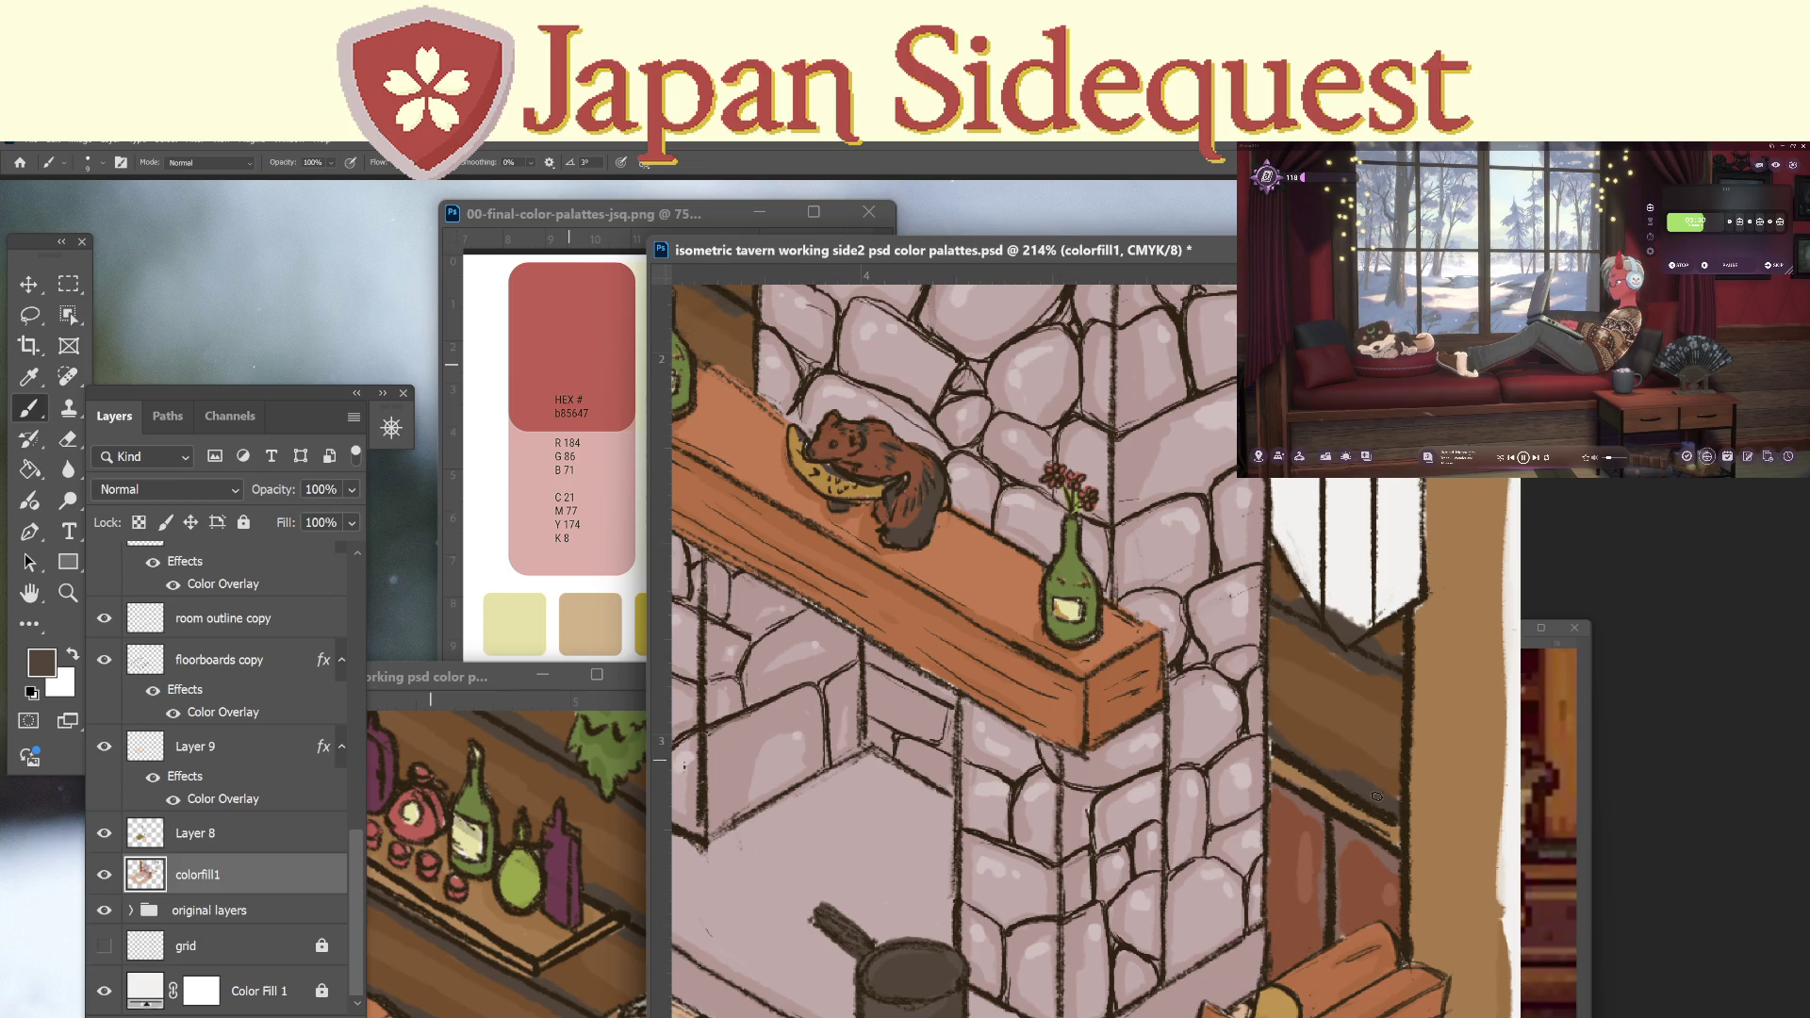
alt+click(1289, 1001)
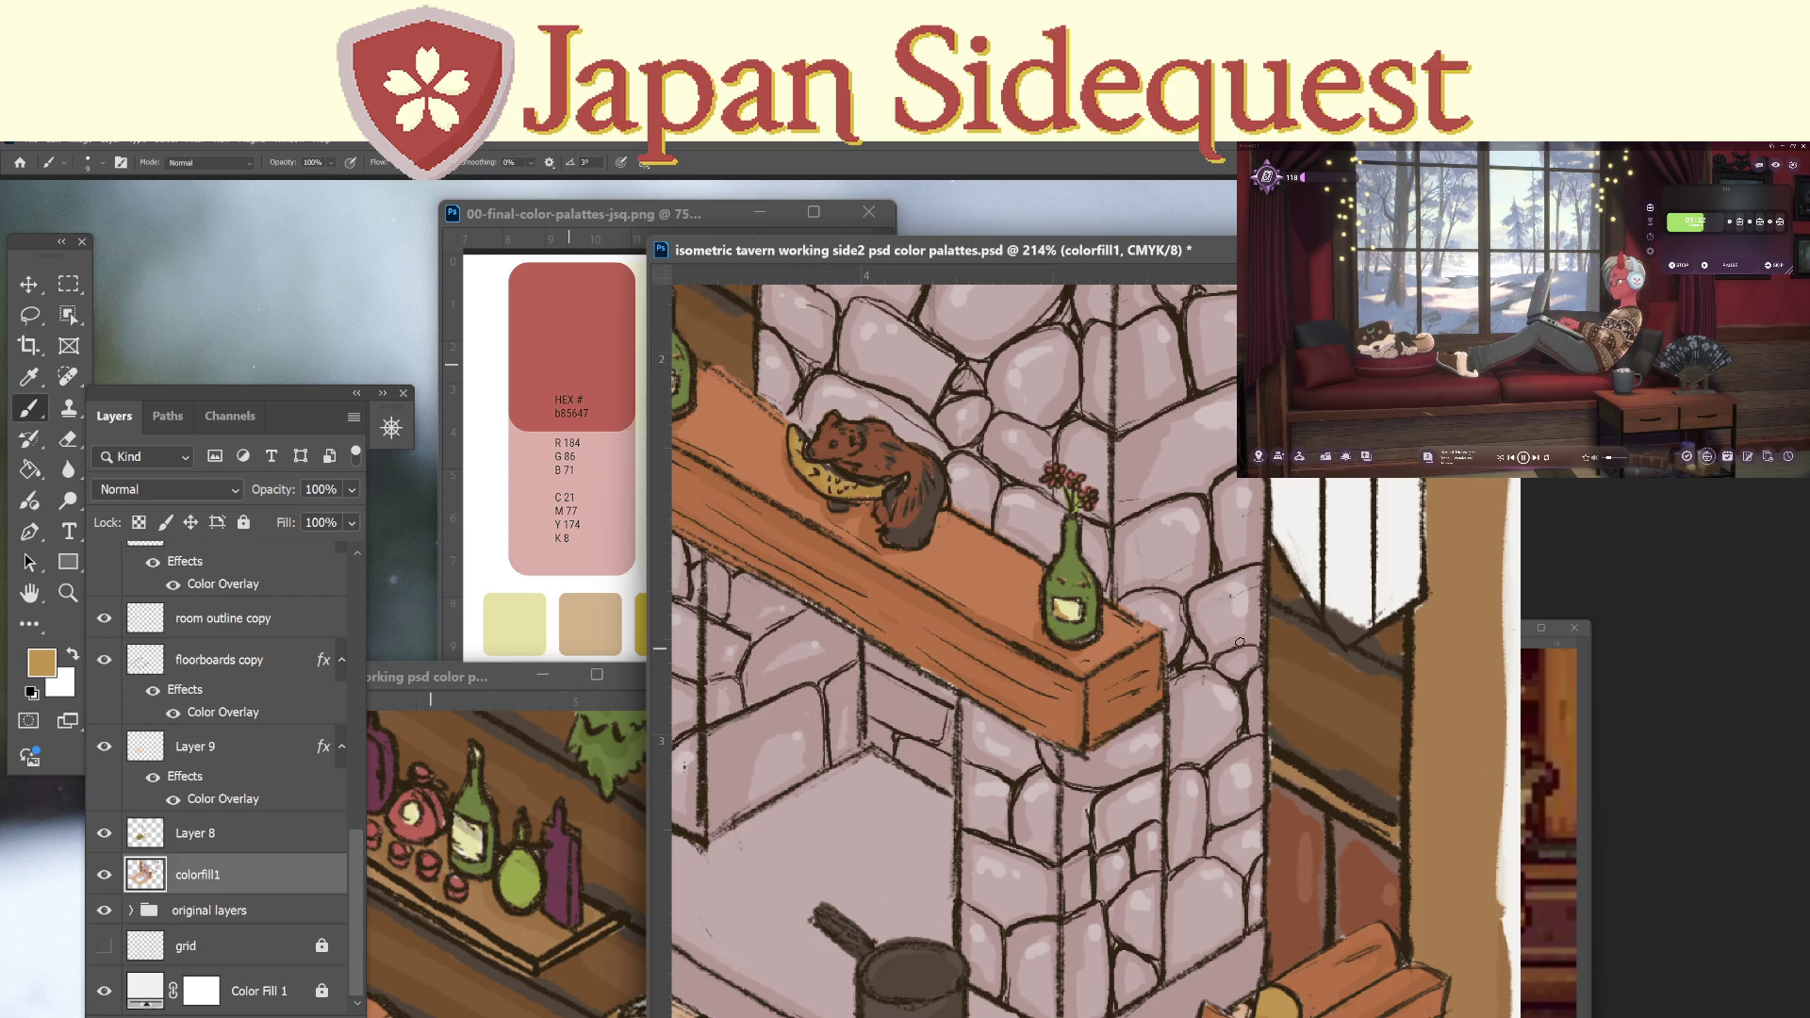
alt+click(906, 479)
key(z)
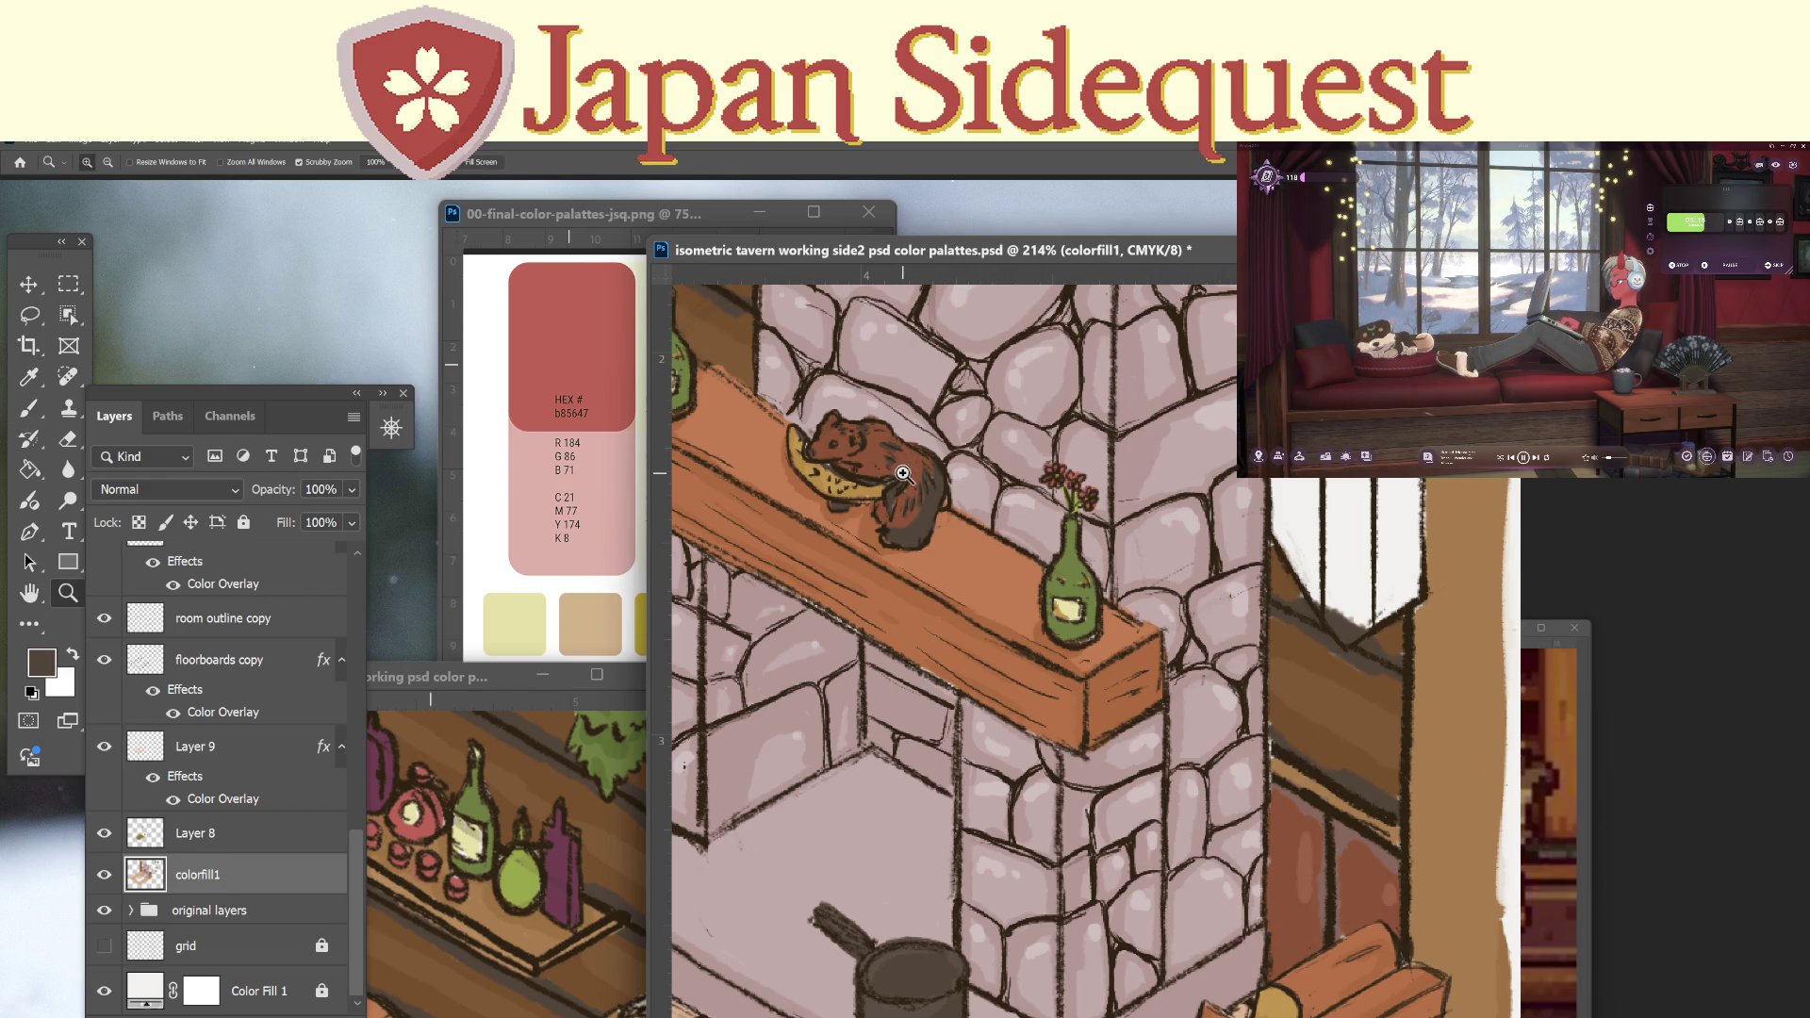
key(b)
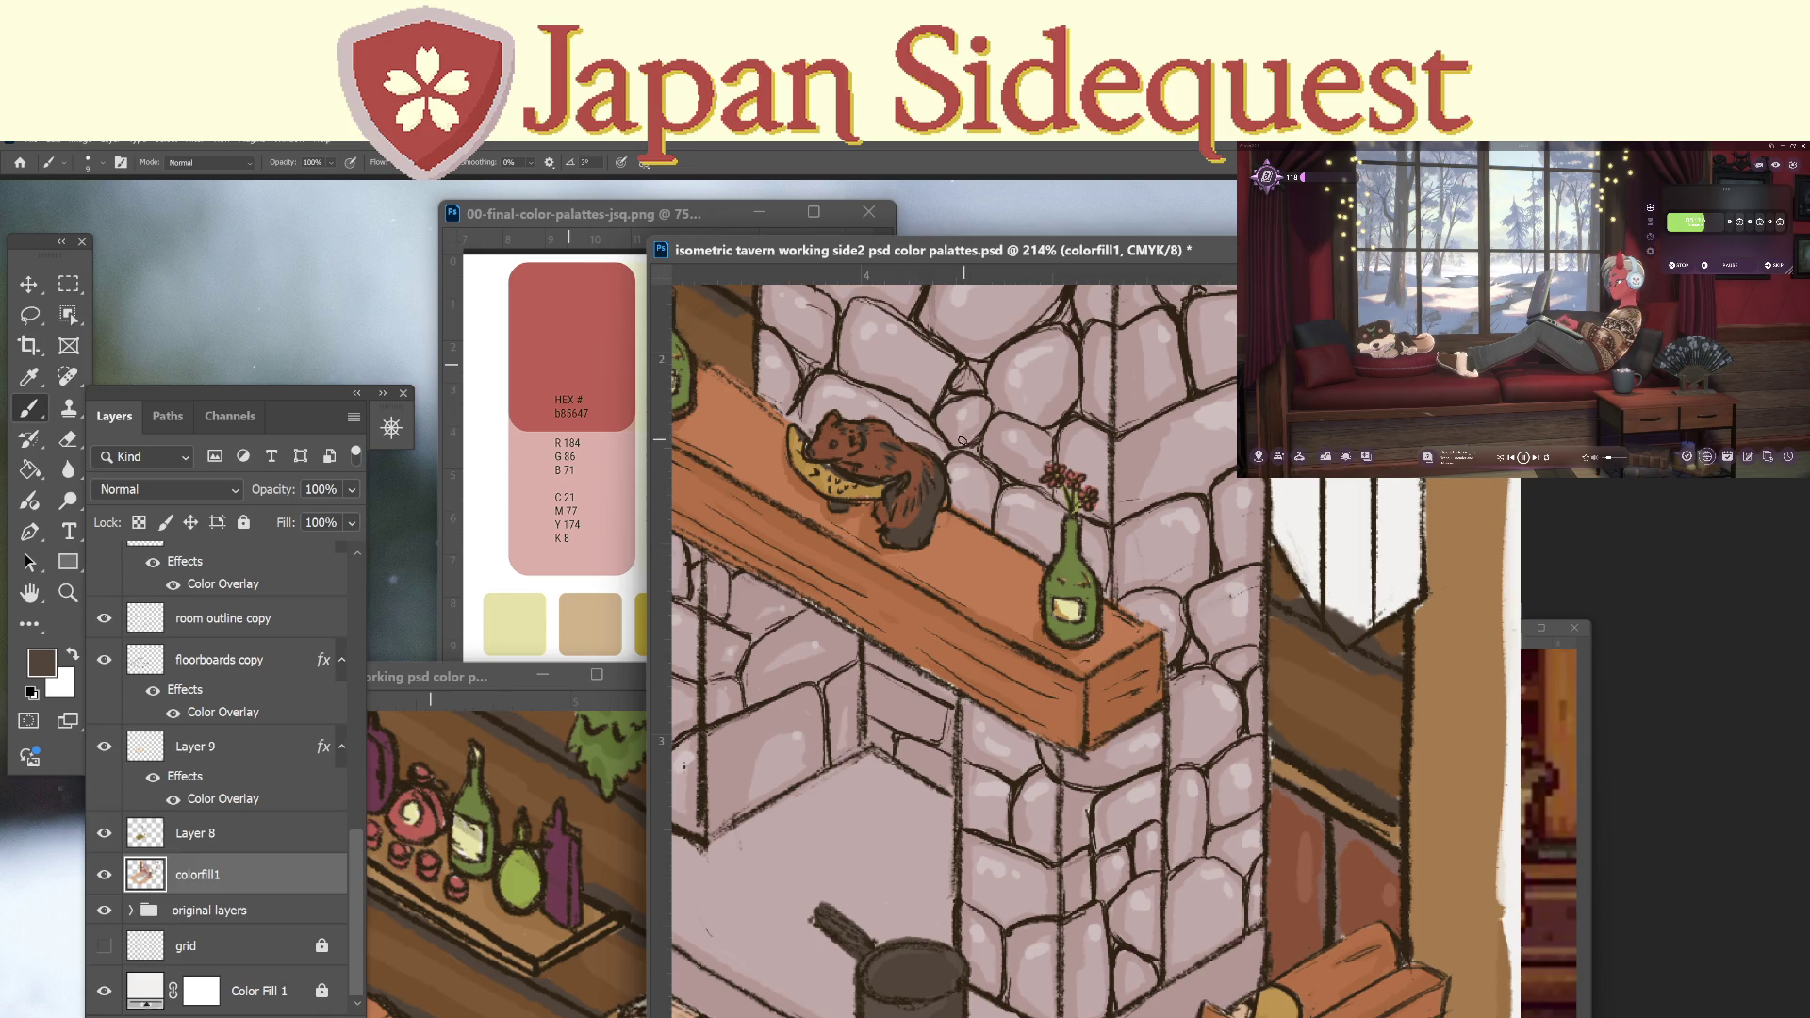
key(ctrl+plus)
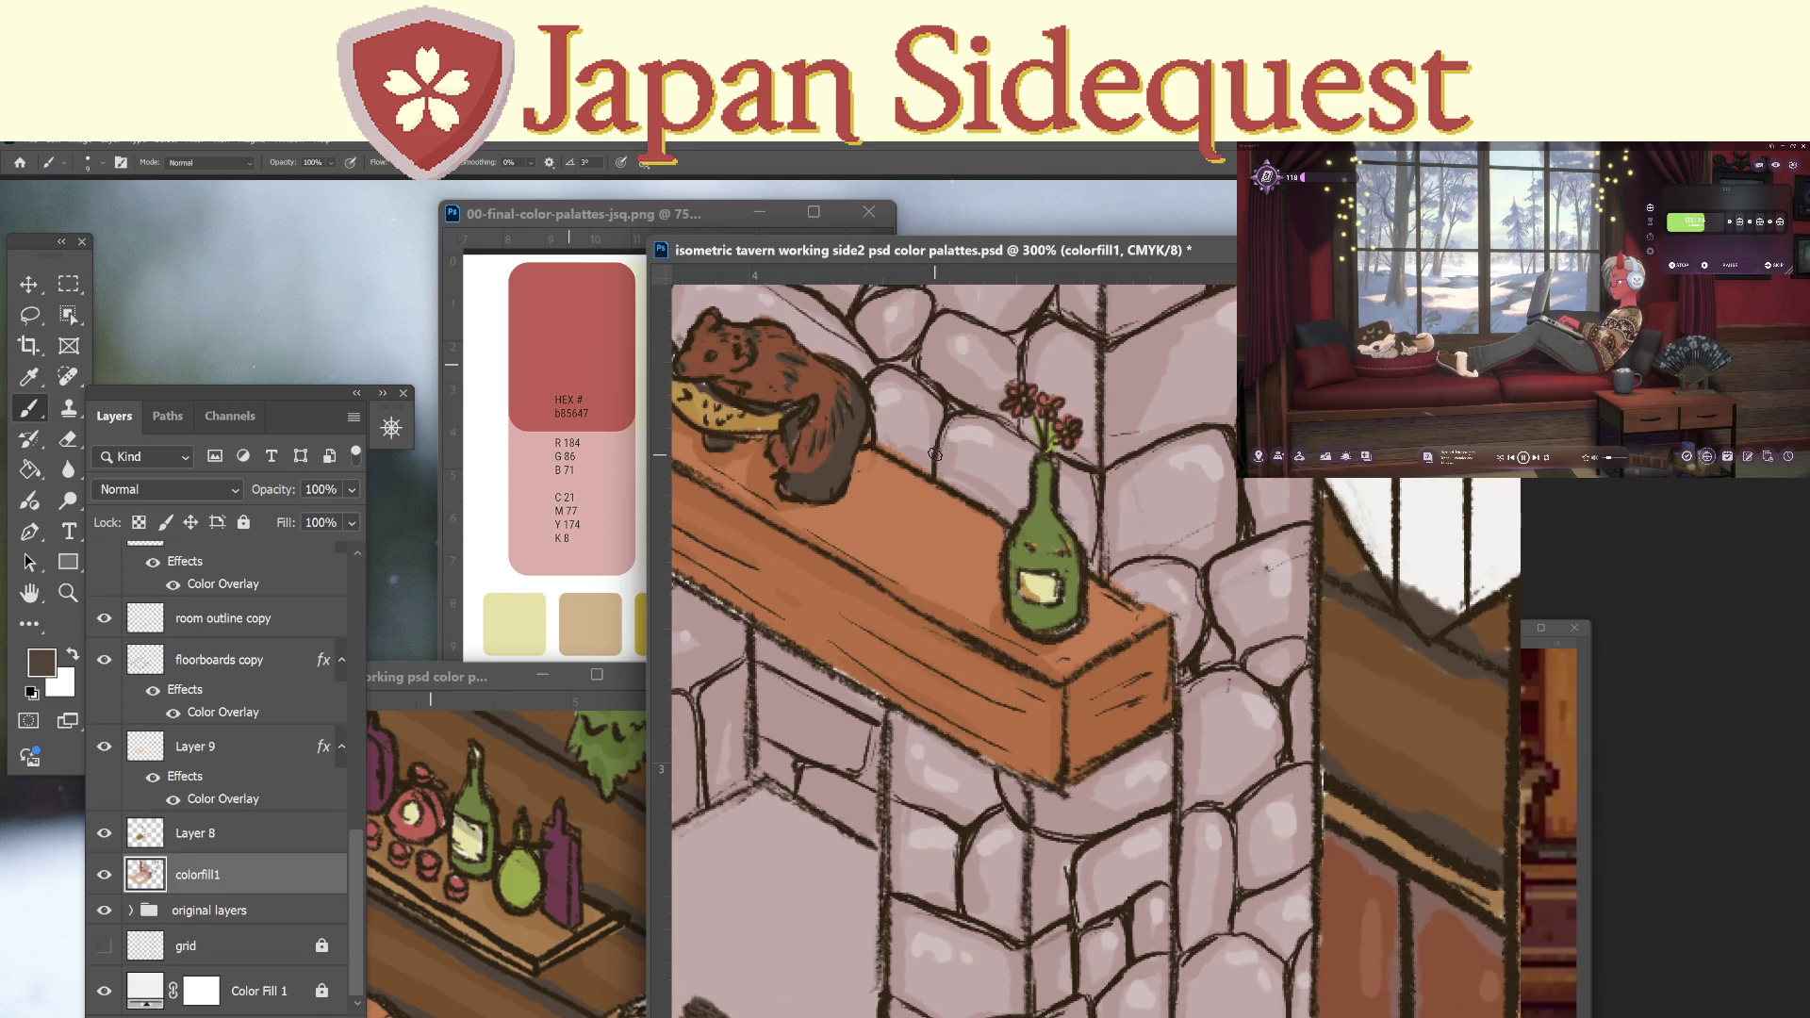
Centre the bear at 500% zoom and sample a golden tan.
drag(867, 468, 1048, 585)
key(ctrl+plus)
key(ctrl+plus)
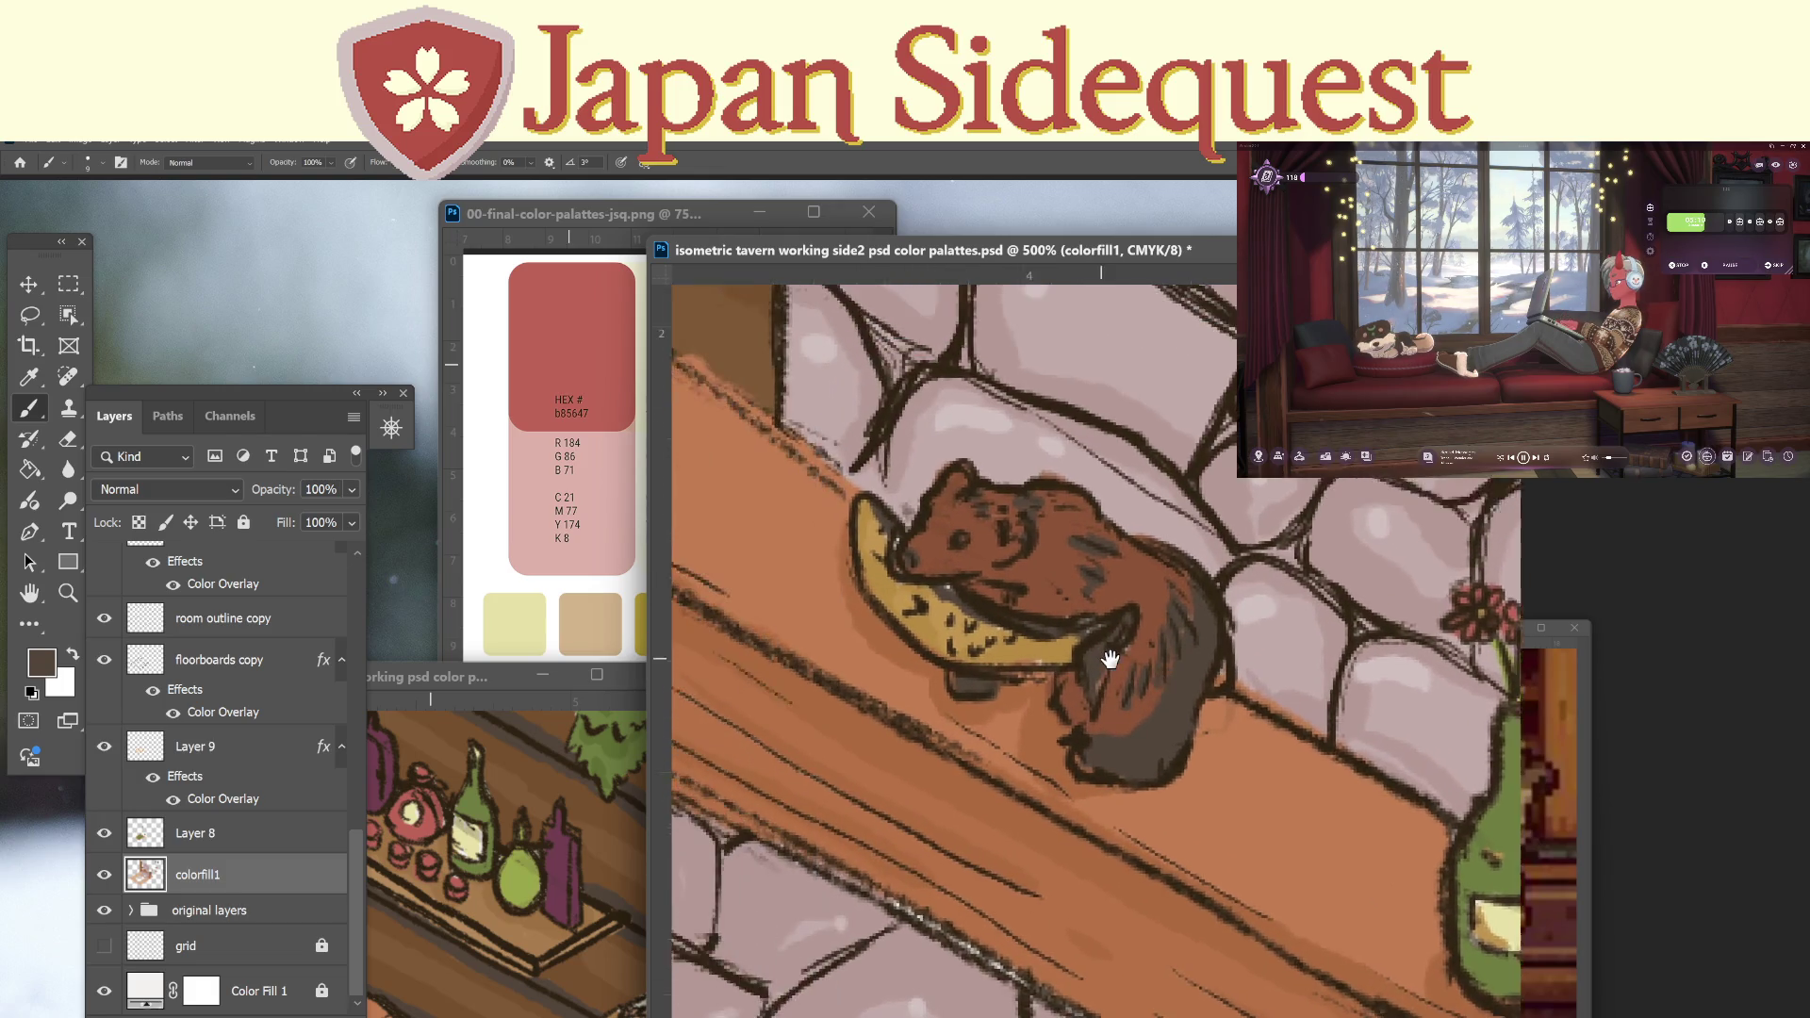
drag(1091, 655, 1108, 657)
key(i)
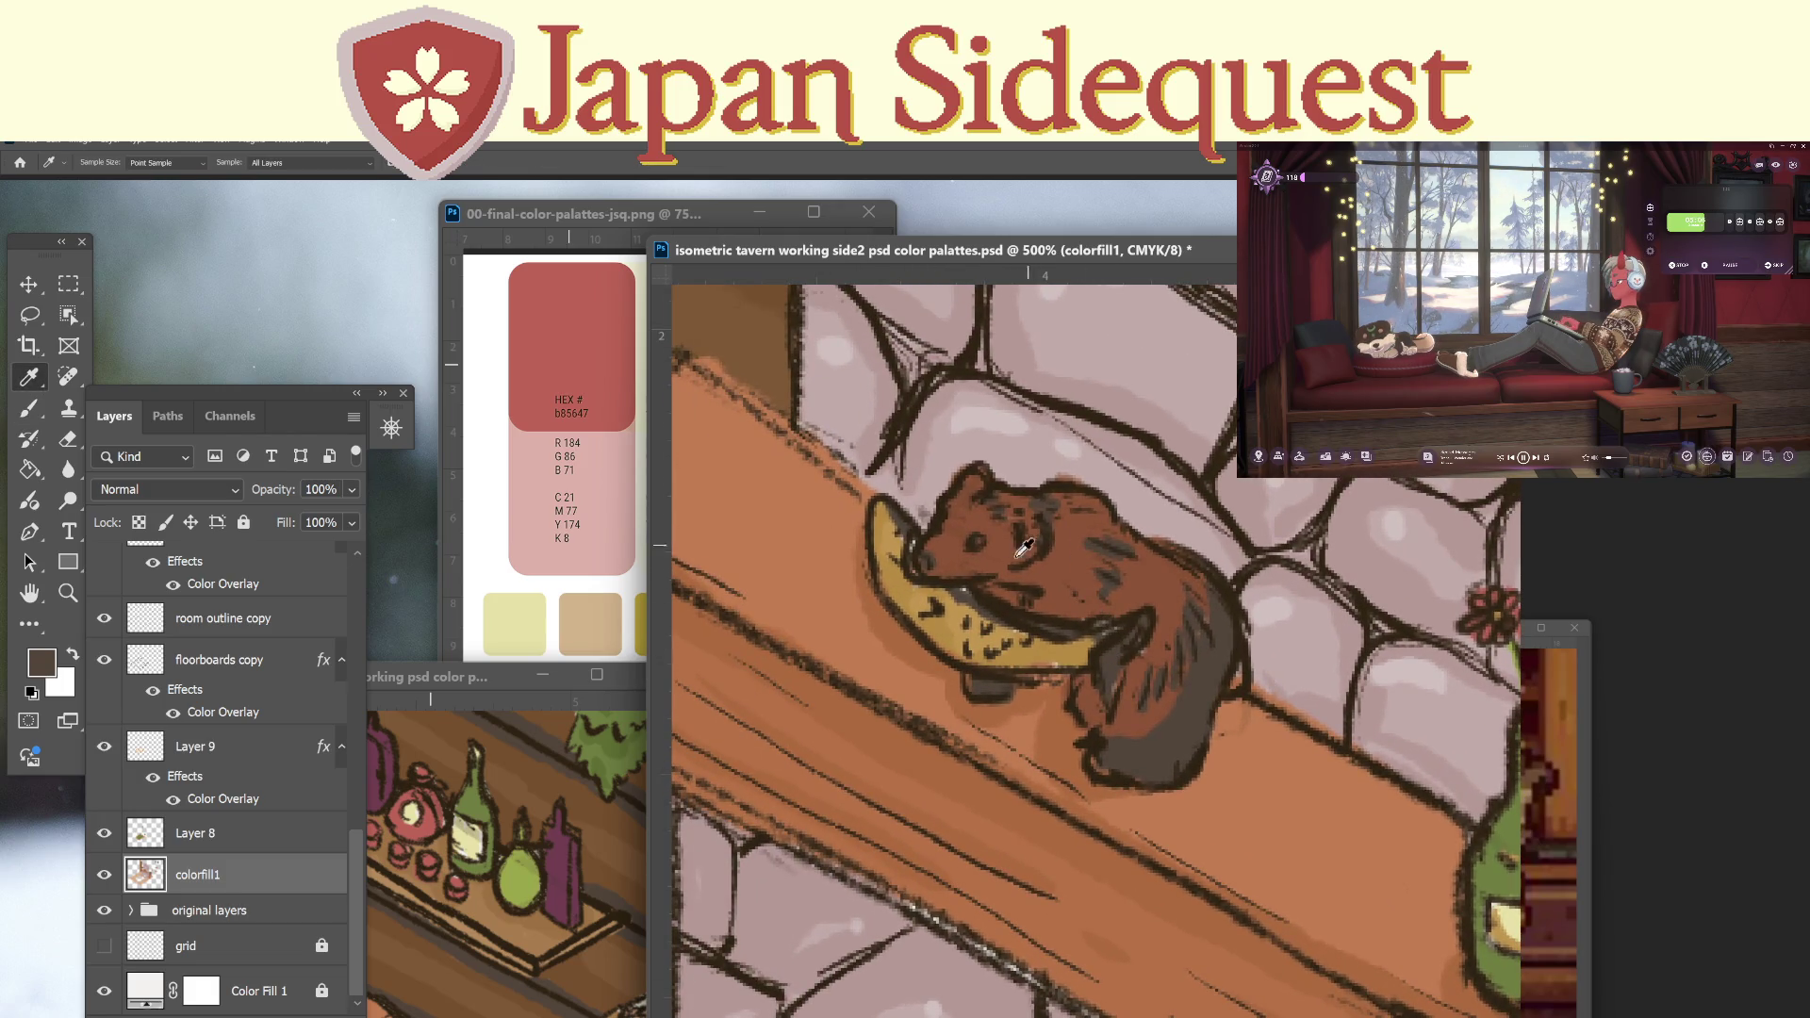
key(b)
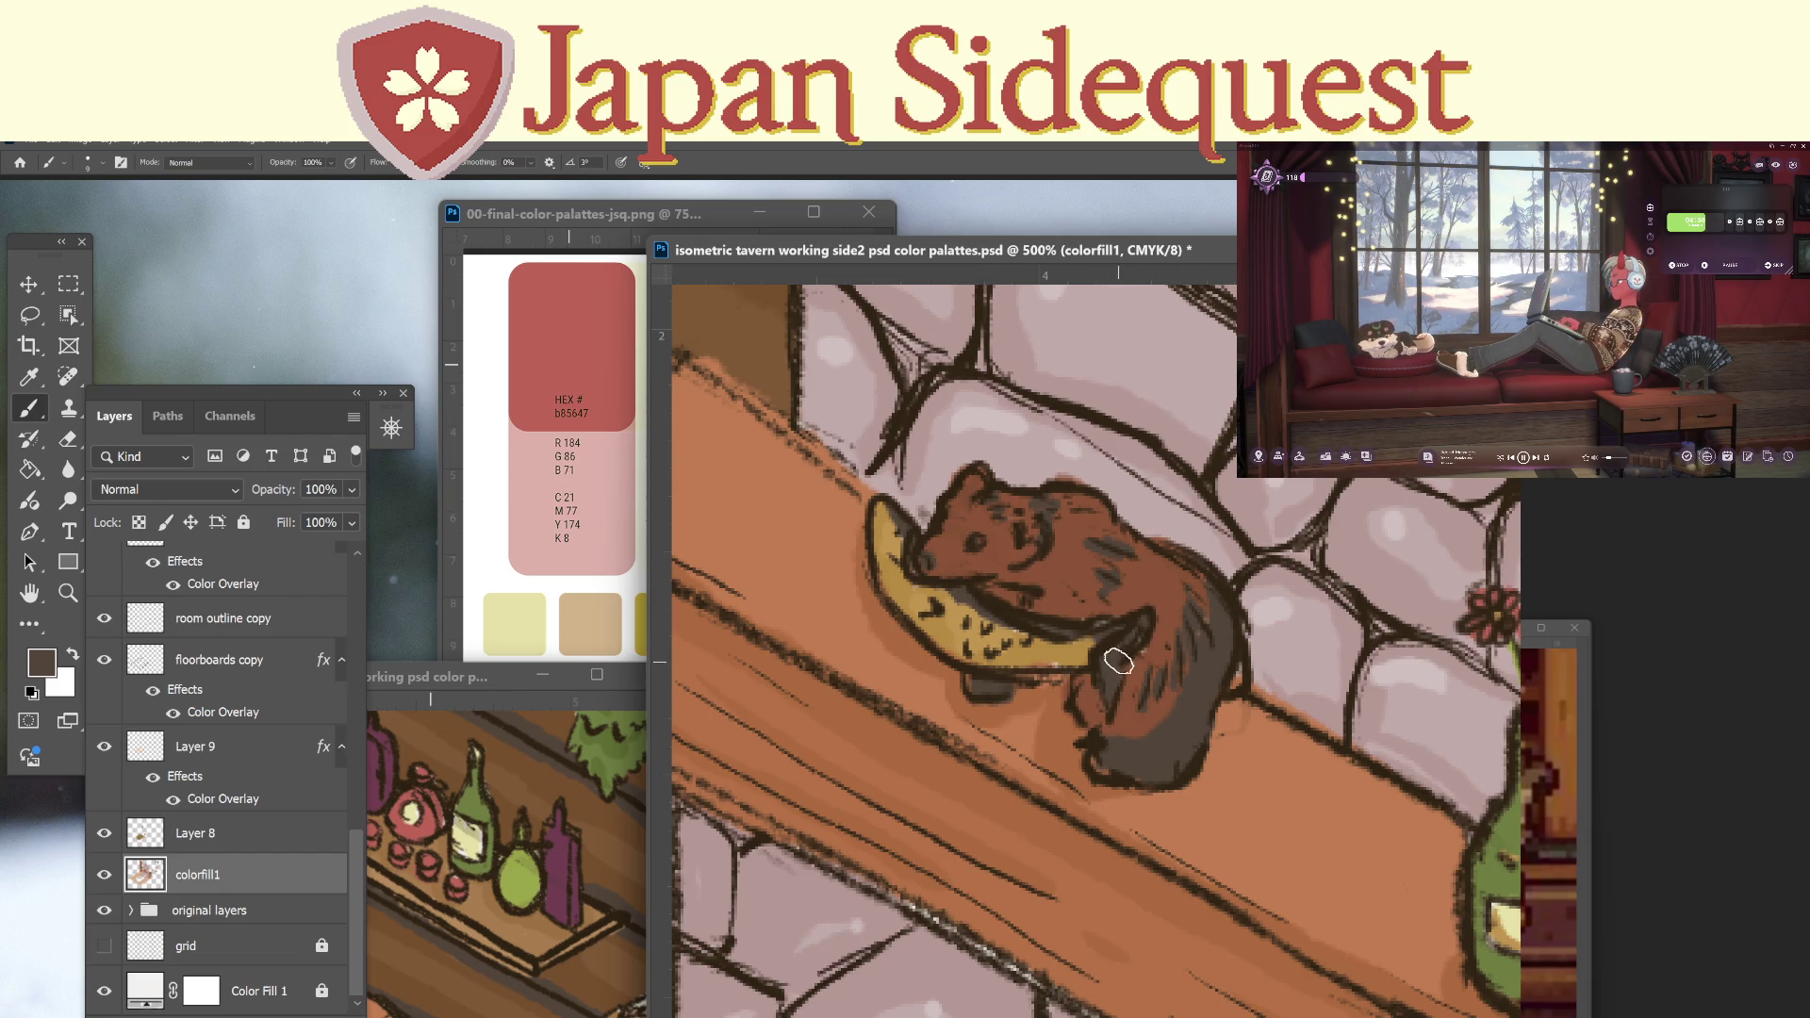
alt+click(1069, 639)
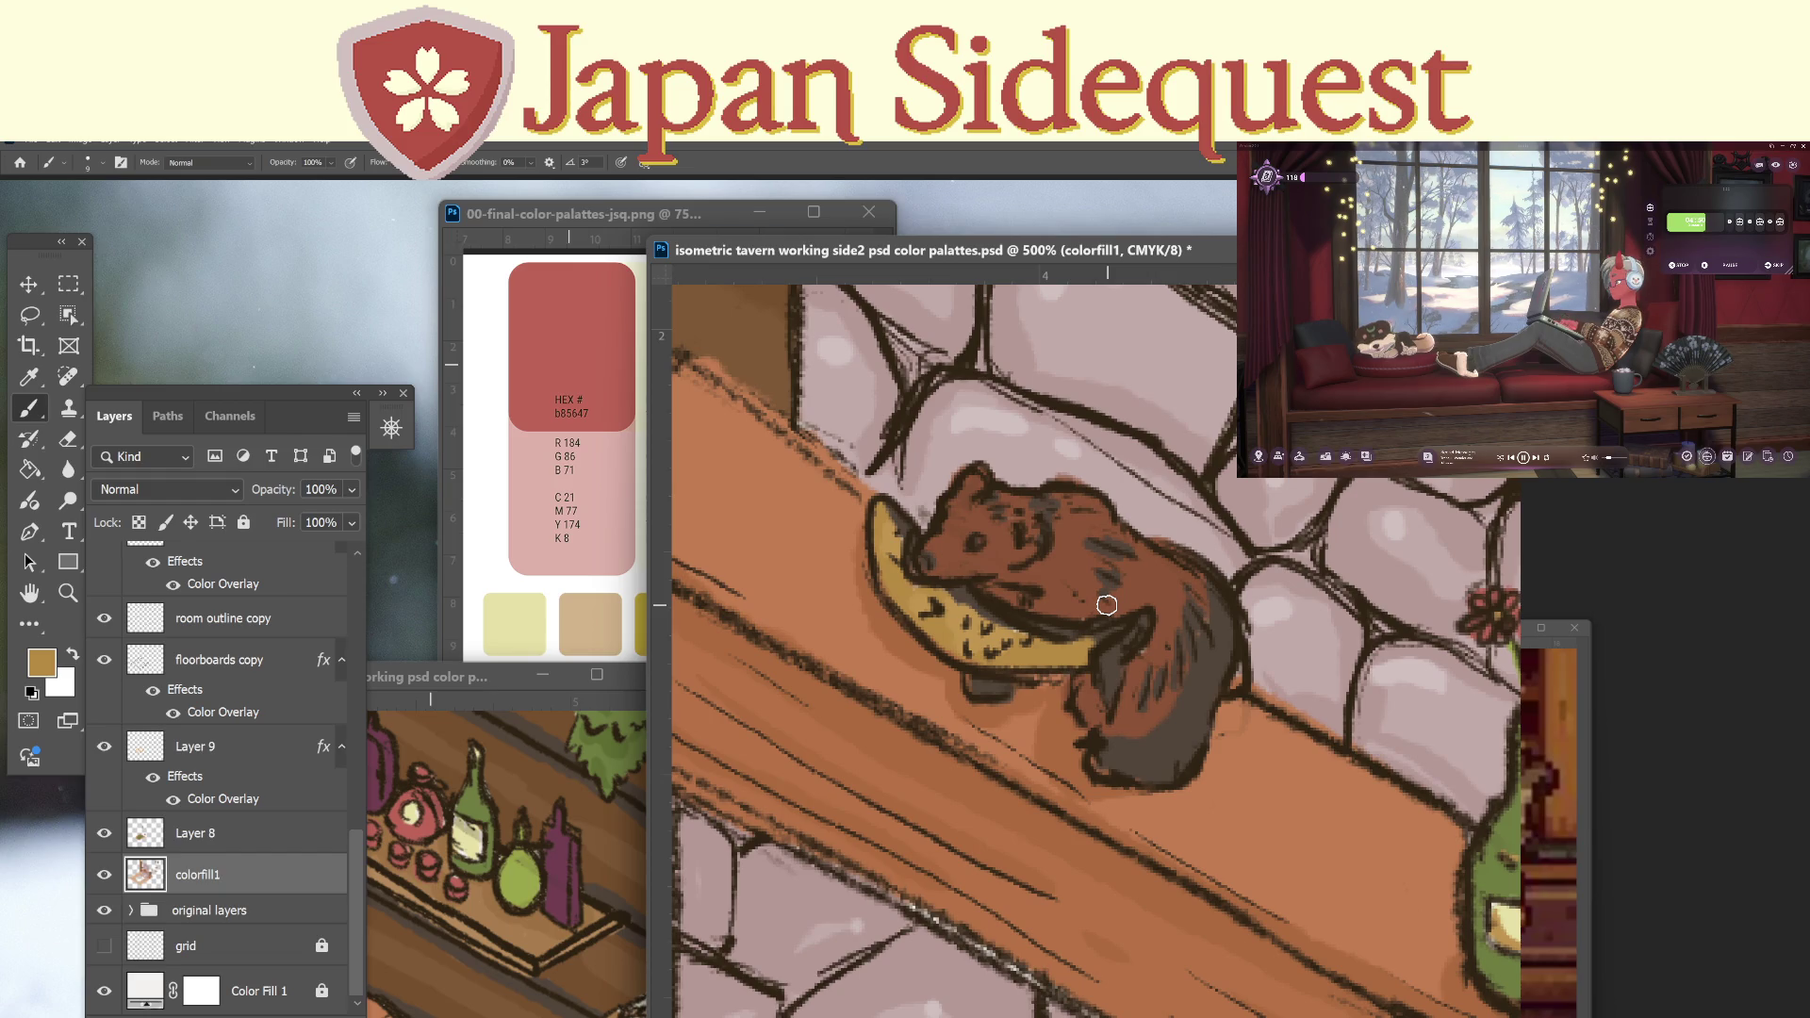
Repaint and reshape the bear's front paw in reddish brown sampled from its fur.
key(alt)
alt+click(1154, 703)
mouse_move(1101, 761)
mouse_down()
mouse_move(1091, 748)
mouse_move(1132, 780)
mouse_up()
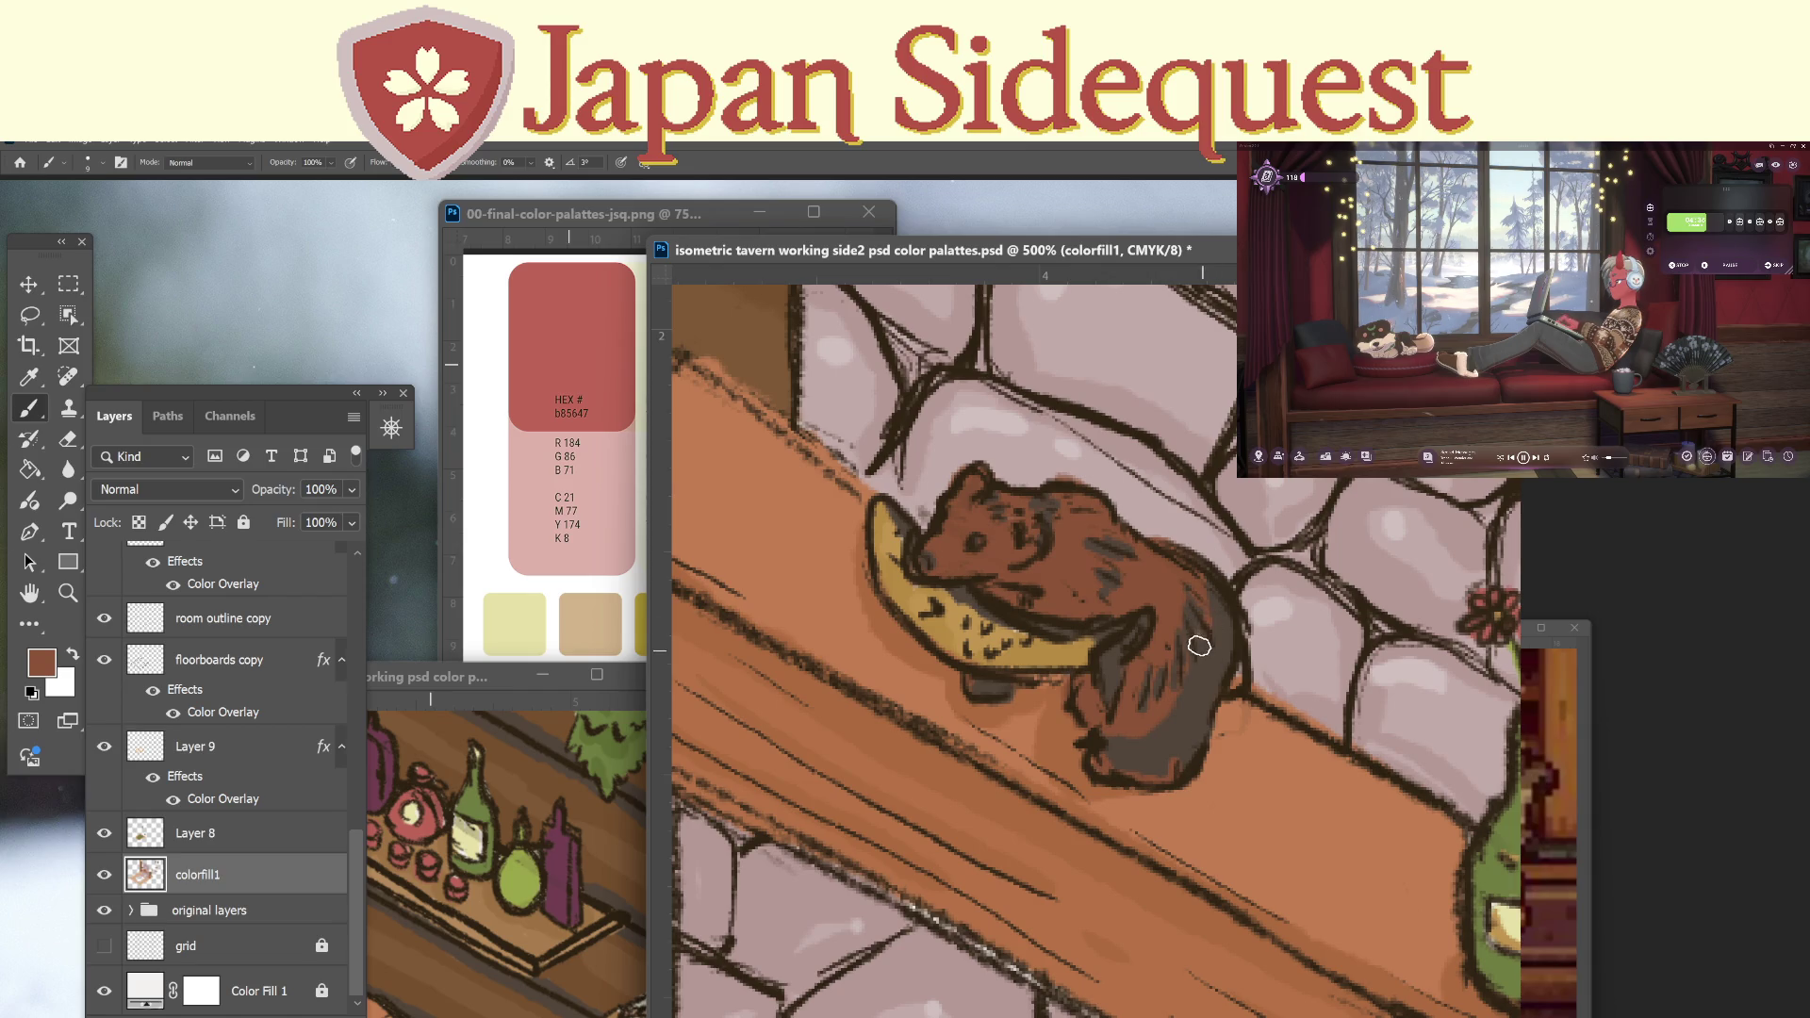
key(z)
scroll(1245, 631, down, 4)
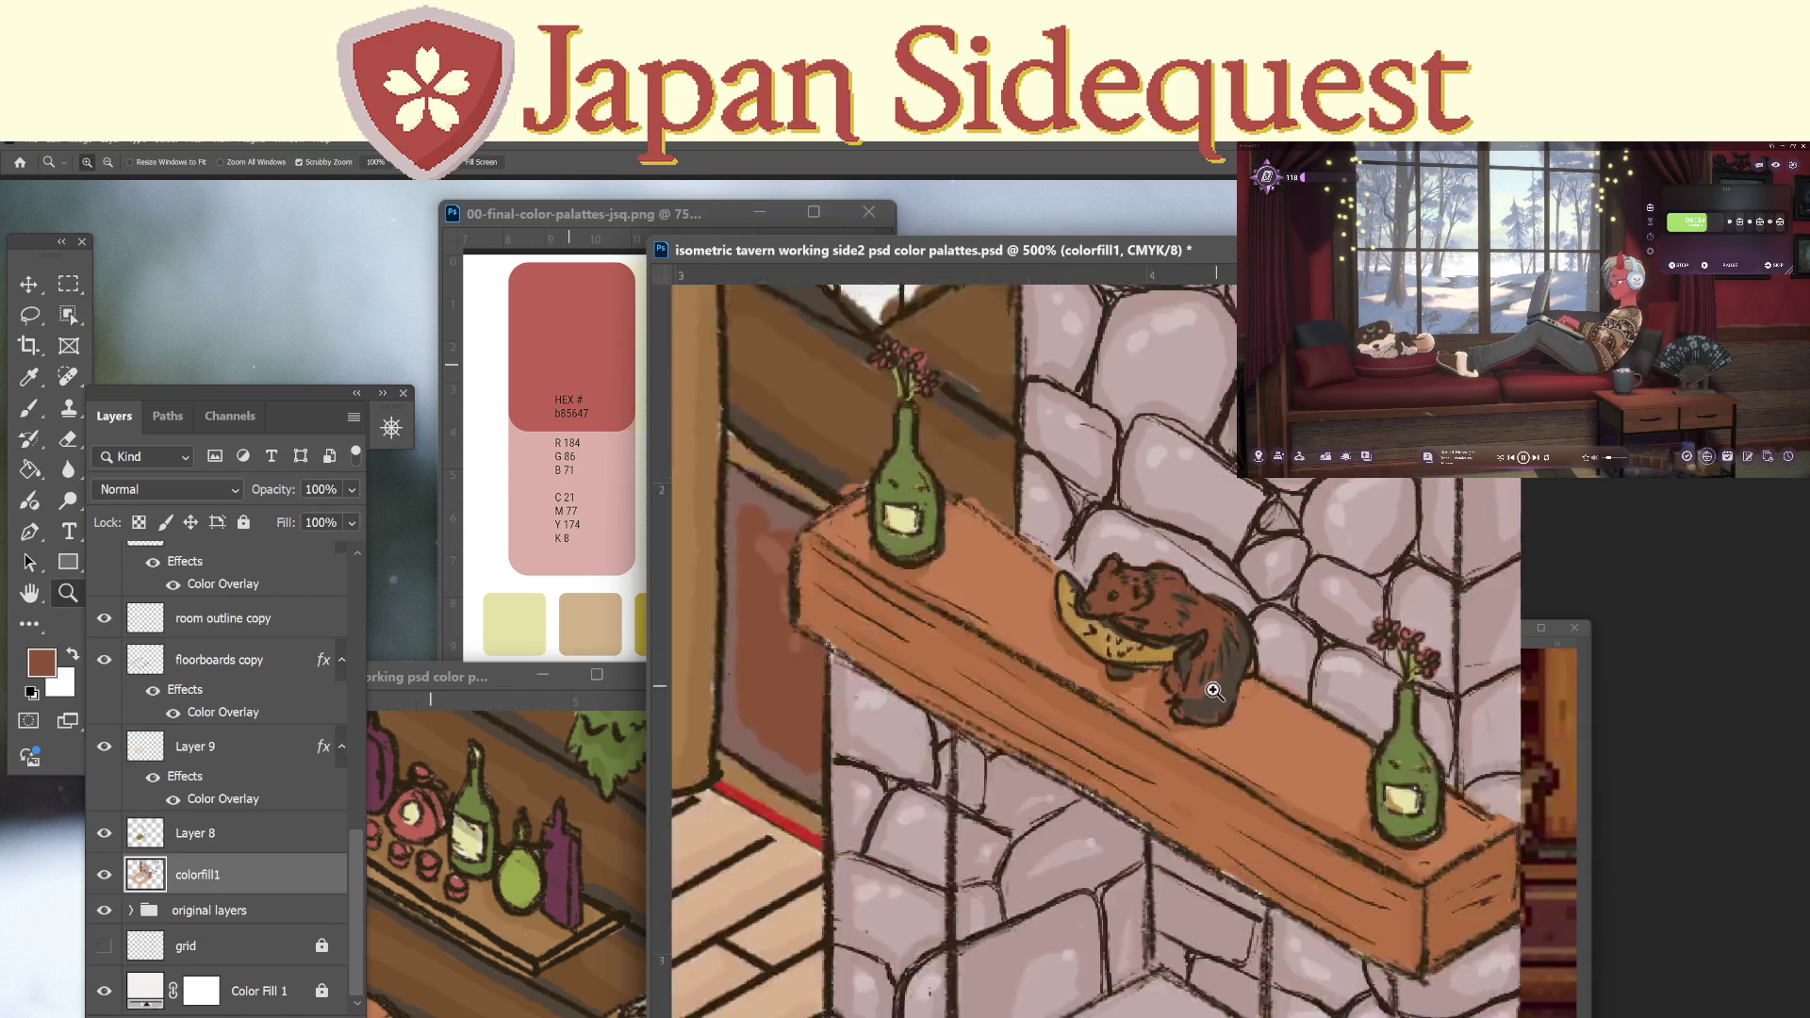
mouse_move(1273, 735)
mouse_down()
mouse_move(1241, 700)
mouse_move(1085, 707)
mouse_up()
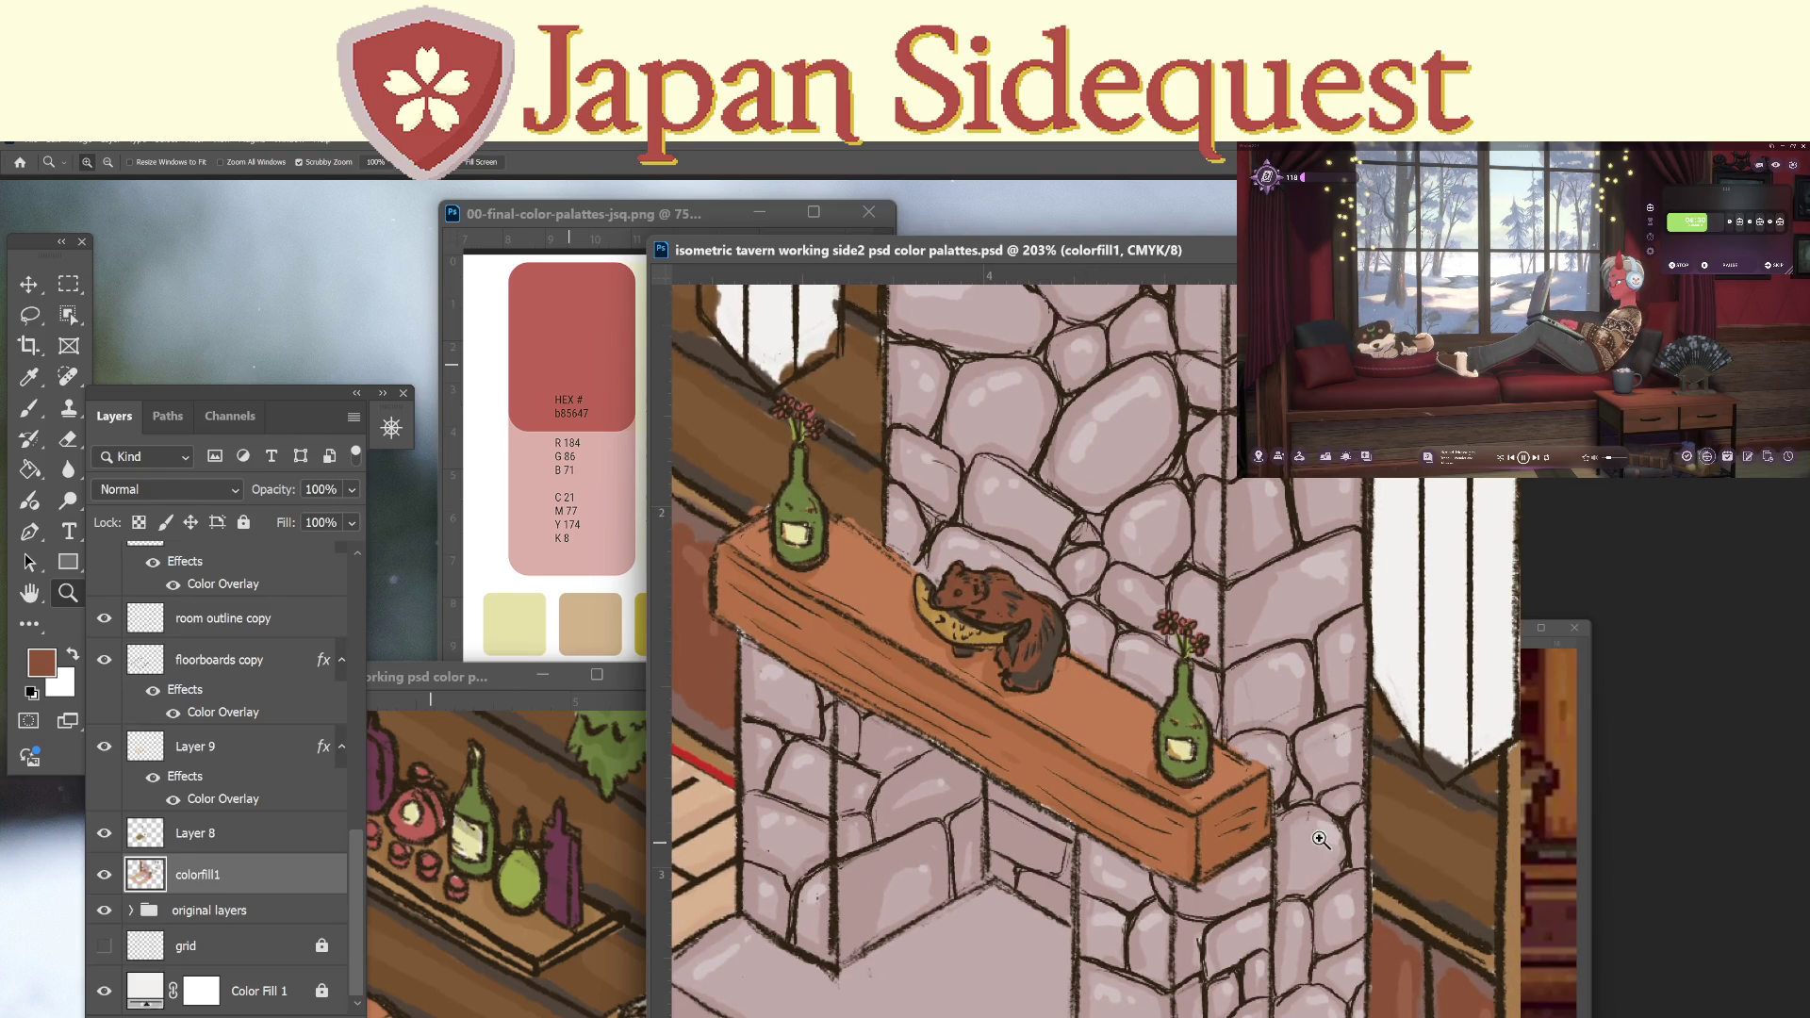
scroll(1320, 835, down, 3)
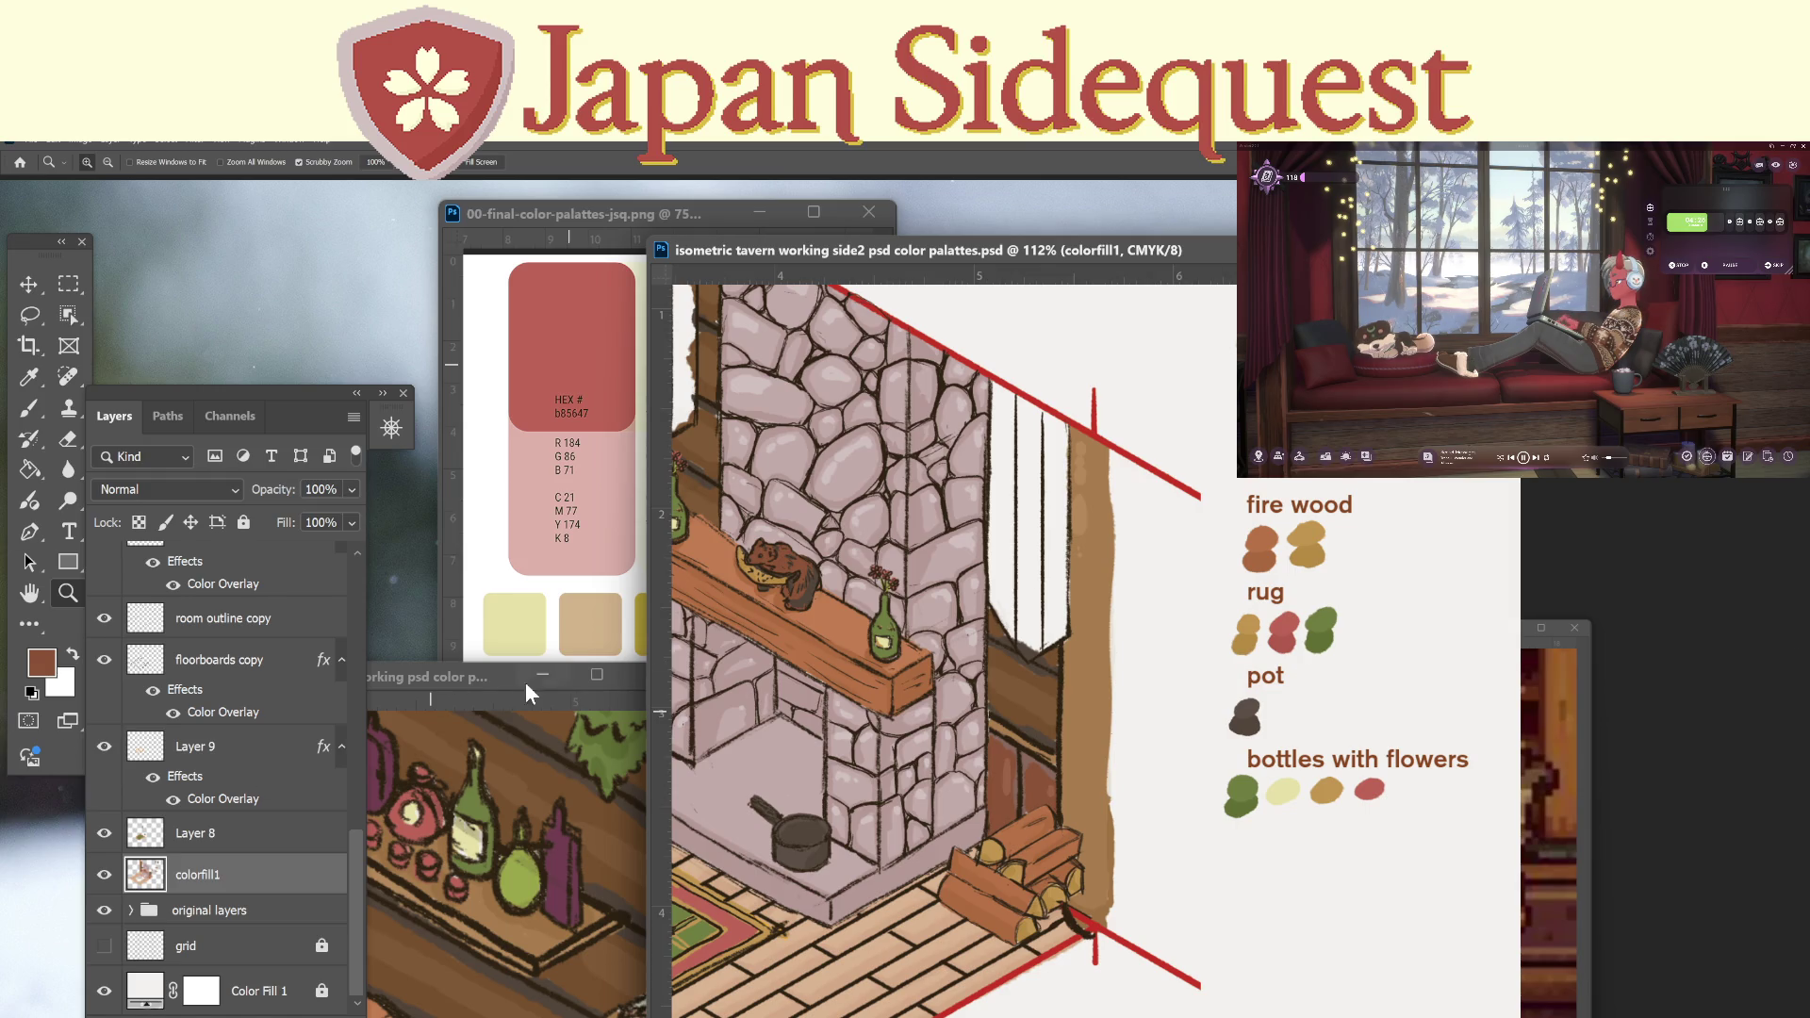
Duplicate the 'bottles with flowers' label below itself and retype it as 'bear statue'.
click(353, 653)
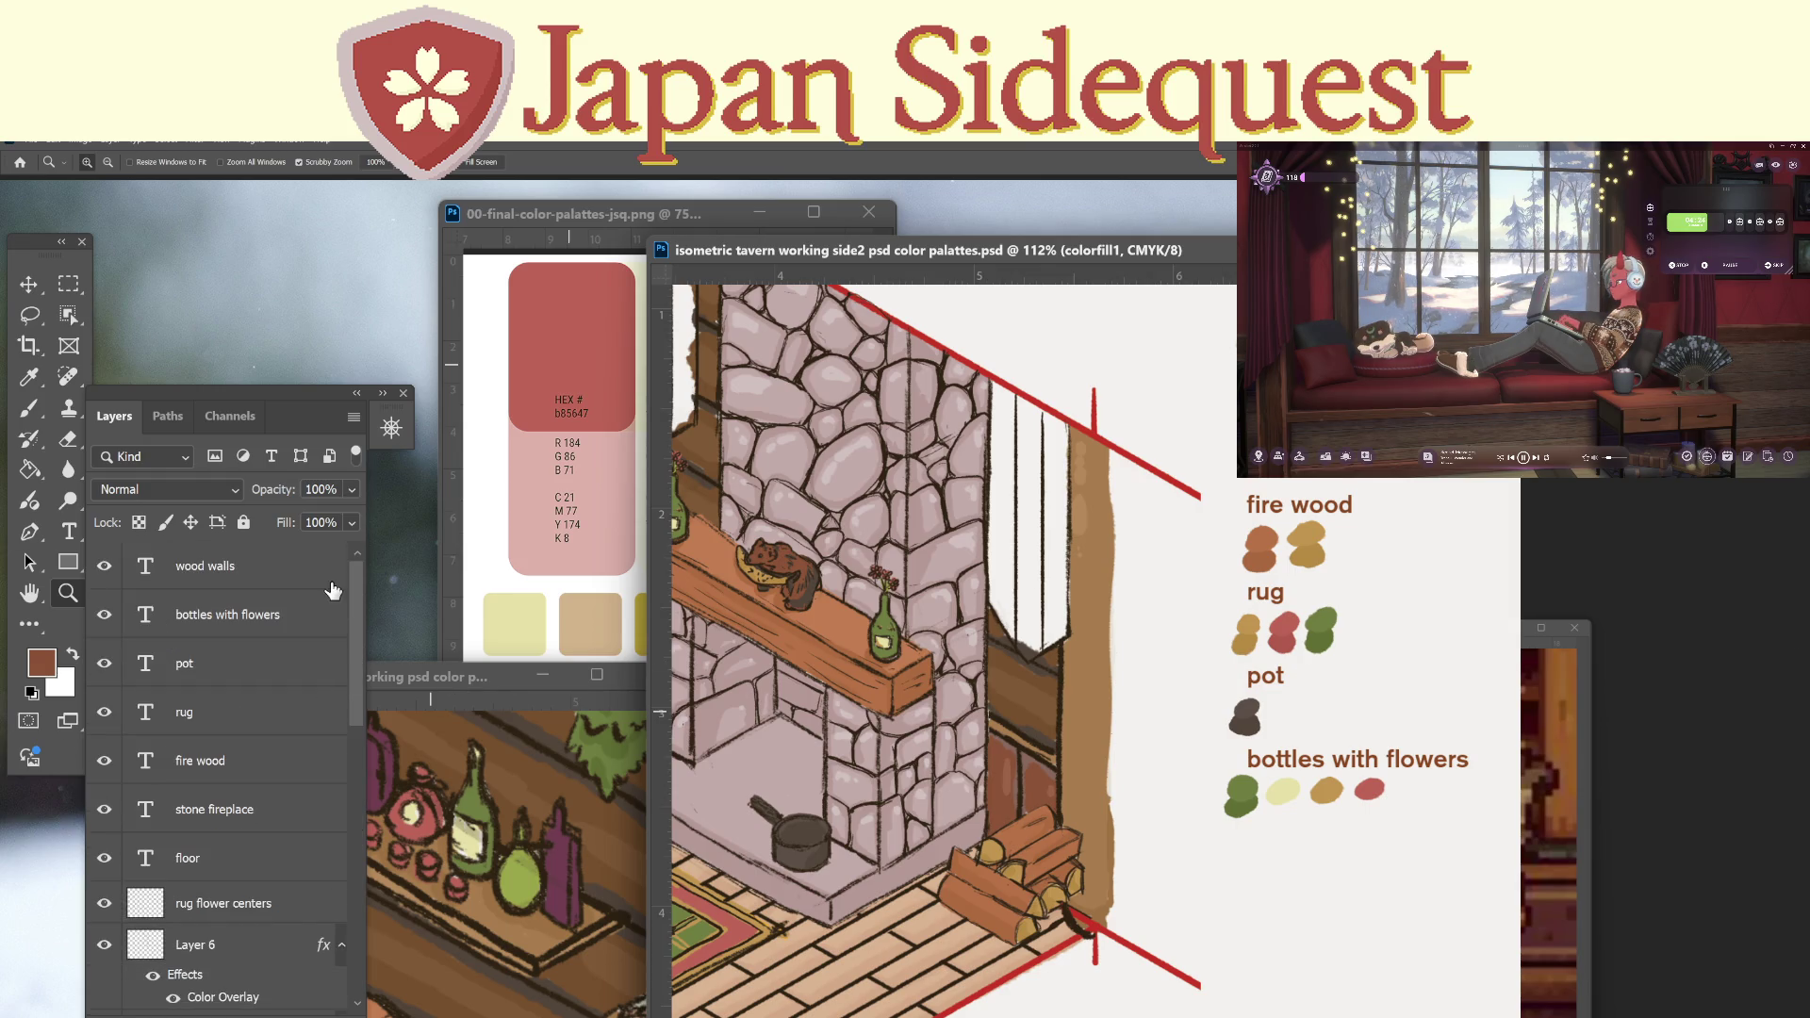
click(224, 625)
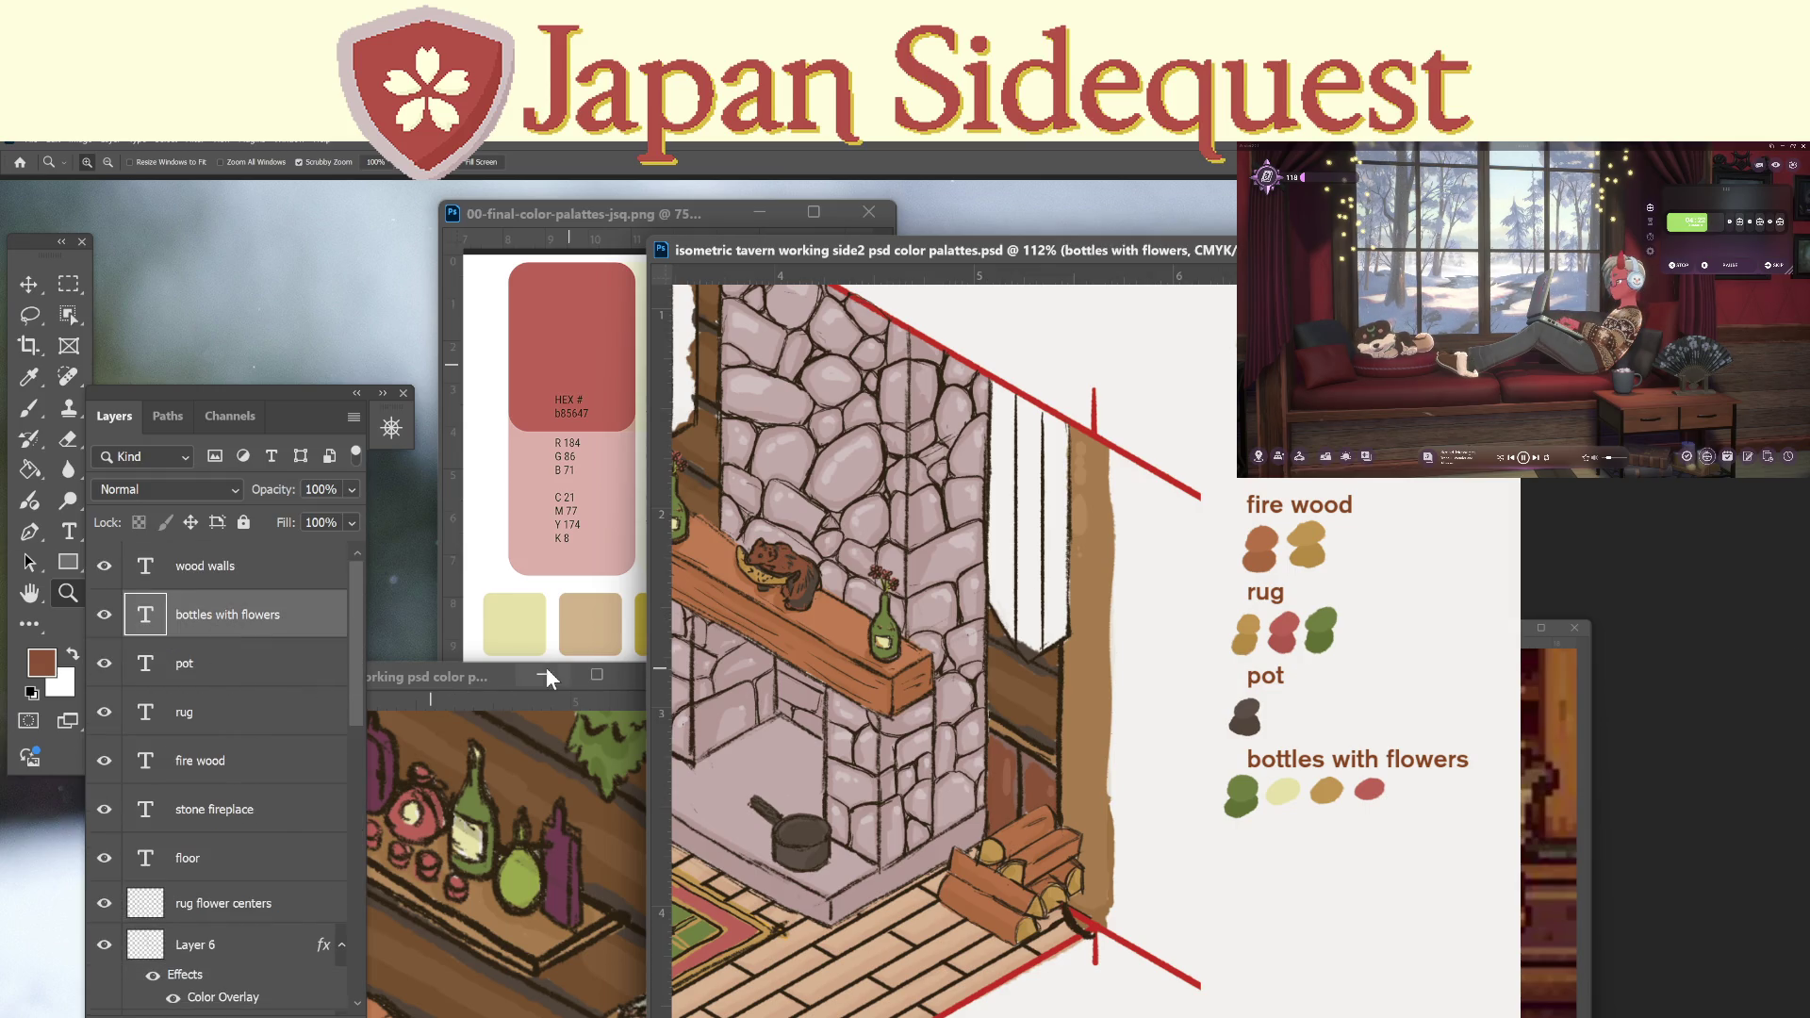
key(v)
drag(1263, 756, 1282, 845)
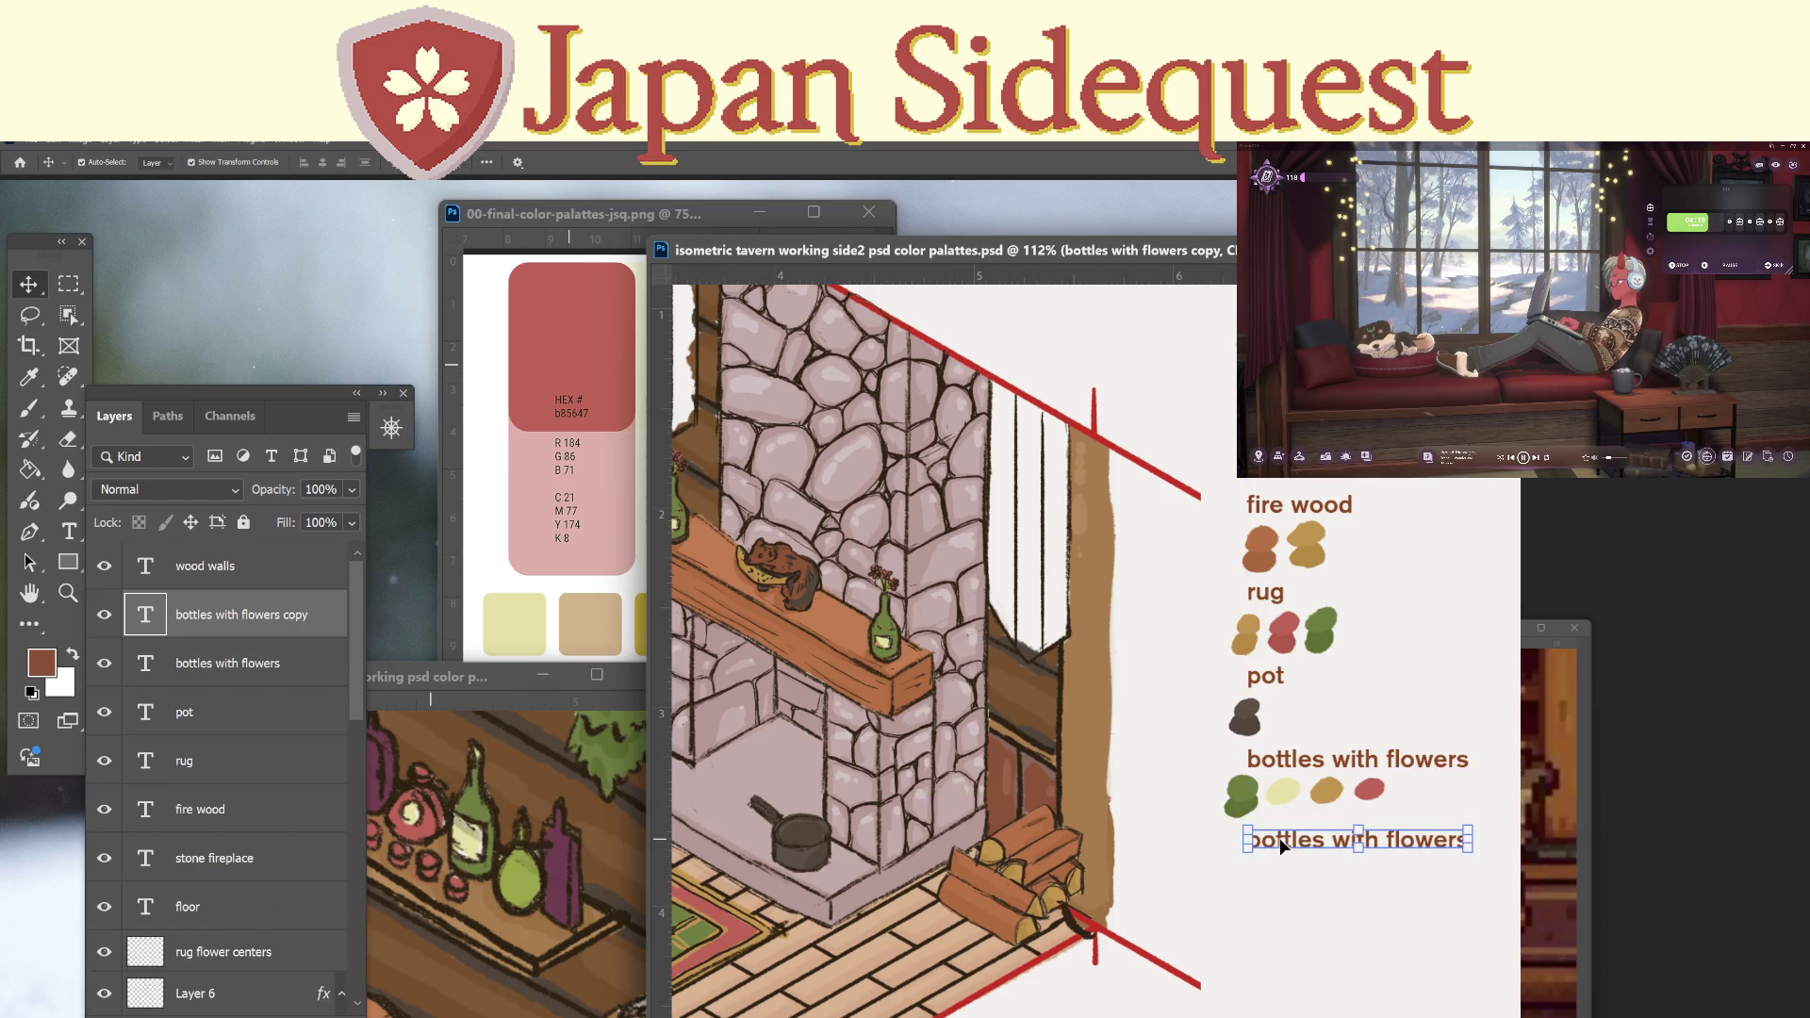
double_click(1284, 842)
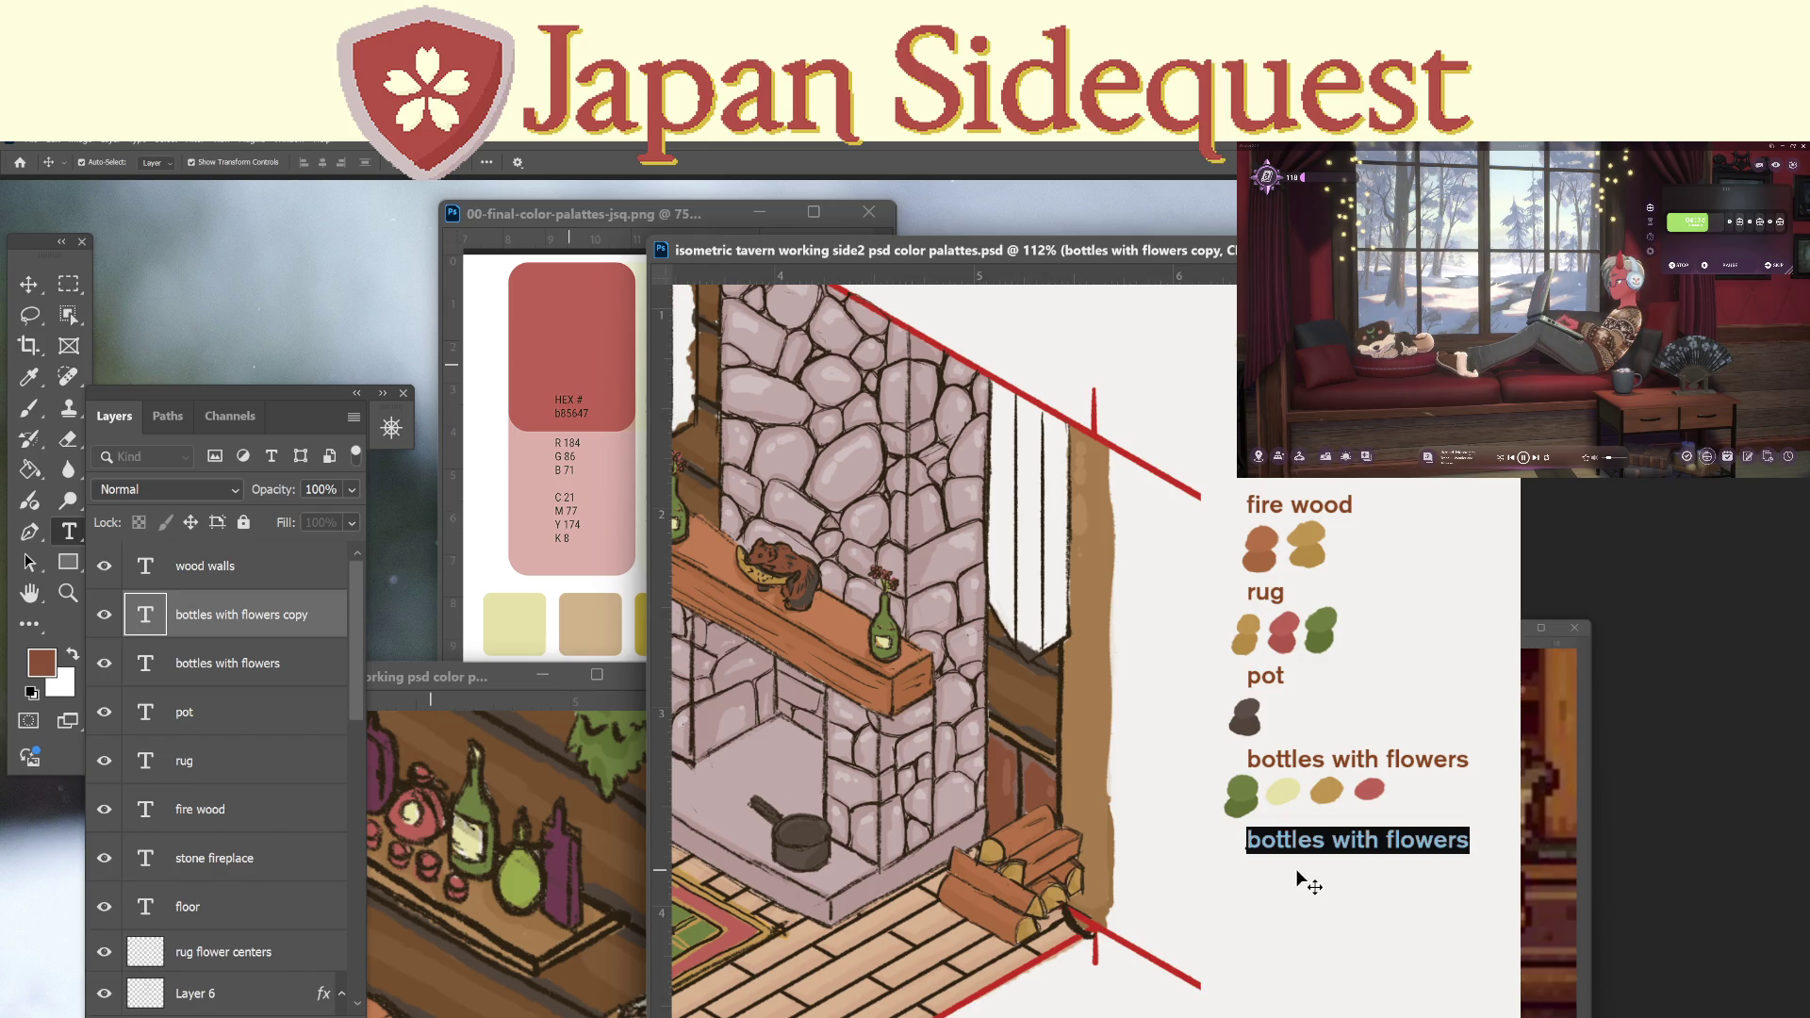
text(bear statue)
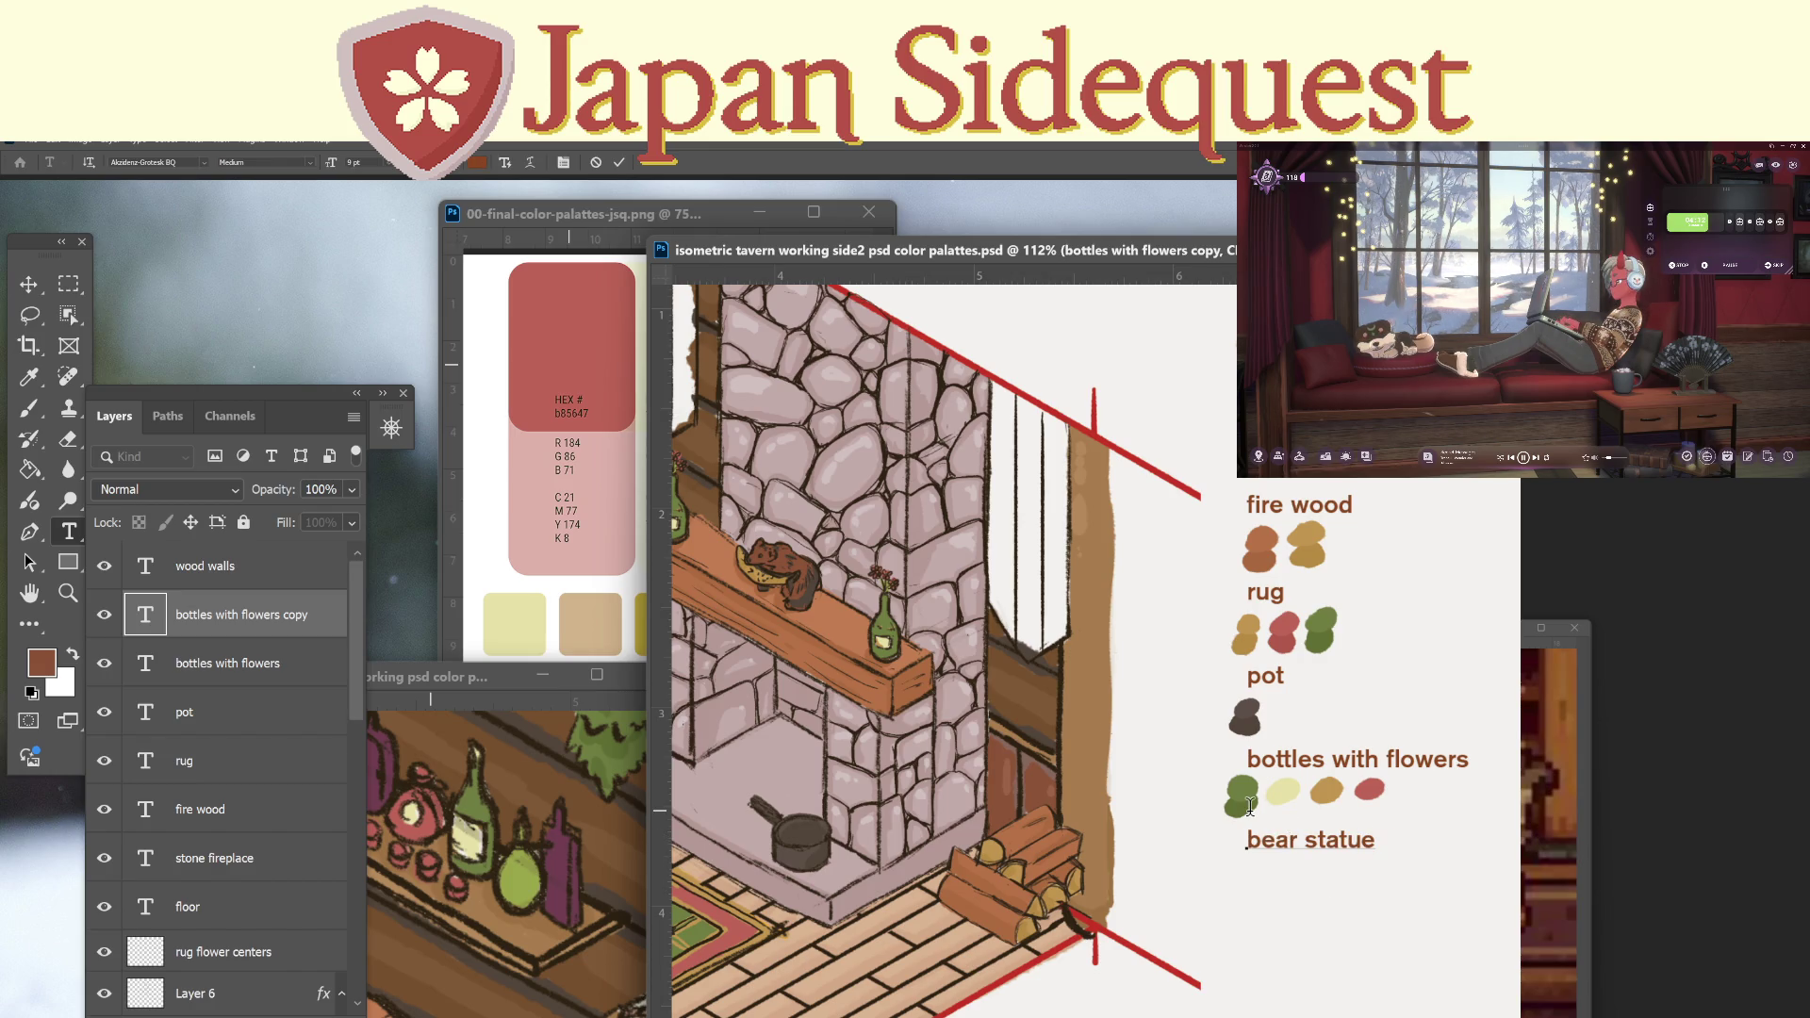
click(250, 577)
key(v)
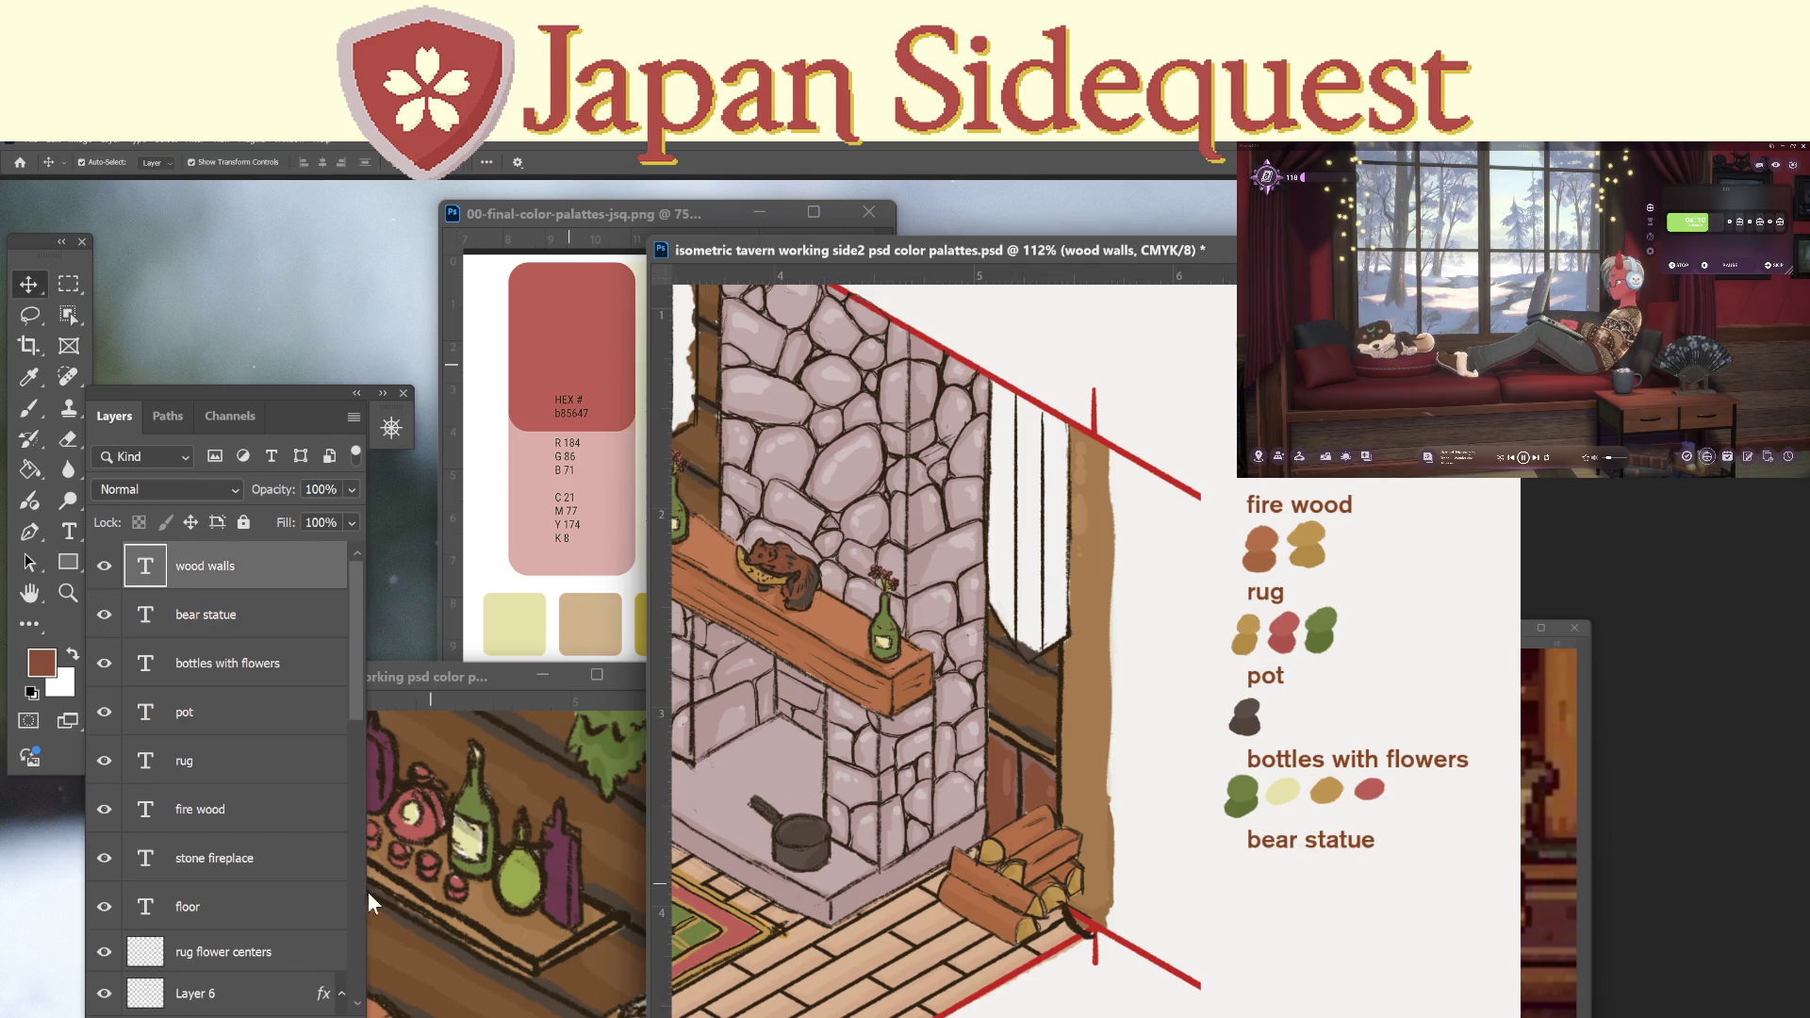
Make colorfill1 the active painting layer.
scroll(354, 886, down, 15)
click(257, 867)
click(257, 863)
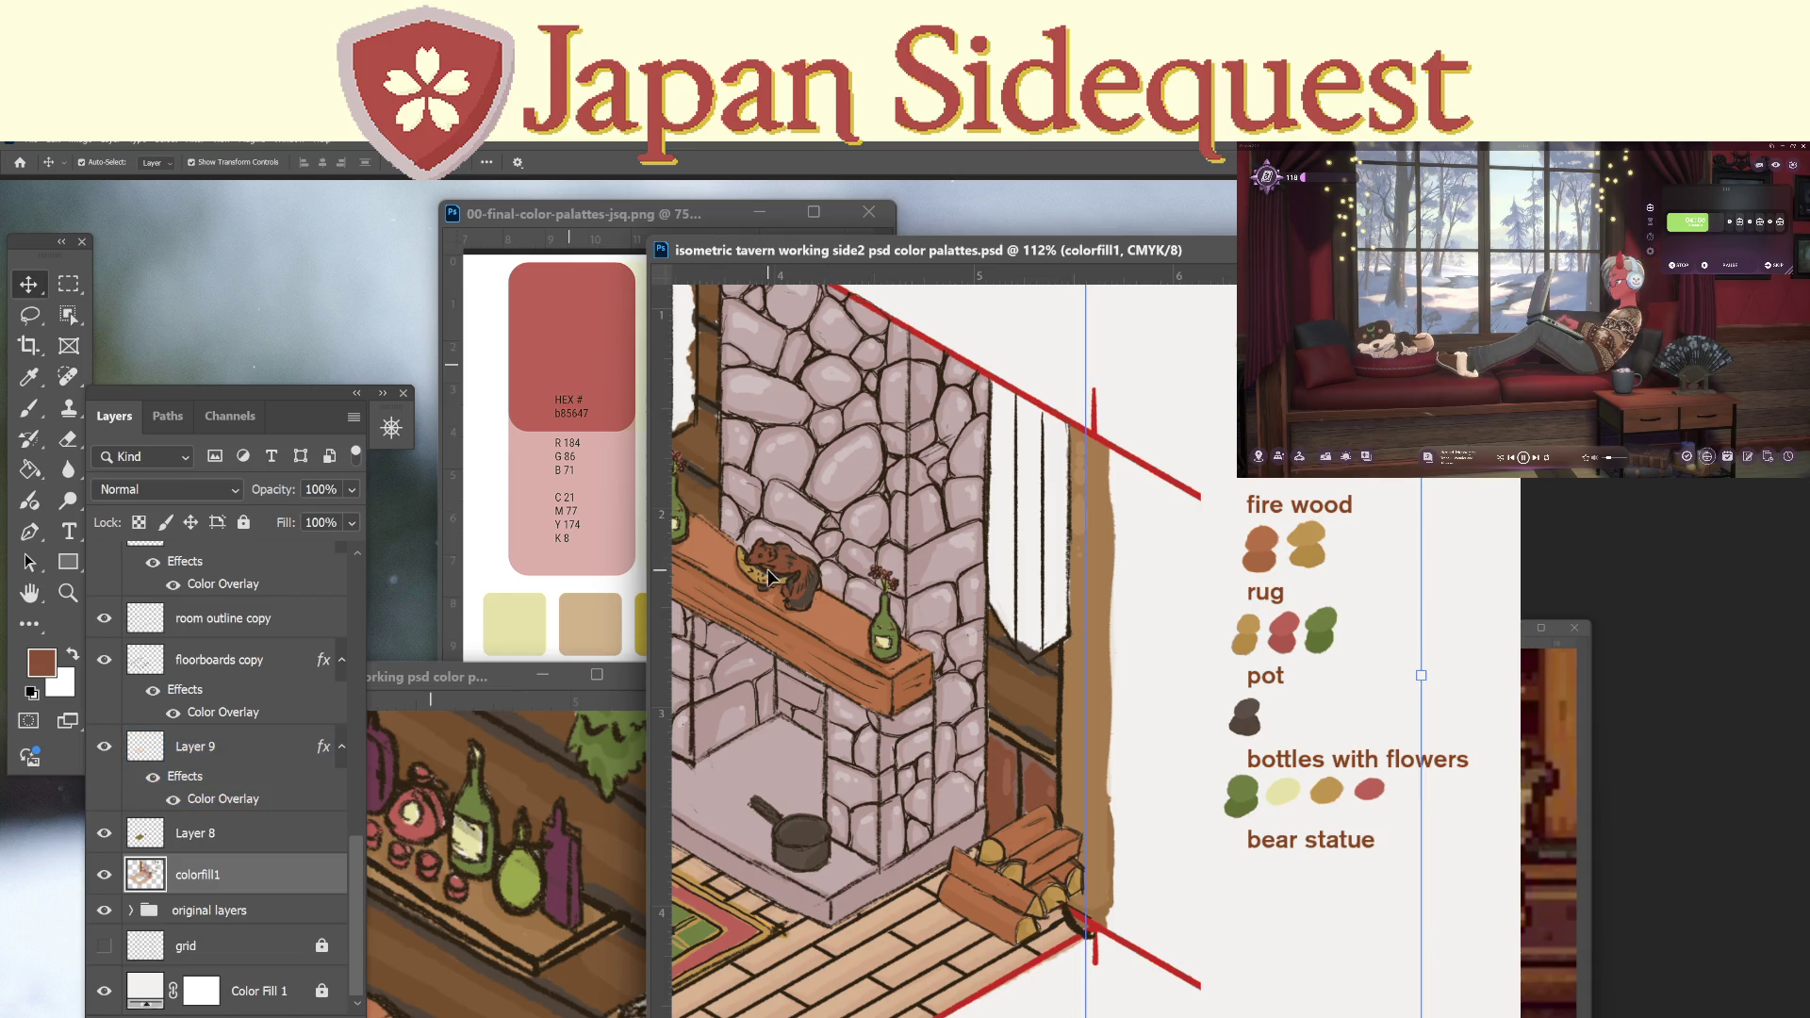
Sample tan from the bear statue and paint a tan swatch under the 'bear statue' label.
key(z)
mouse_move(768, 575)
mouse_down()
mouse_move(813, 545)
mouse_move(809, 560)
mouse_up()
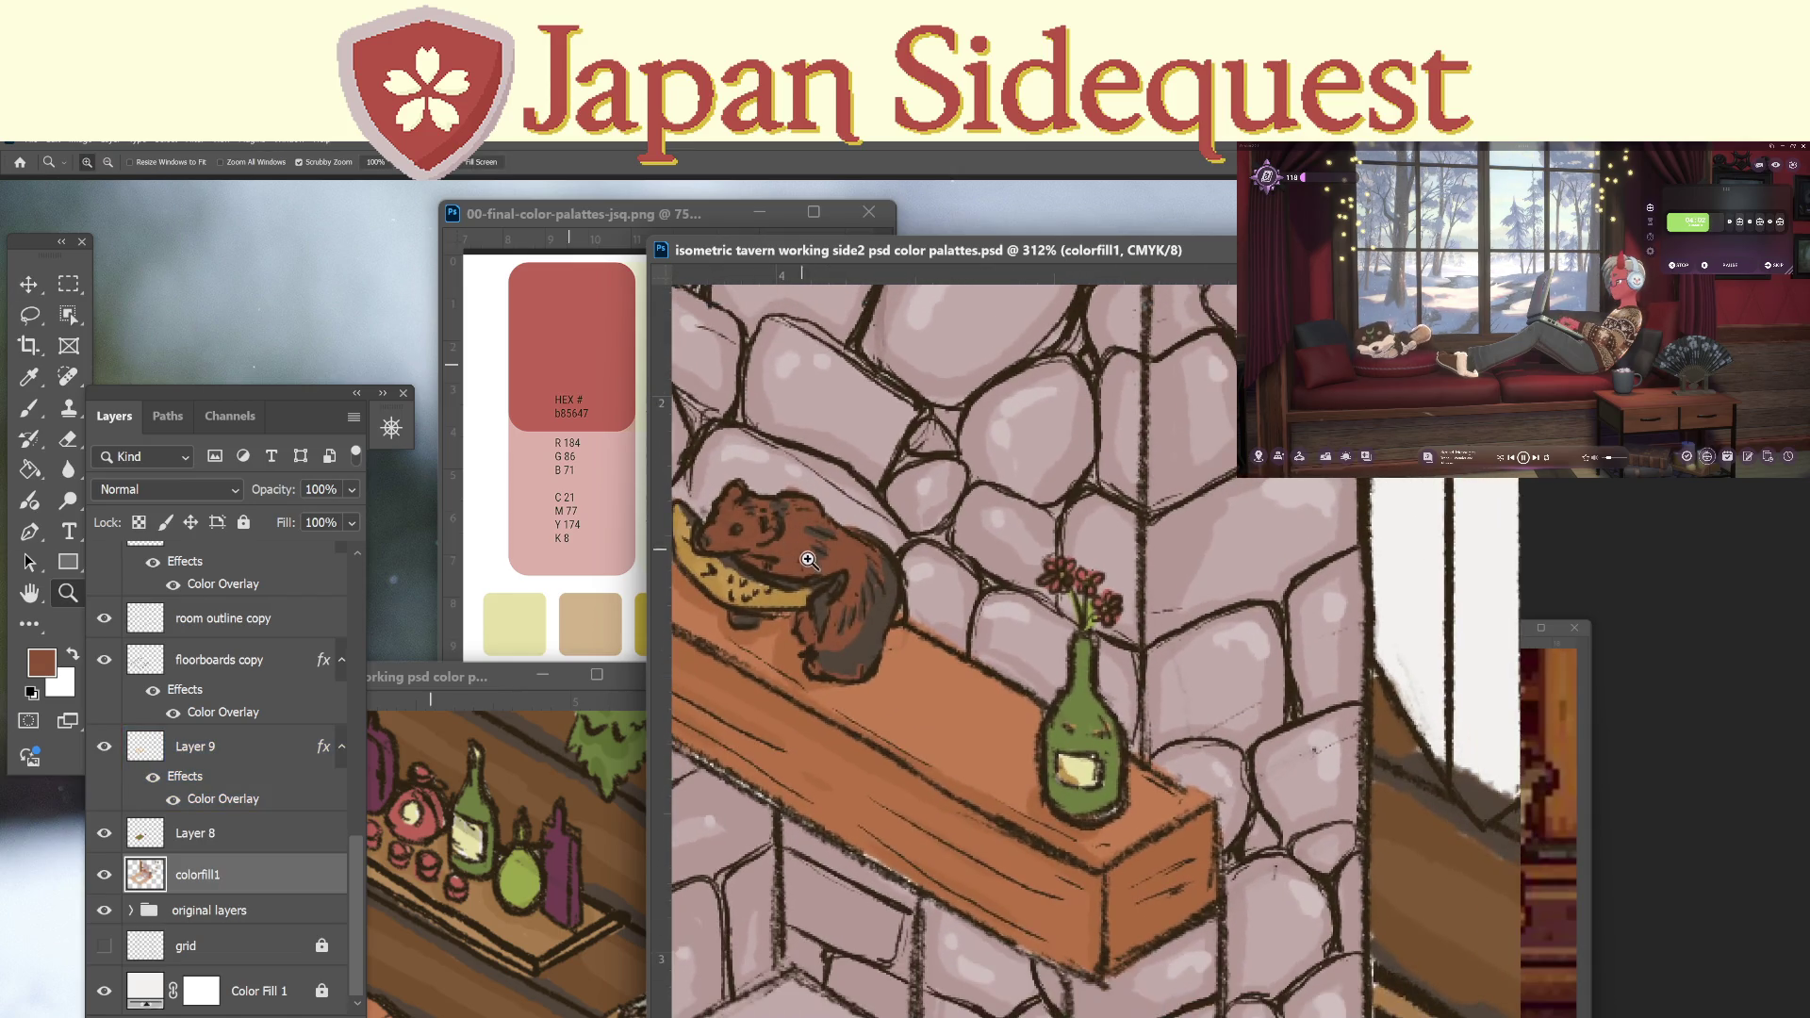
key(i)
click(796, 591)
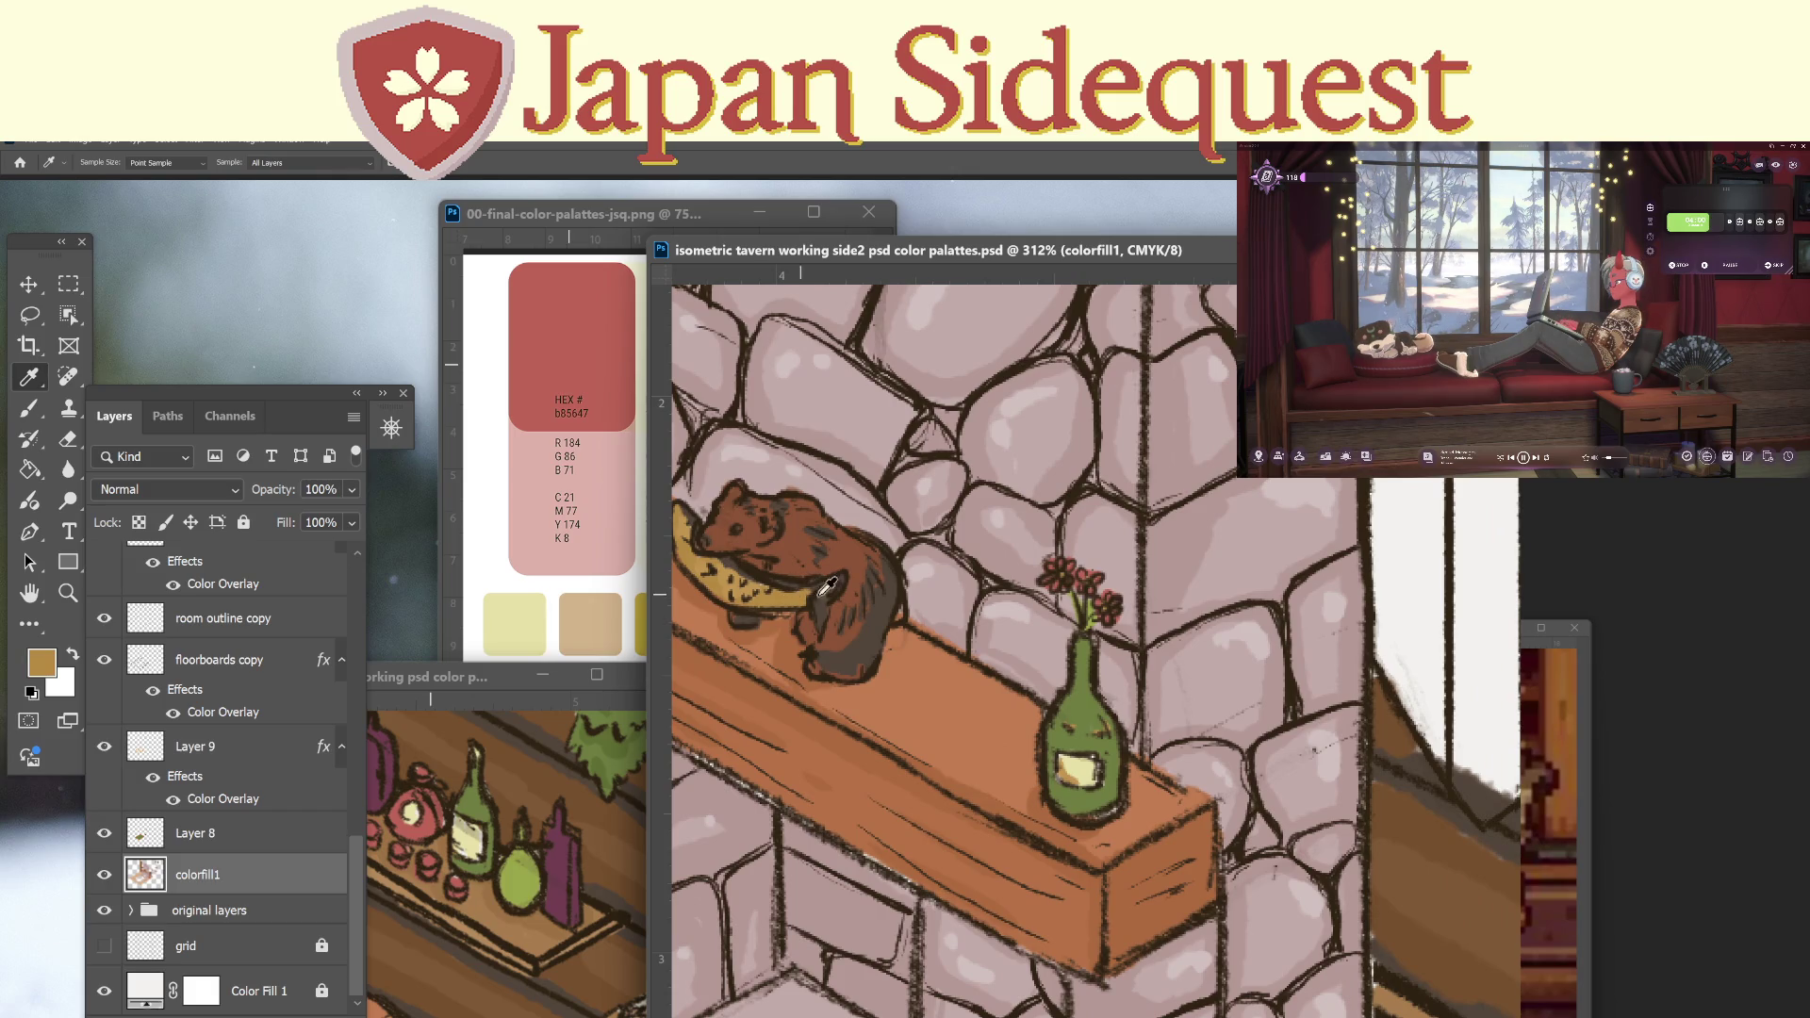
key(z)
scroll(1002, 836, down, 5)
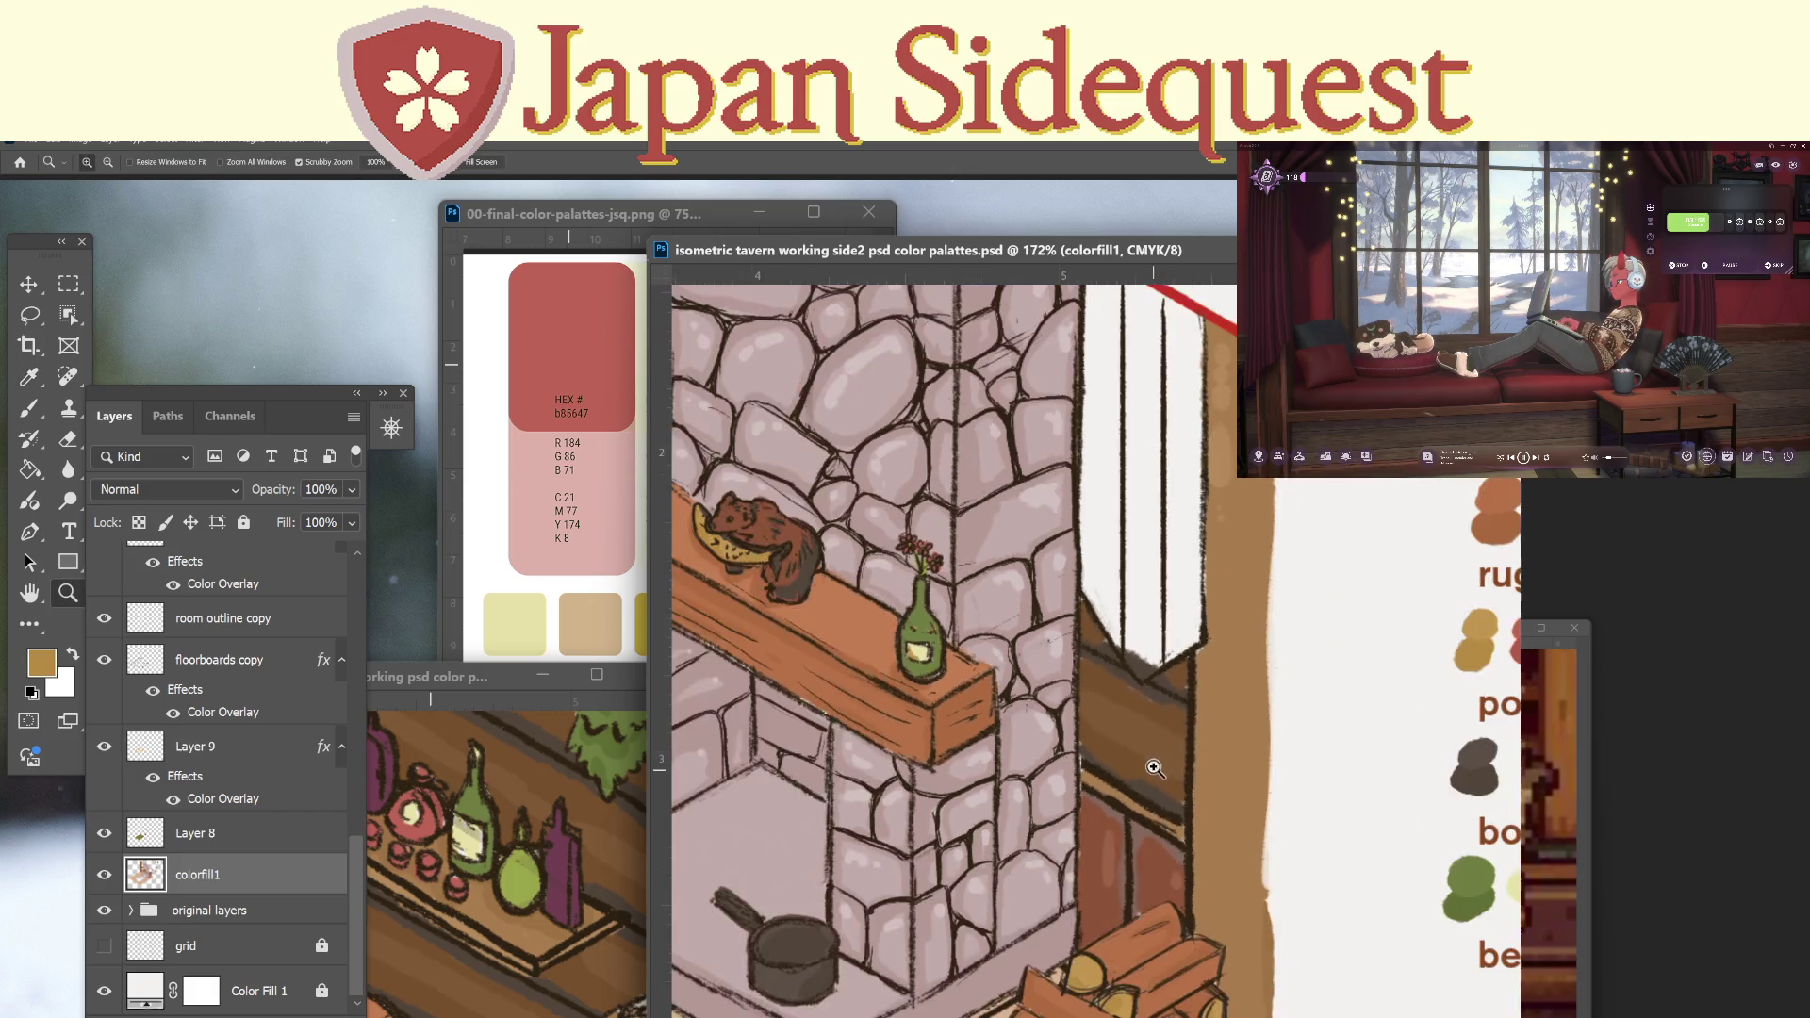
scroll(1154, 768, down, 3)
scroll(1154, 768, right, 5)
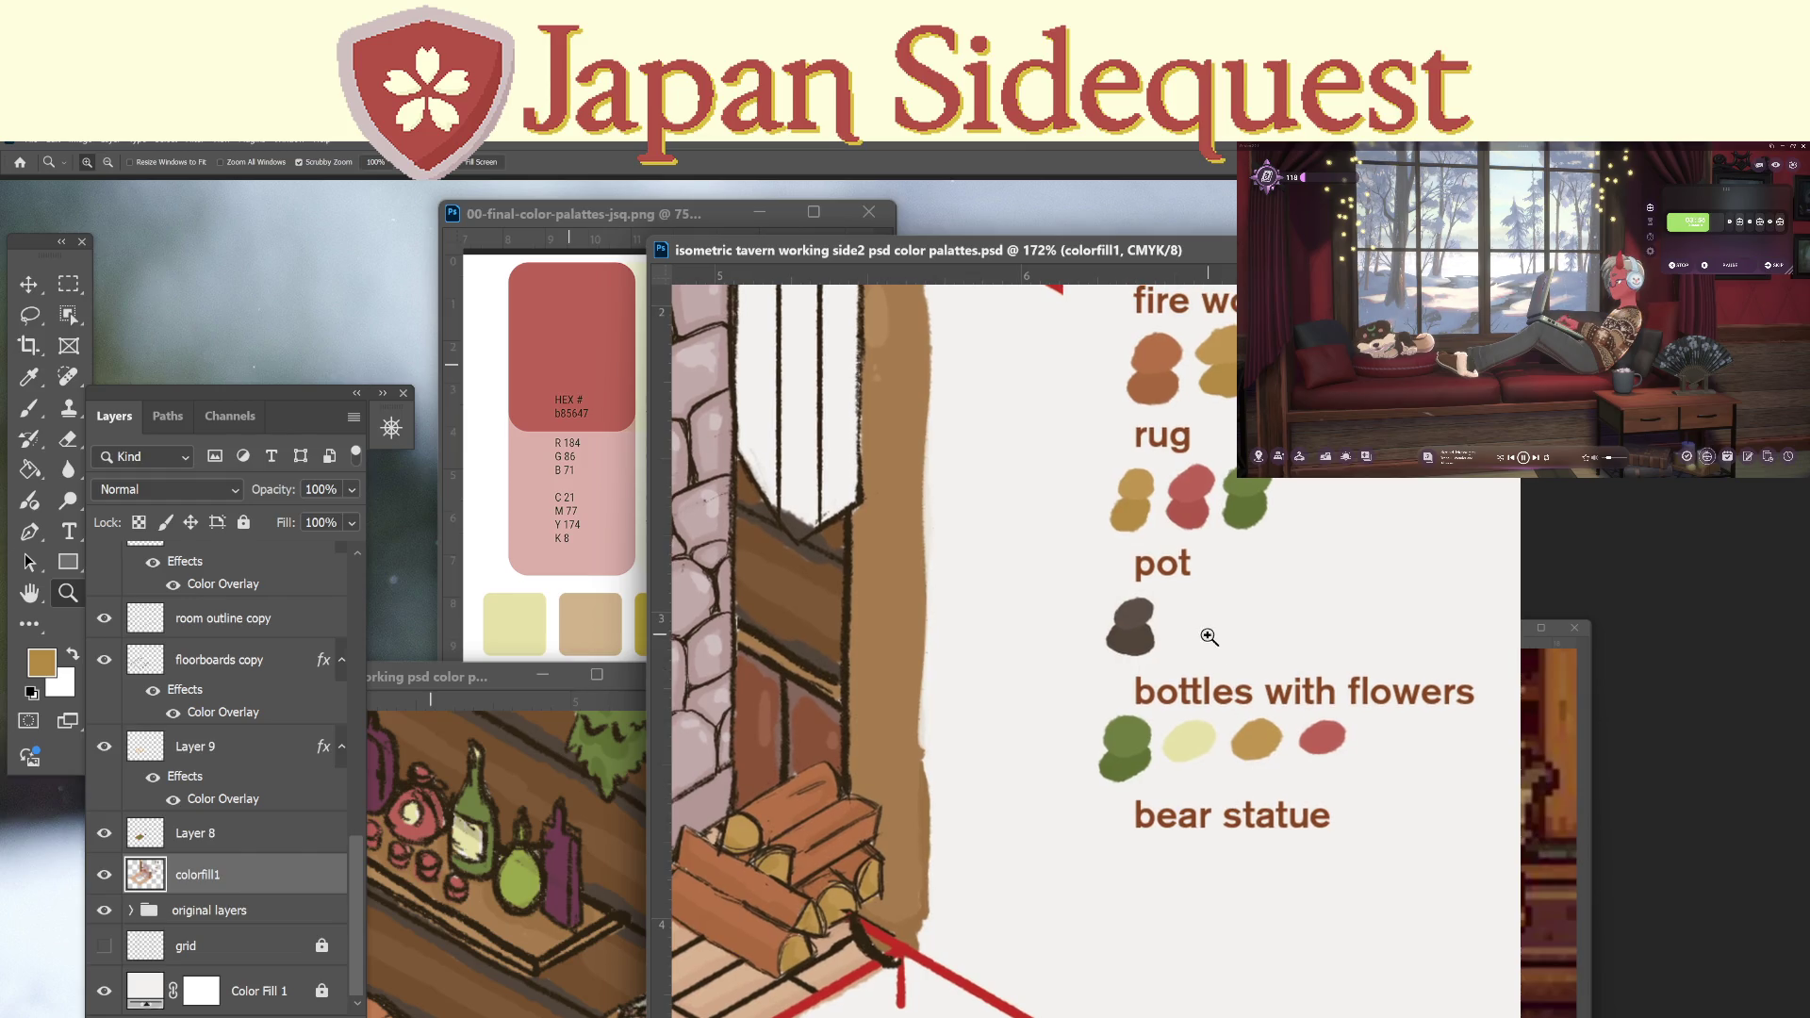
key(b)
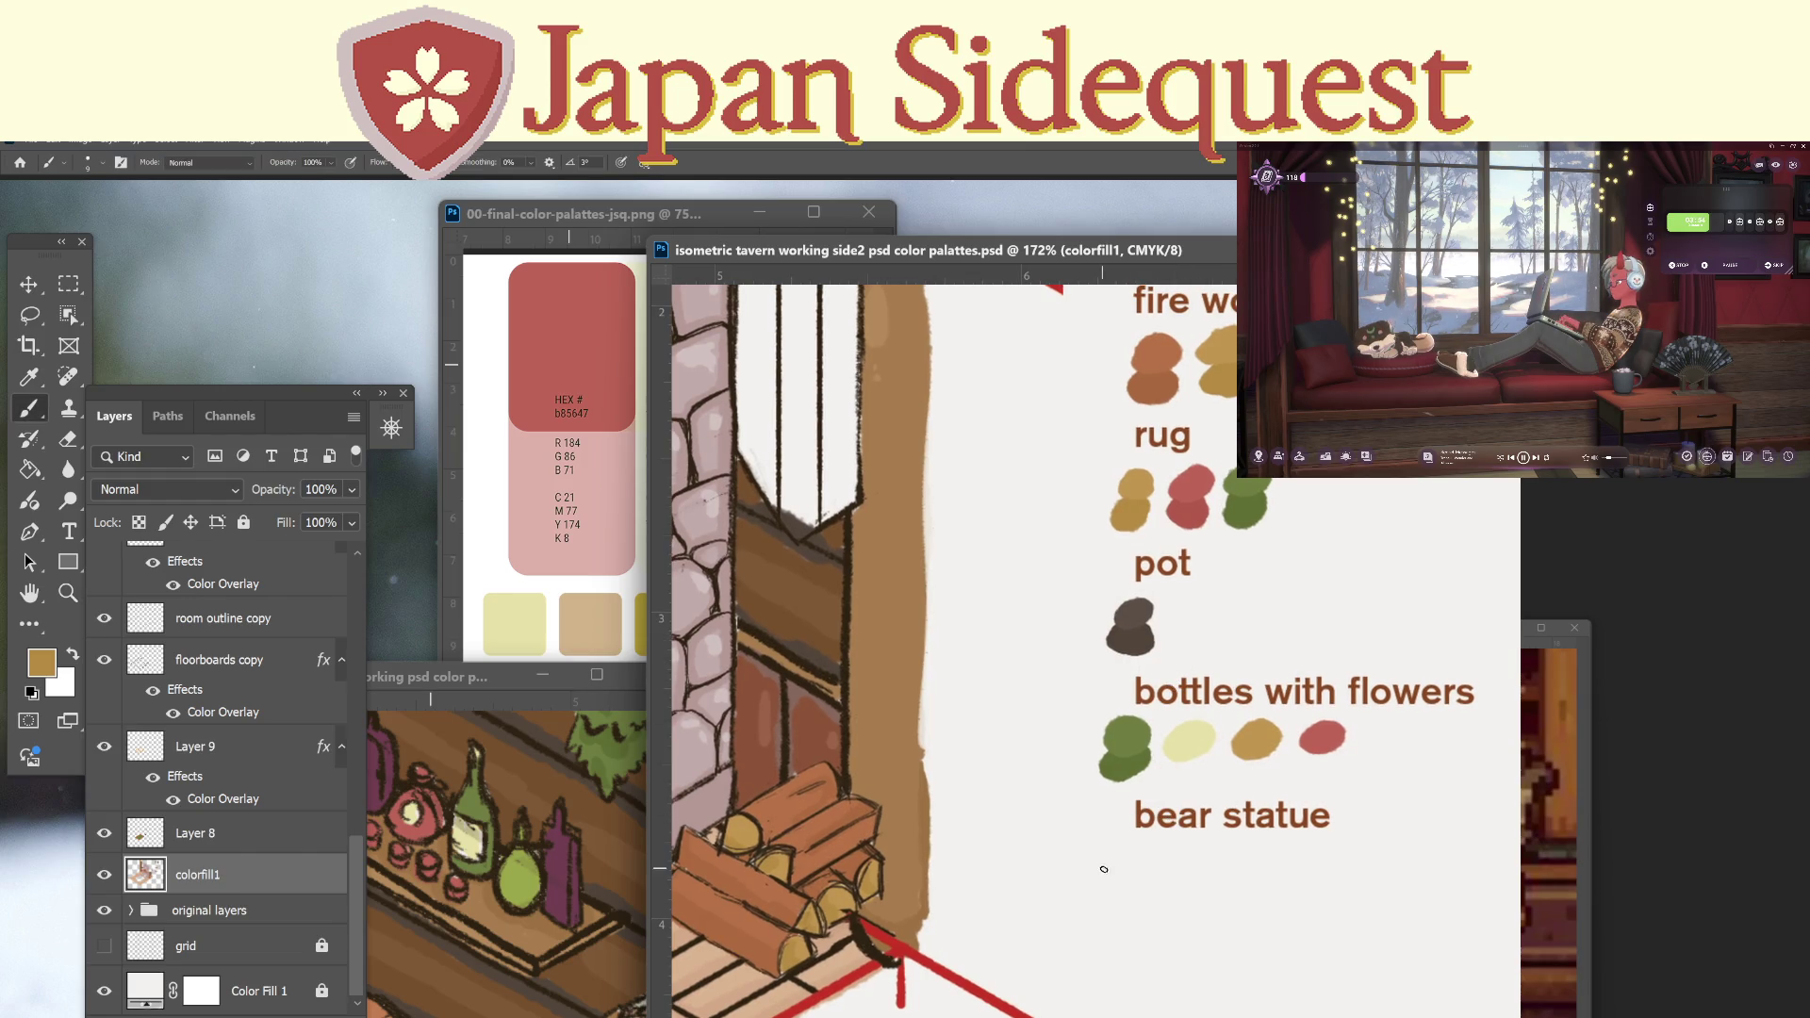
drag(1115, 878, 1124, 871)
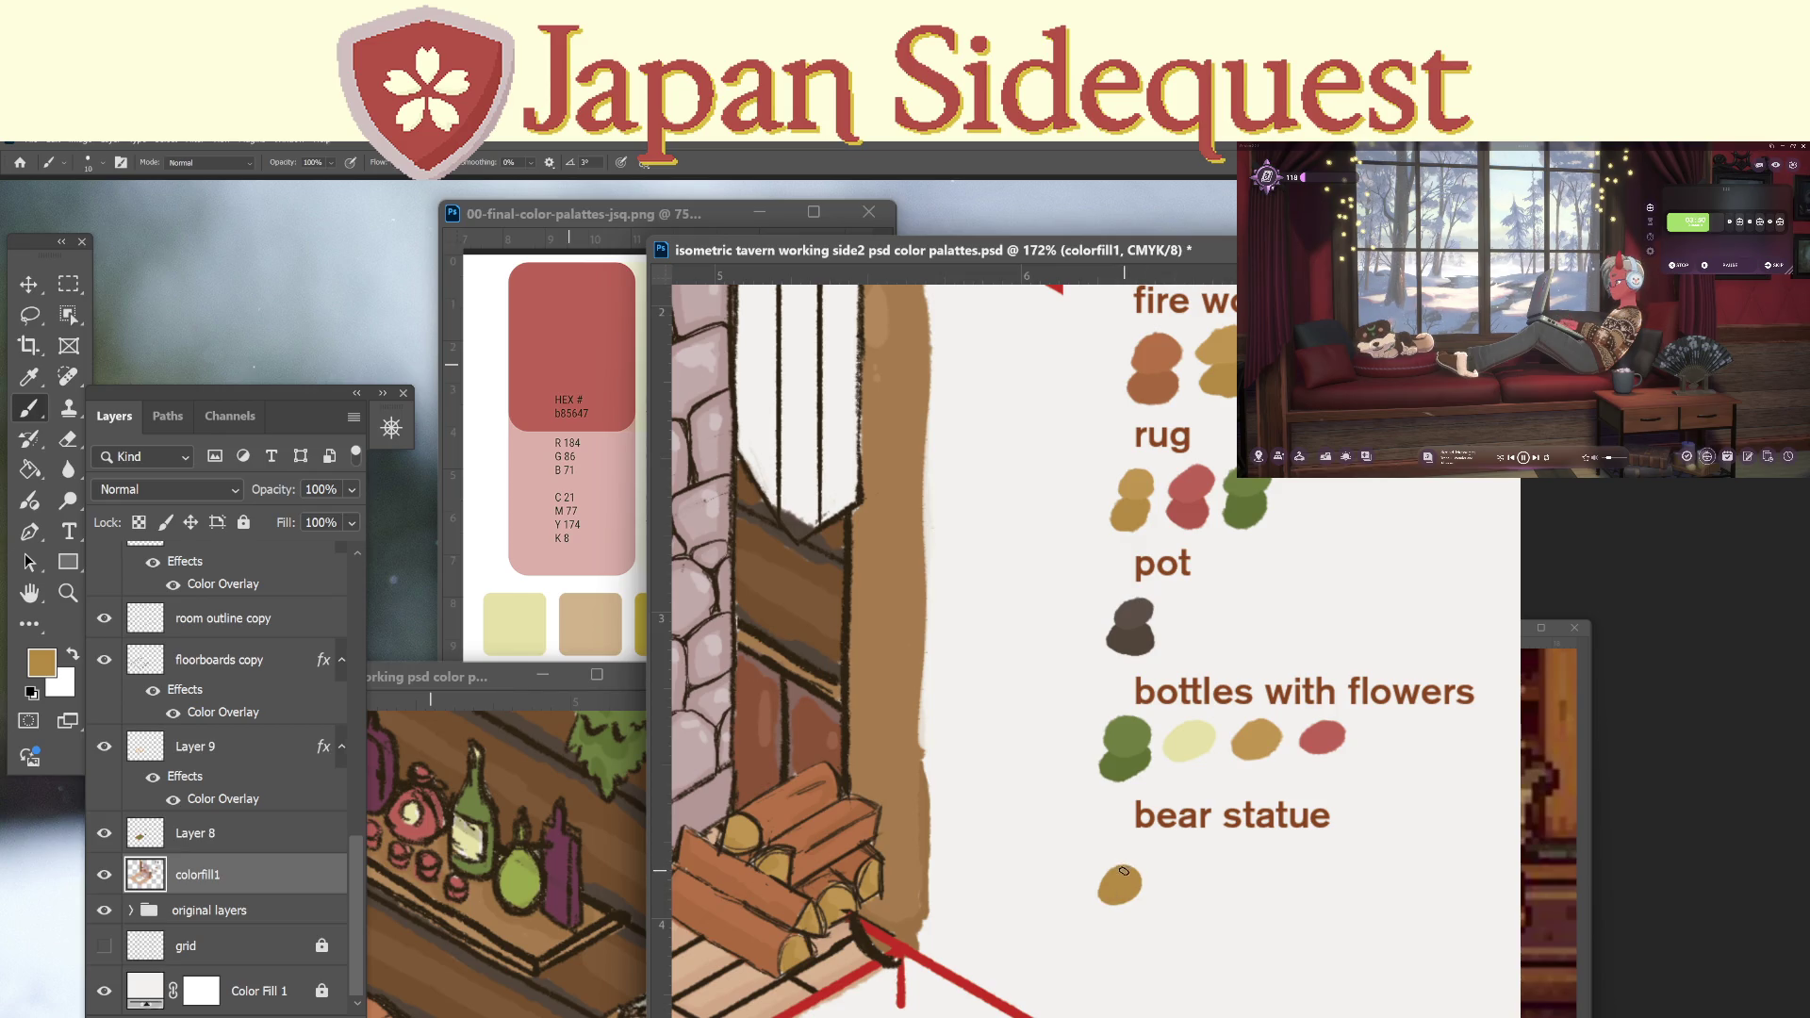
Return to the mantel and sample the bear's dark brown.
scroll(1091, 643, up, 1)
scroll(1090, 643, left, 5)
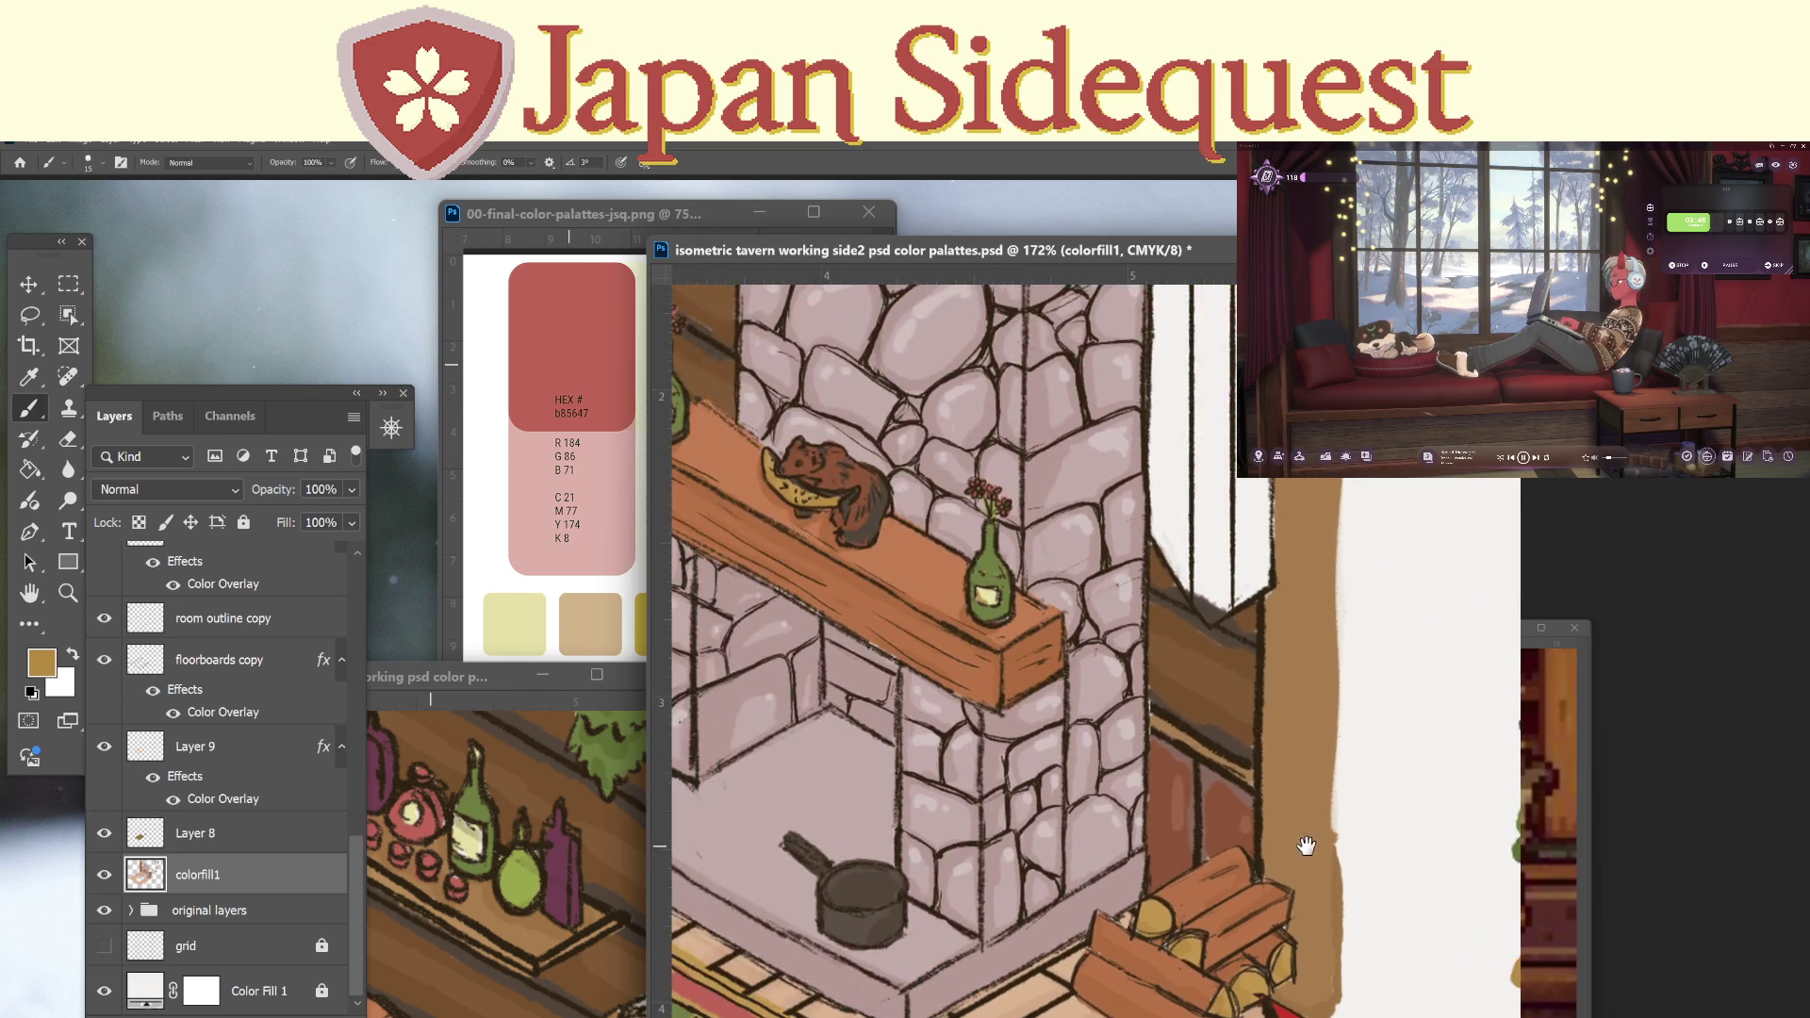
scroll(834, 439, up, 4)
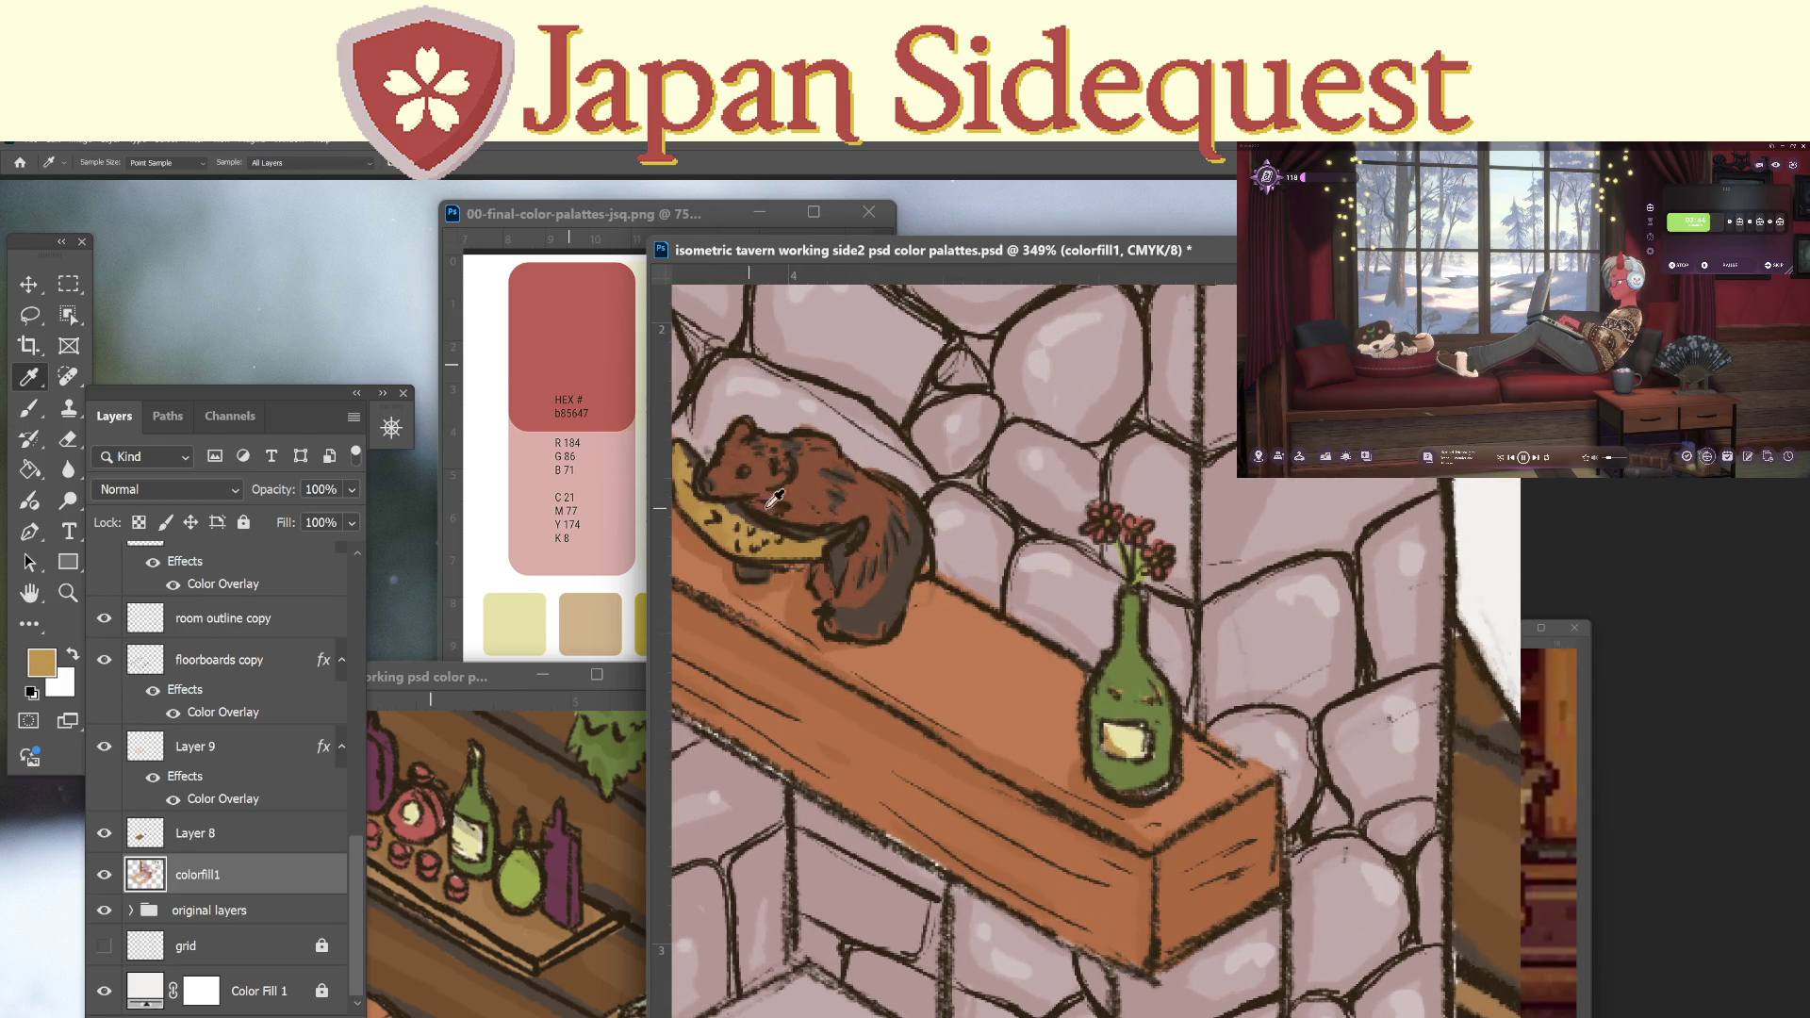
key(z)
alt+click(1278, 794)
scroll(1278, 794, down, 4)
scroll(1254, 787, right, 5)
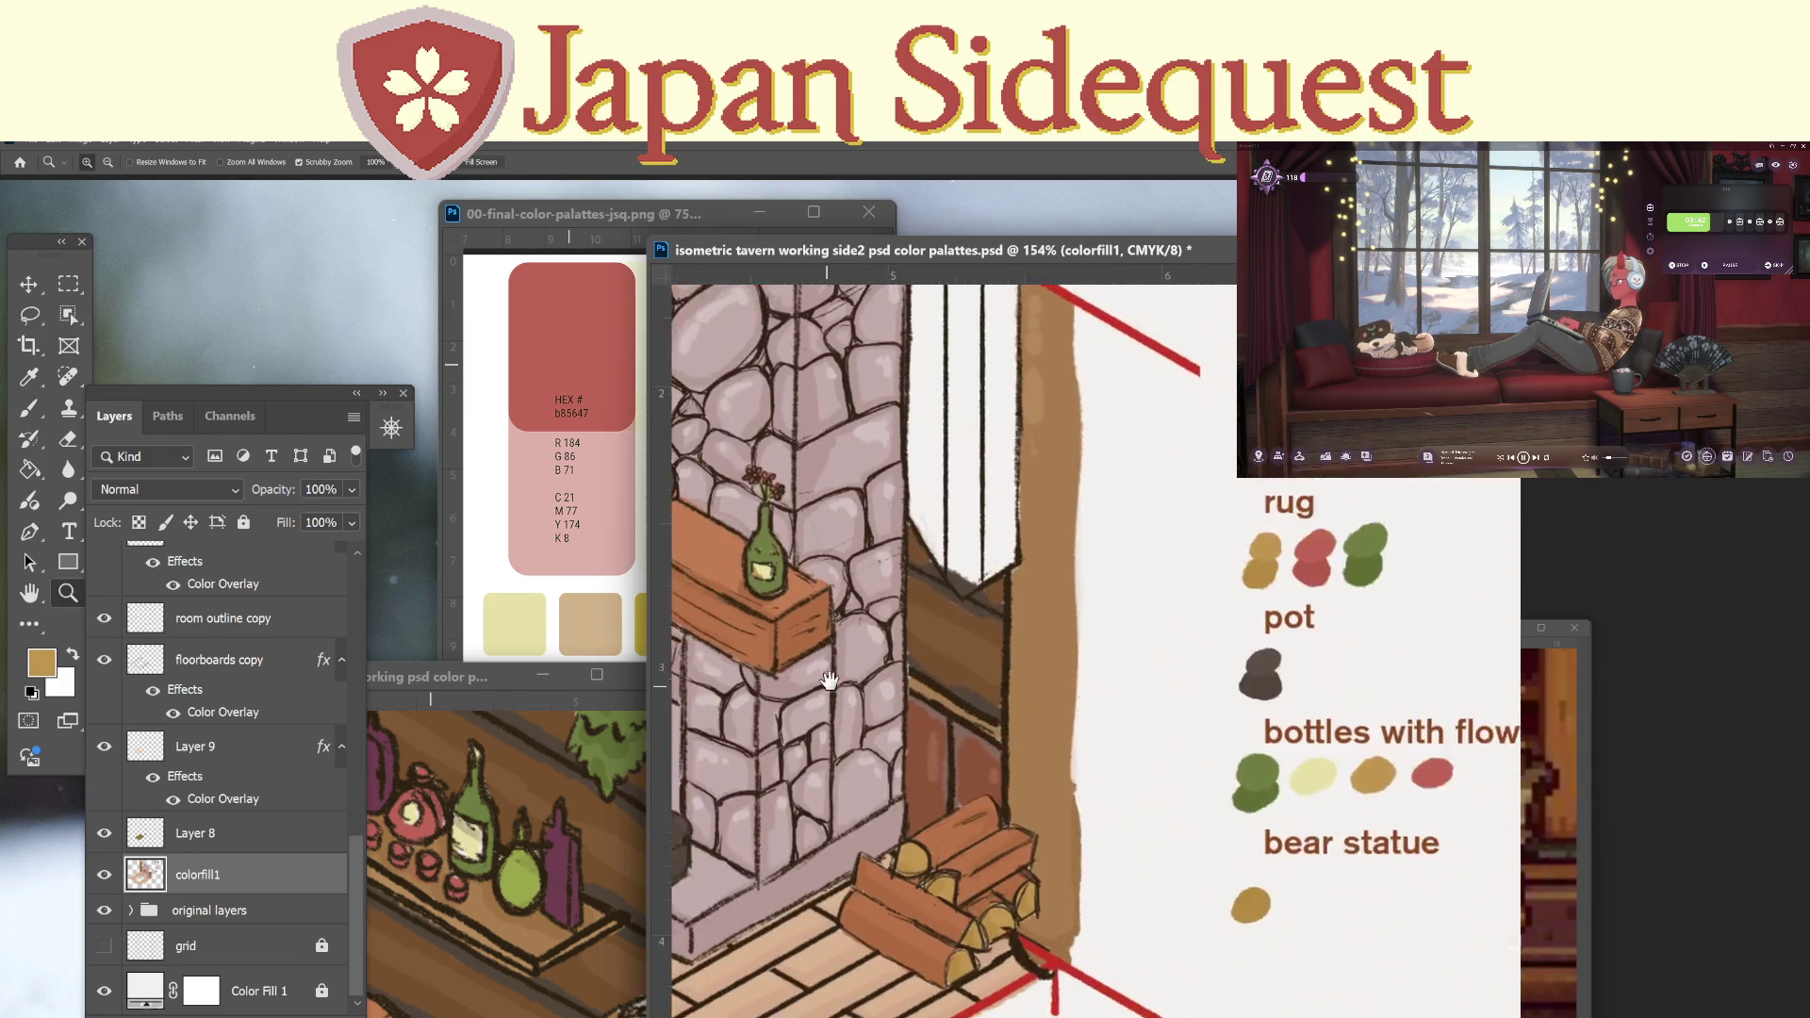
scroll(1235, 783, down, 3)
key(b)
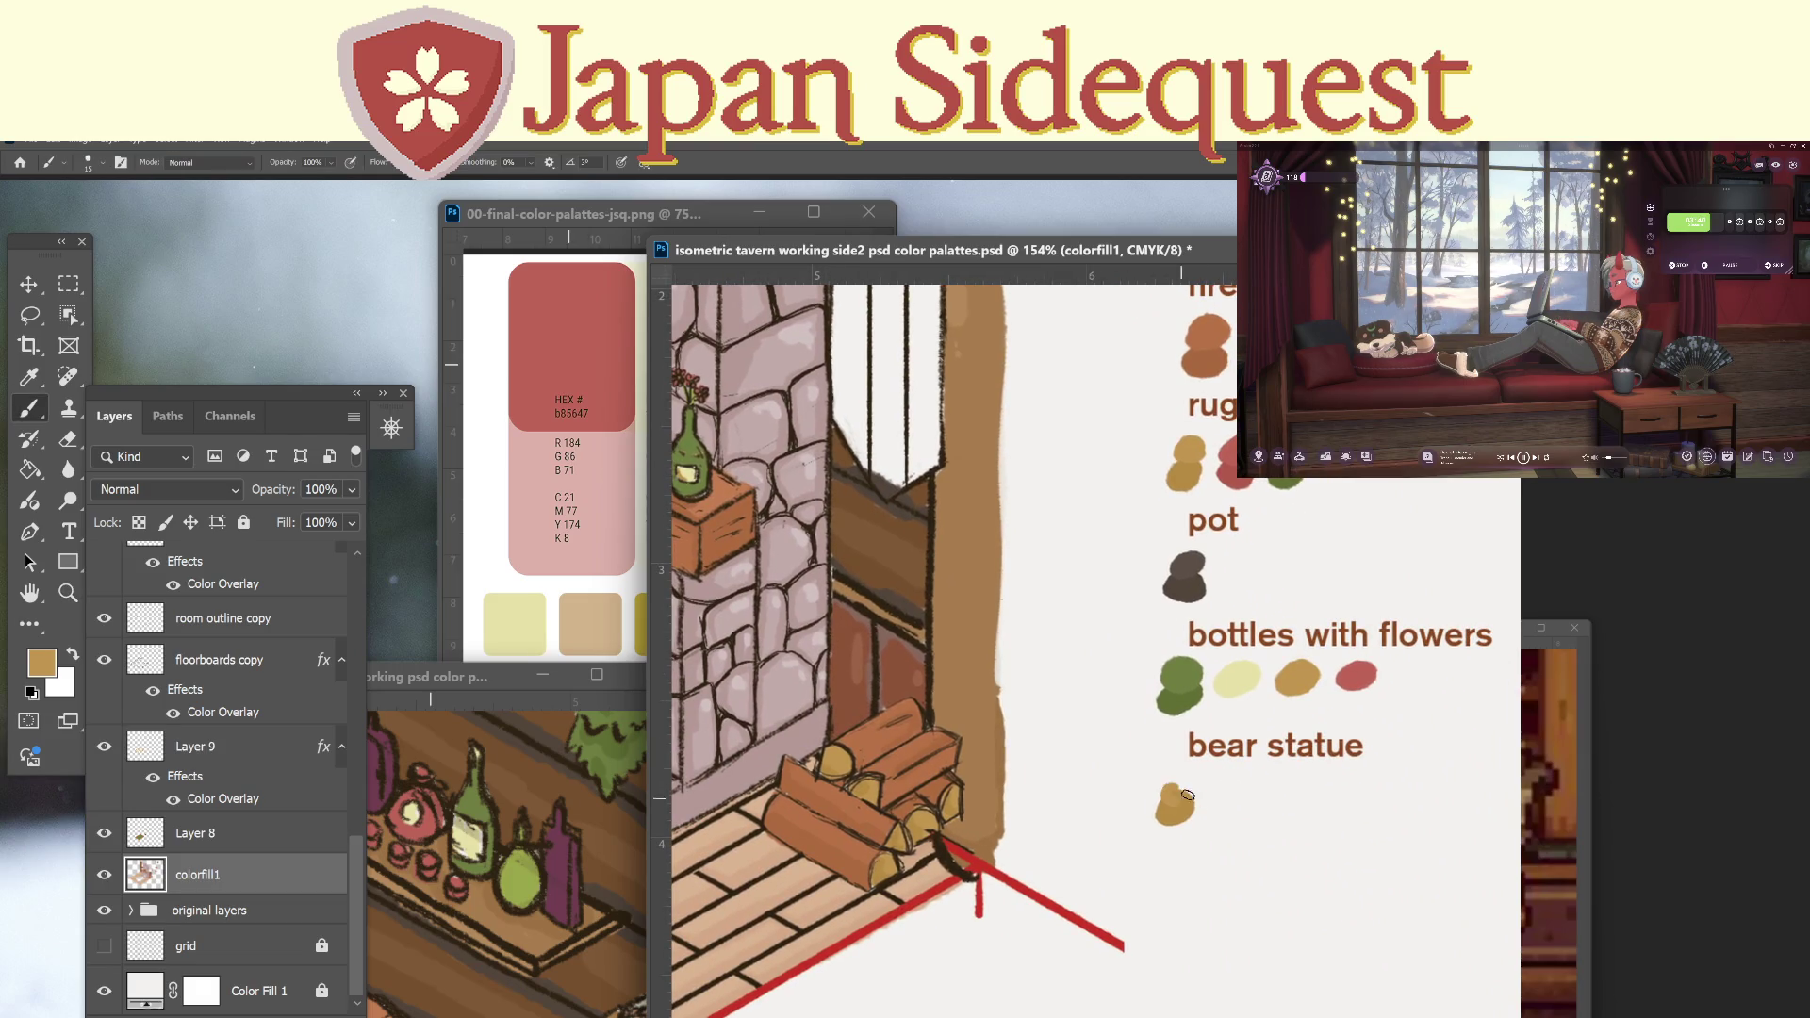
drag(941, 760, 1260, 833)
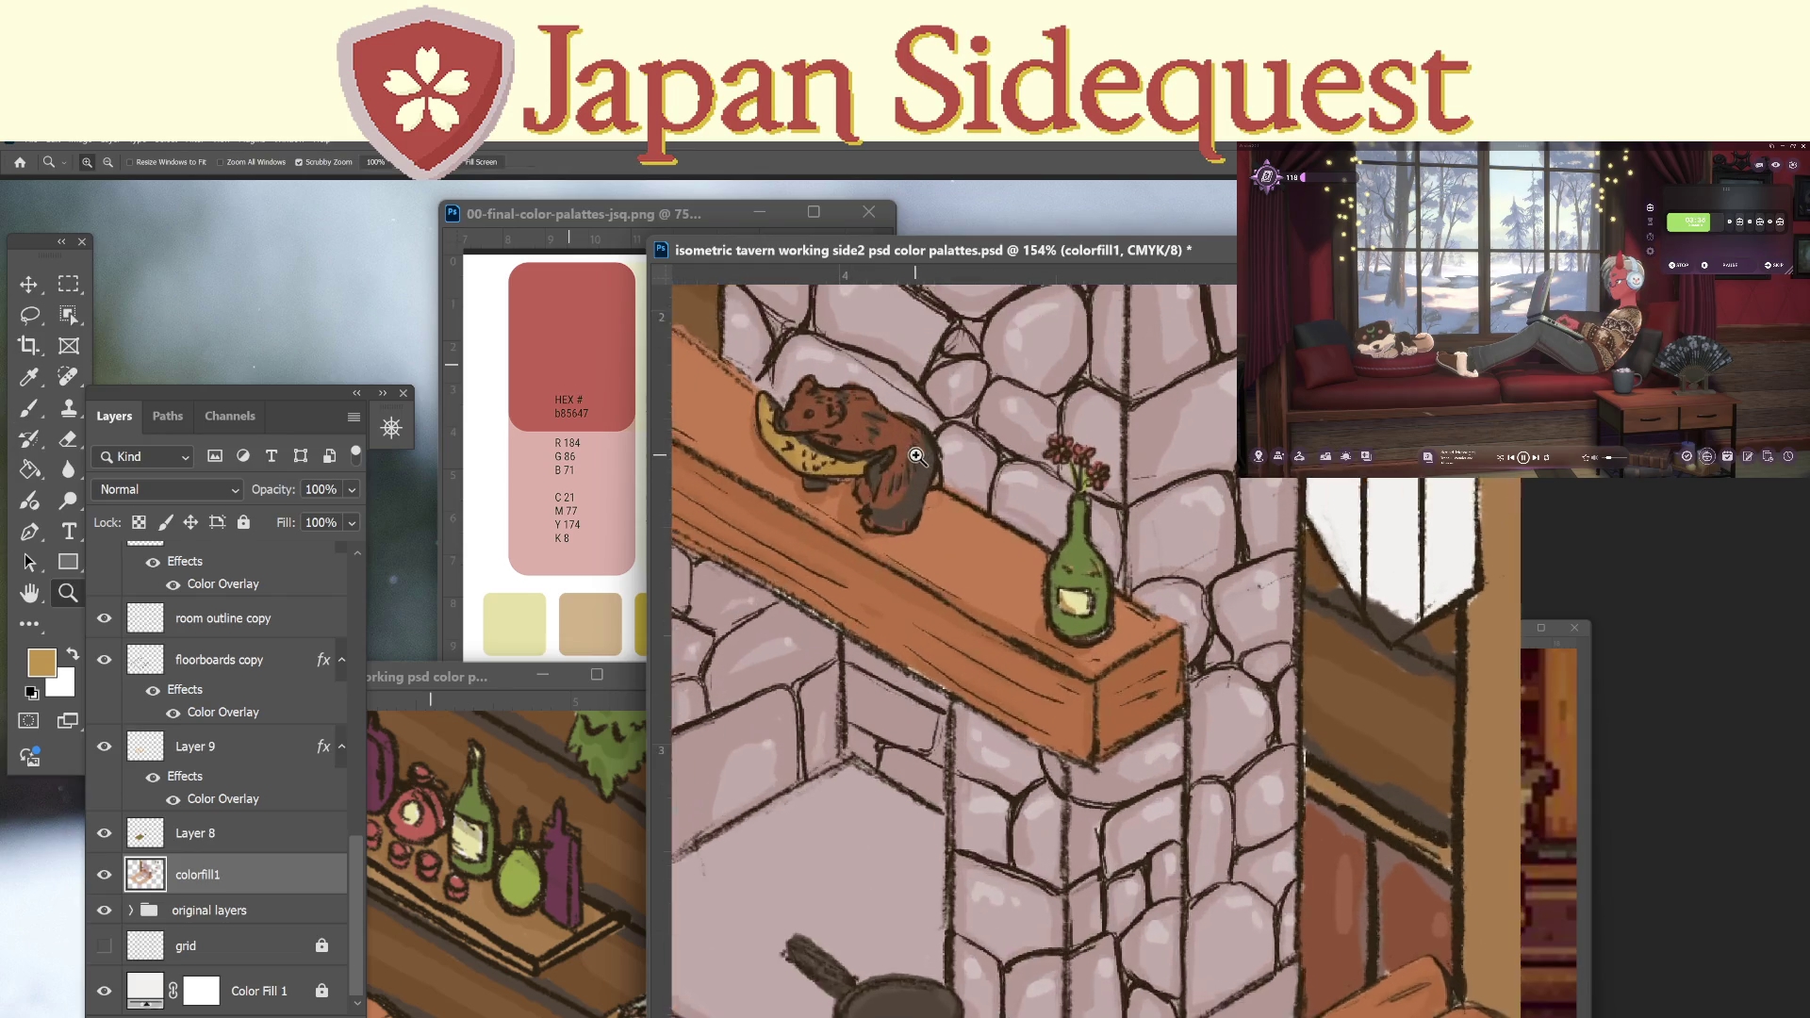
scroll(897, 454, up, 5)
key(i)
click(925, 487)
Paint a dark brown dab beside the tan swatch.
mouse_move(1258, 826)
mouse_down()
mouse_move(910, 712)
mouse_move(855, 597)
mouse_up()
key(z)
scroll(1264, 739, down, 2)
scroll(998, 720, right, 5)
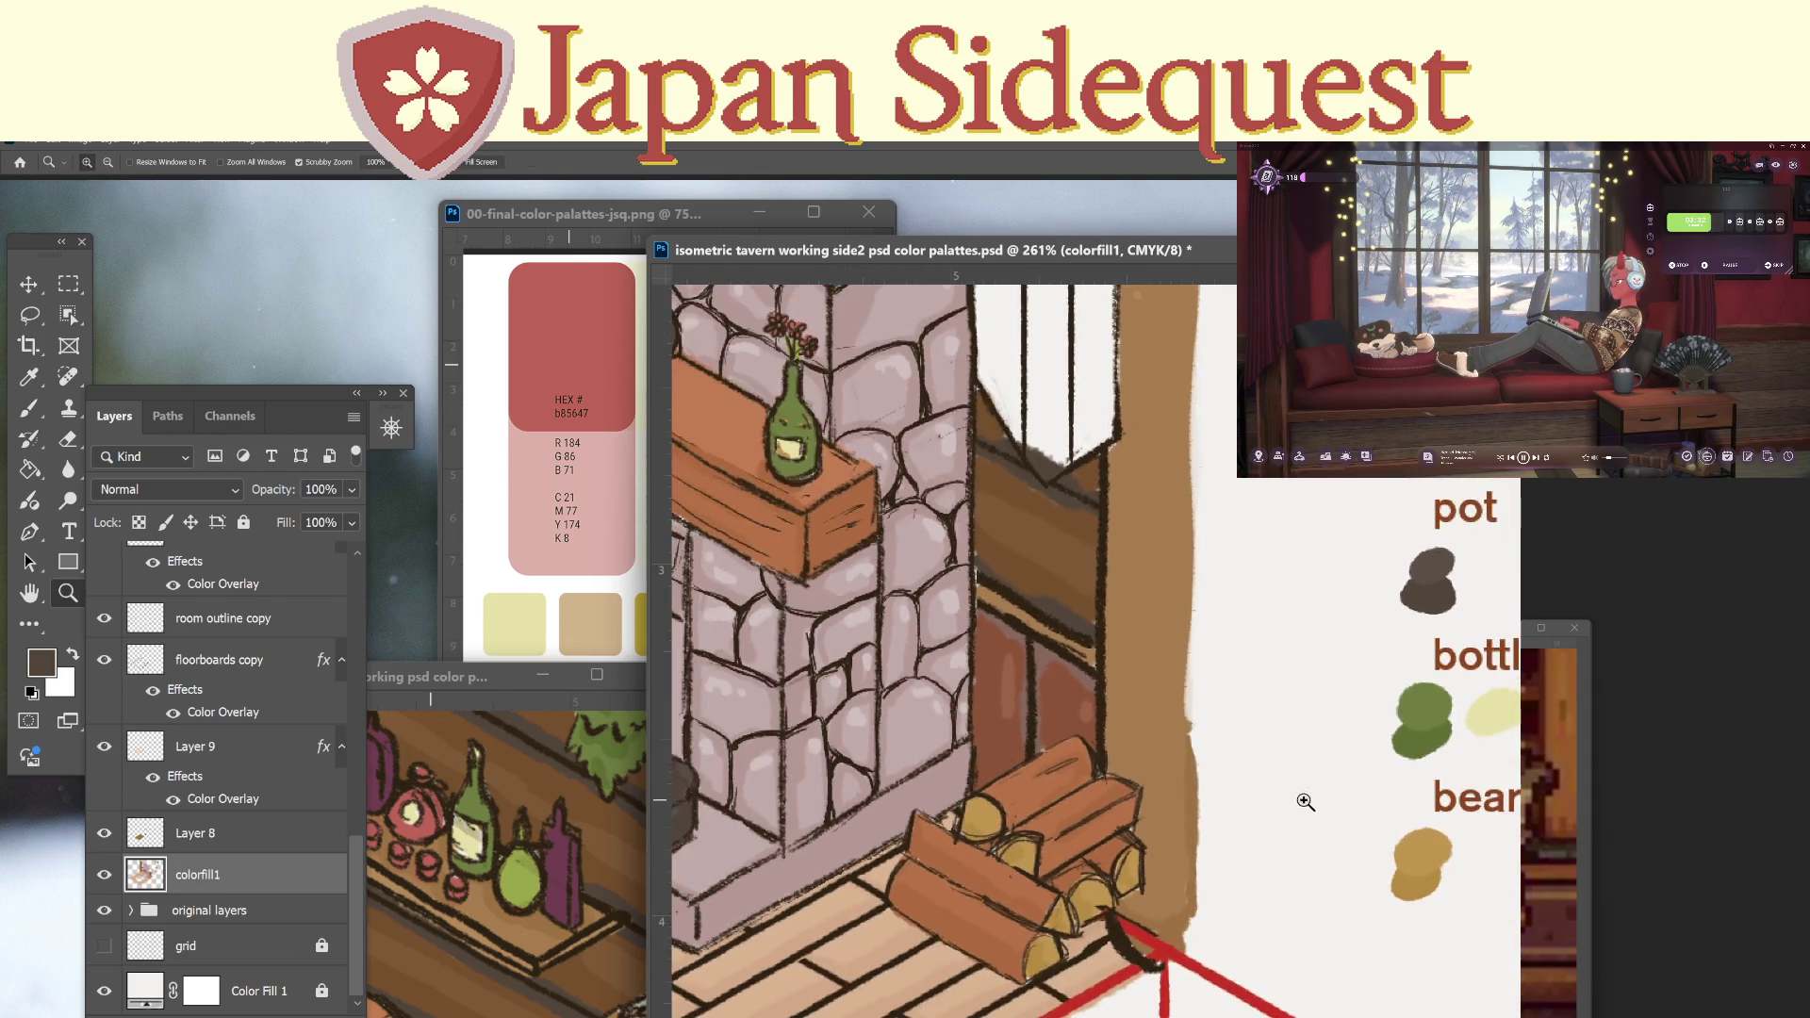
drag(1147, 702, 1160, 709)
key(b)
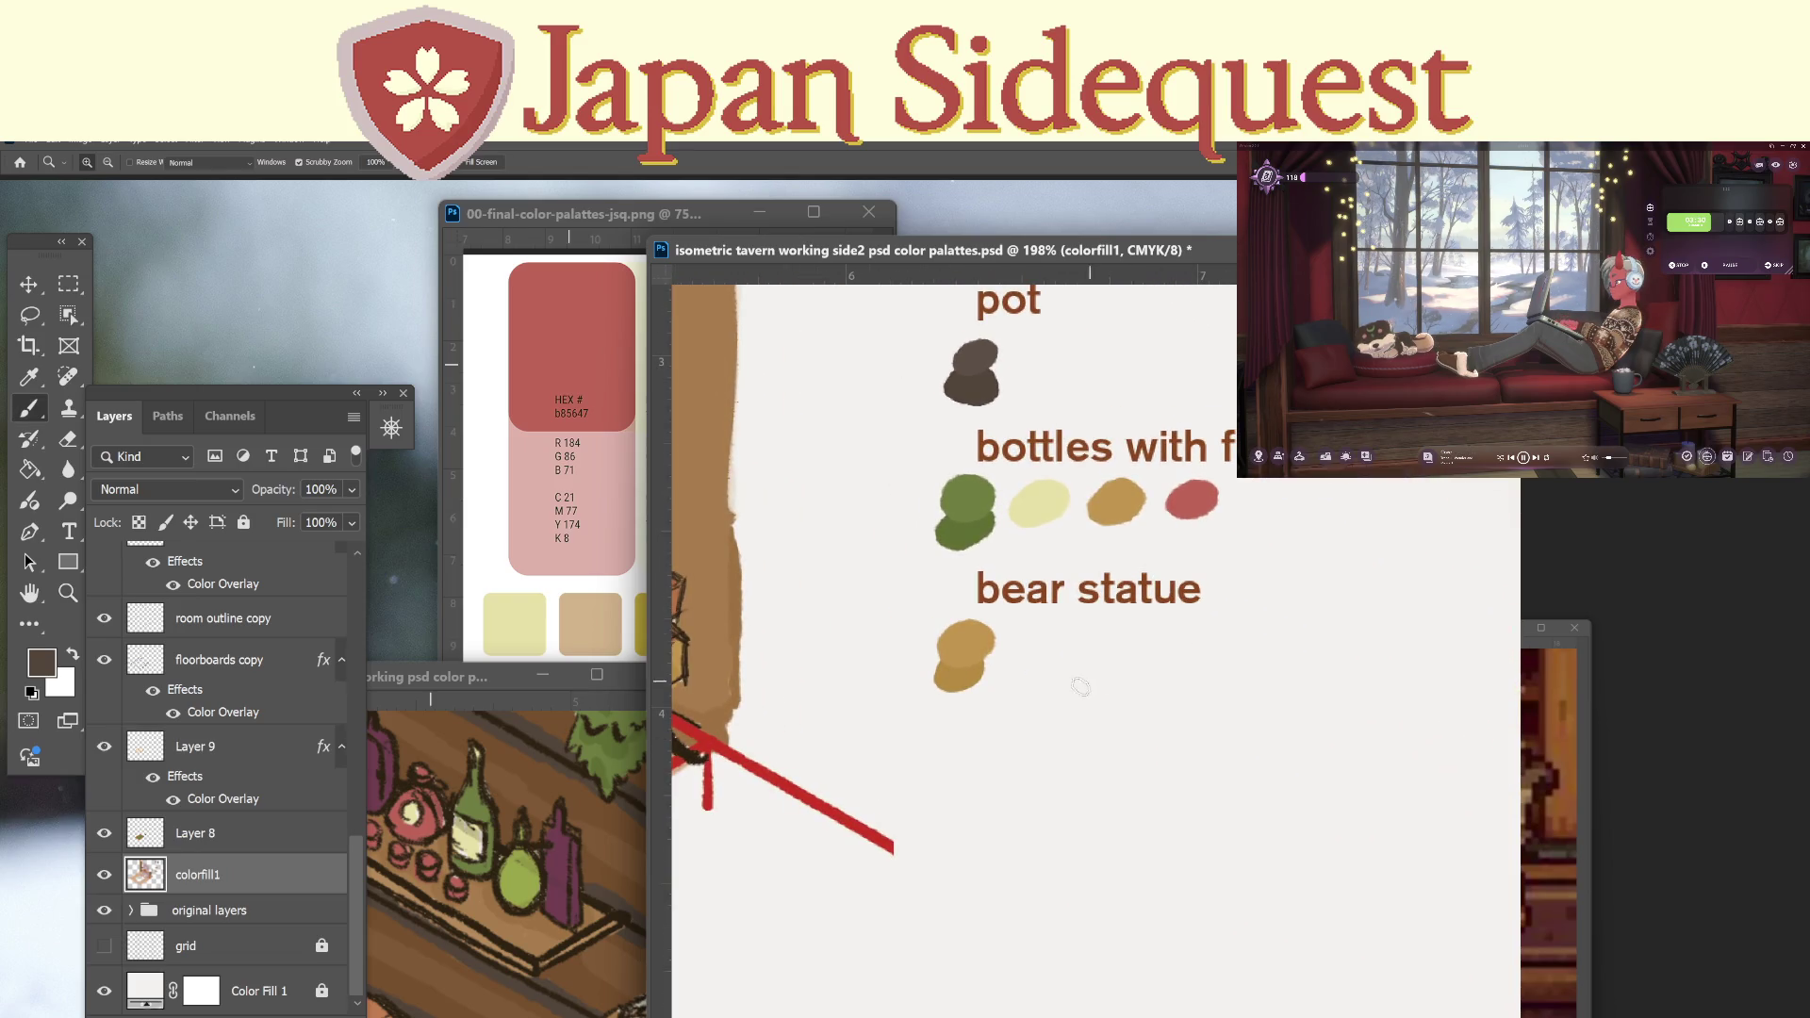
drag(1032, 664, 1029, 685)
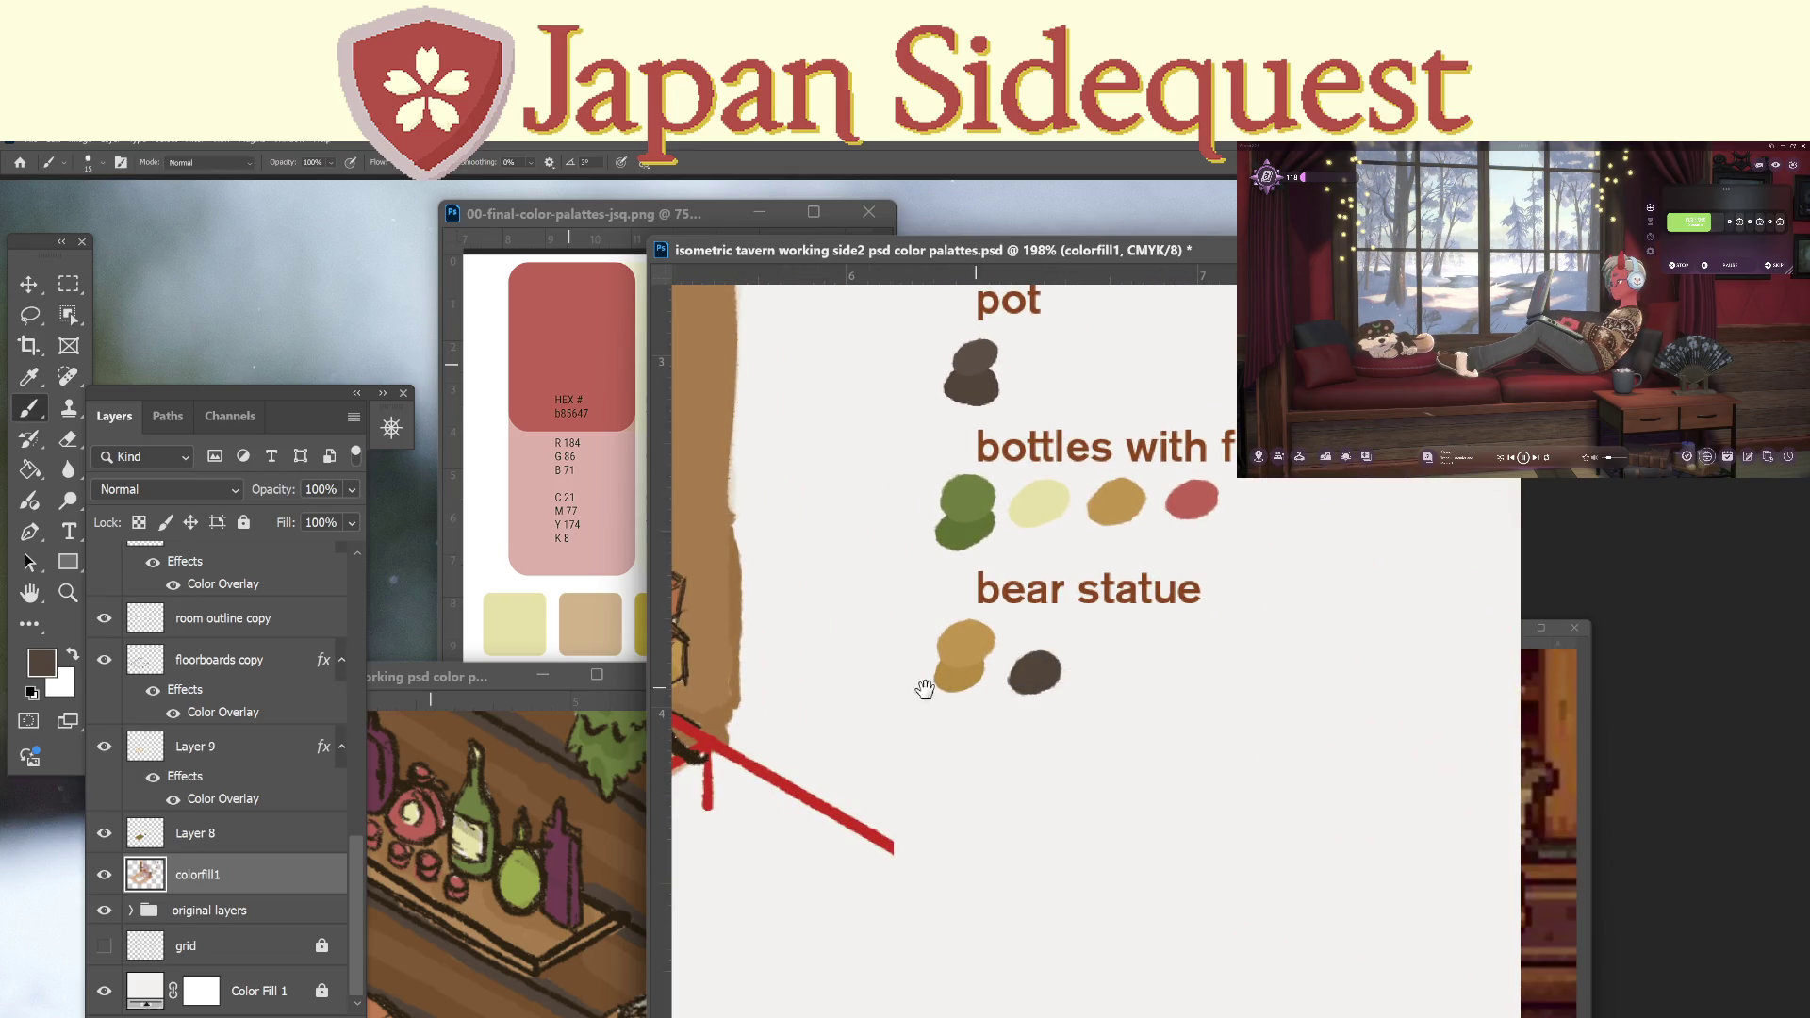
Sample the bear's reddish brown and paint it over the dark swatch.
scroll(925, 687, up, 3)
scroll(925, 687, left, 8)
drag(910, 760, 844, 779)
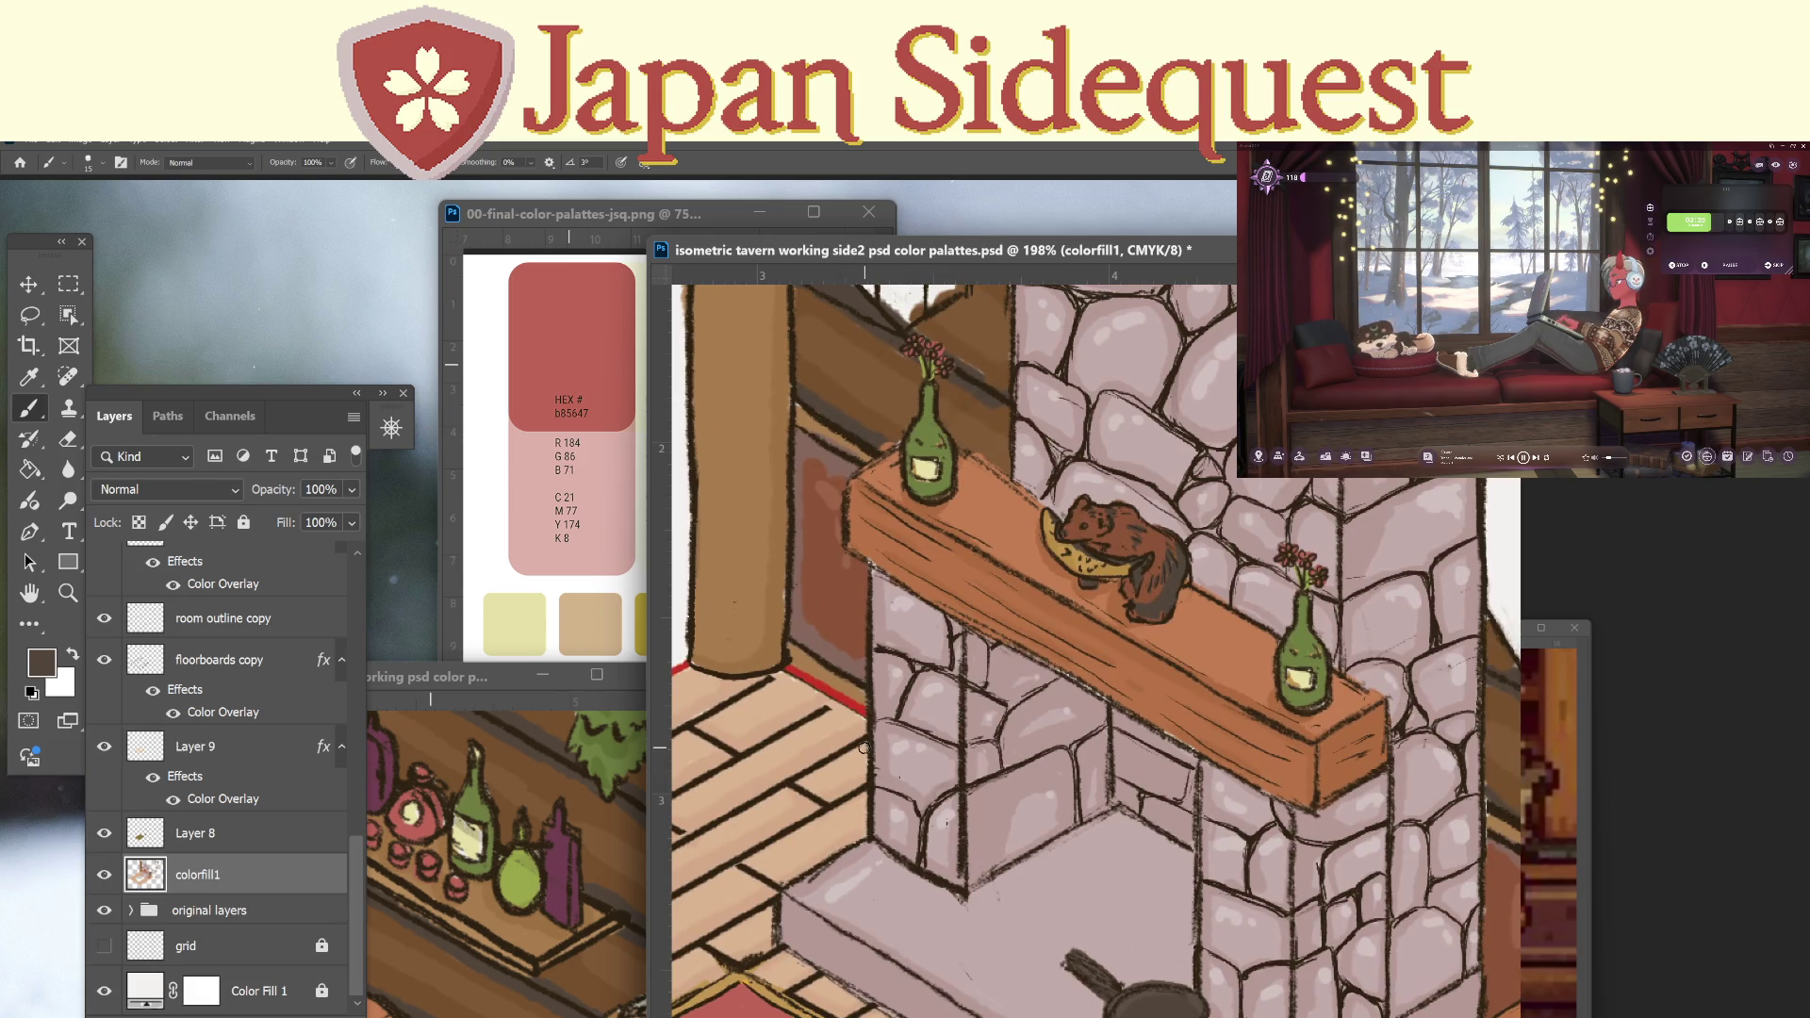
key(i)
click(1126, 540)
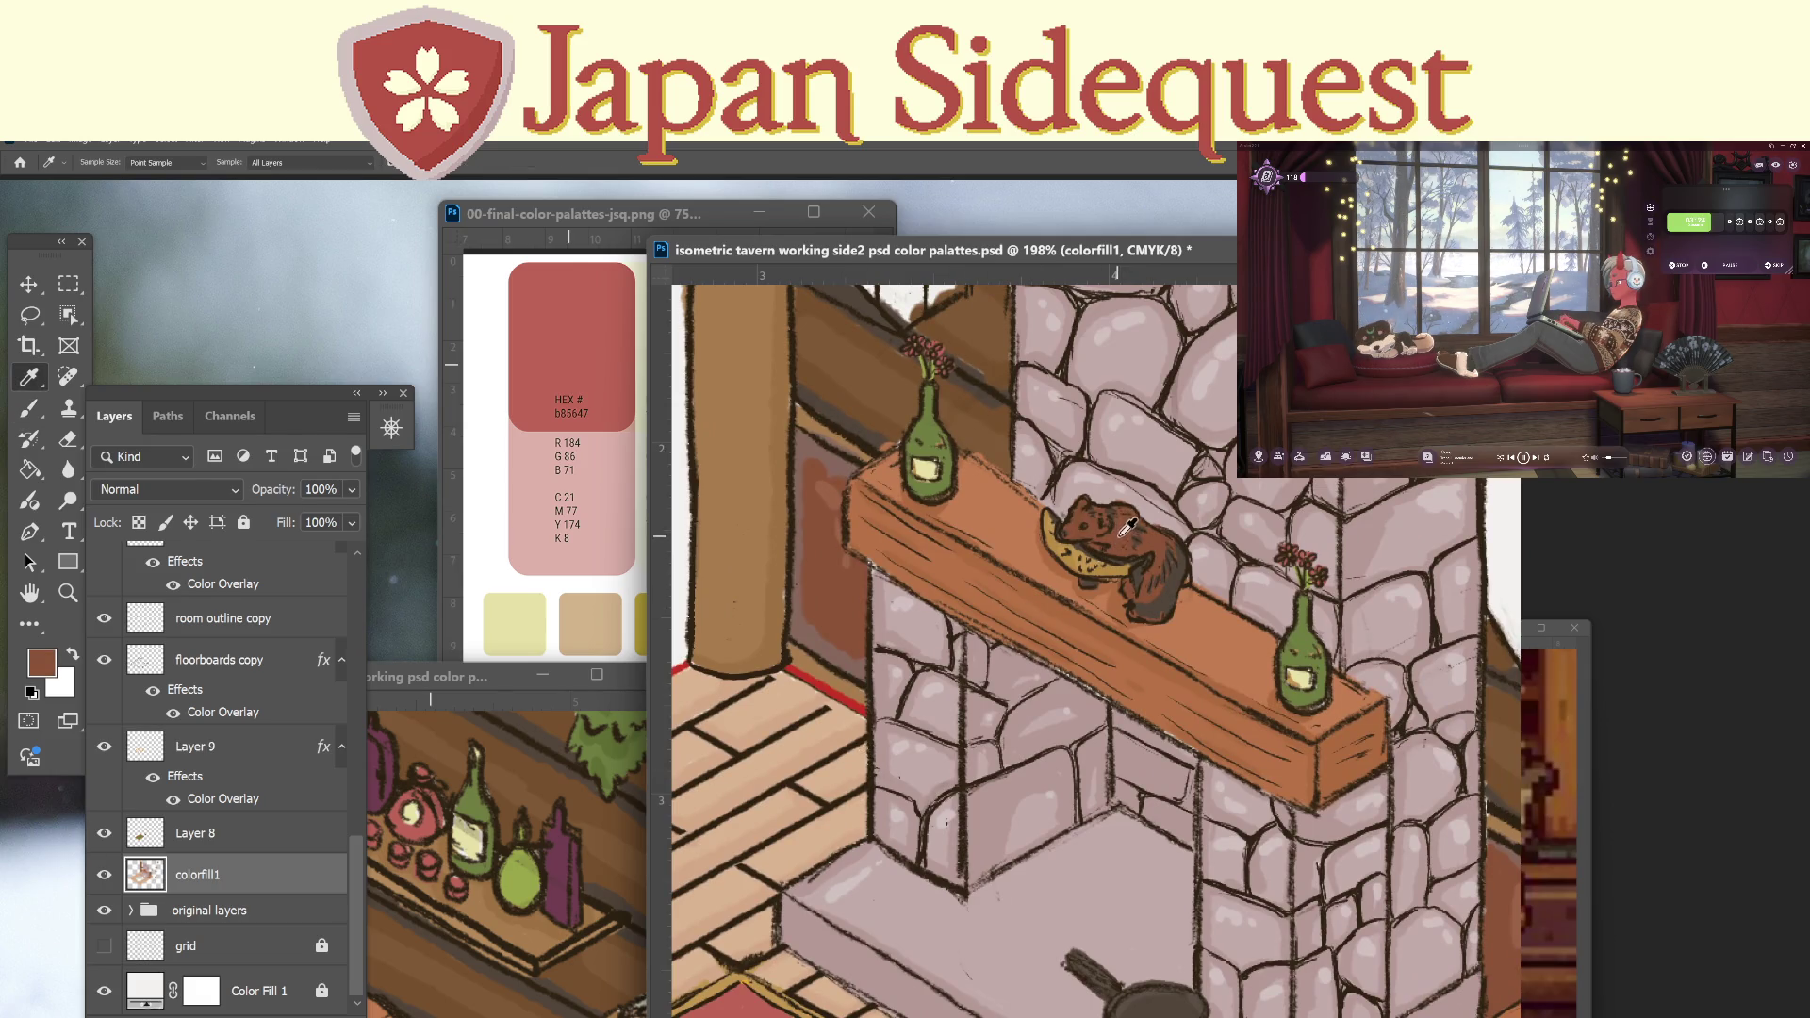
scroll(937, 820, right, 10)
scroll(937, 820, down, 4)
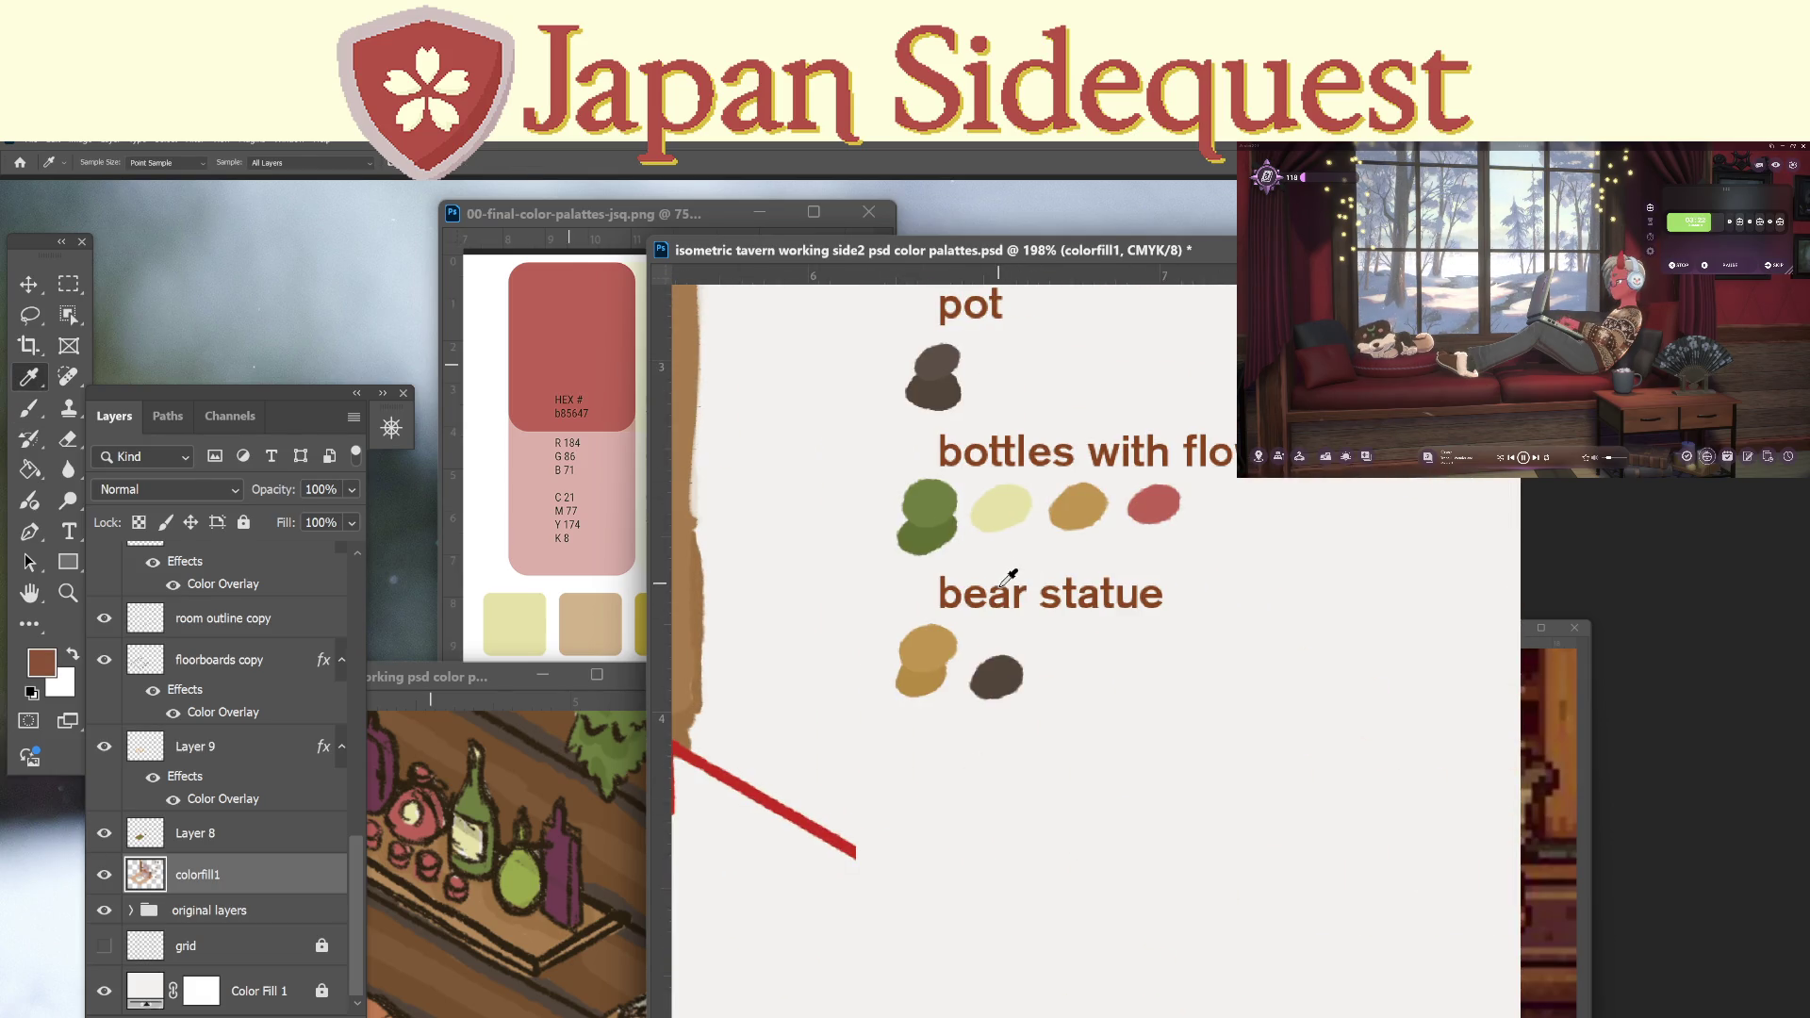
key(b)
drag(987, 659, 1021, 631)
Swap the colours, zoom out to the whole fireplace scene and save the document.
key(x)
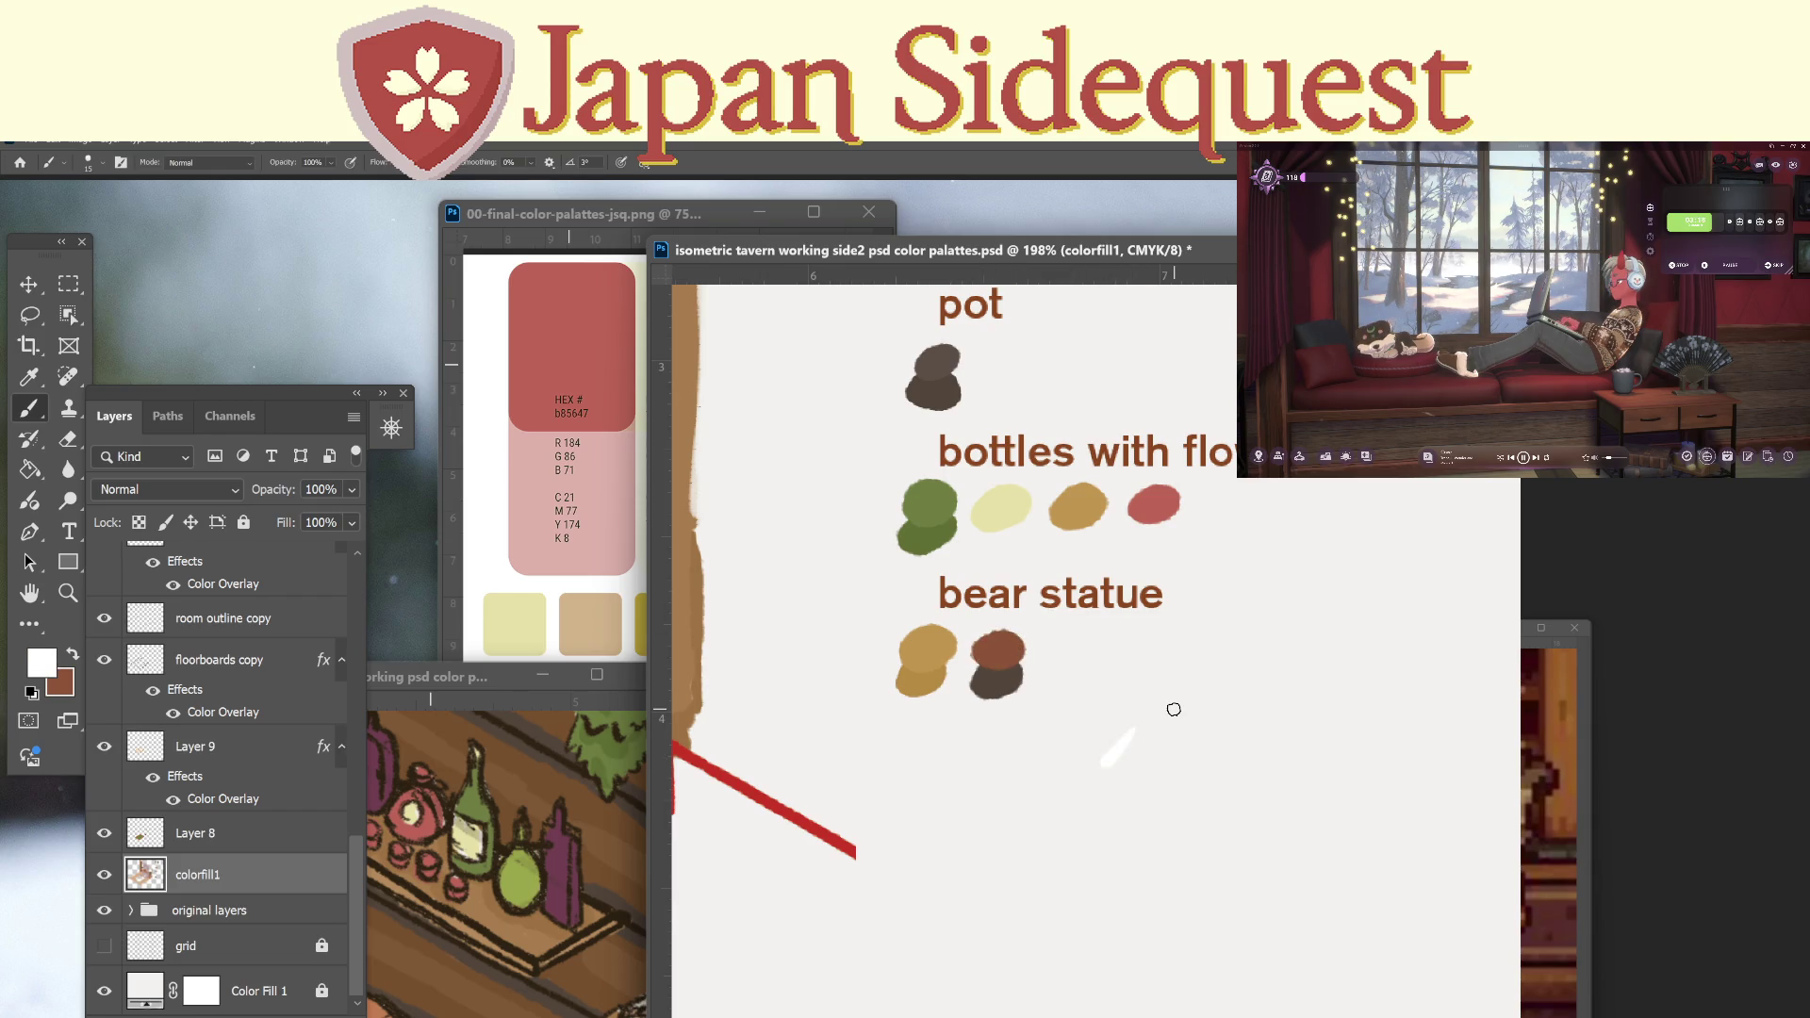
key(z)
mouse_move(1138, 739)
mouse_down()
mouse_move(1111, 780)
mouse_move(1131, 745)
mouse_move(1193, 811)
mouse_up()
key(ctrl+s)
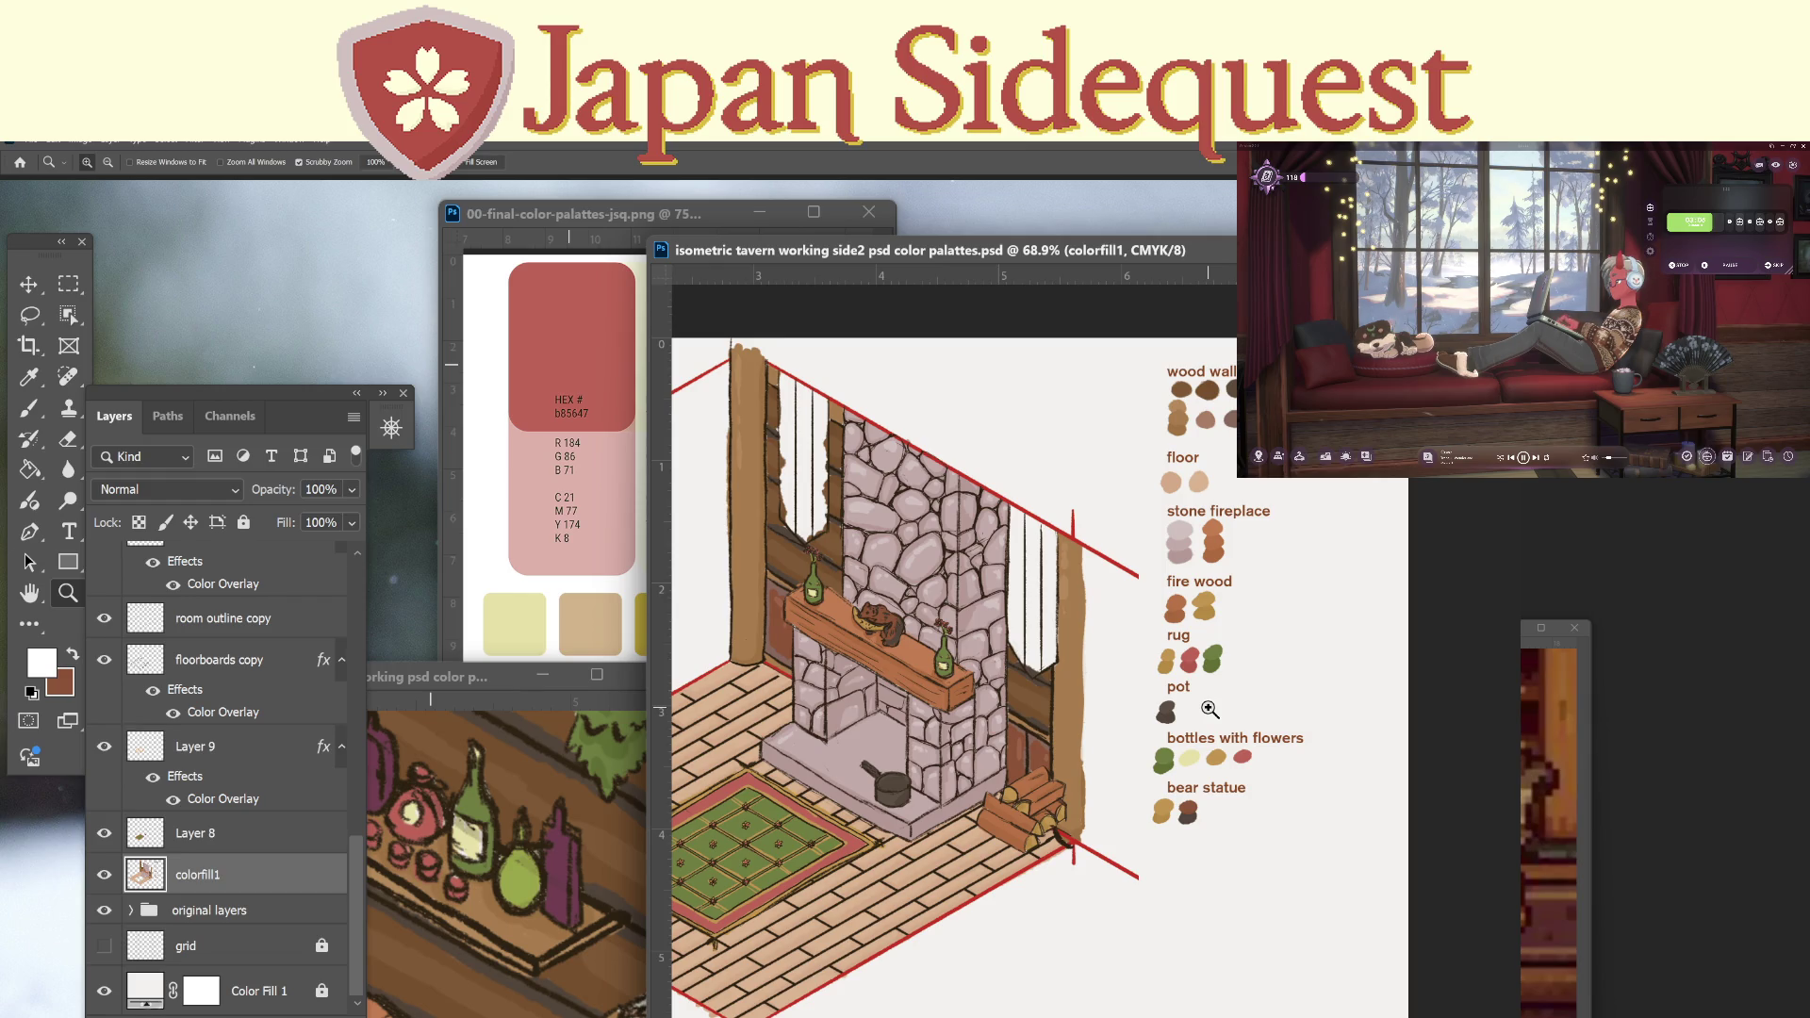
In the original tavern document, sample the purple-maroon of a shelf bottle.
click(460, 671)
drag(678, 665, 766, 320)
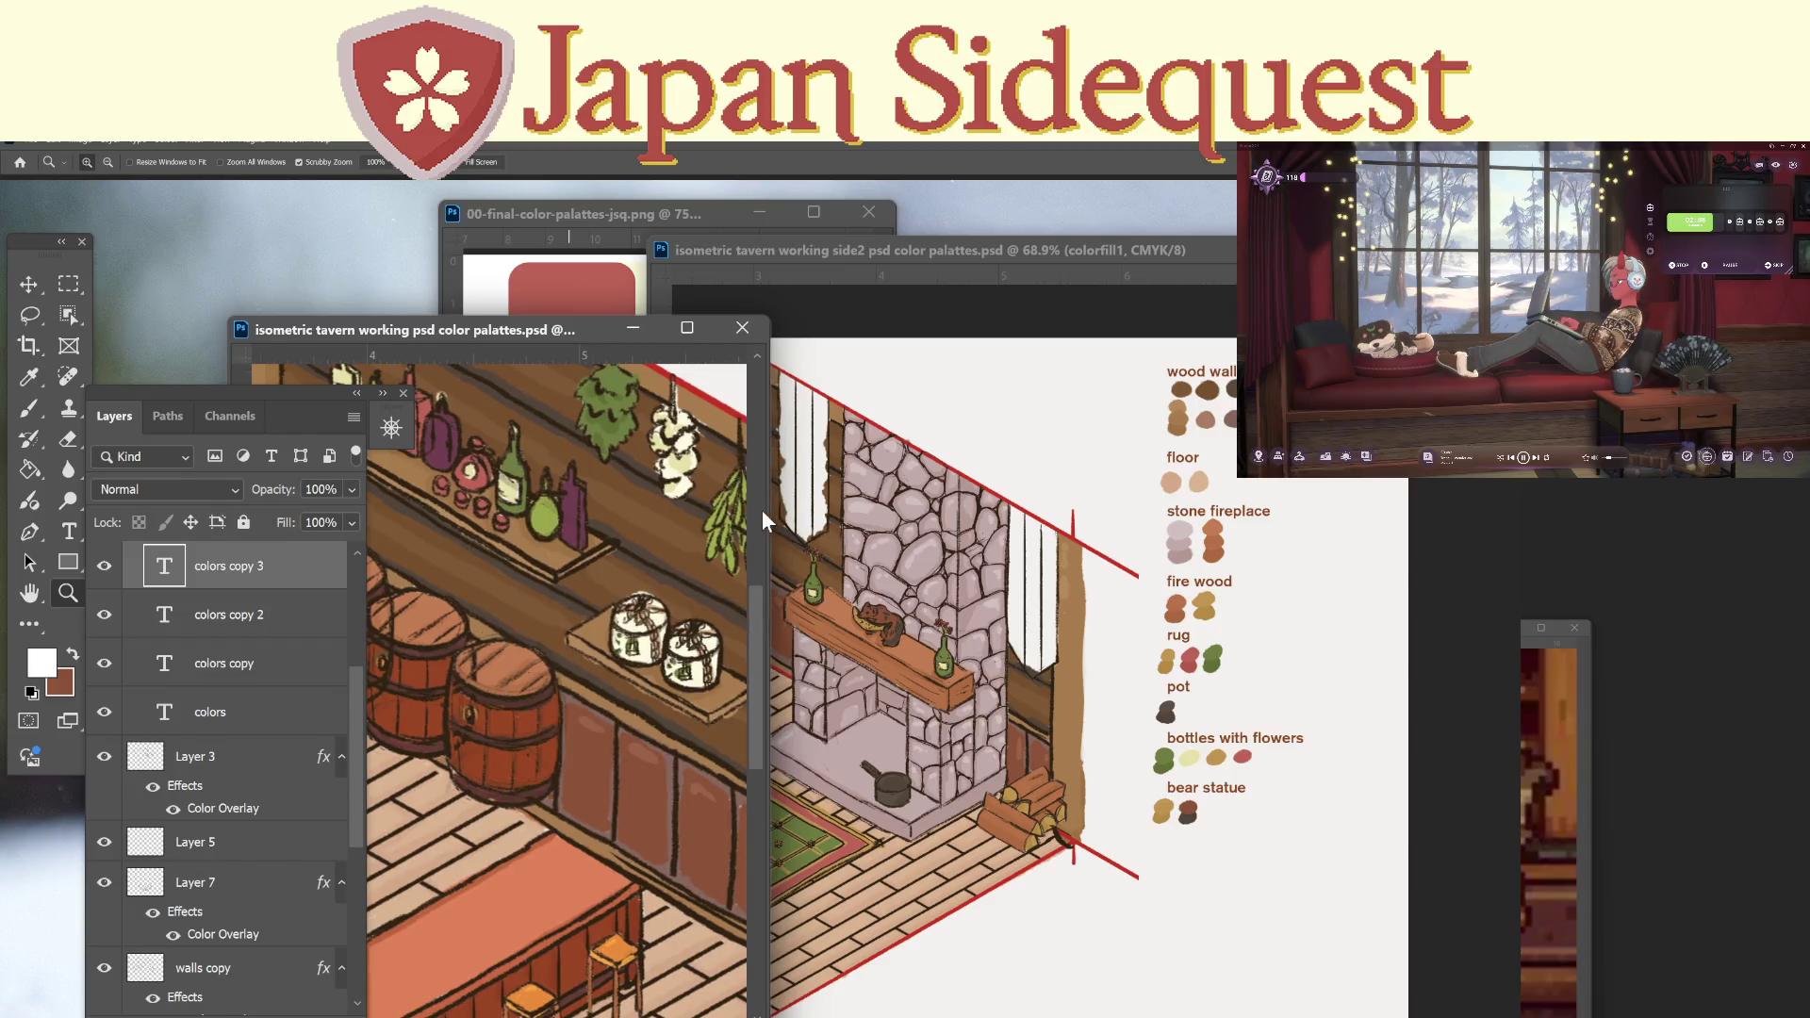
drag(488, 588, 683, 709)
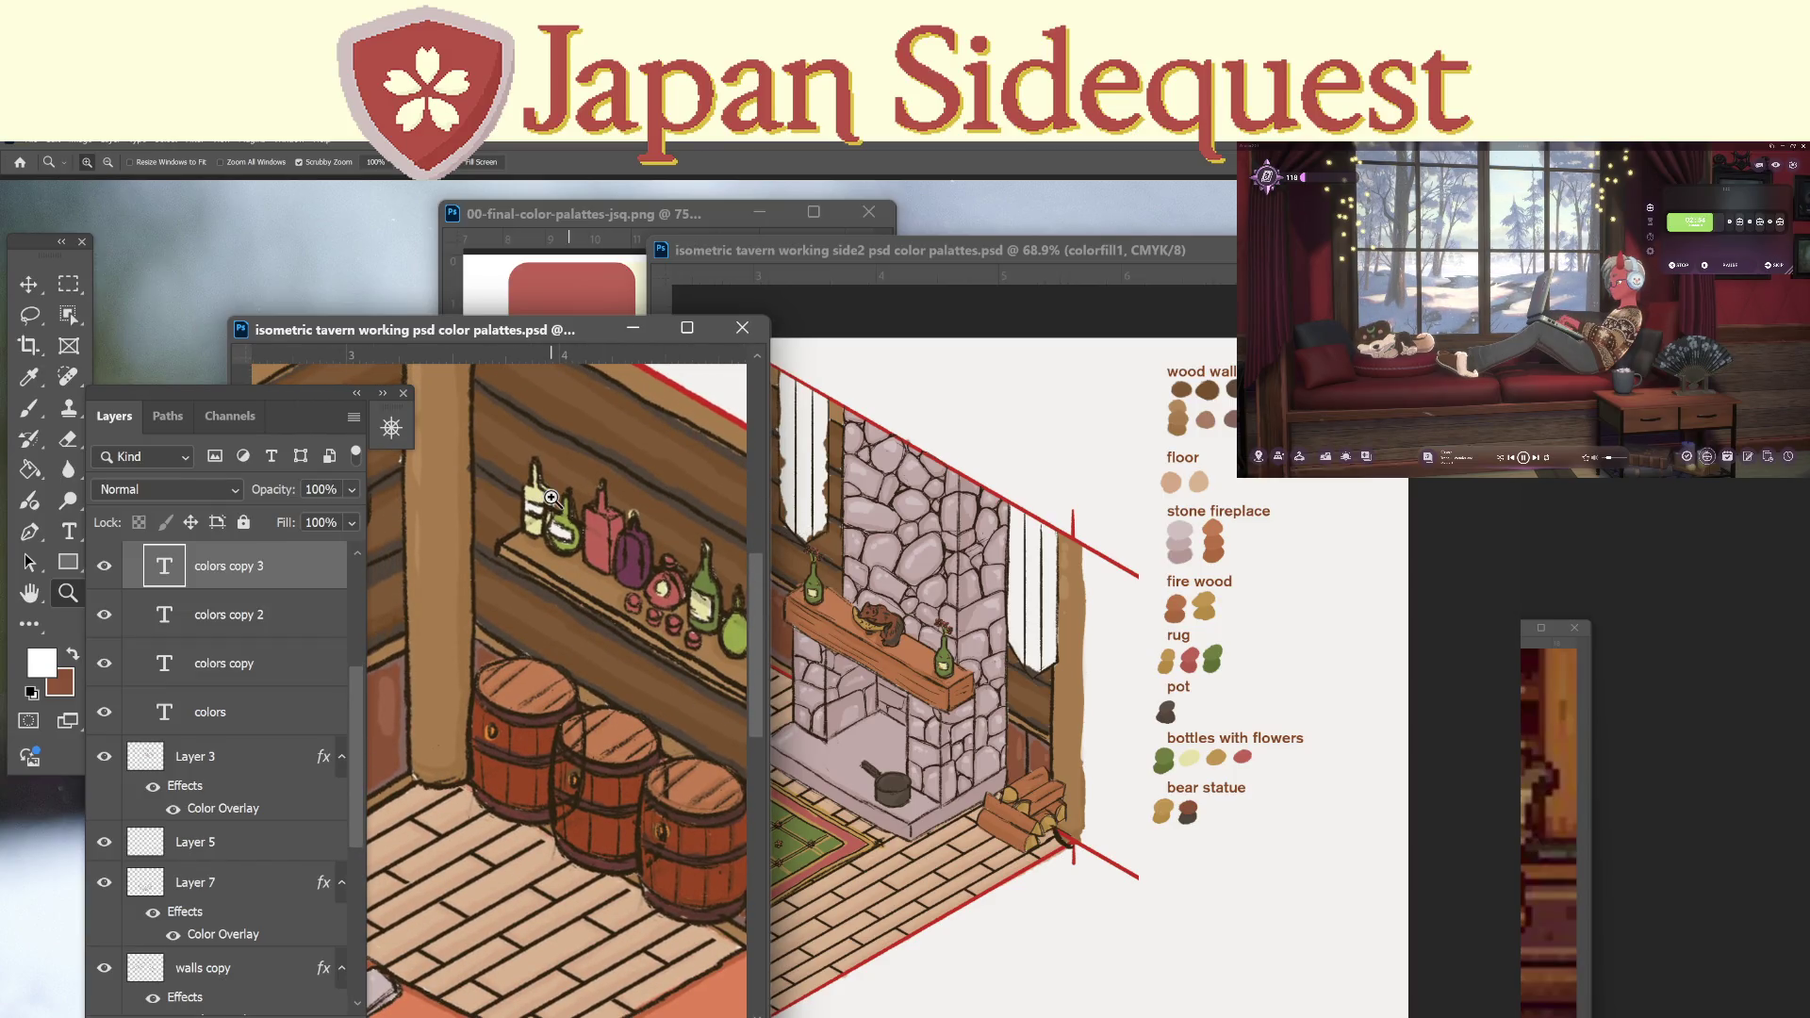
scroll(551, 497, down, 5)
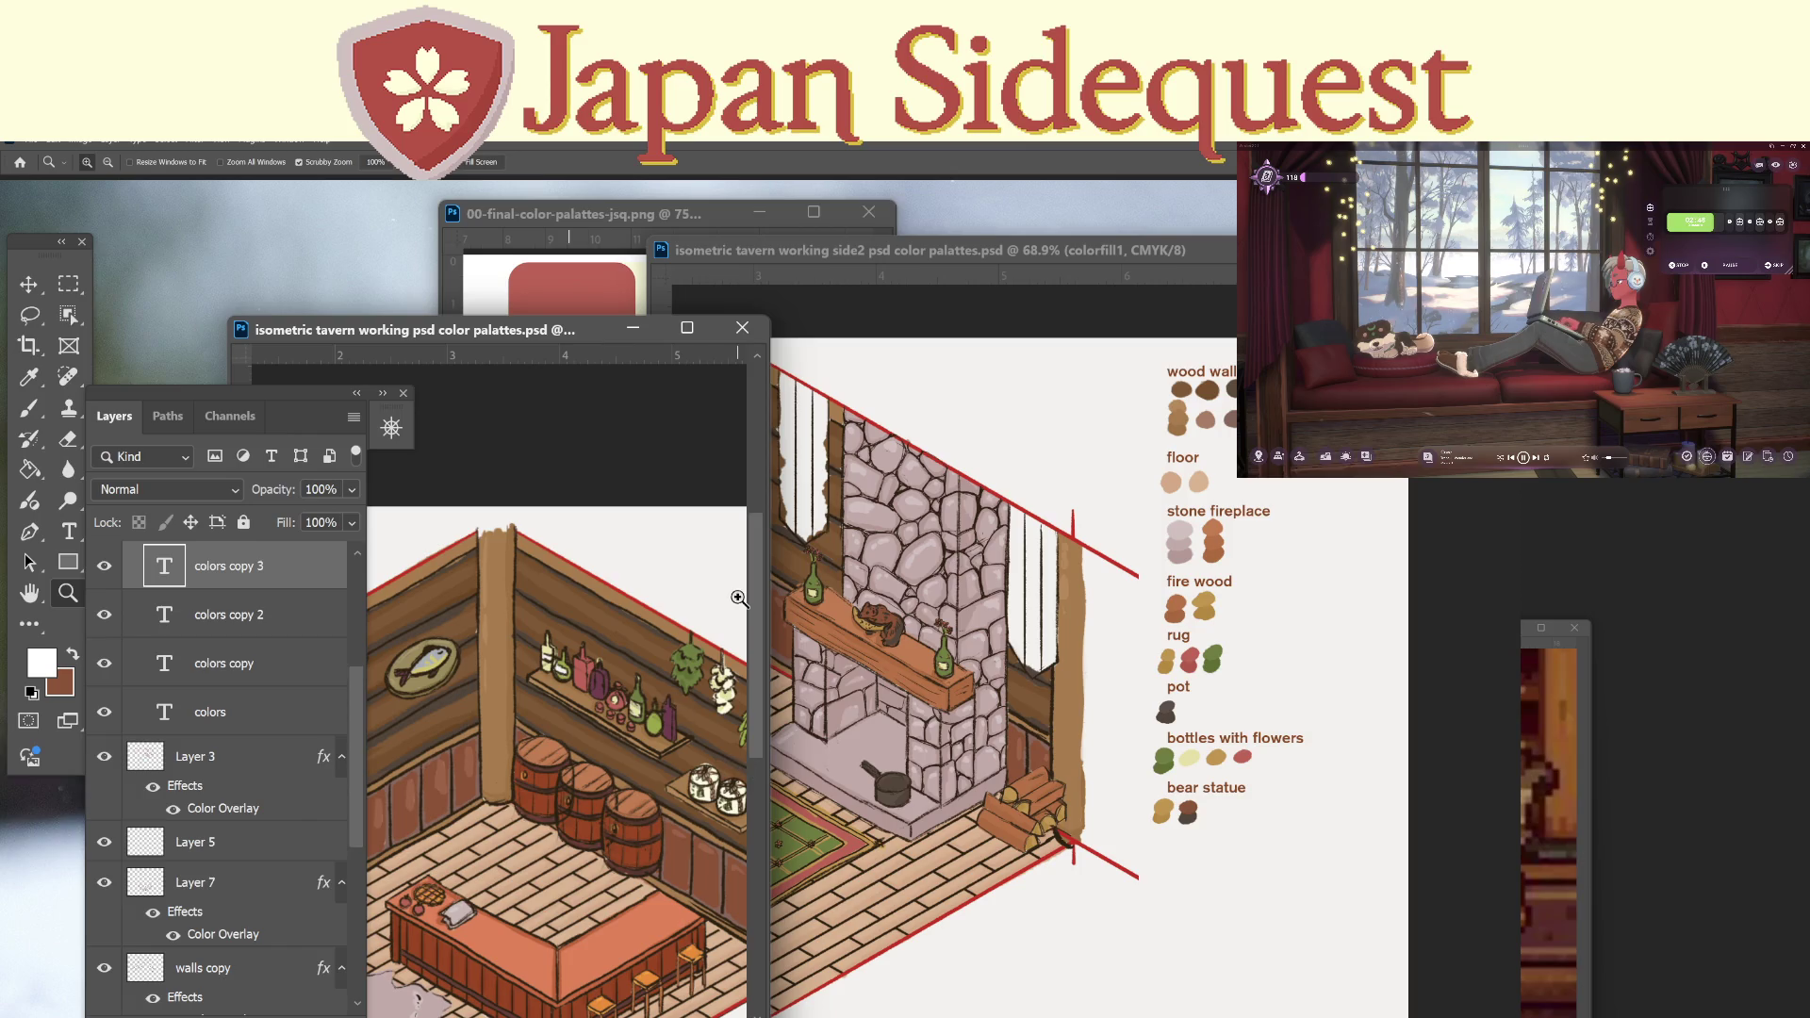
scroll(671, 669, up, 6)
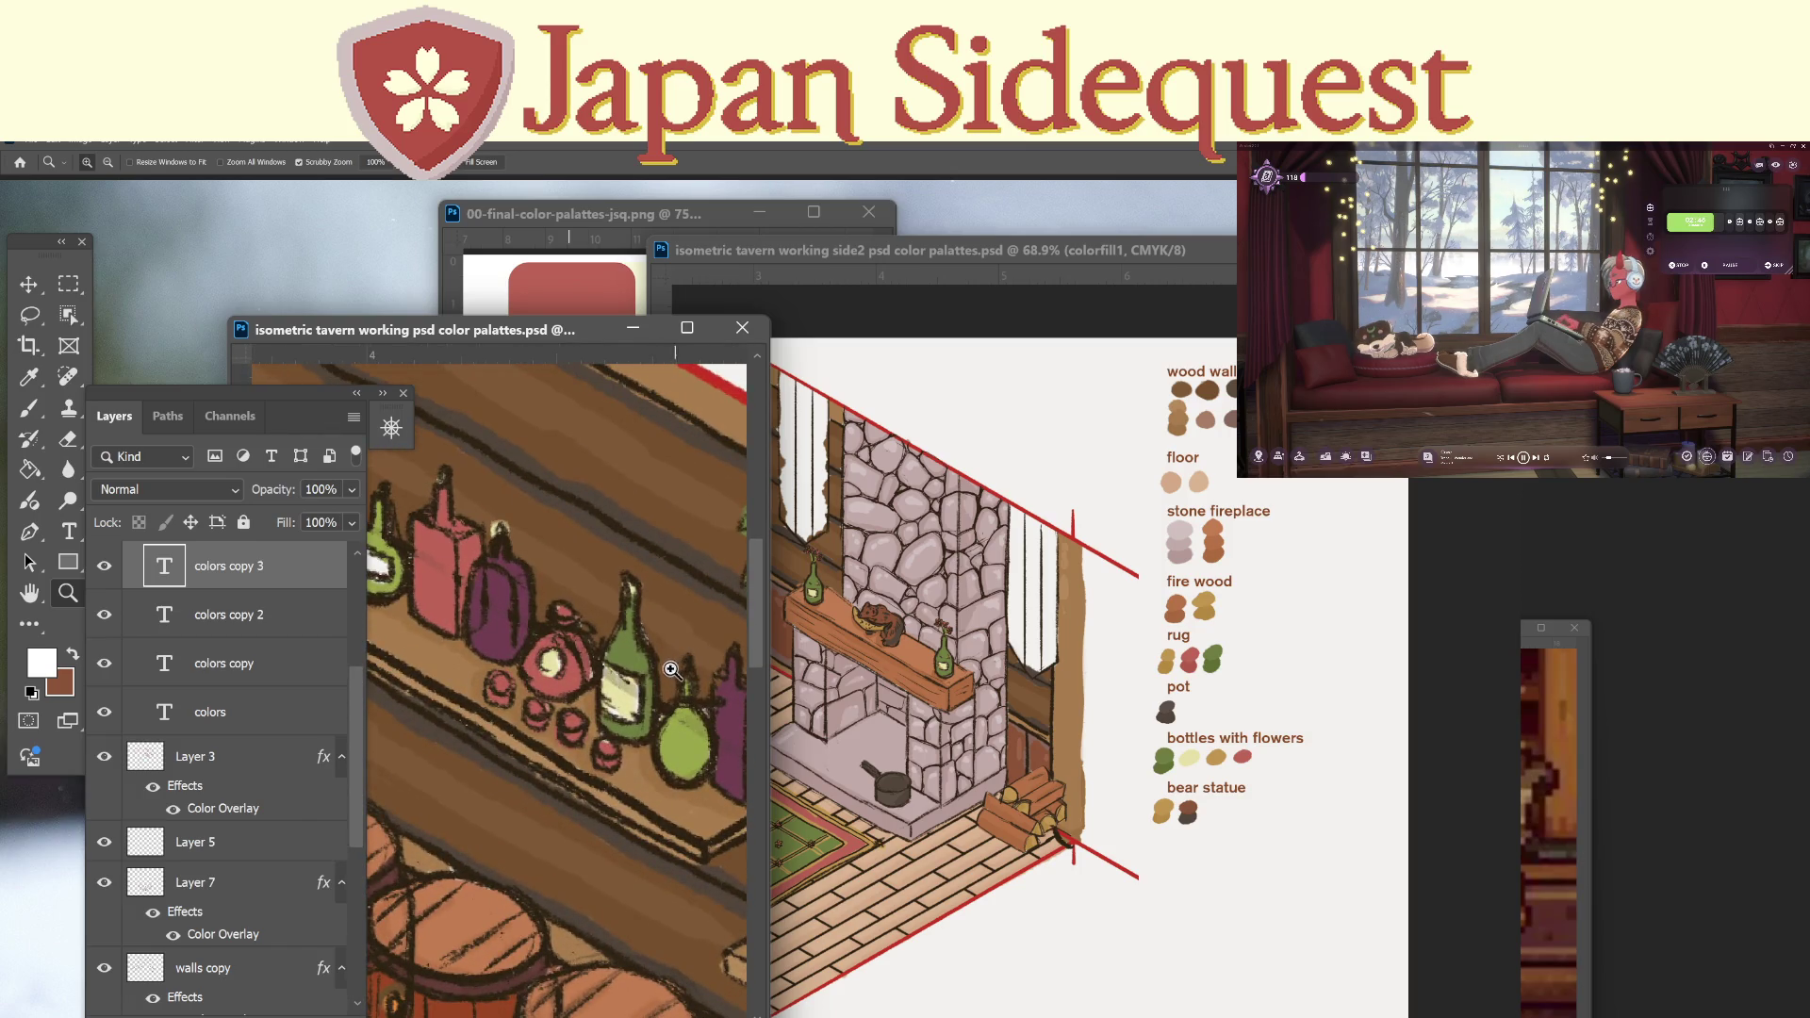
key(i)
click(501, 629)
Bring the fireplace document back and make Layer 8 the active layer.
click(886, 253)
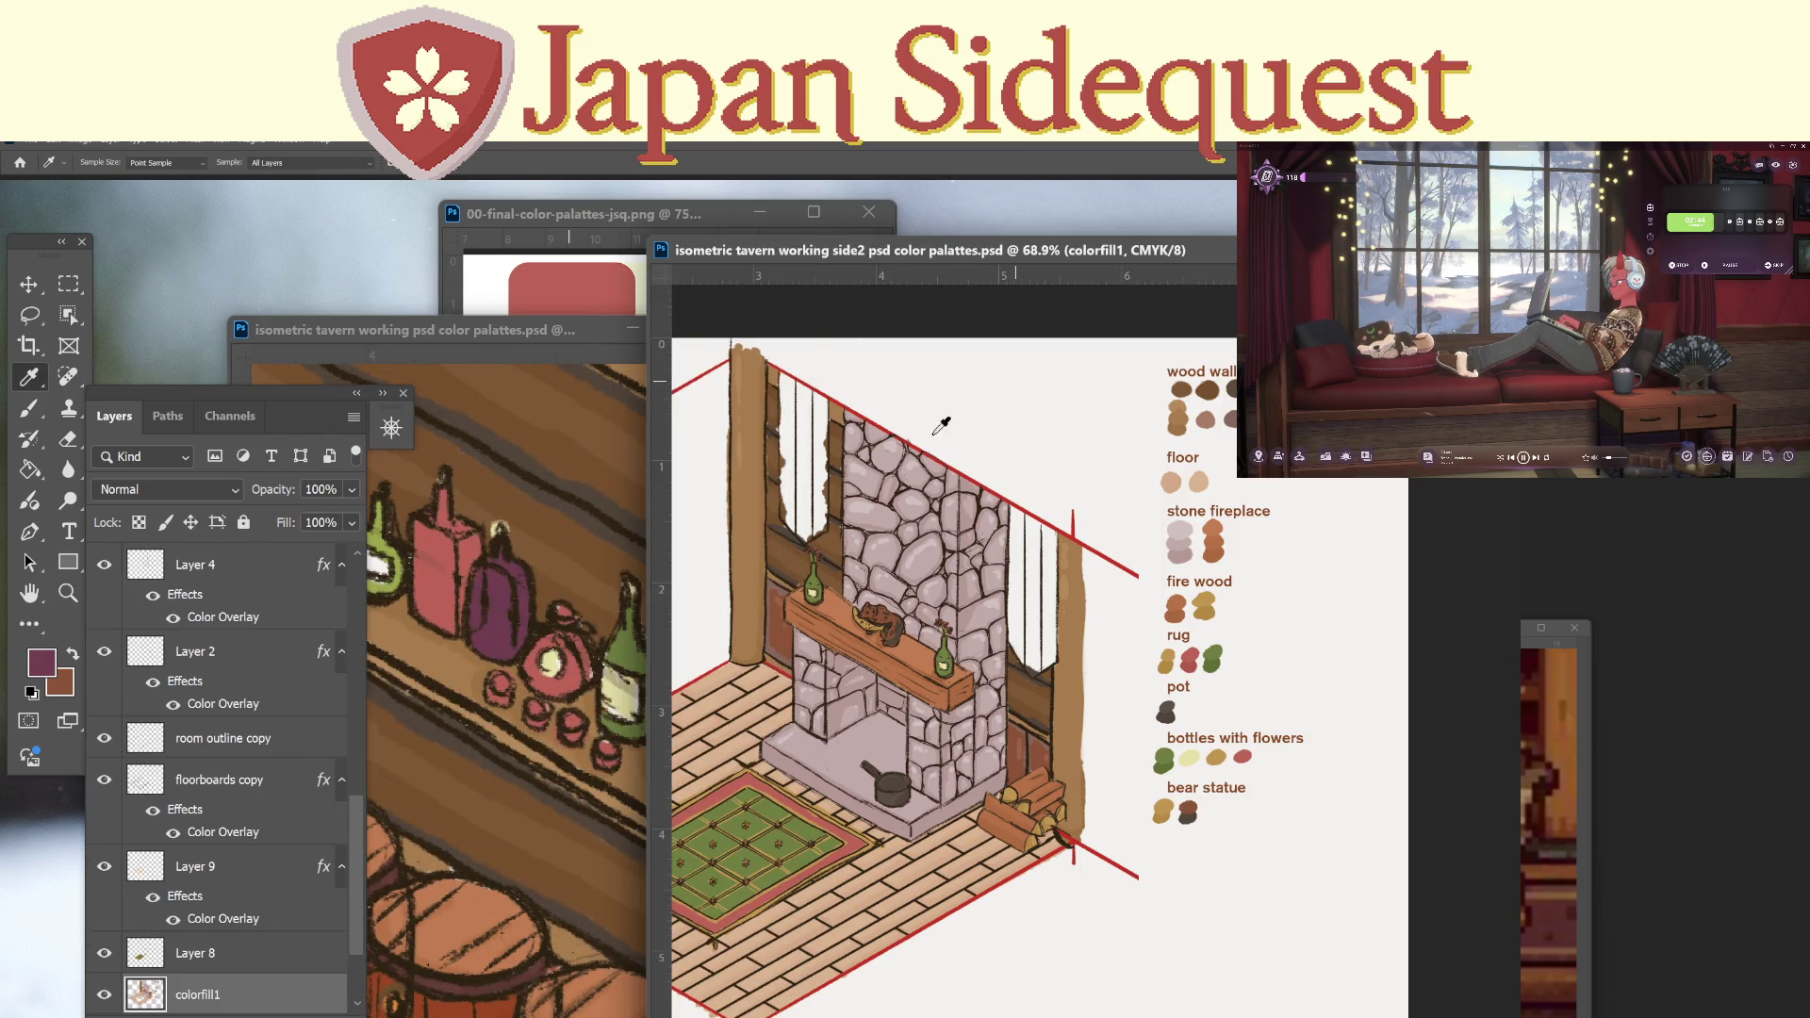
click(271, 954)
key(z)
scroll(820, 481, up, 5)
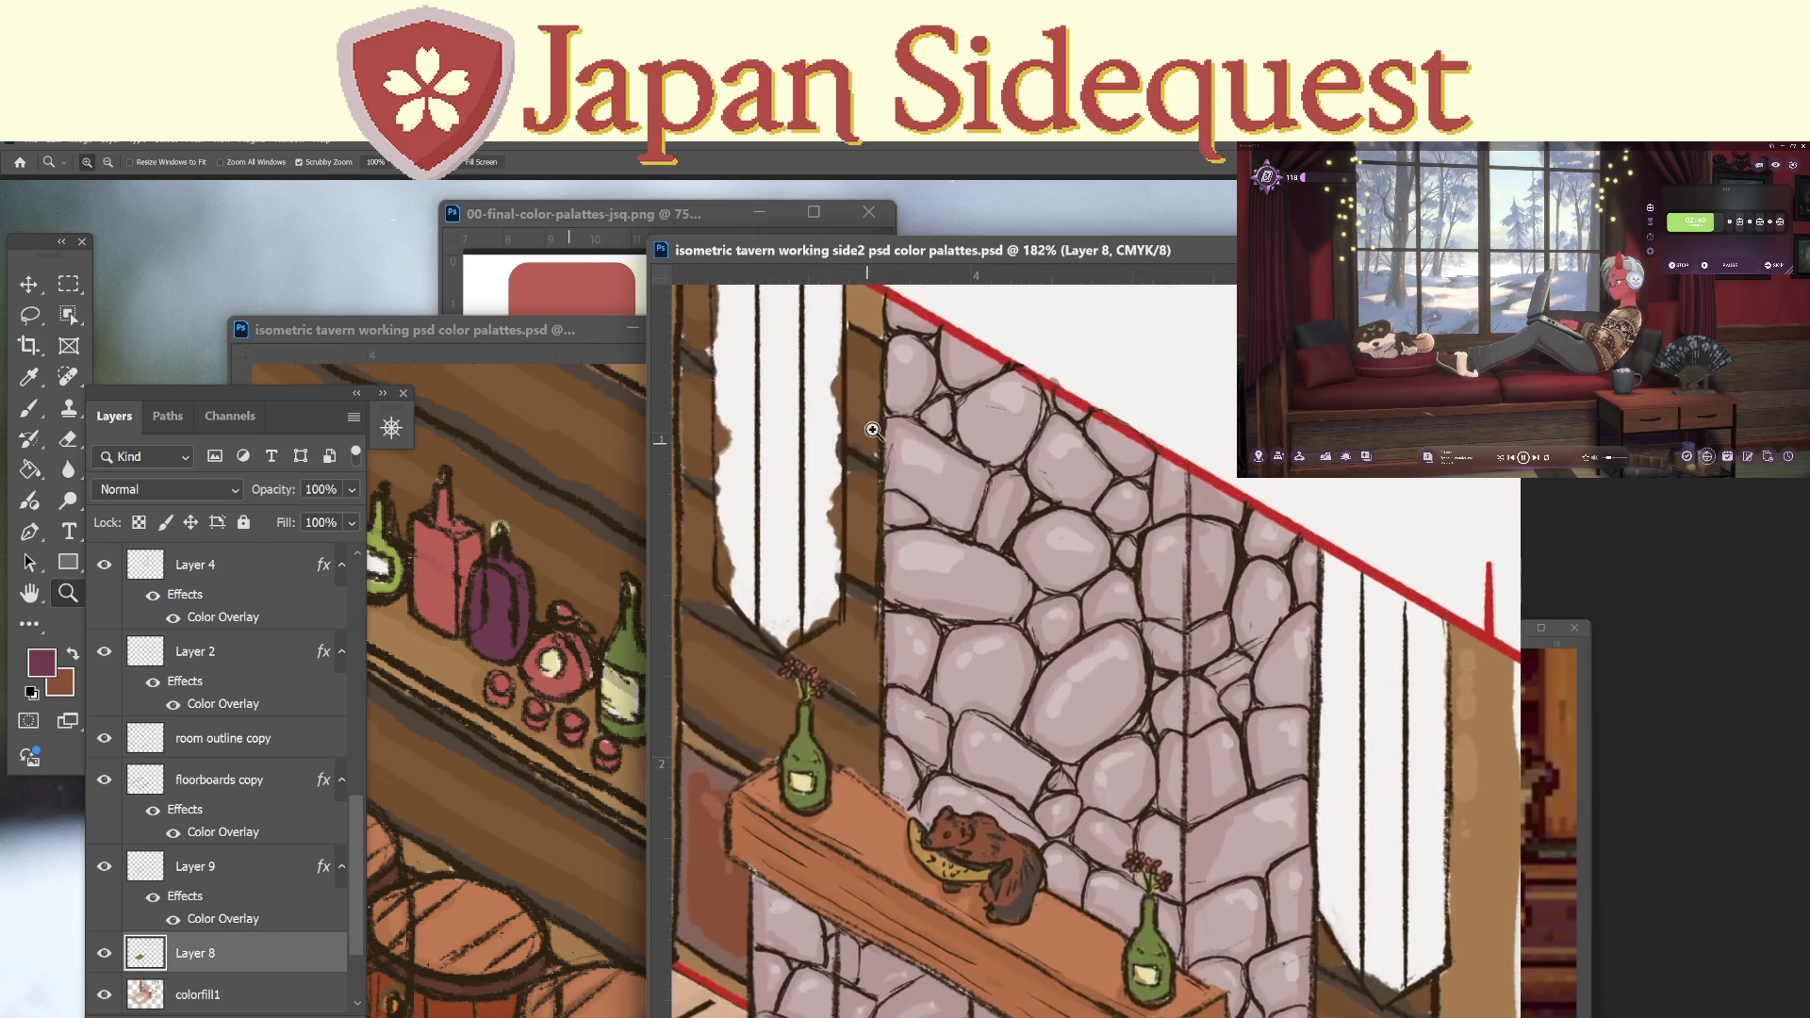
Paint the left banner's white stripes purple.
key(b)
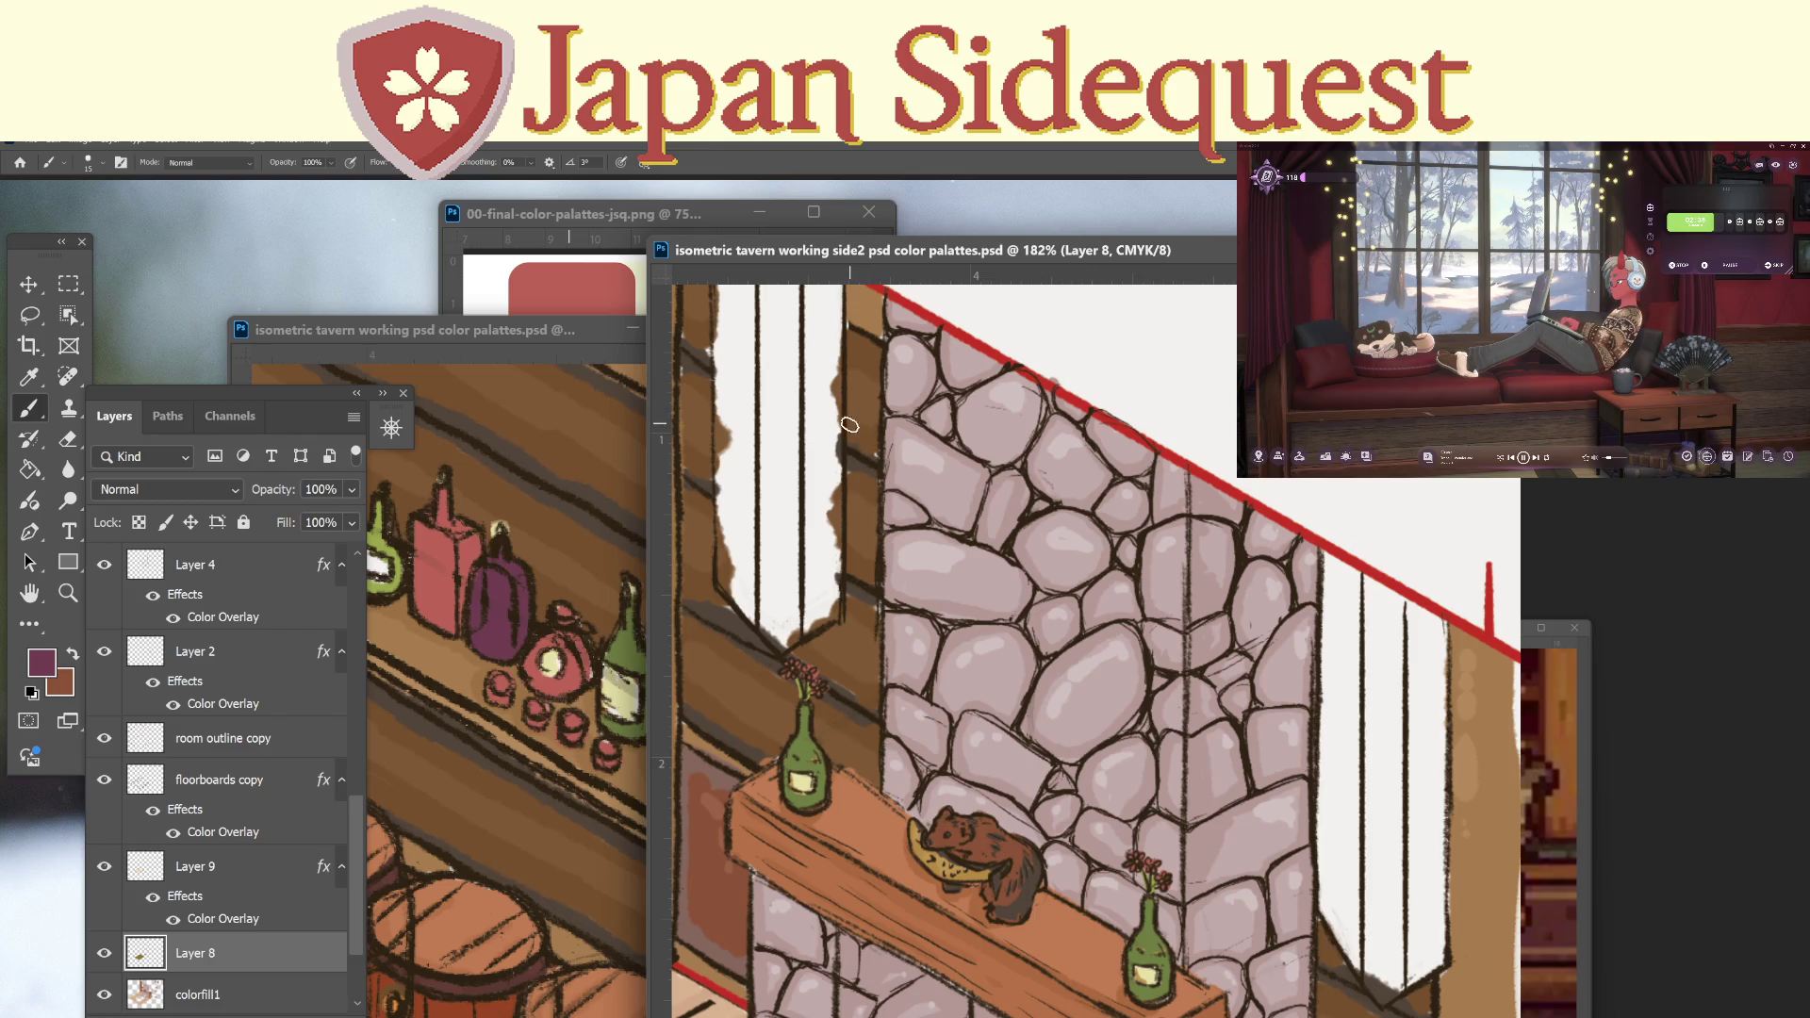
key(z)
scroll(853, 456, down, 2)
drag(853, 456, 870, 556)
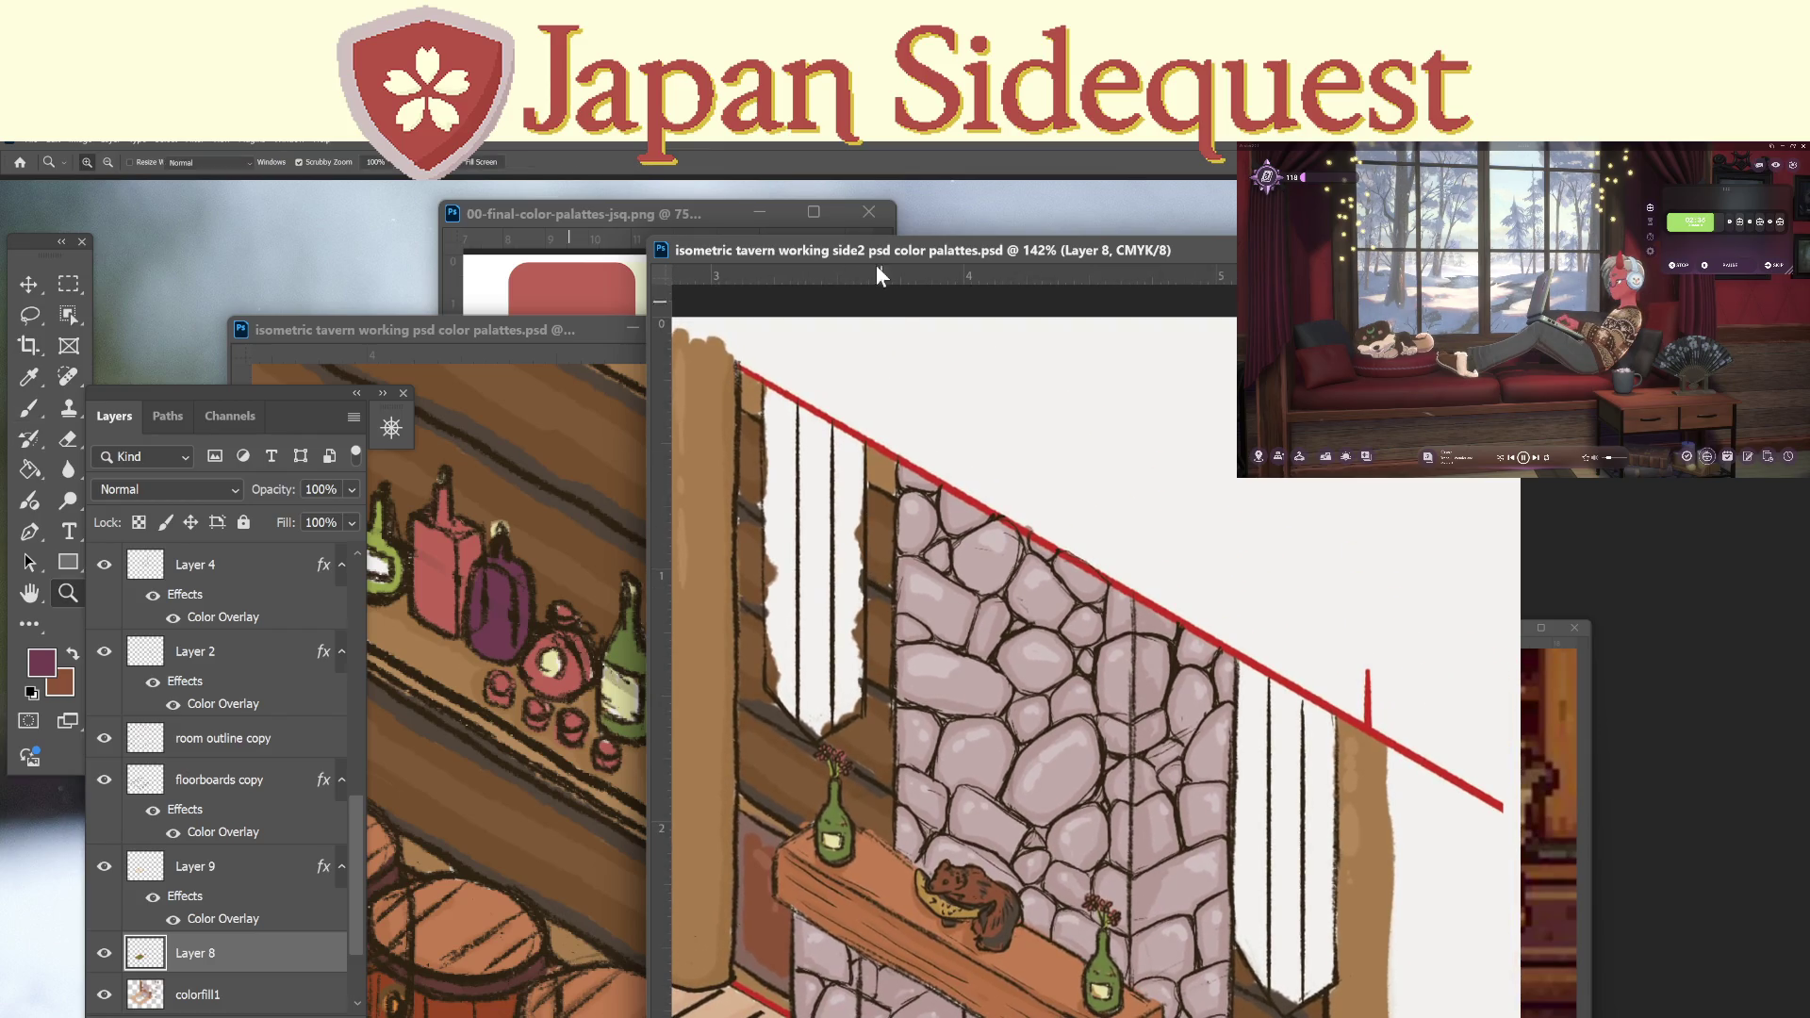
key(b)
mouse_move(770, 440)
mouse_down()
mouse_move(766, 395)
mouse_move(777, 466)
mouse_move(784, 405)
mouse_move(788, 470)
mouse_move(775, 551)
mouse_move(768, 476)
mouse_move(774, 461)
mouse_move(768, 639)
mouse_move(783, 515)
mouse_move(777, 665)
mouse_move(796, 693)
mouse_move(791, 662)
mouse_up()
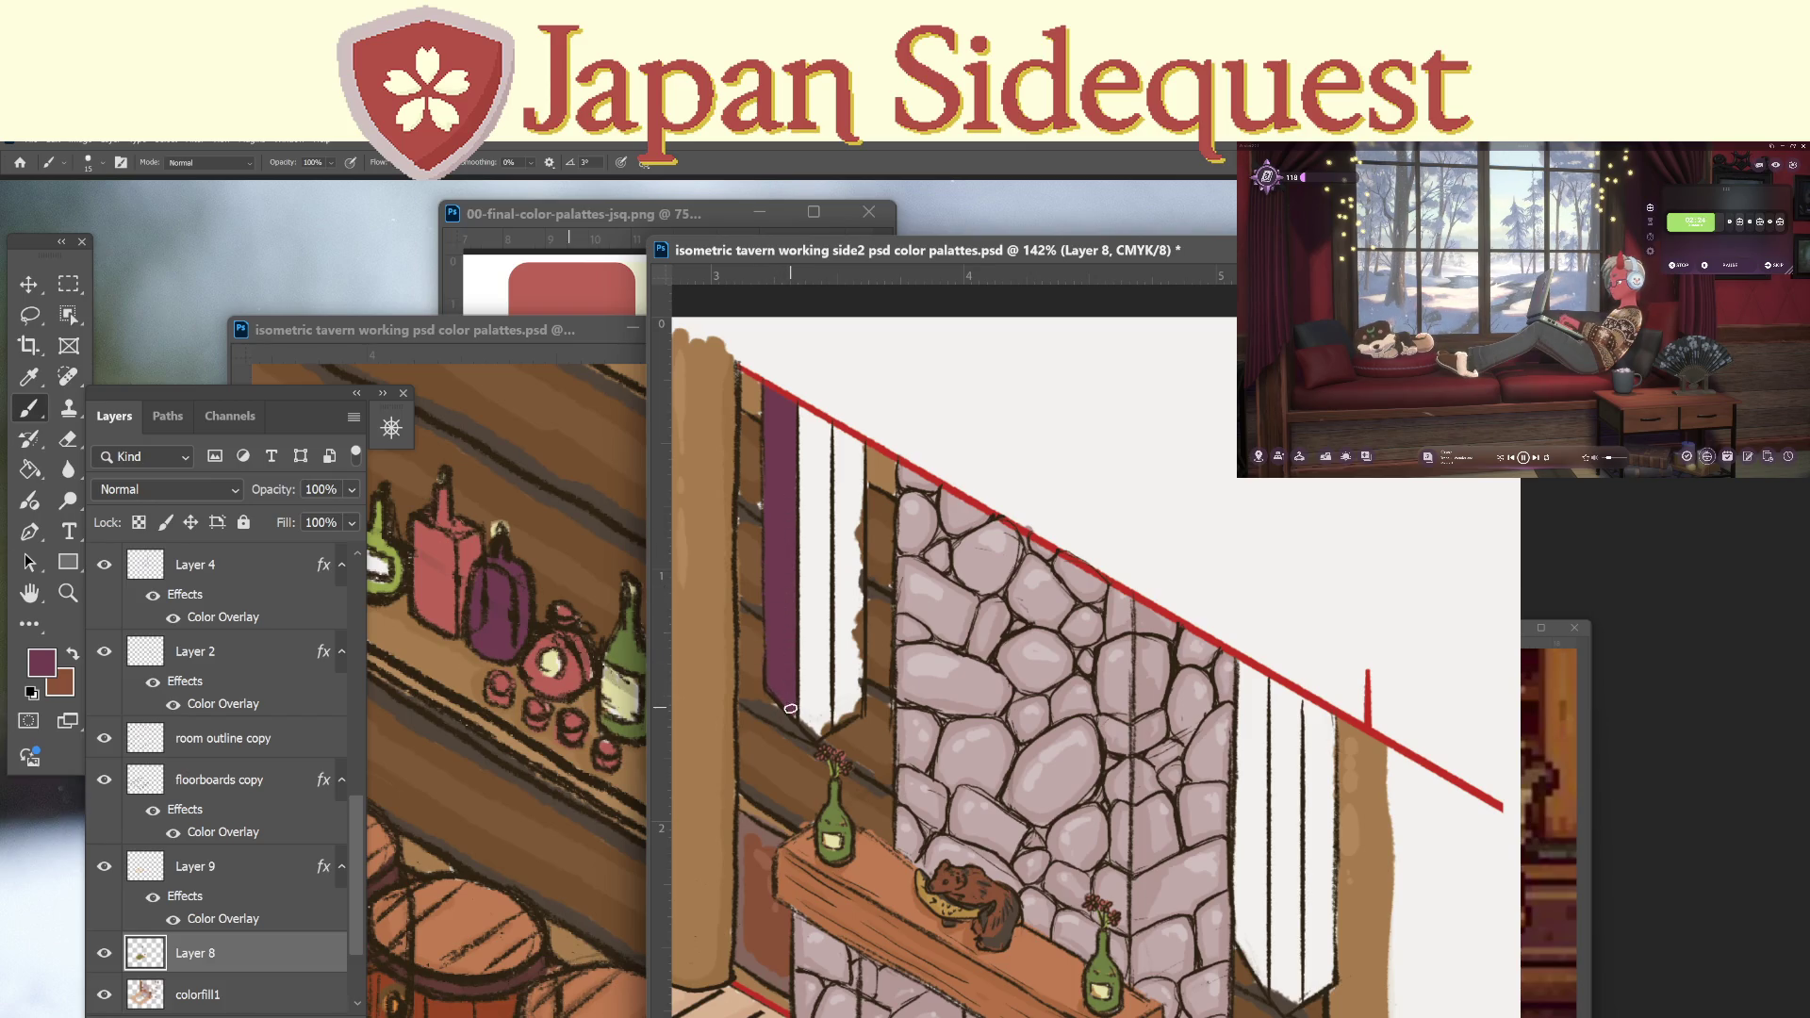
mouse_move(839, 433)
mouse_down()
mouse_move(850, 485)
mouse_move(856, 446)
mouse_move(851, 566)
mouse_move(839, 486)
mouse_move(834, 599)
mouse_move(852, 572)
mouse_move(855, 627)
mouse_move(839, 707)
mouse_up()
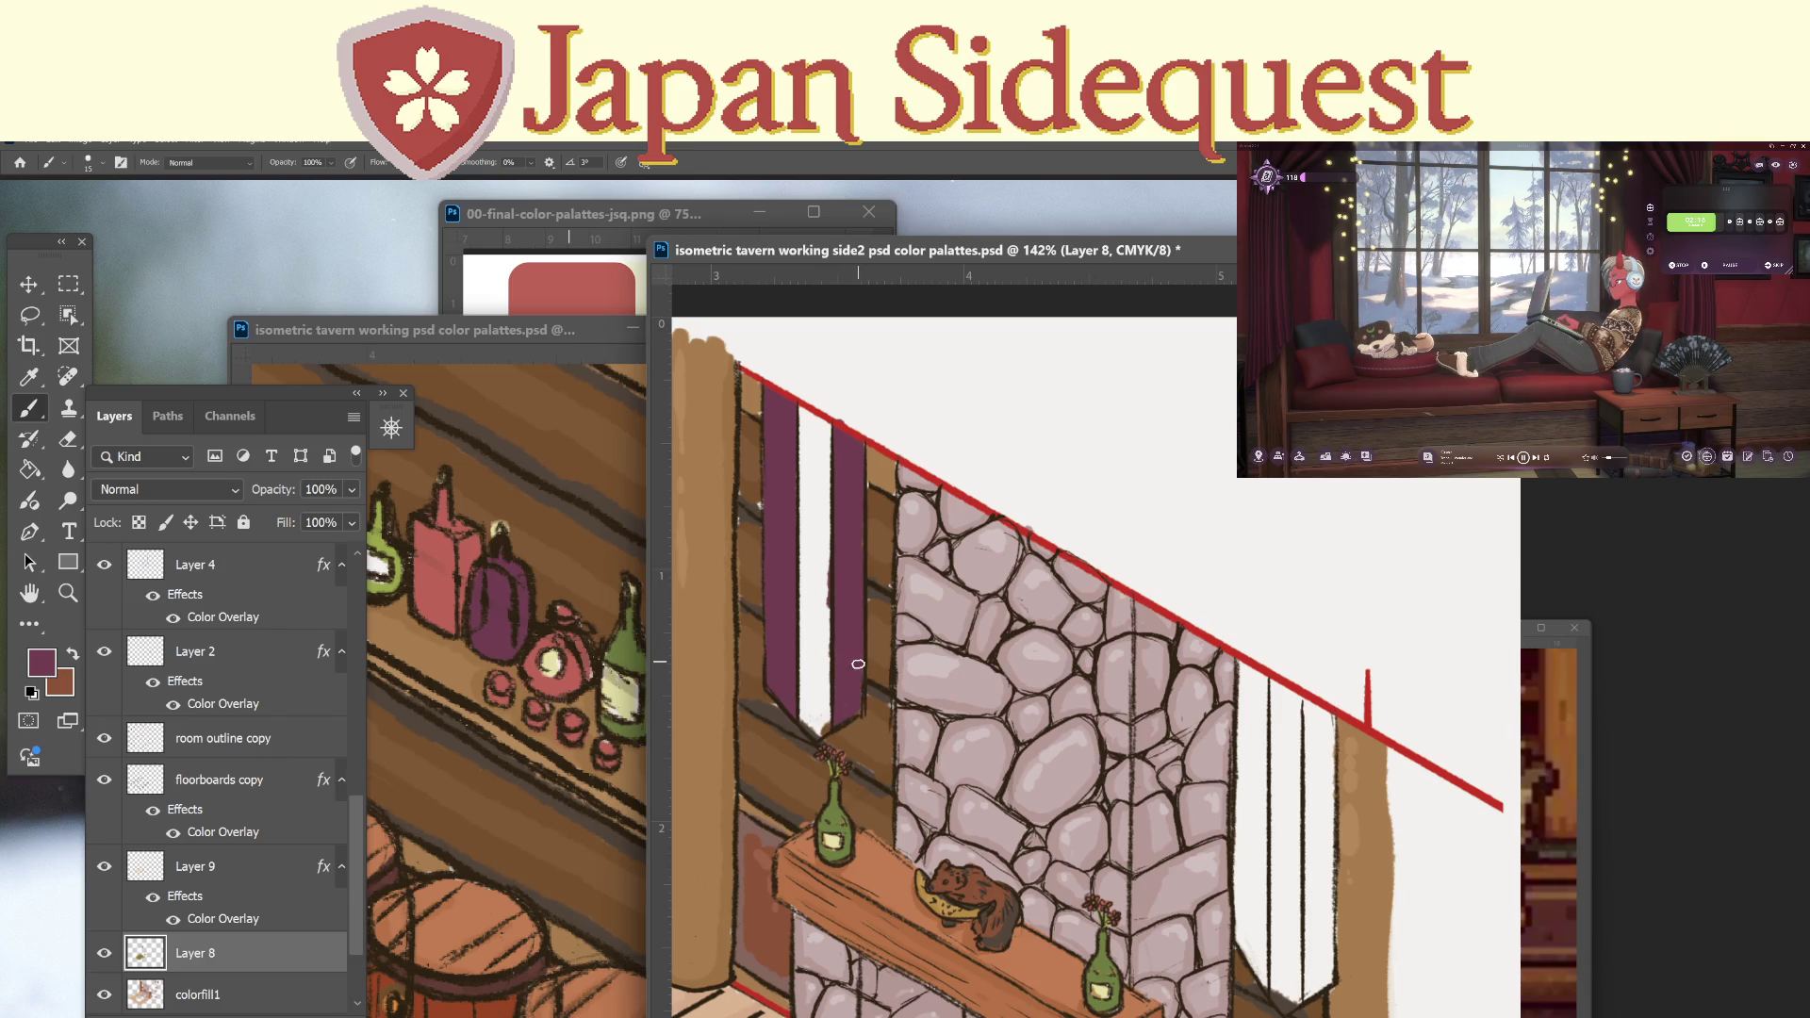
Fill the right banner's white stripe with purple up to its top.
mouse_move(1262, 721)
mouse_down()
mouse_move(1105, 608)
mouse_move(1085, 547)
mouse_move(1102, 697)
mouse_move(1088, 613)
mouse_move(1082, 781)
mouse_up()
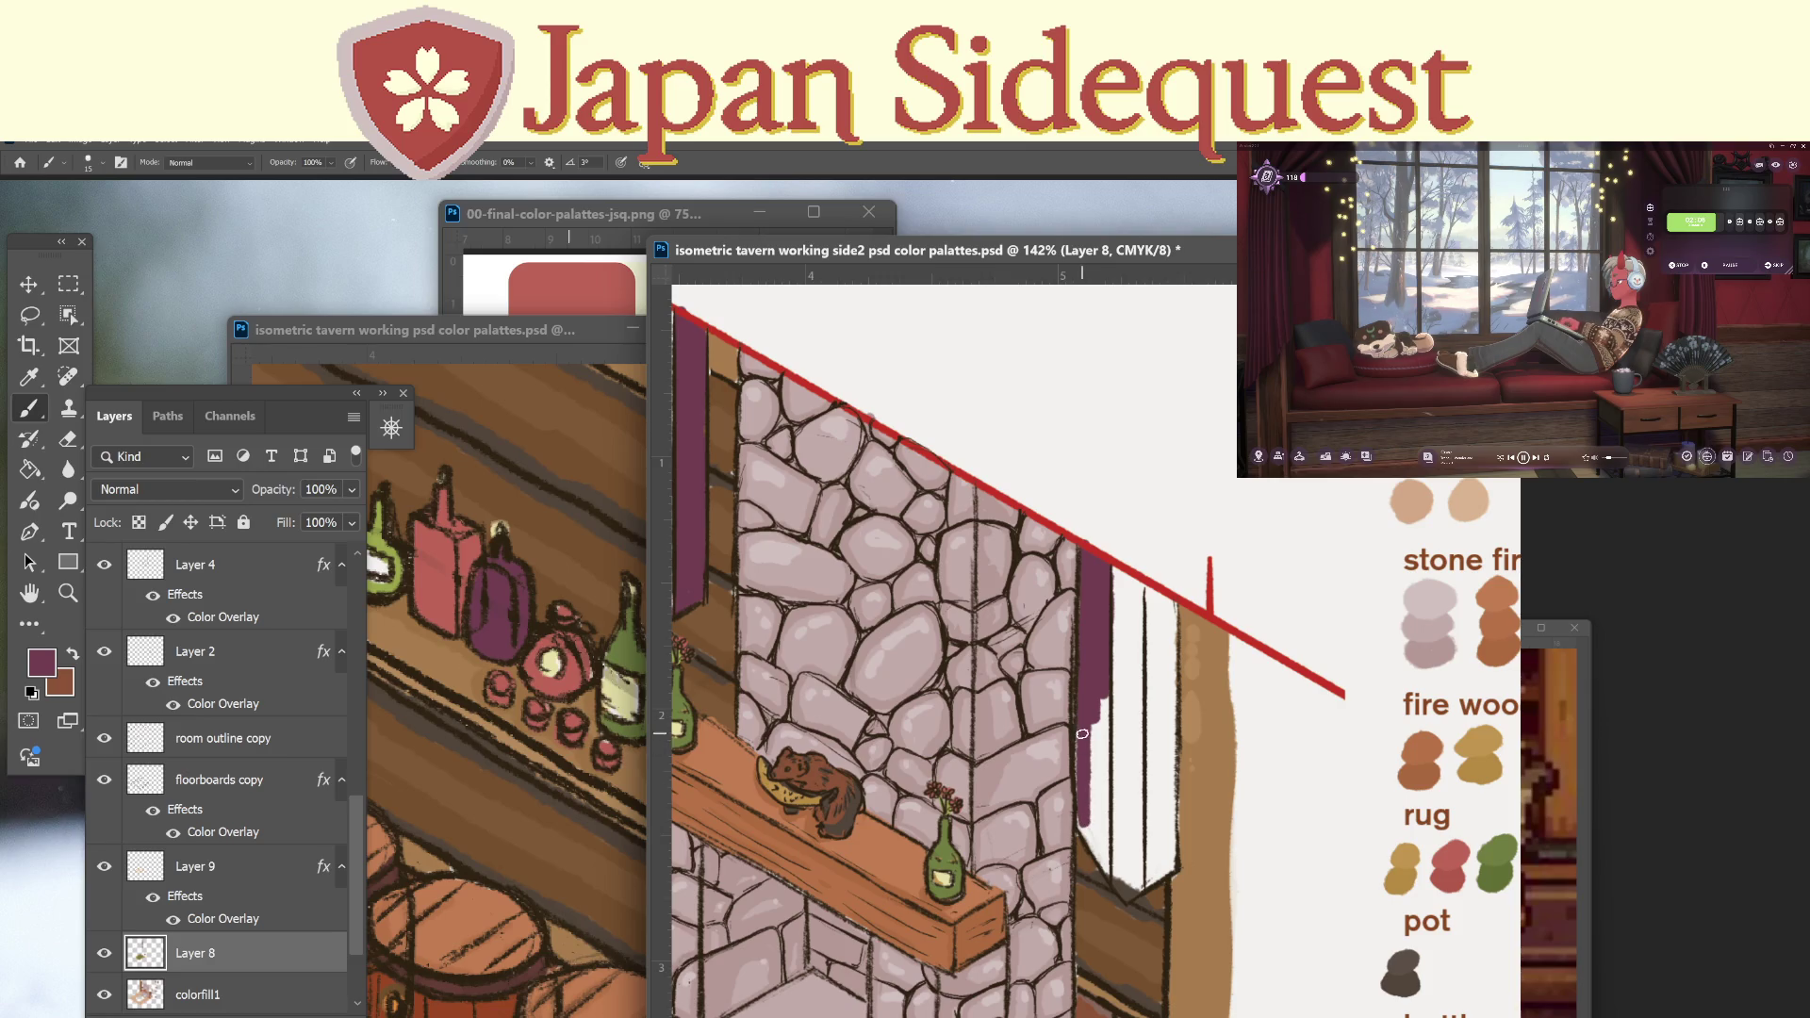
mouse_move(1101, 864)
mouse_down()
mouse_move(1098, 716)
mouse_move(1104, 836)
mouse_up()
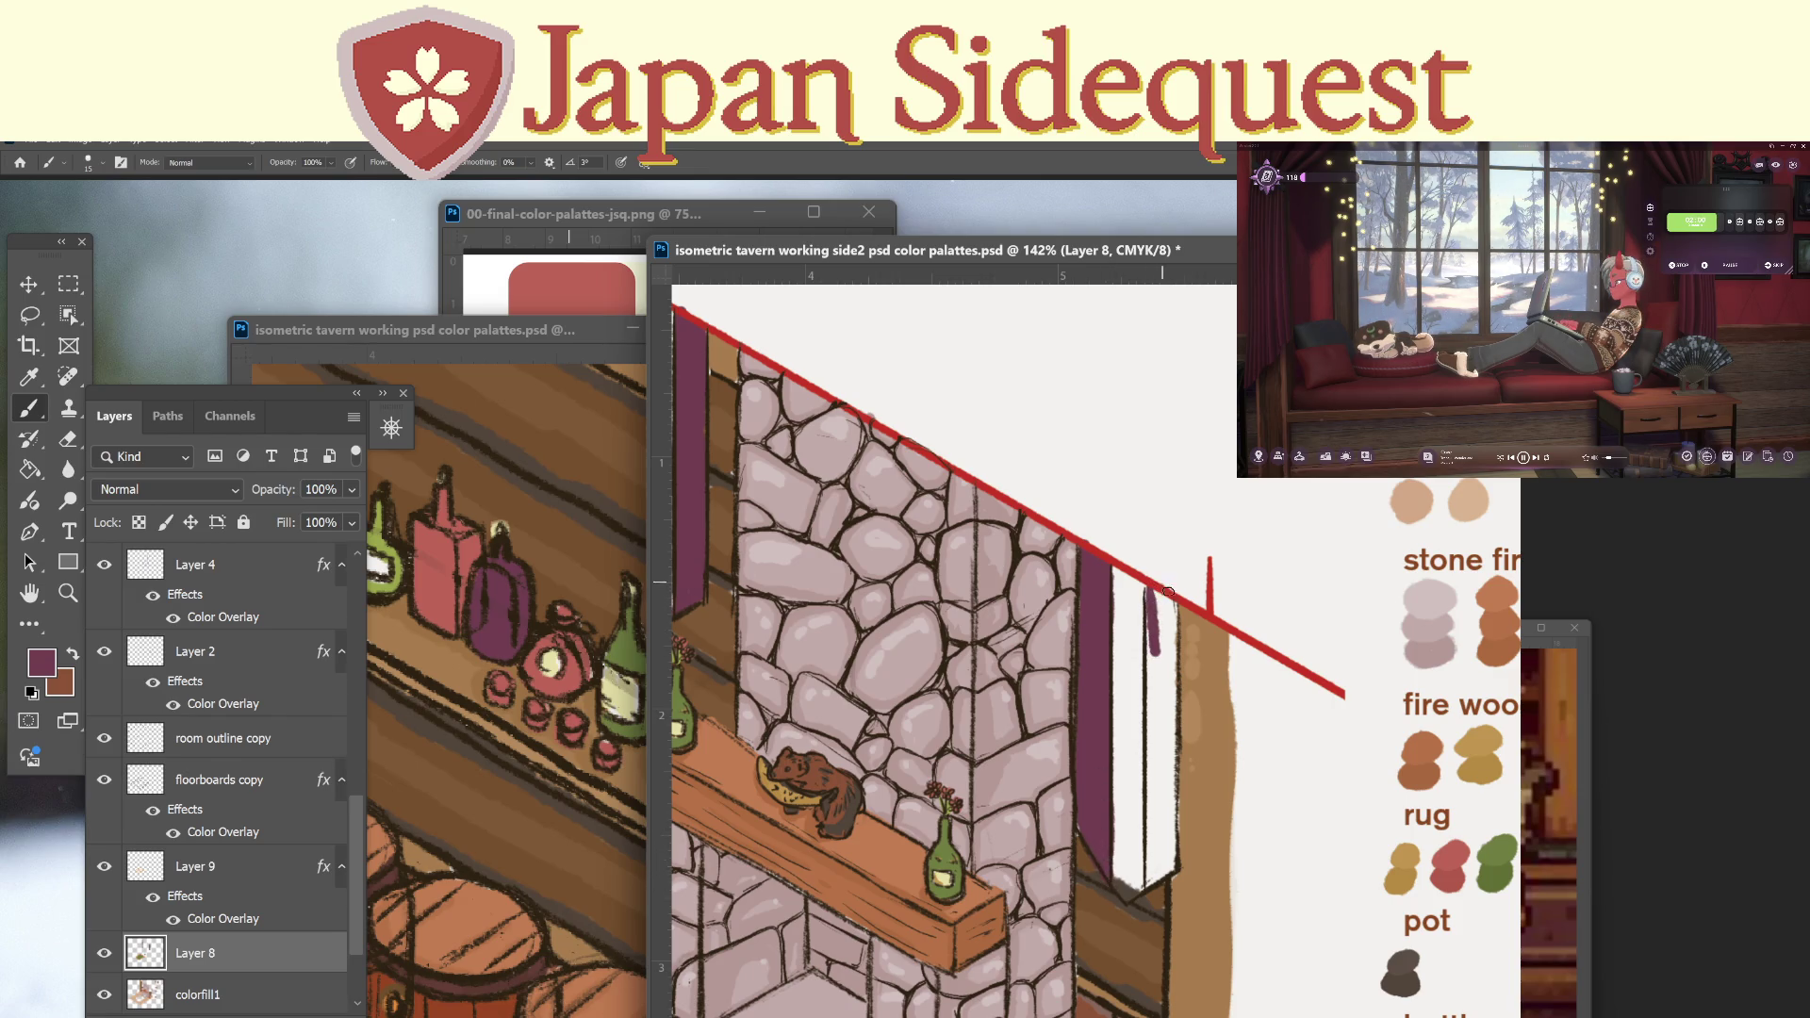
mouse_move(1150, 632)
mouse_down()
mouse_move(1167, 641)
mouse_move(1152, 848)
mouse_move(1160, 690)
mouse_move(1168, 801)
mouse_up()
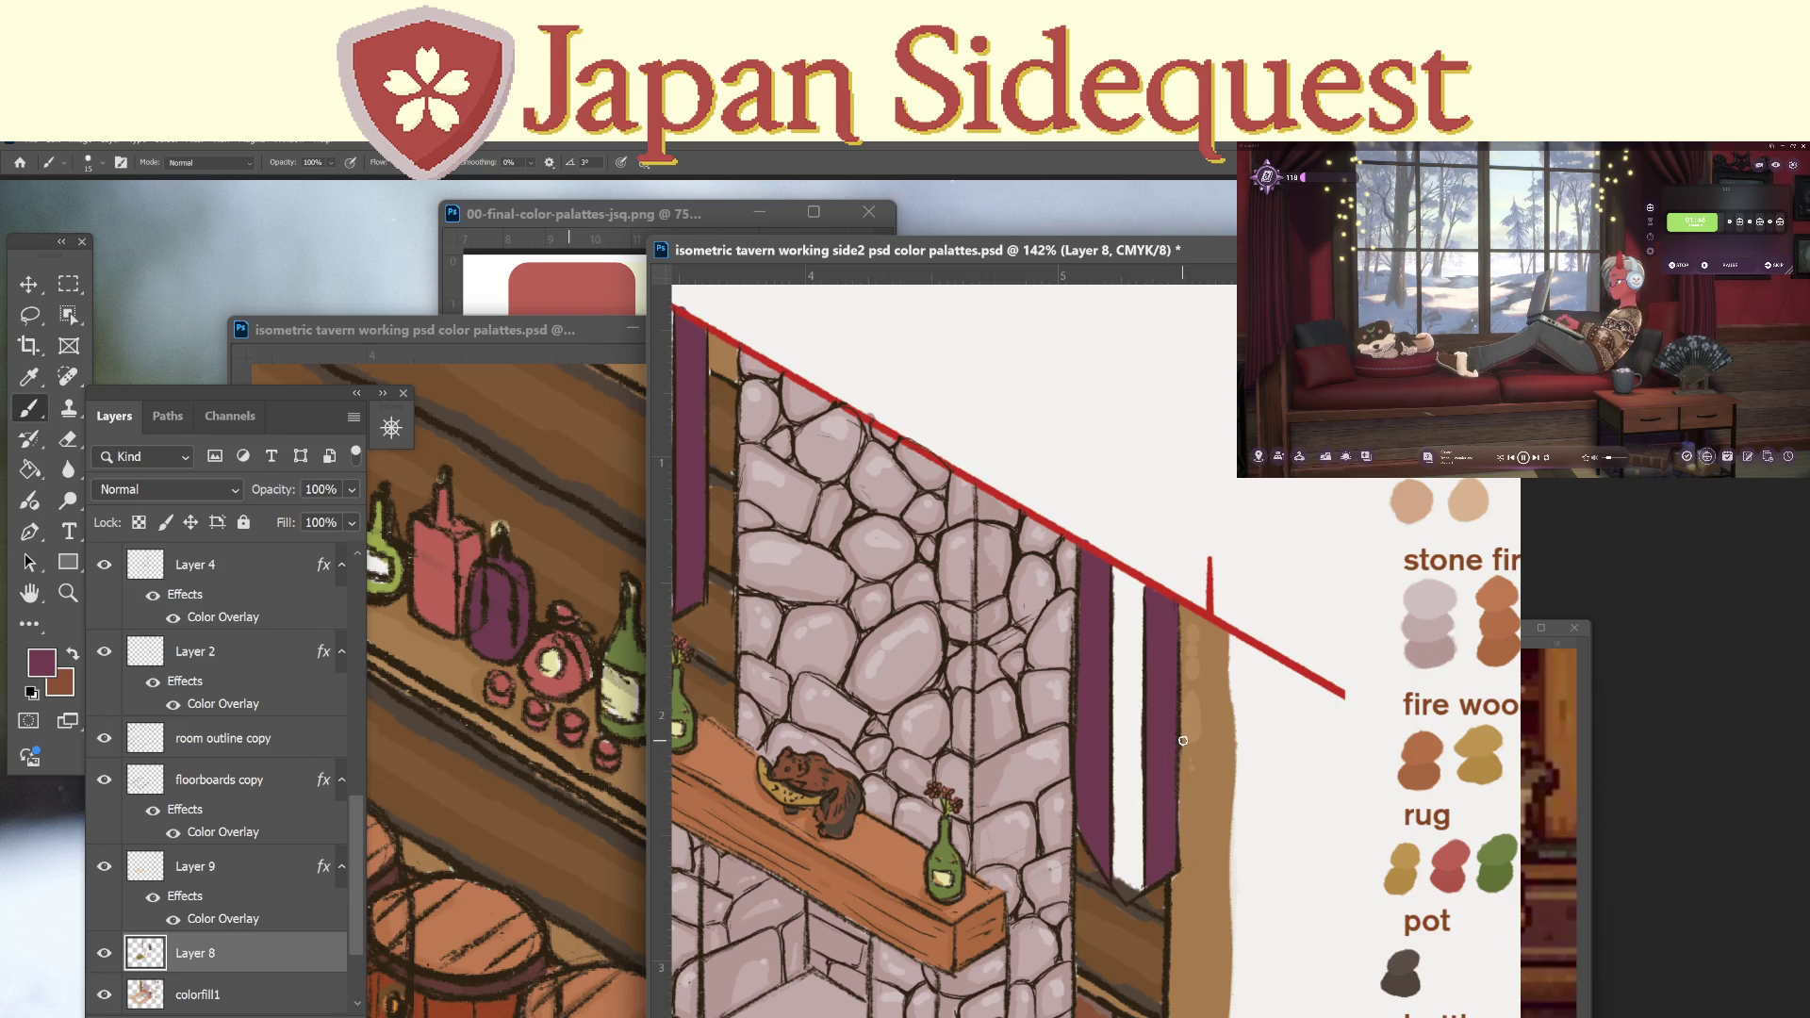
drag(819, 413, 1092, 460)
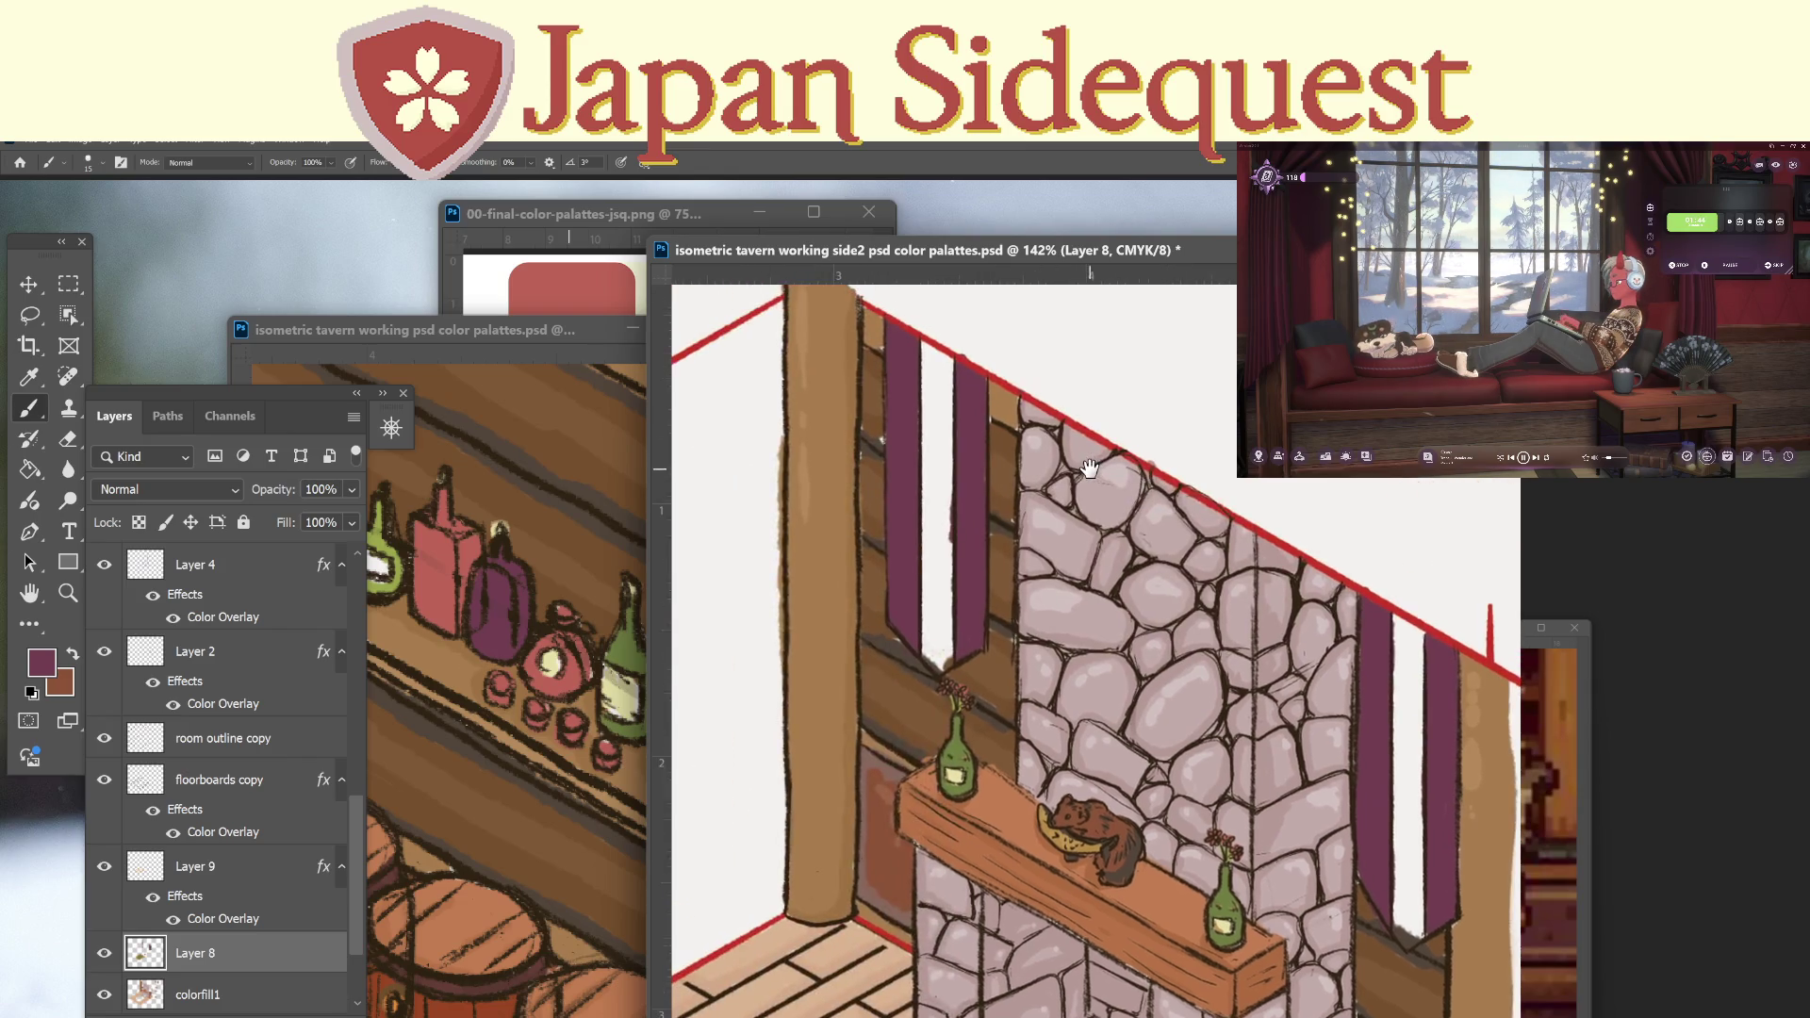
Look over the fish plaque and bottle shelf in the other tavern document, then return to side2.
click(501, 354)
drag(509, 521, 744, 639)
mouse_move(405, 528)
mouse_down()
mouse_move(513, 610)
mouse_move(486, 768)
mouse_up()
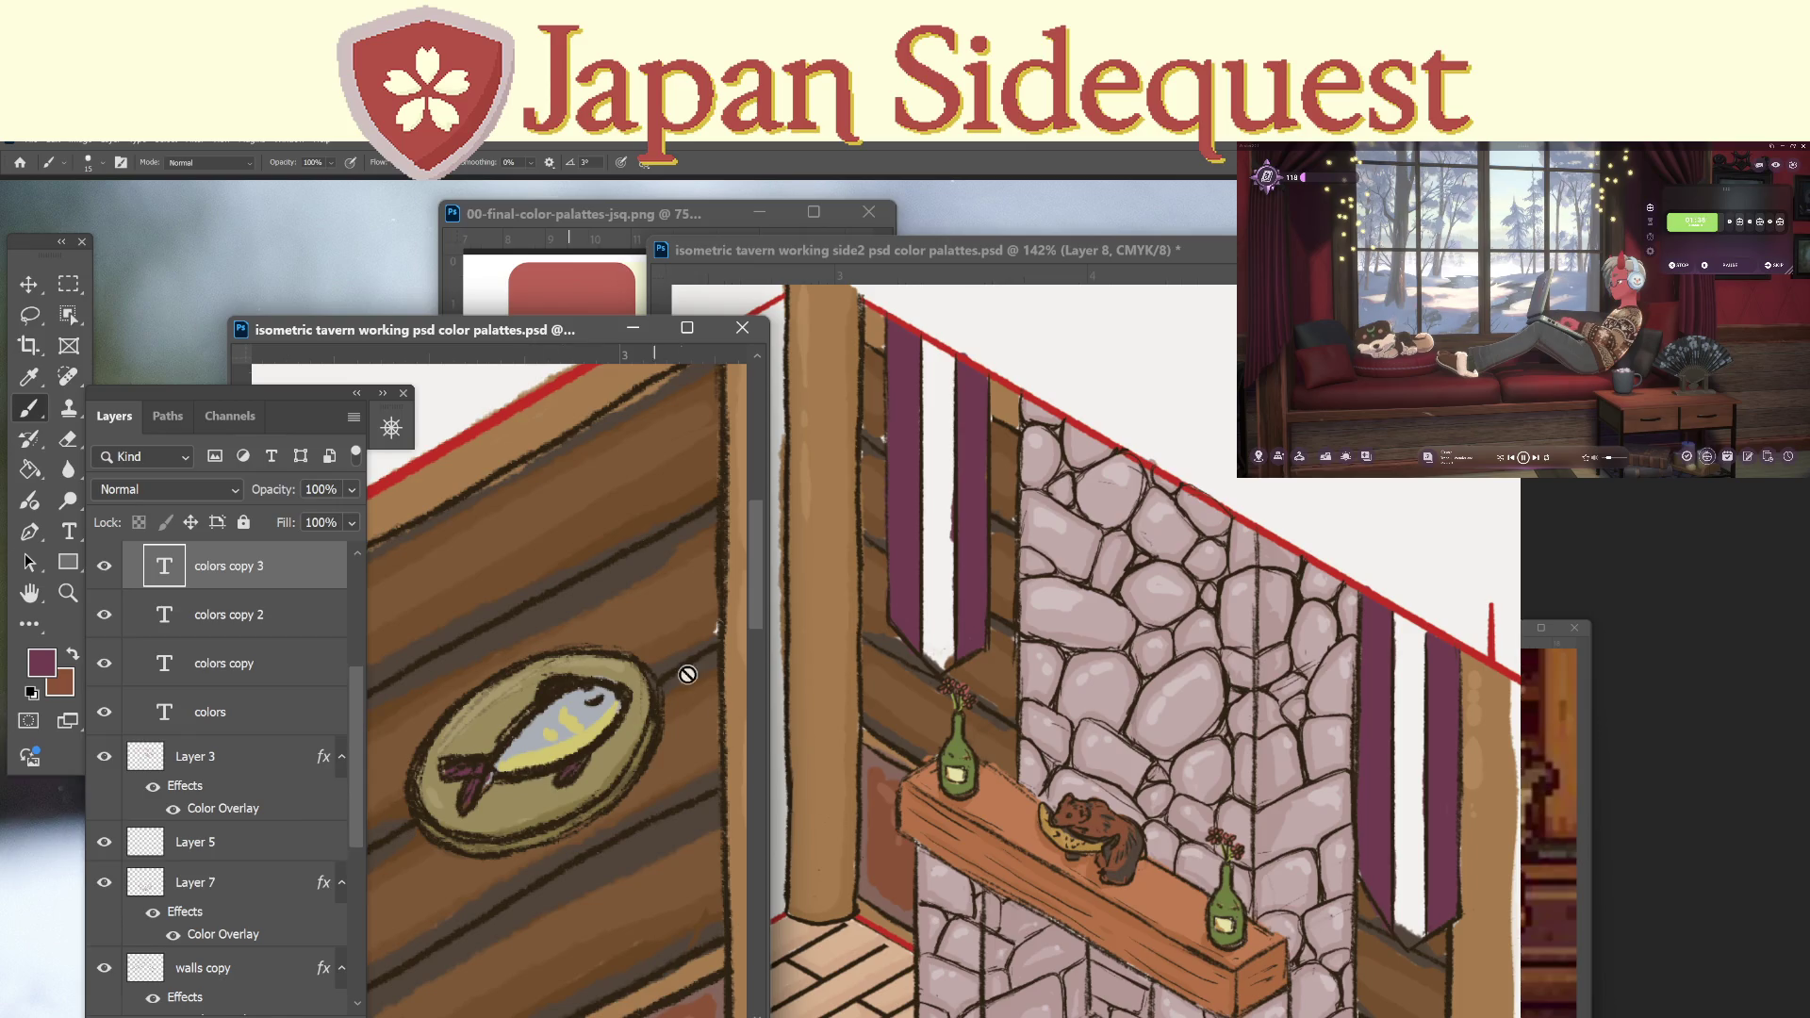
mouse_move(655, 808)
mouse_down()
mouse_move(545, 739)
mouse_move(586, 801)
mouse_move(665, 784)
mouse_up()
click(1070, 237)
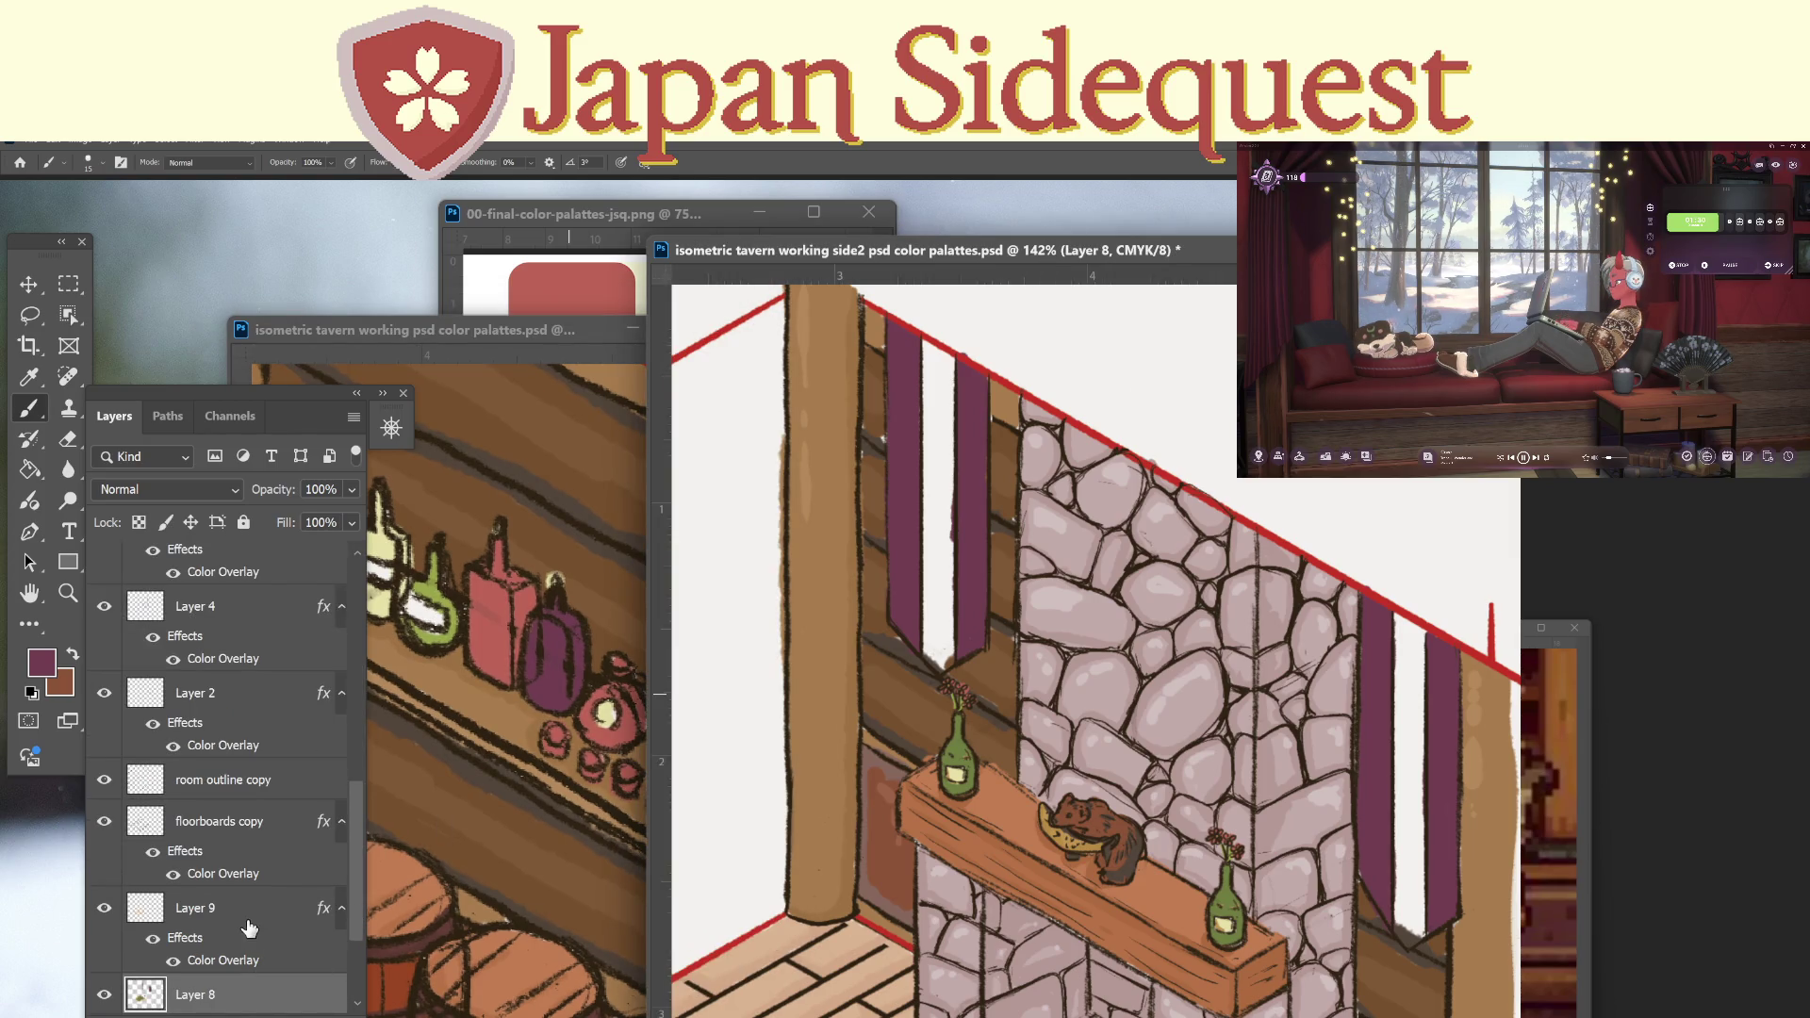
drag(354, 924, 353, 961)
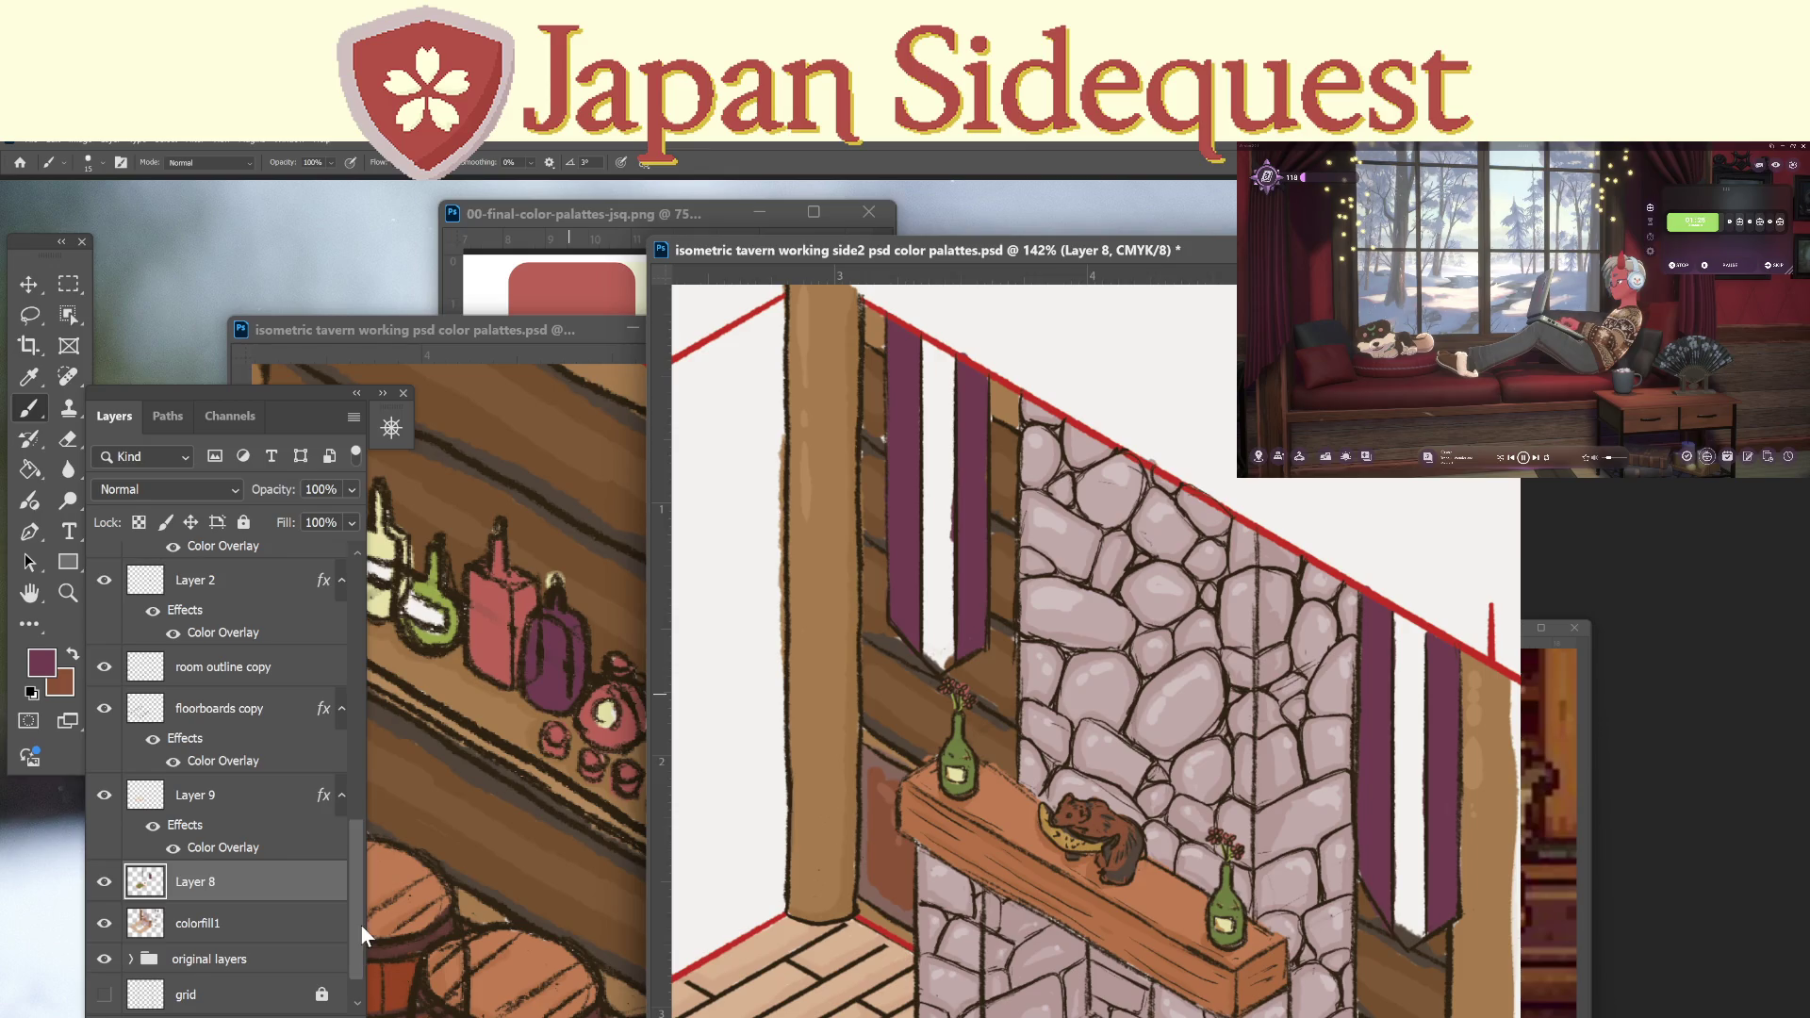
key(i)
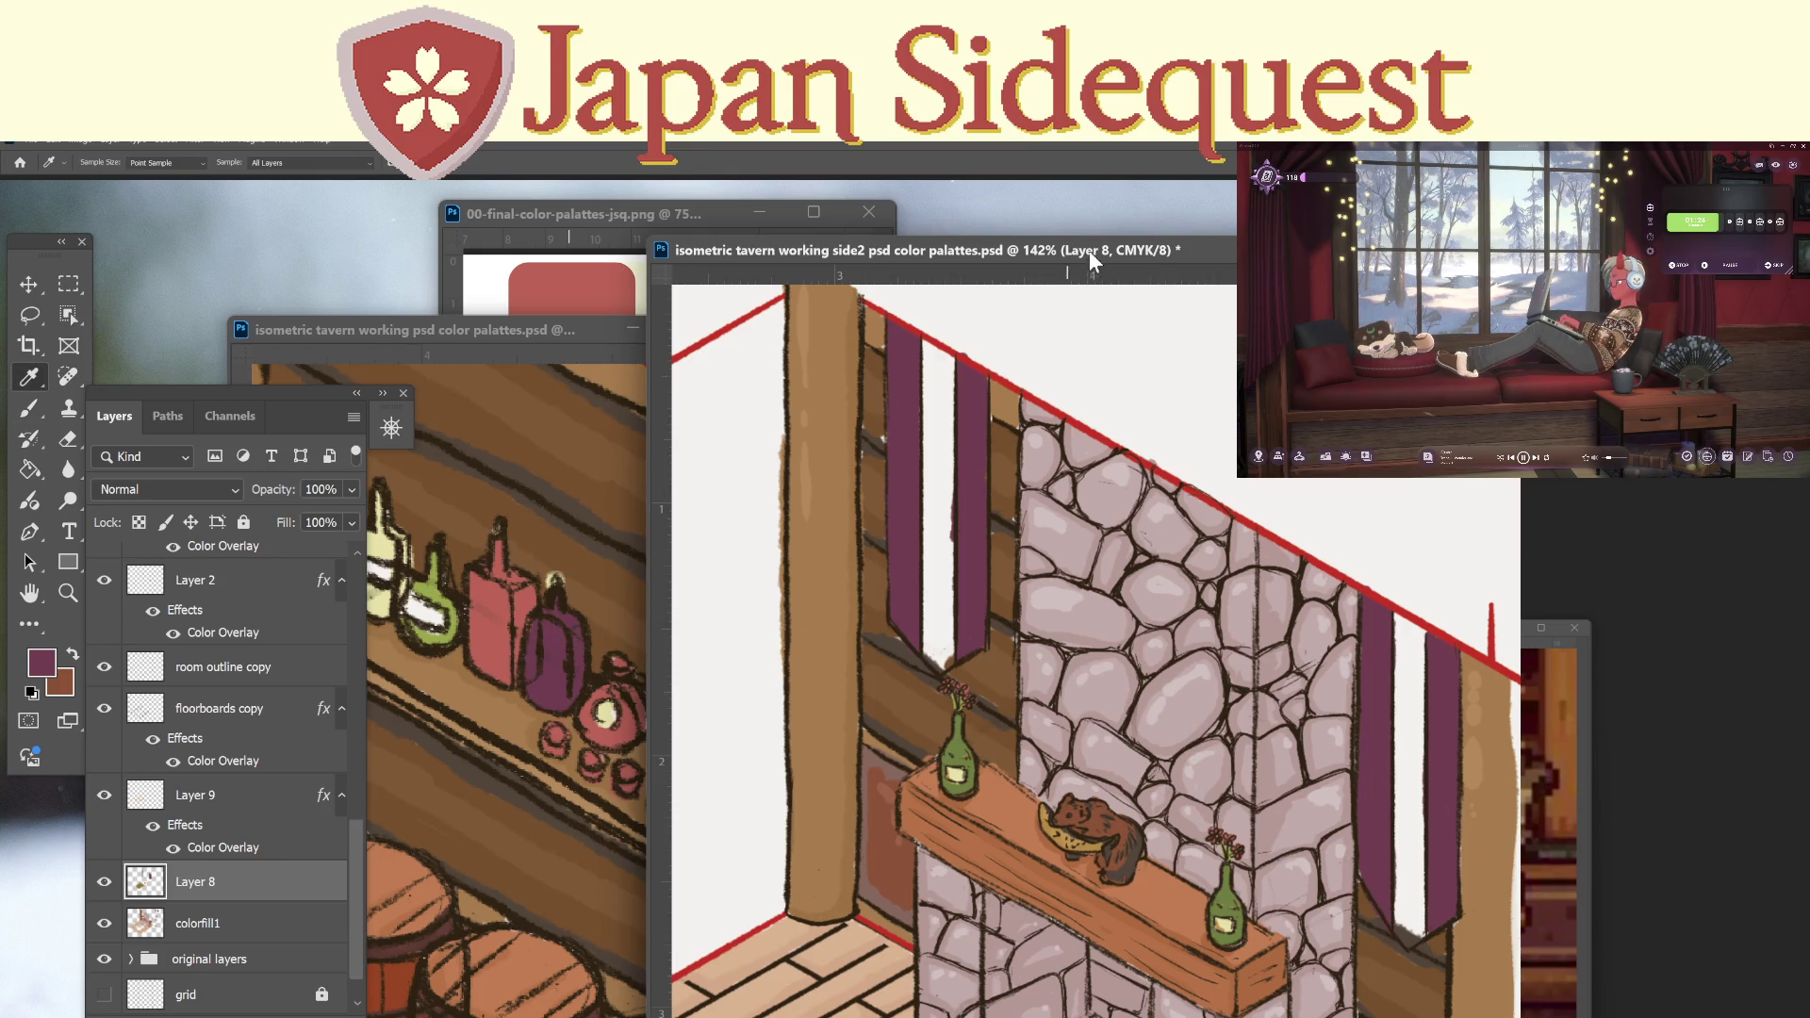
key(z)
scroll(1152, 787, down, 6)
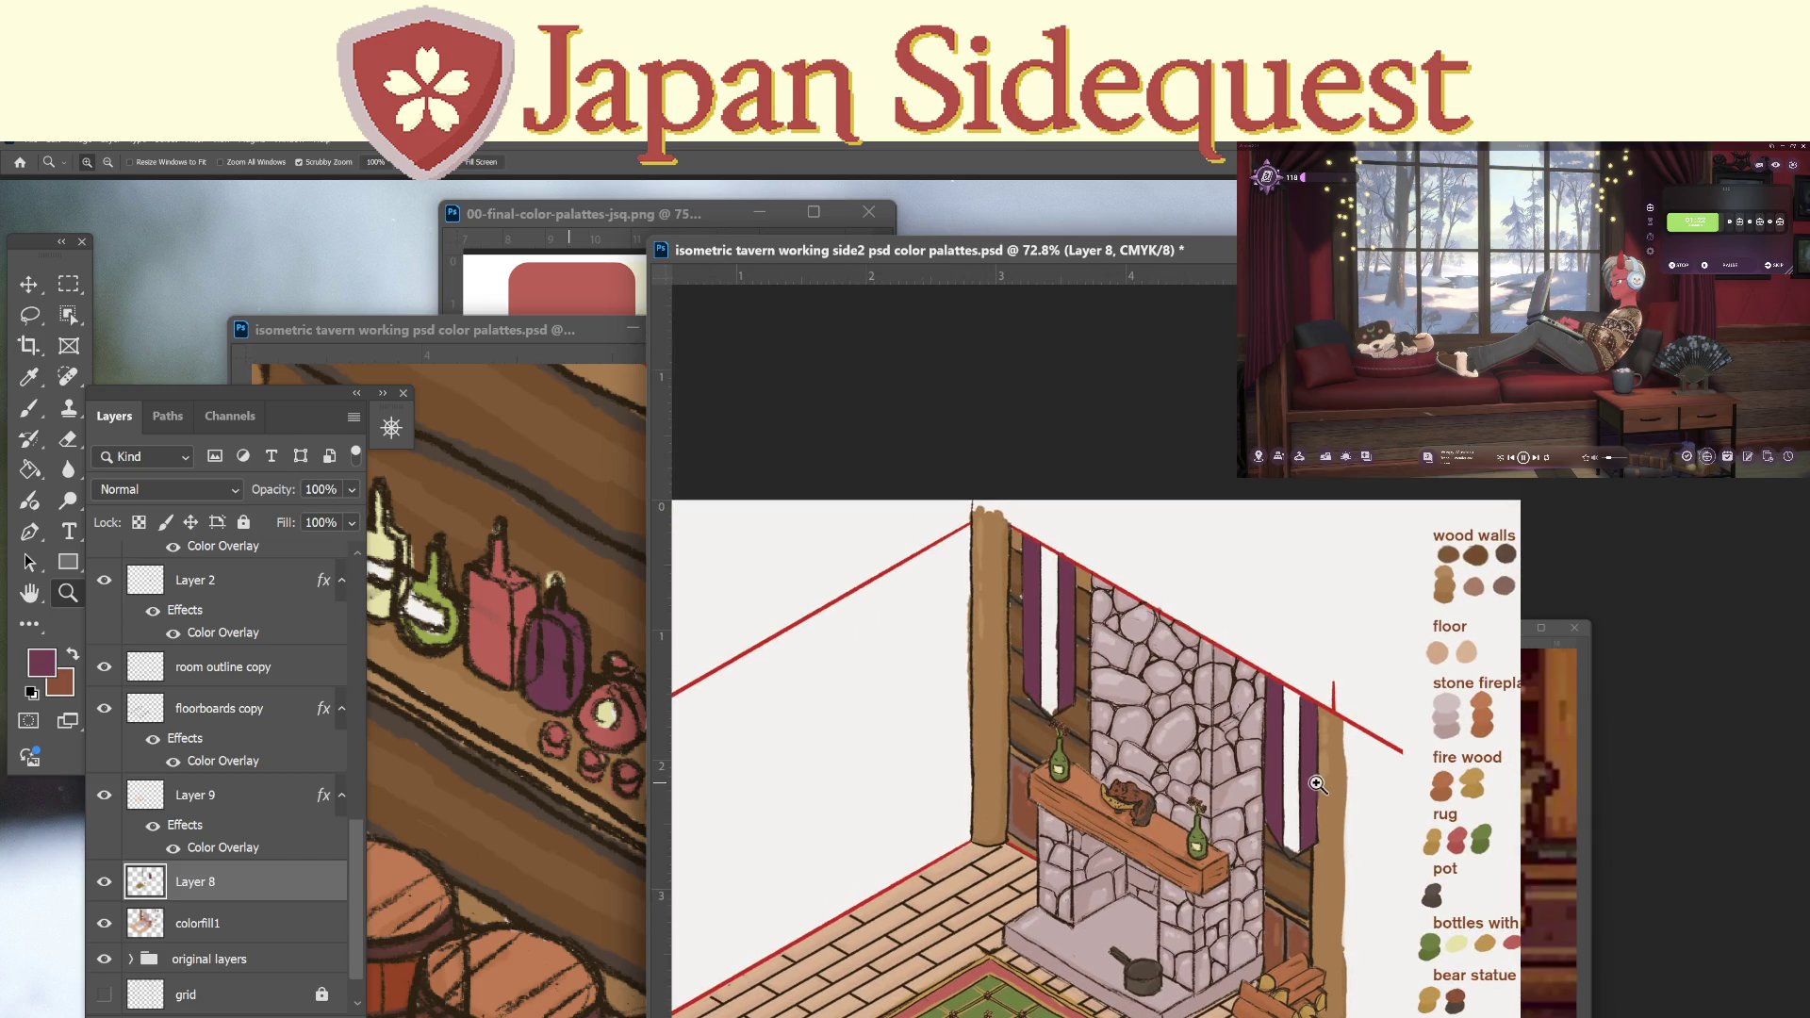
Sample the red of a bottle as the paint colour.
scroll(910, 691, up, 2)
key(i)
click(498, 595)
mouse_move(1207, 458)
mouse_down()
mouse_move(915, 397)
mouse_move(829, 494)
mouse_move(827, 422)
mouse_move(828, 652)
mouse_move(835, 434)
mouse_move(841, 618)
mouse_up()
key(b)
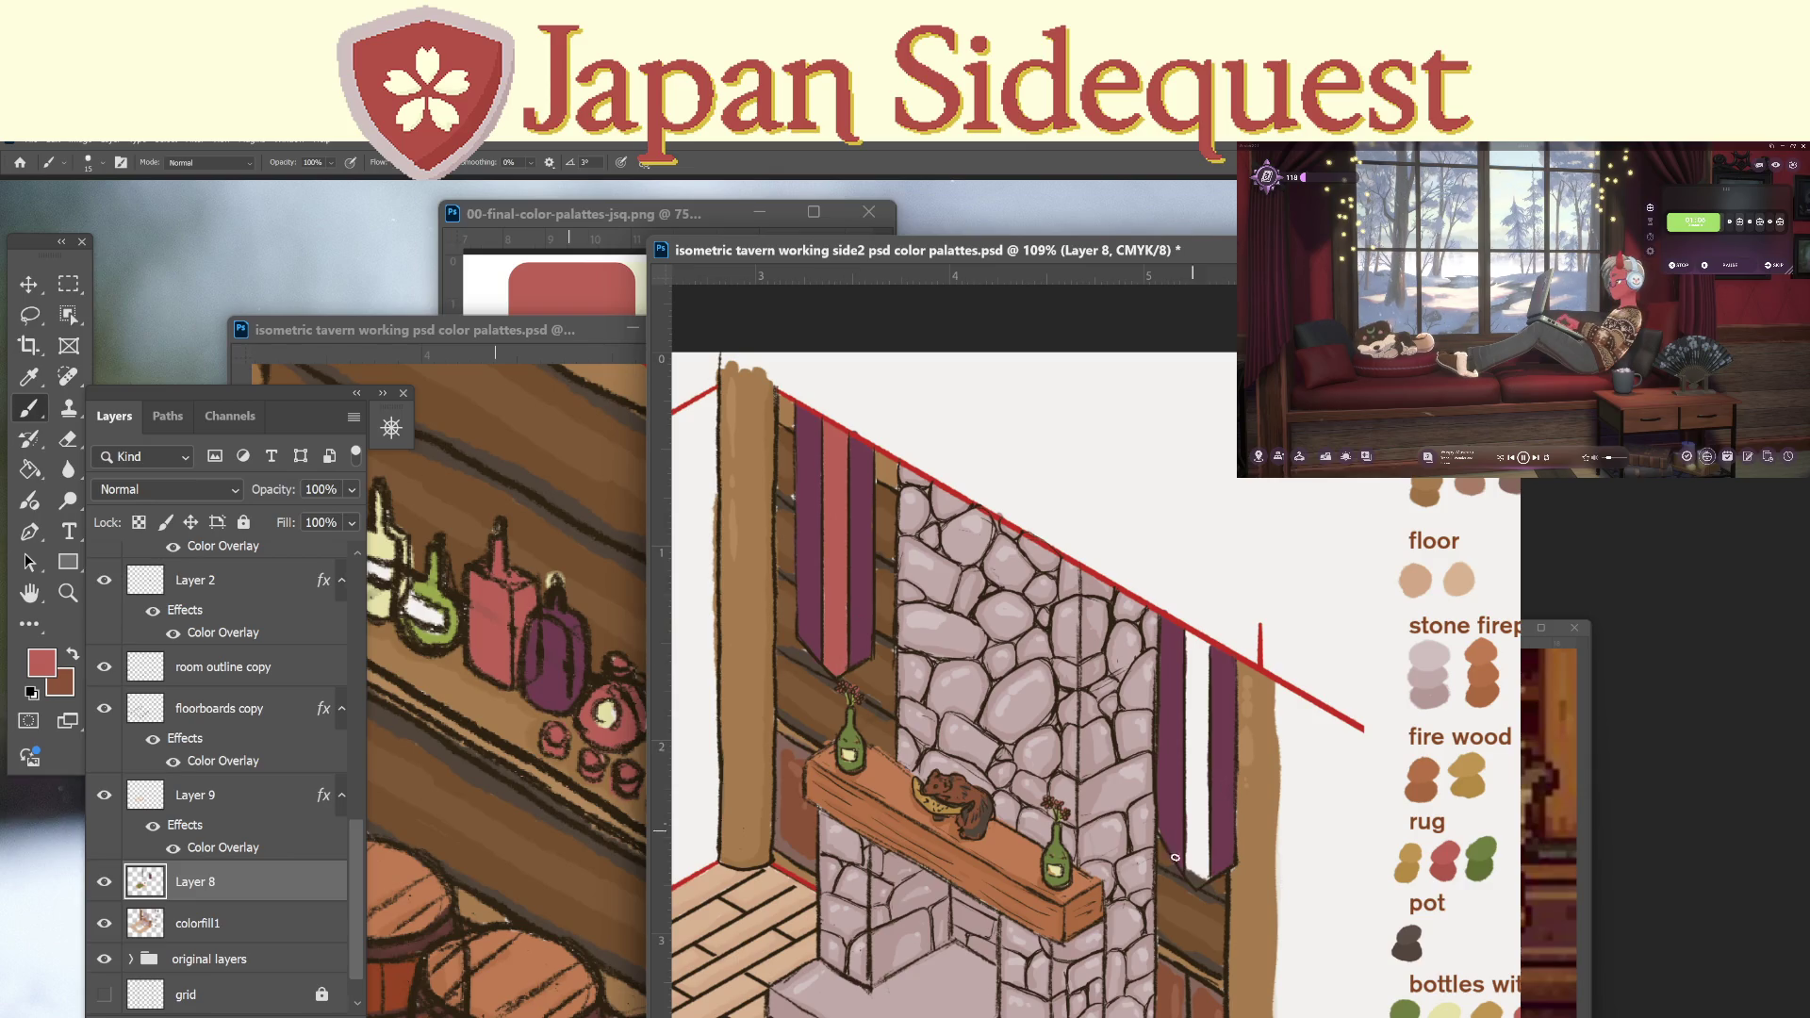
Sample mustard gold from the firewood and paint a gold stripe on the right banner.
mouse_move(1152, 907)
mouse_down()
mouse_move(1187, 780)
mouse_move(1242, 729)
mouse_up()
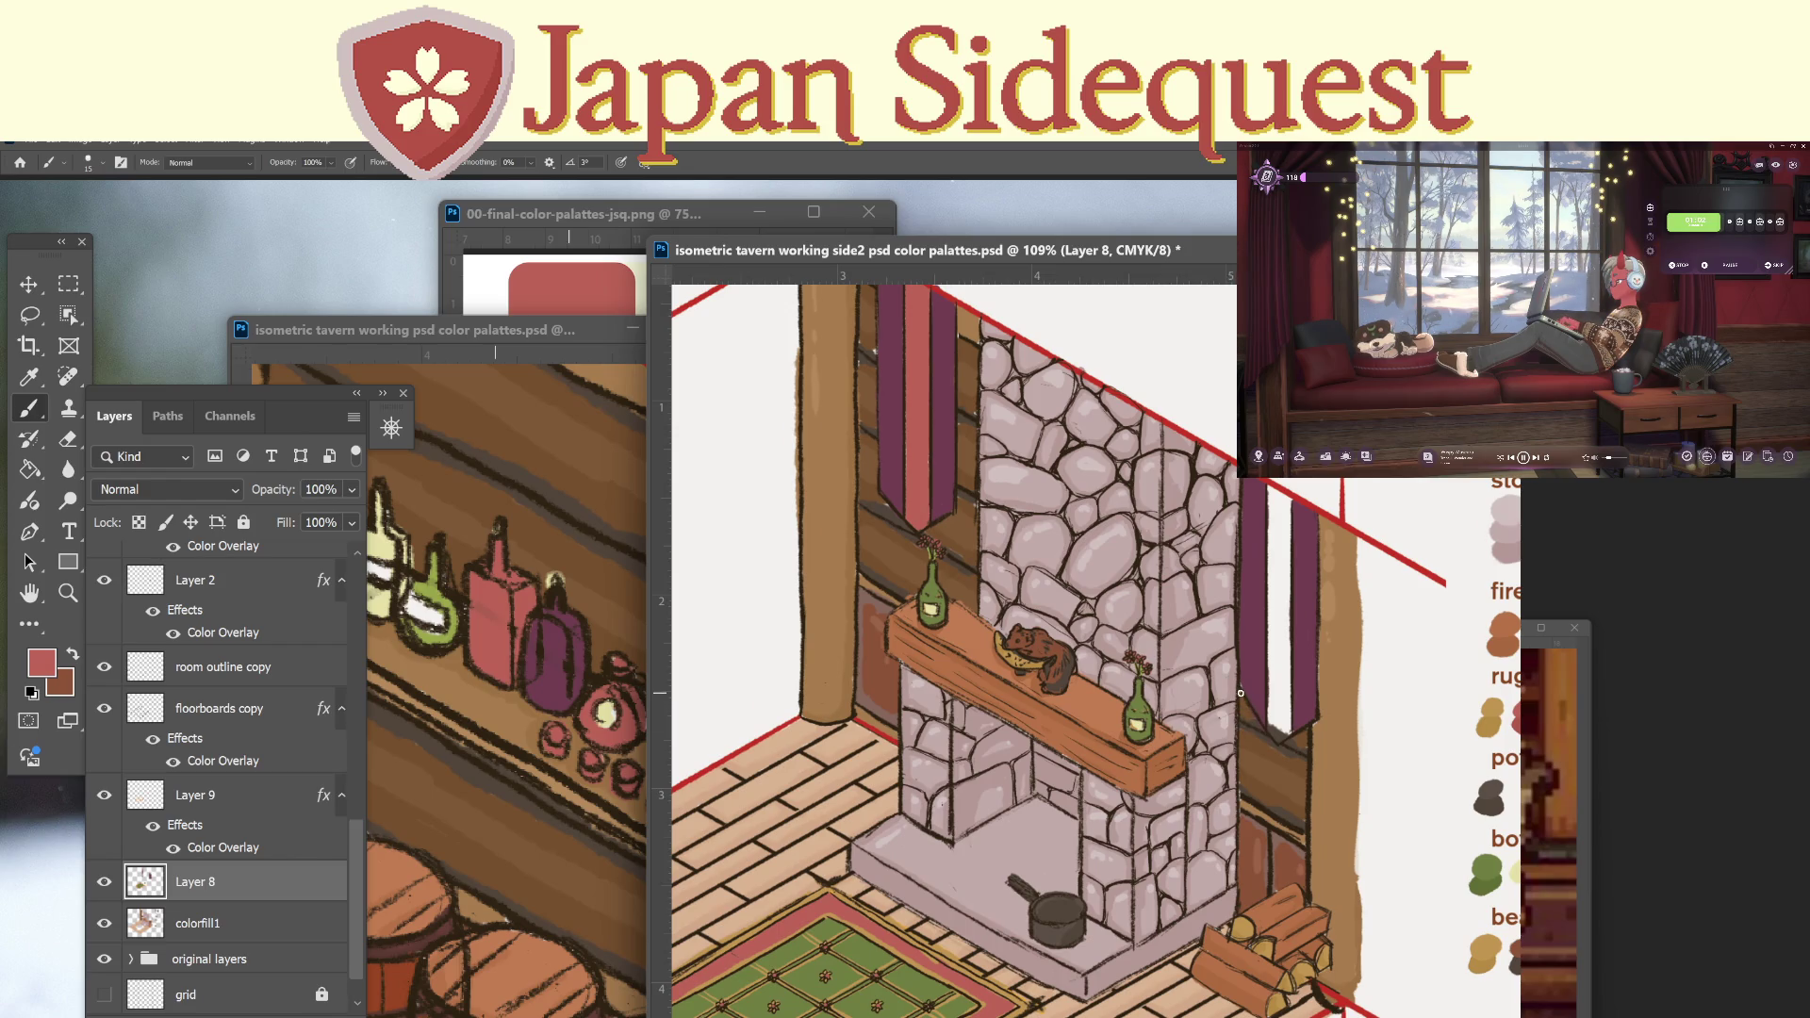
key(i)
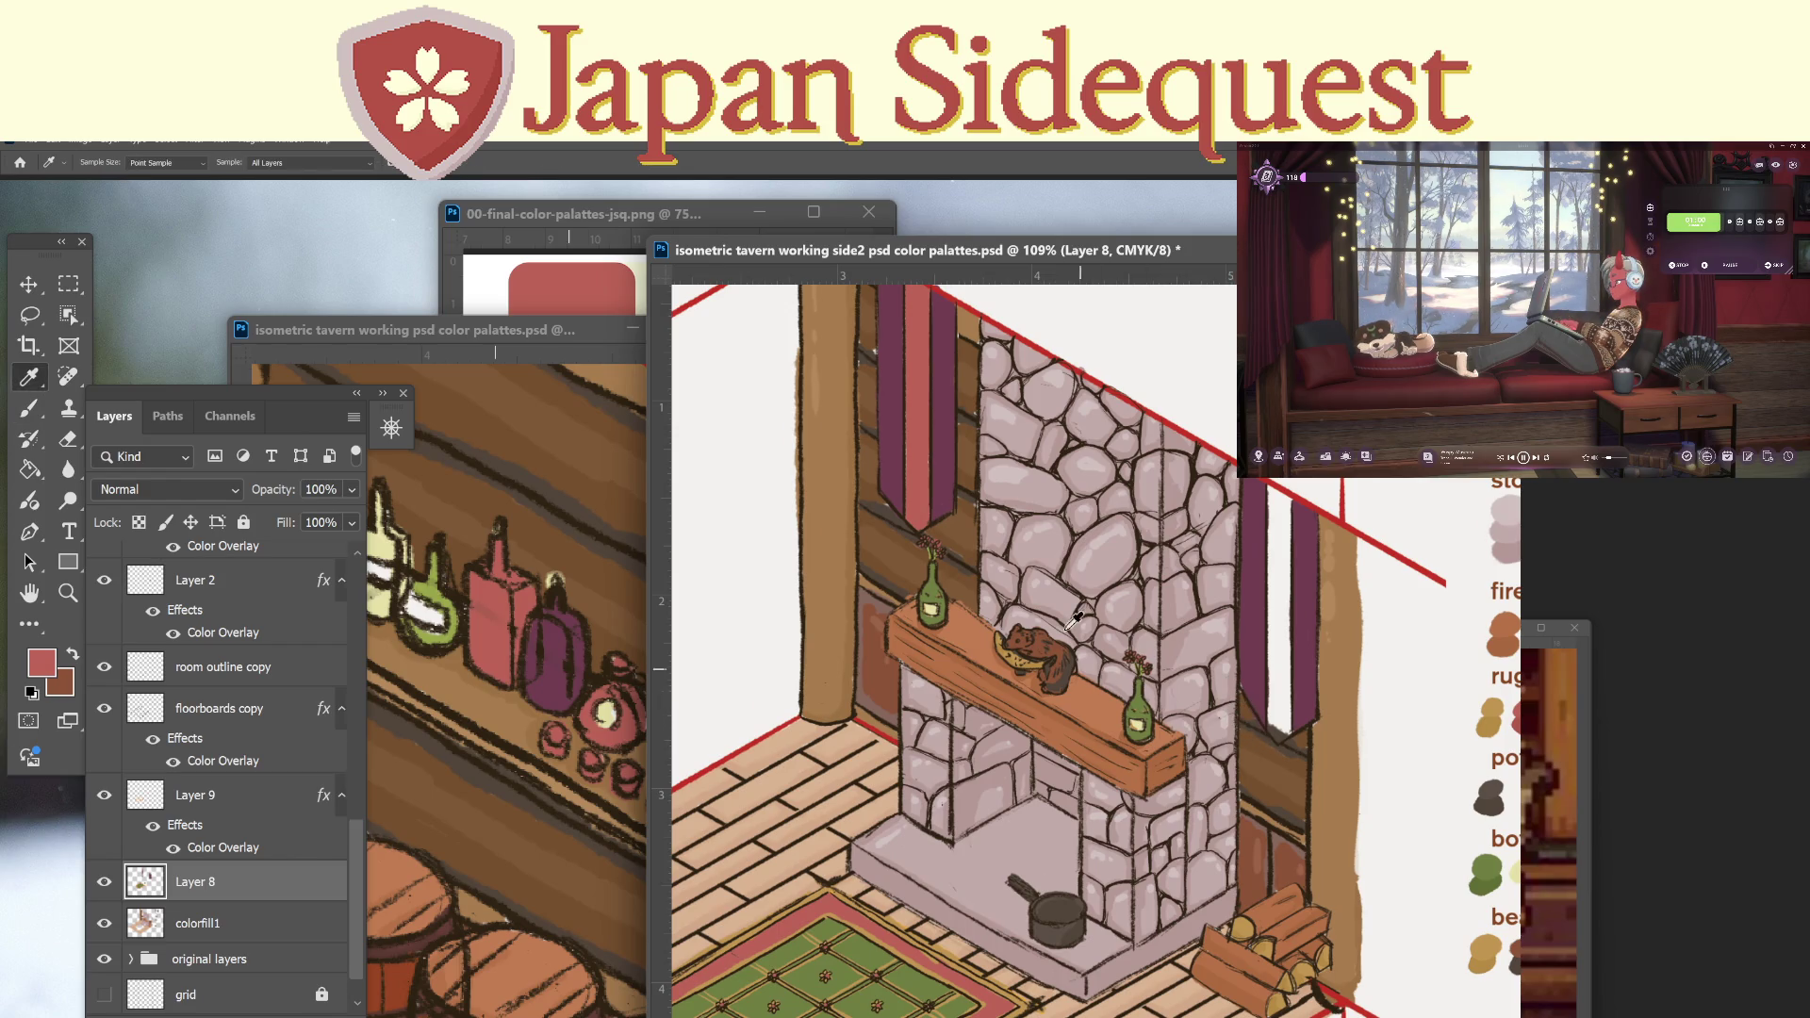
mouse_move(1152, 811)
mouse_down()
mouse_move(1063, 769)
mouse_move(827, 712)
mouse_move(932, 726)
mouse_up()
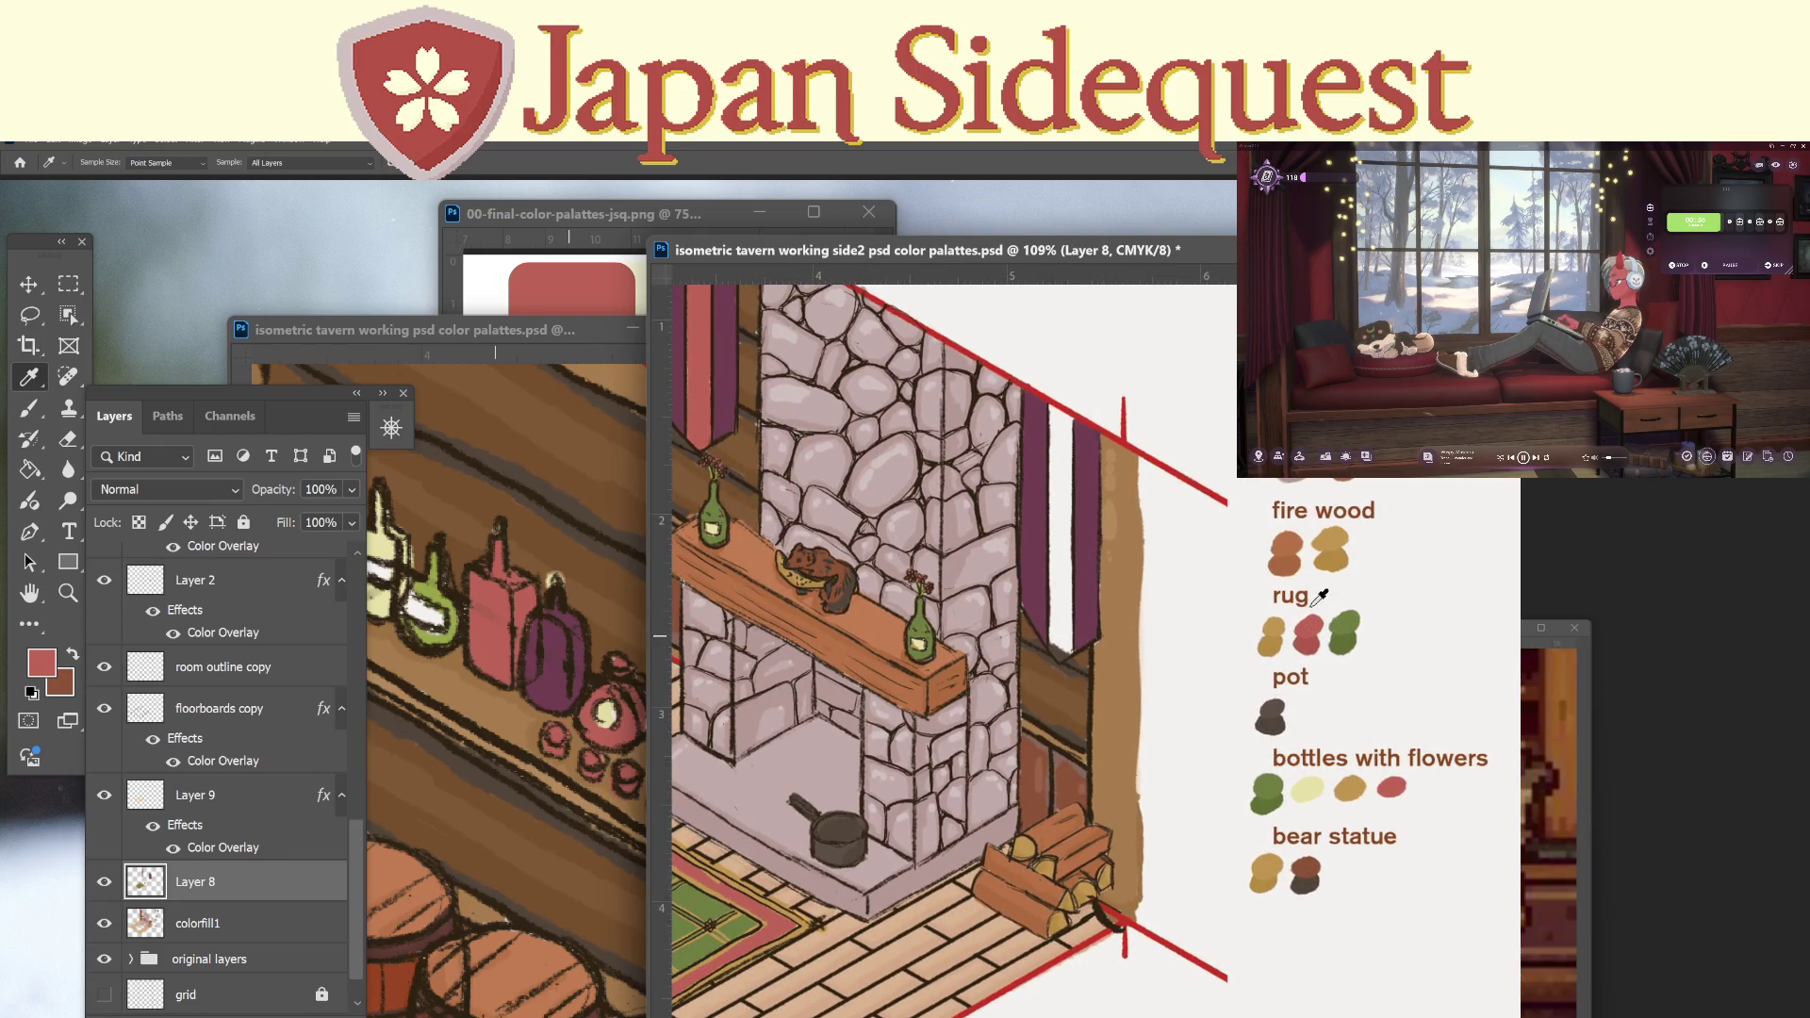
click(1037, 836)
key(b)
drag(1054, 410, 1059, 615)
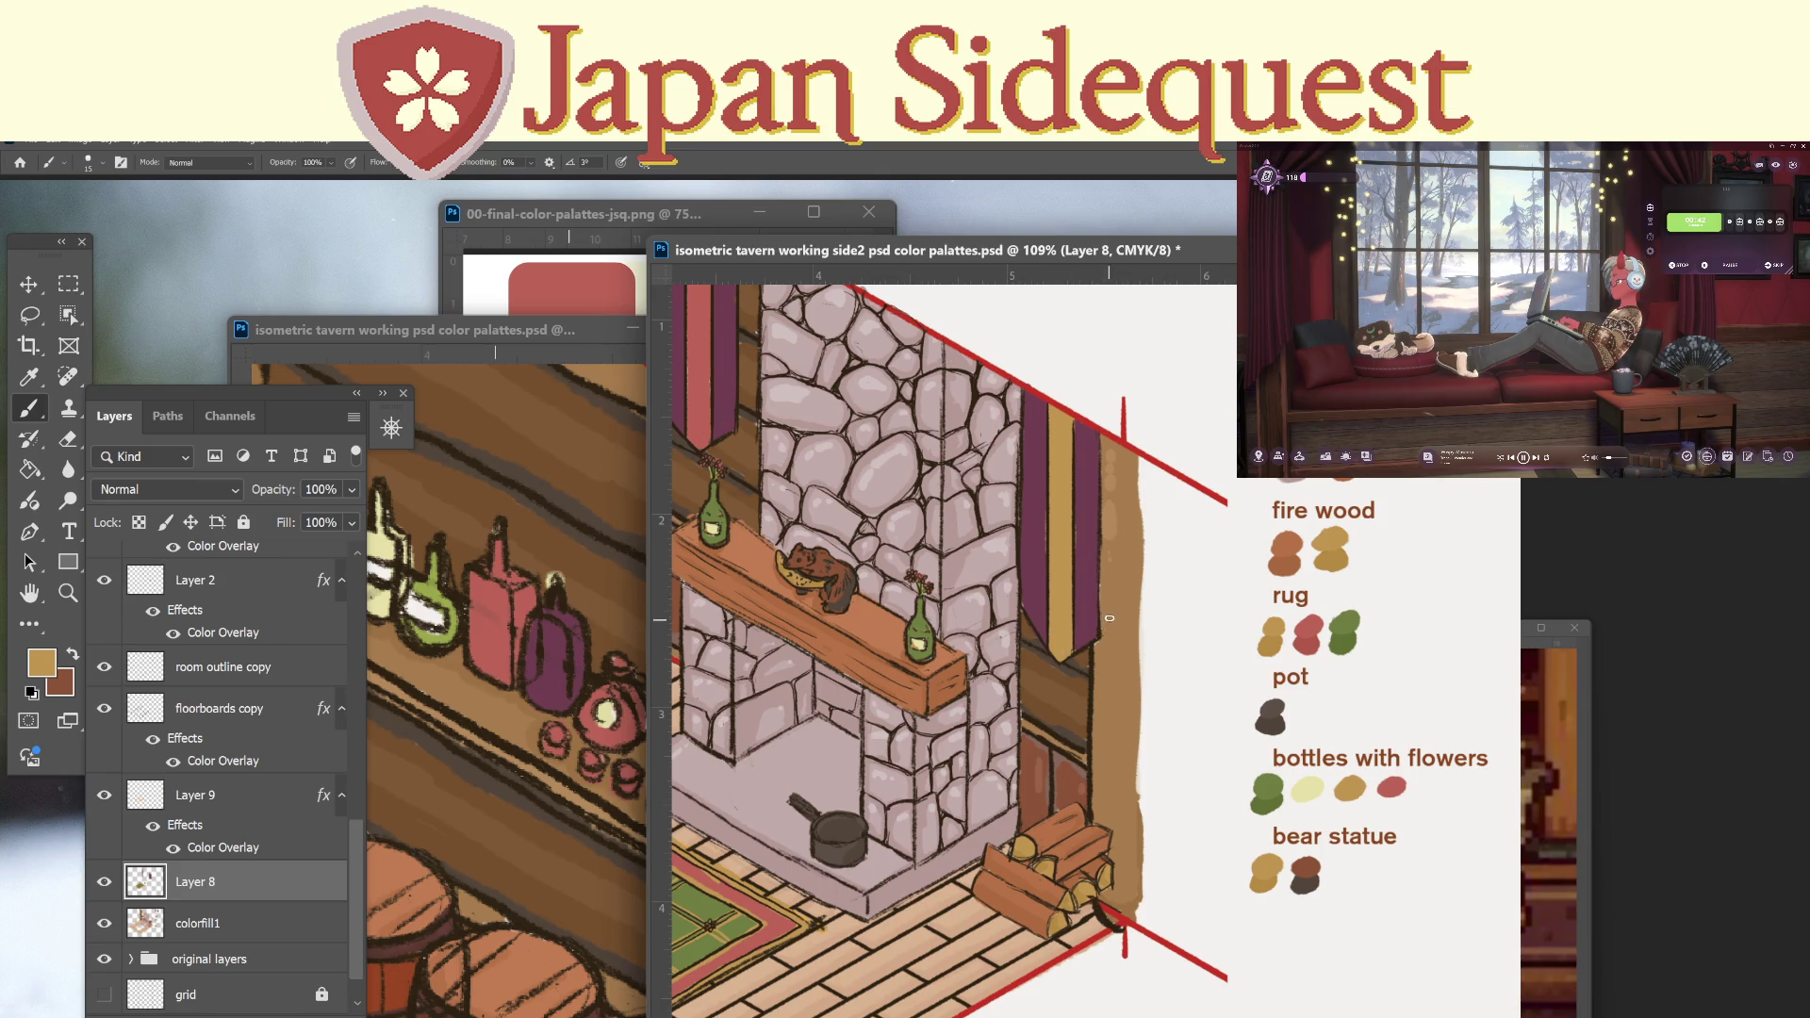
key(z)
scroll(1187, 773, down, 3)
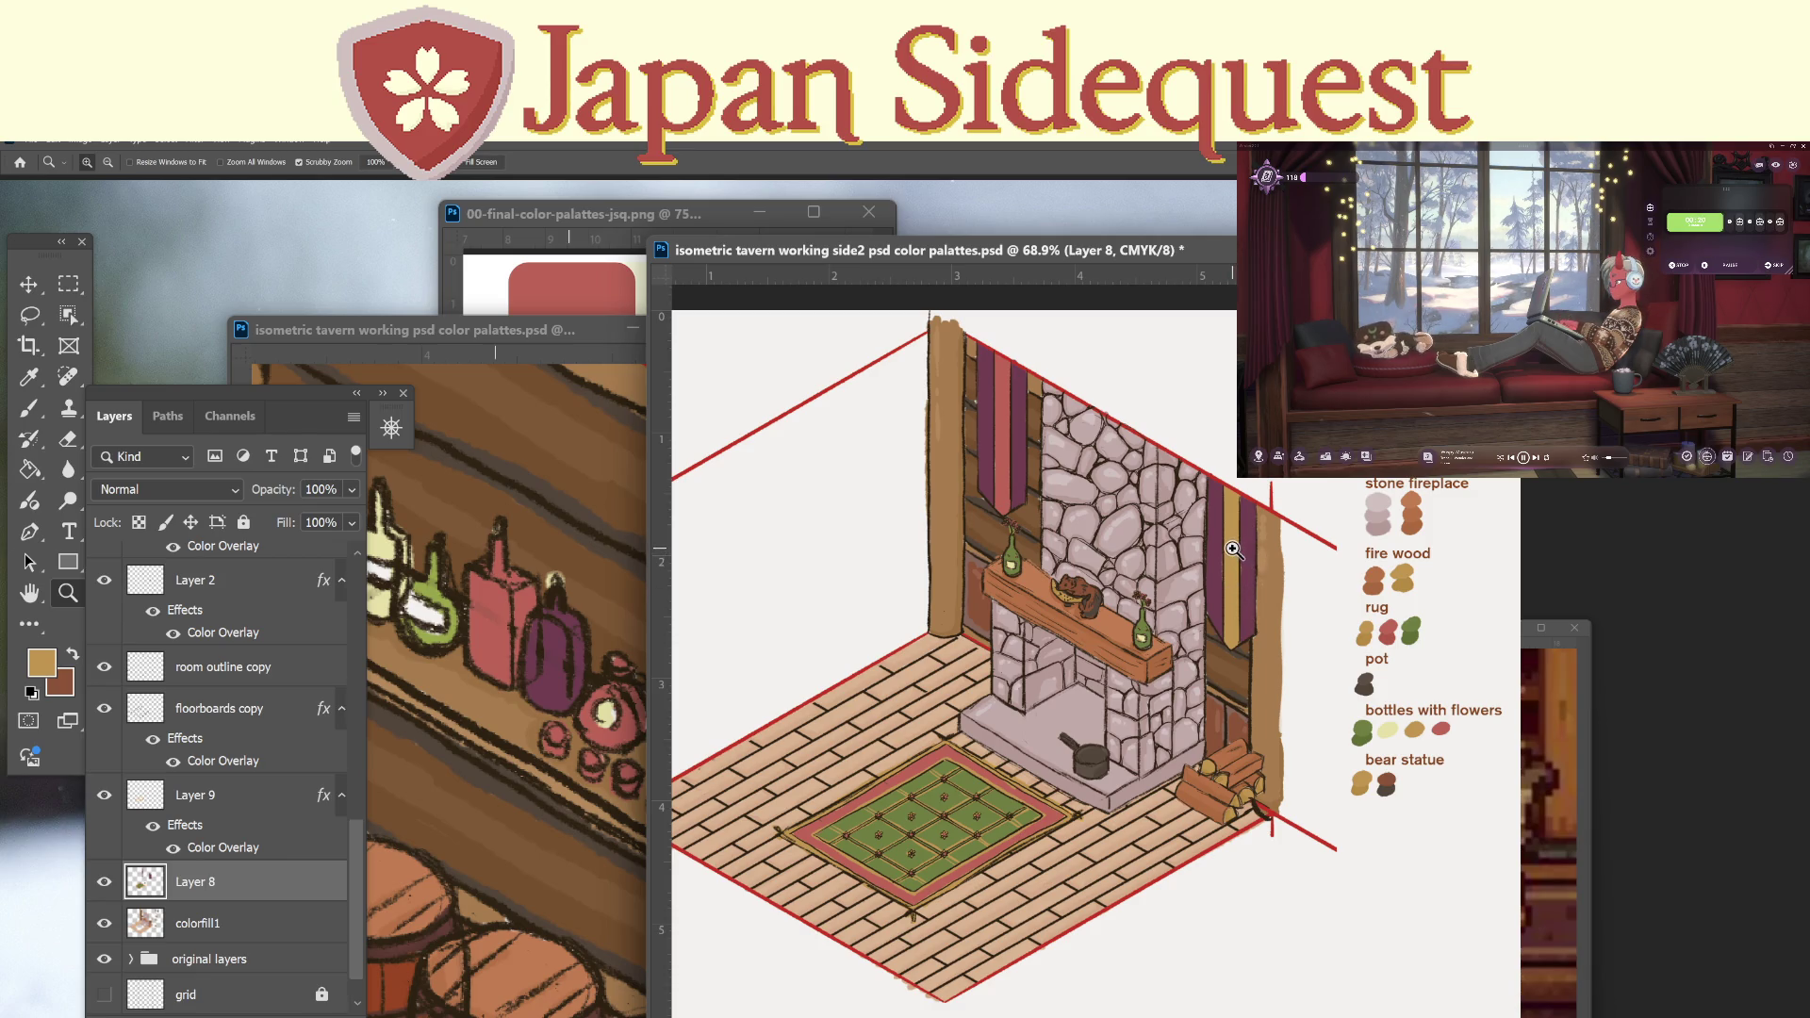
Paint over the left banner's middle red stripe with the banner's sampled dark purple.
mouse_move(989, 469)
mouse_down()
mouse_move(1068, 462)
mouse_move(1061, 725)
mouse_up()
key(i)
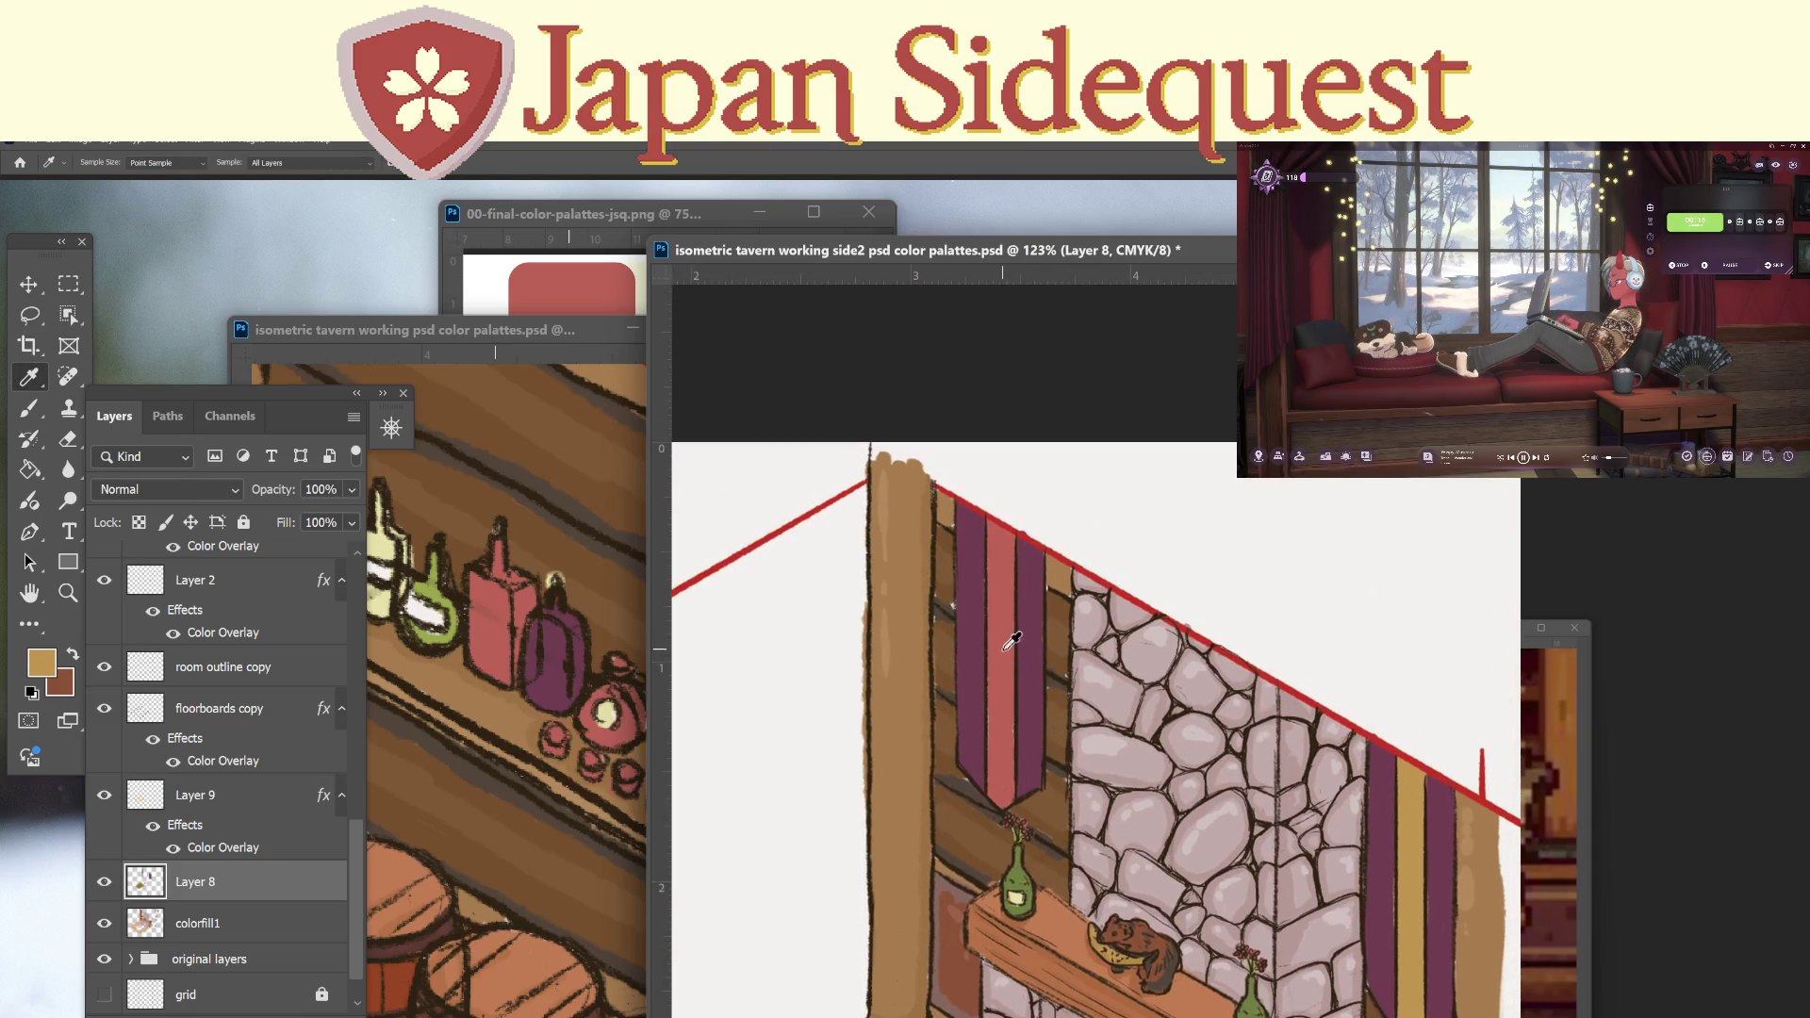
click(1033, 646)
key(b)
mouse_move(990, 528)
mouse_down()
mouse_move(992, 617)
mouse_move(1010, 534)
mouse_up()
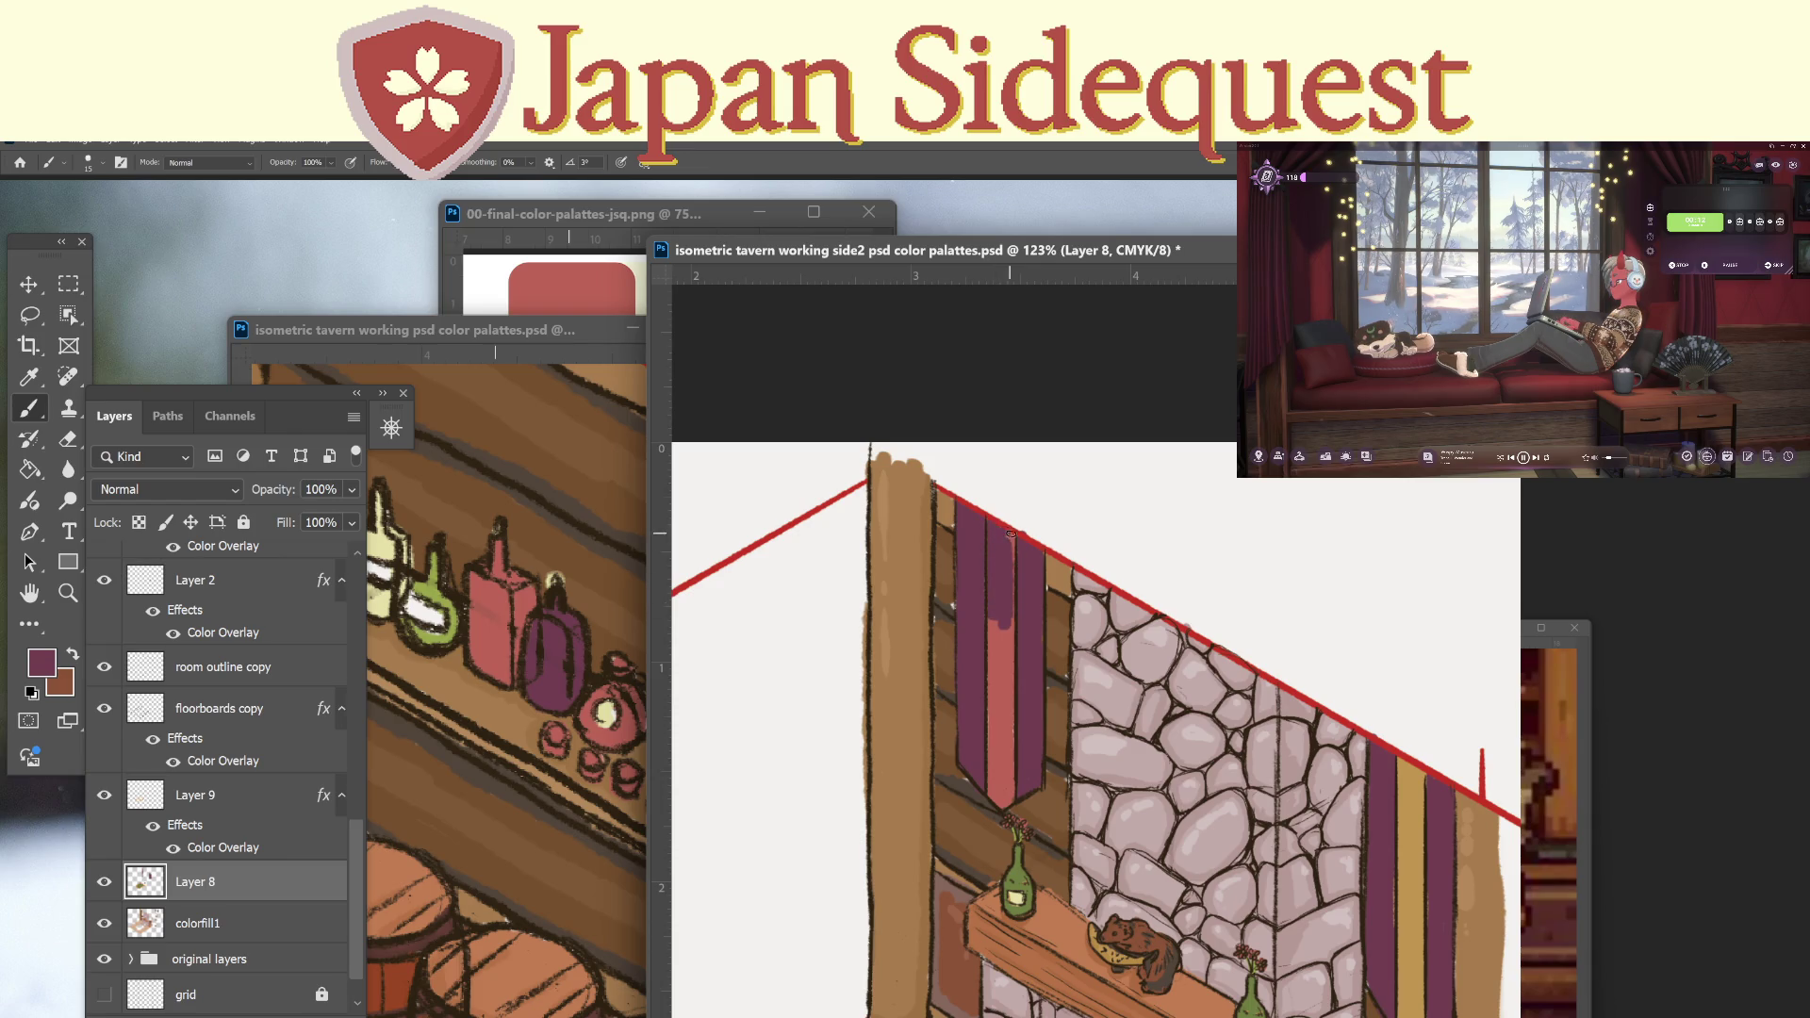
drag(1008, 618, 993, 710)
mouse_move(992, 786)
mouse_down()
mouse_move(999, 801)
mouse_move(1014, 768)
mouse_up()
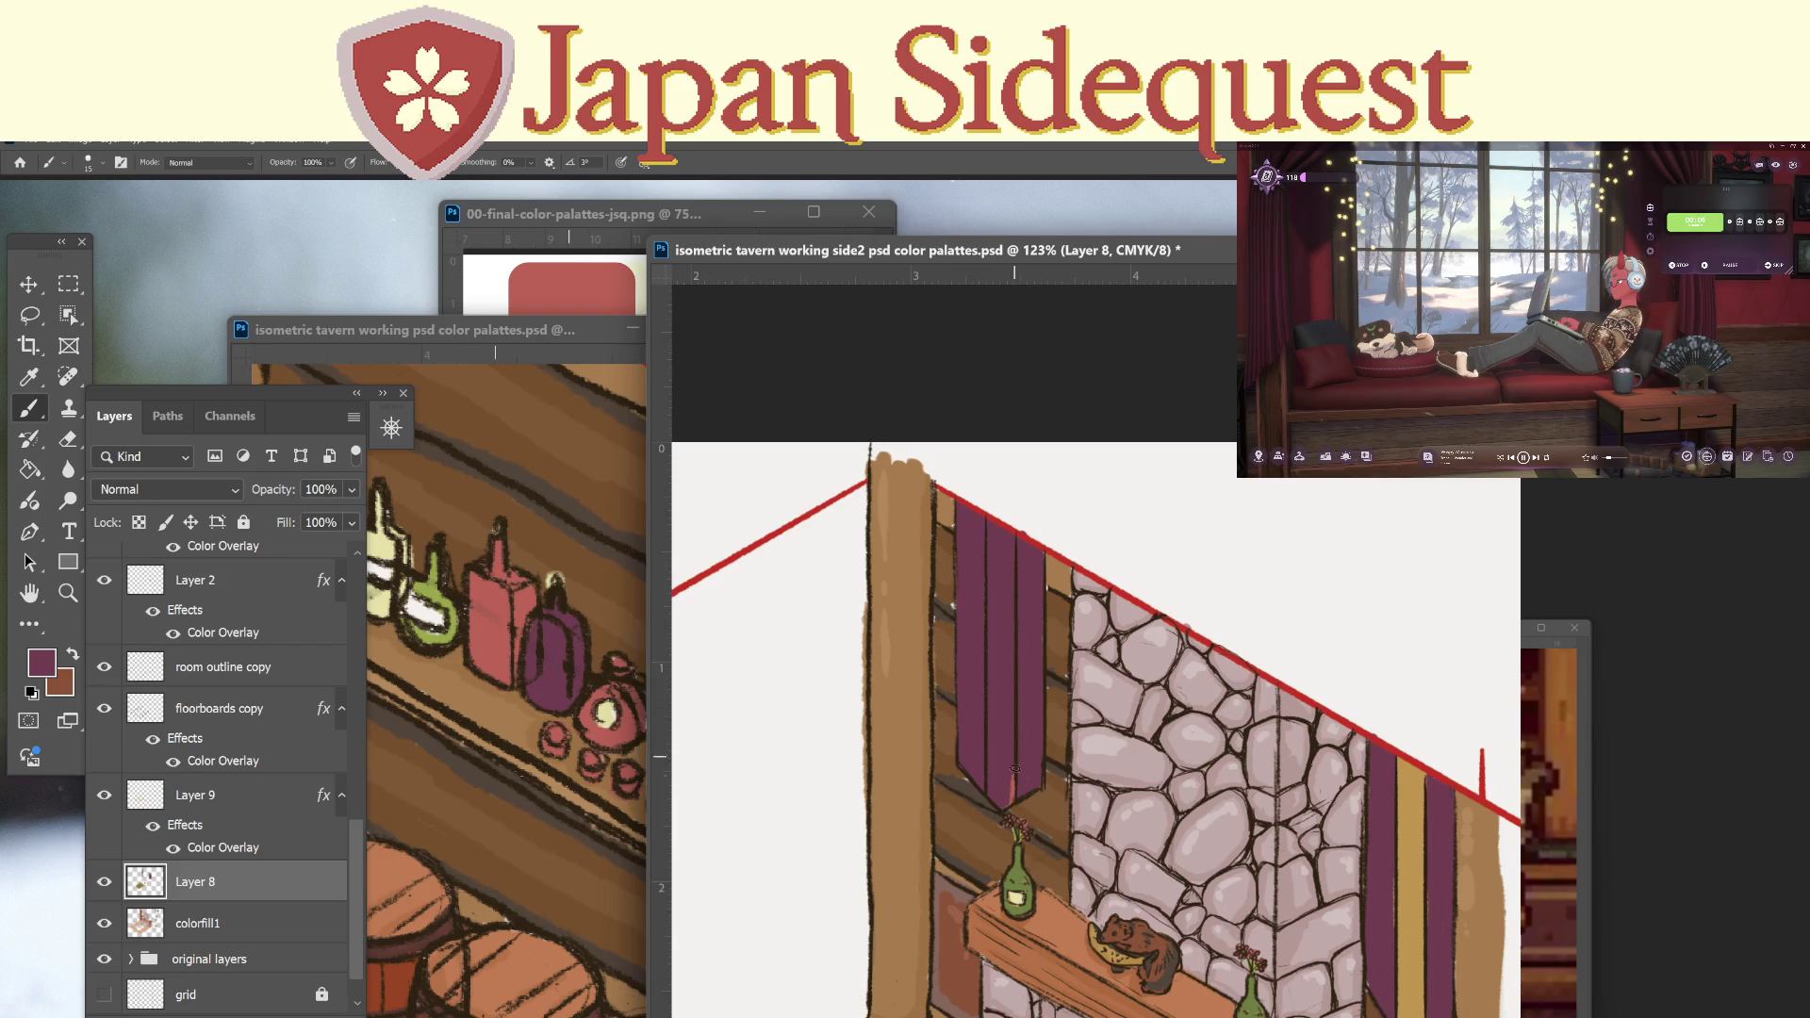
Paint red stripes, sampled from the bottle, down the banner's left and right edges.
alt+click(507, 594)
mouse_move(959, 497)
mouse_down()
mouse_move(963, 759)
mouse_move(966, 510)
mouse_move(980, 769)
mouse_up()
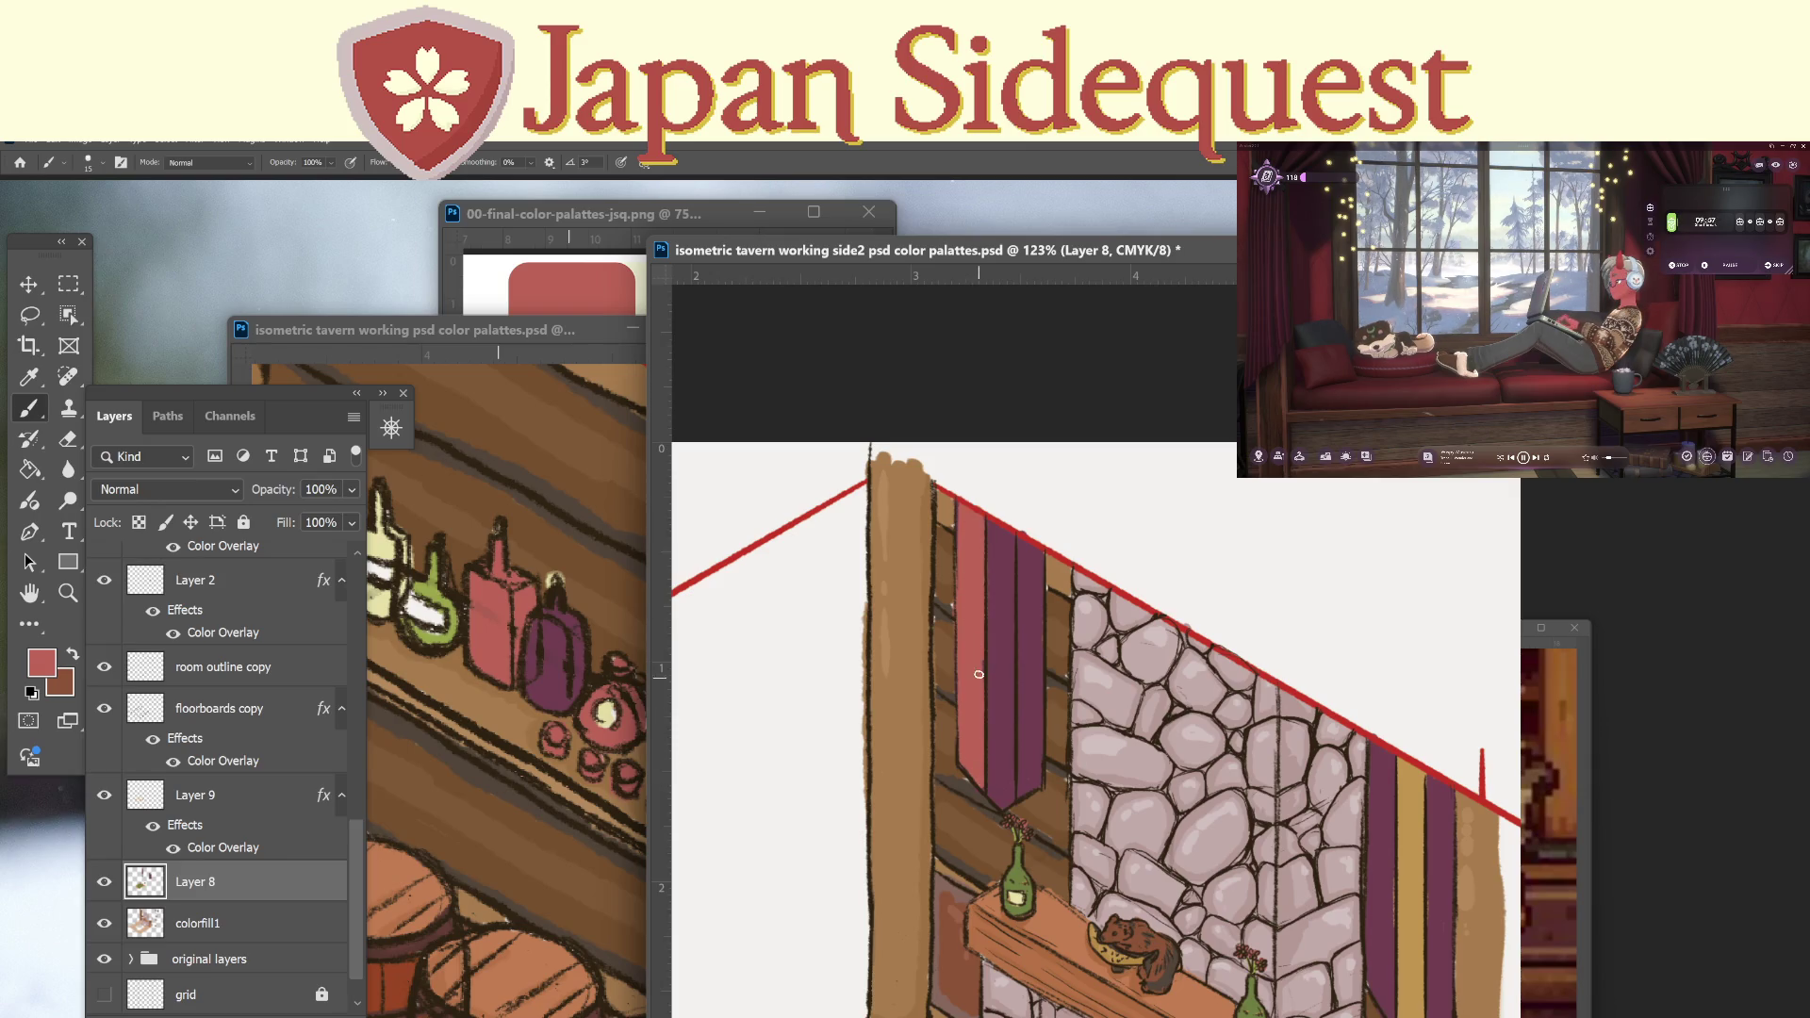
drag(1020, 534, 1034, 758)
drag(1041, 673, 1039, 775)
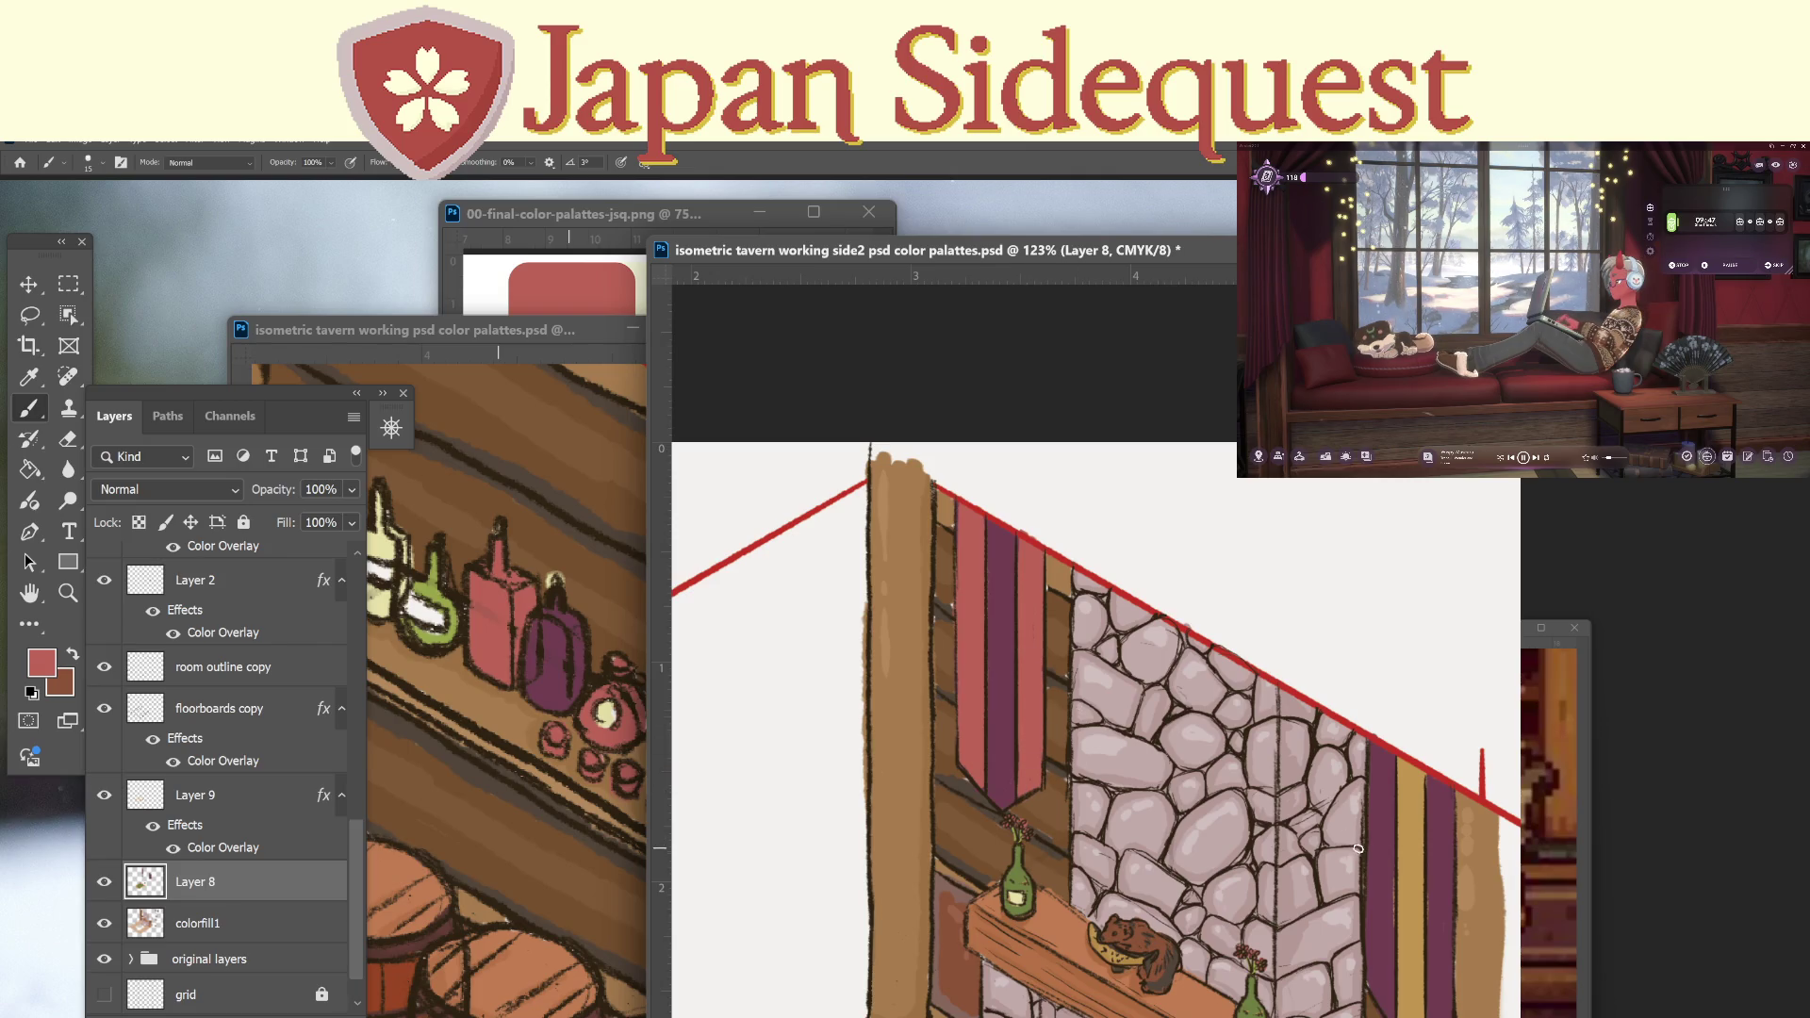
key(z)
mouse_move(1357, 848)
mouse_down()
mouse_move(1319, 853)
mouse_move(1310, 914)
mouse_move(1218, 737)
mouse_up()
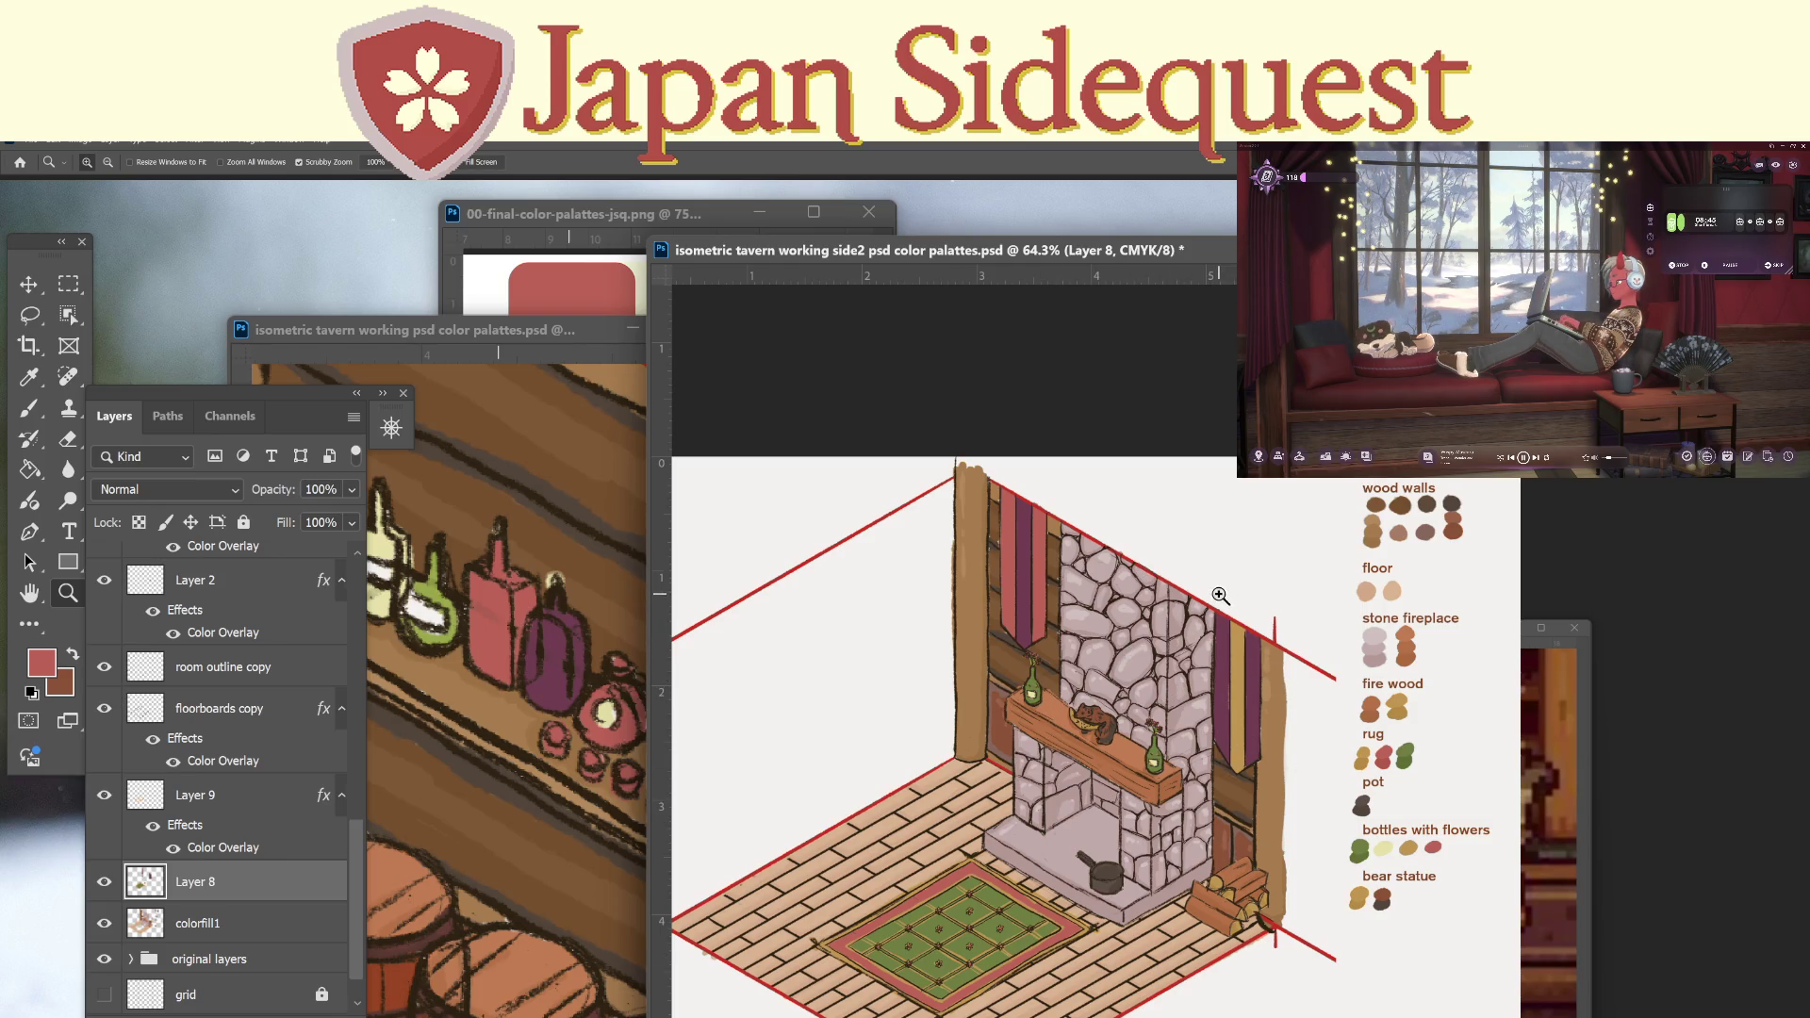
Sample tan, undo the pinkish stroke, and paint a tan stripe down the upper-left purple banner.
key(i)
click(1264, 689)
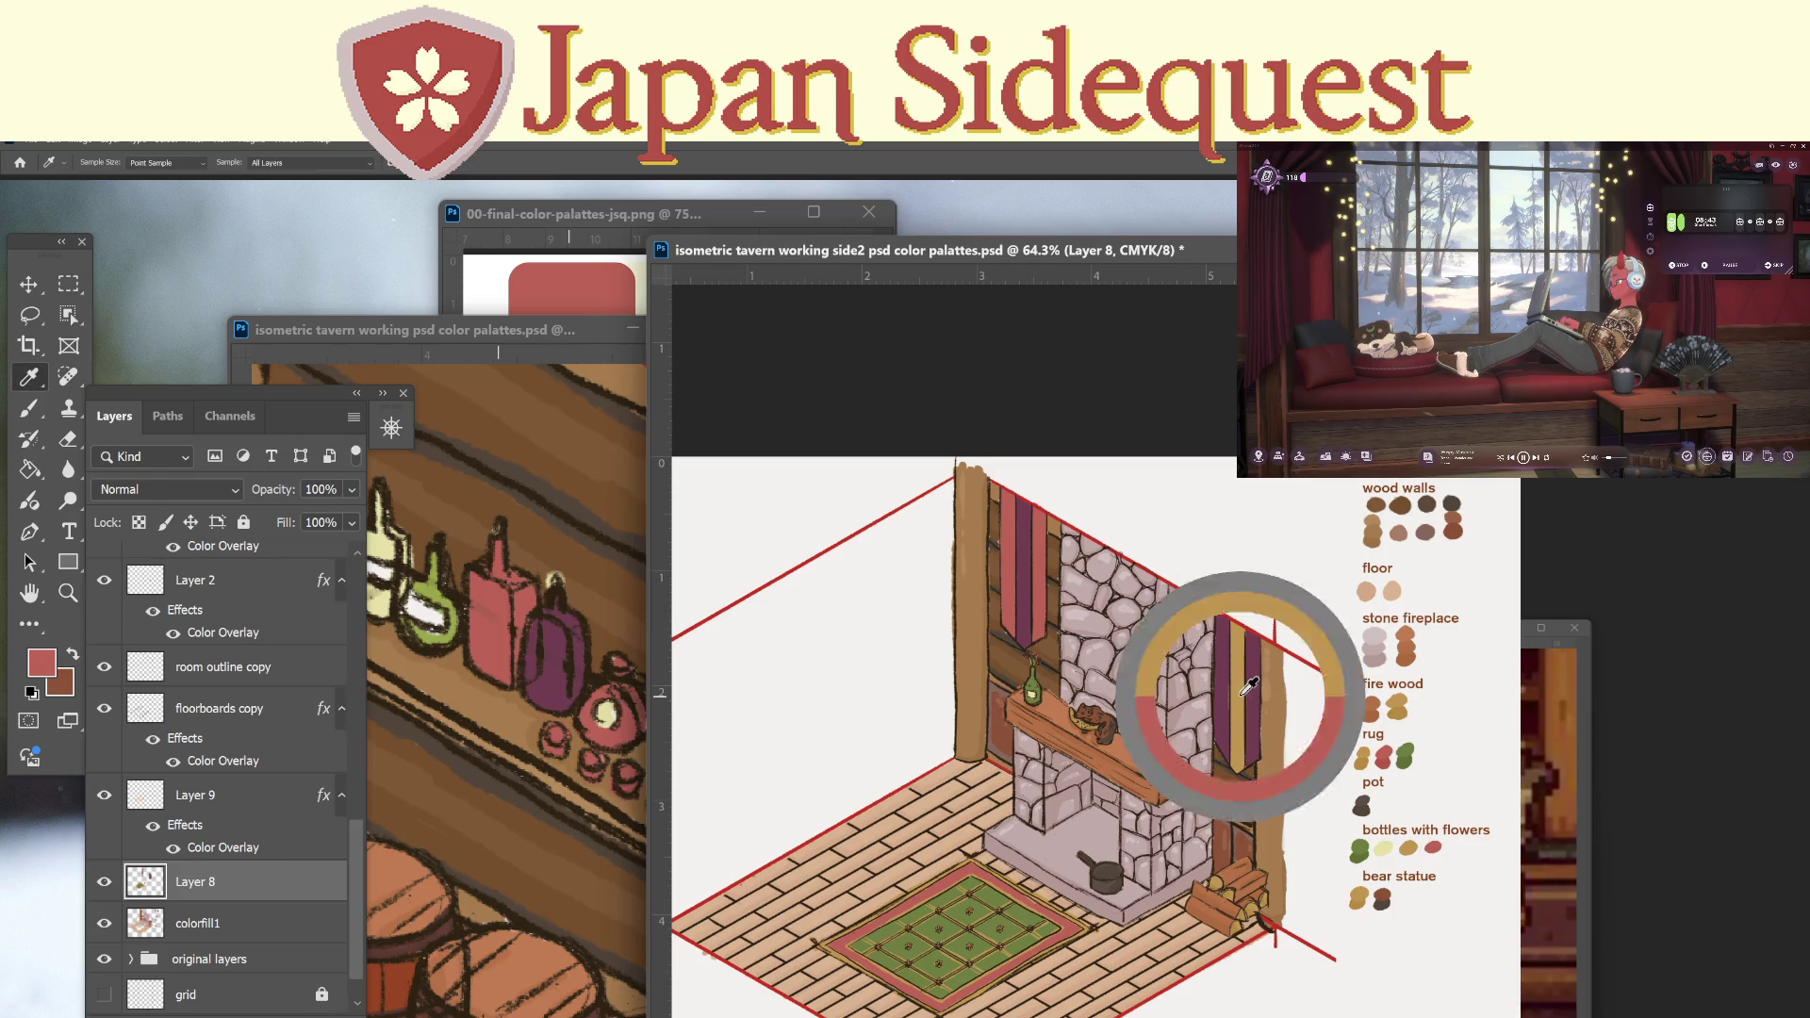
key(ctrl+z)
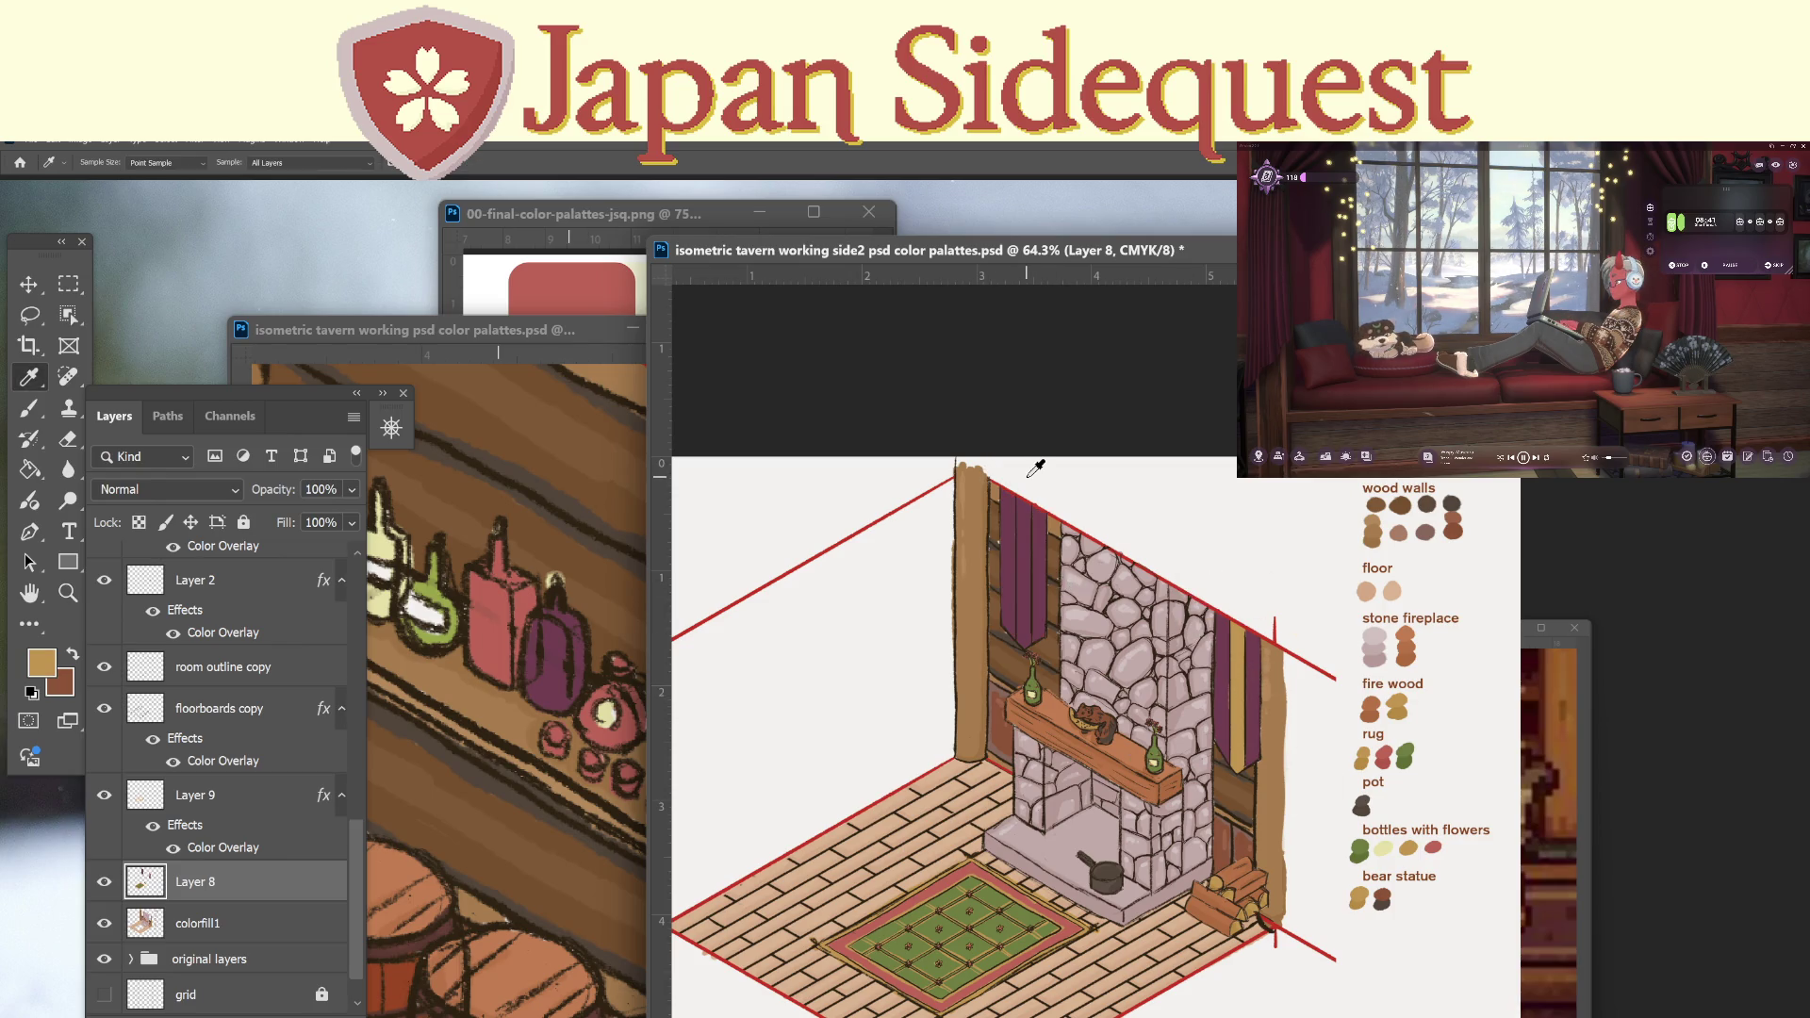
key(z)
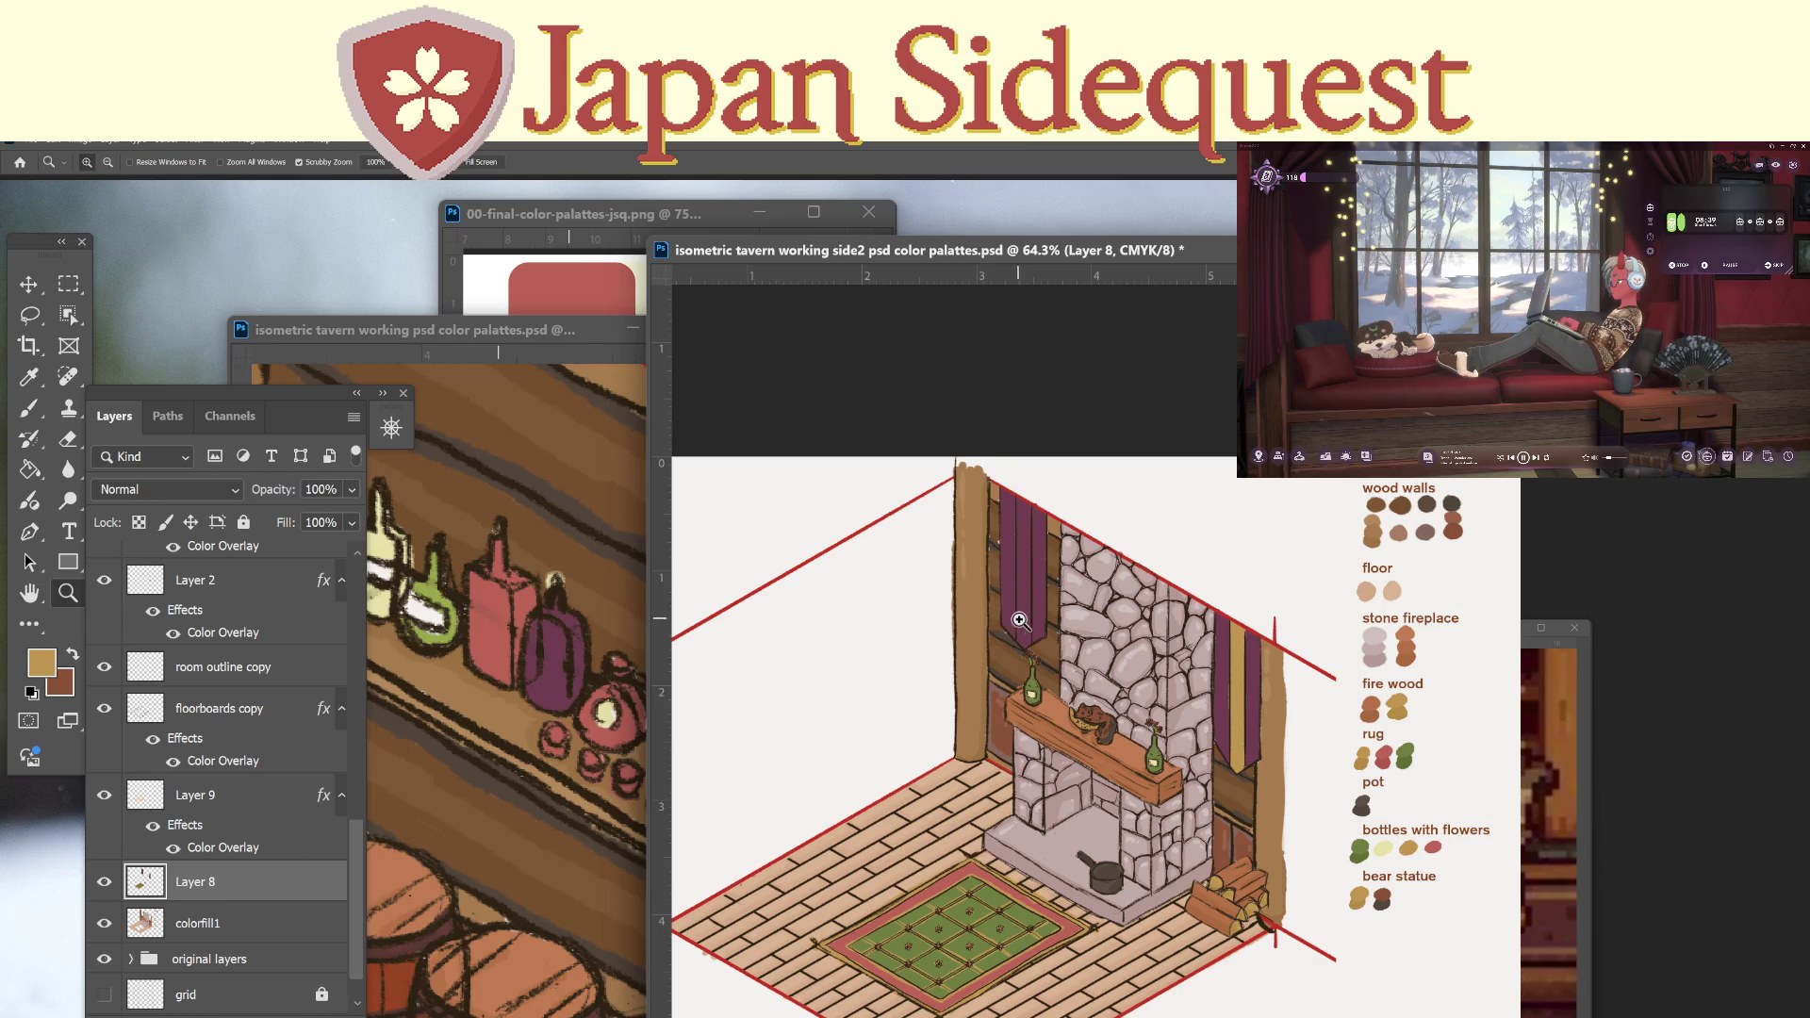
click(1018, 579)
click(1018, 579)
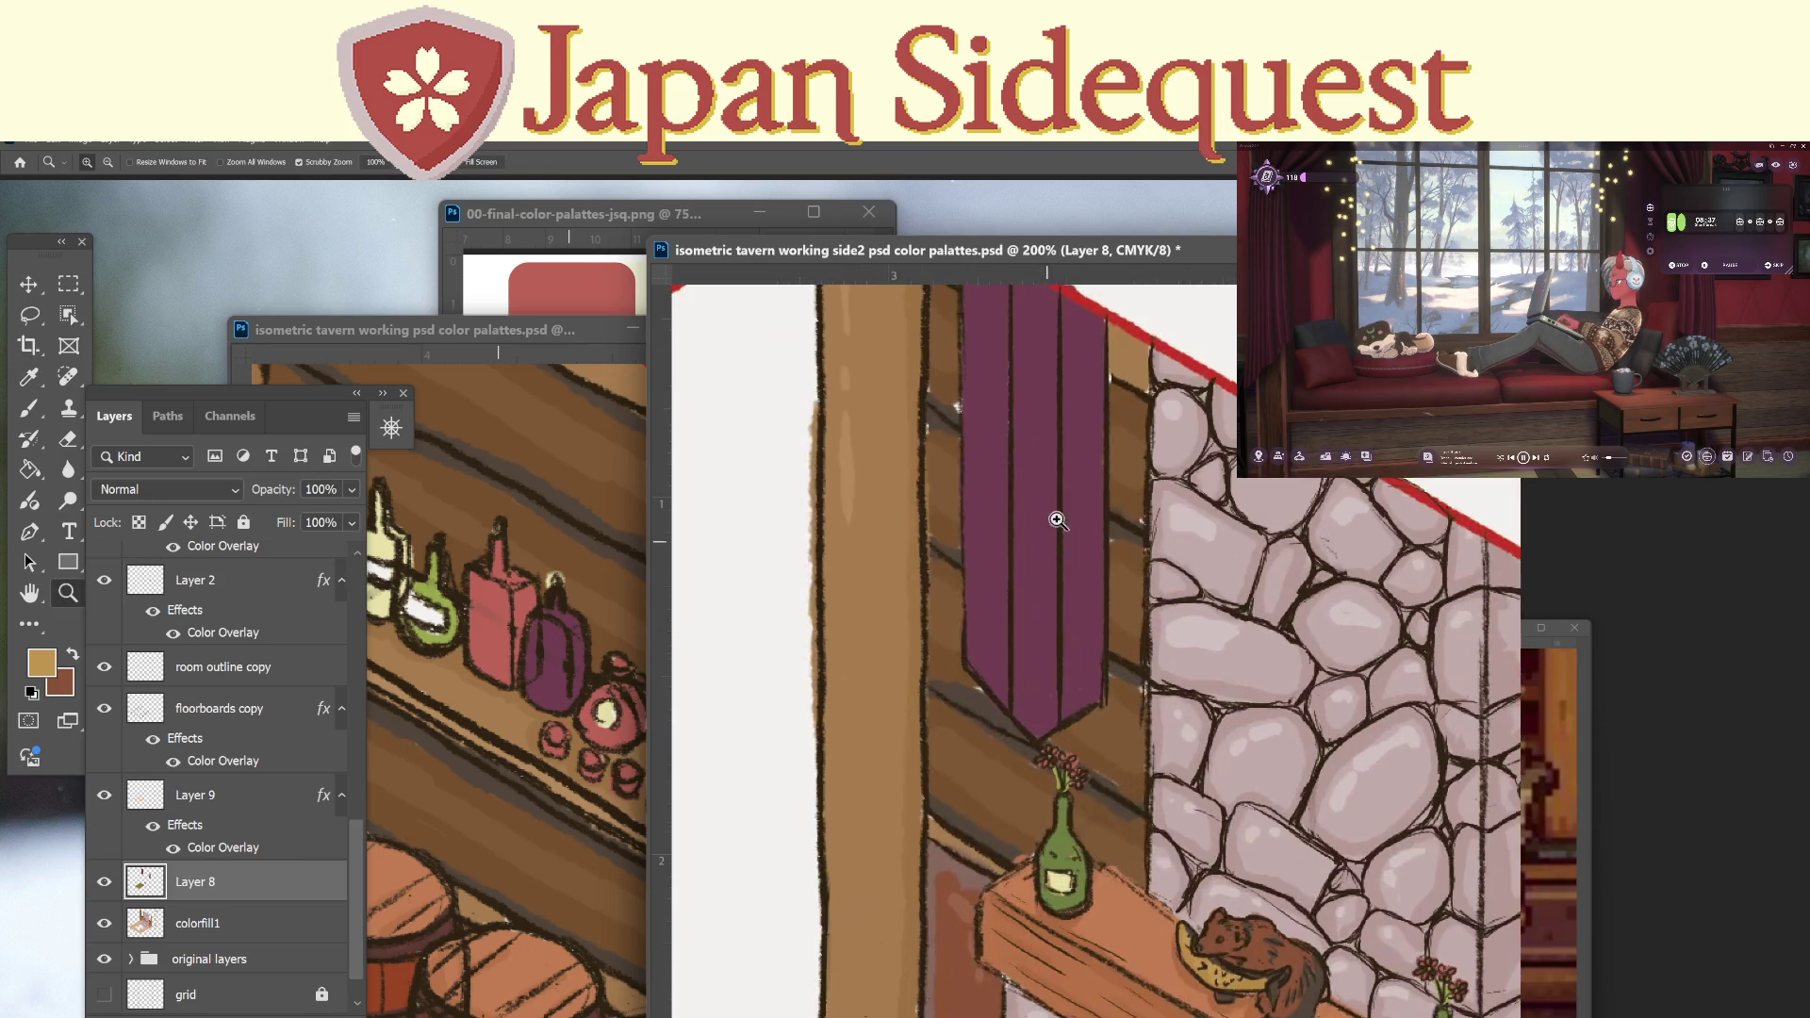
click(1032, 412)
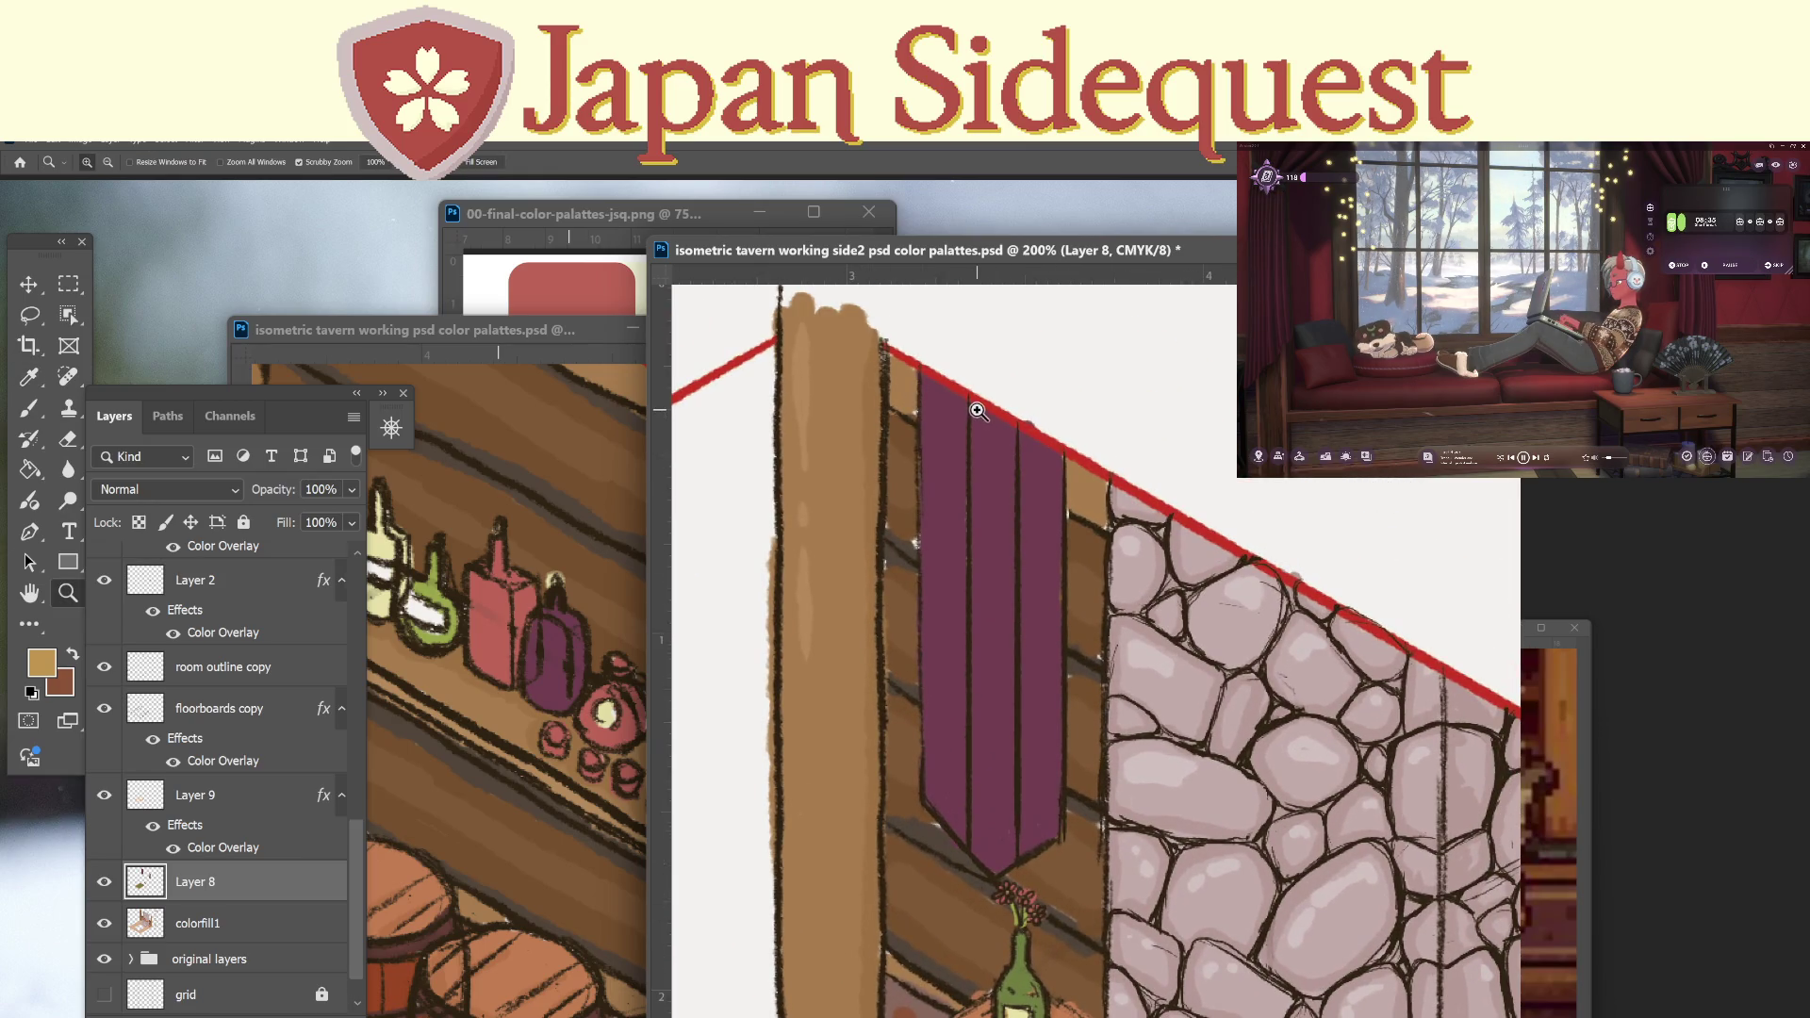
key(b)
mouse_move(978, 407)
mouse_down()
mouse_move(983, 591)
mouse_move(1008, 519)
mouse_move(985, 698)
mouse_move(979, 660)
mouse_move(996, 758)
mouse_move(1007, 577)
mouse_move(978, 830)
mouse_move(987, 872)
mouse_move(1008, 713)
mouse_move(1001, 865)
mouse_up()
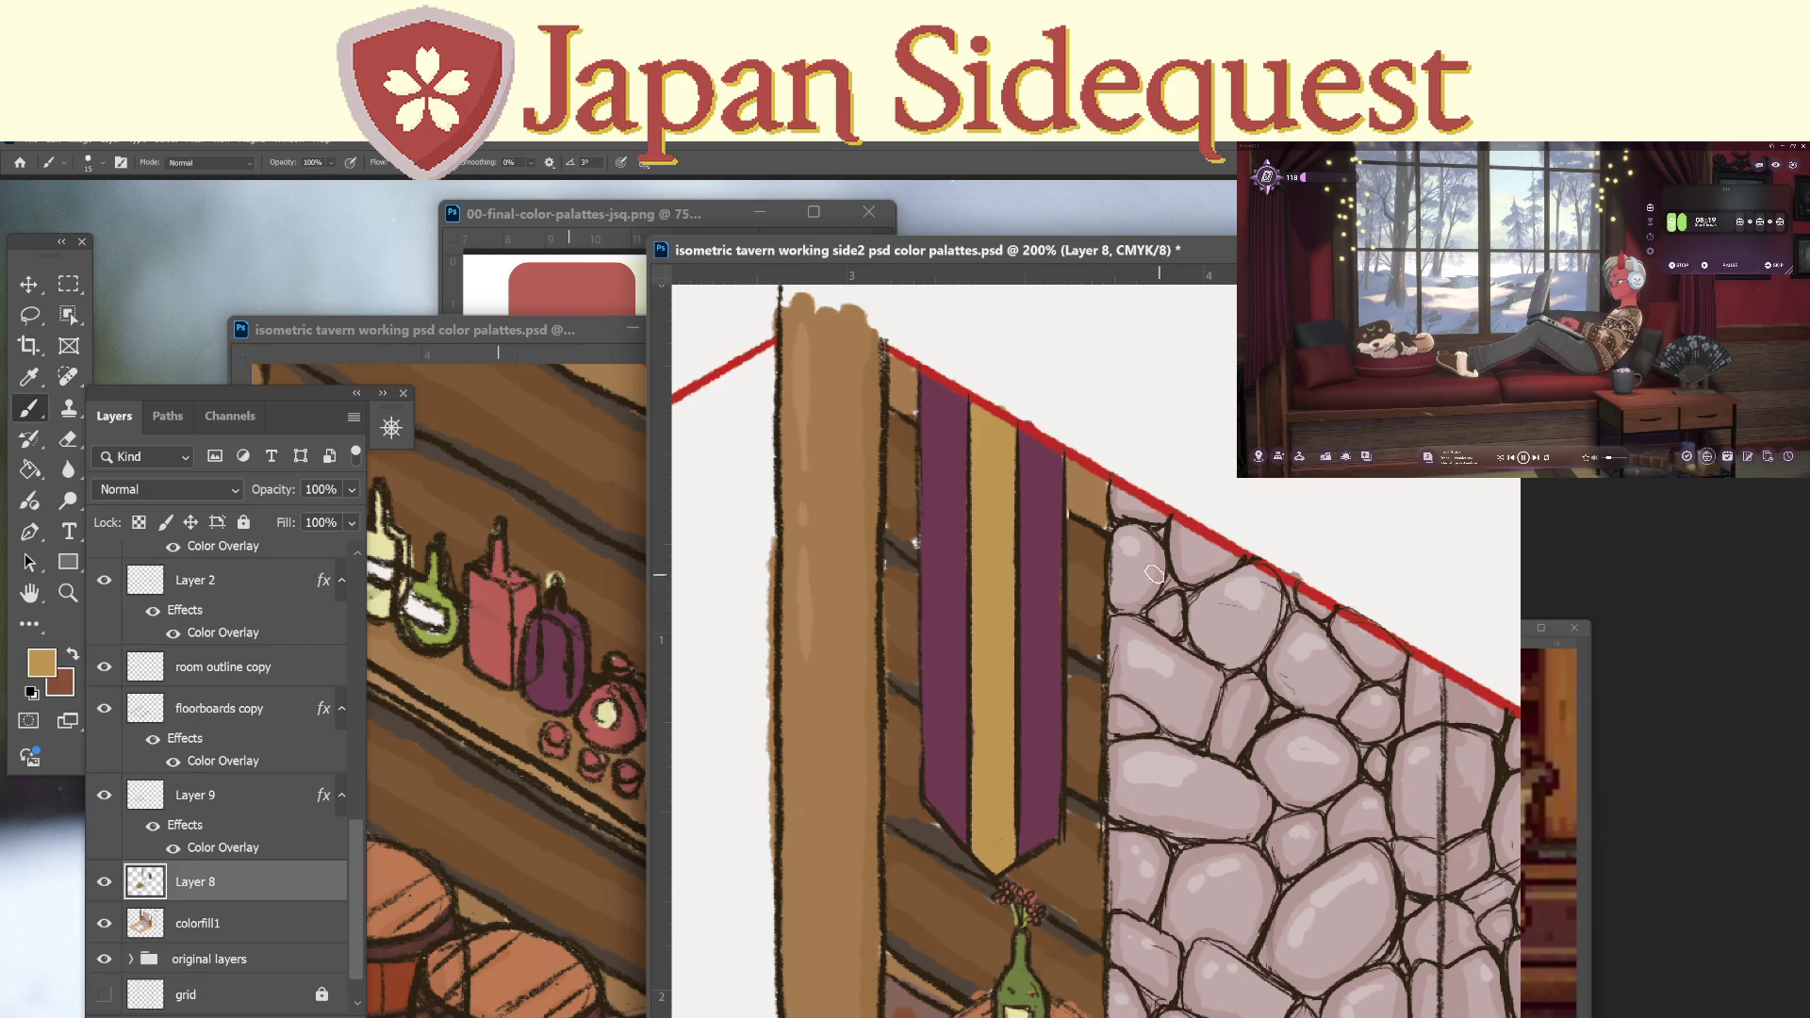
Make colorfill1 active and sample the darker wall brown beside the stones.
key(i)
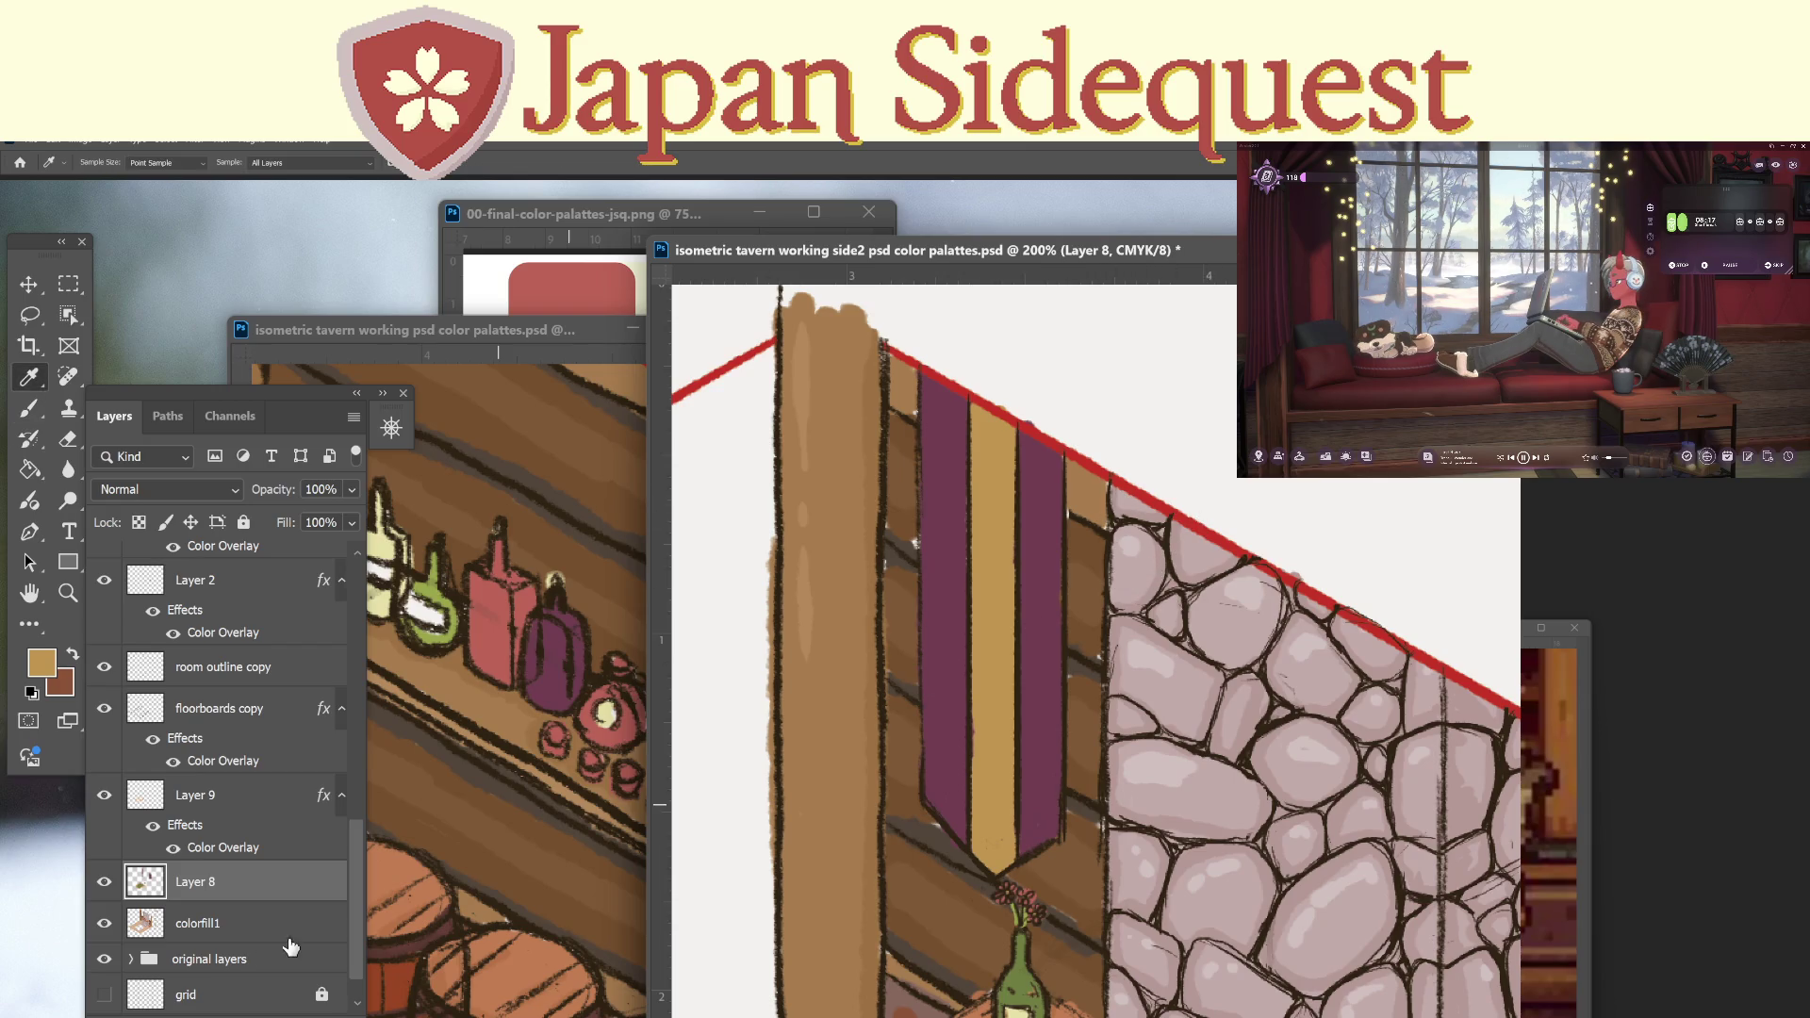
click(242, 911)
click(1080, 507)
click(1079, 507)
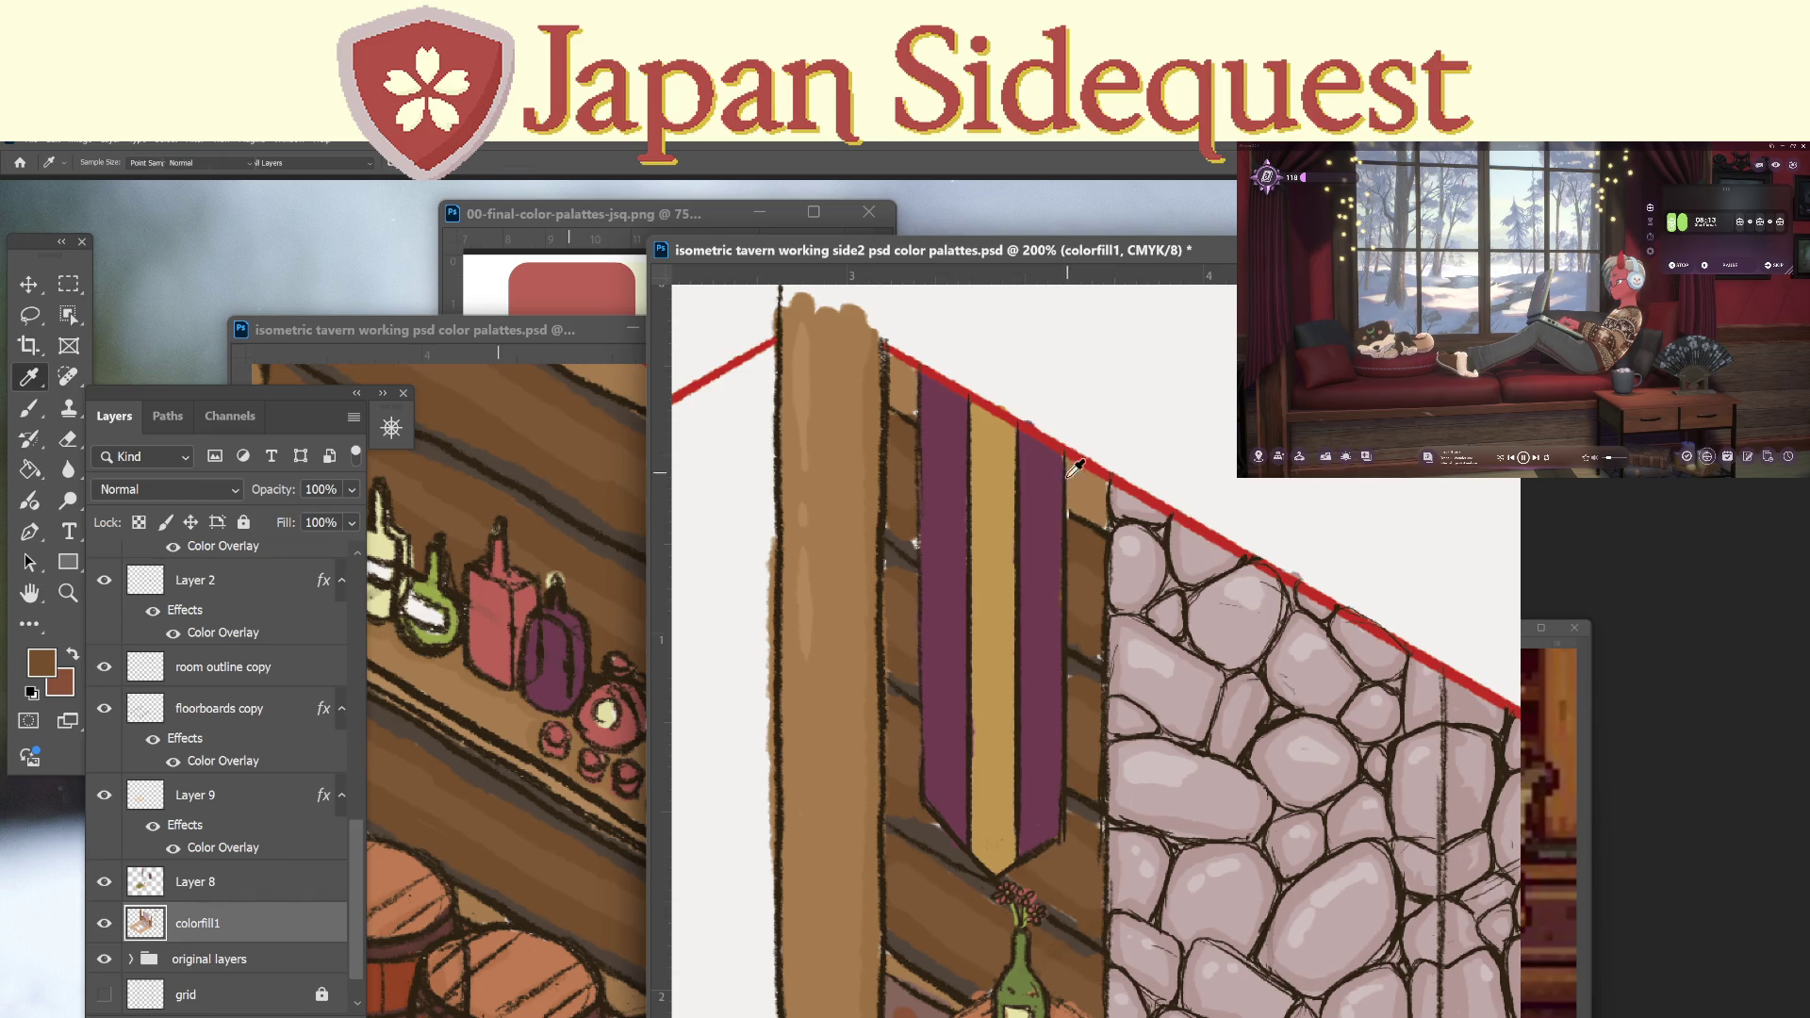
key(b)
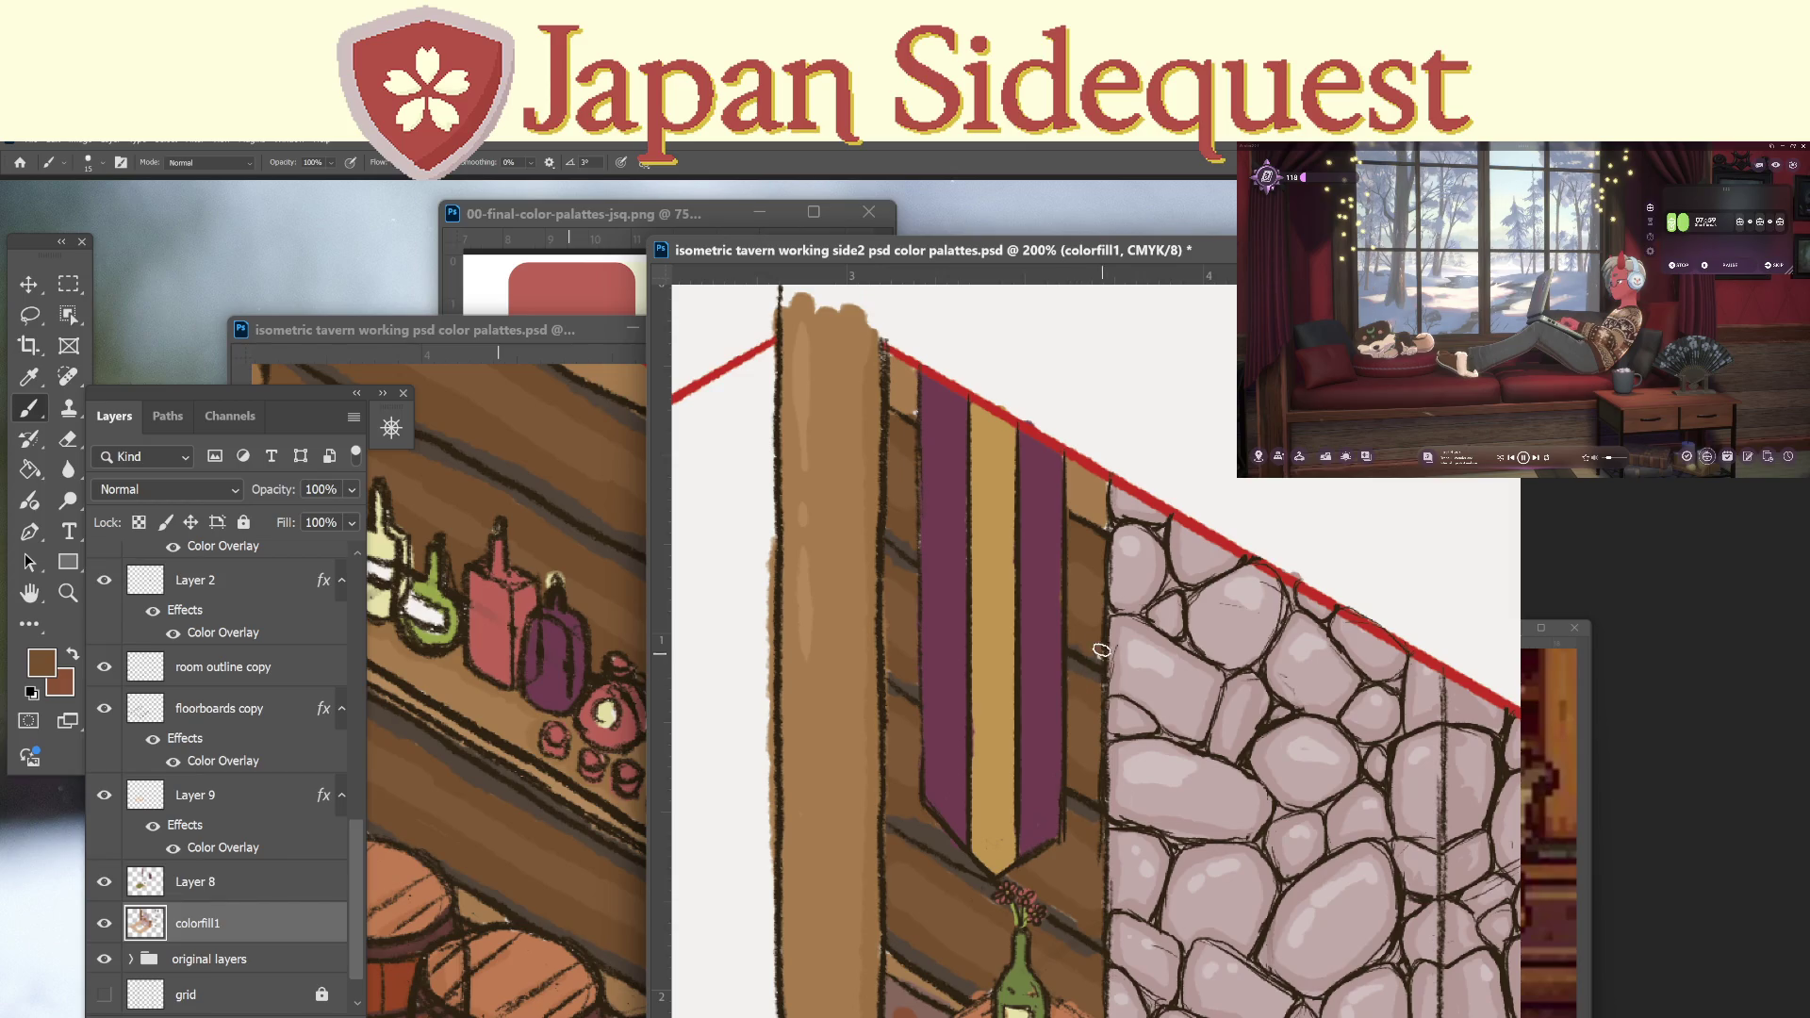
Zoom out to bring the colour palette labels into view and save the tavern document.
drag(1337, 792, 1087, 580)
key(z)
alt+click(1277, 777)
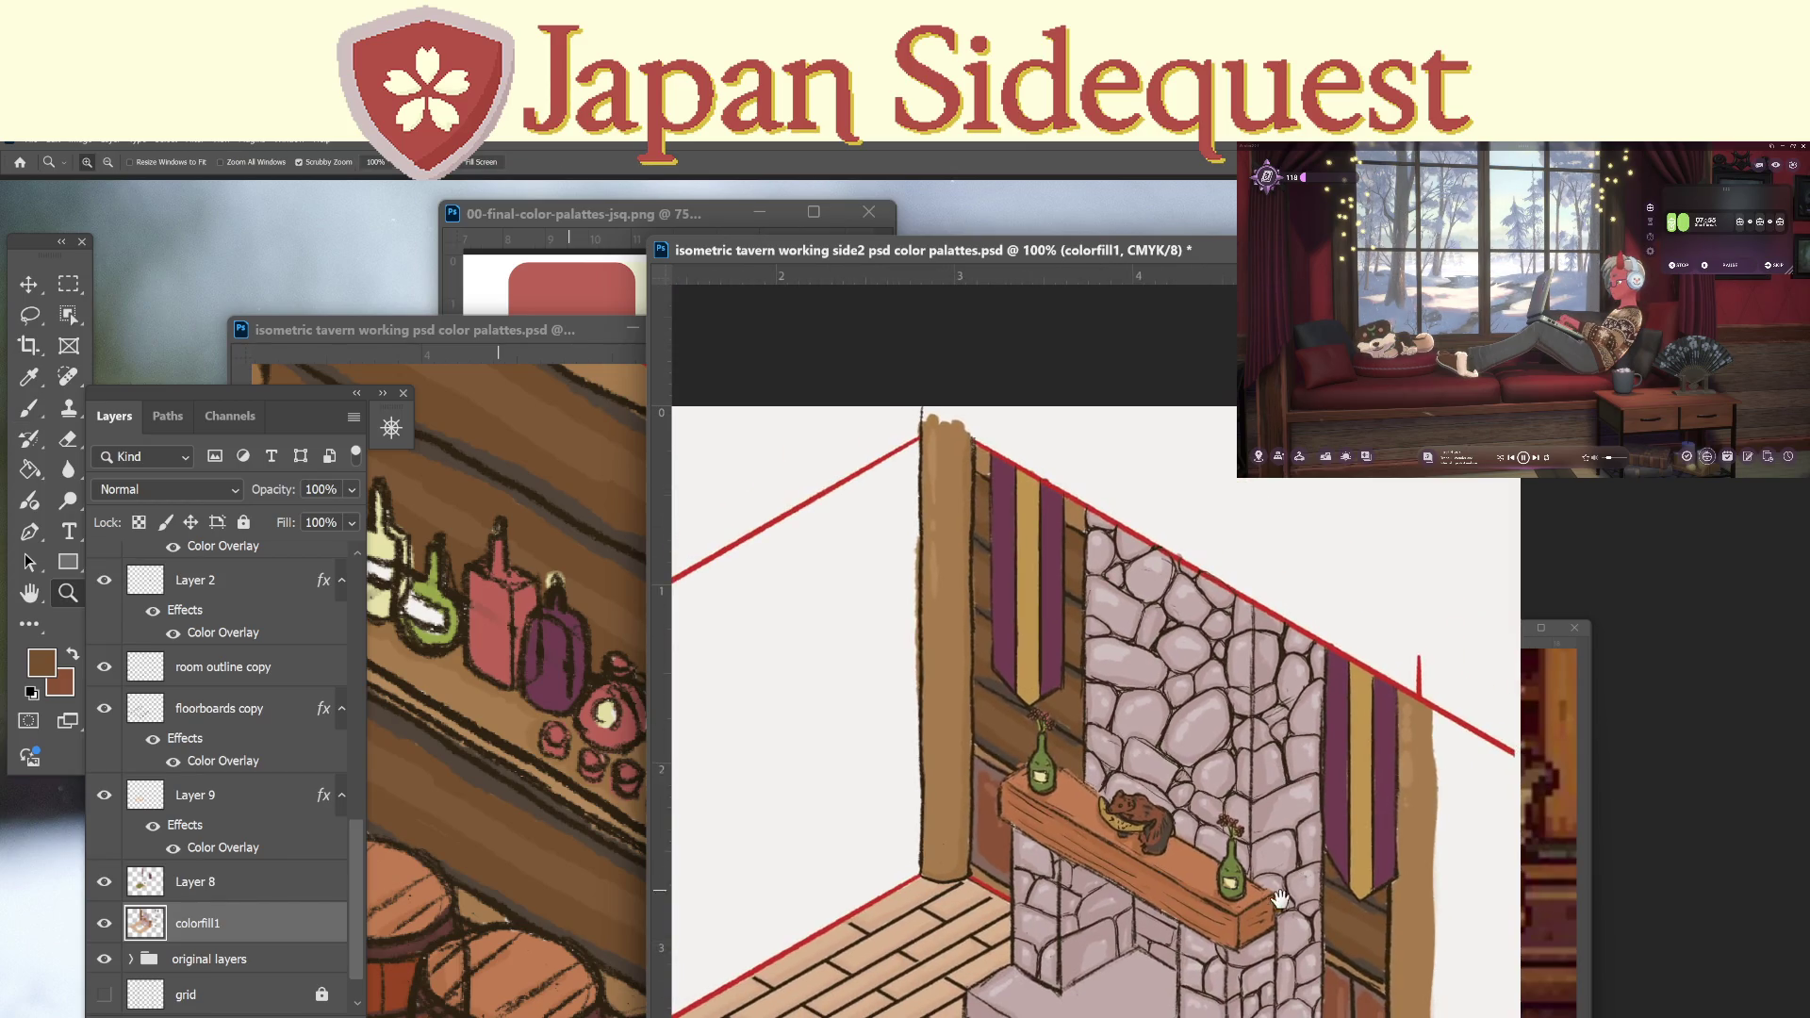
drag(1278, 778, 1137, 779)
key(ctrl+s)
scroll(344, 621, up, 10)
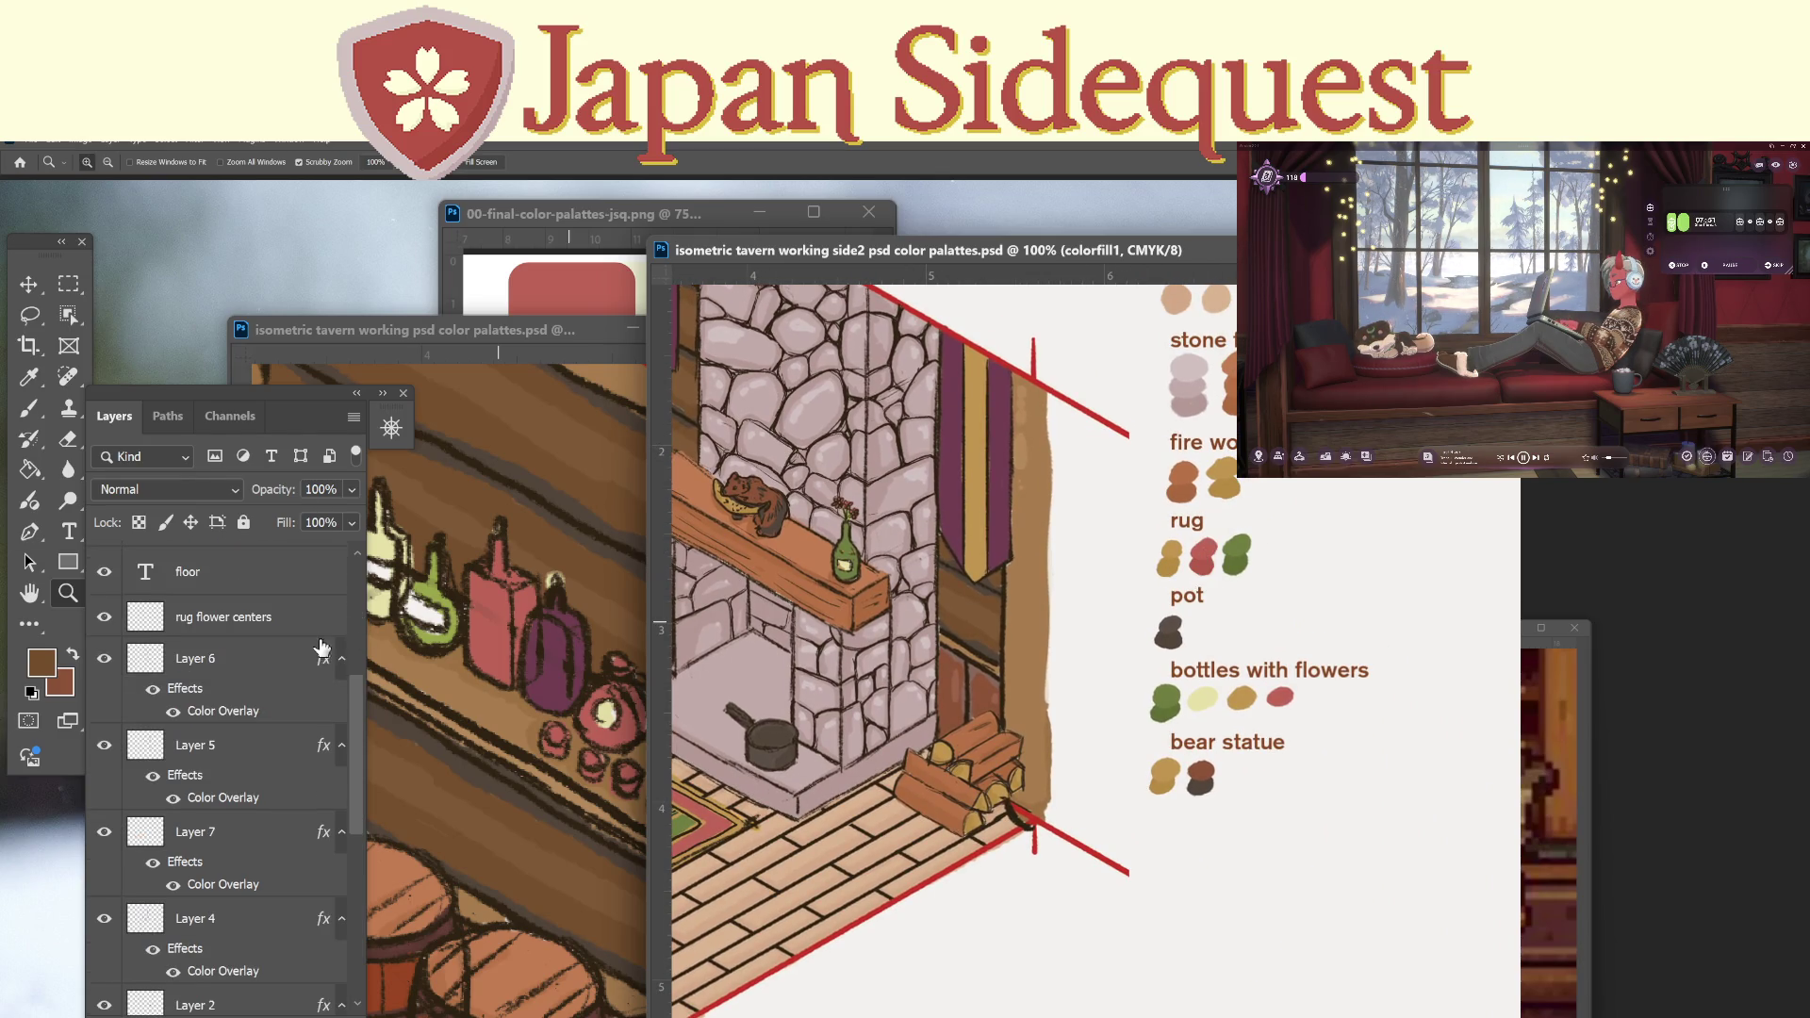
Duplicate the 'bear statue' label just below itself and retype the copy as 'banners'.
click(239, 573)
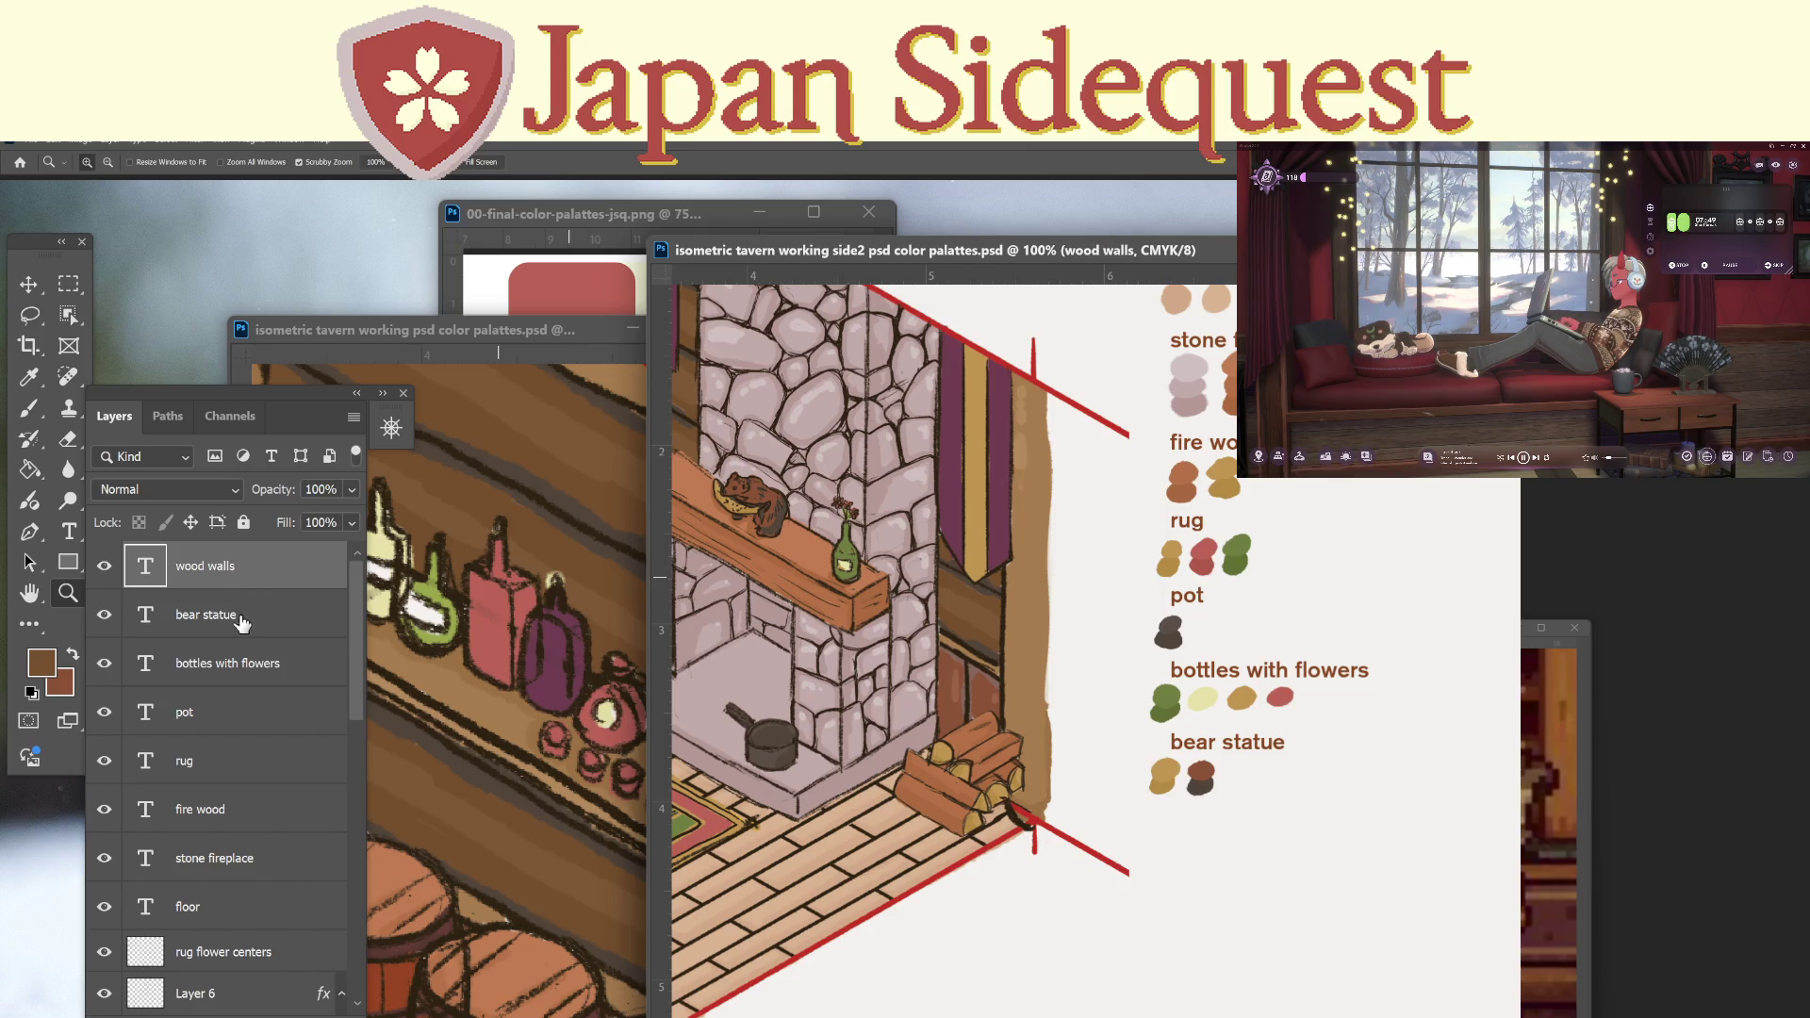
click(241, 622)
key(v)
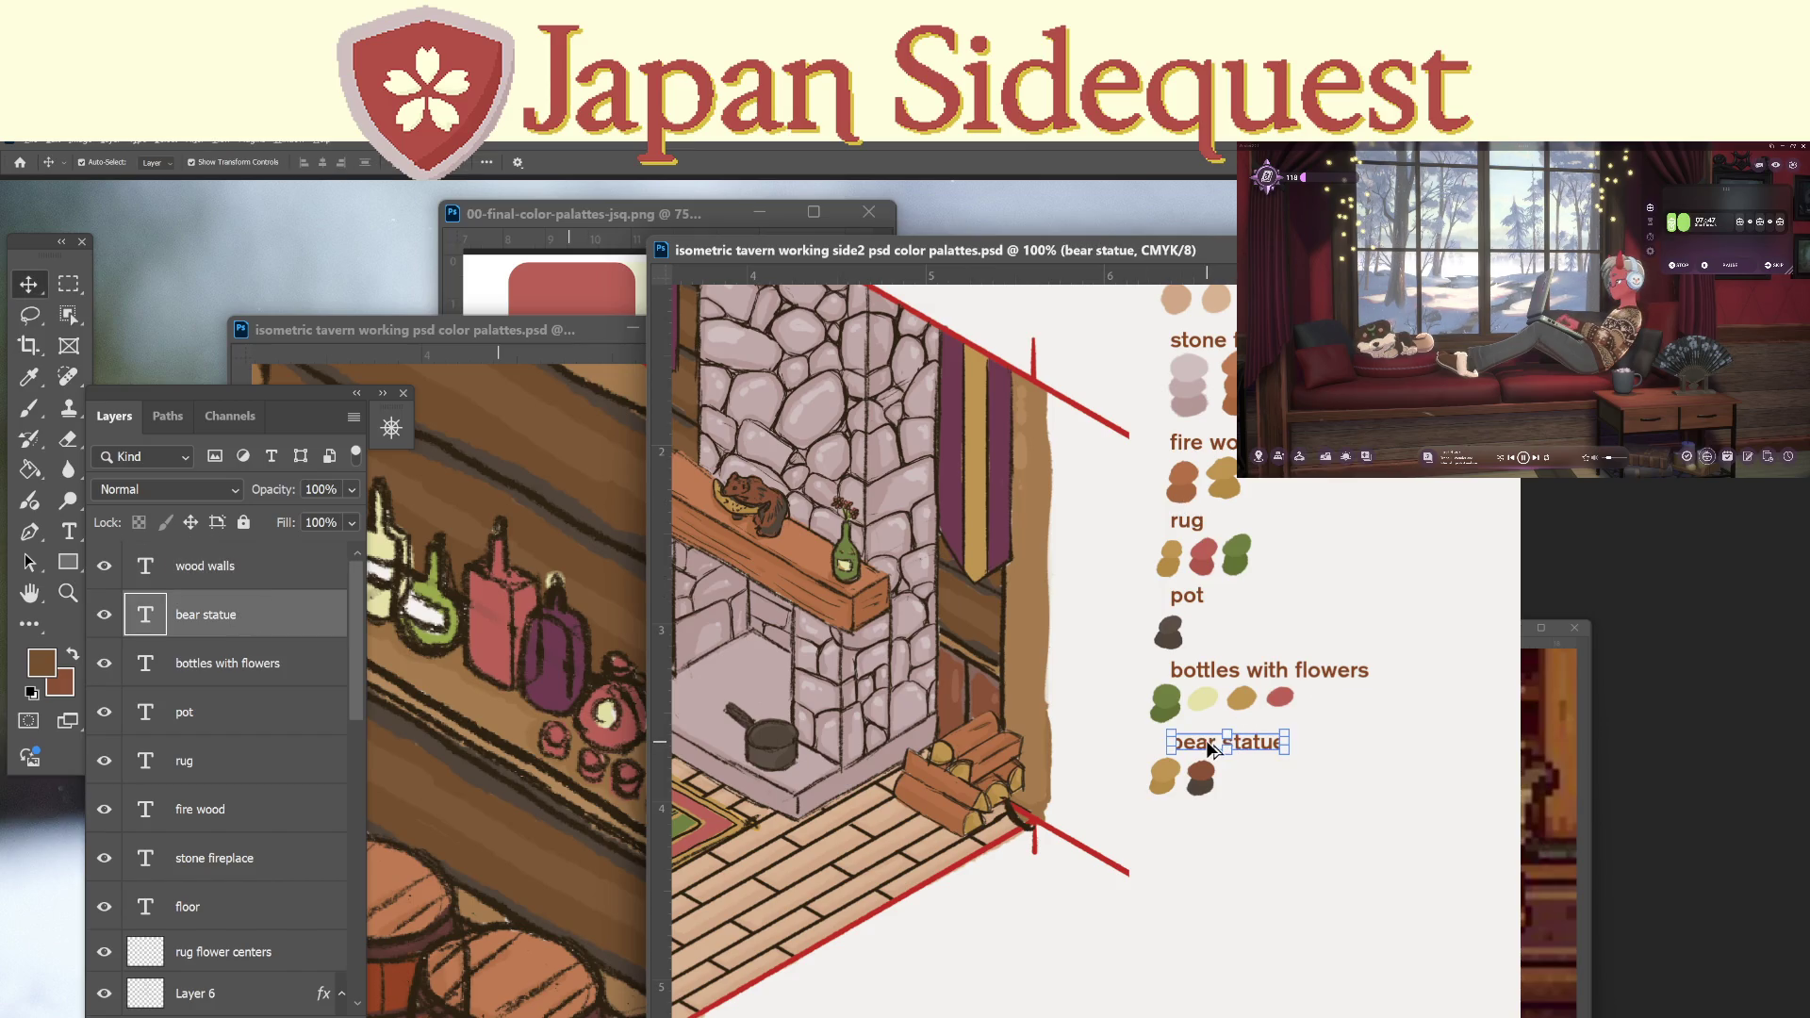
drag(1207, 745, 1207, 819)
key(t)
click(1200, 812)
key(ctrl+a)
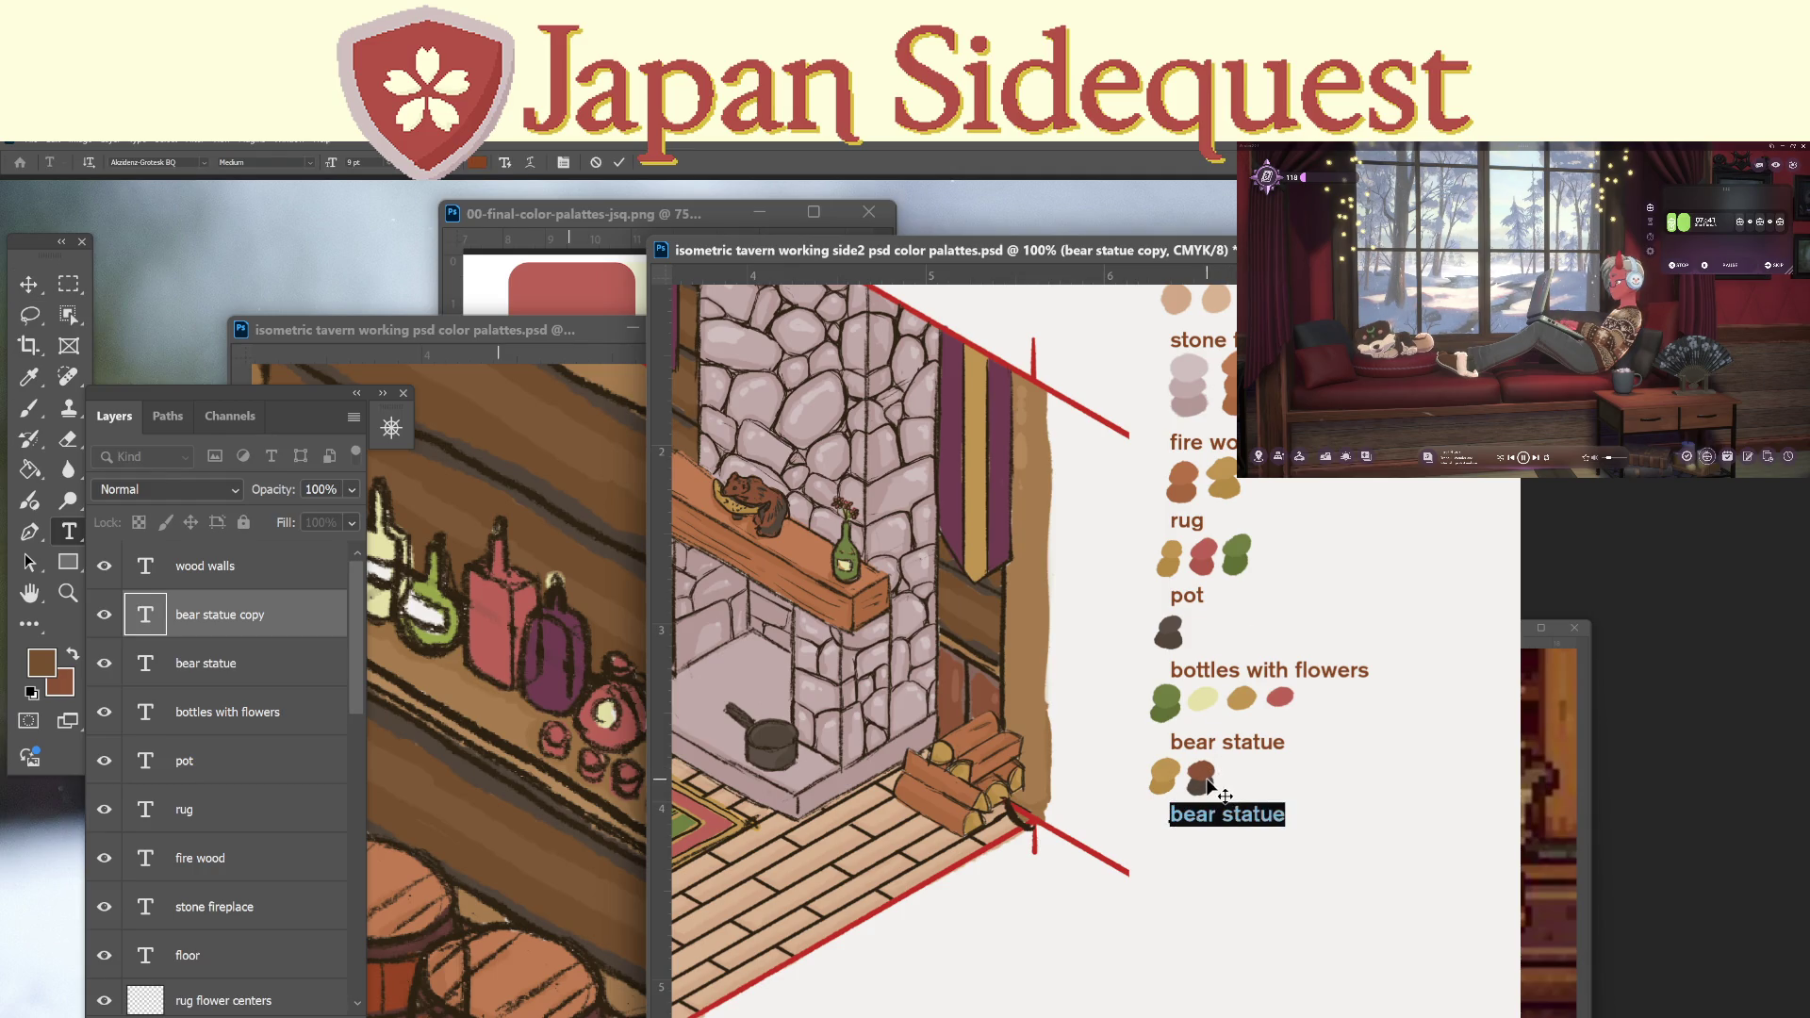
text(banners)
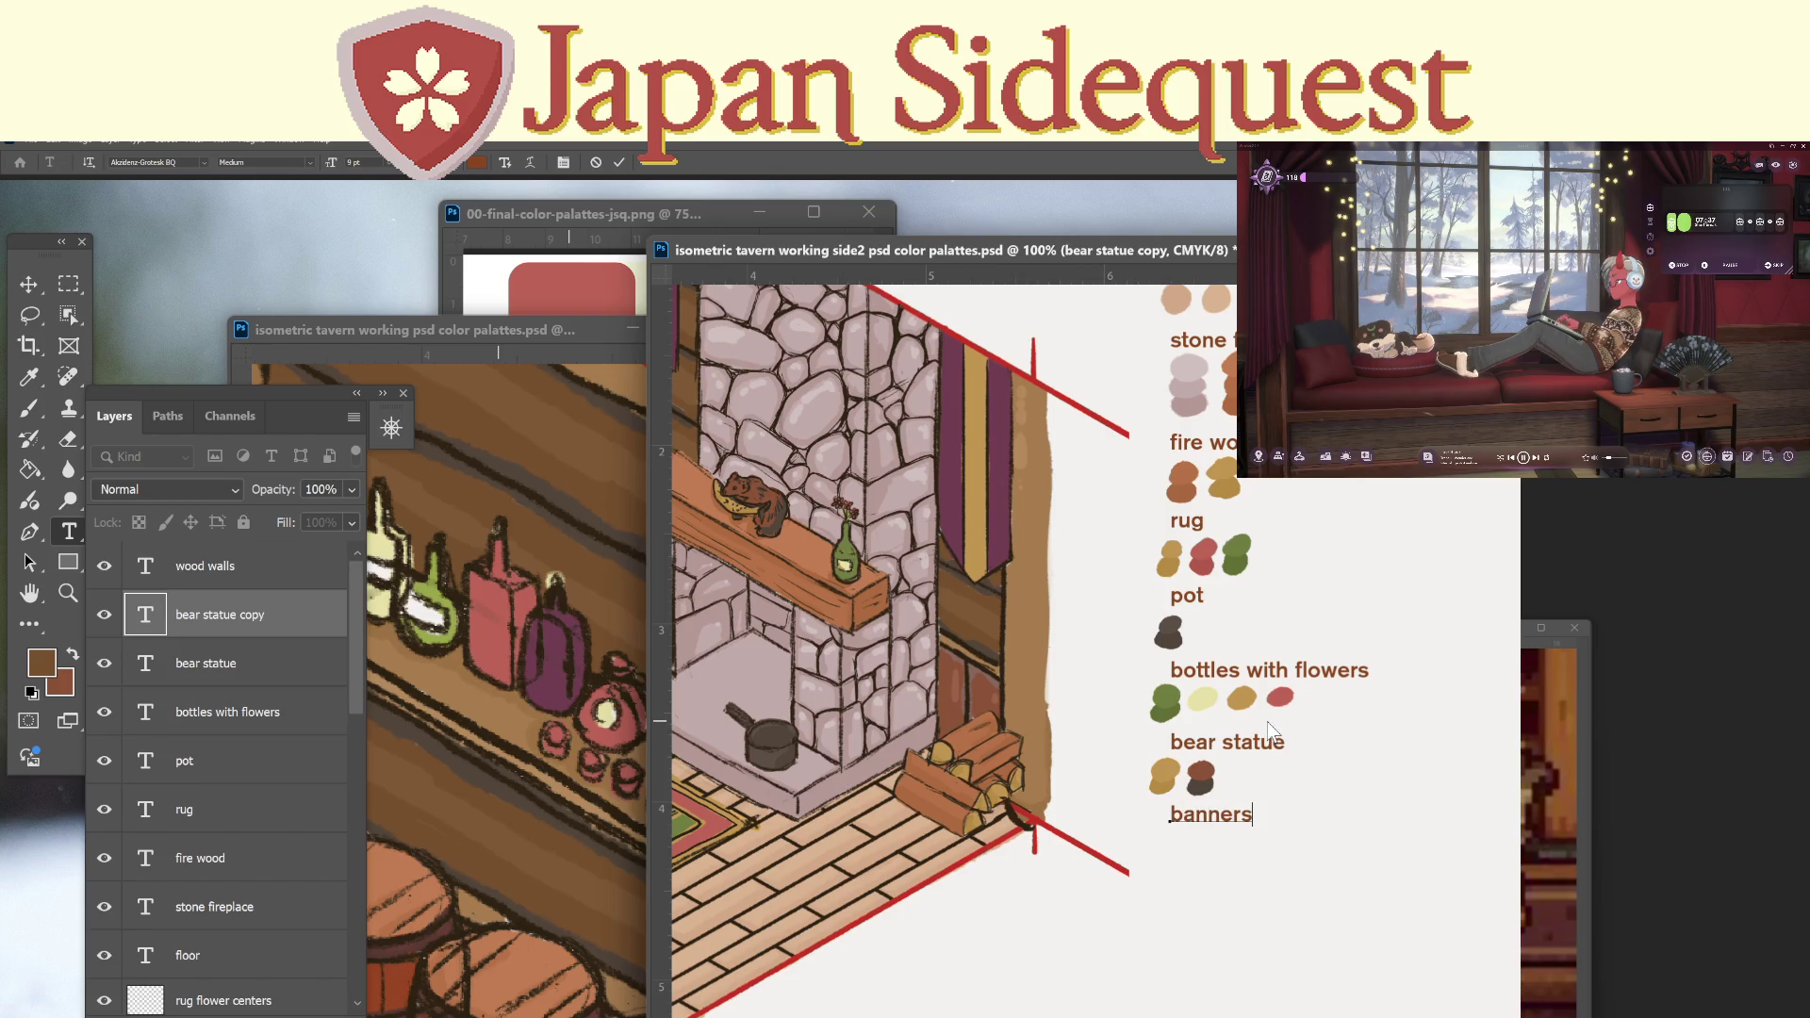
click(68, 282)
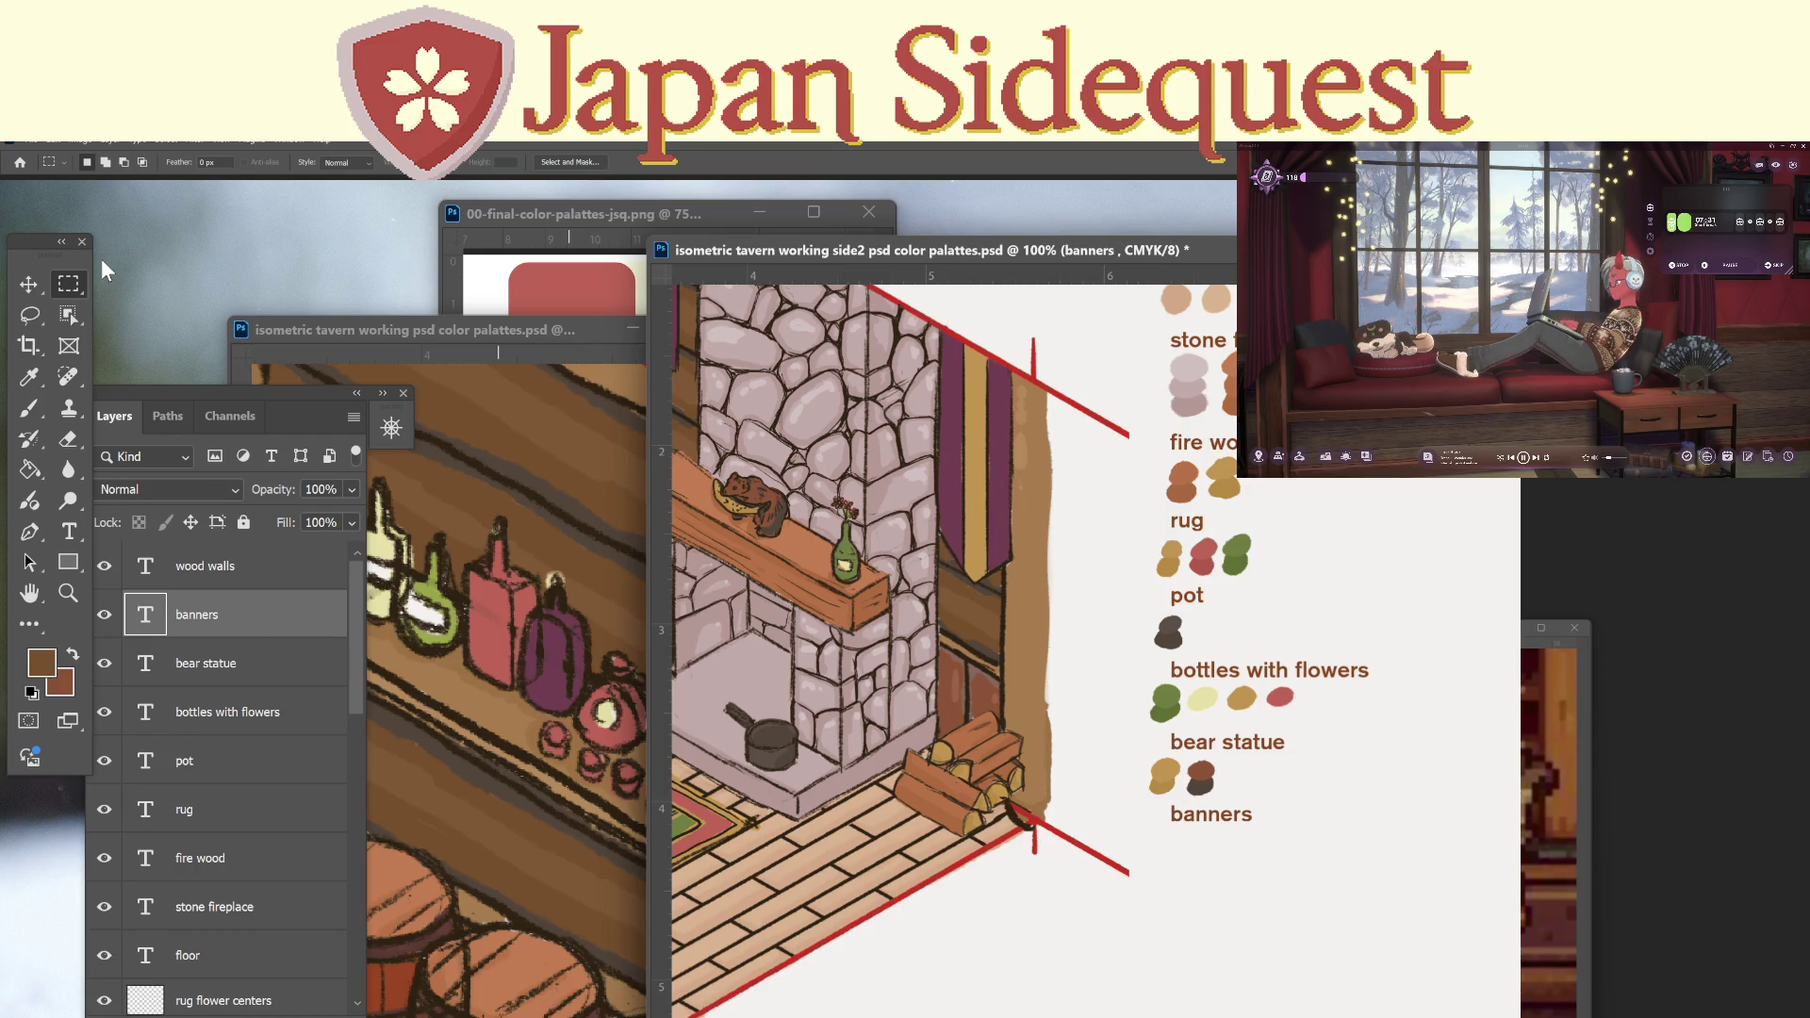
mouse_move(920, 685)
mouse_down()
mouse_move(1126, 668)
mouse_move(1062, 691)
mouse_move(1024, 749)
mouse_up()
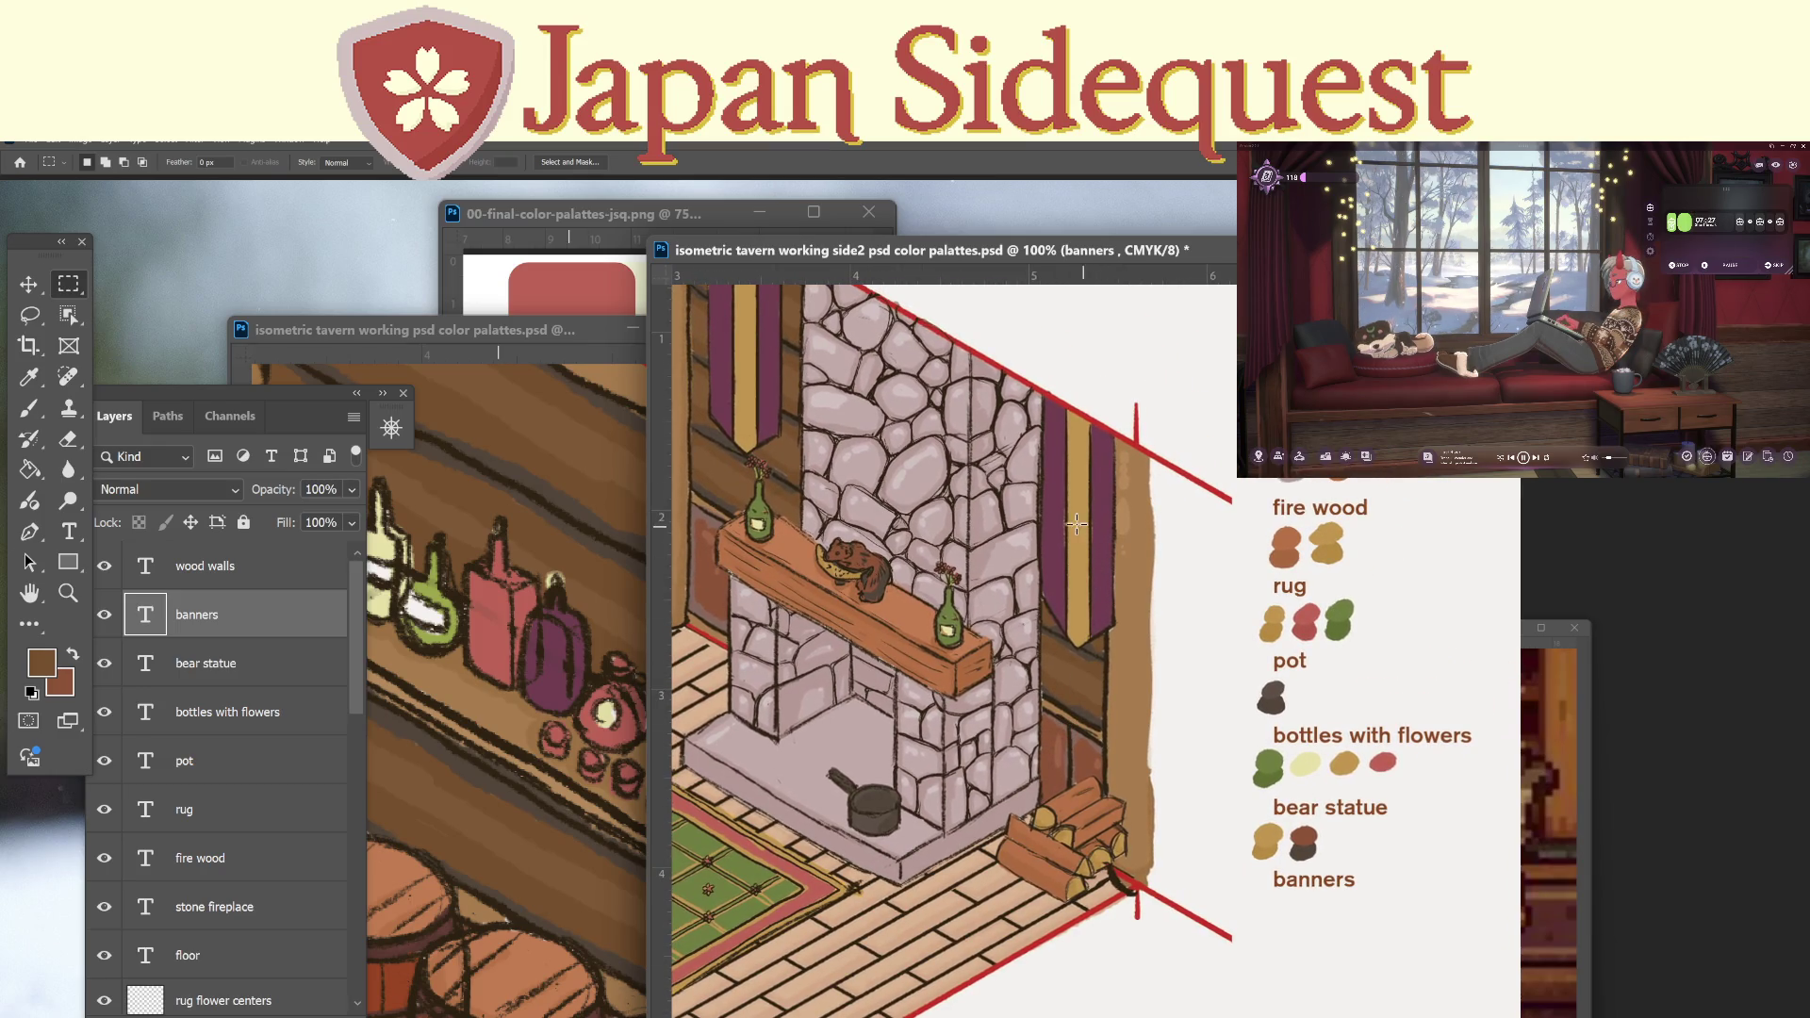
Sample the banner purple, darken it, and paint a purple swatch under 'banners' on colorfill1.
key(i)
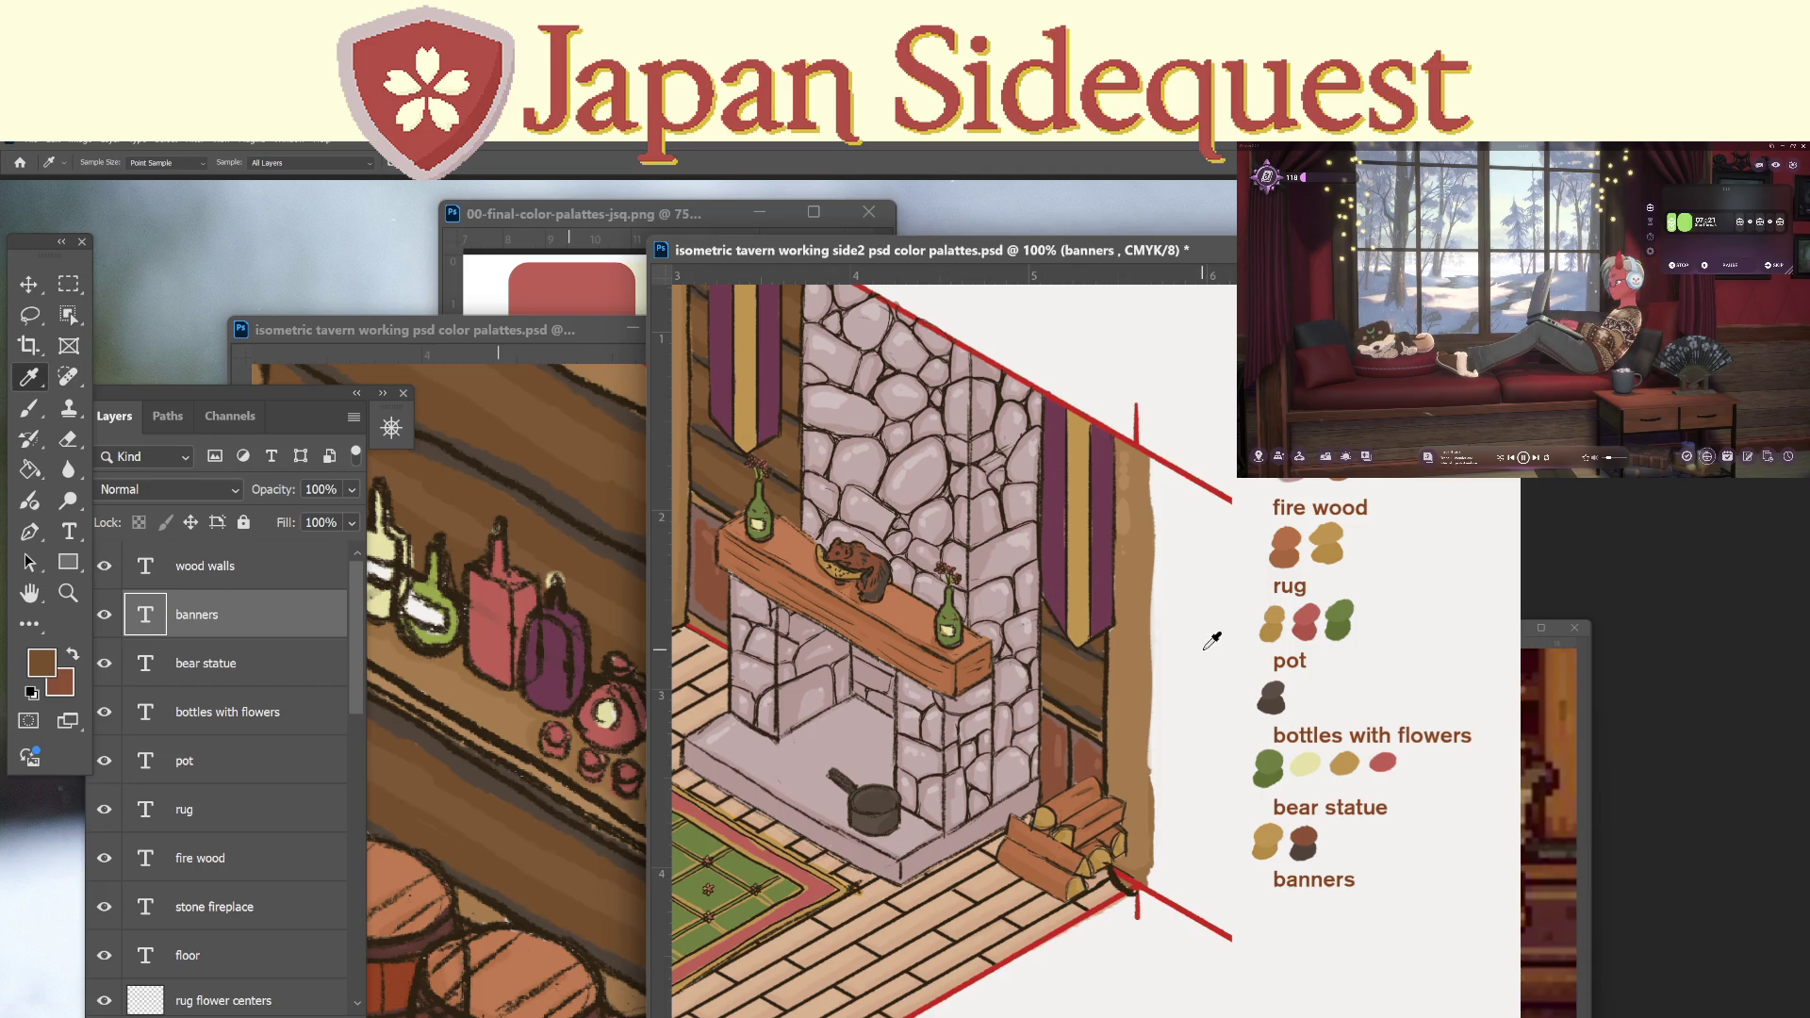
click(1053, 562)
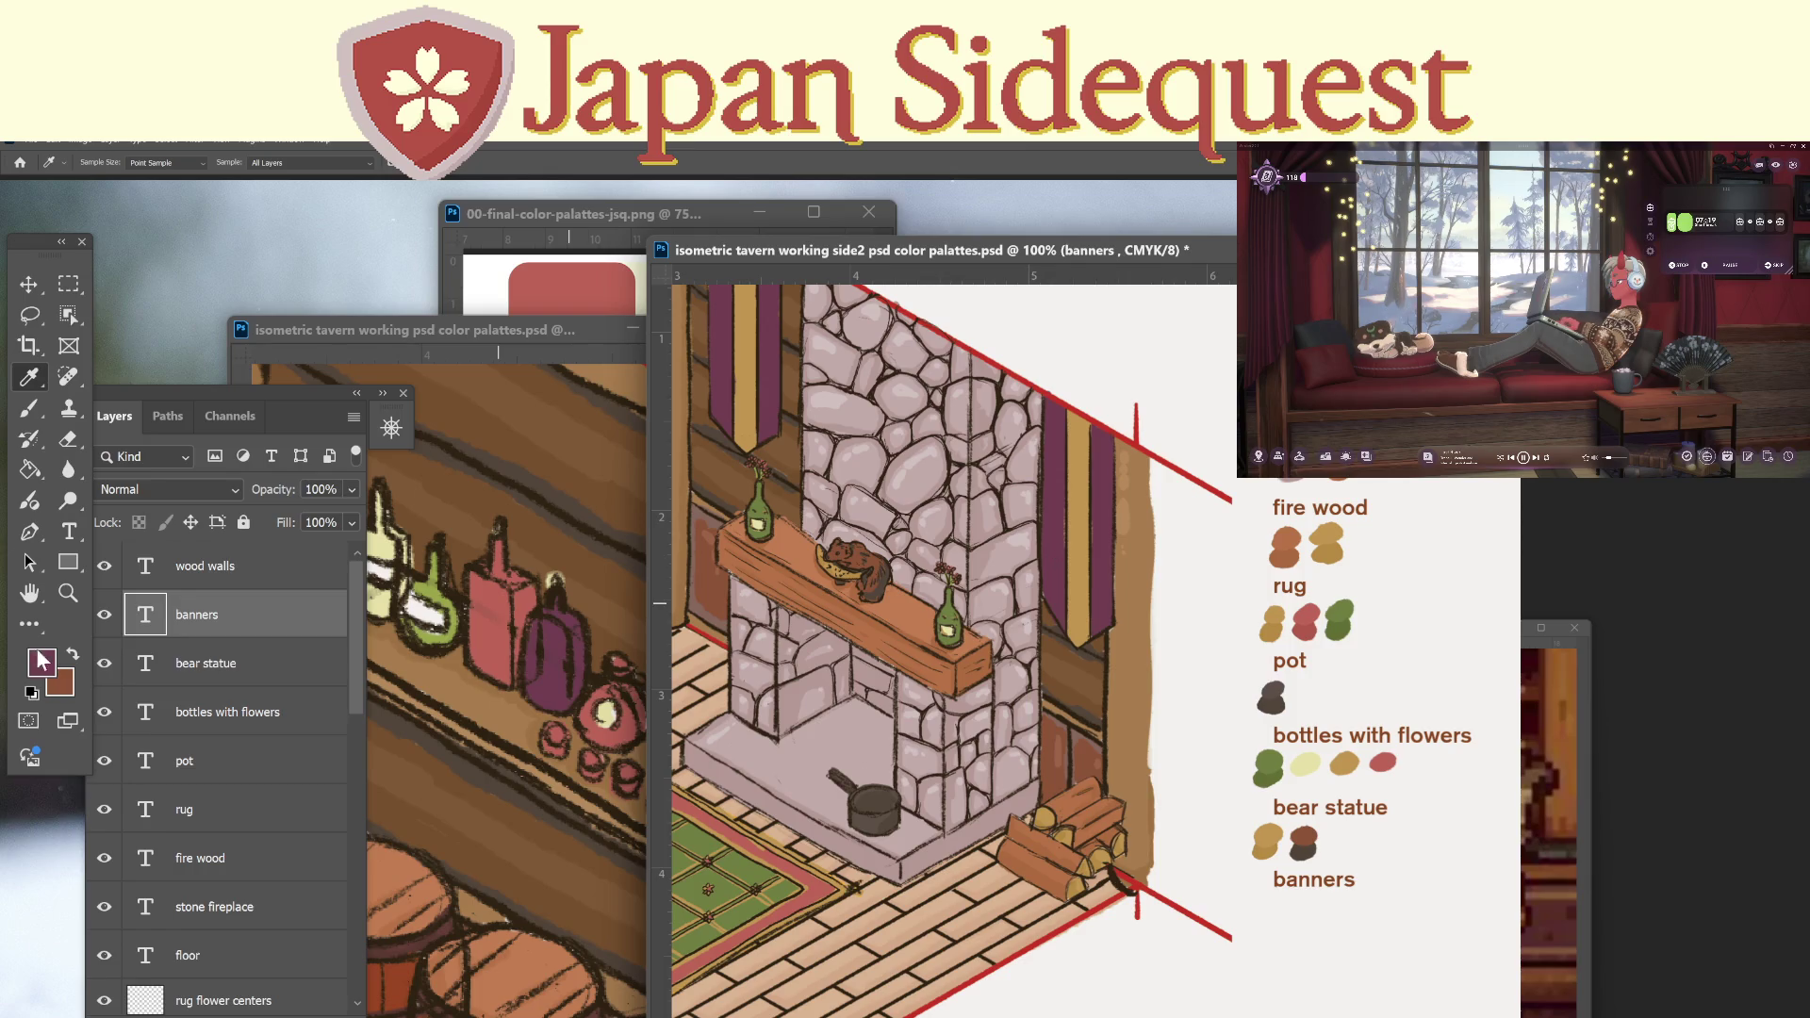
click(41, 660)
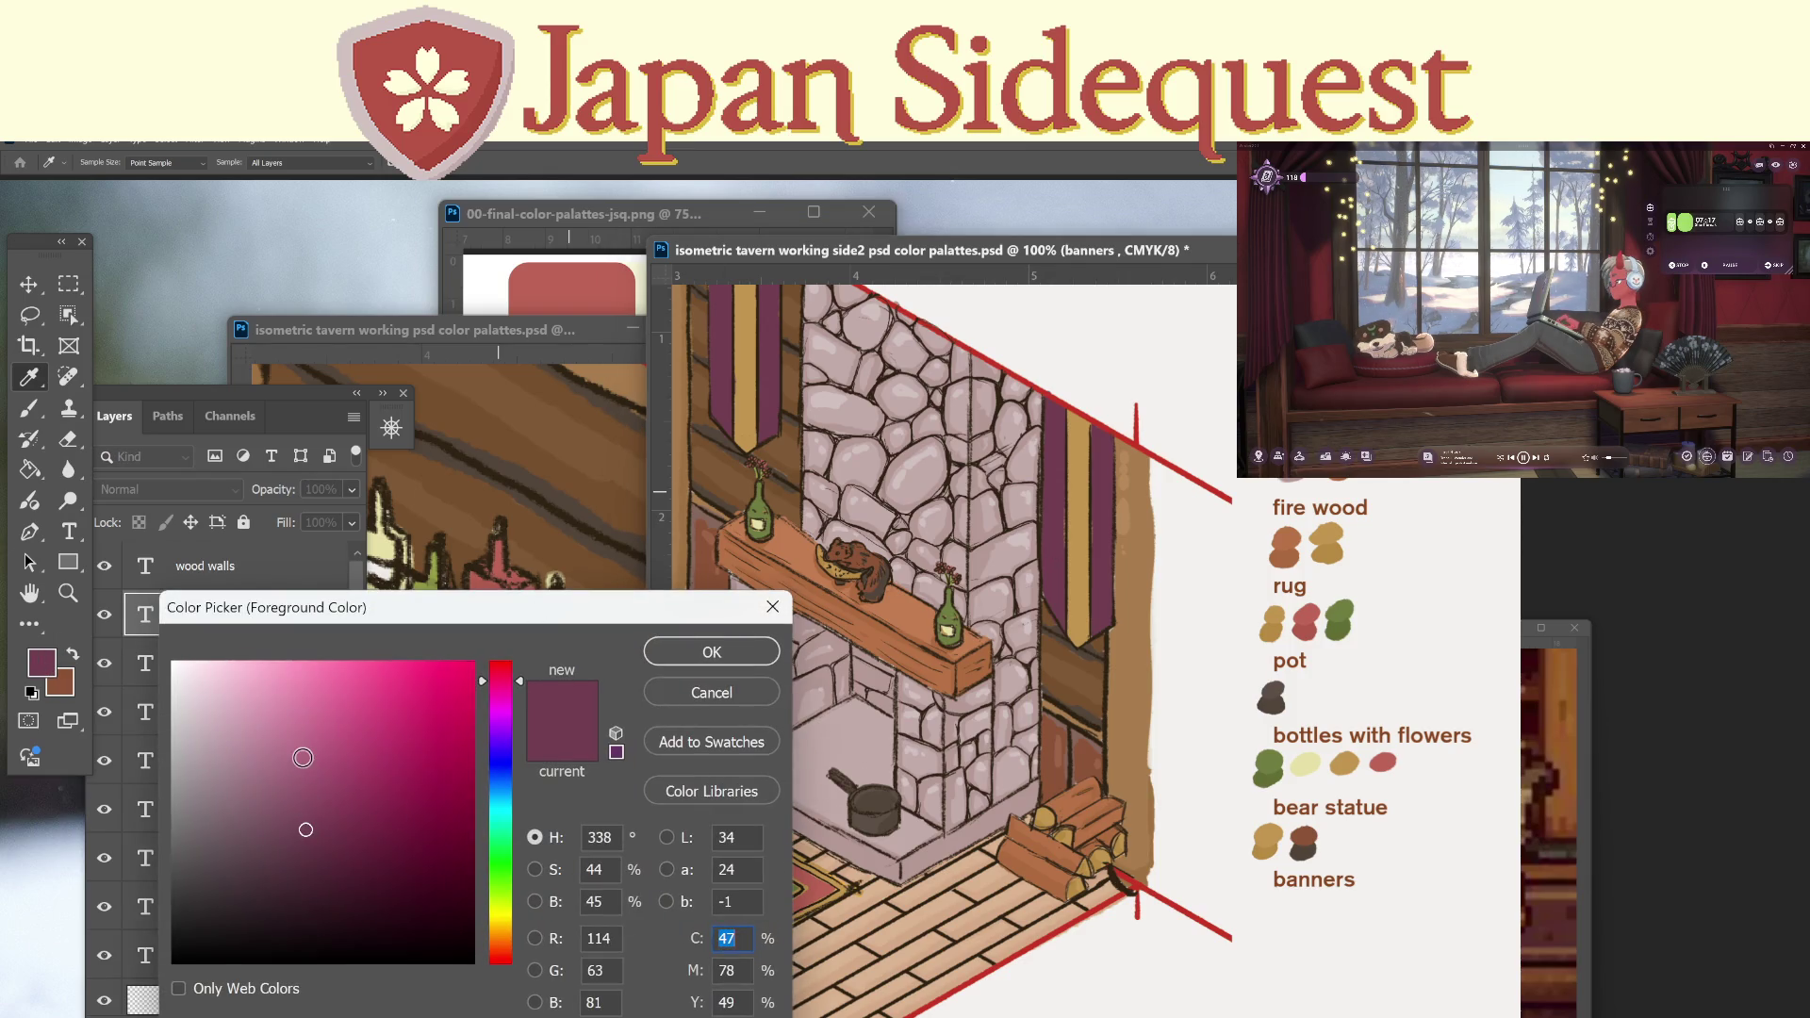
click(319, 848)
click(708, 649)
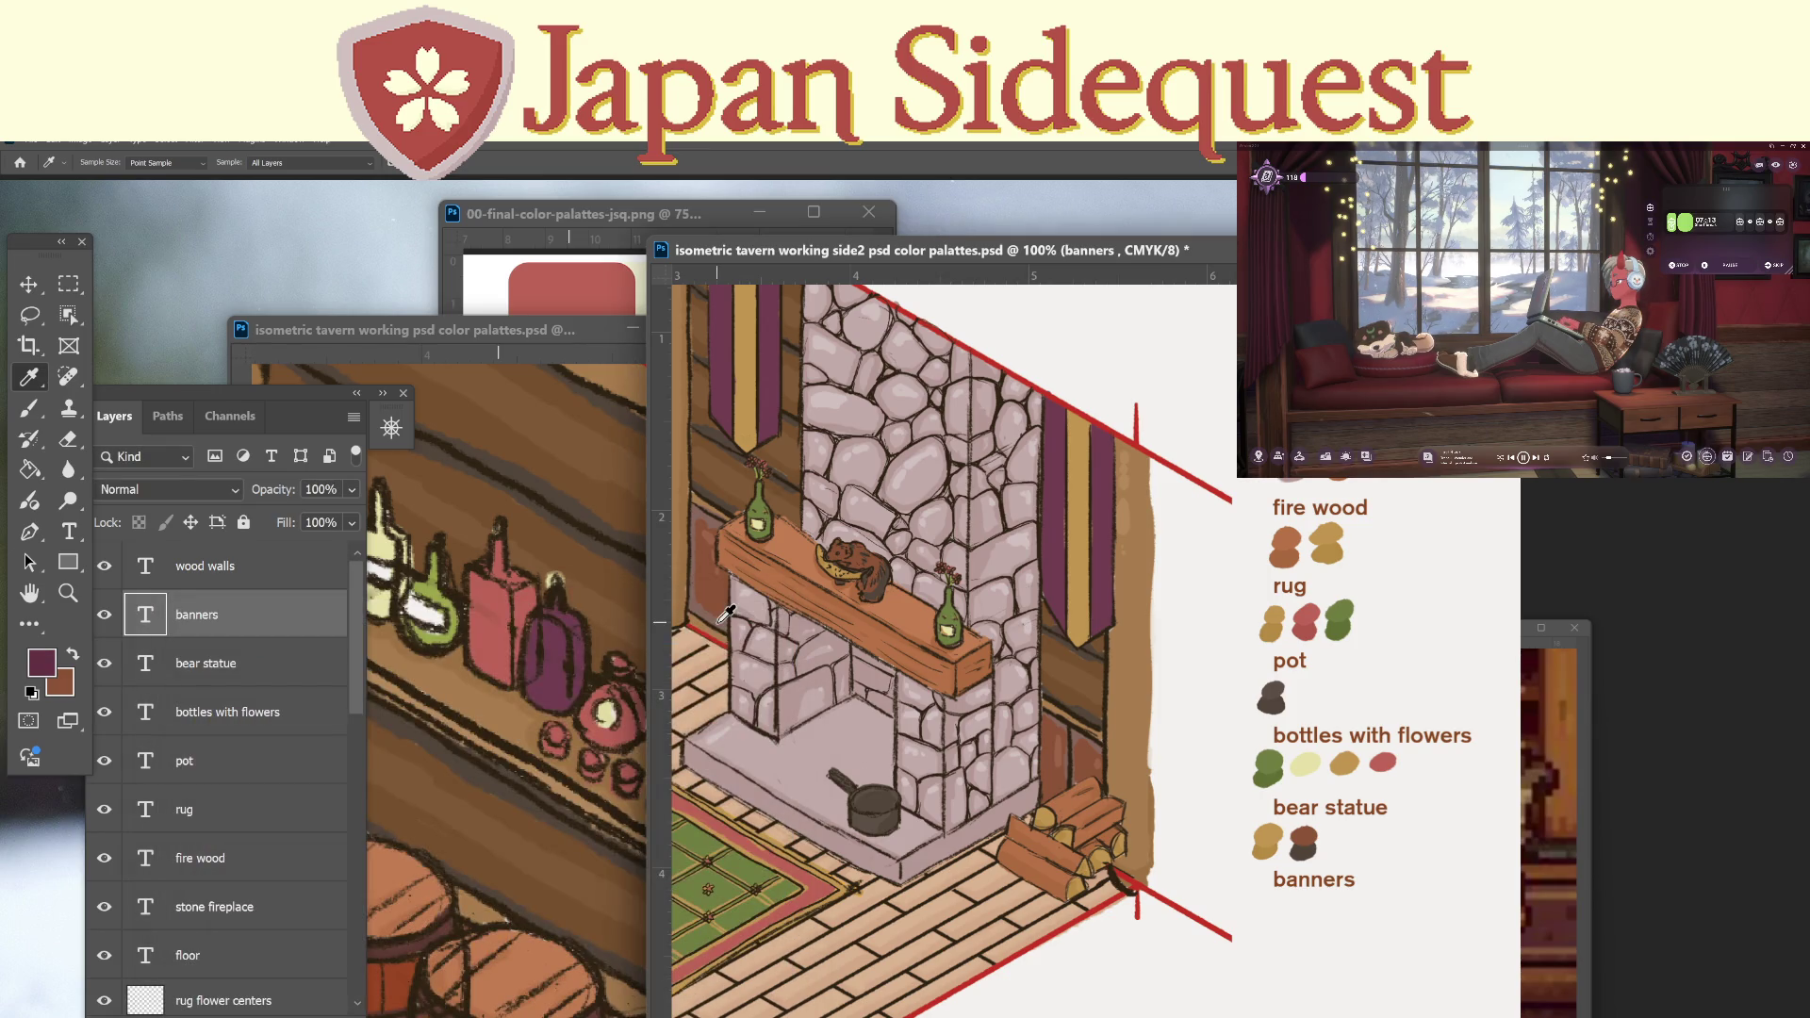
key(b)
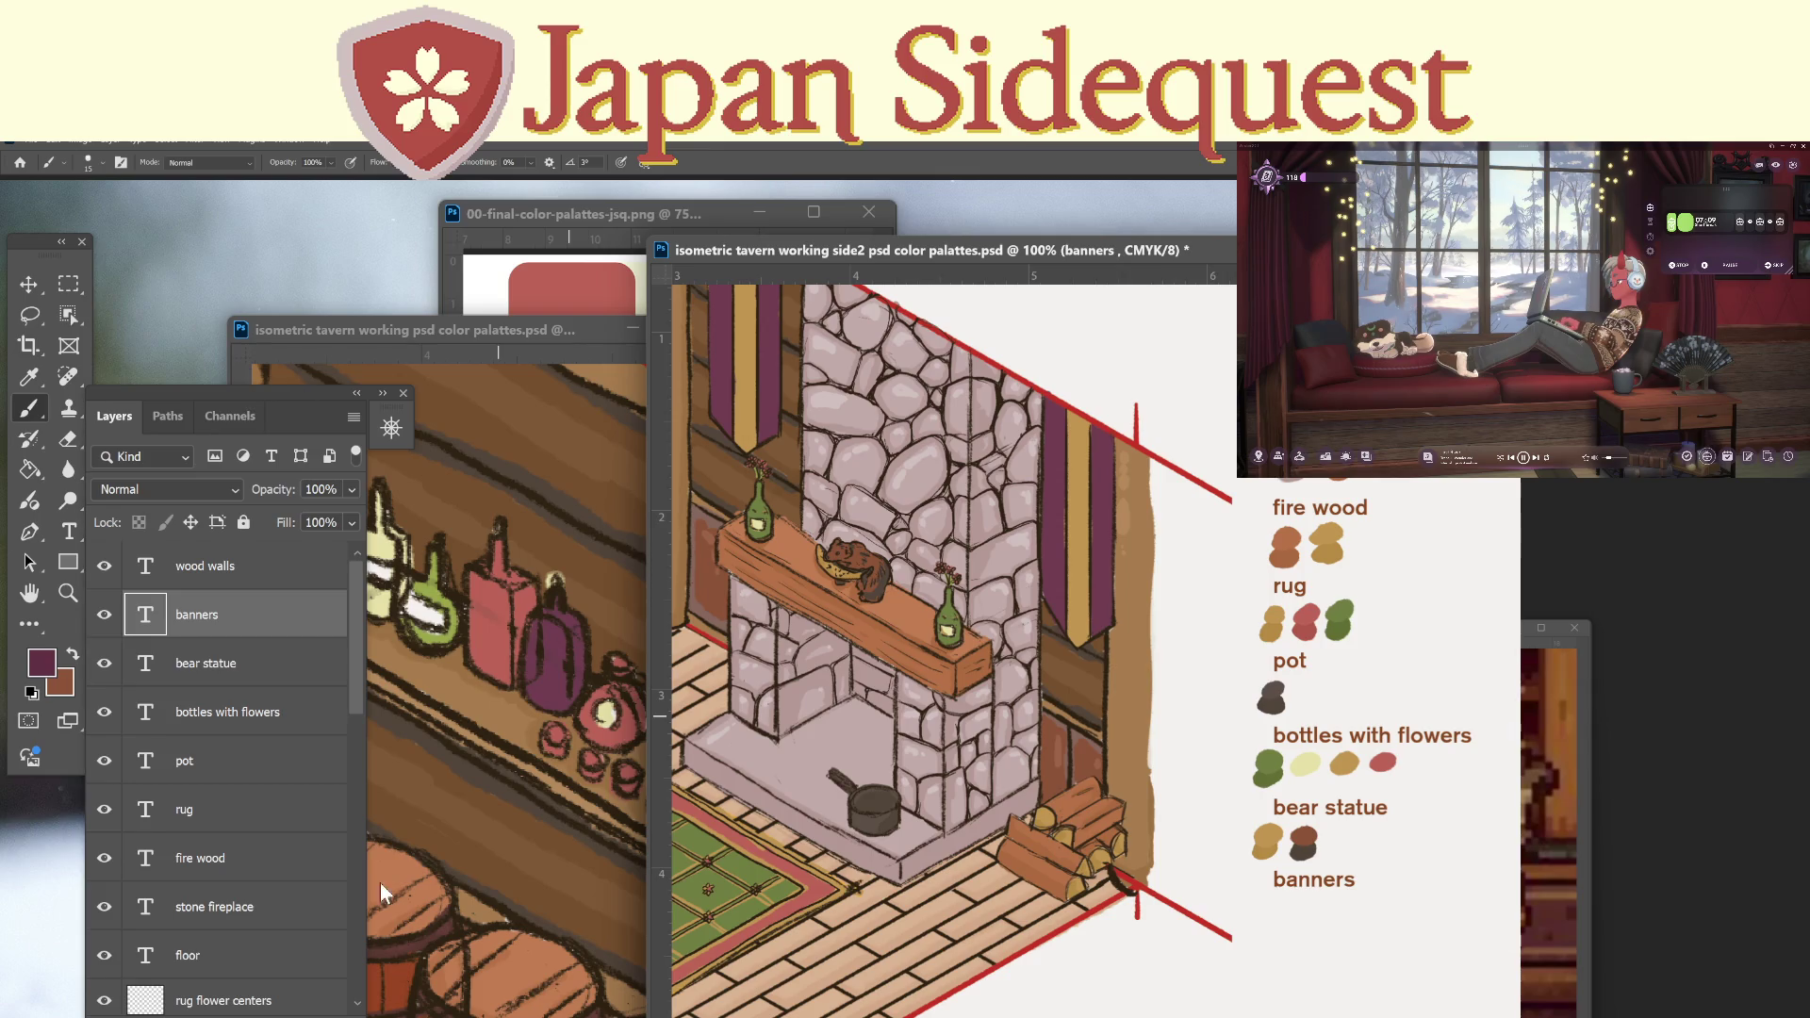
scroll(360, 888, down, 10)
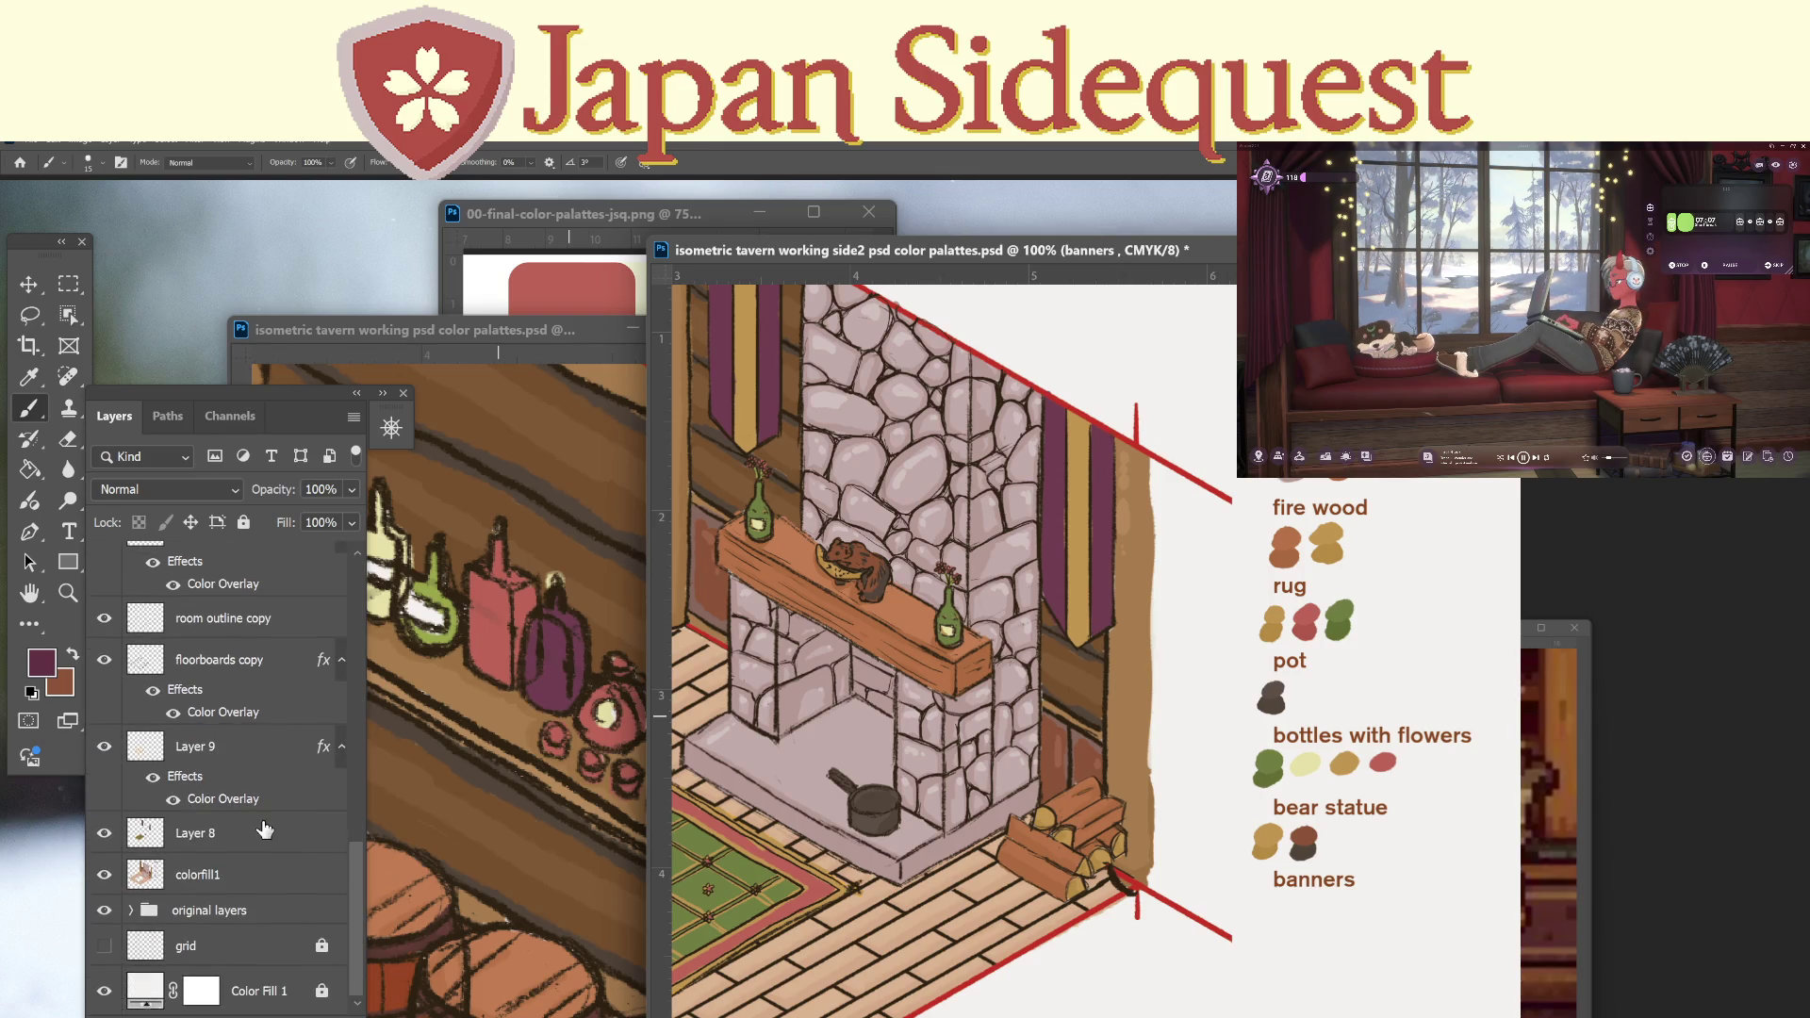
click(261, 844)
click(260, 876)
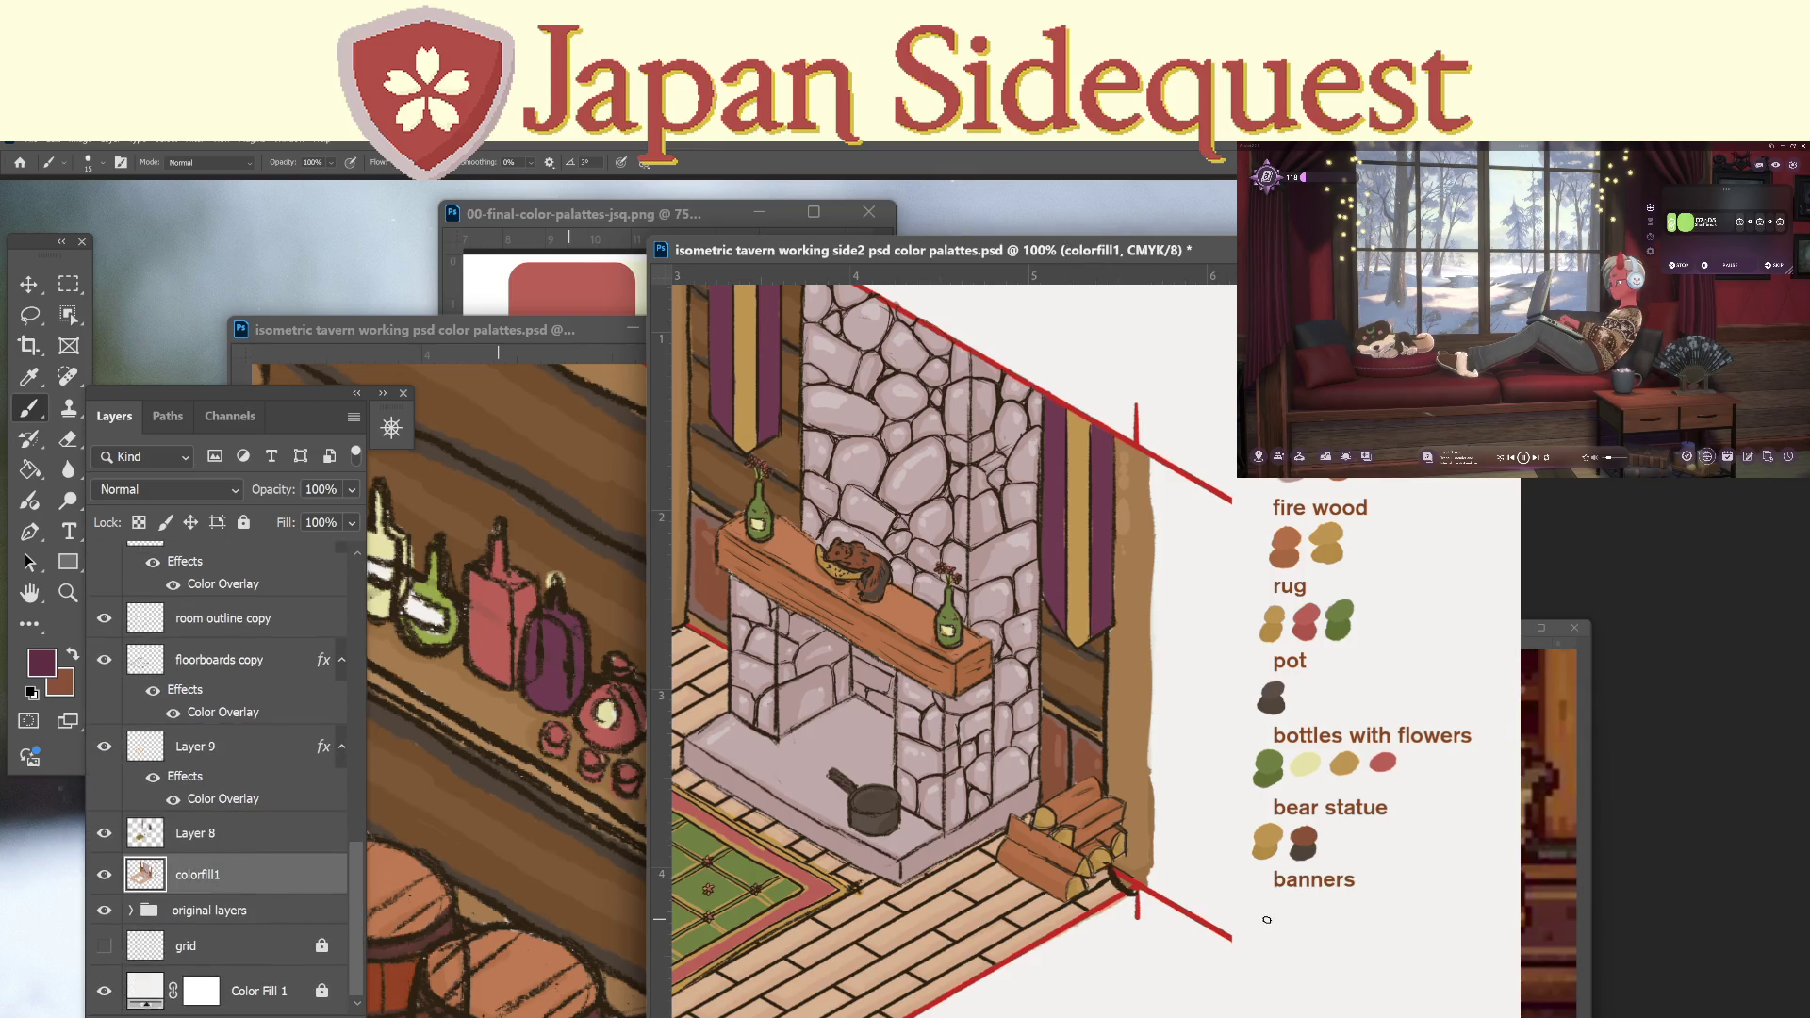
drag(1255, 928, 1258, 927)
Resample the banner purple, then pick up the tan of the firewood log end.
alt+click(1066, 545)
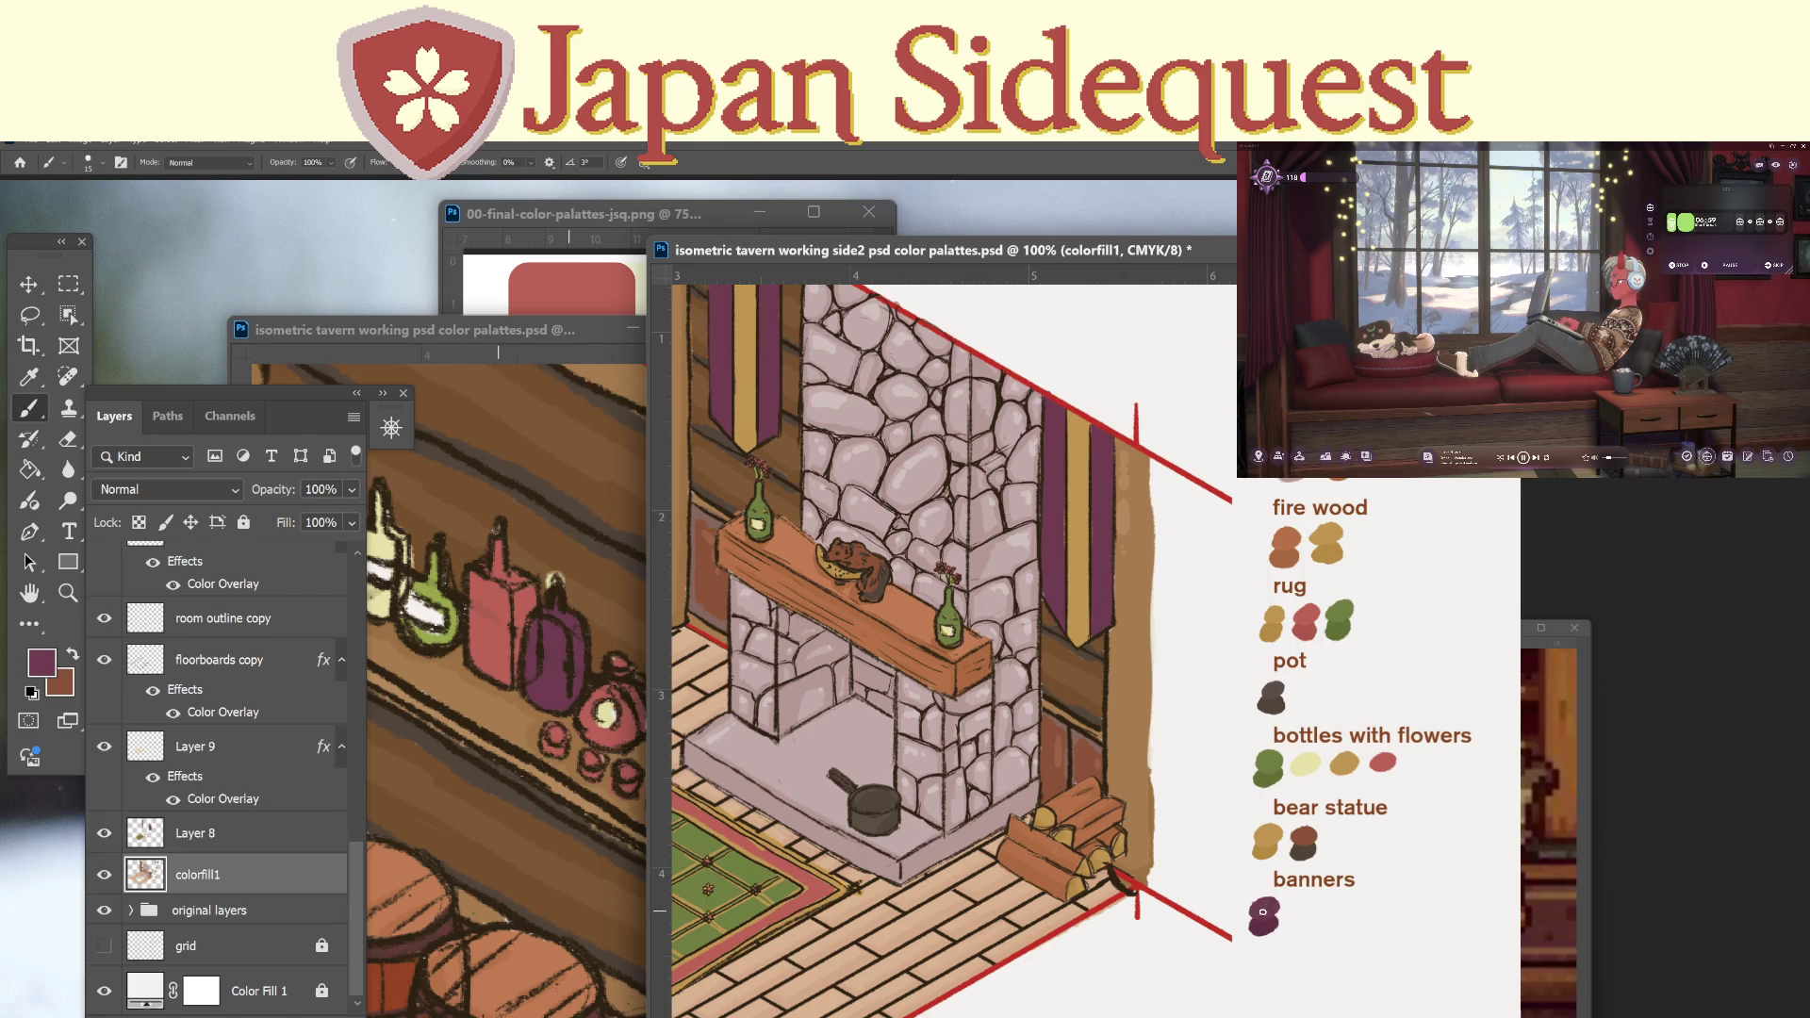
key(i)
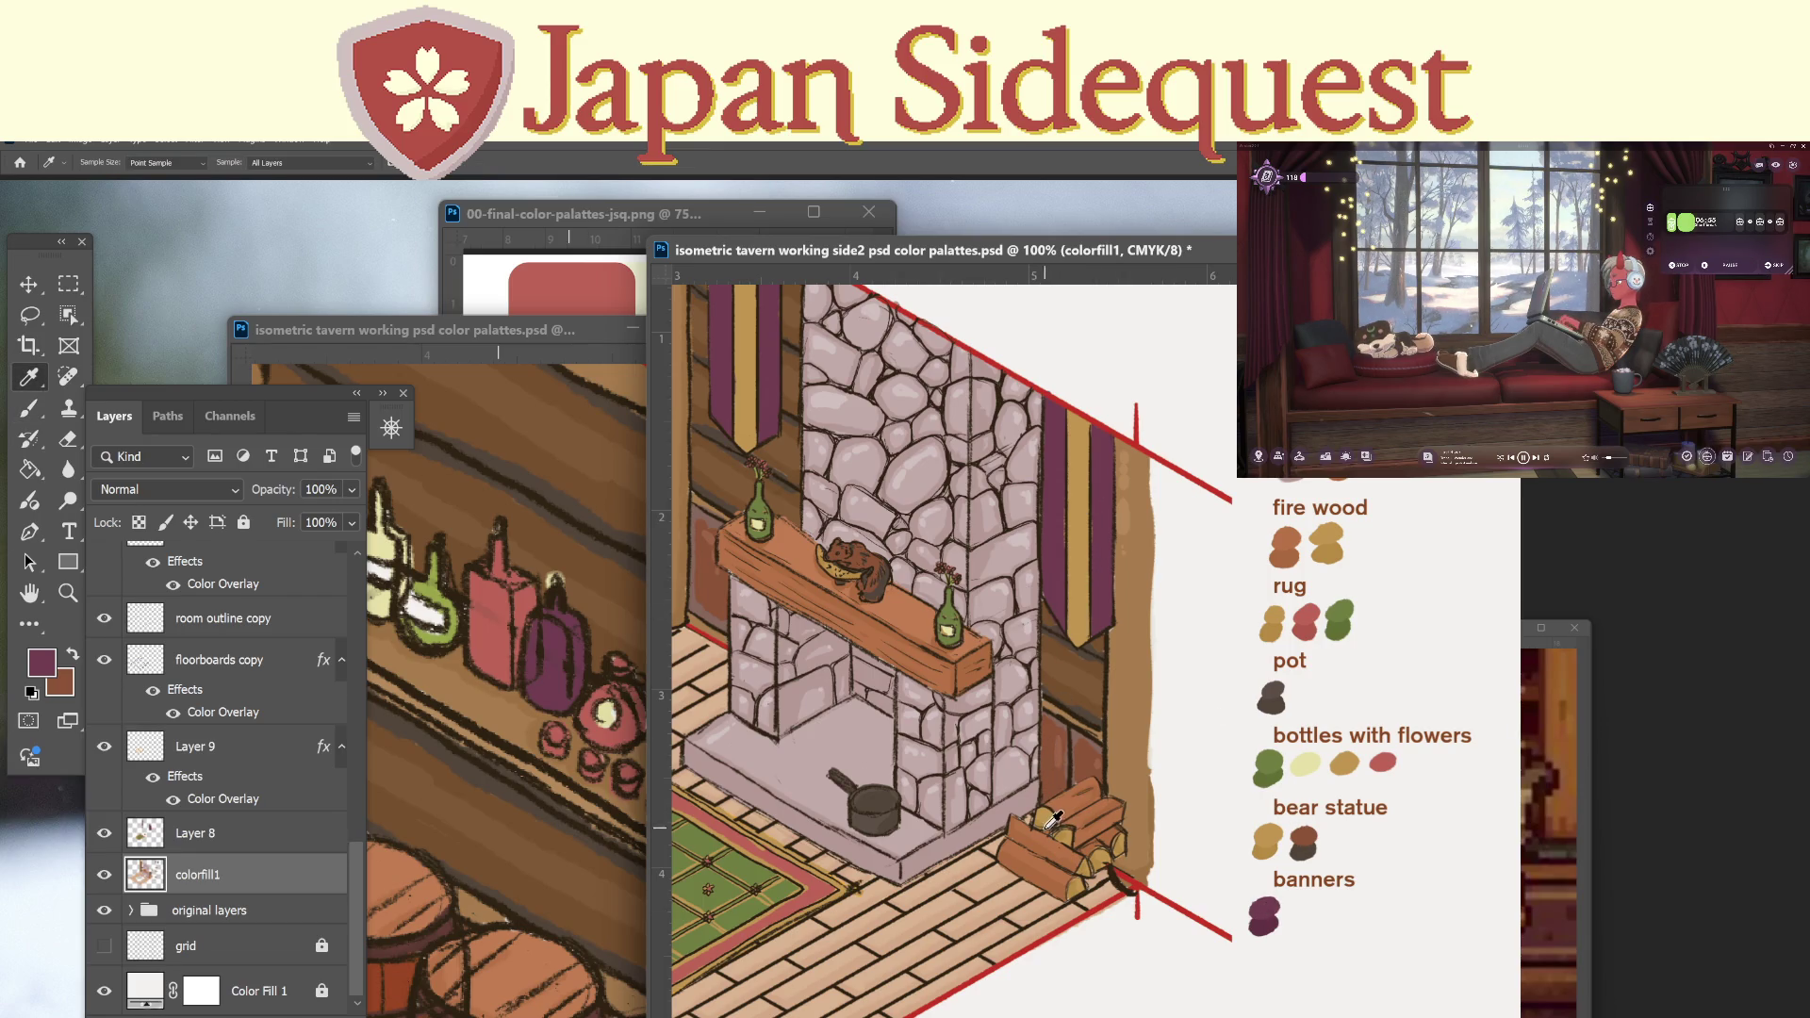
click(1061, 804)
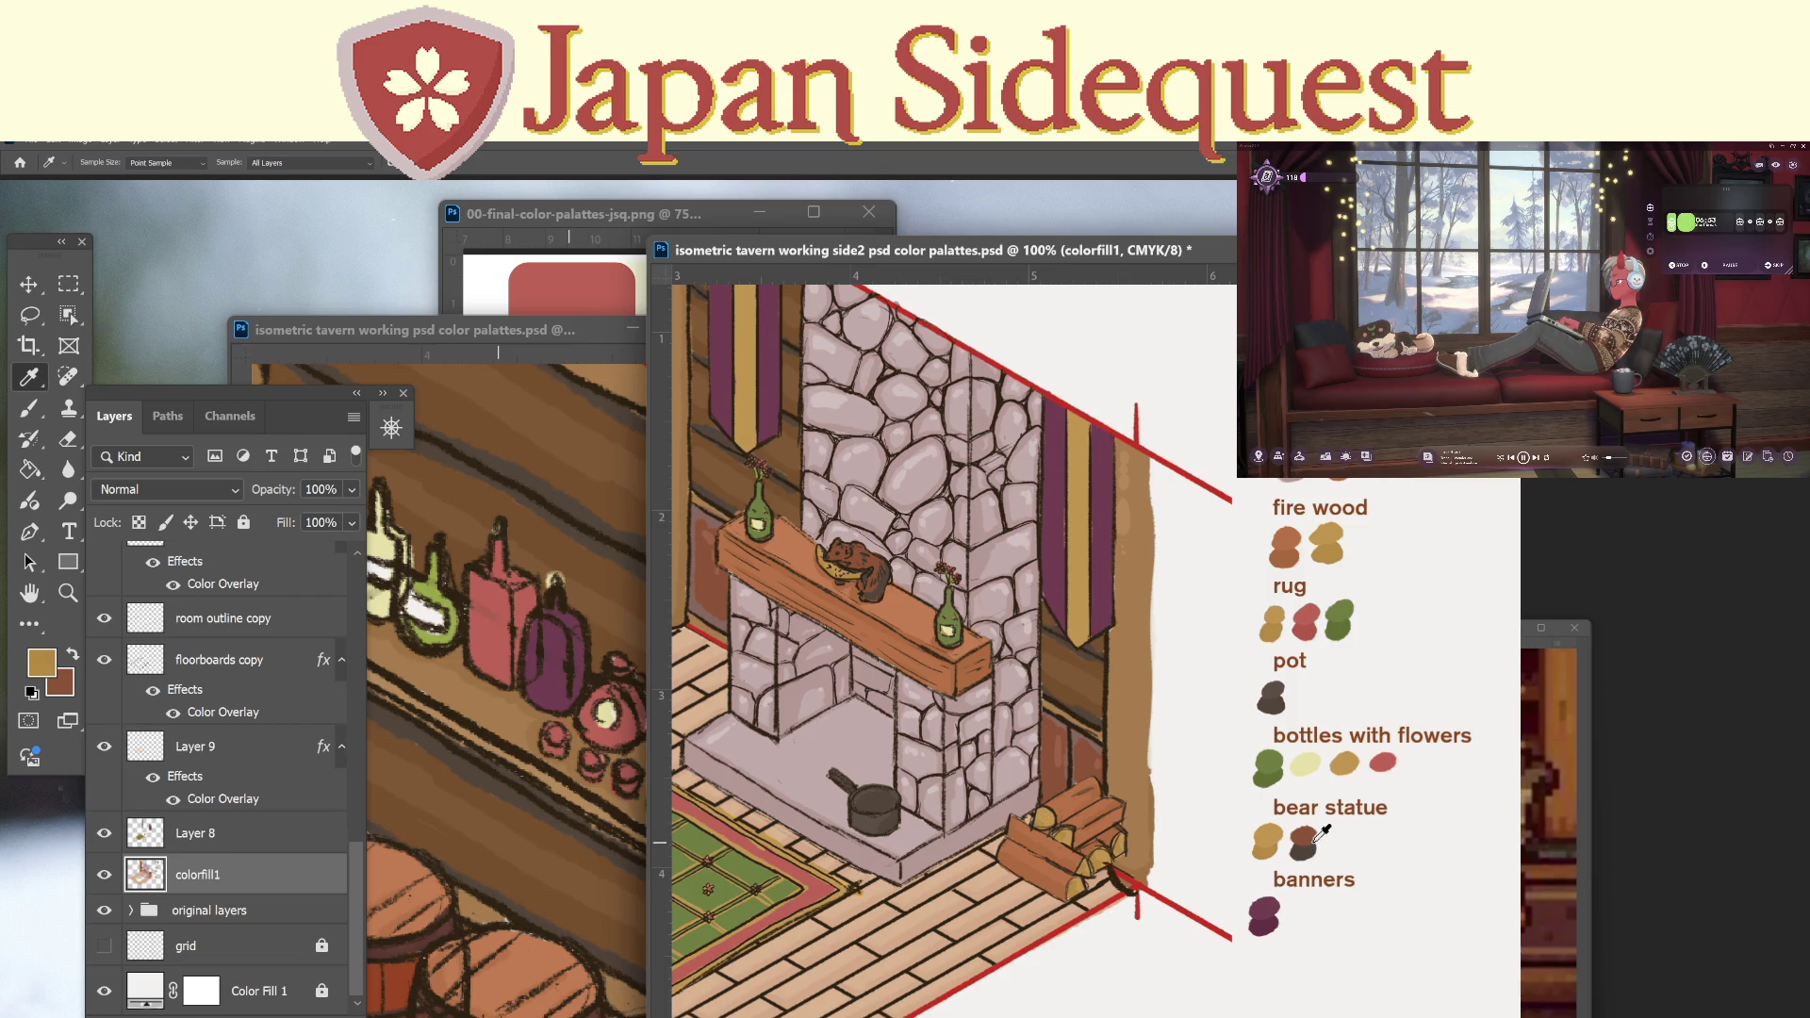
key(b)
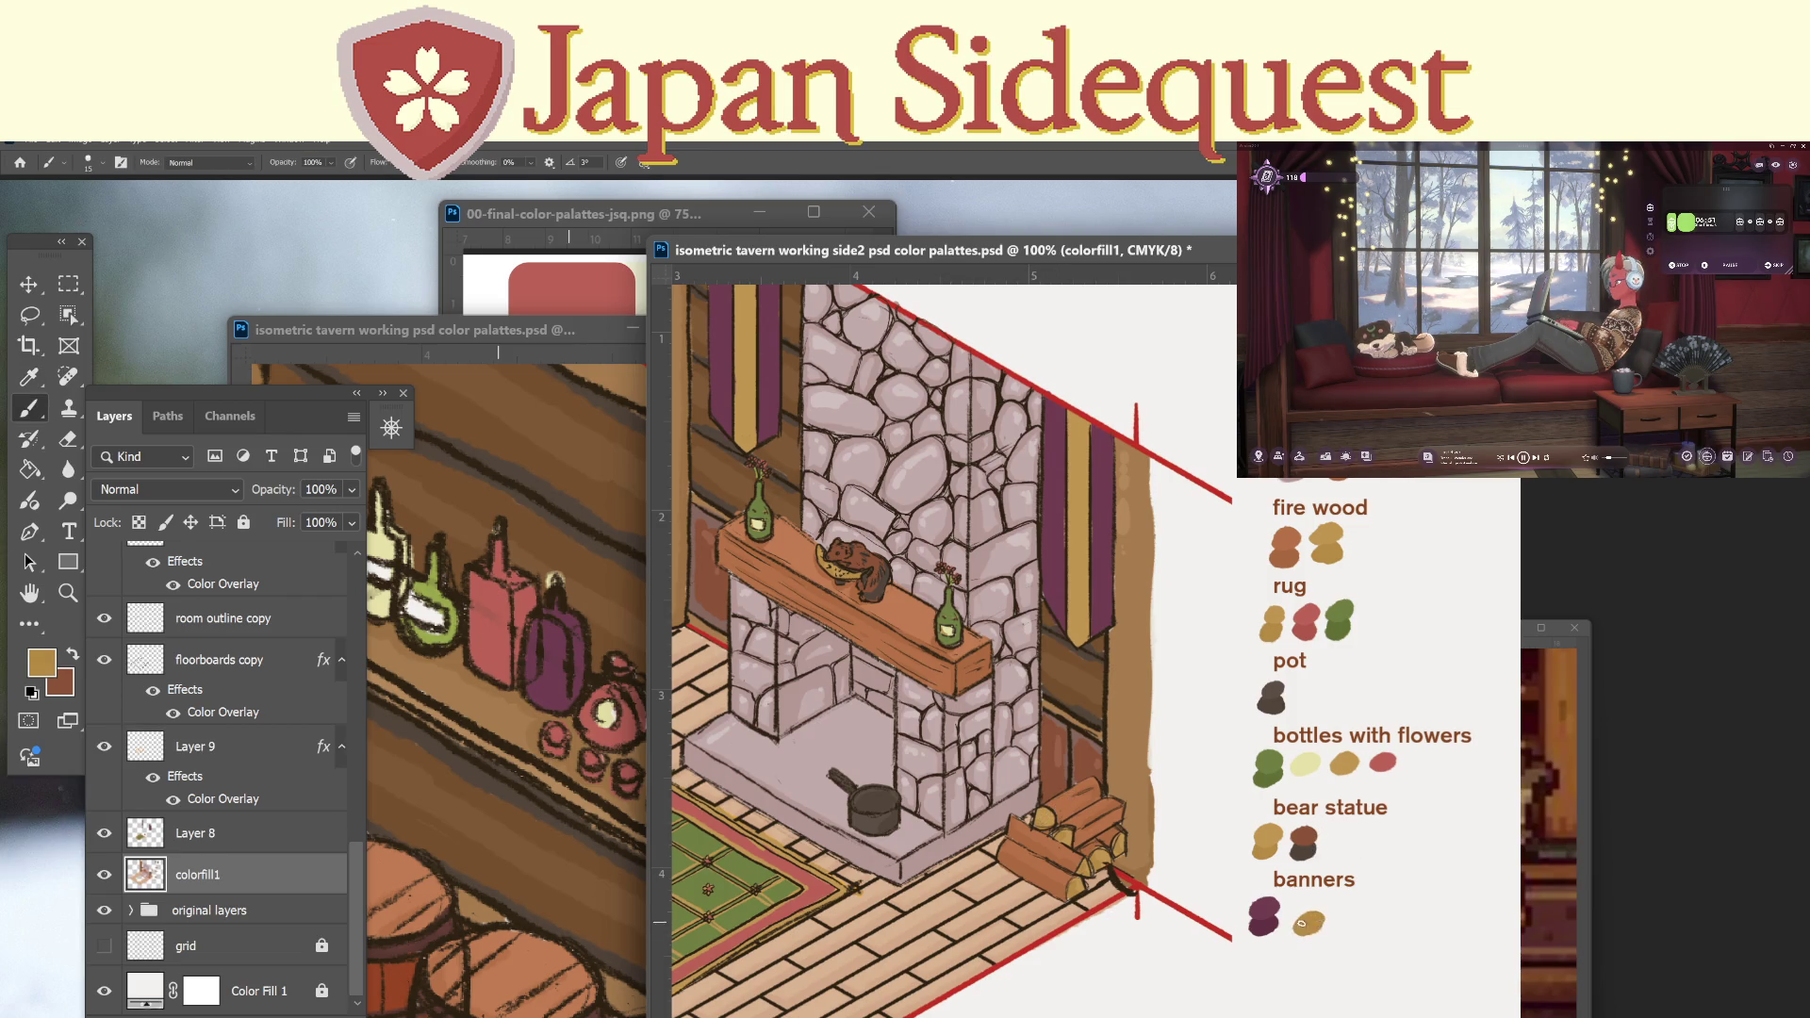
key(i)
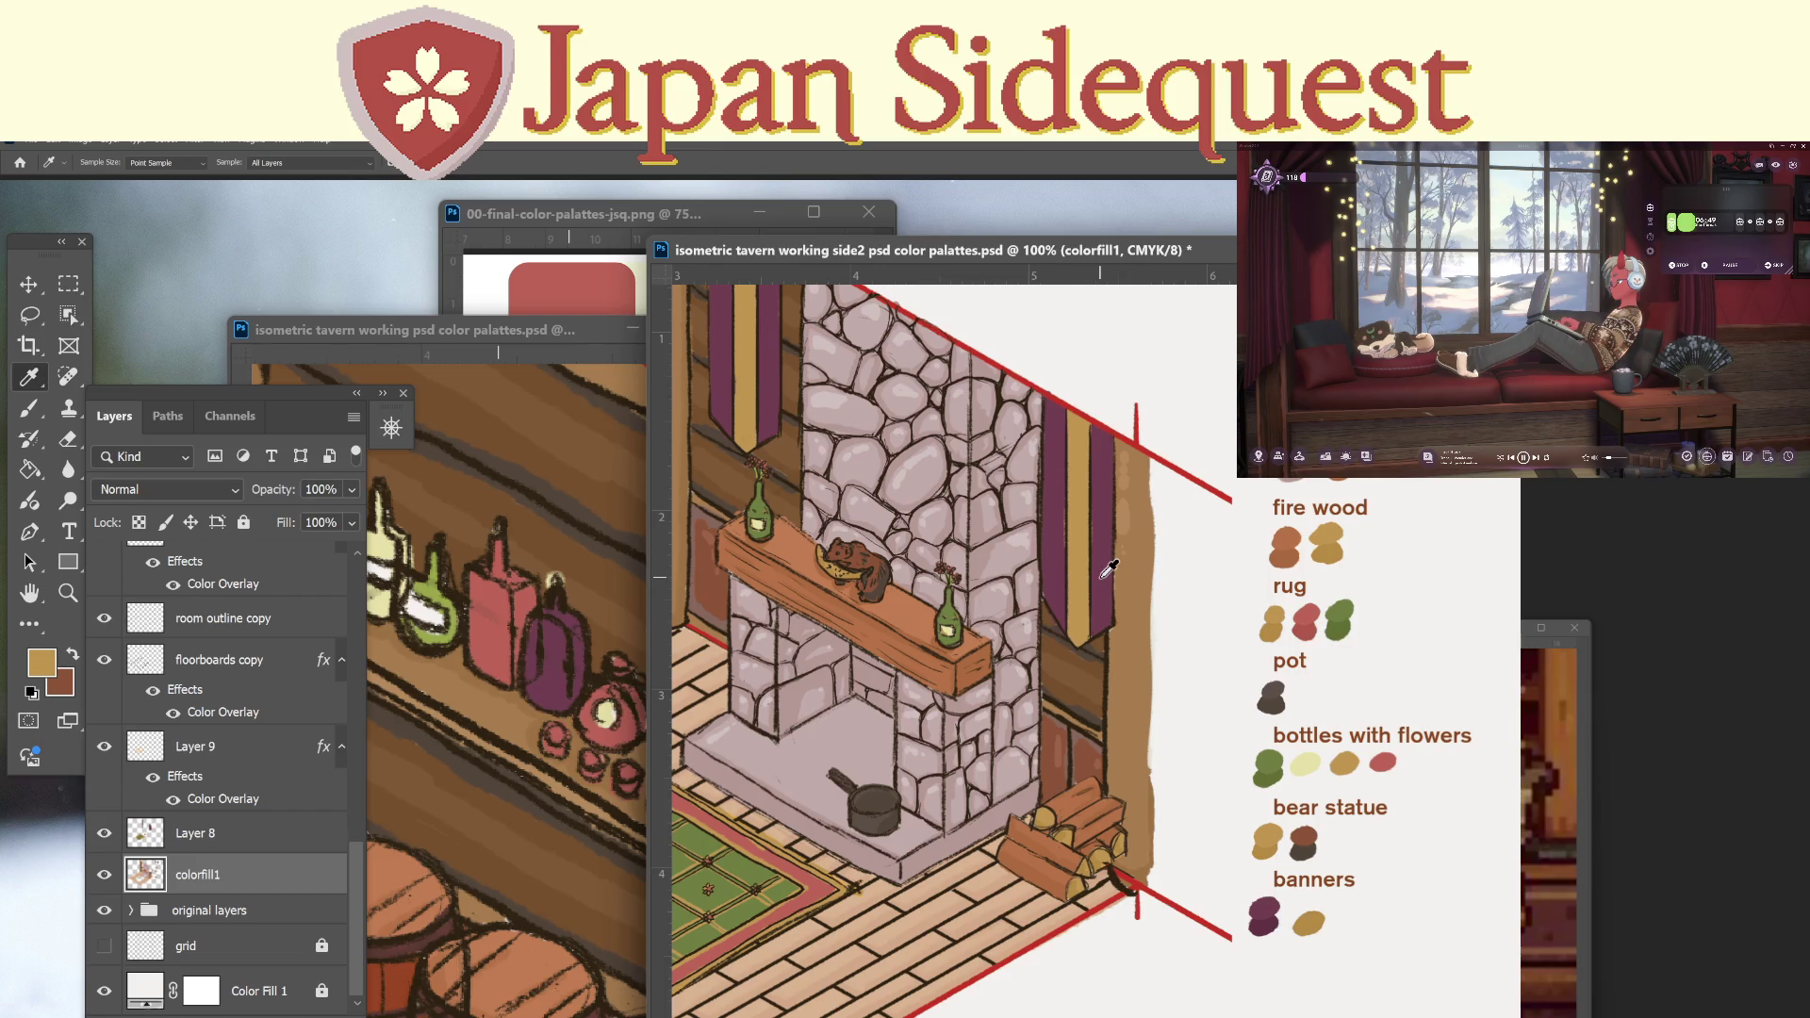
key(b)
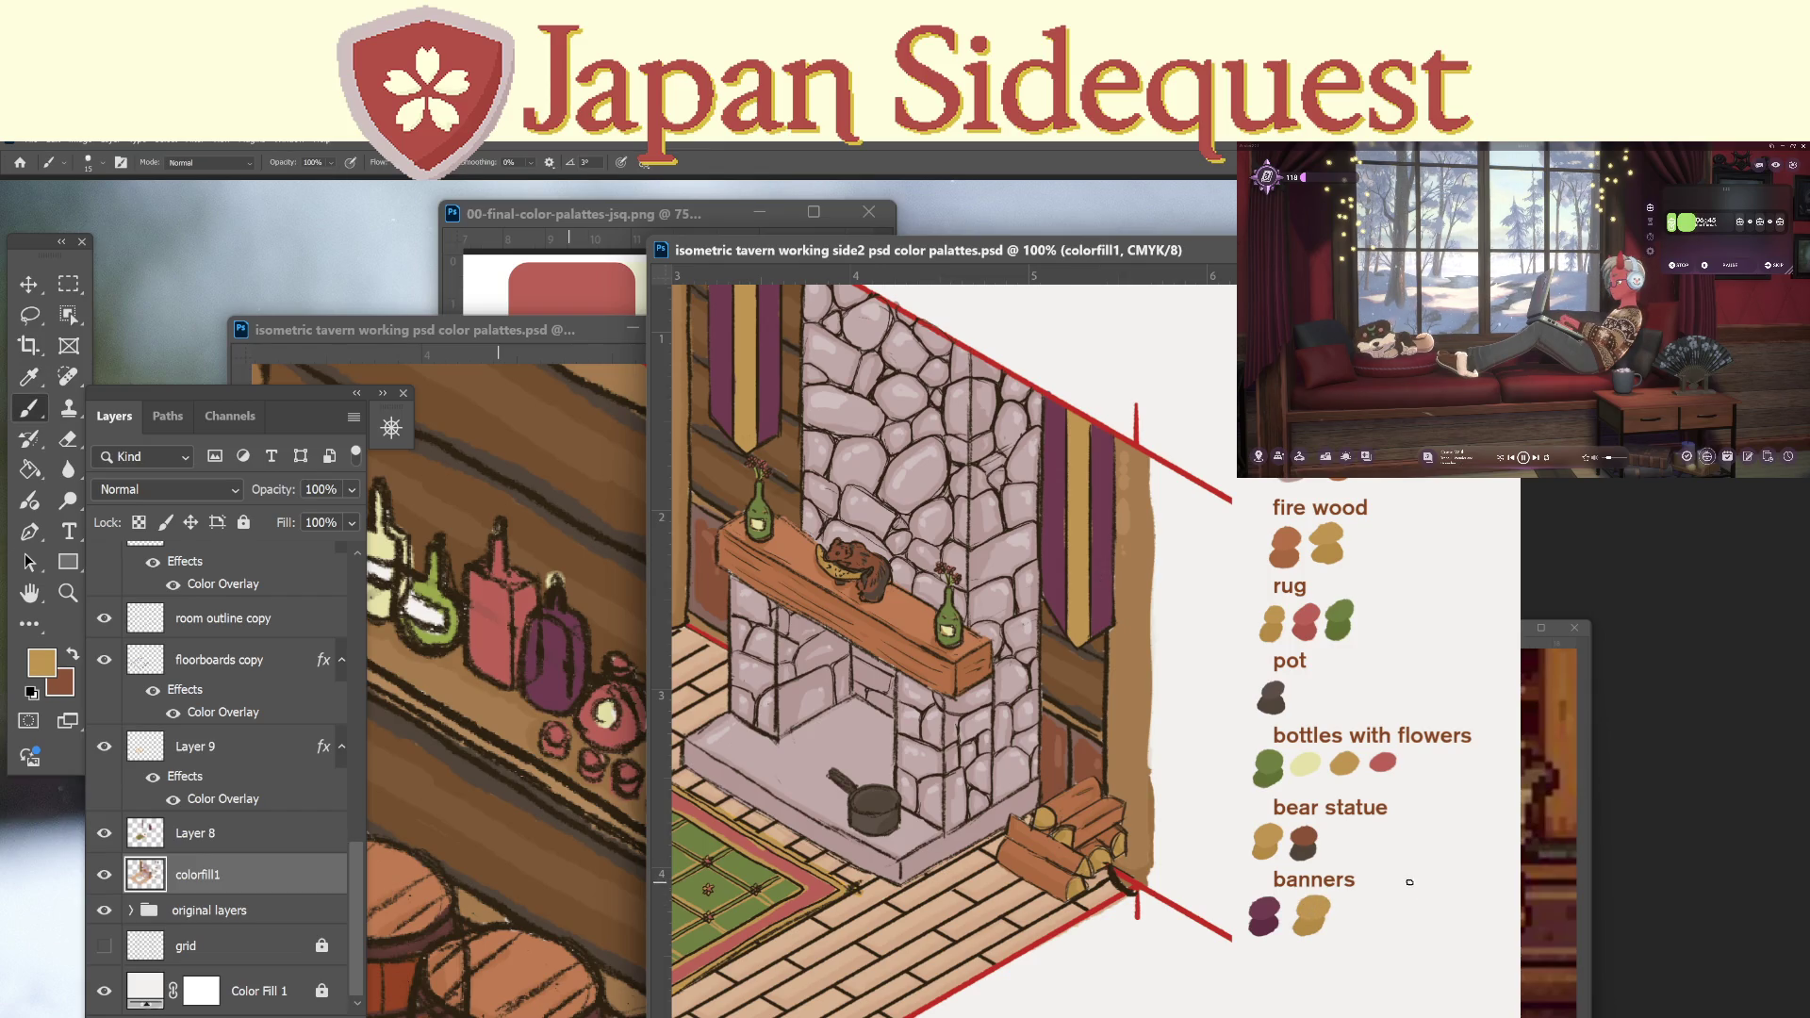
key(z)
scroll(1203, 888, down, 4)
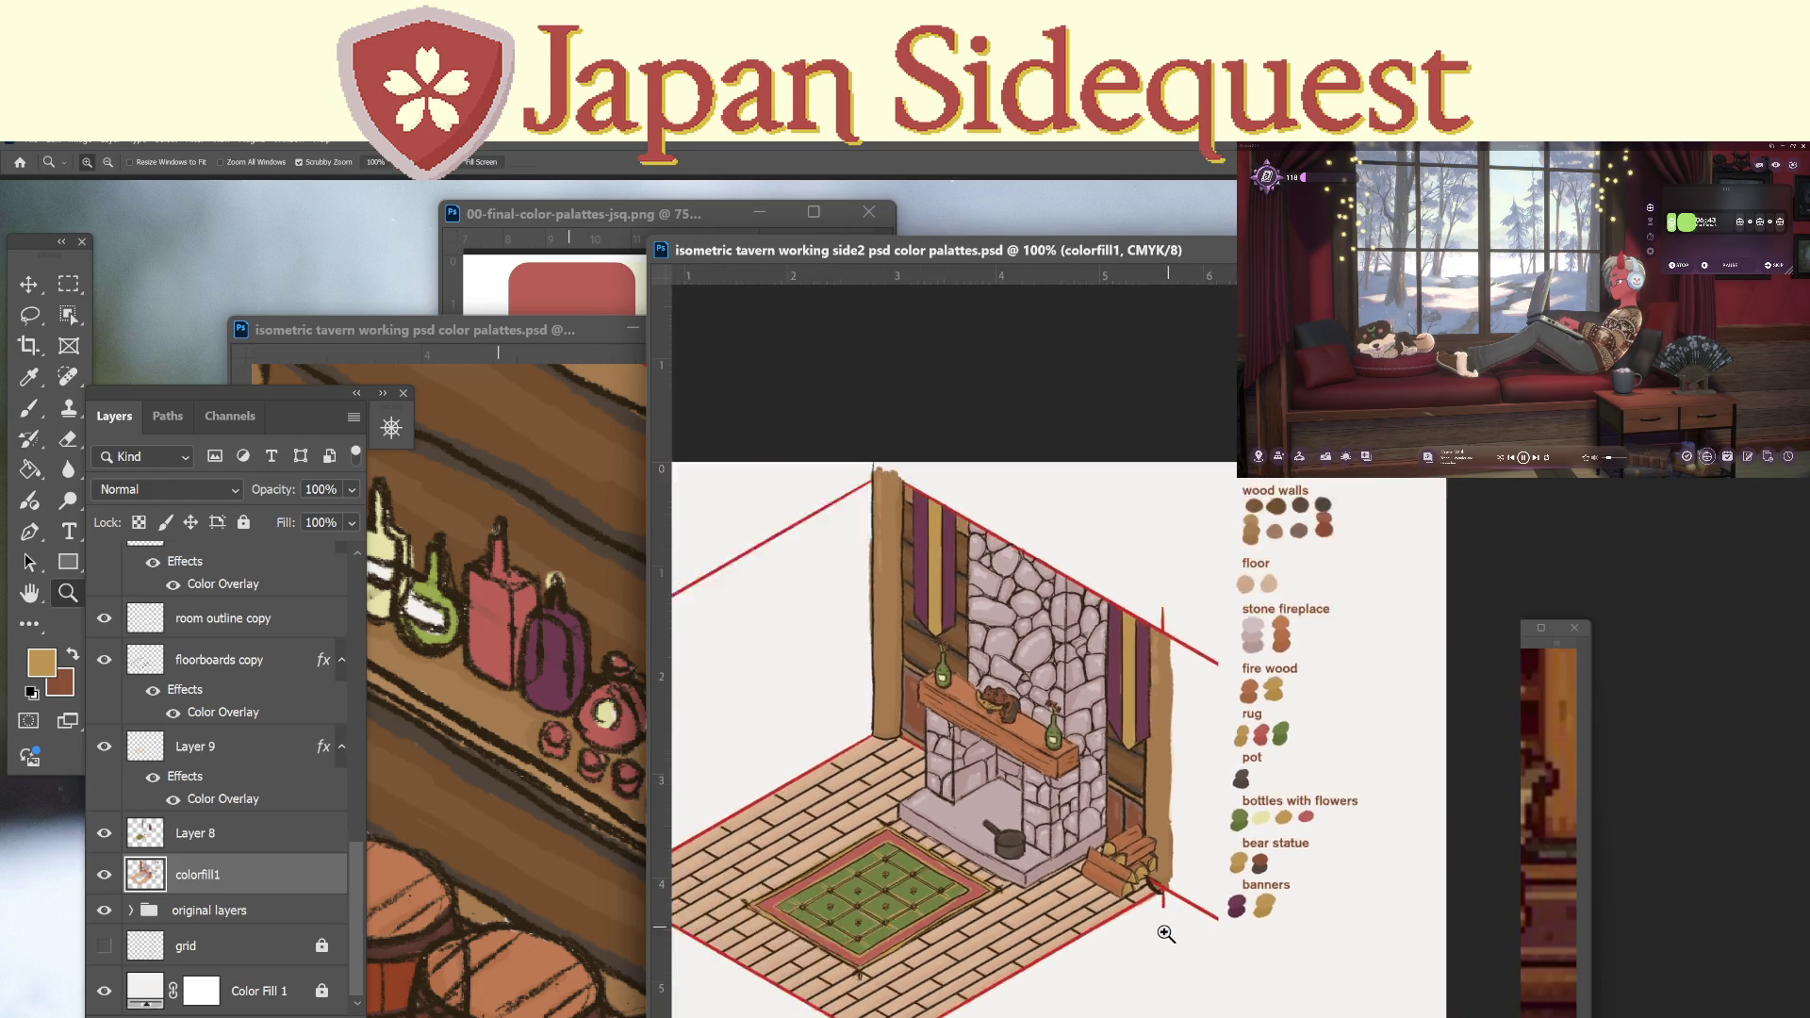
click(565, 612)
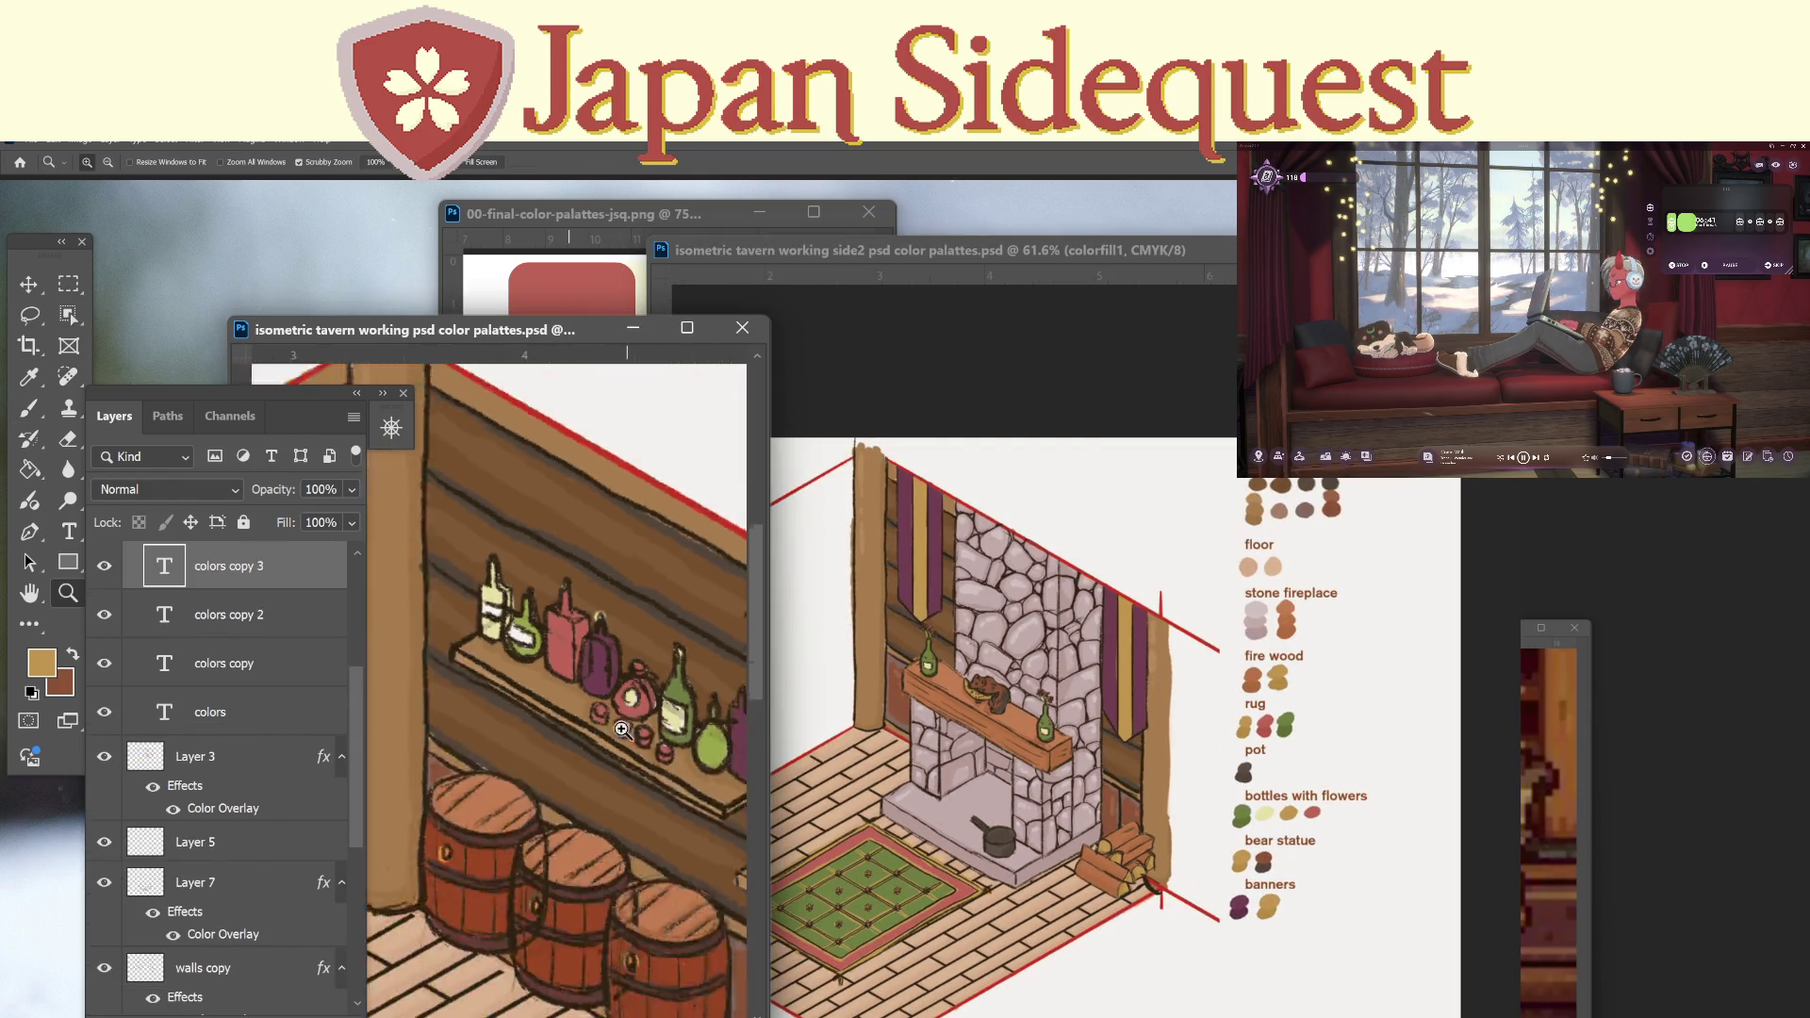
scroll(610, 745, down, 4)
scroll(610, 746, down, 4)
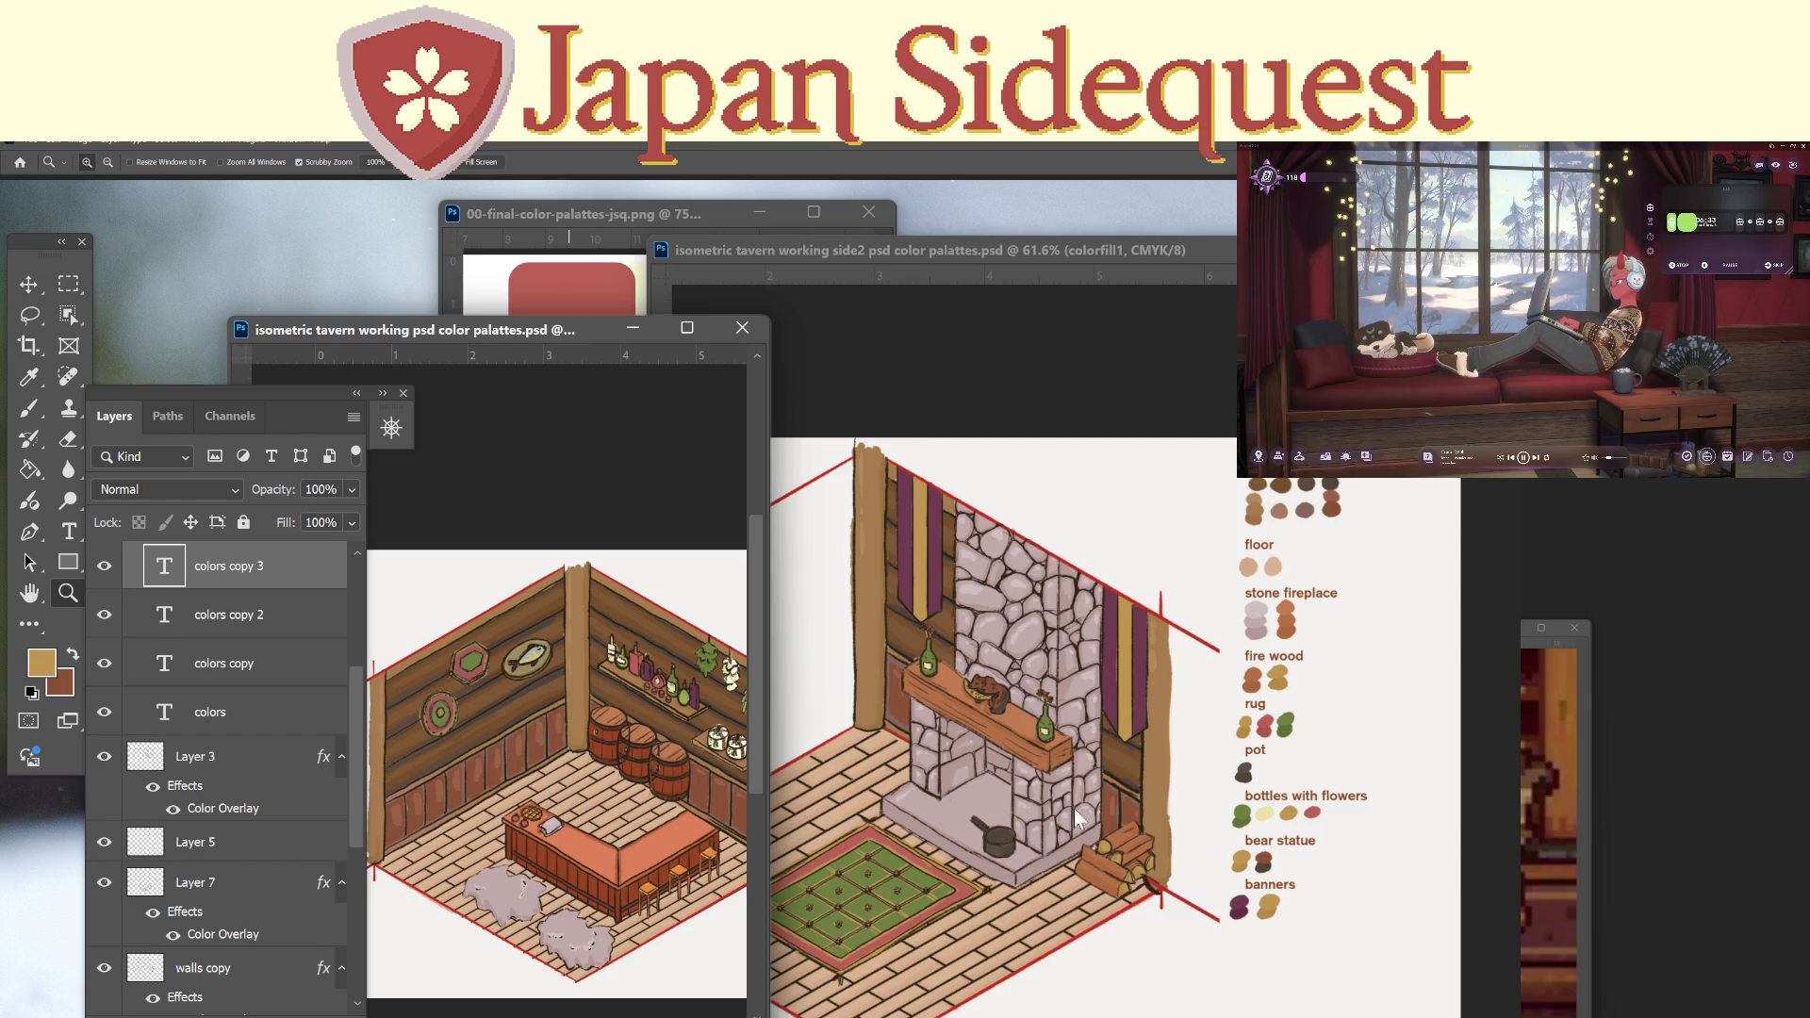
click(1169, 651)
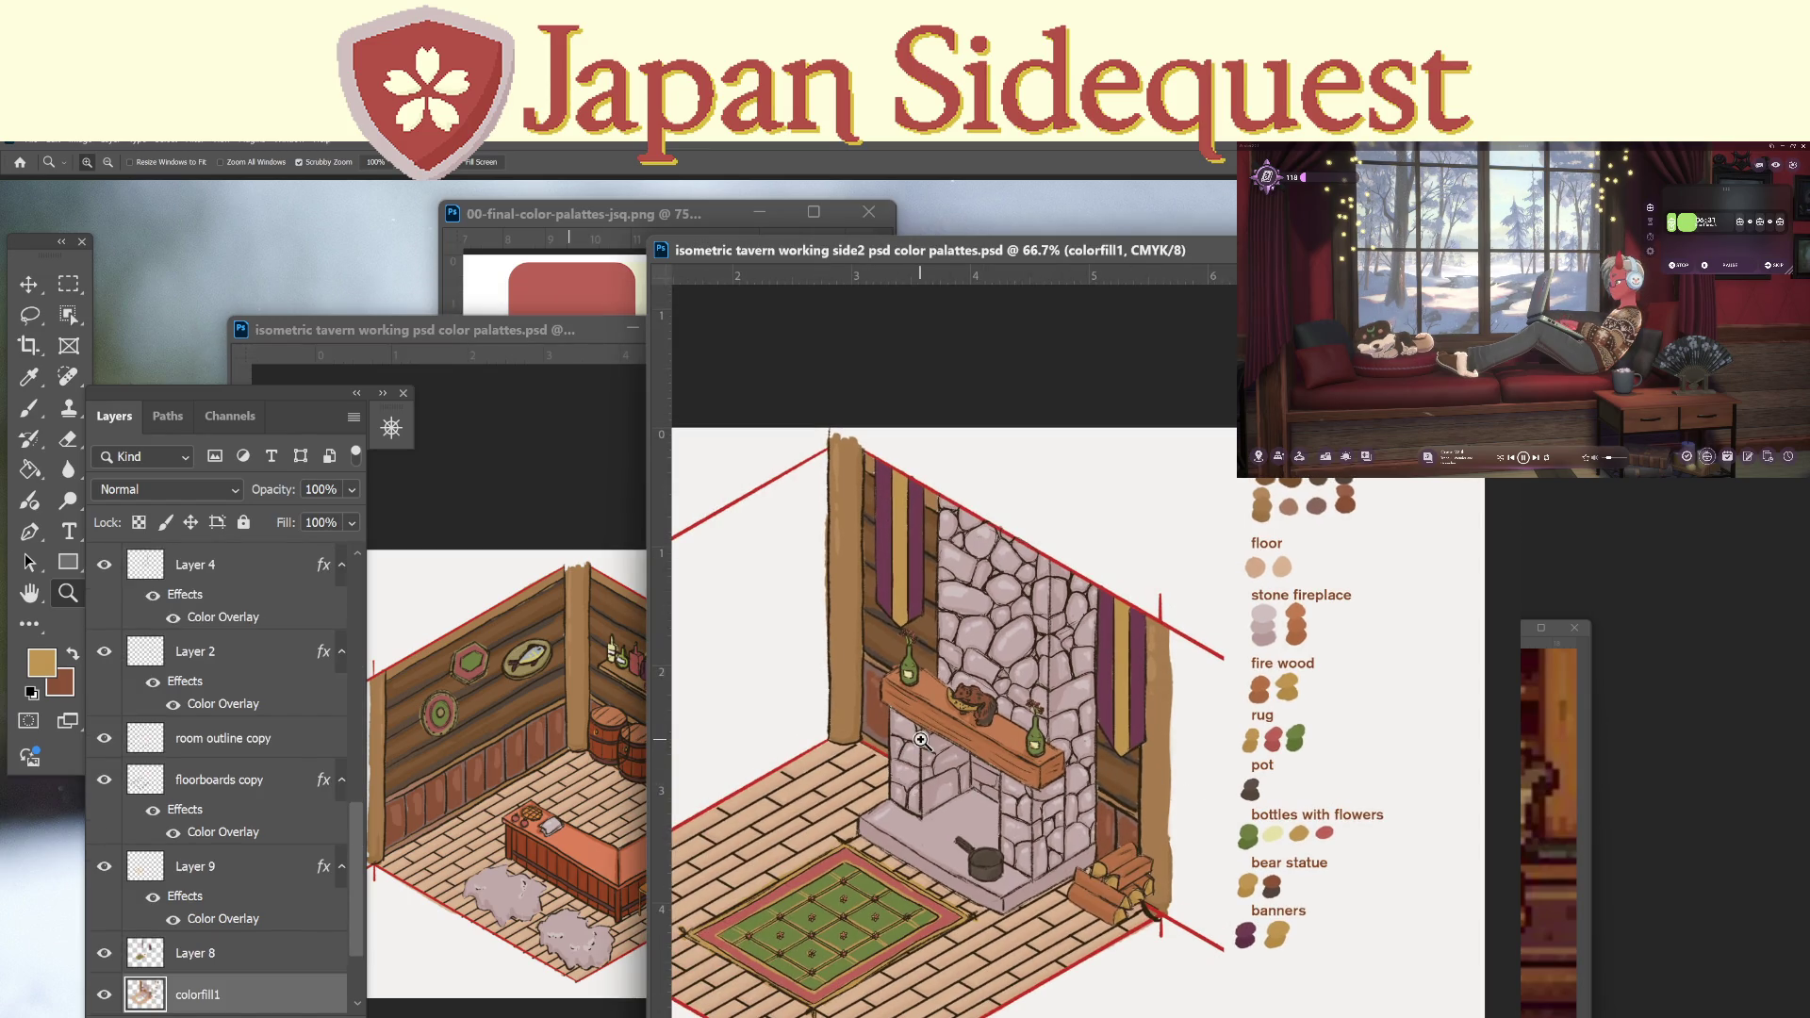
mouse_move(920, 741)
mouse_down()
mouse_move(1203, 891)
mouse_move(1185, 873)
mouse_up()
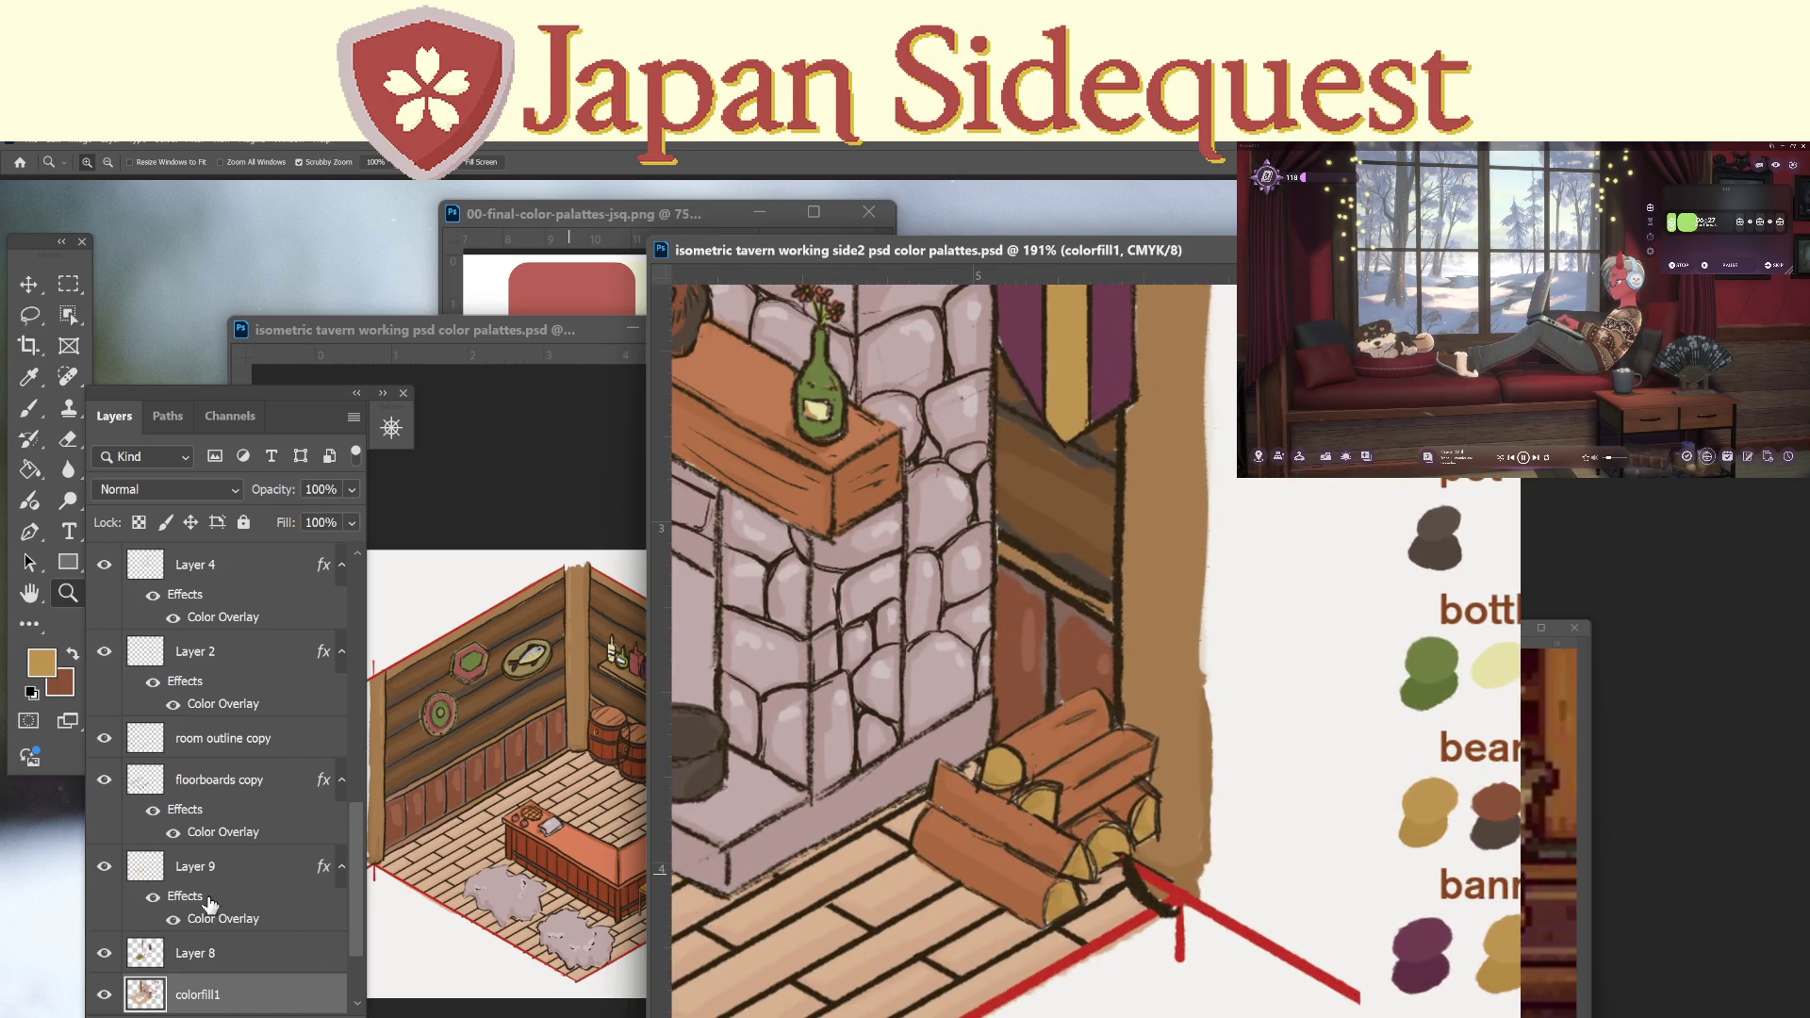
Check the room outline copy layer's content and make it the active layer for erasing.
click(105, 740)
click(105, 740)
click(226, 740)
key(e)
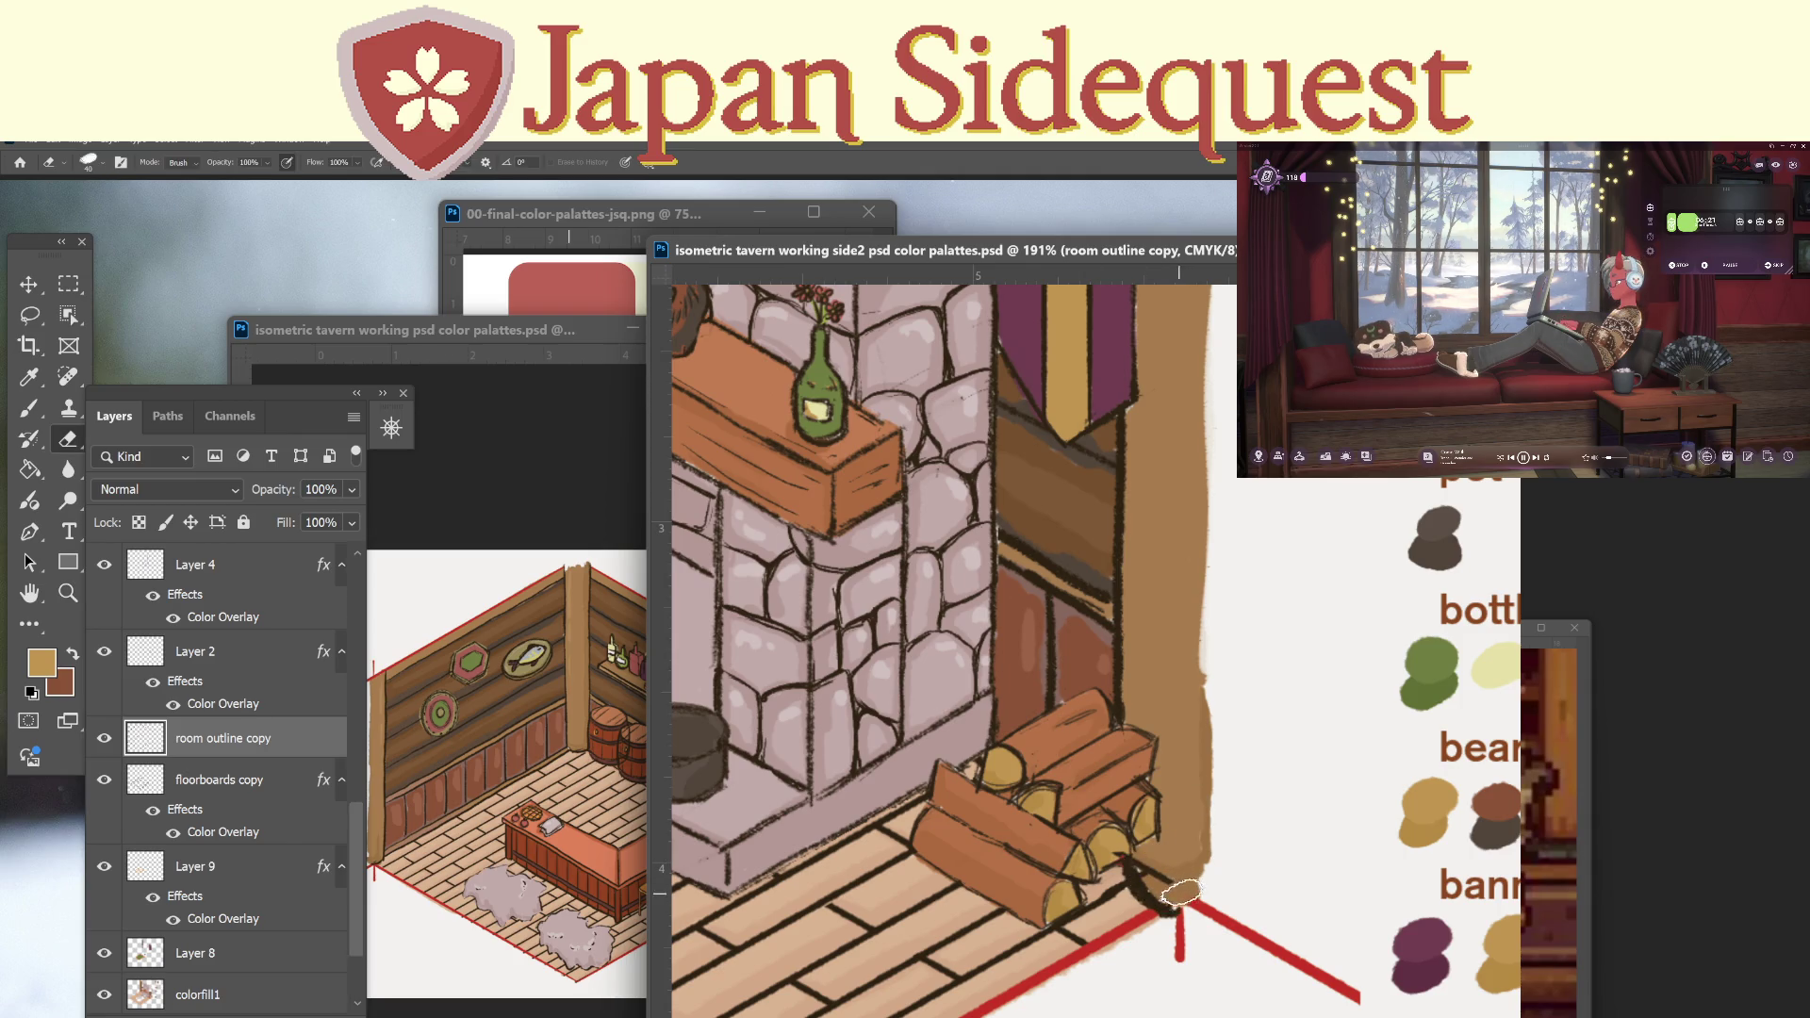
Make floorboards copy active and erase the stray dark mark at the log pile's base.
mouse_move(1129, 853)
mouse_down()
mouse_move(1162, 851)
mouse_move(889, 868)
mouse_move(807, 990)
mouse_move(788, 857)
mouse_up()
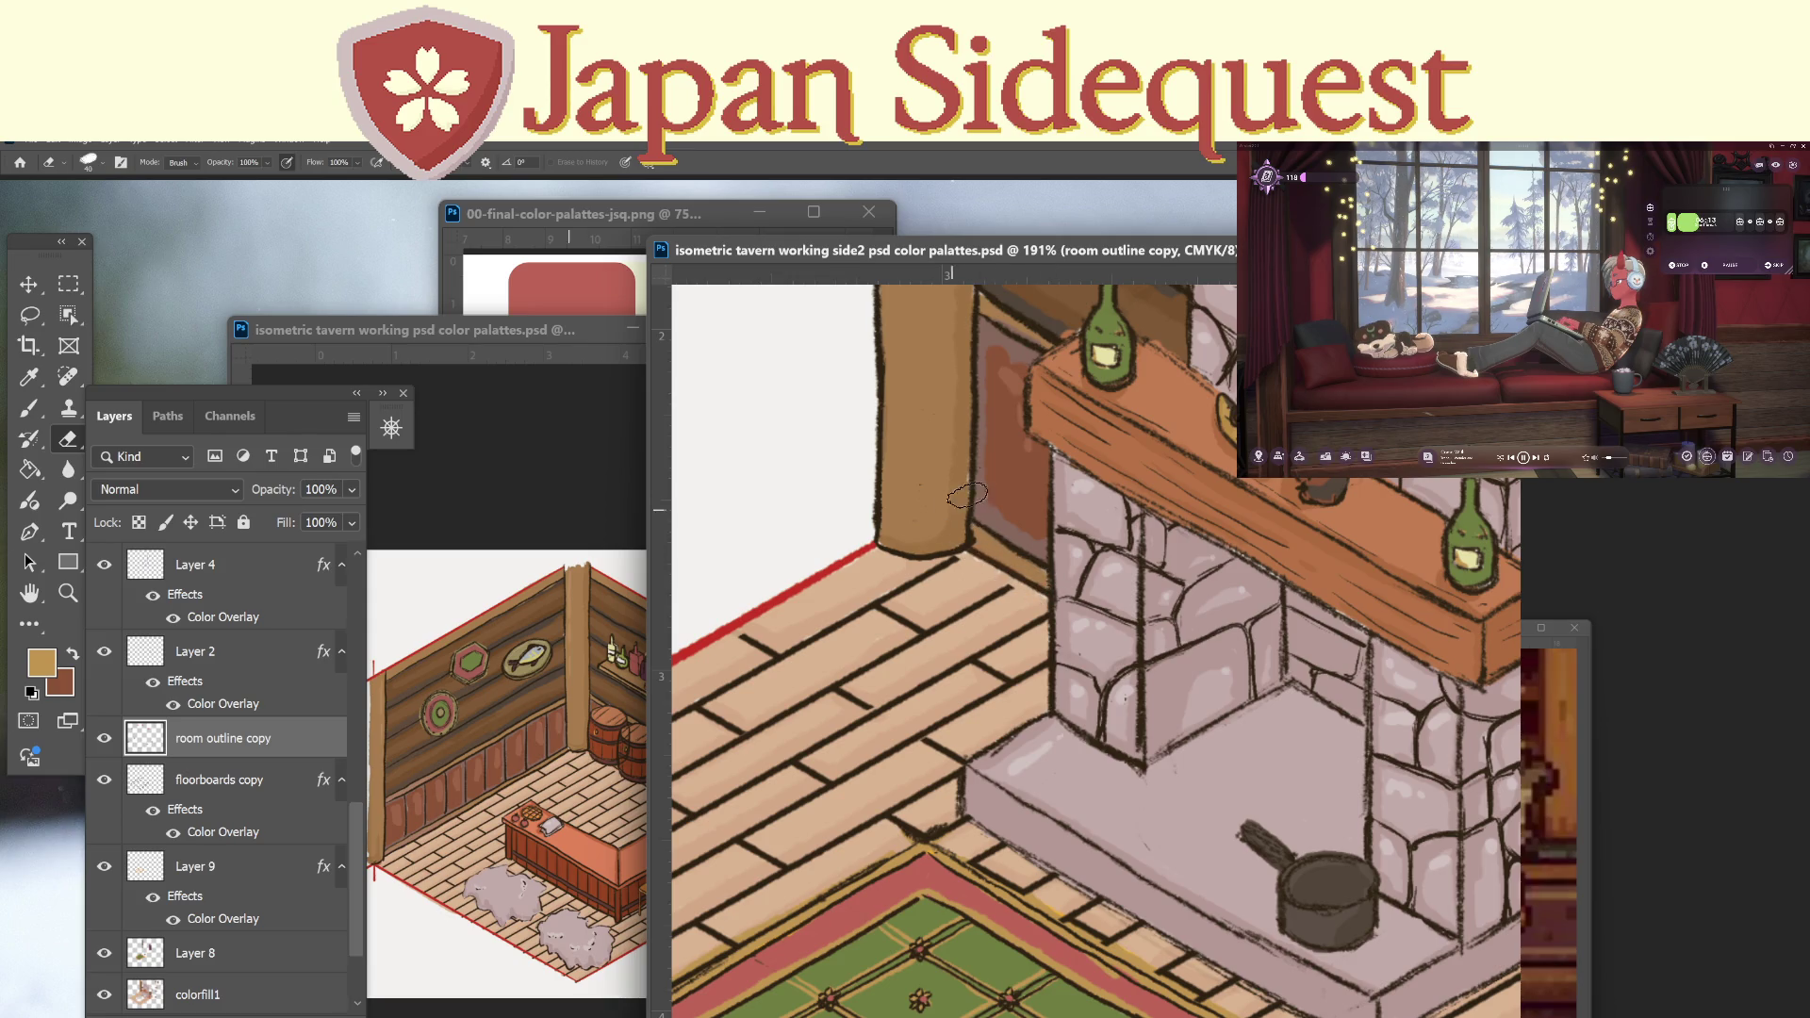
drag(1396, 861, 823, 781)
drag(1241, 883, 1227, 801)
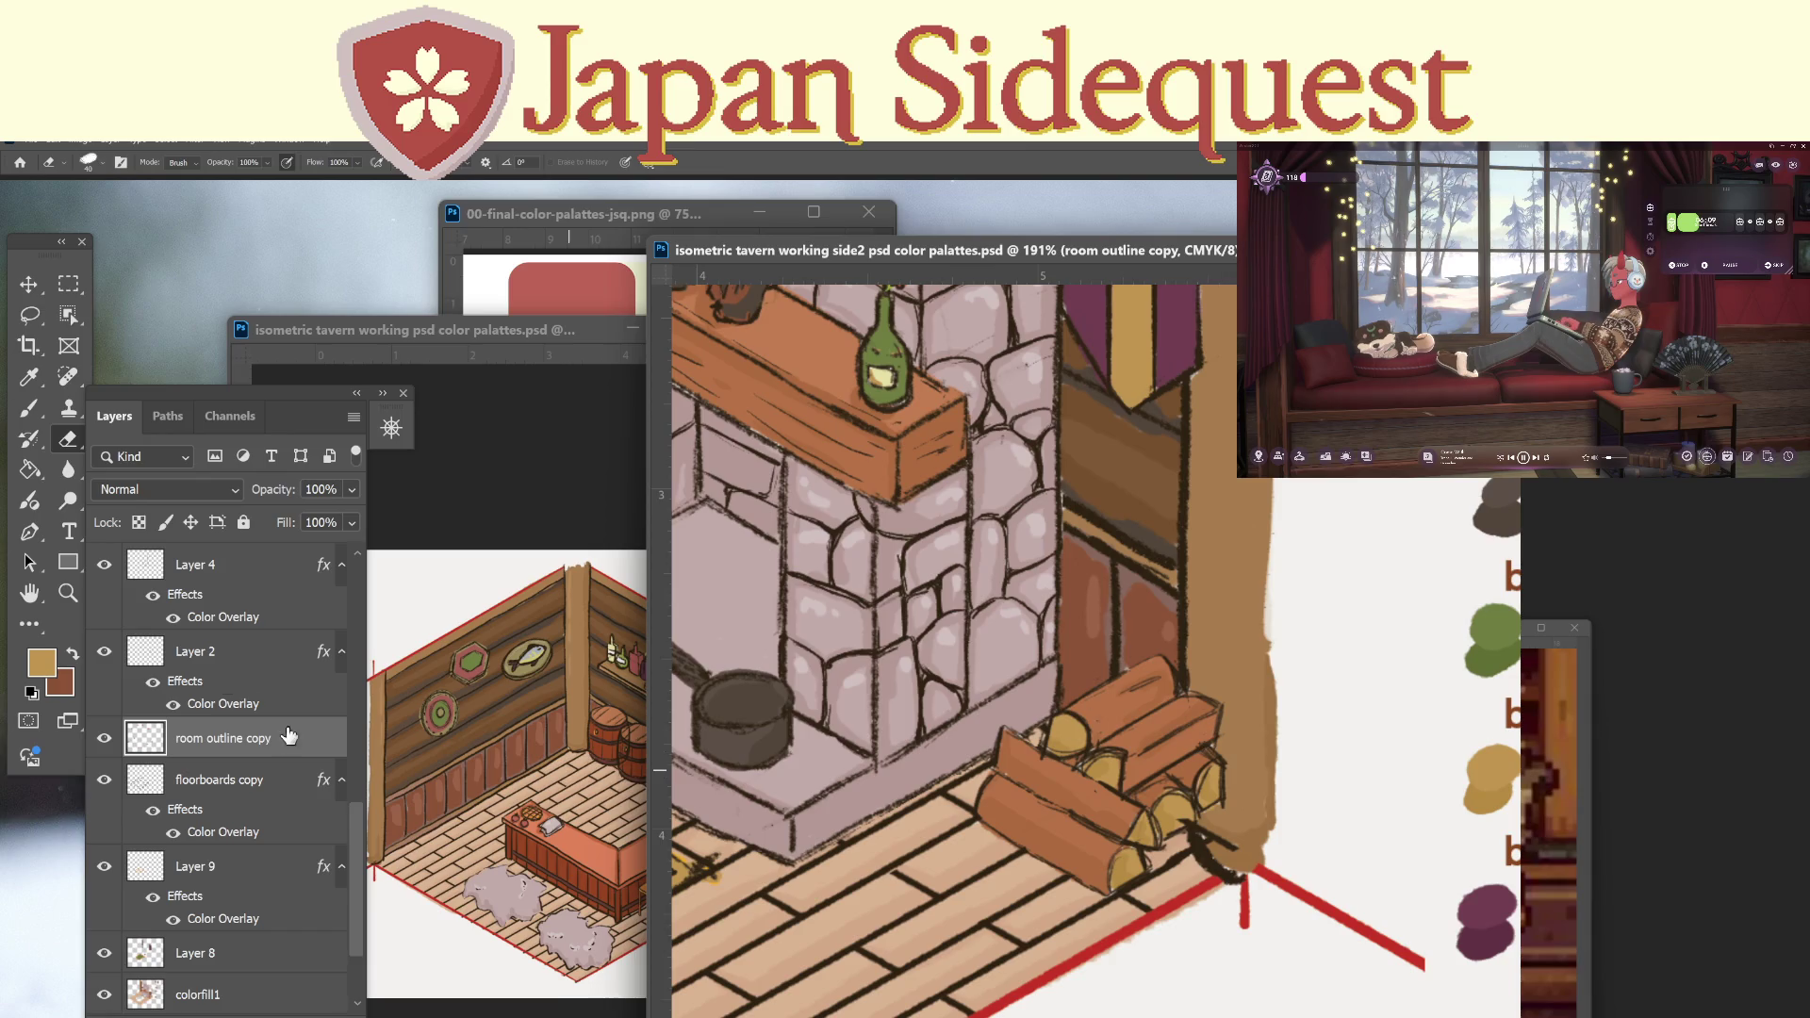
click(105, 780)
click(105, 780)
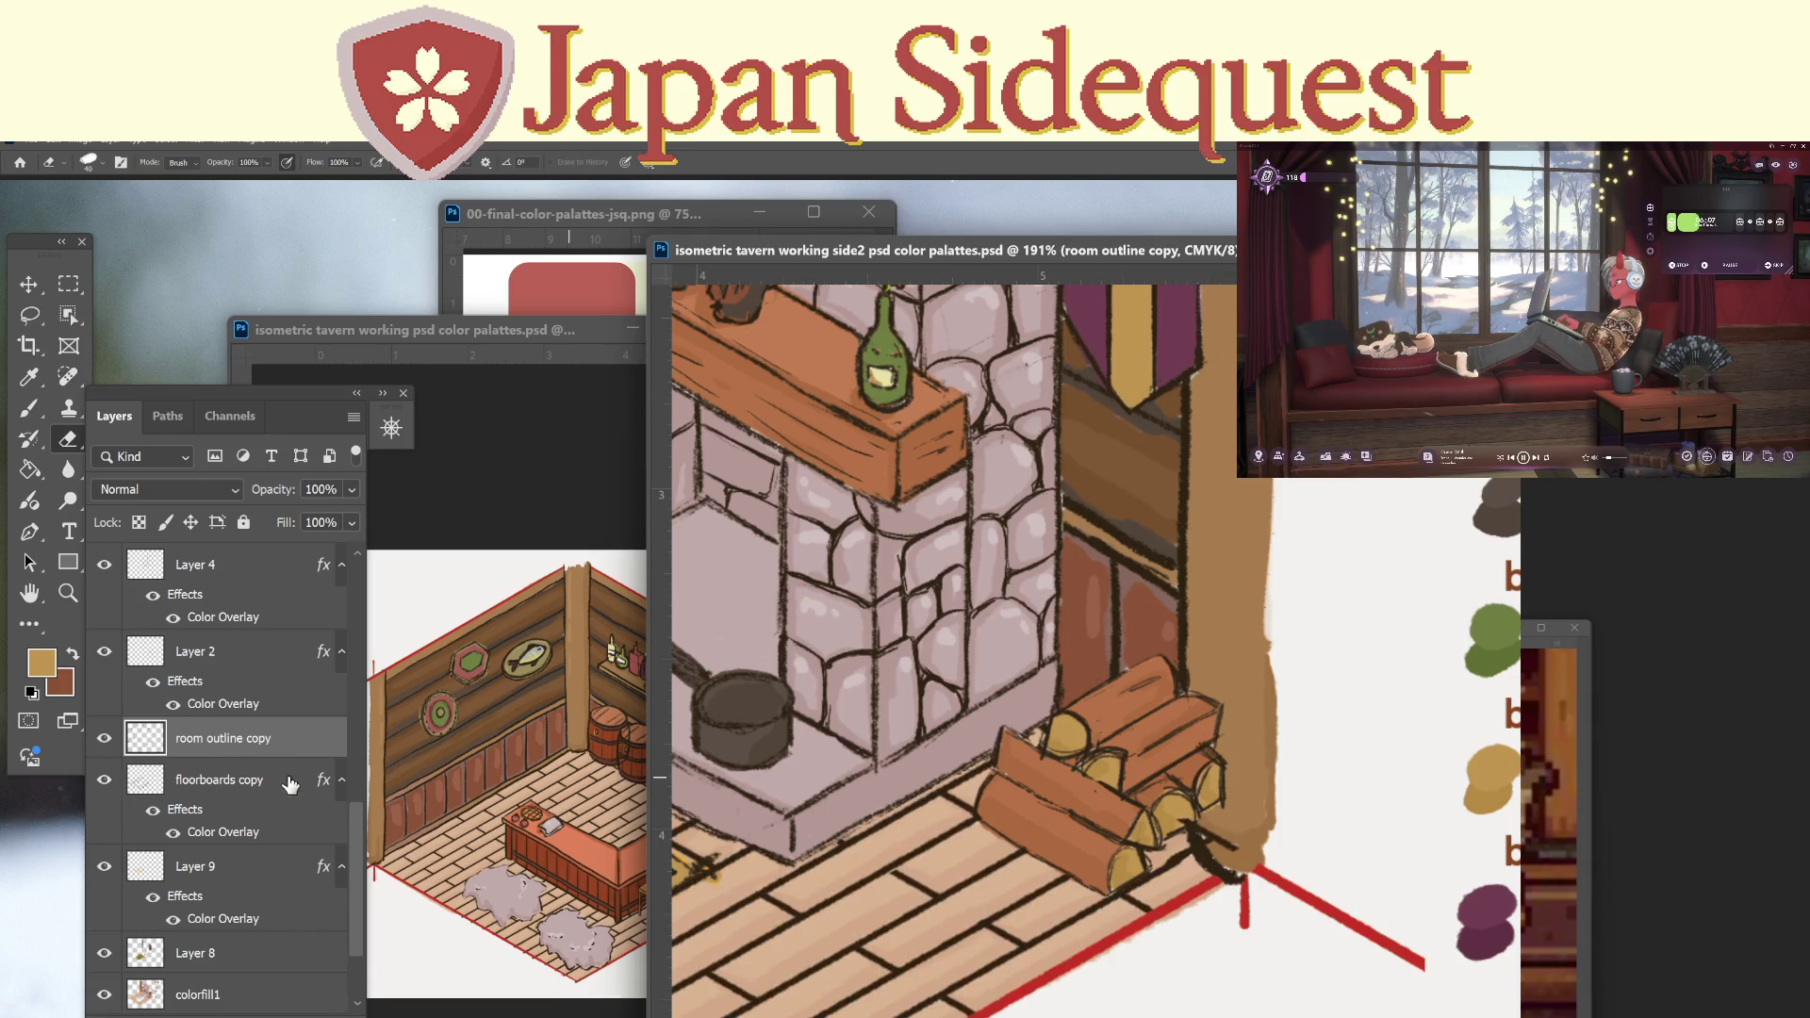
click(283, 784)
drag(1214, 837, 1232, 829)
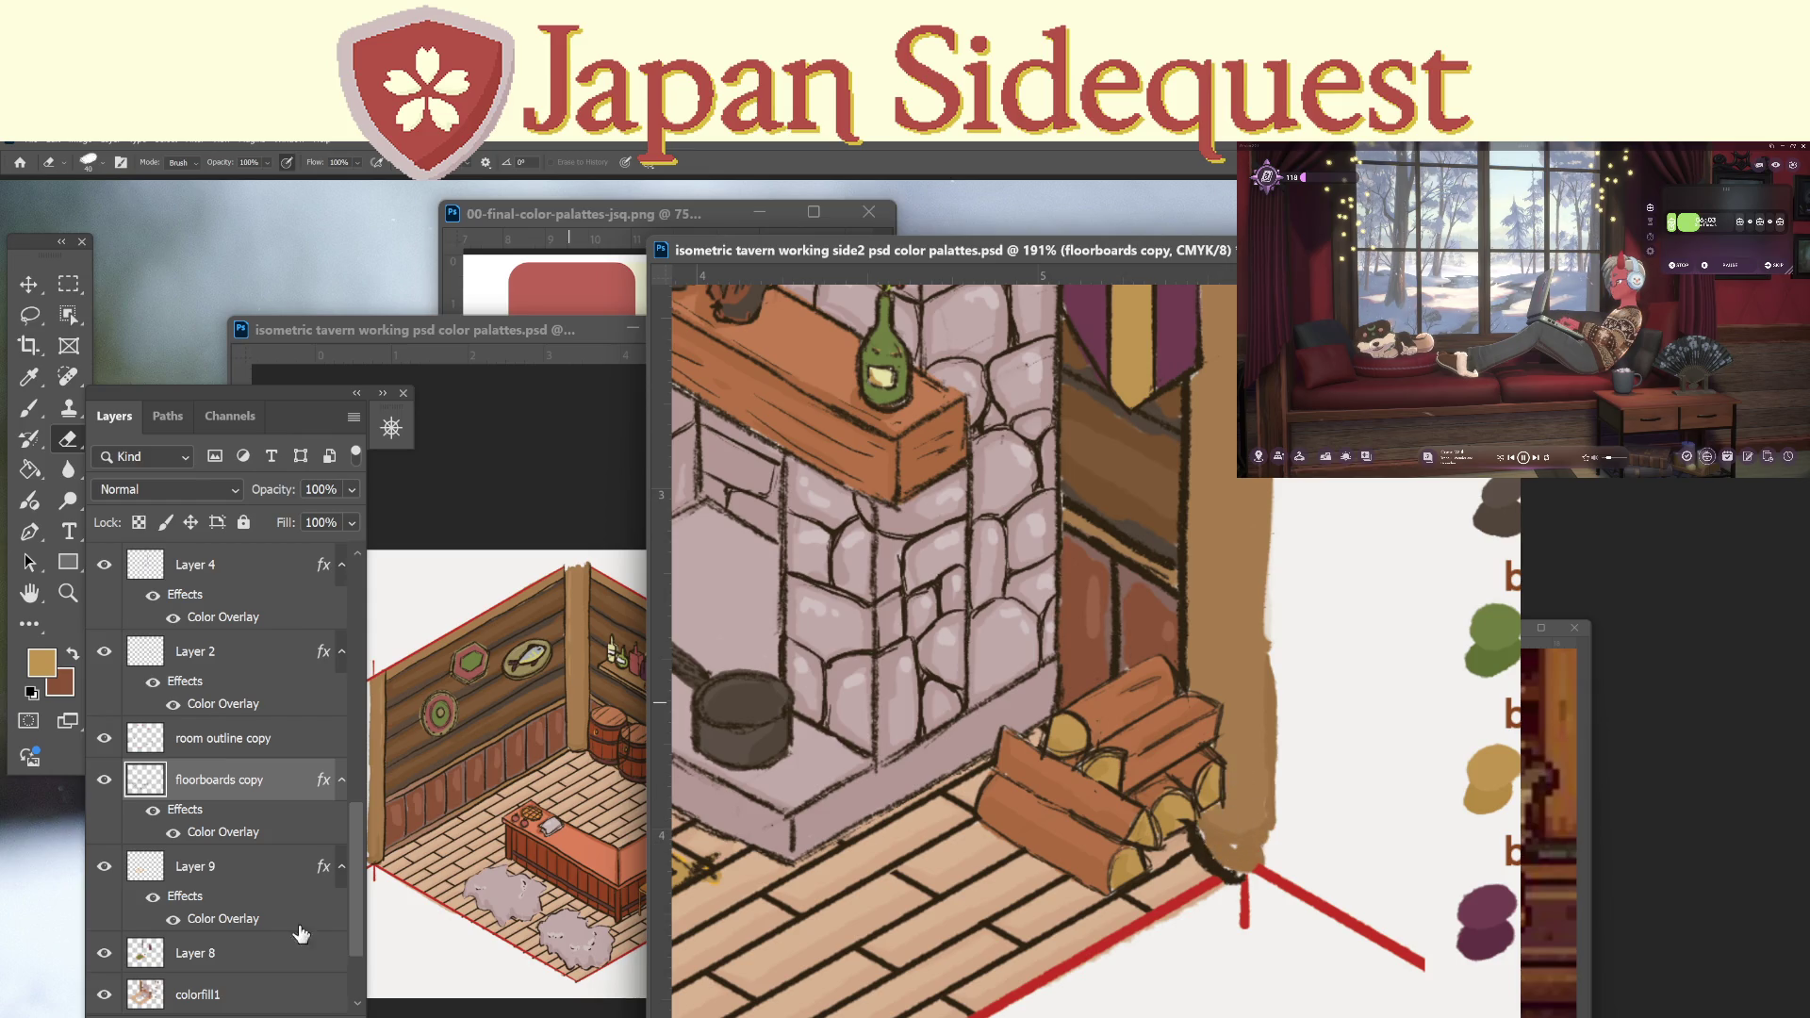
click(243, 997)
Sample the brown from the wall edge and zoom in on the wall beside the logs.
key(i)
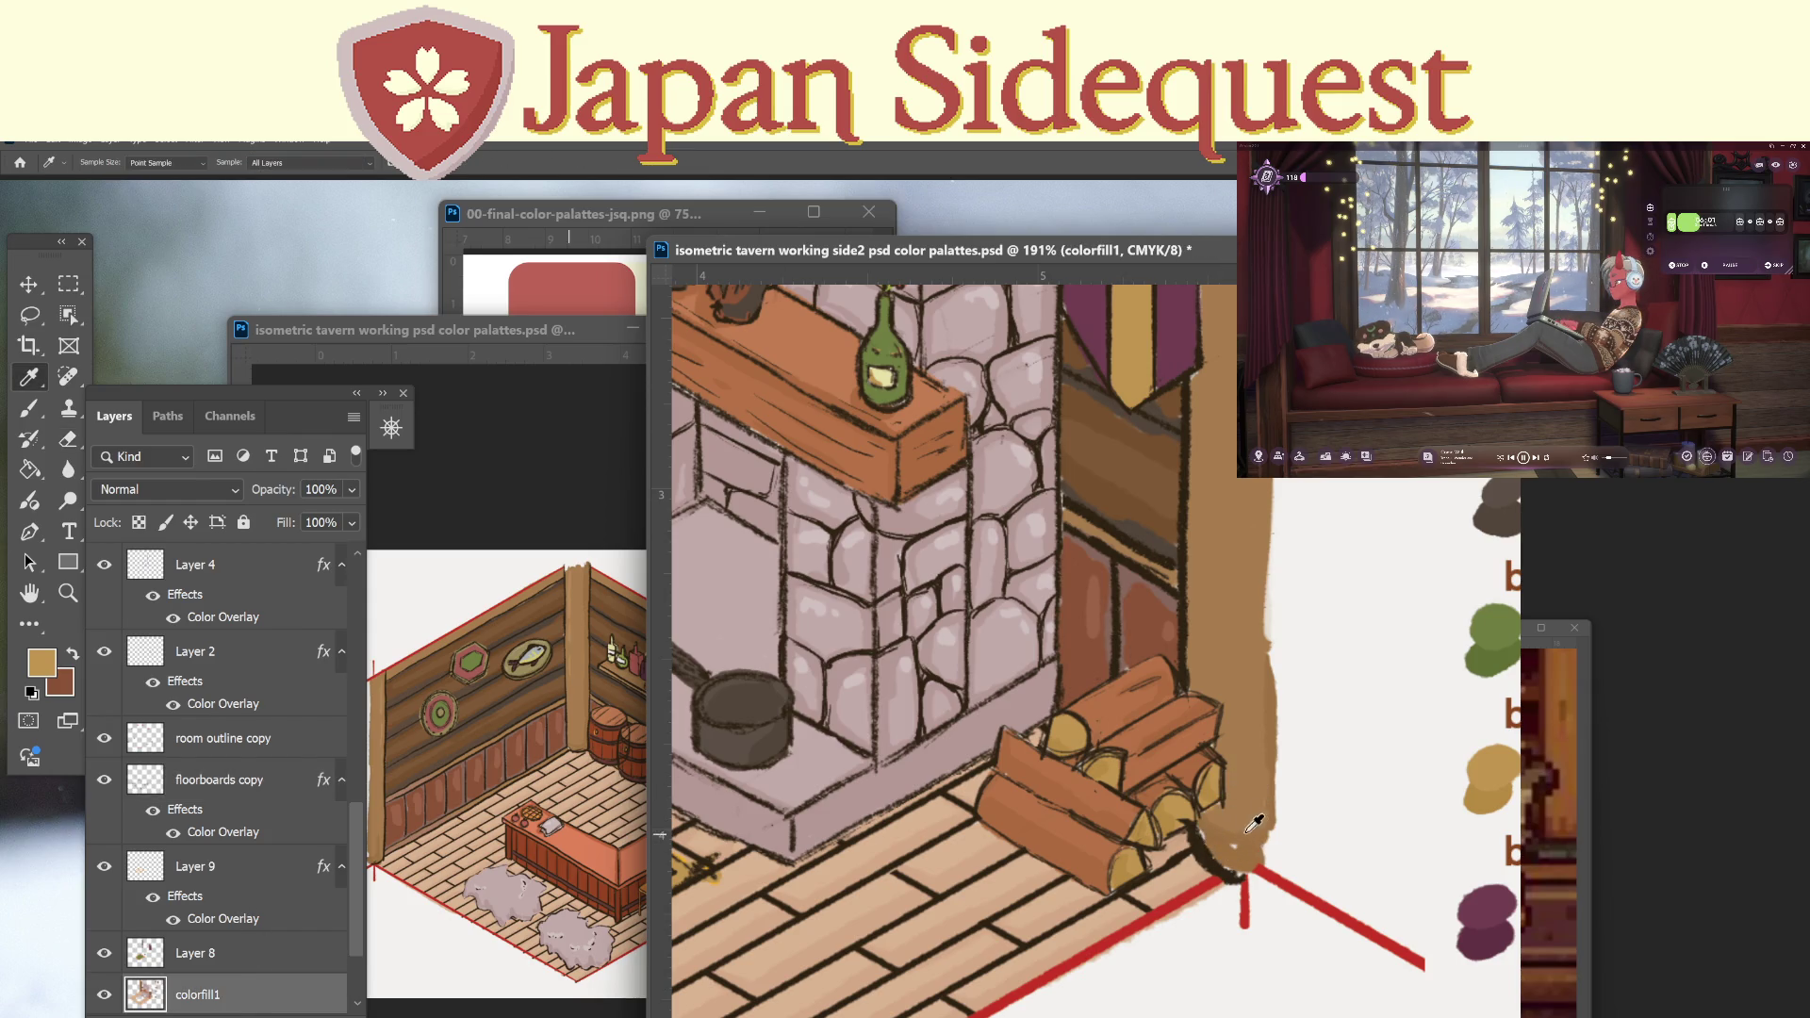
click(1245, 684)
key(b)
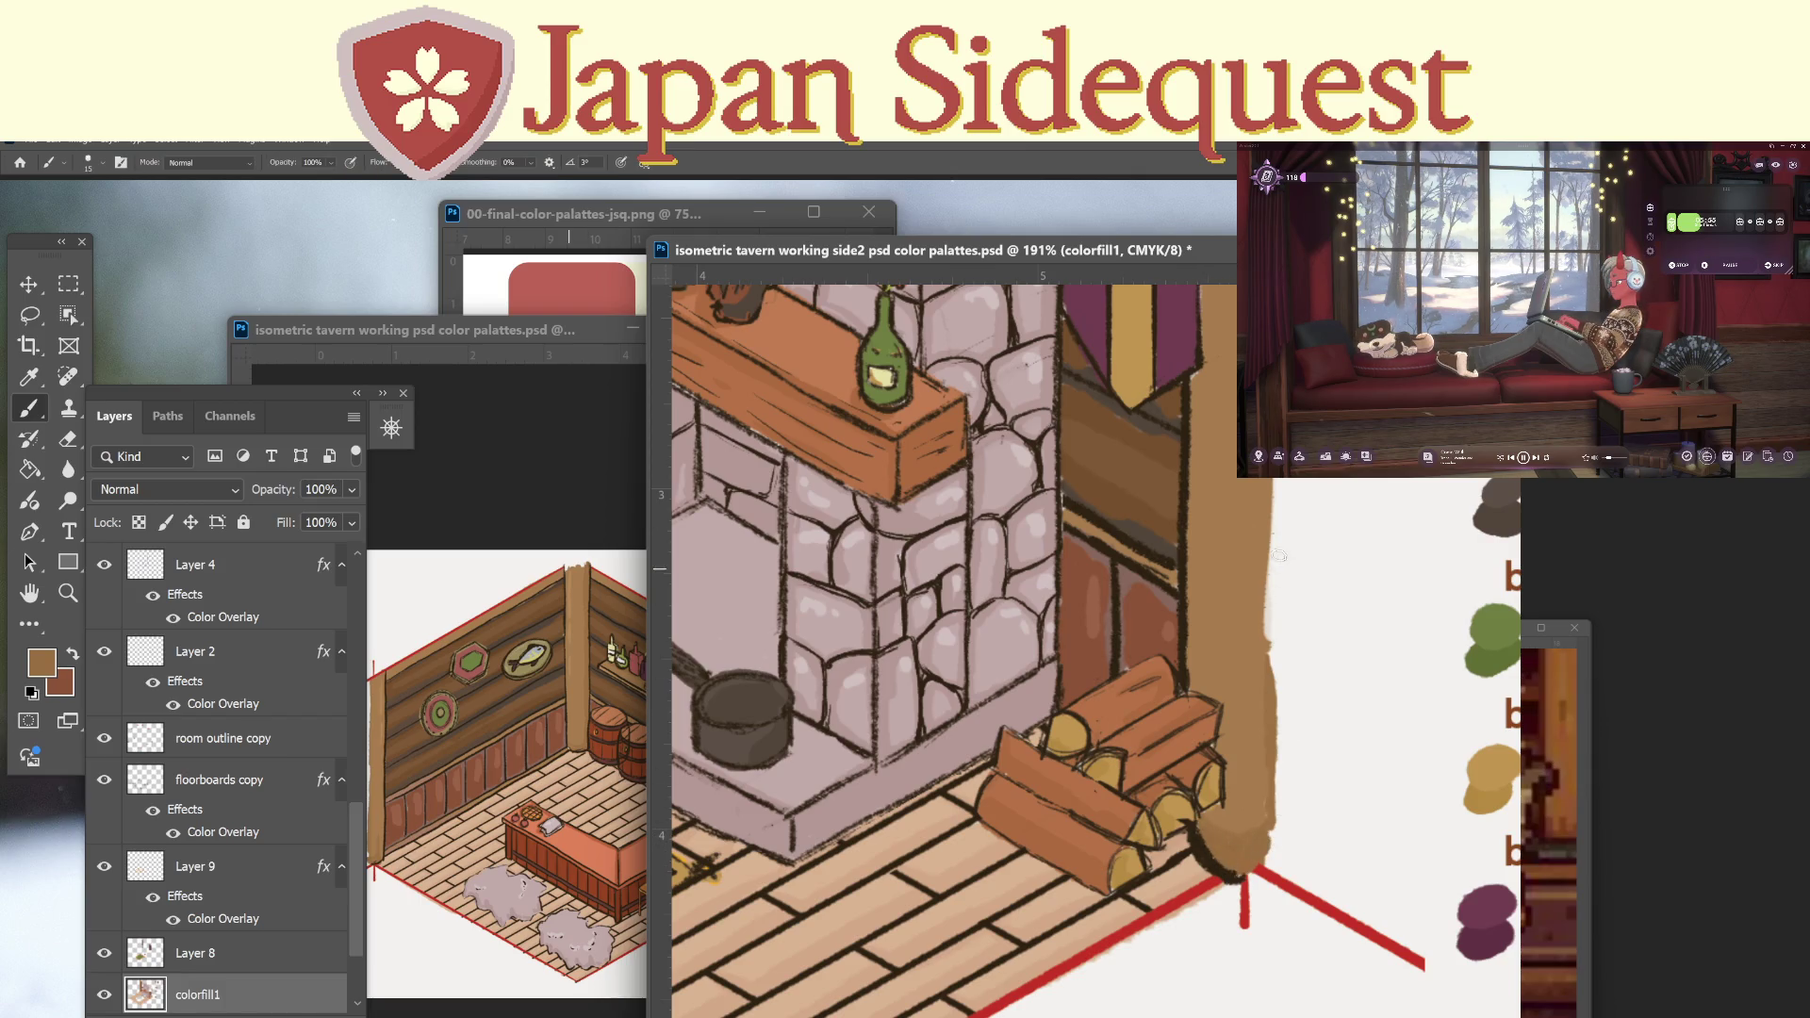
key(z)
mouse_move(1253, 602)
mouse_down()
mouse_move(1205, 653)
mouse_move(1260, 597)
mouse_move(1228, 597)
mouse_move(1244, 560)
mouse_up()
Repaint wall gaps using sampled dark brown, tan, muted reddish-brown and redder brown tones.
key(i)
click(984, 430)
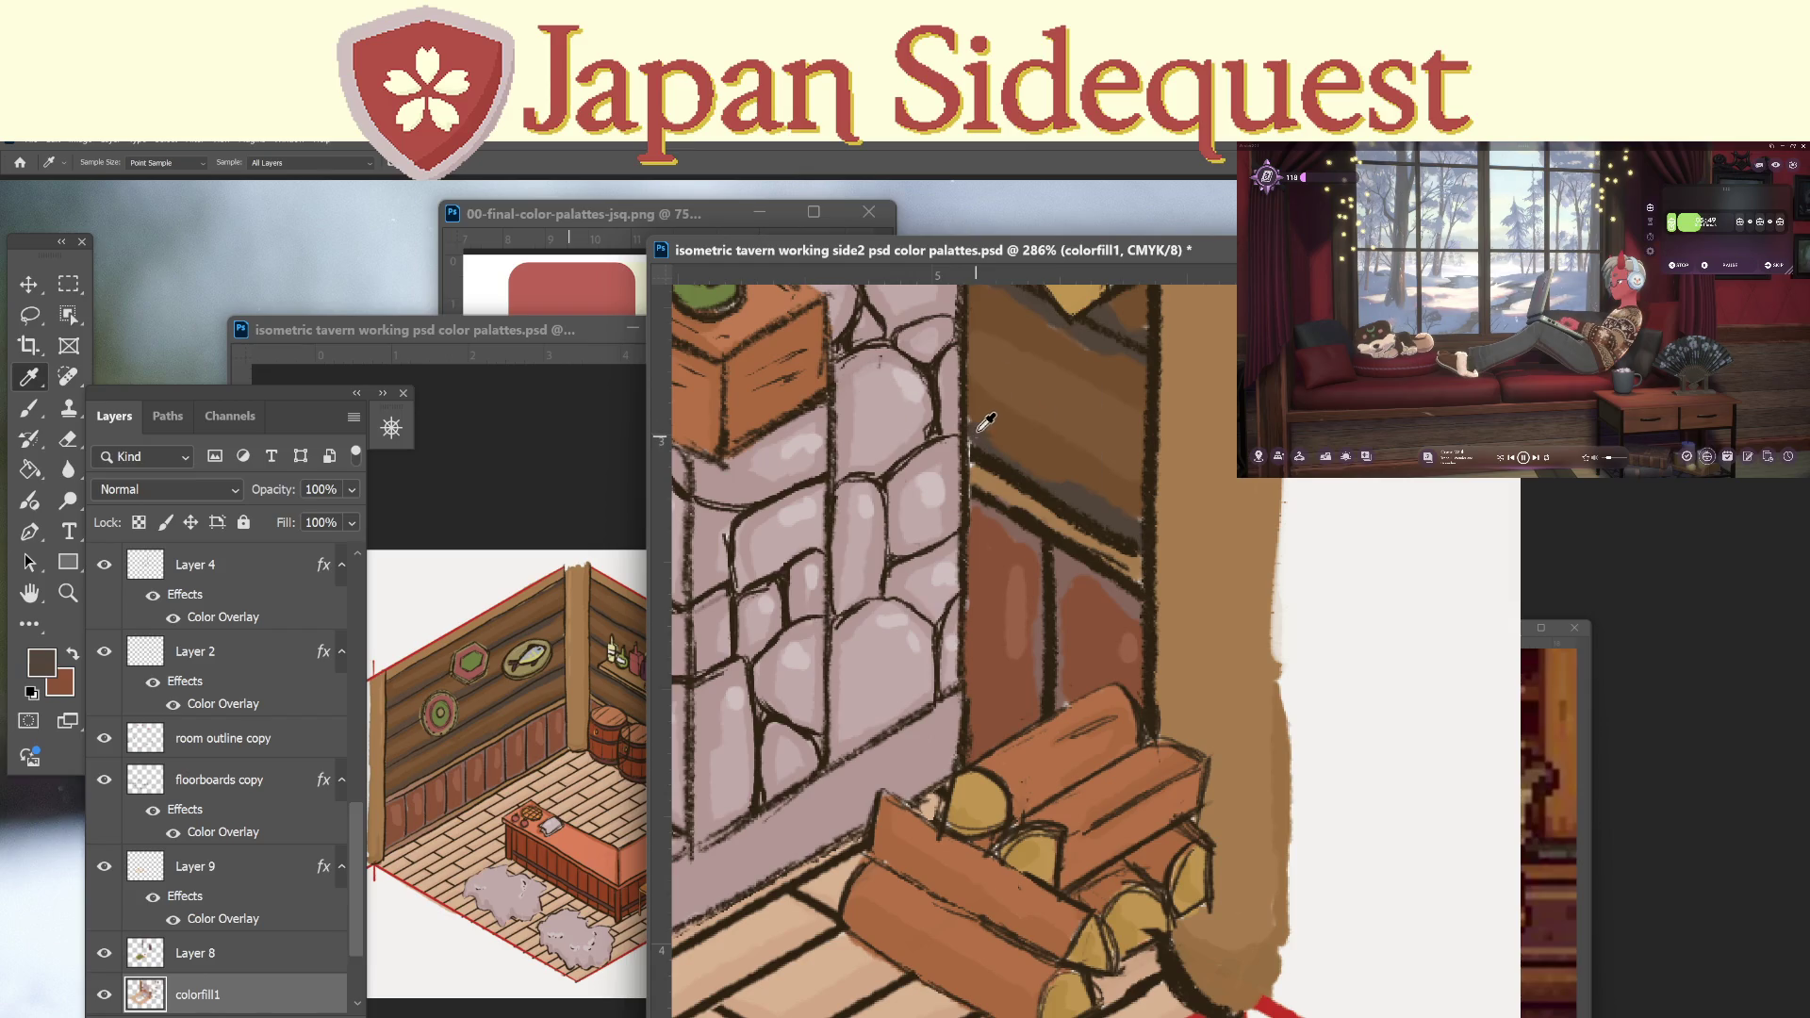
key(b)
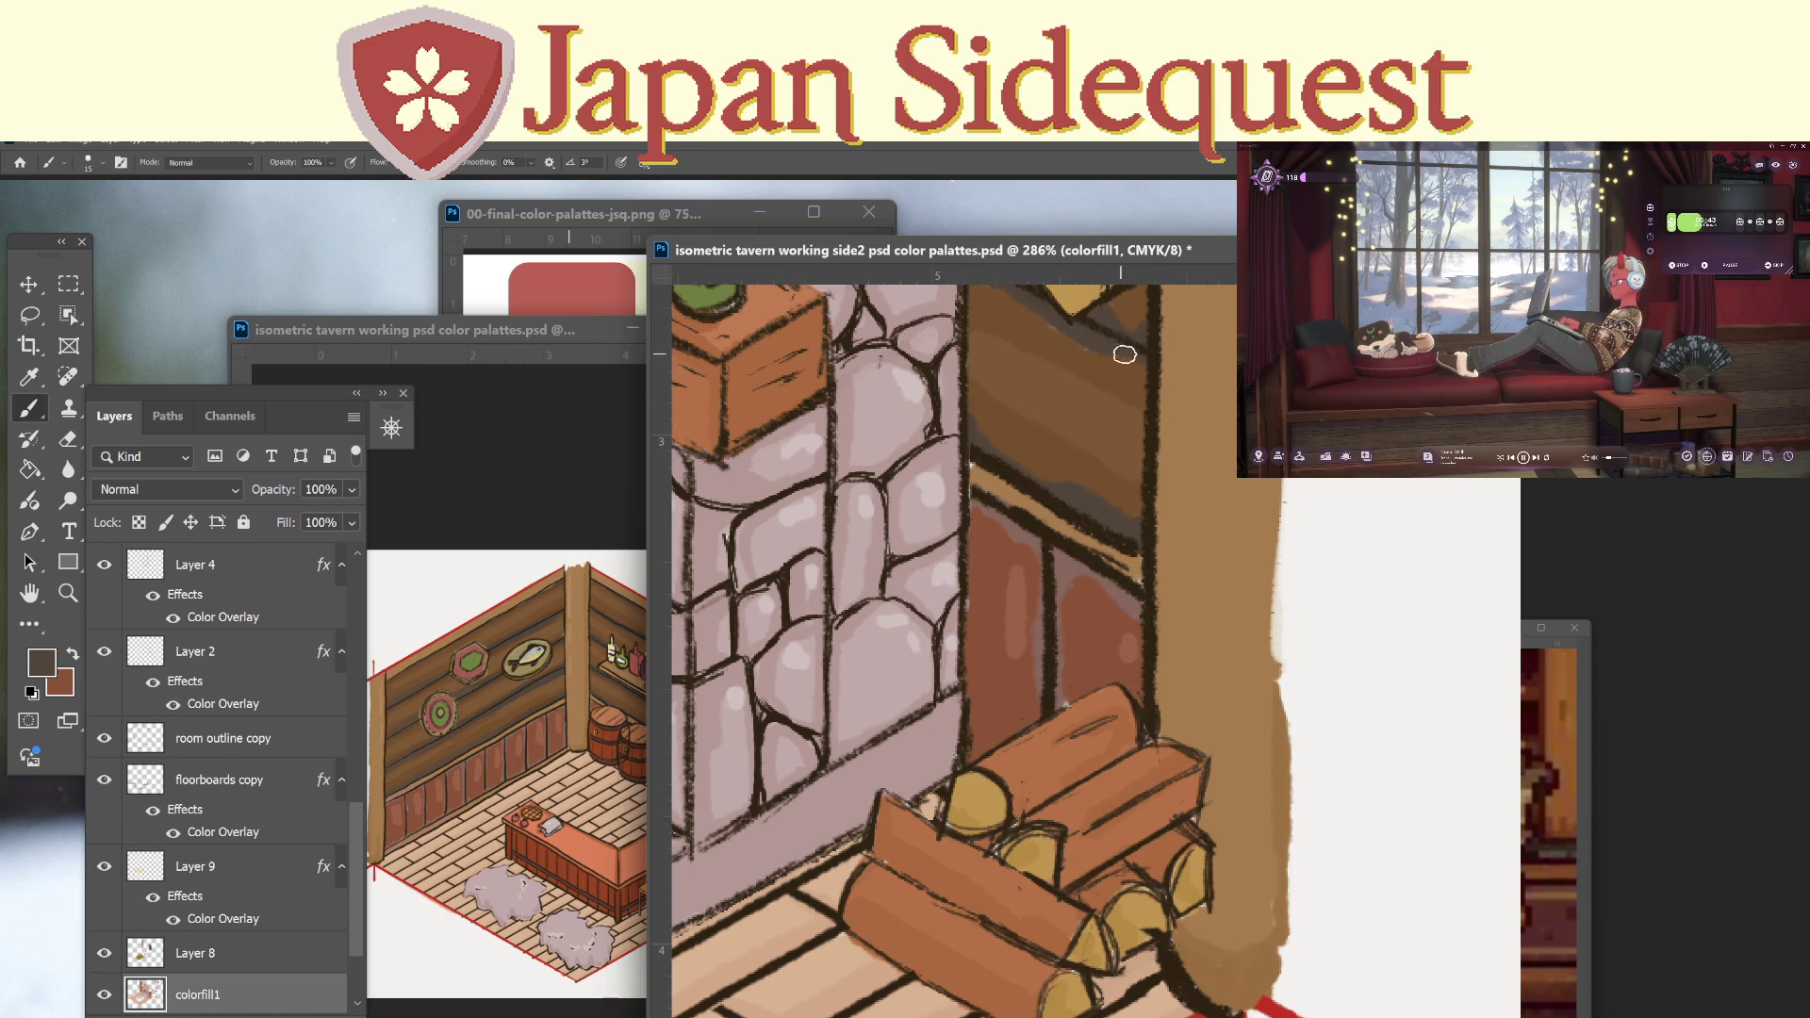
key(i)
click(988, 461)
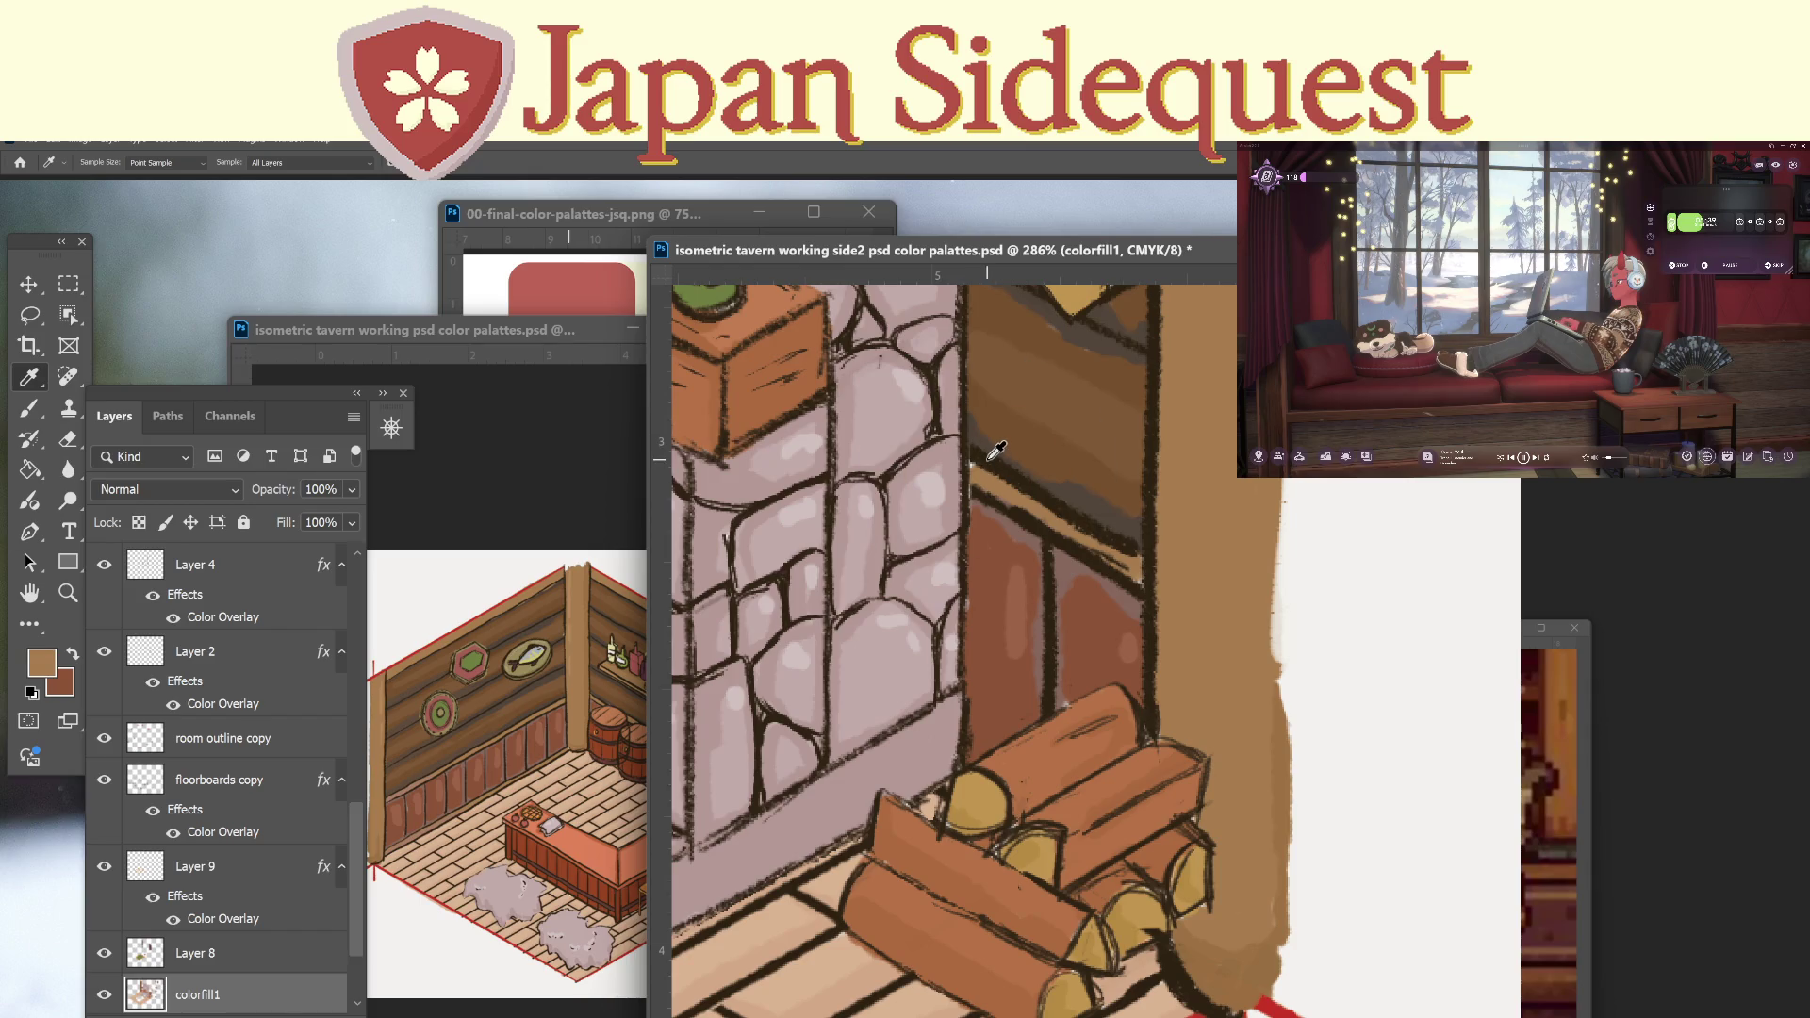
key(b)
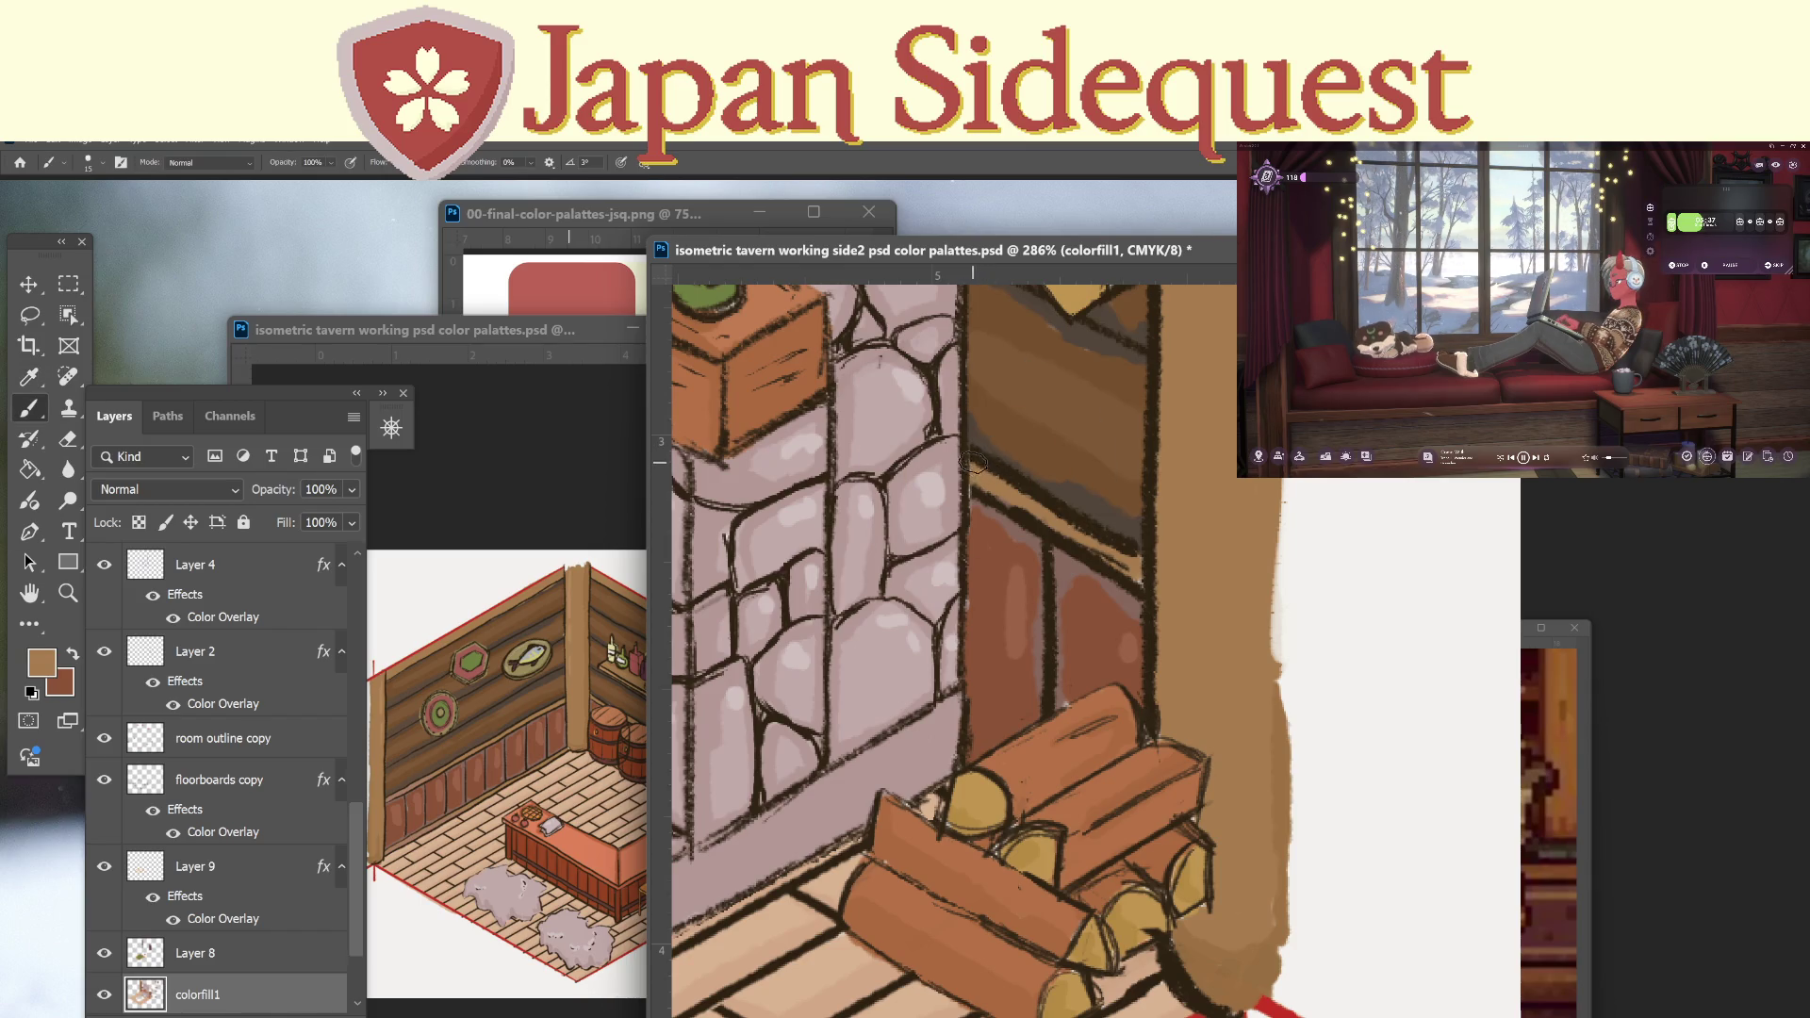
alt+click(1000, 499)
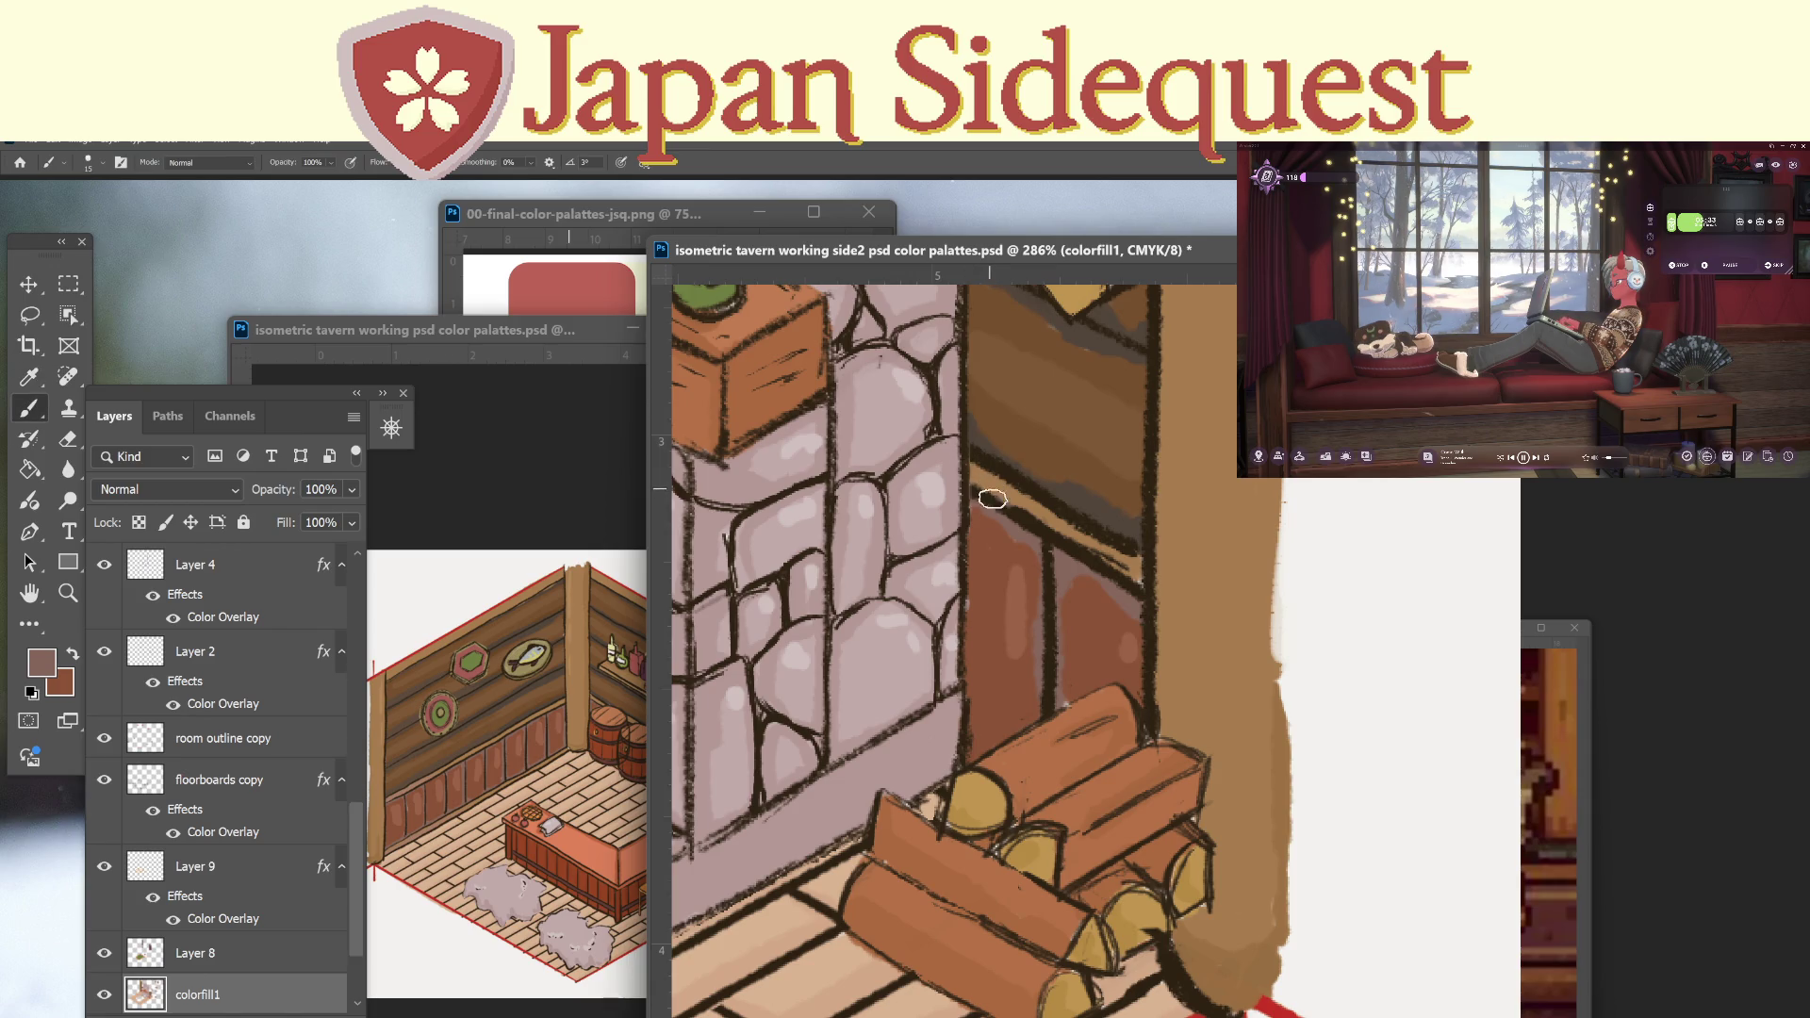
key(i)
click(987, 562)
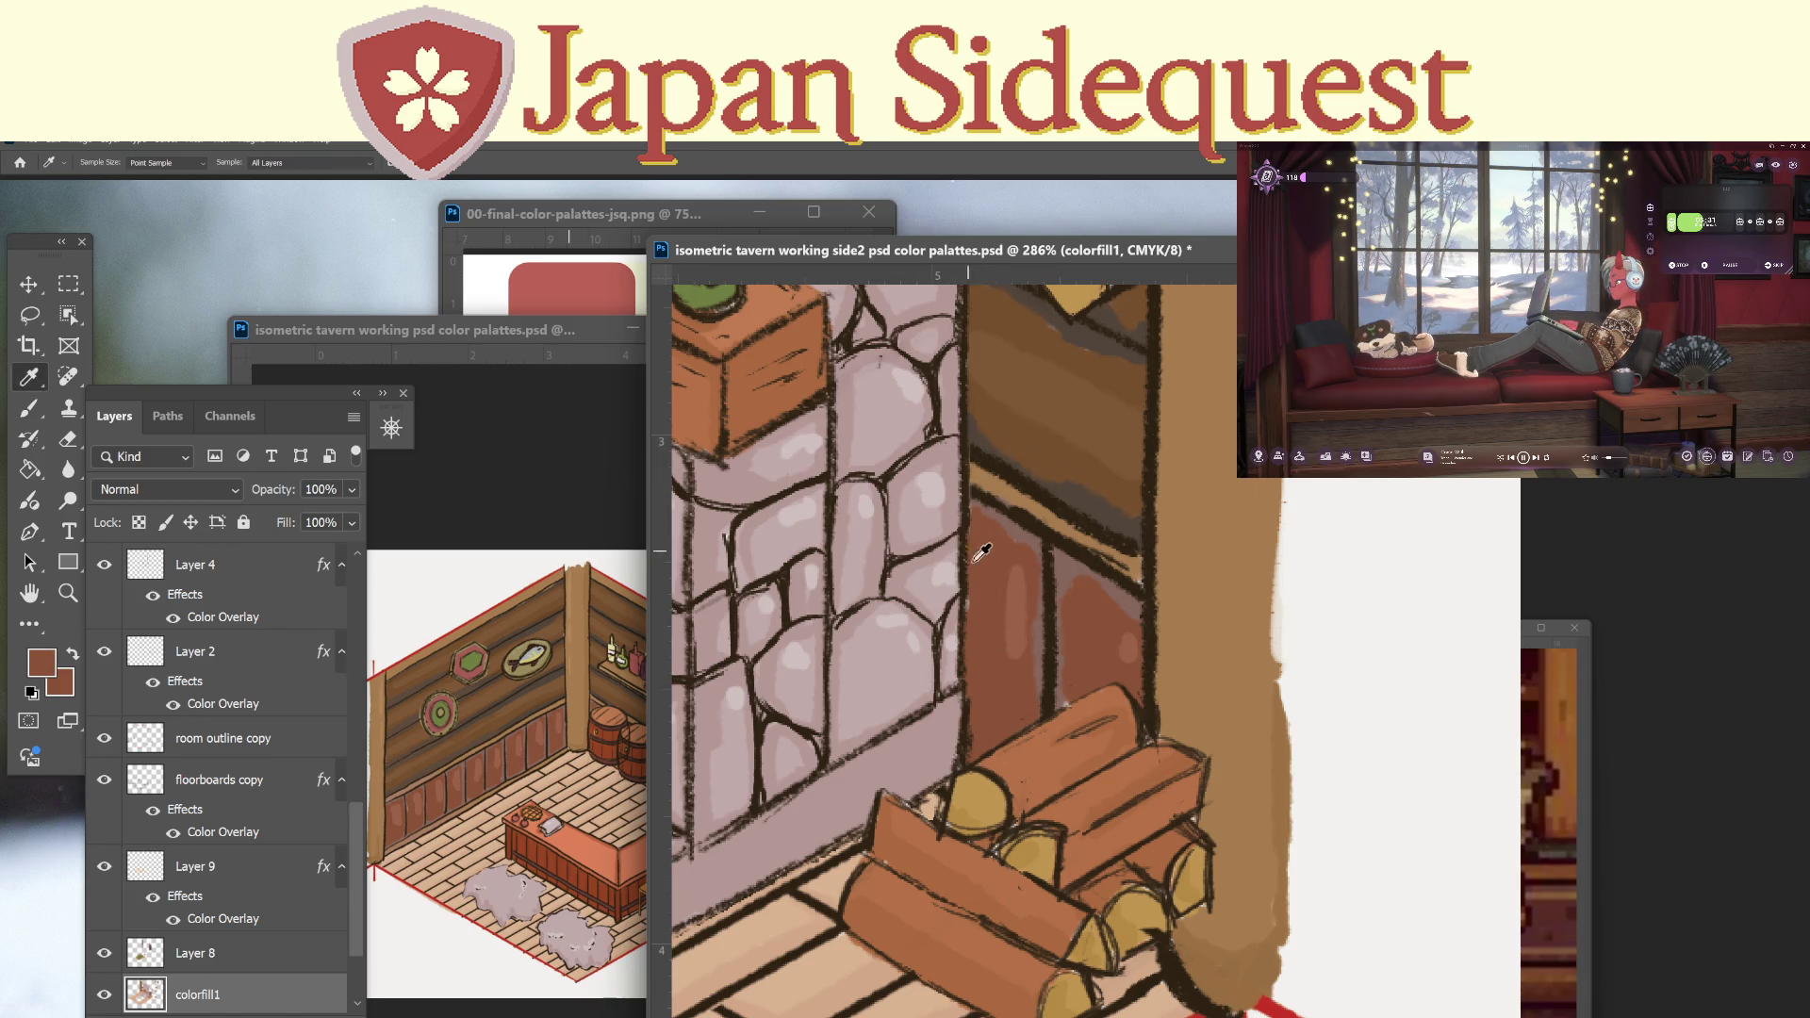
key(b)
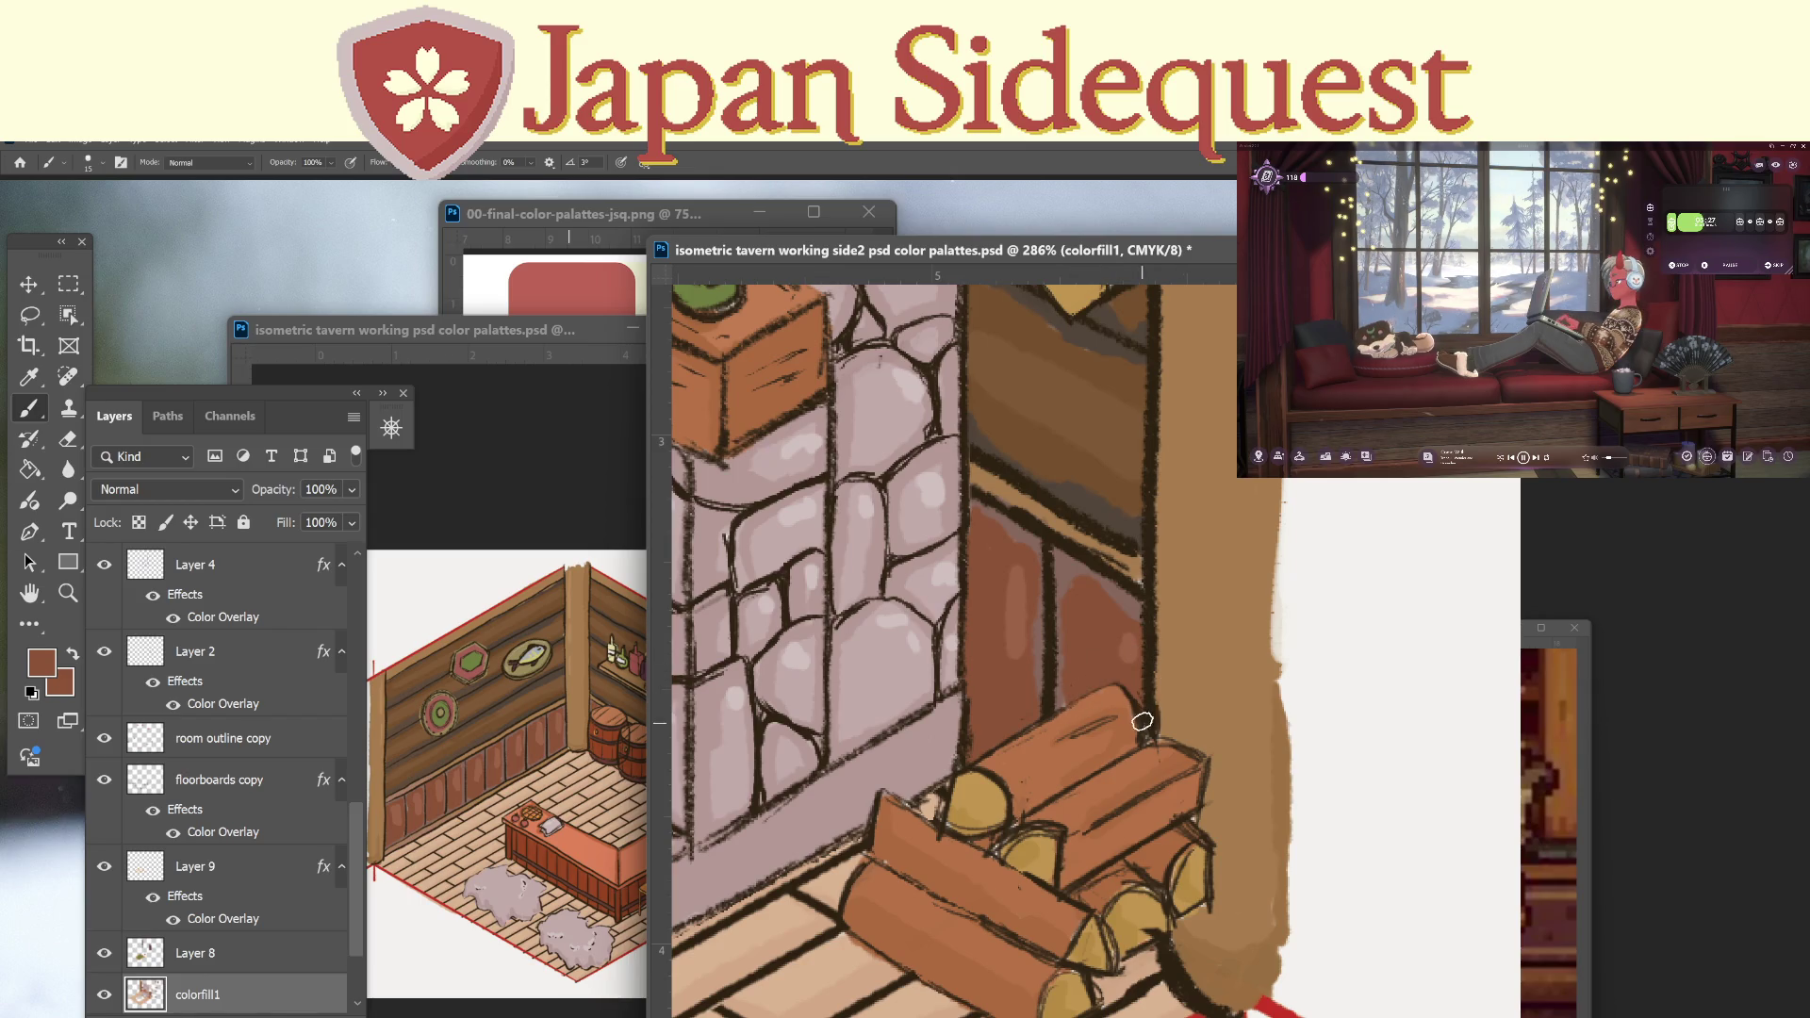
mouse_move(1143, 719)
mouse_down()
mouse_move(1140, 824)
mouse_move(1114, 788)
mouse_move(1112, 807)
mouse_up()
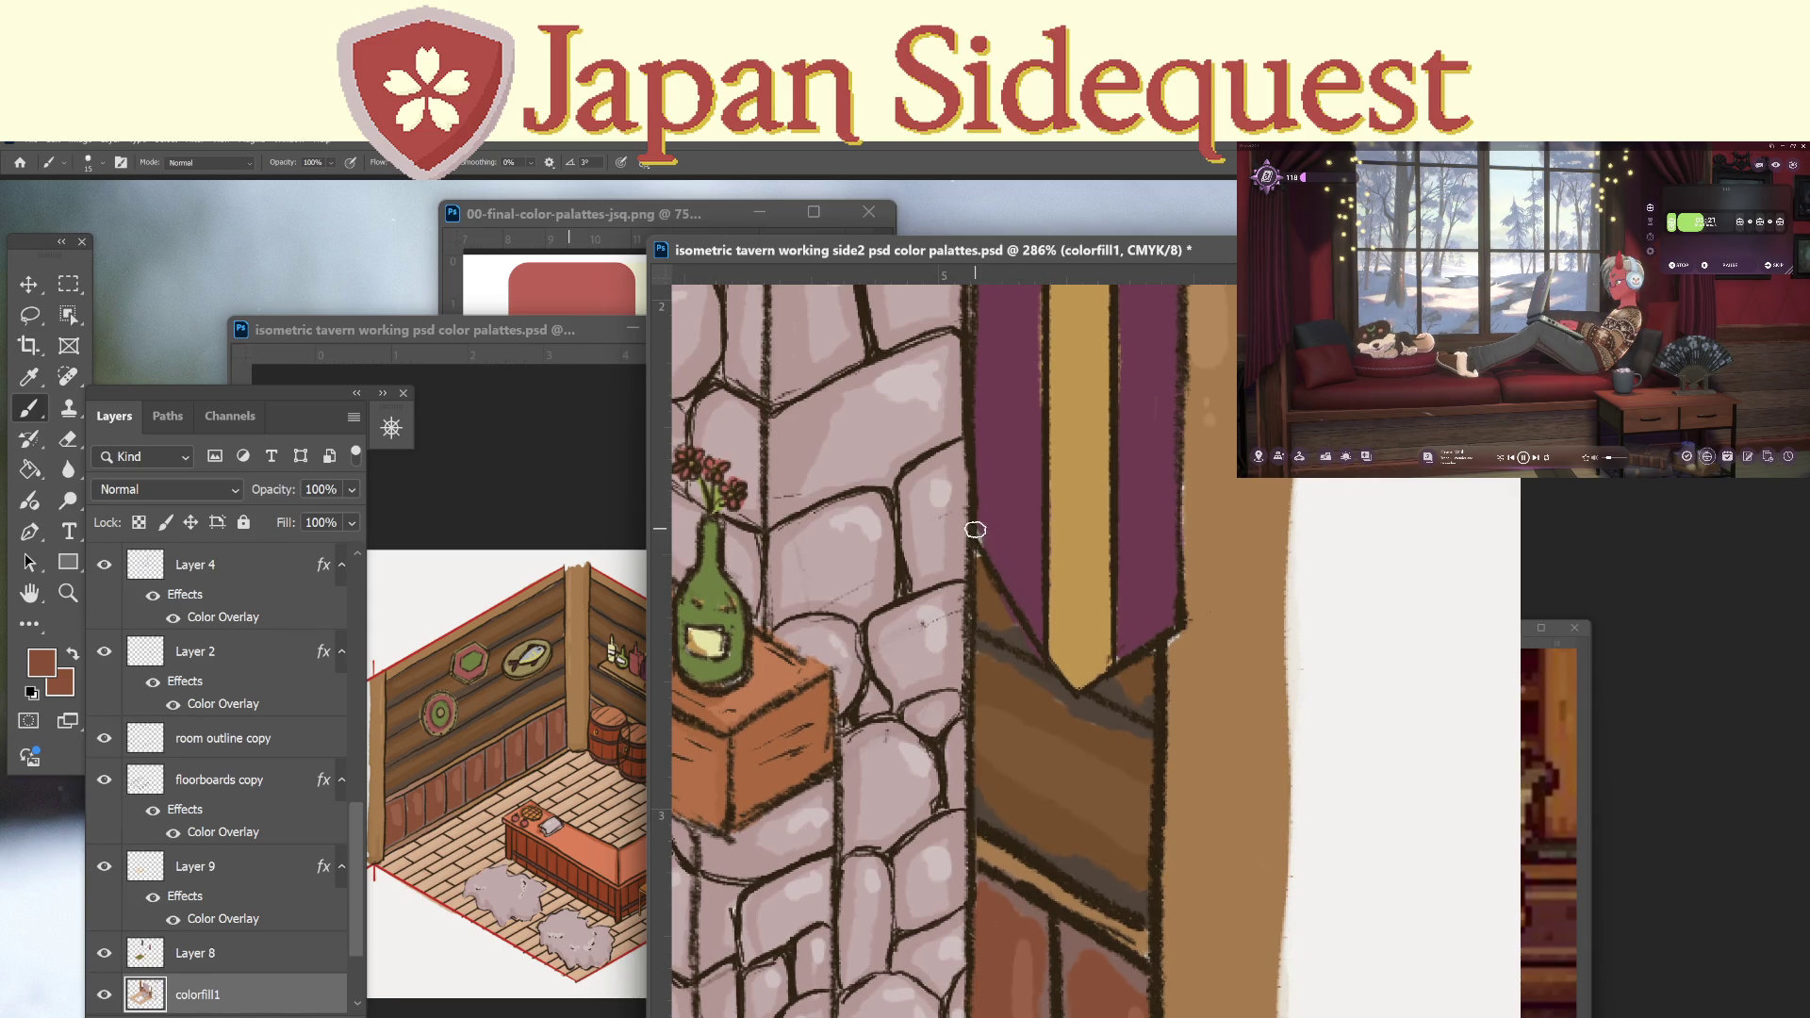
Darken the outline at the banner's lower tip and repaint its right-edge strip in tan.
key(i)
key(b)
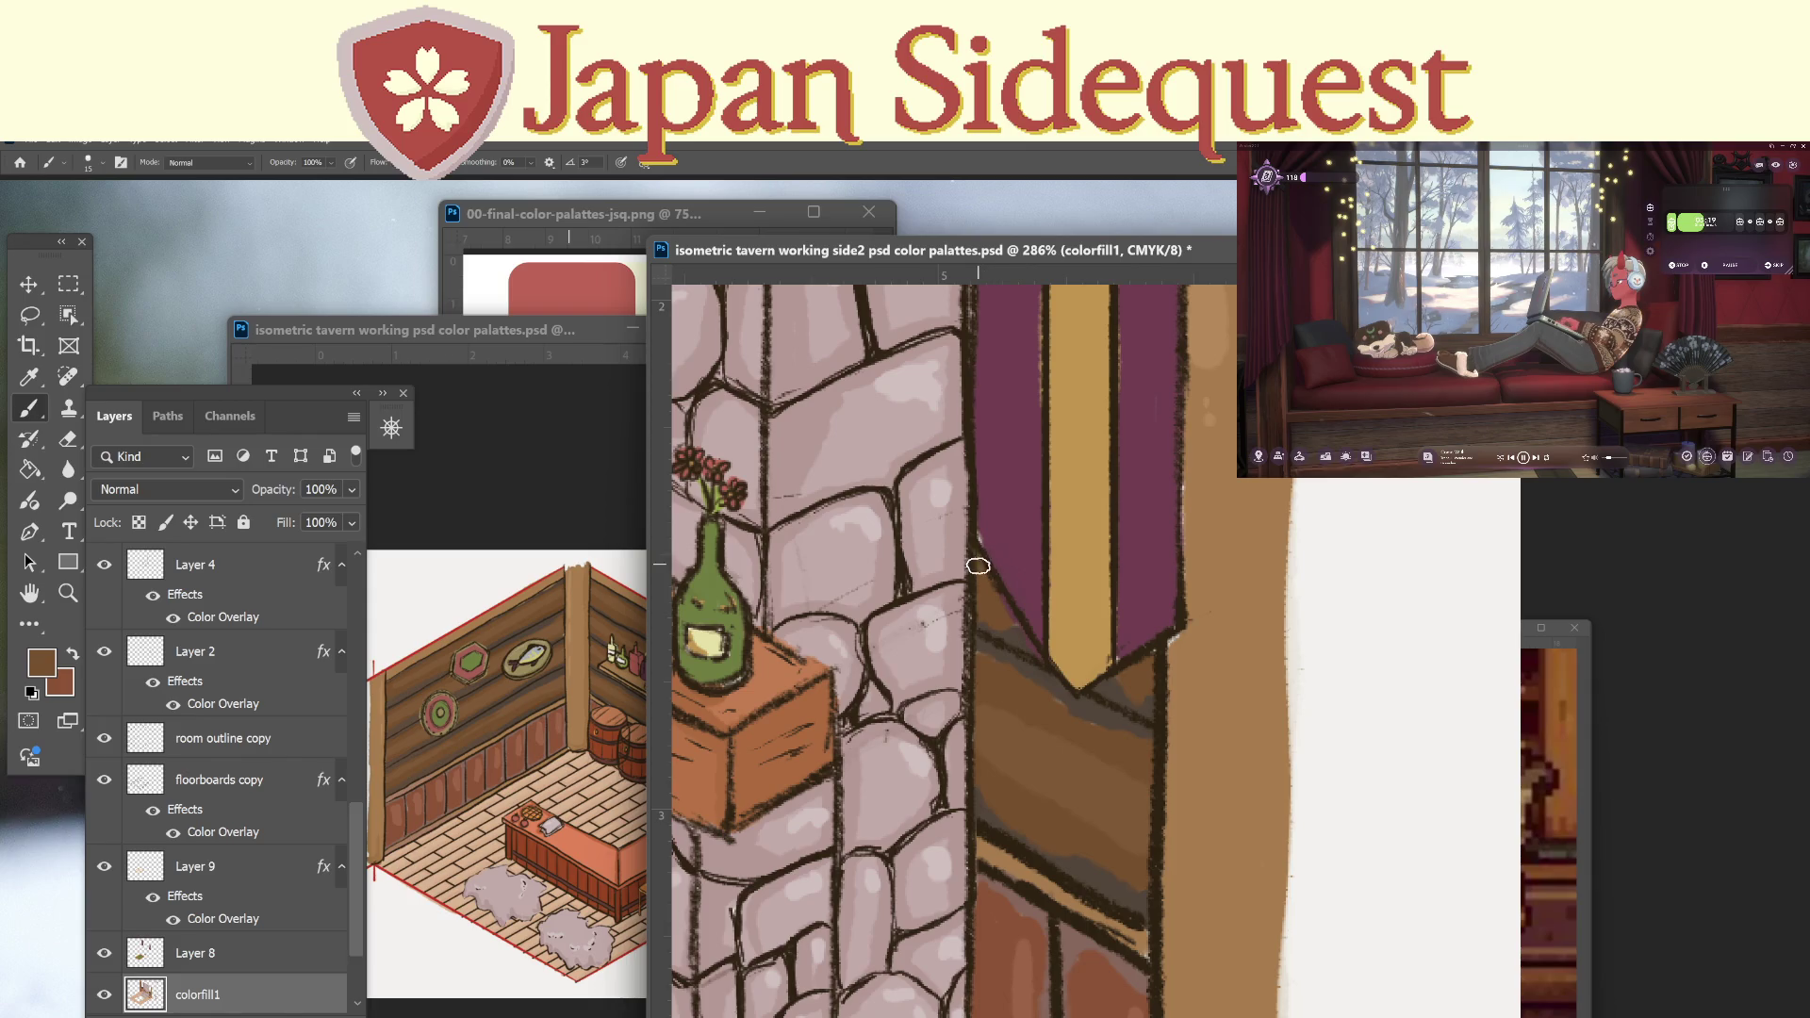
drag(1195, 618, 1182, 639)
alt+click(1195, 679)
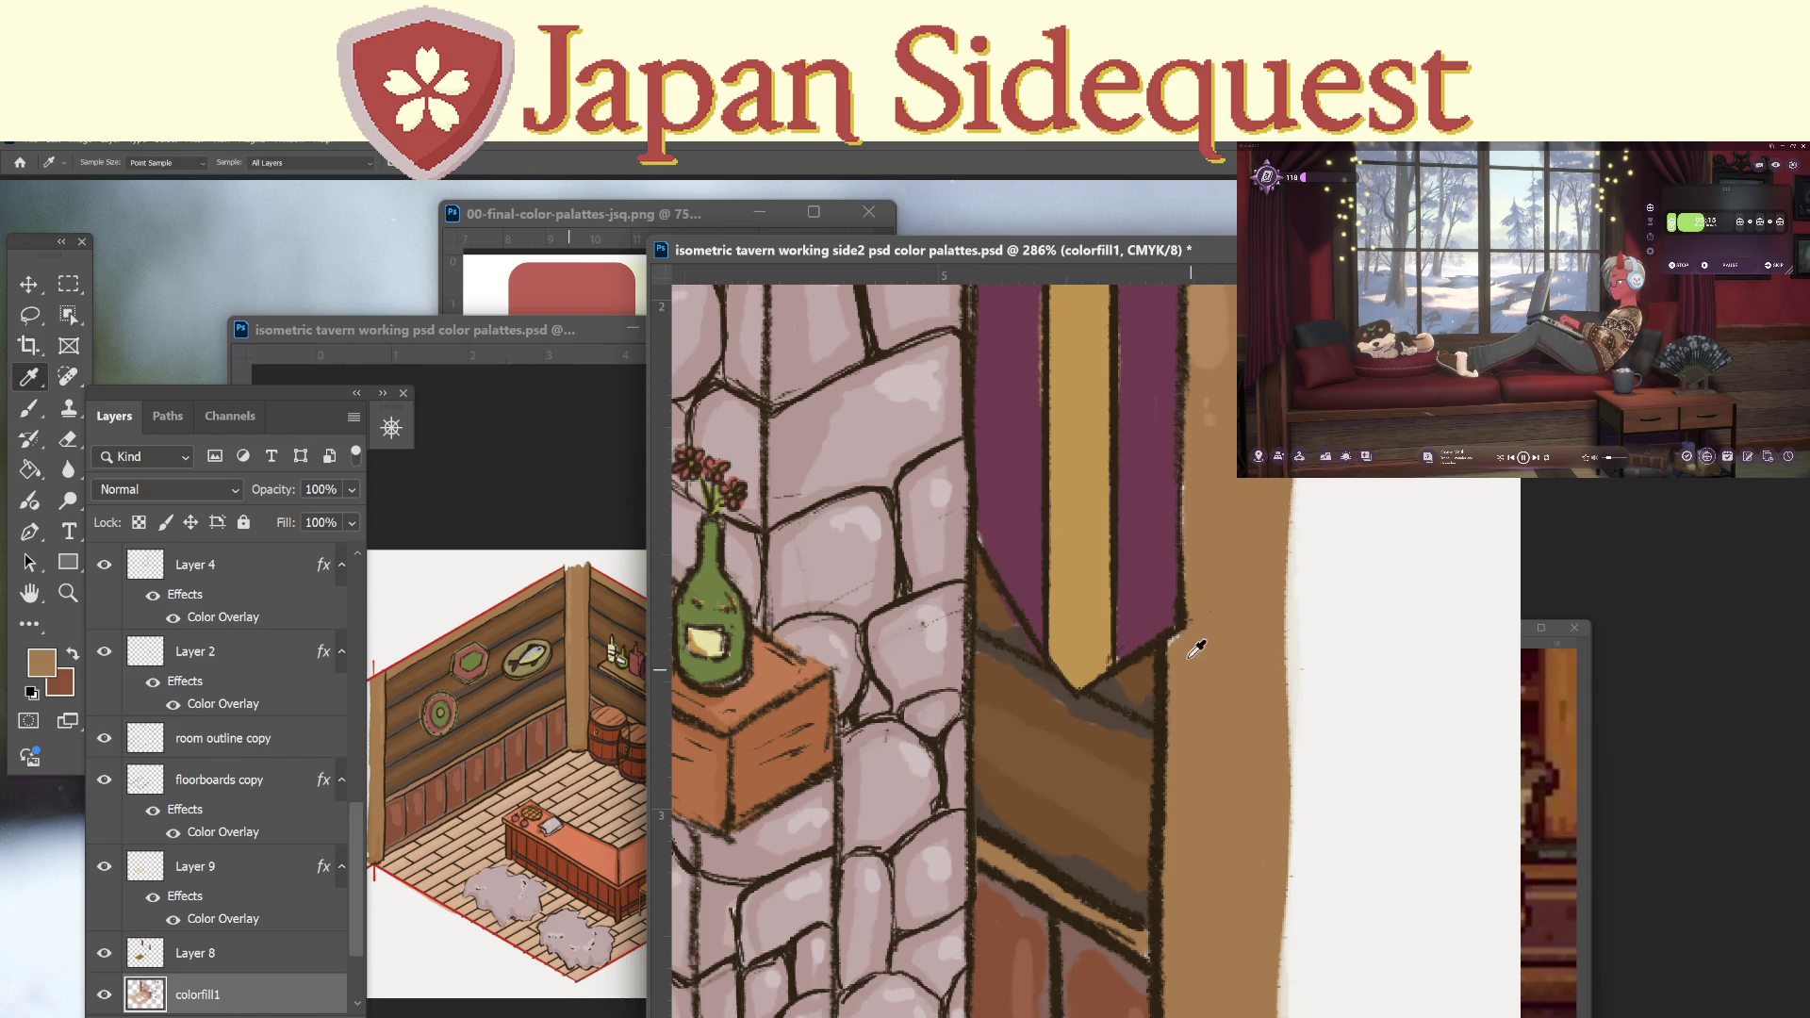
drag(1186, 459, 1184, 571)
alt+click(1017, 478)
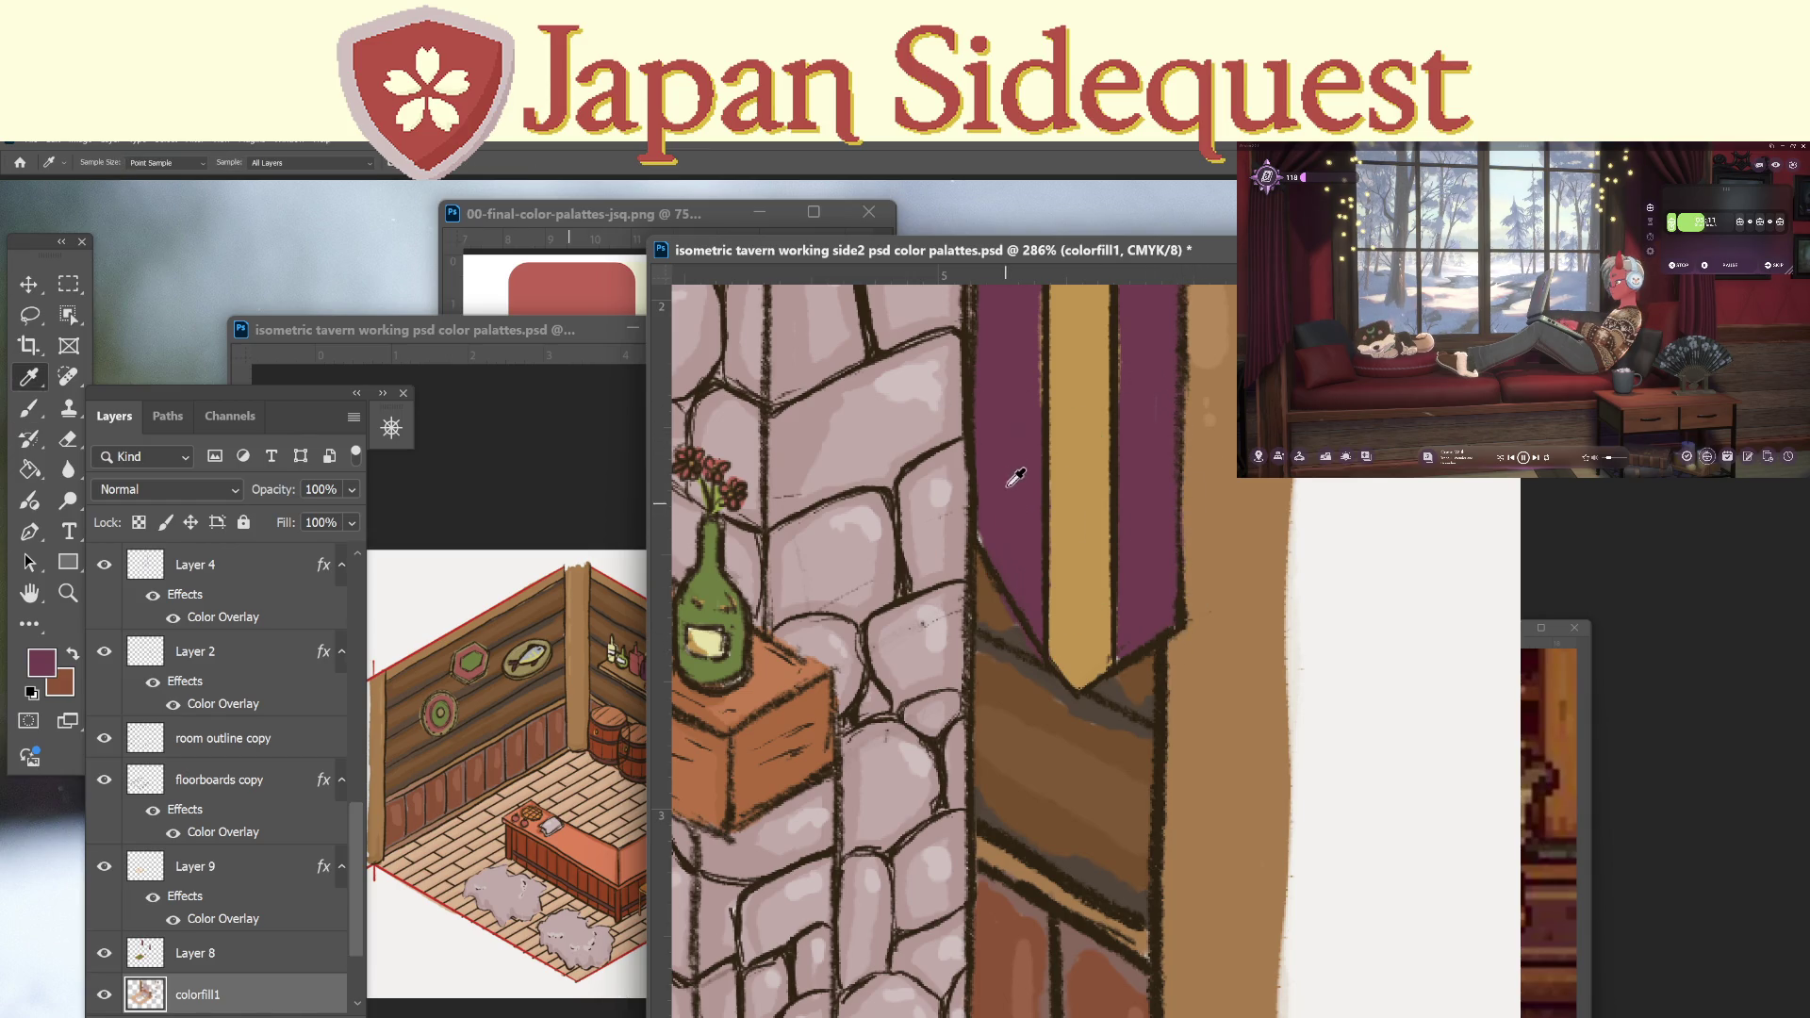
Sample the tan-brown plank colour from the wall between the left banner and chimney.
scroll(1062, 478, up, 5)
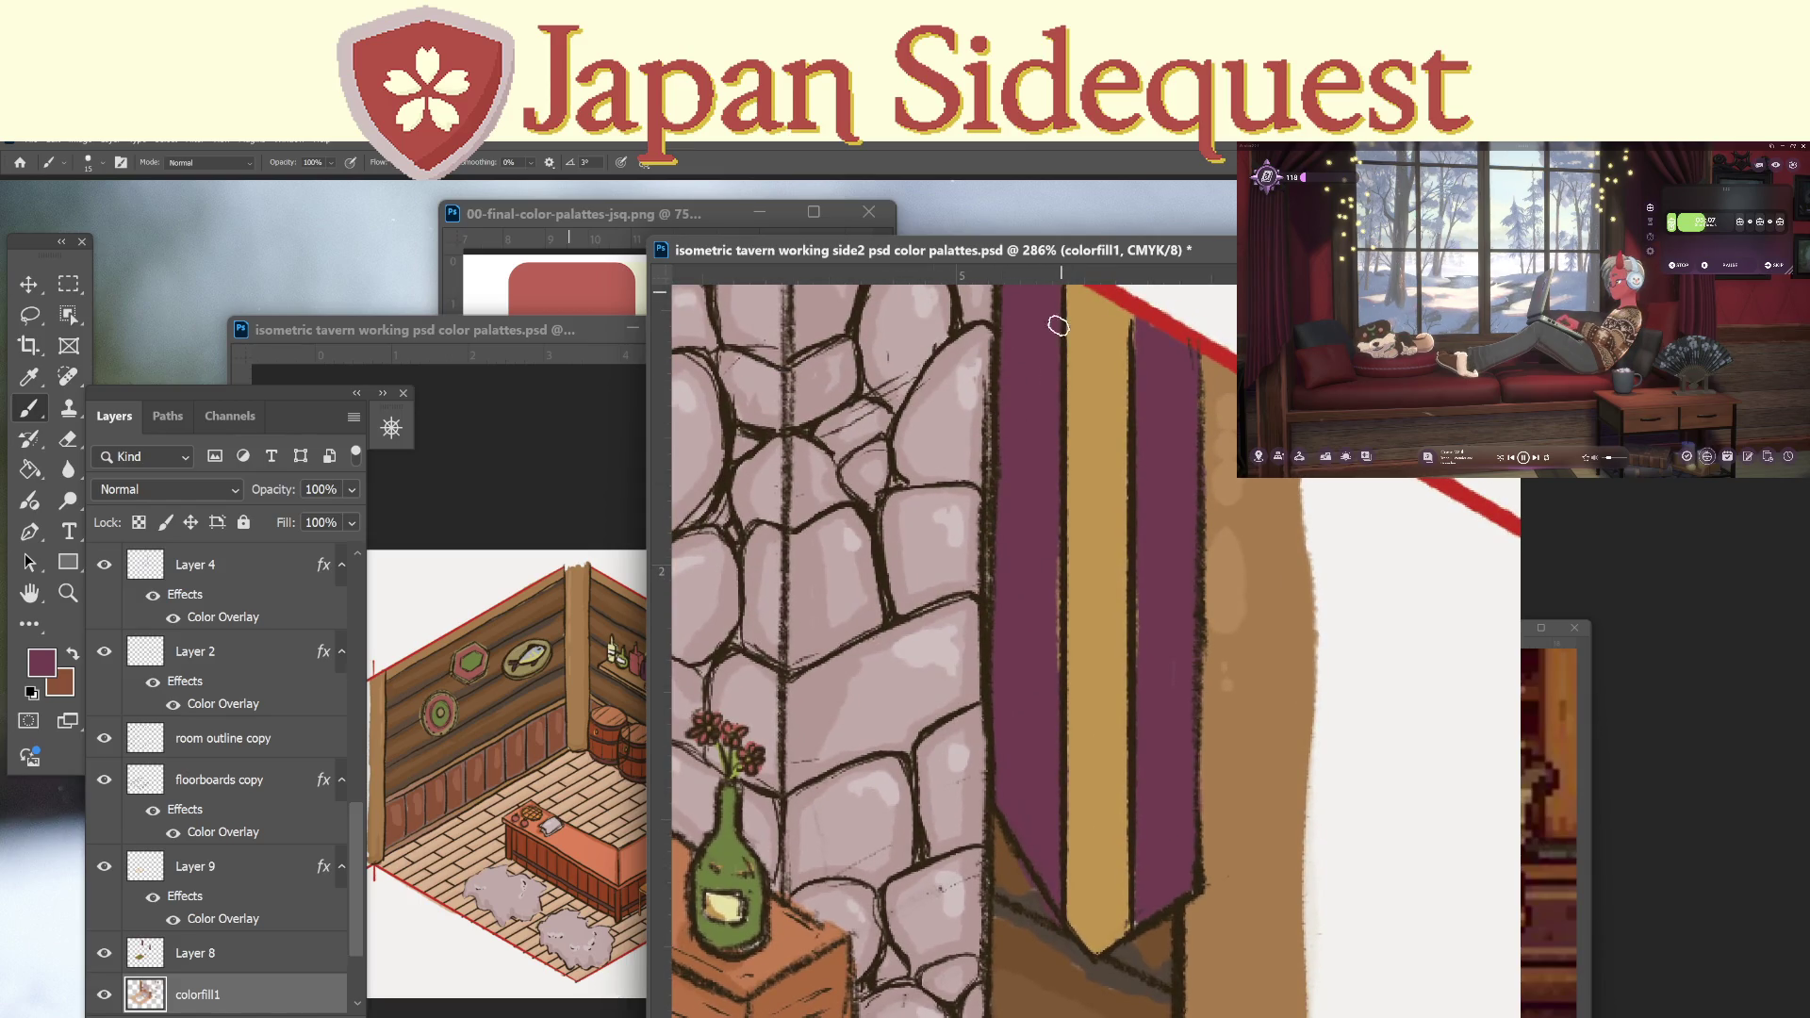
mouse_move(810, 564)
mouse_down()
mouse_move(1136, 571)
mouse_move(1107, 640)
mouse_up()
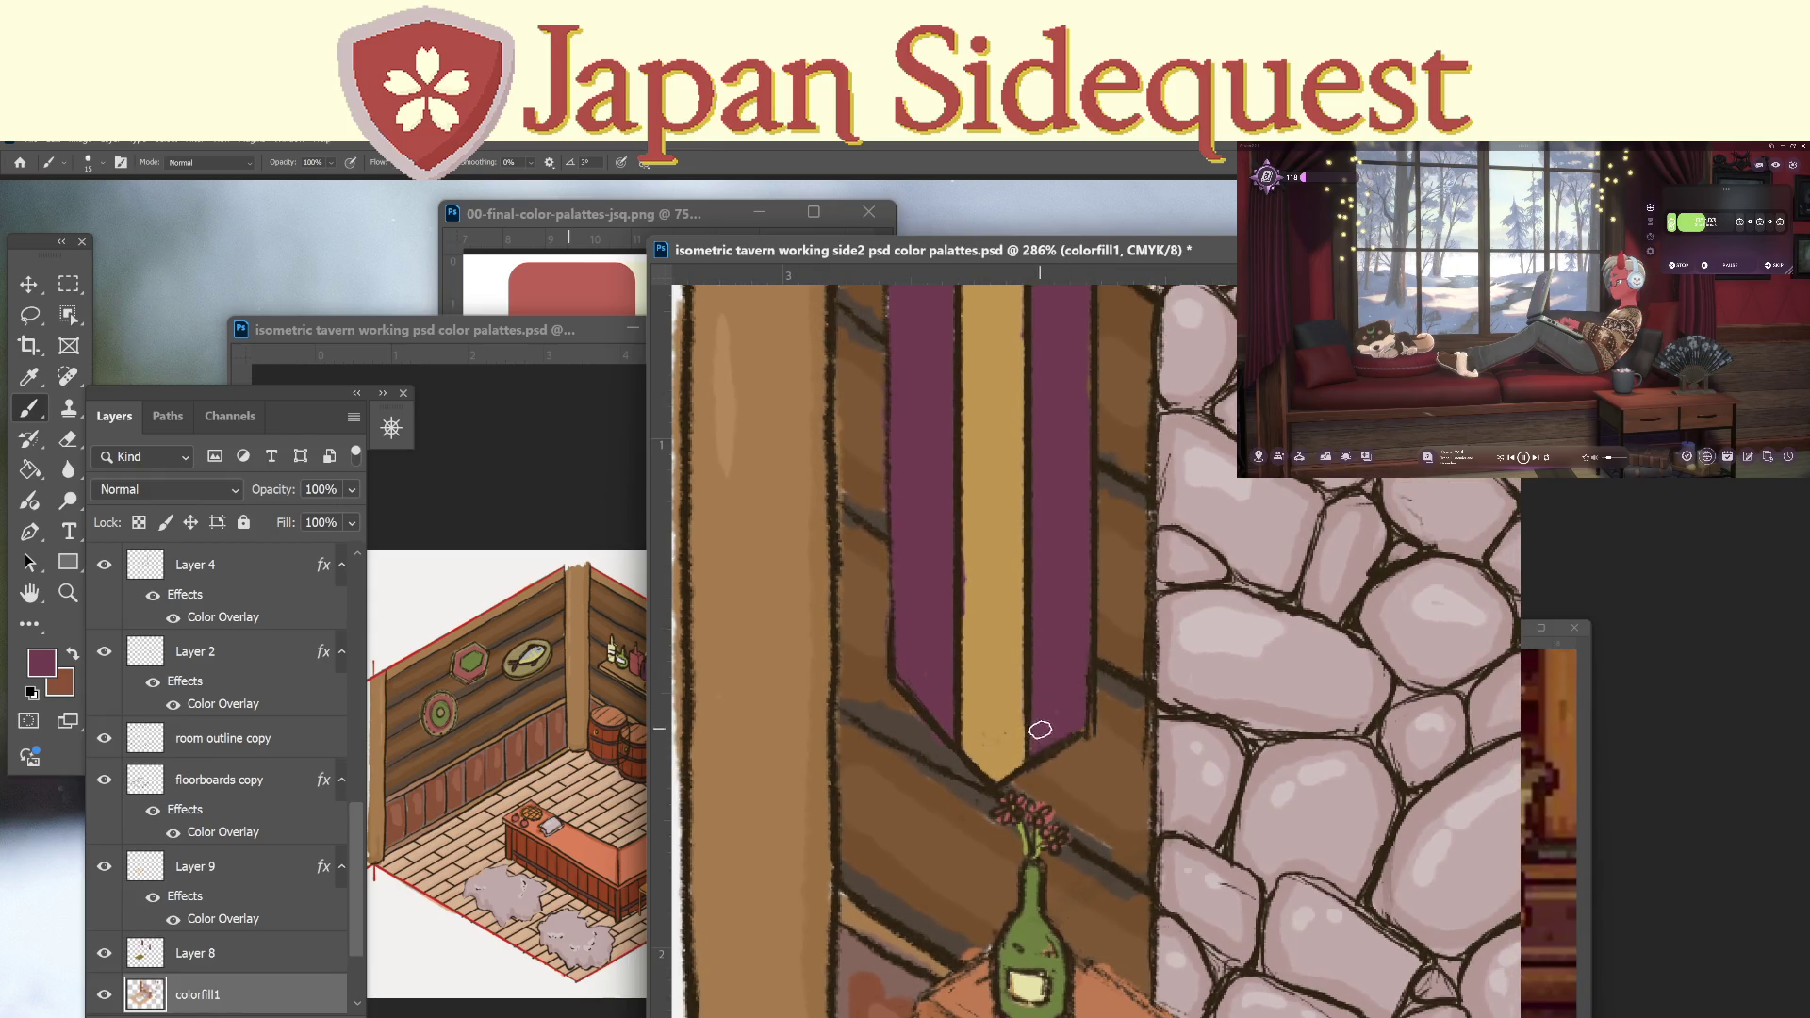
scroll(1056, 723, up, 3)
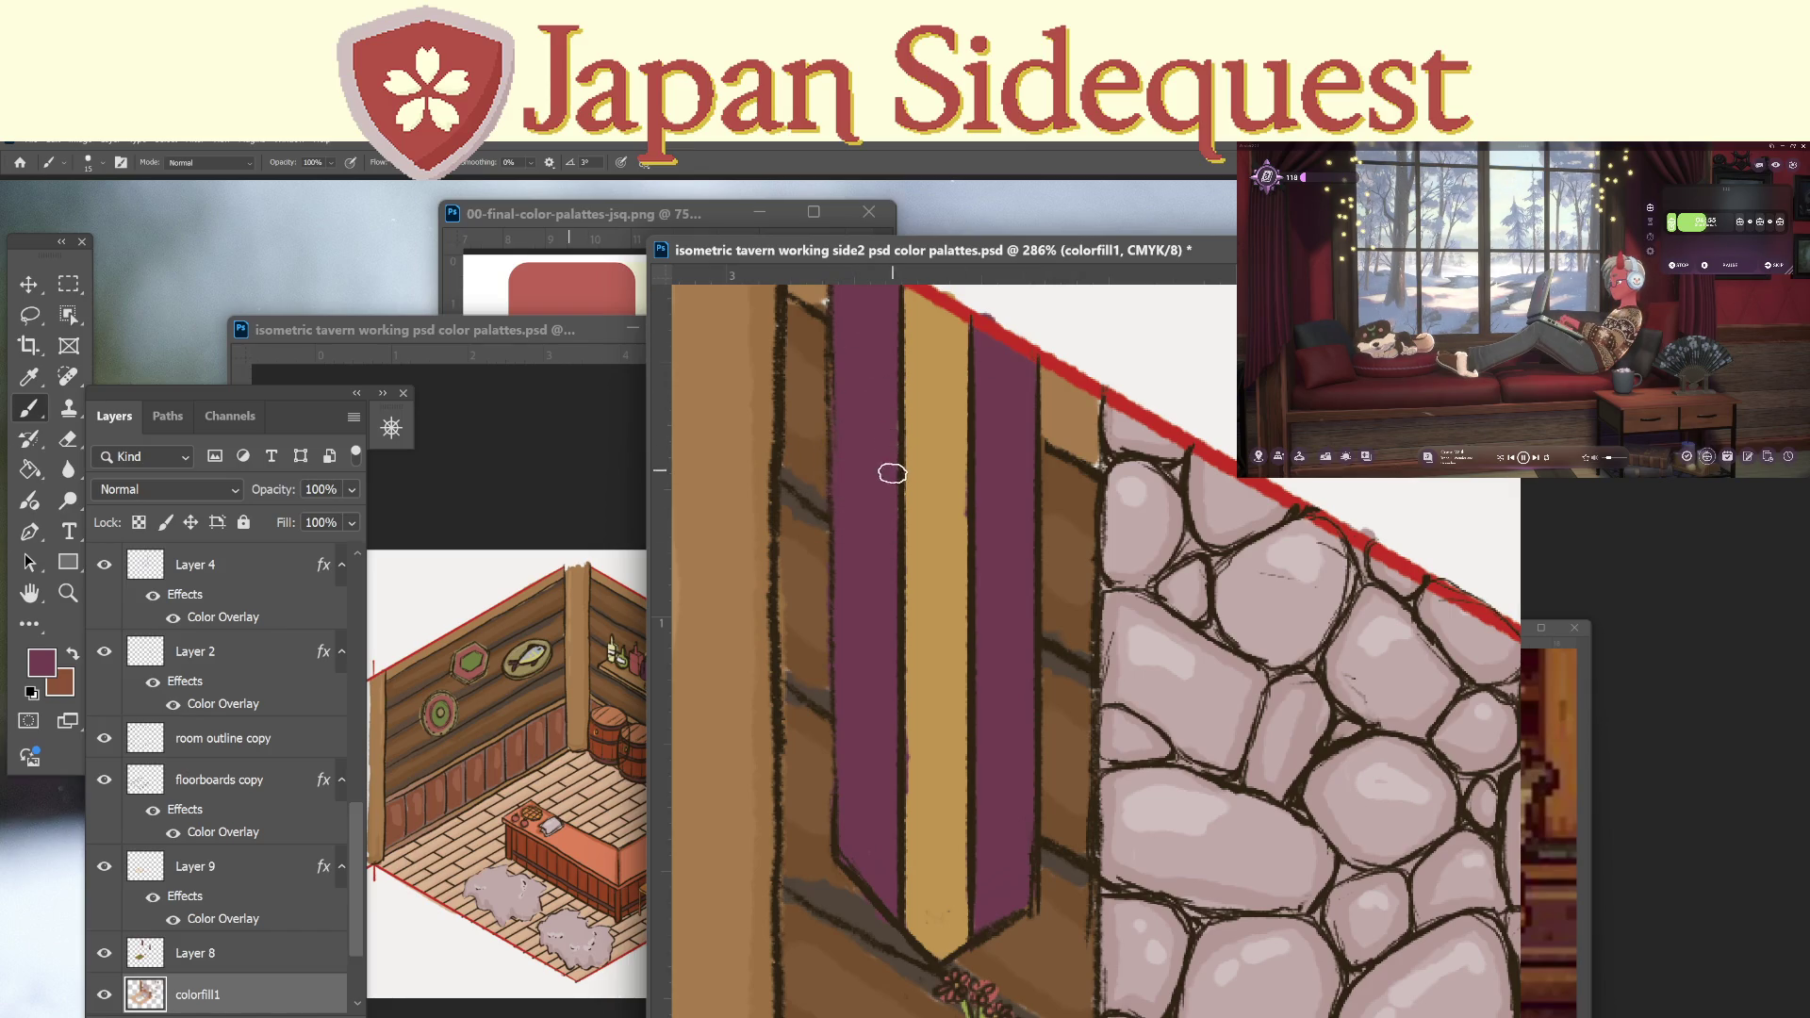
scroll(885, 466, up, 5)
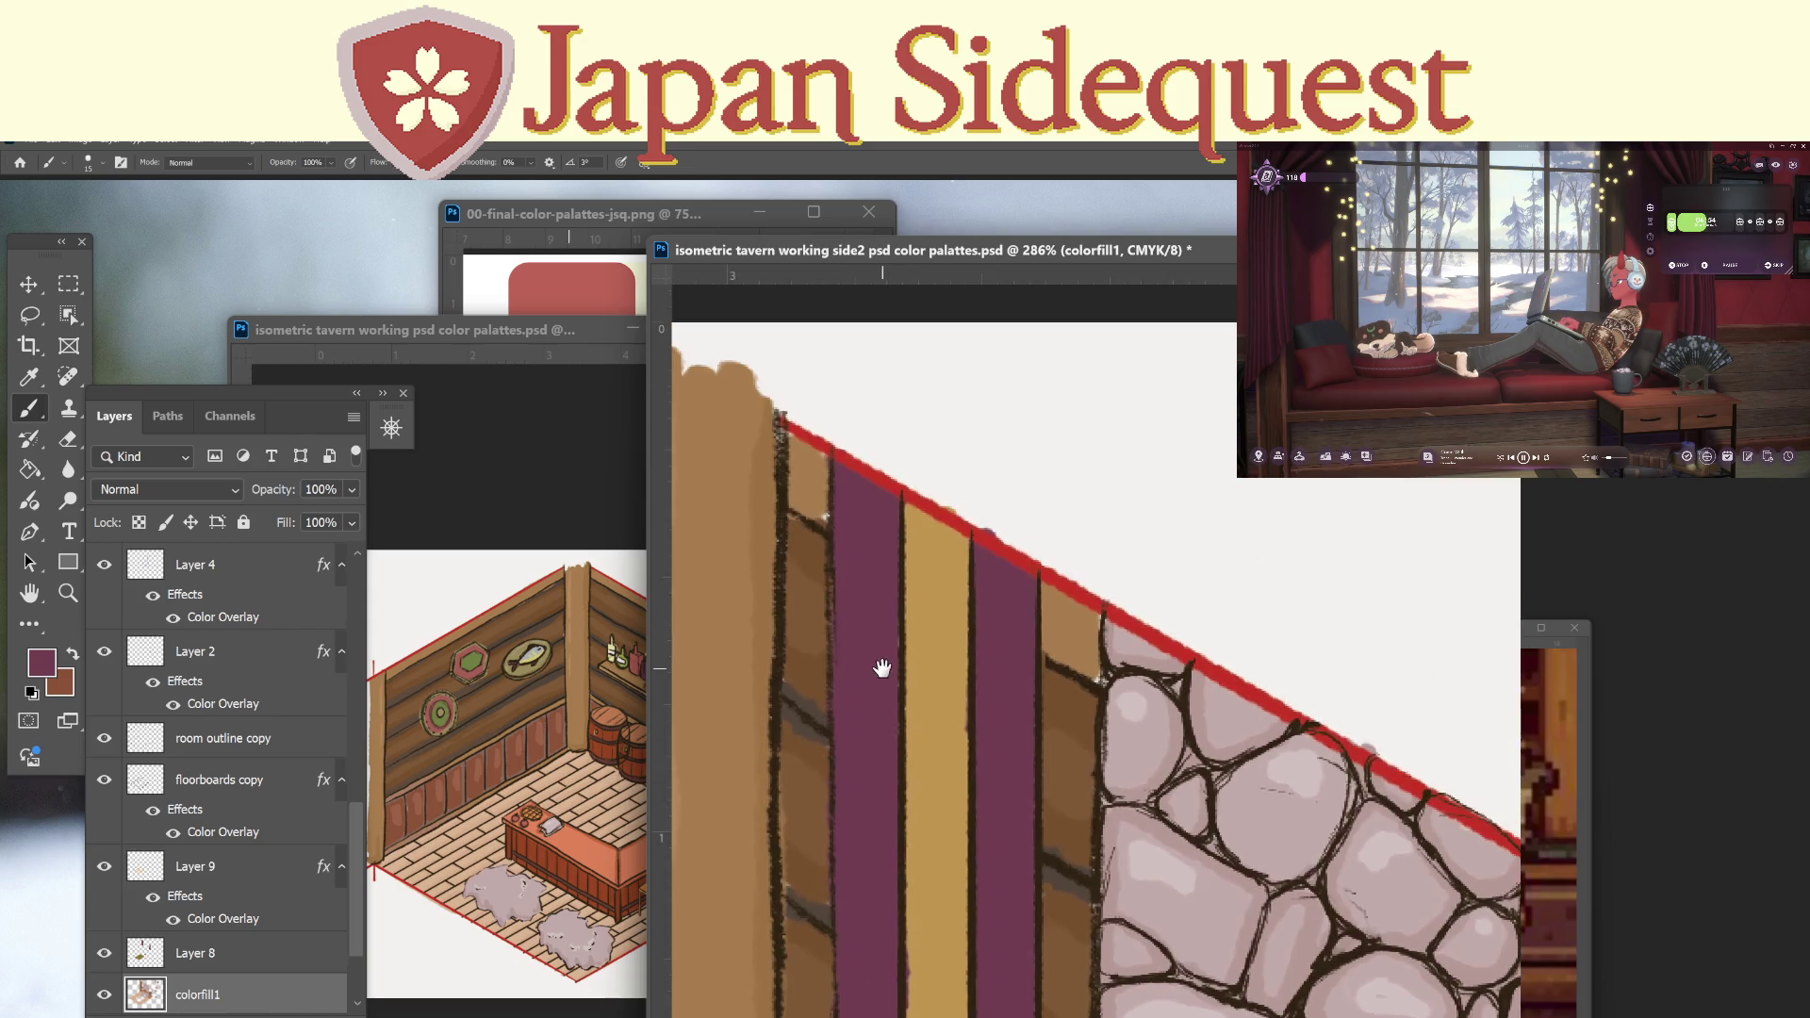
key(i)
click(816, 464)
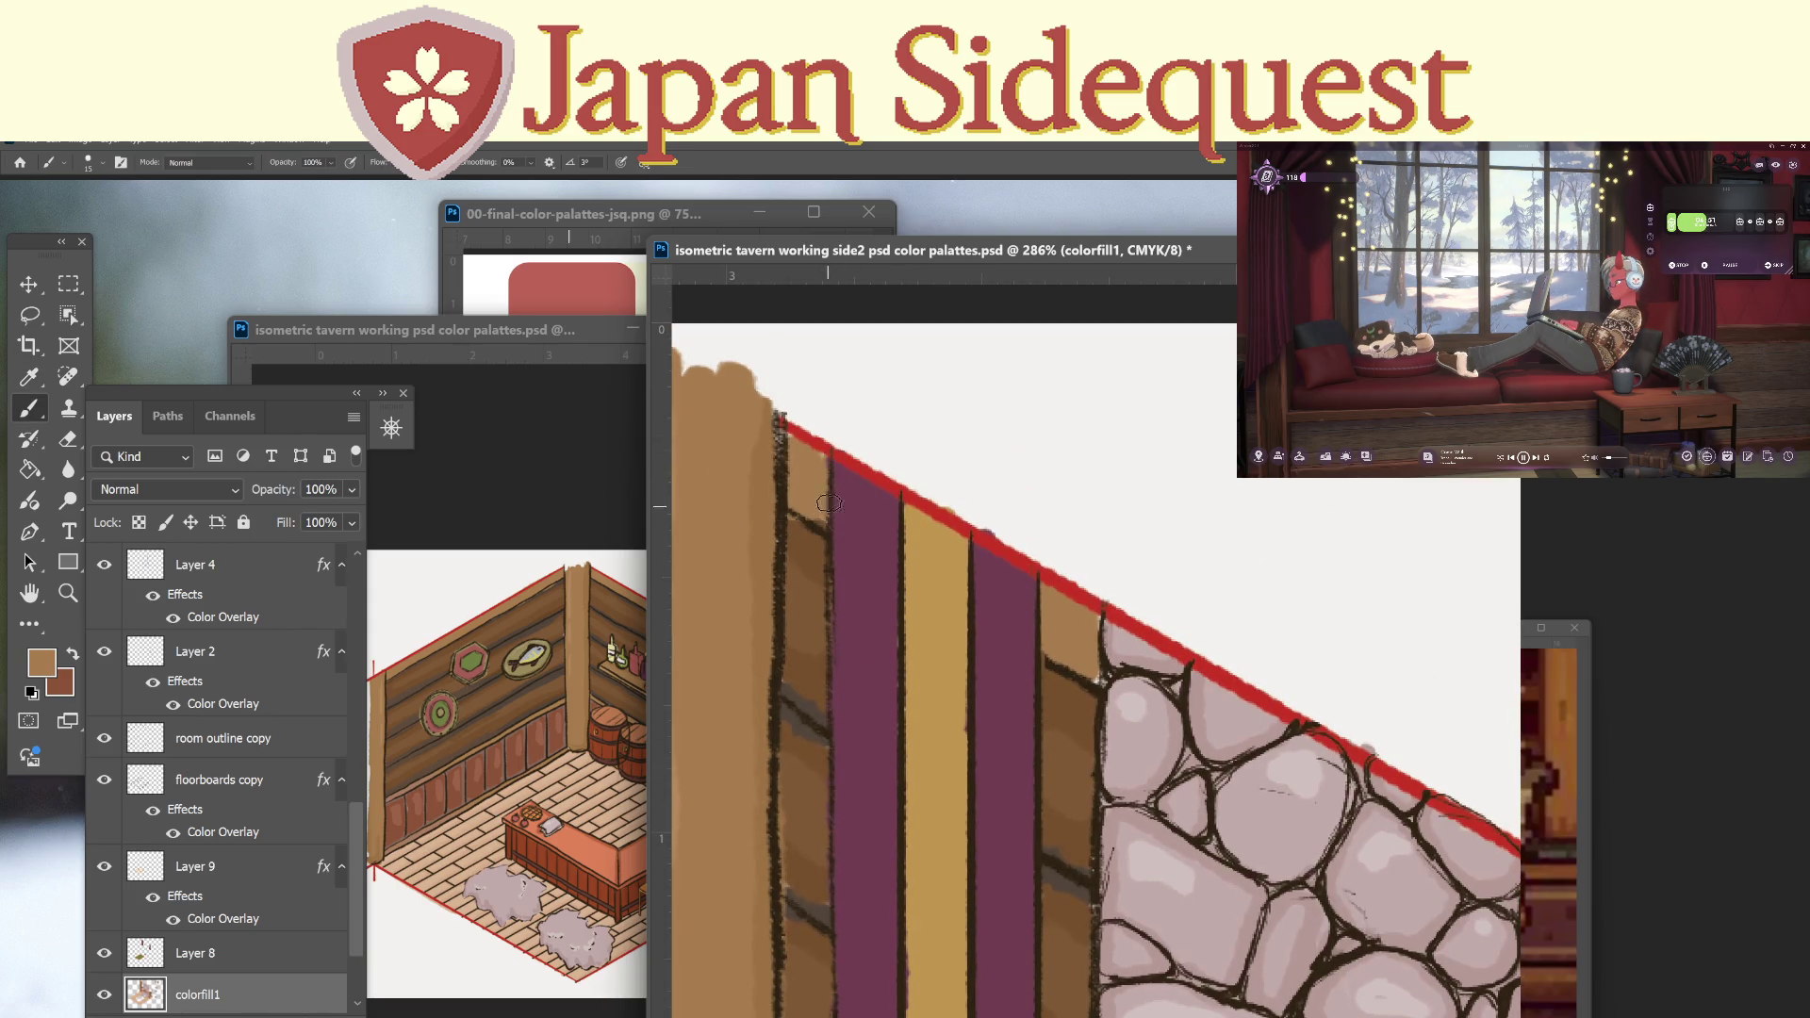
scroll(852, 463, up, 1)
scroll(969, 739, down, 3)
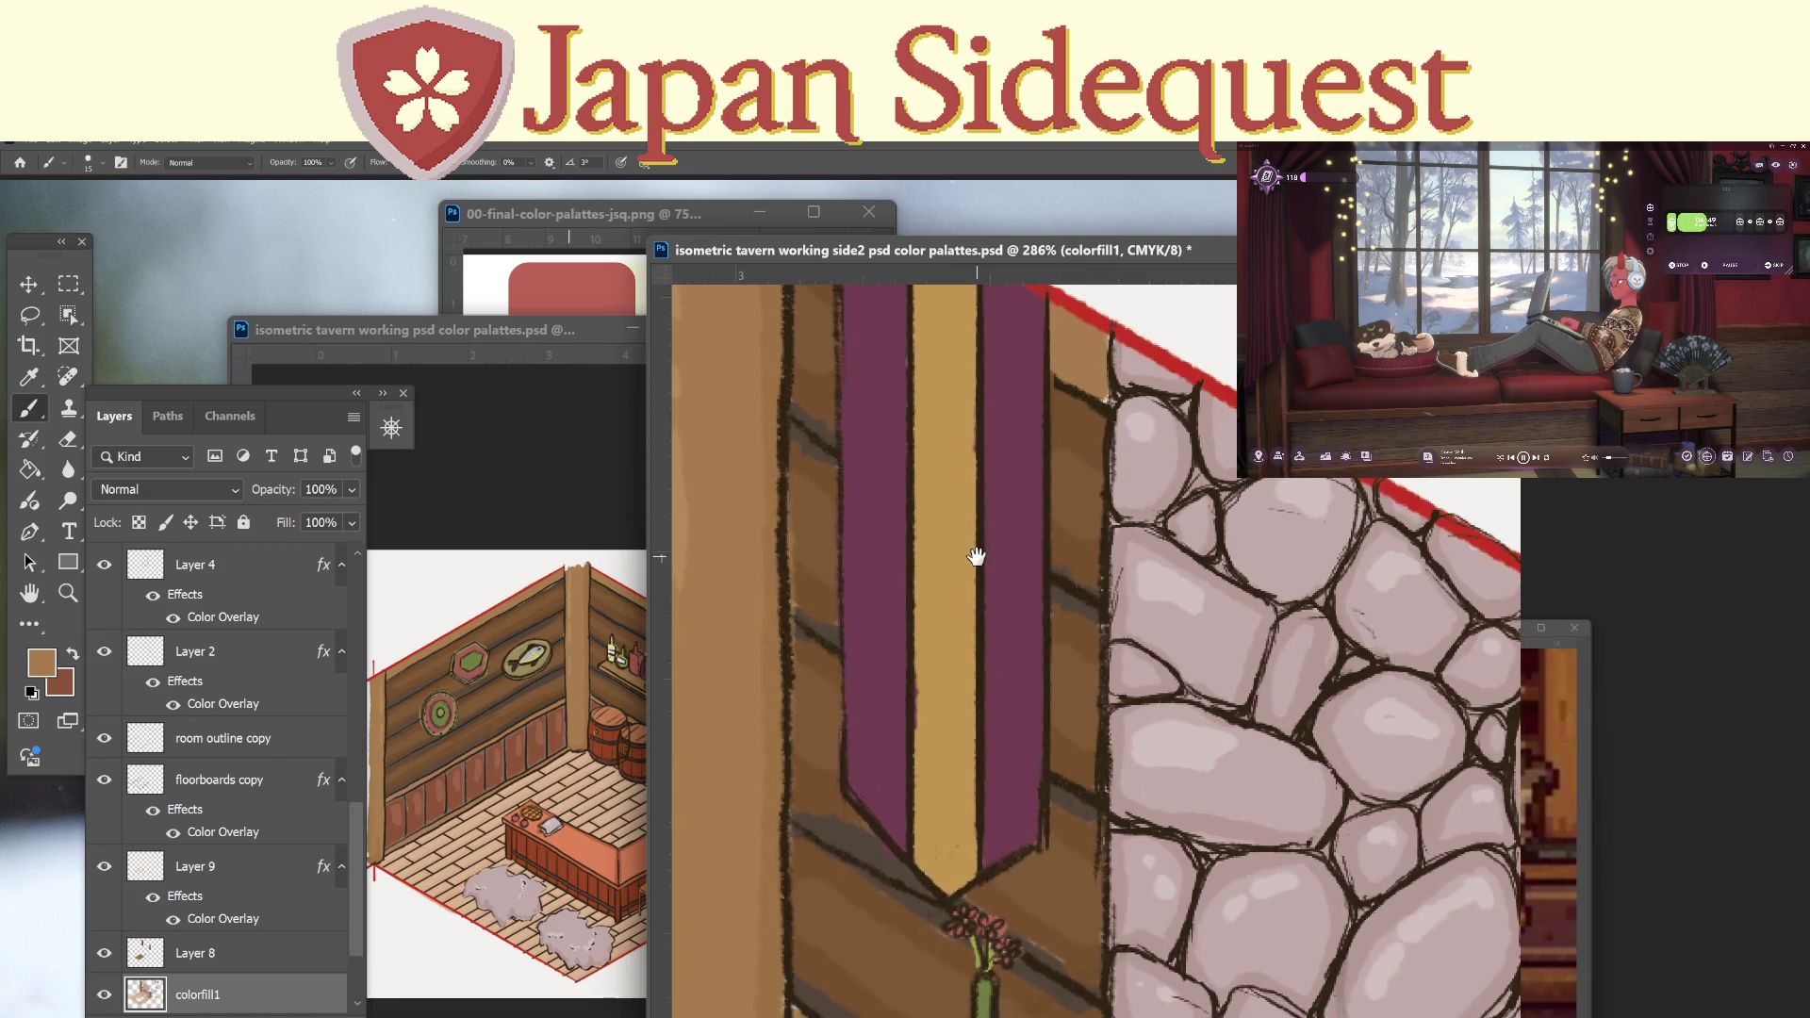
scroll(969, 553, up, 1)
scroll(952, 647, down, 1)
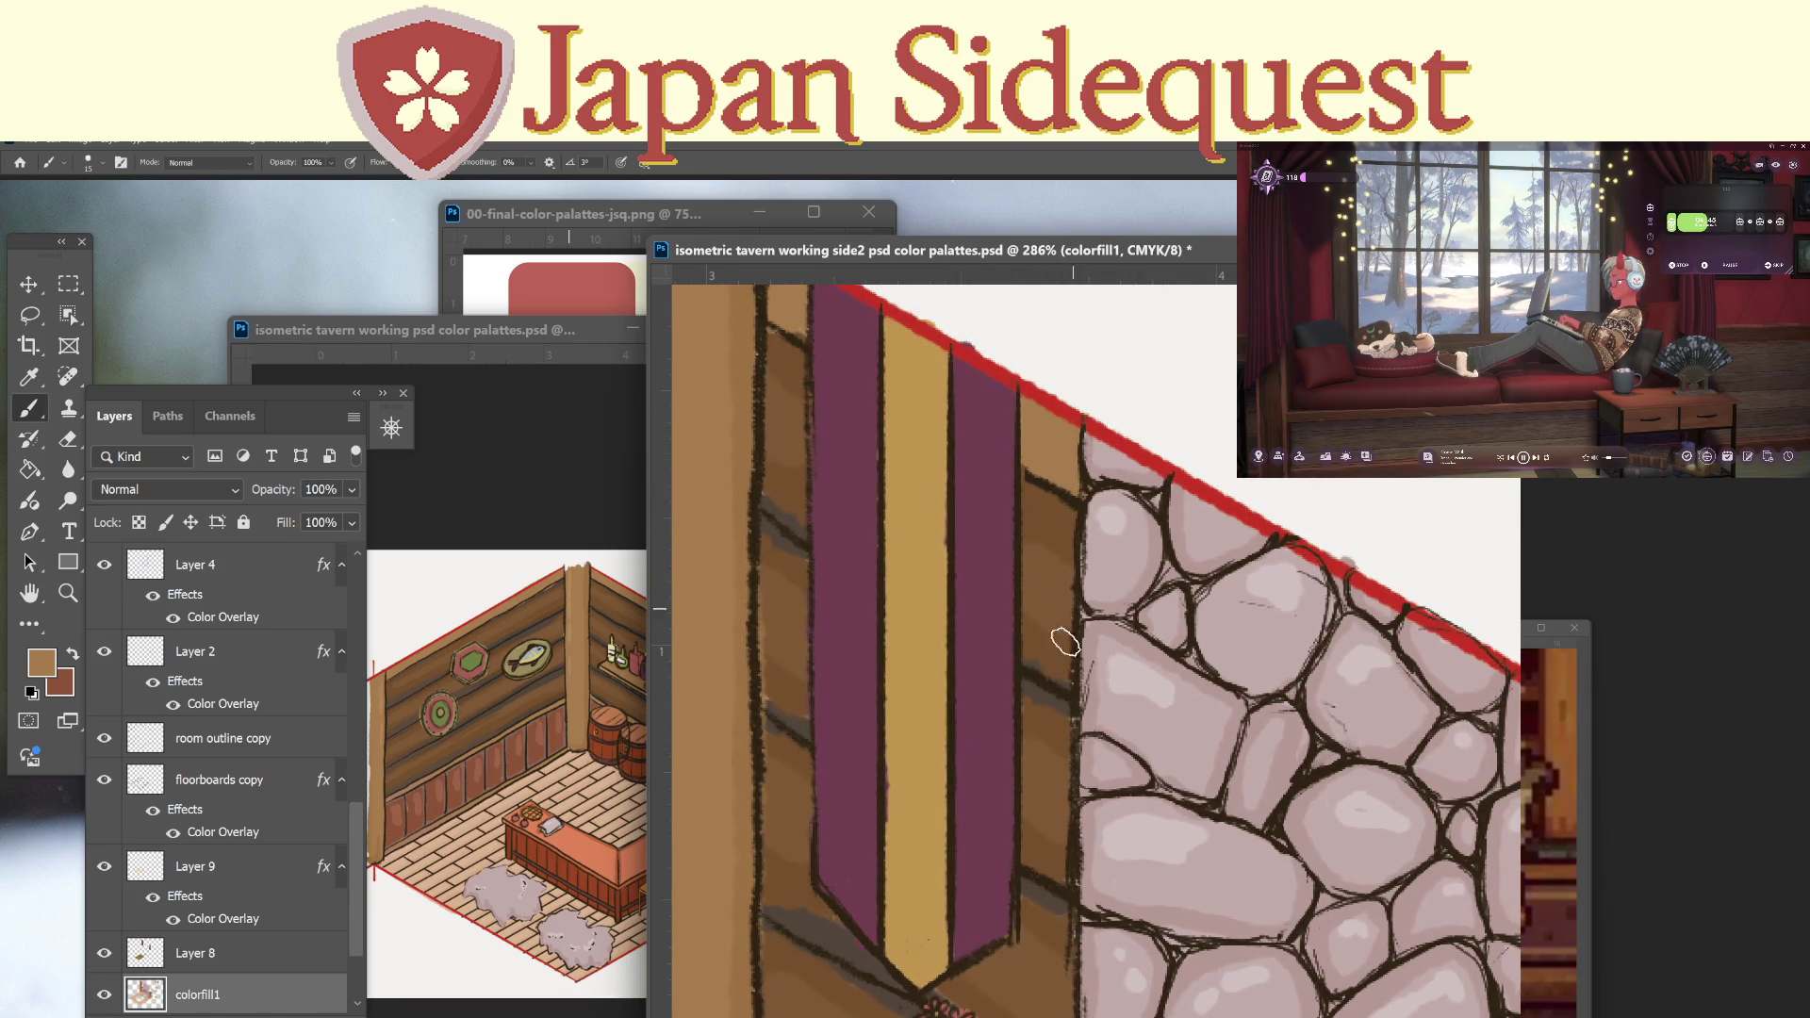
key(z)
mouse_move(1067, 653)
mouse_down()
mouse_move(1036, 752)
mouse_move(879, 610)
mouse_move(937, 546)
mouse_move(921, 569)
mouse_up()
Sample the dark grey-brown wall colour and paint over the reddish spot beside the bottle.
key(i)
key(b)
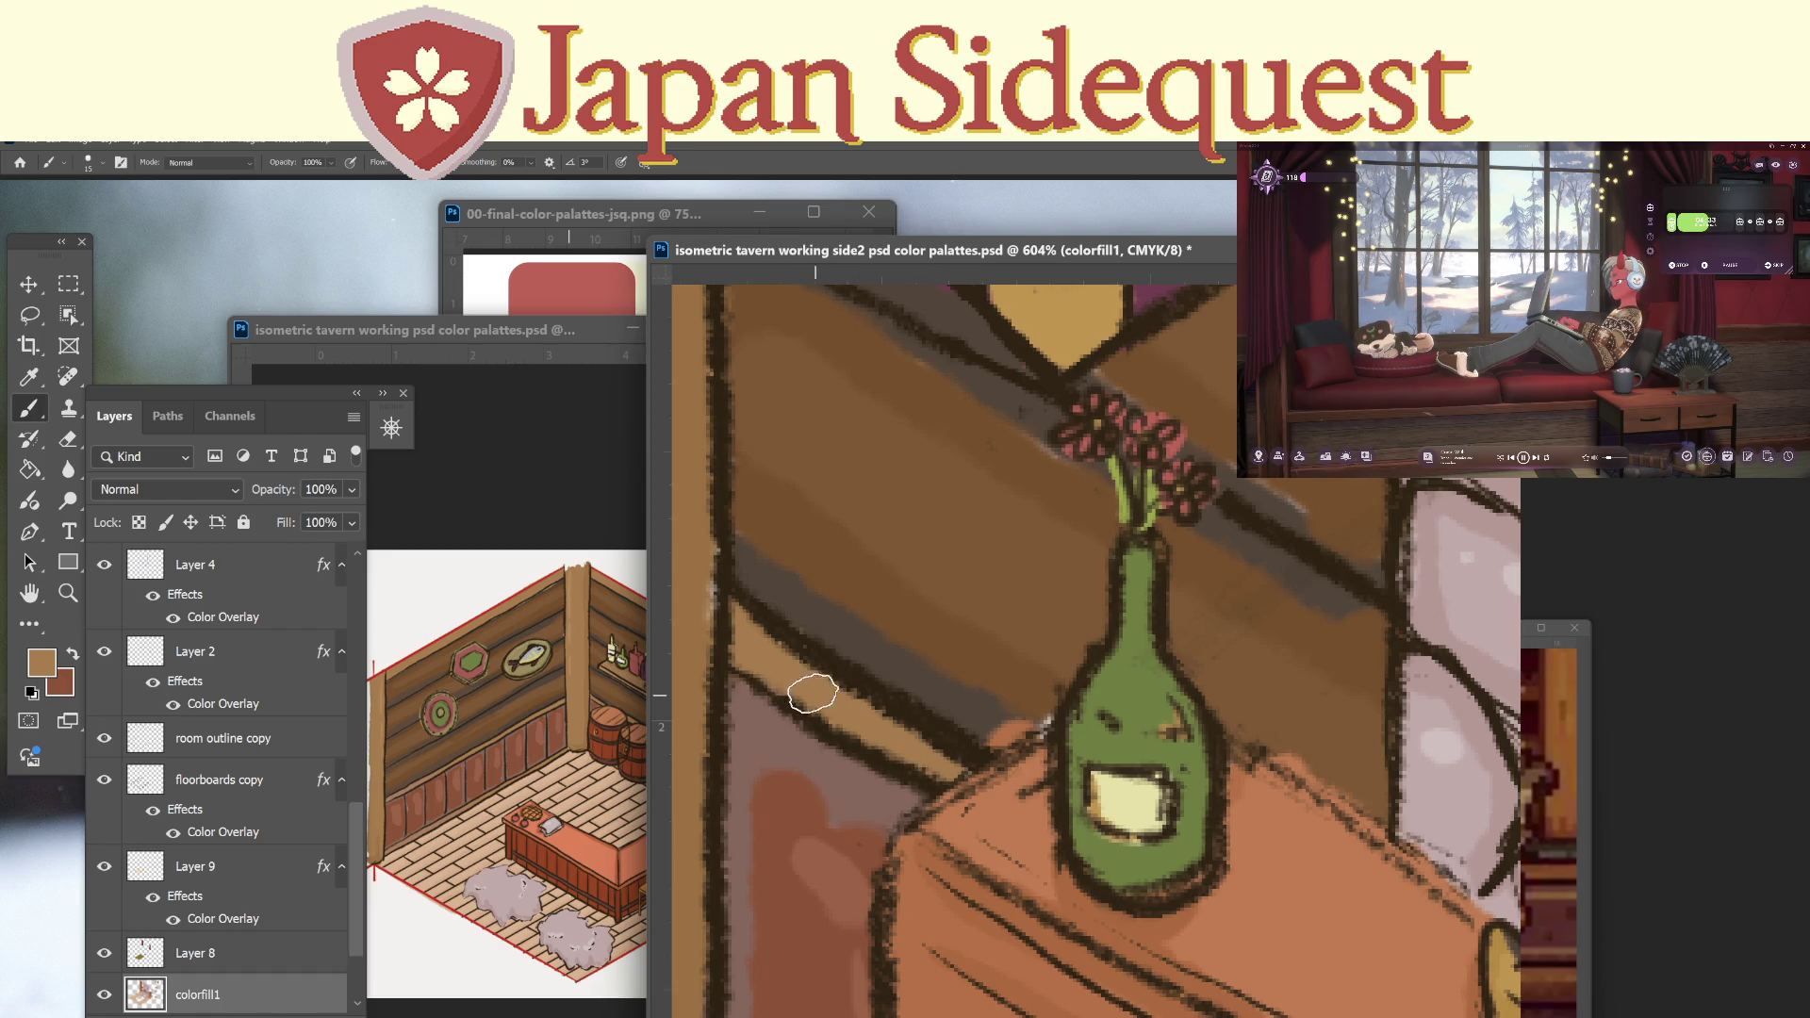
key(i)
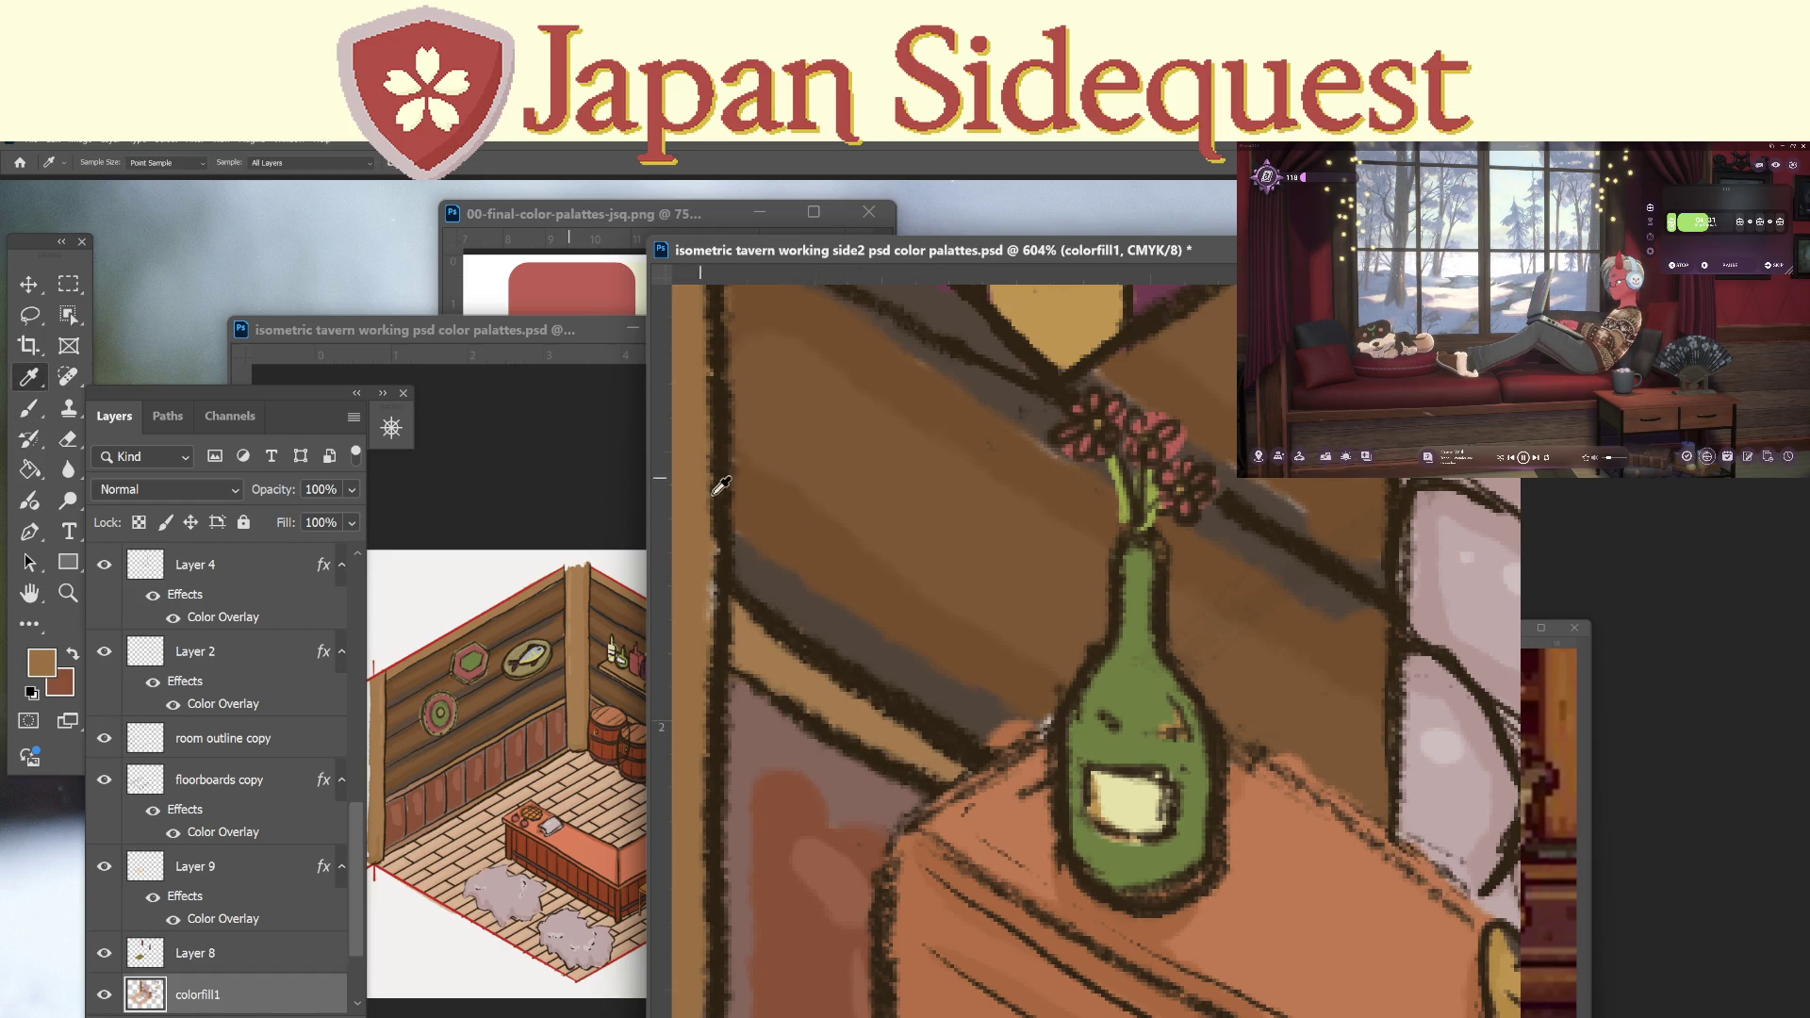
key(b)
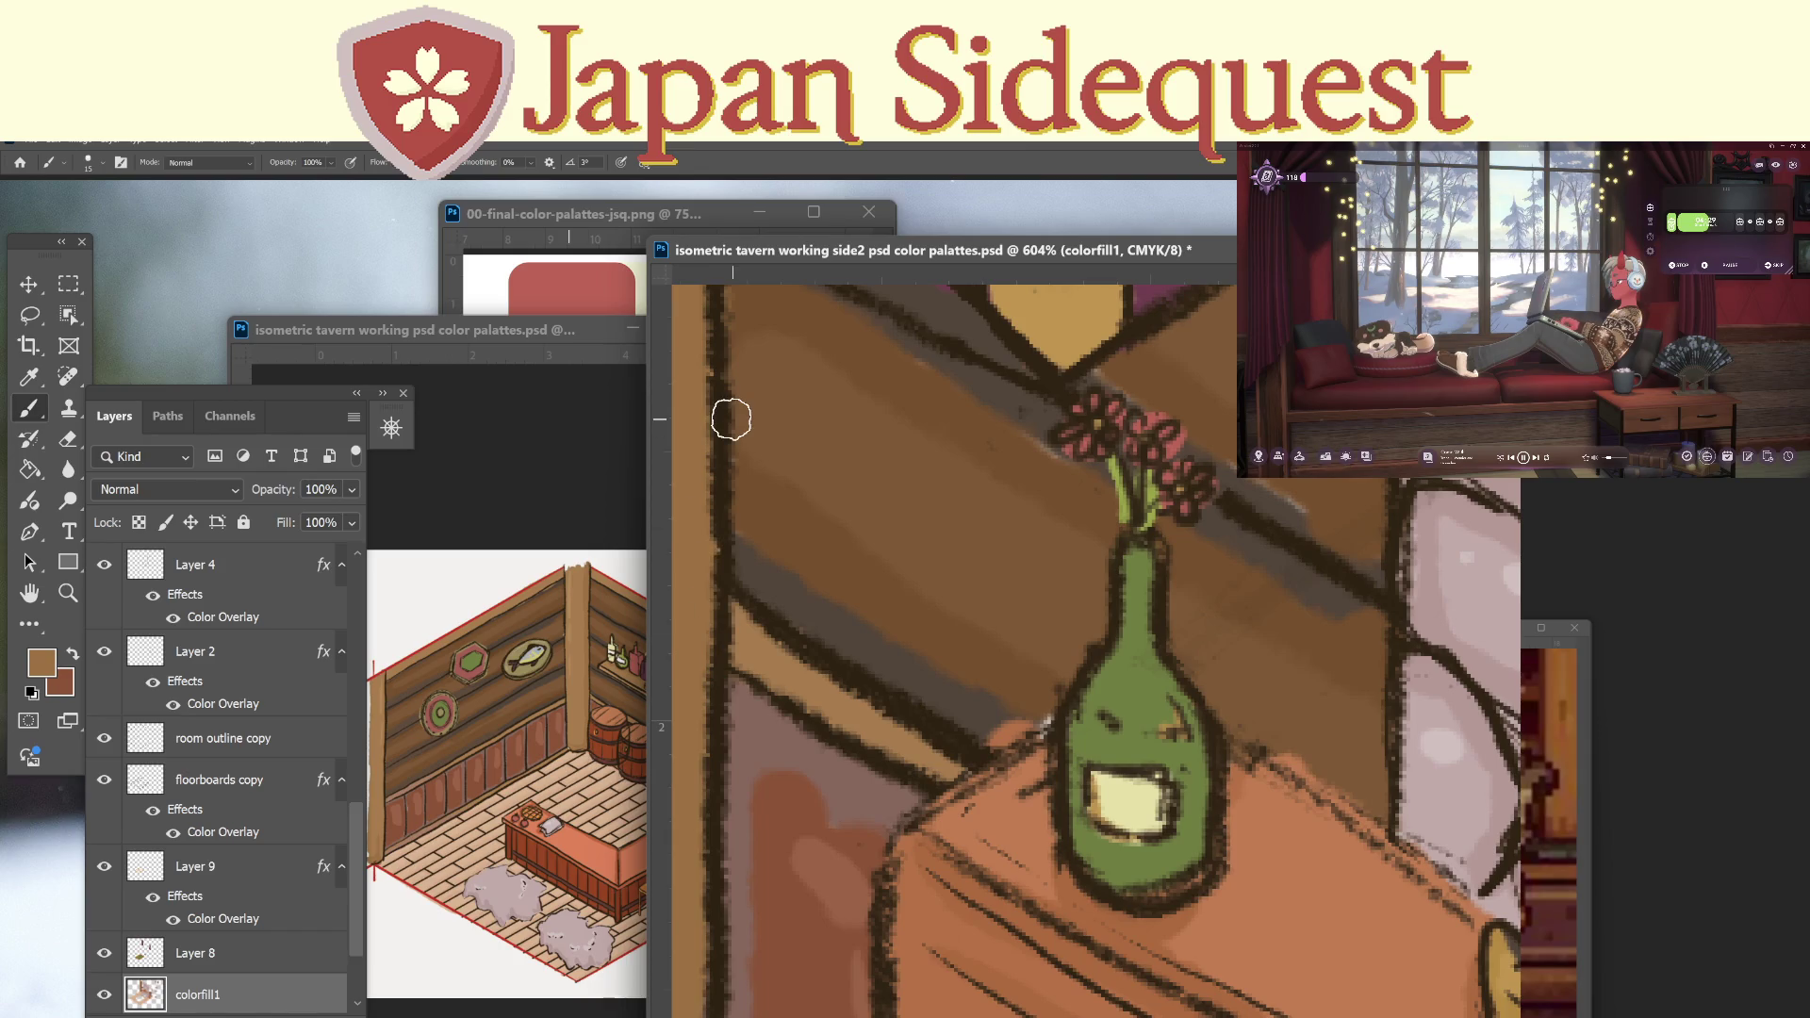
key(i)
click(1040, 694)
click(994, 706)
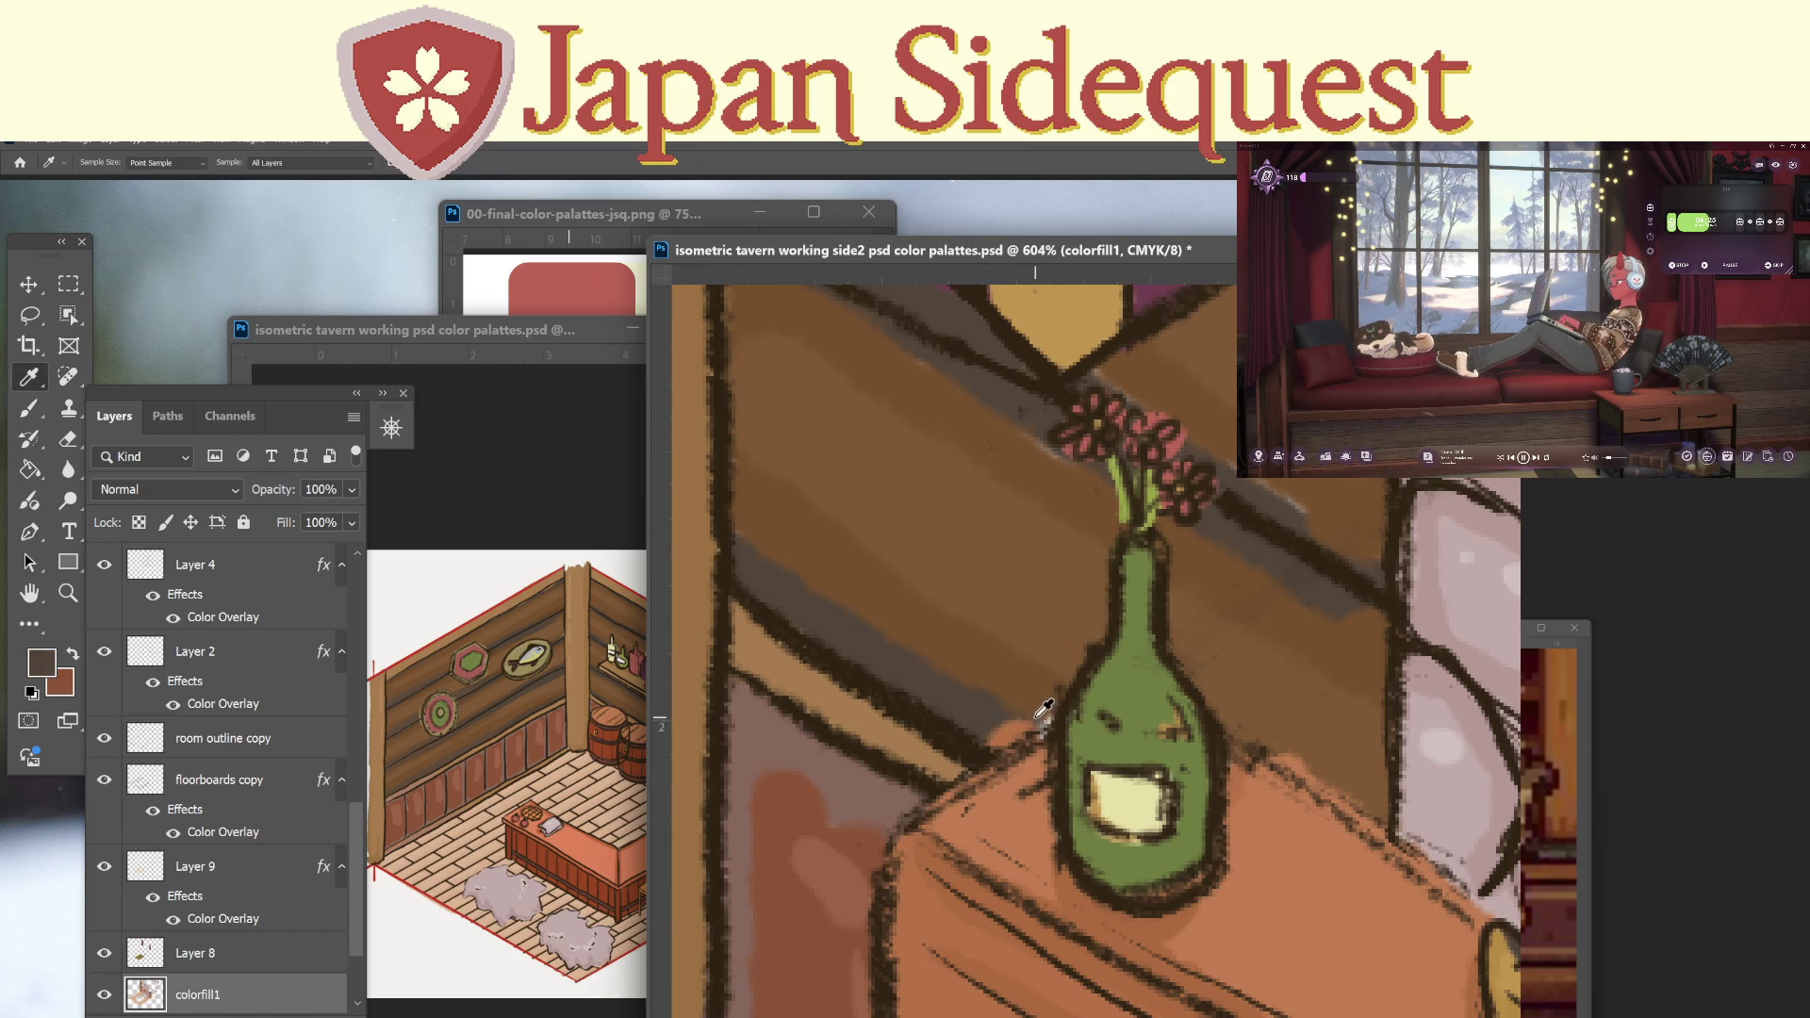
key(b)
mouse_move(1016, 726)
mouse_down()
mouse_move(1046, 715)
mouse_move(1014, 731)
mouse_up()
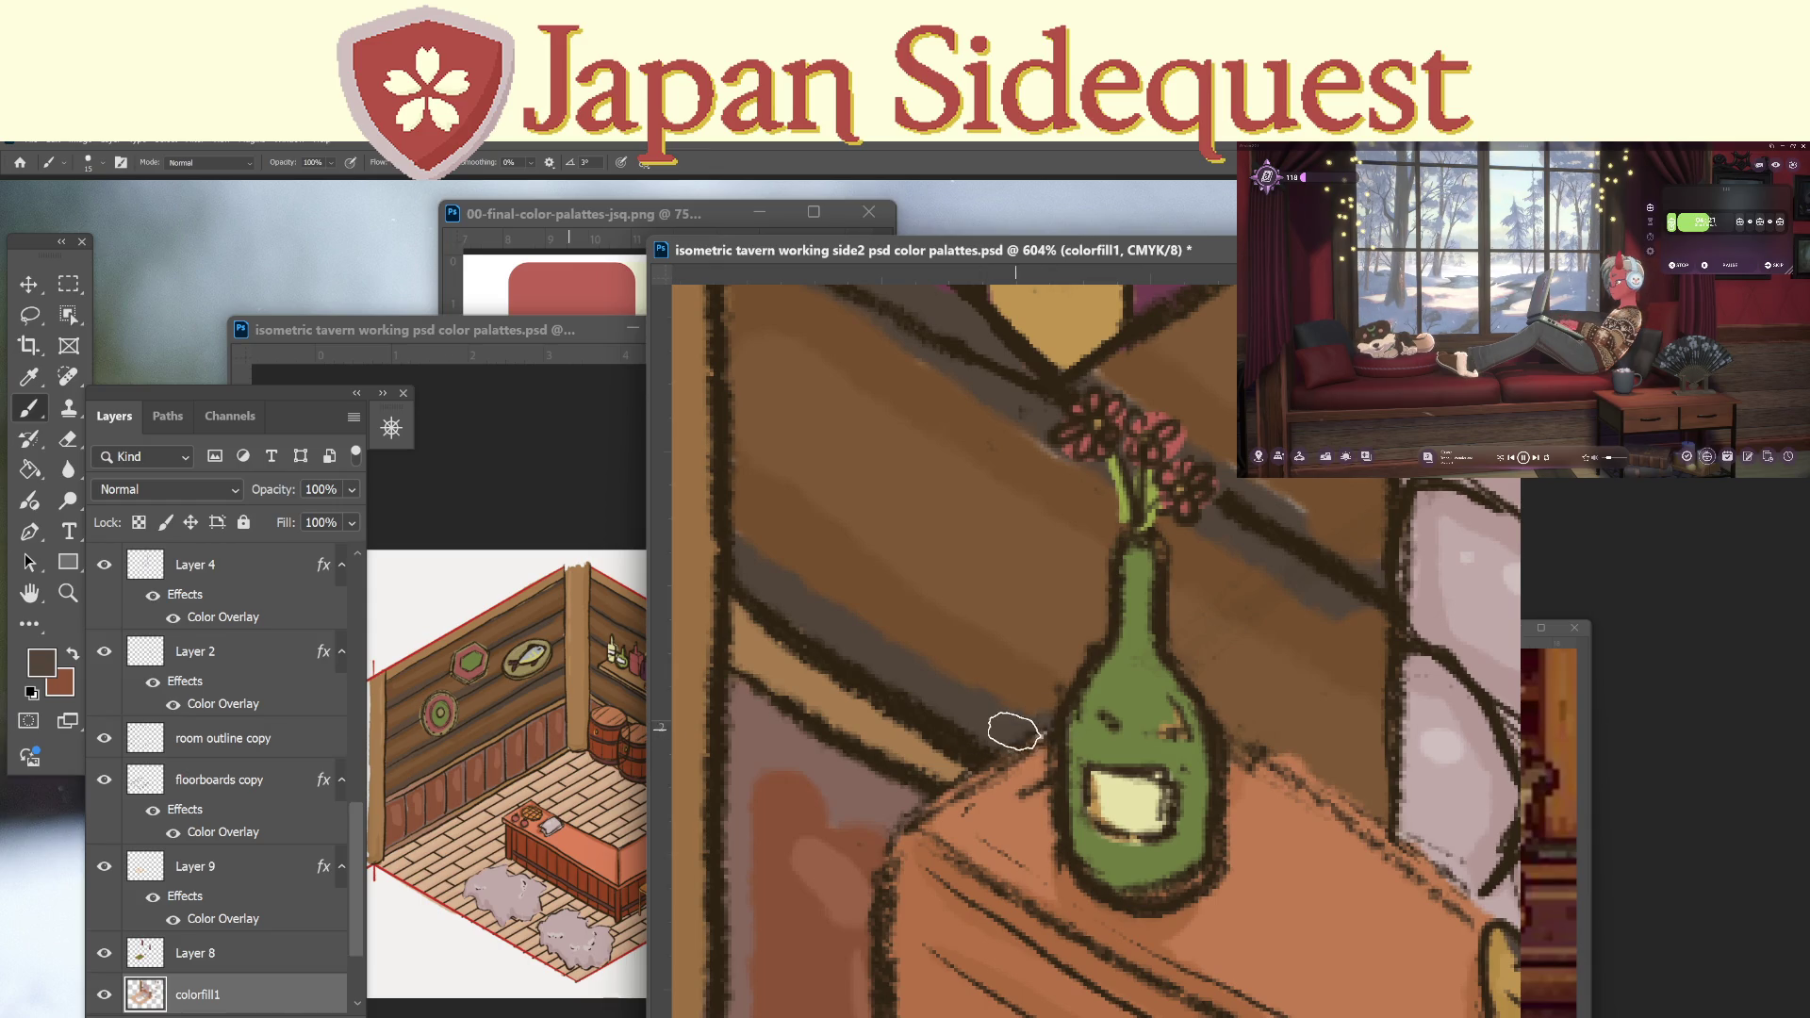
Sample the table's orange plank colour and zoom out to see the whole room.
scroll(1178, 838, down, 2)
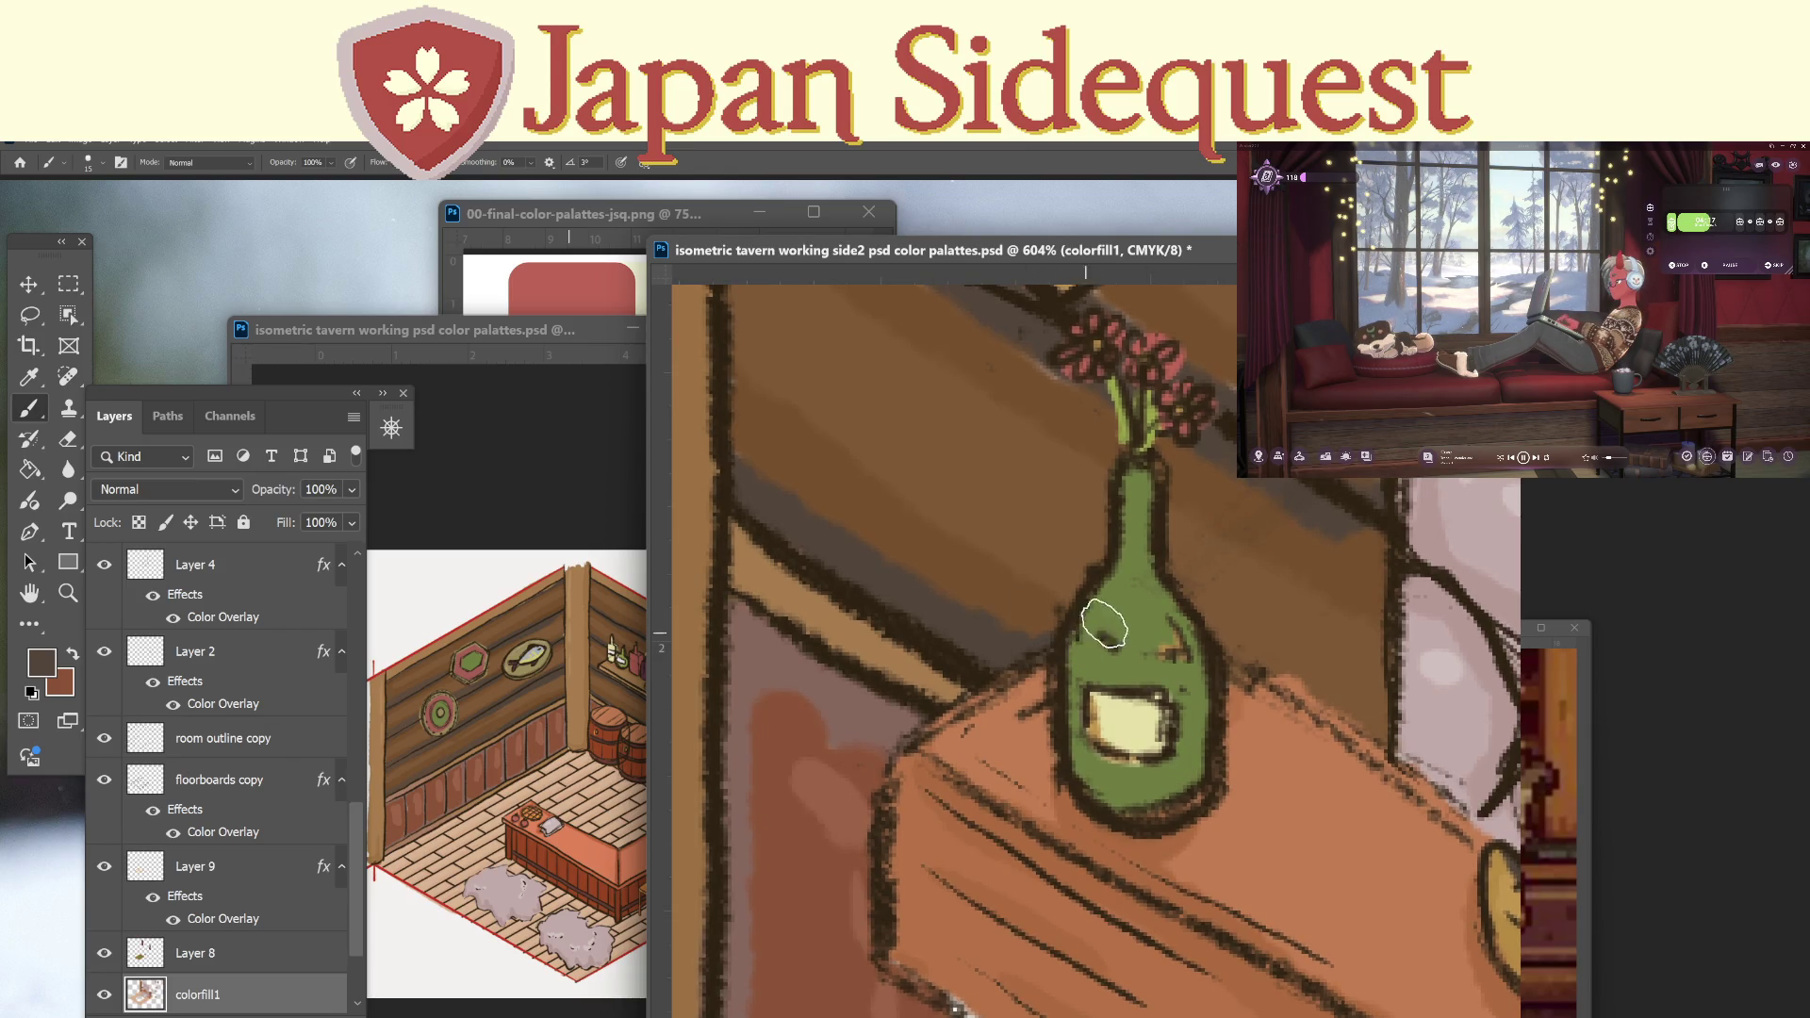
scroll(1082, 788, down, 3)
key(i)
click(1076, 700)
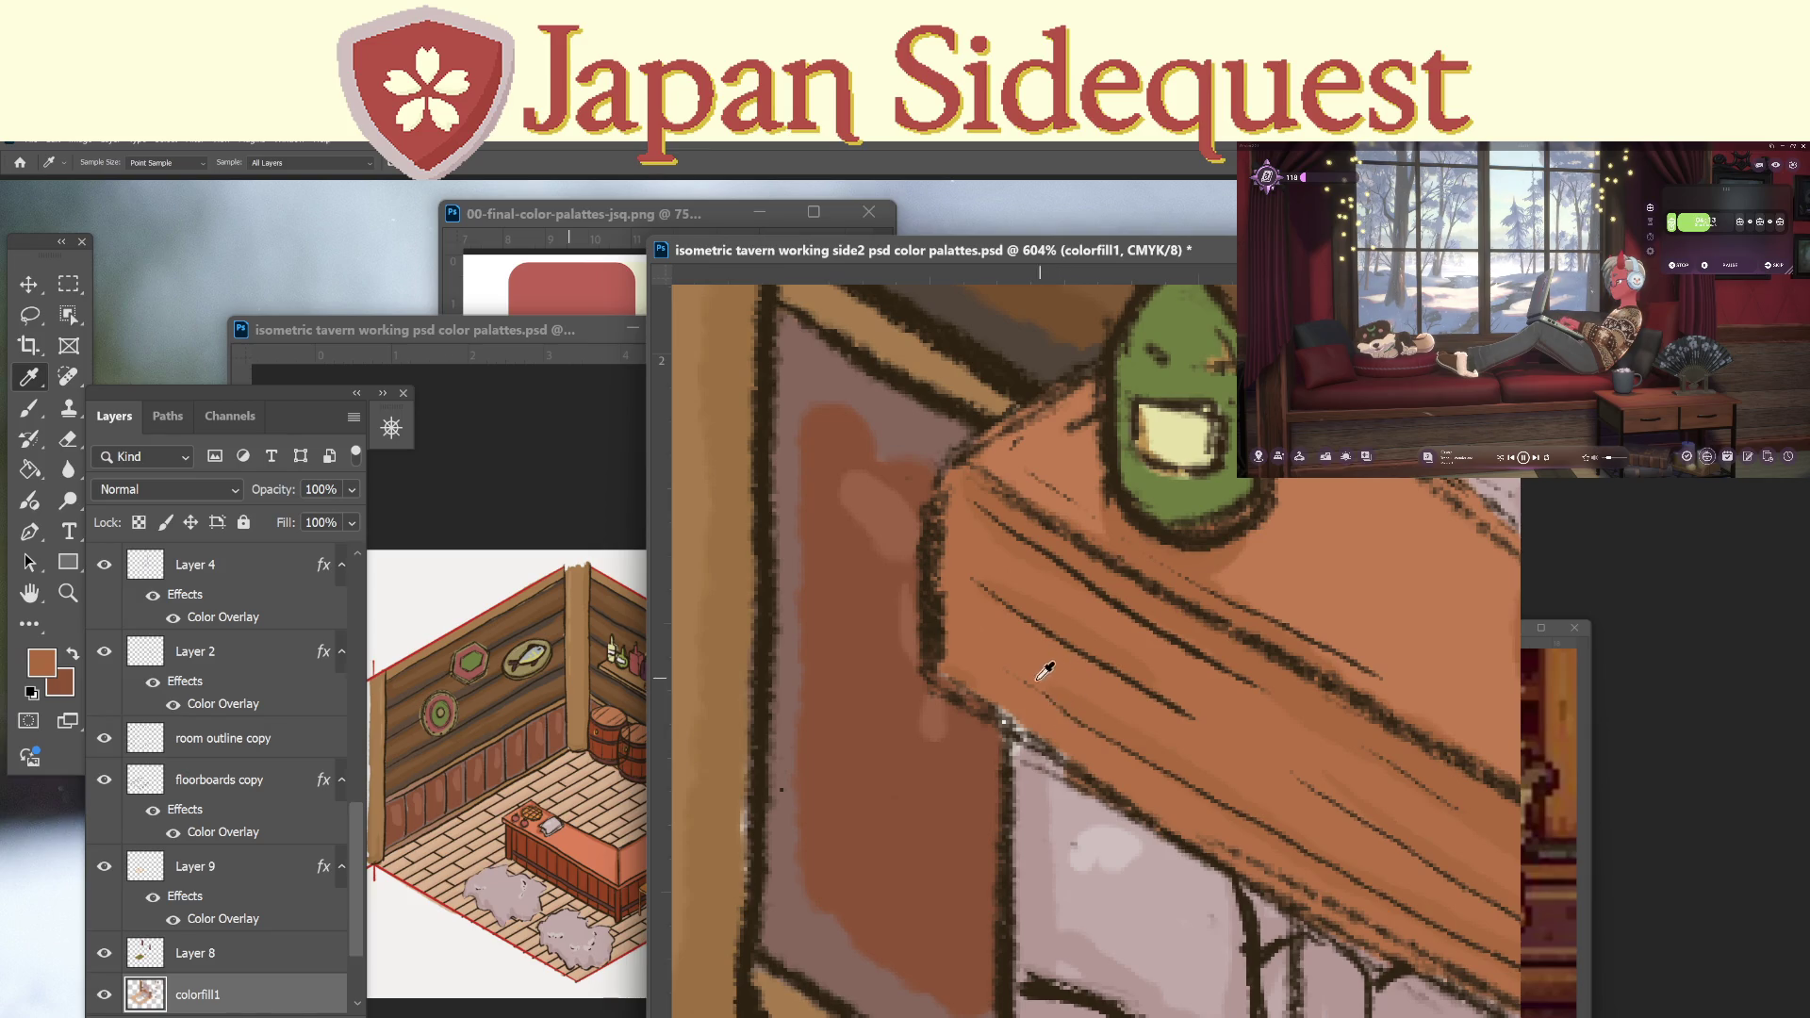
key(b)
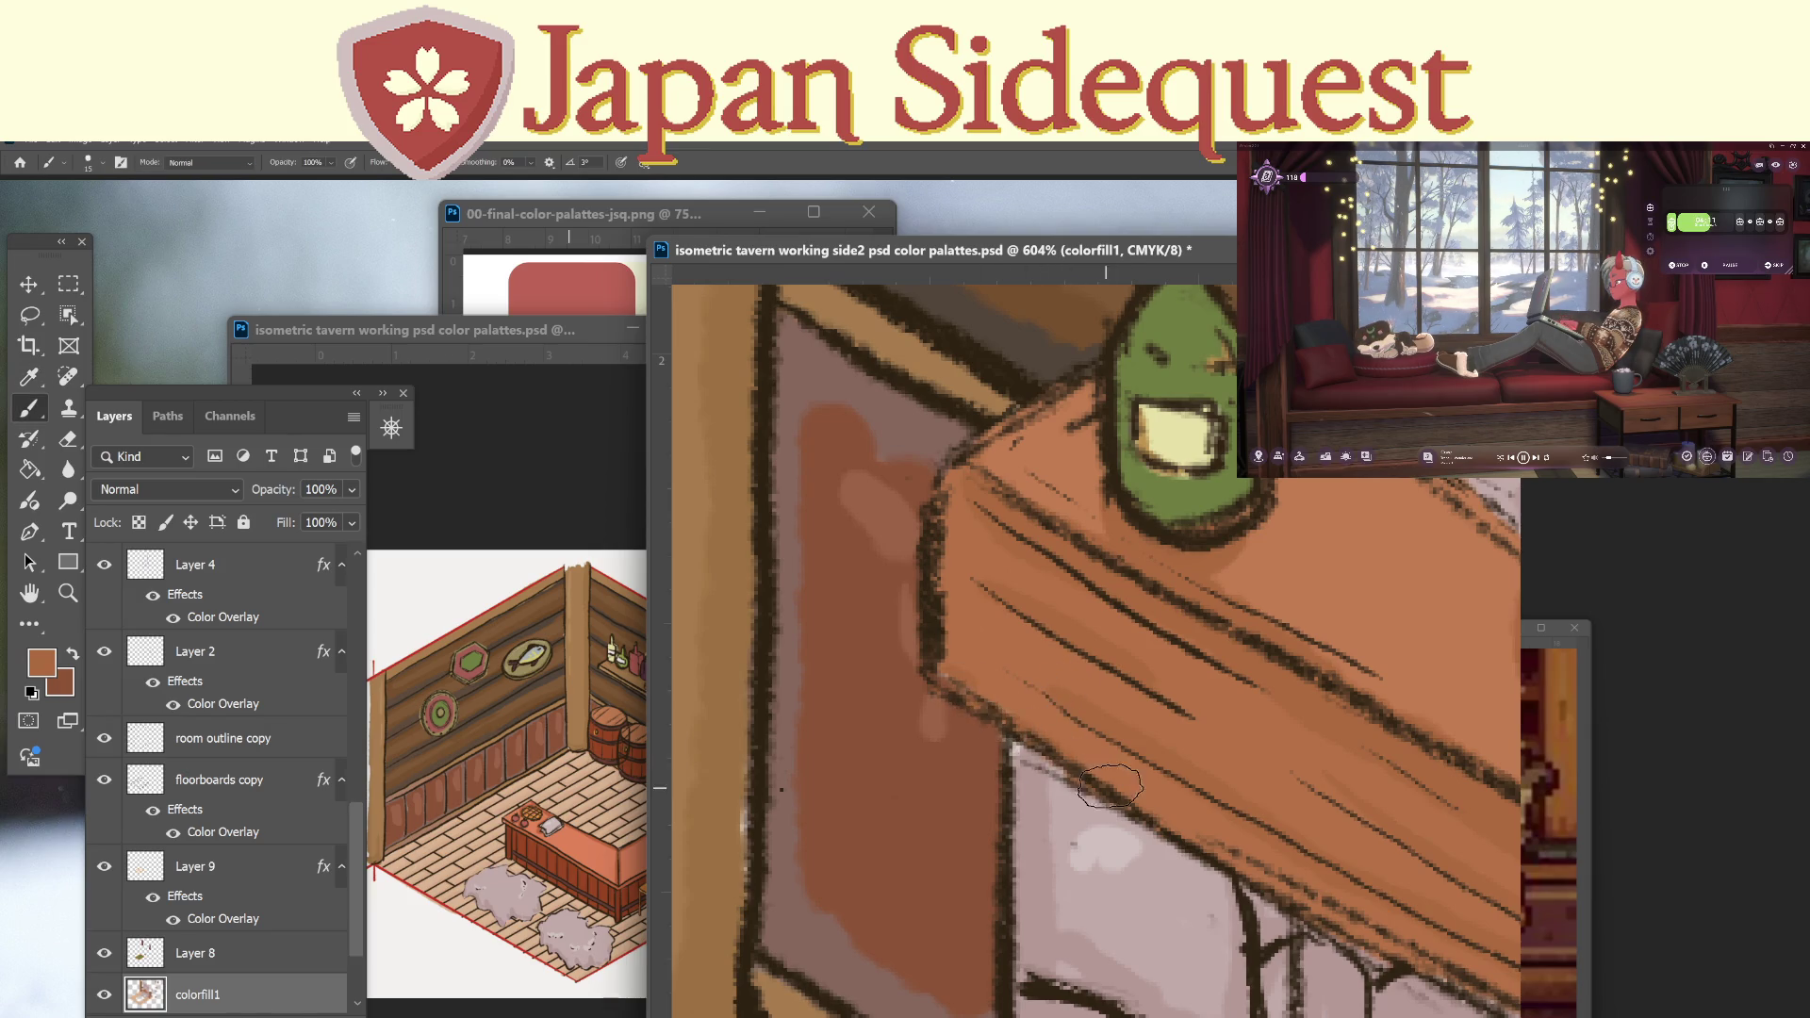
key(z)
drag(1163, 740, 1079, 831)
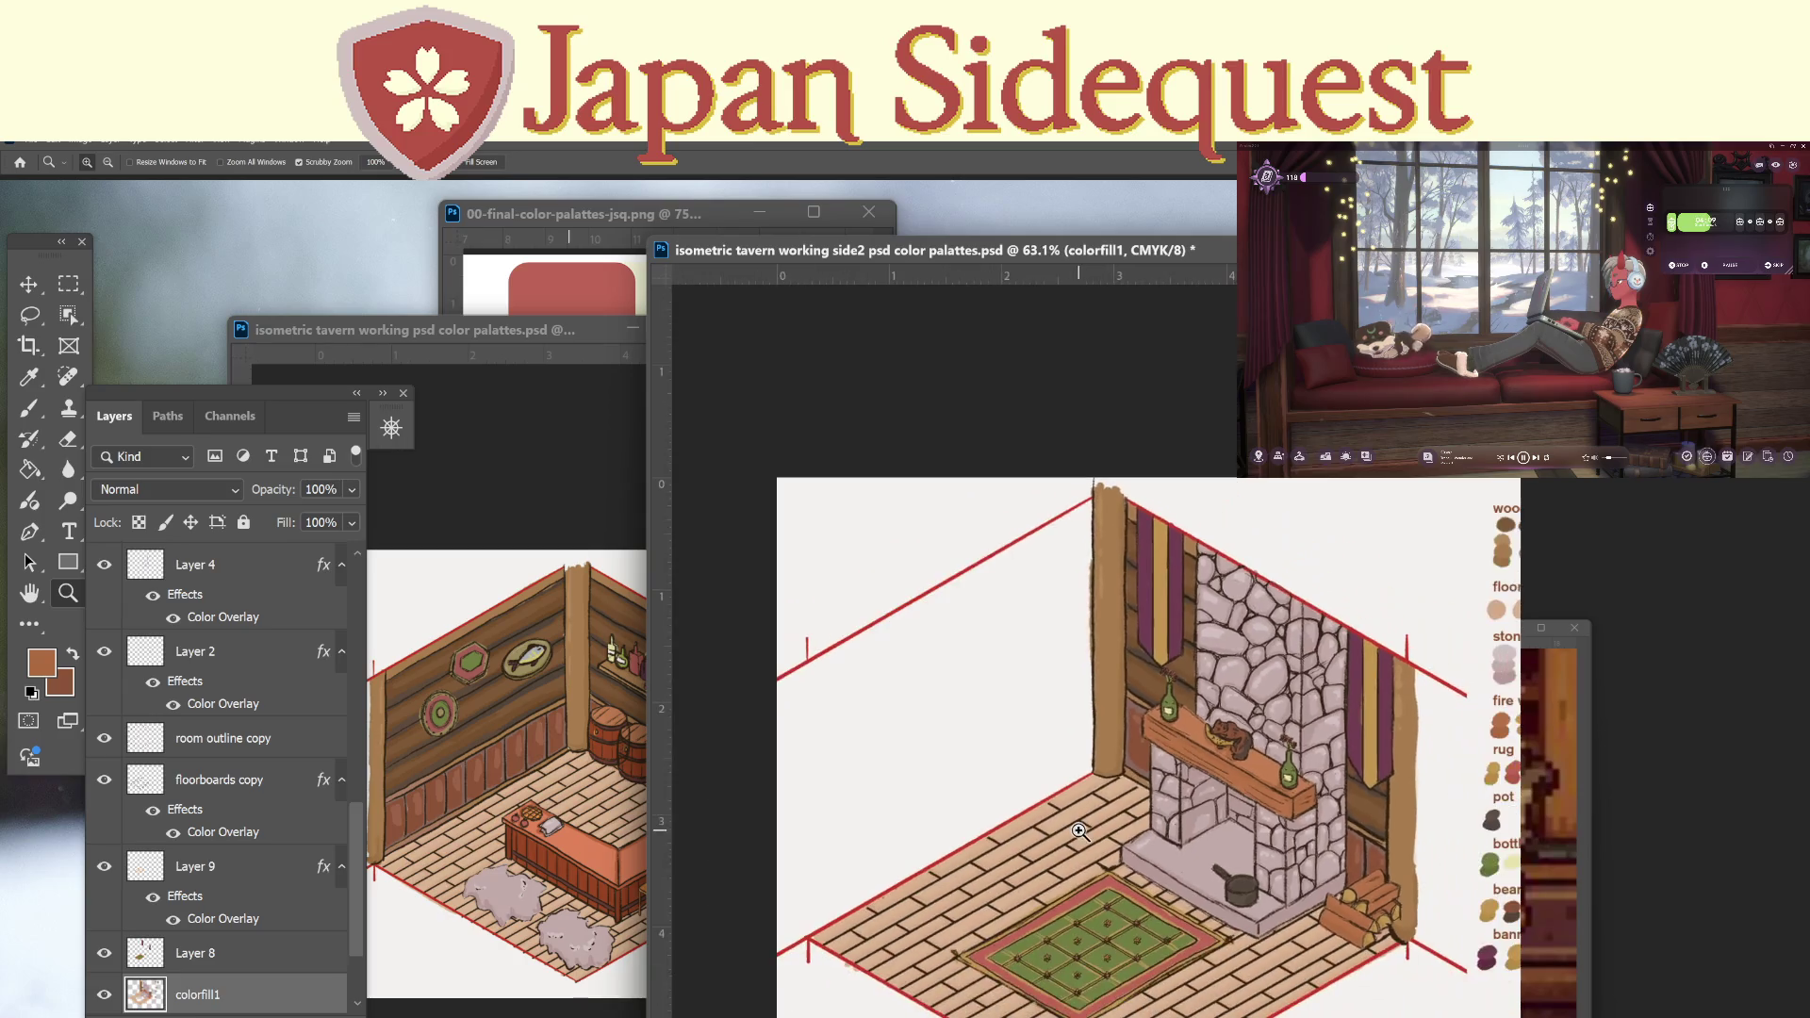
Save the tavern document, then zoom in on the fireplace mantel with the bear statue.
scroll(1080, 832, down, 3)
key(ctrl+s)
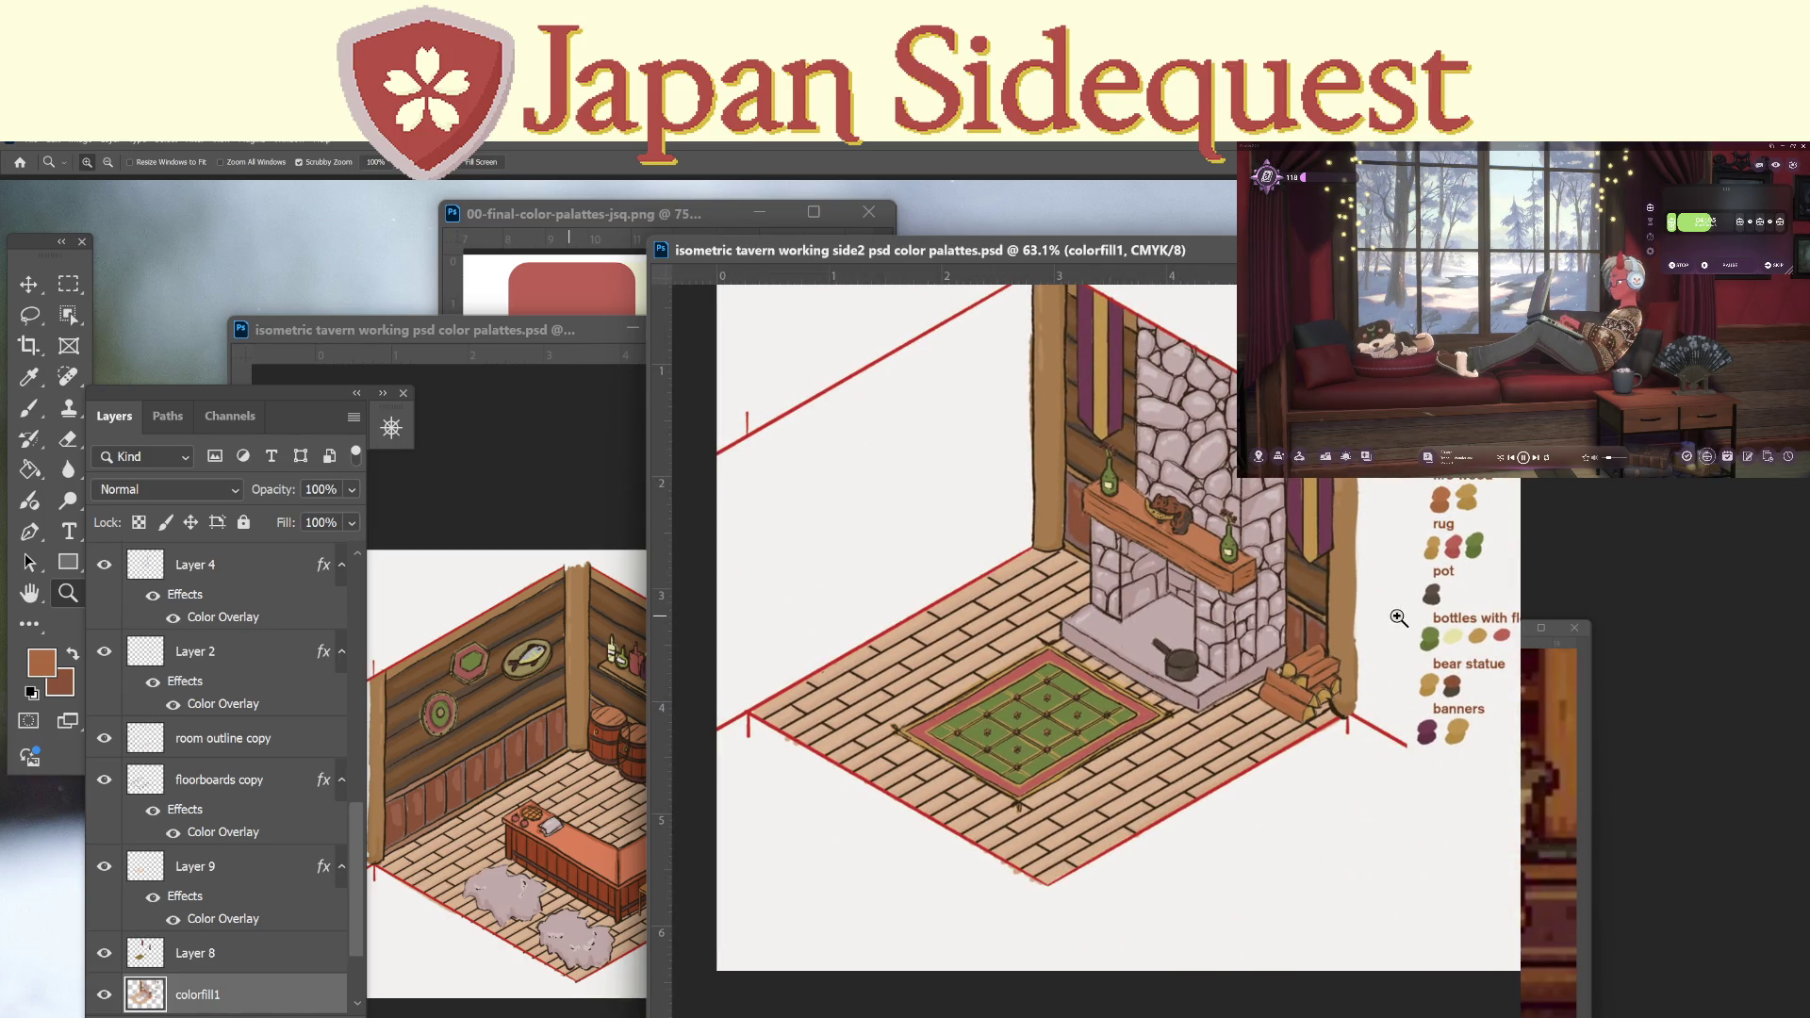
drag(1203, 496, 1339, 480)
scroll(351, 664, up, 10)
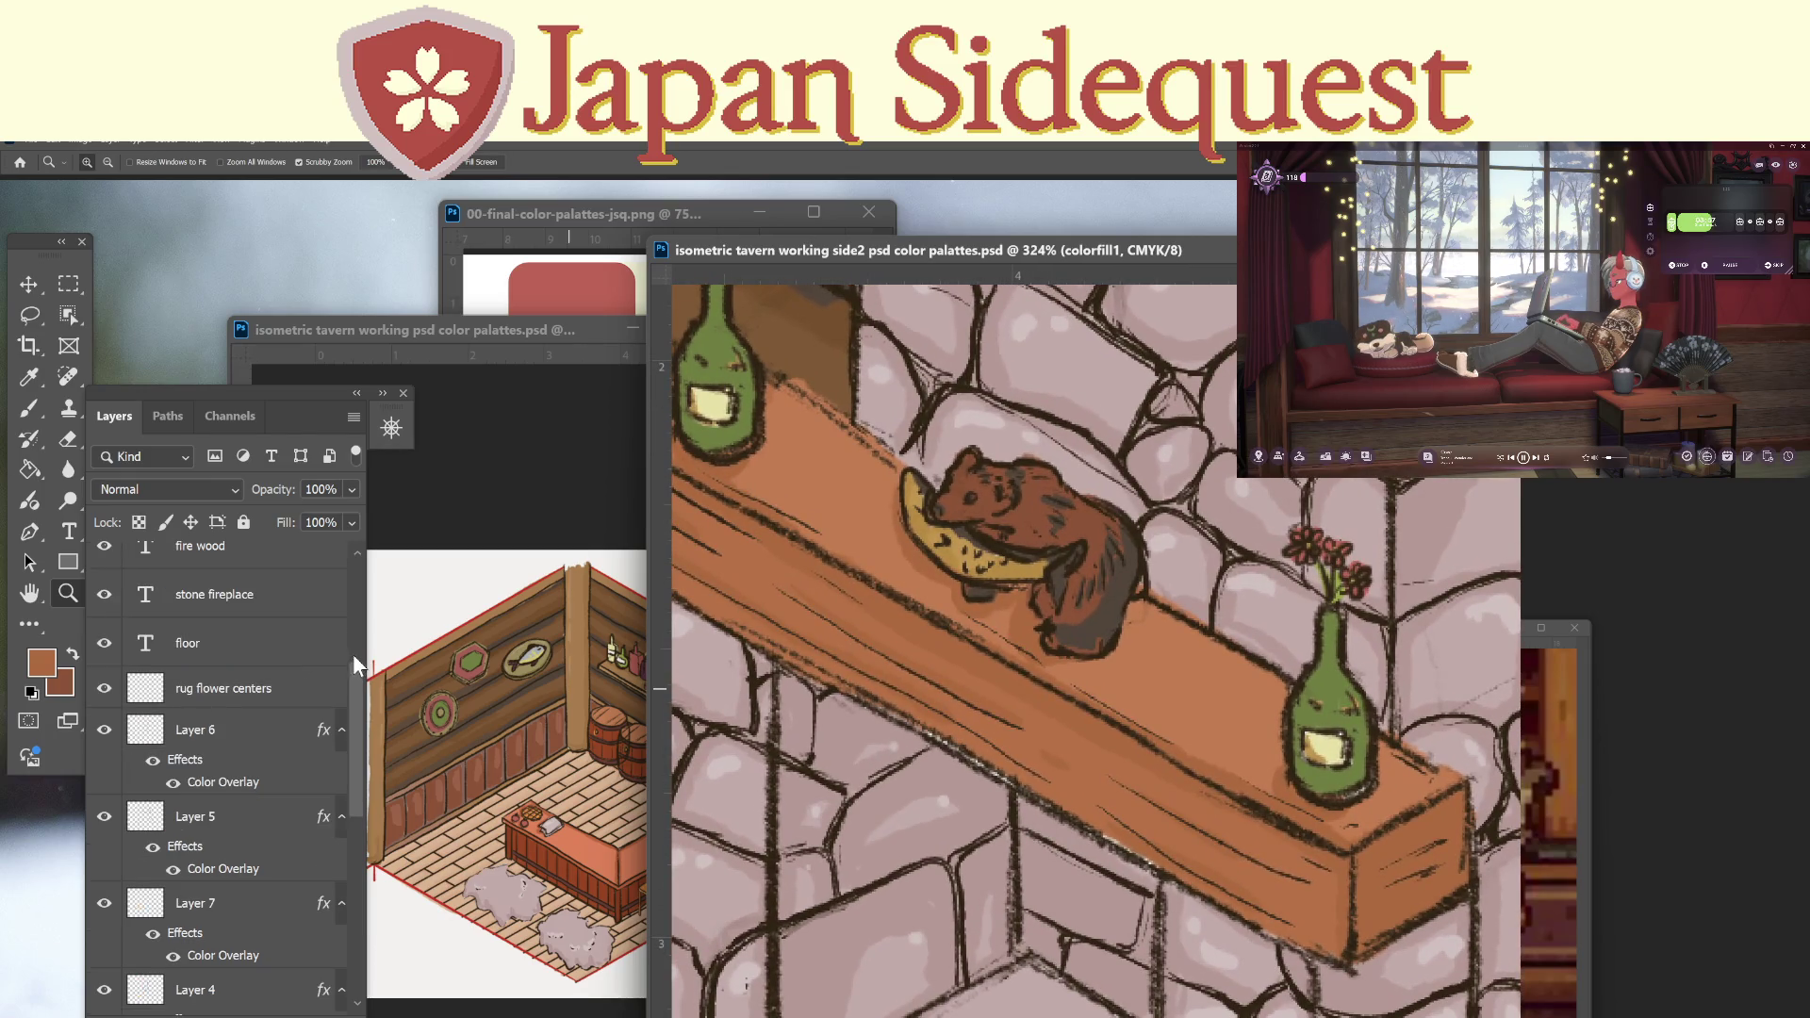
Check Layer 6's content, select it with the Eraser, and shrink the eraser to 35.
click(103, 778)
click(104, 778)
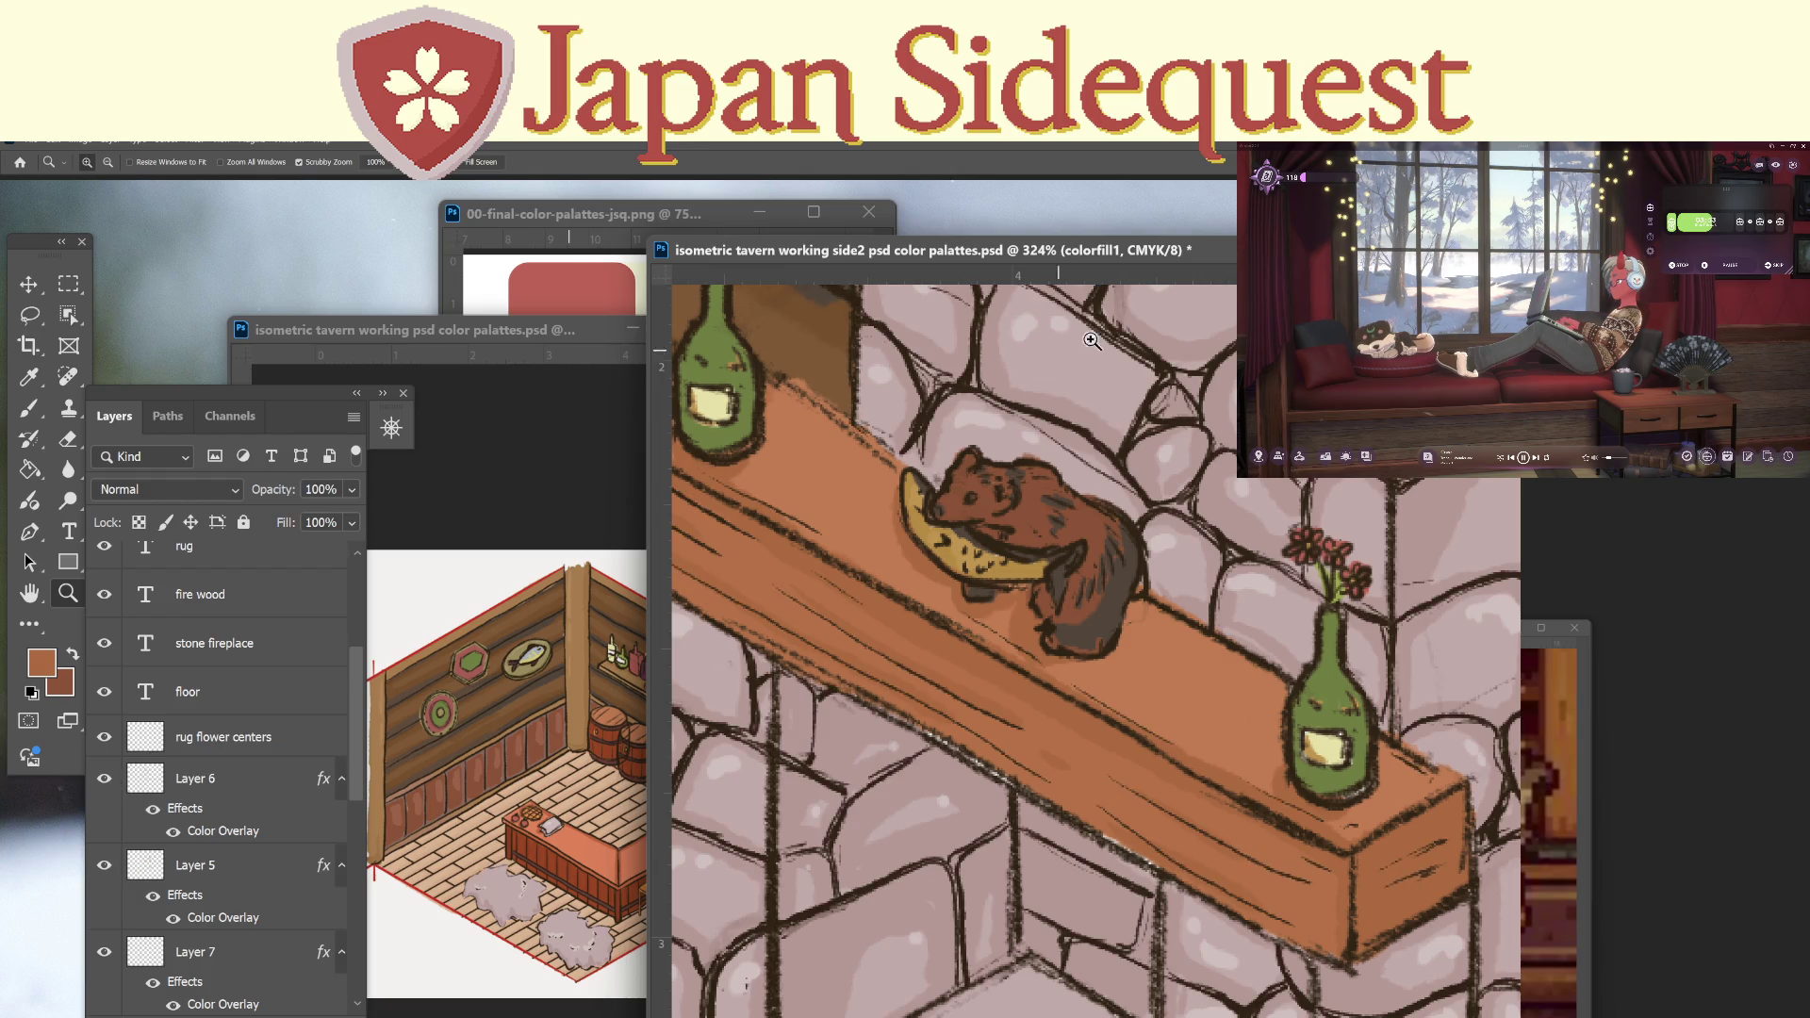
key(e)
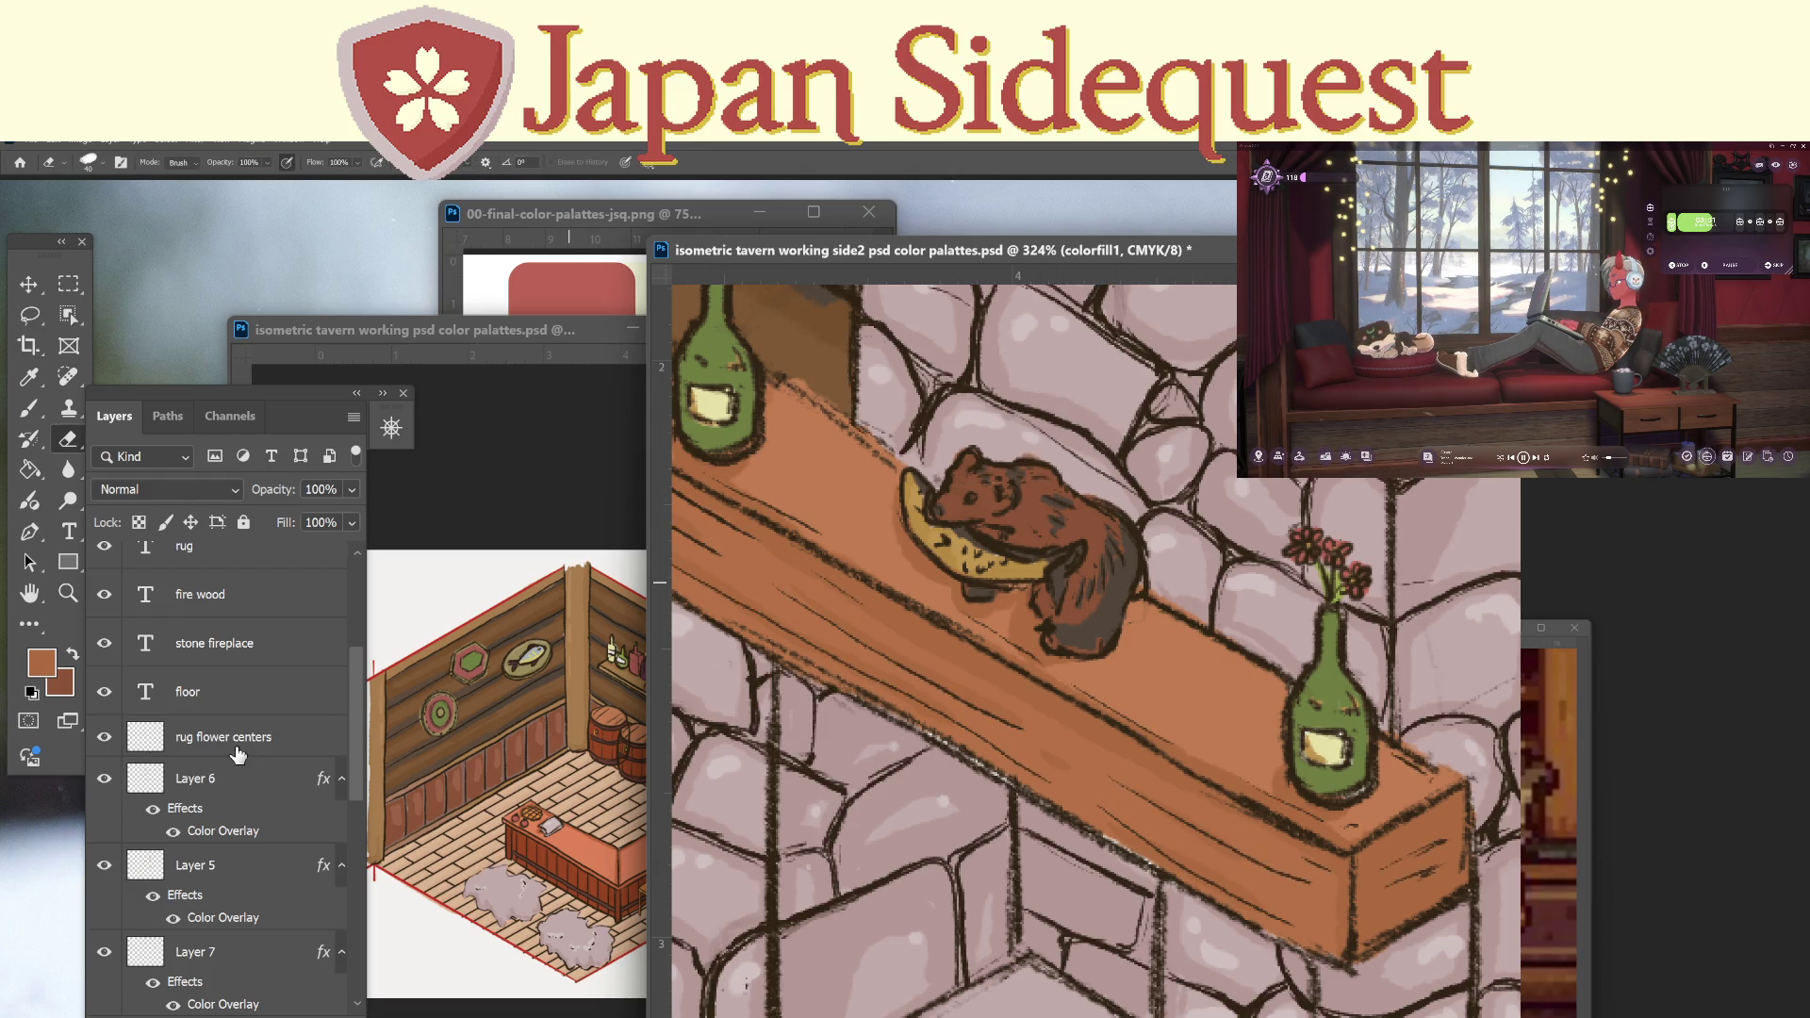
click(264, 773)
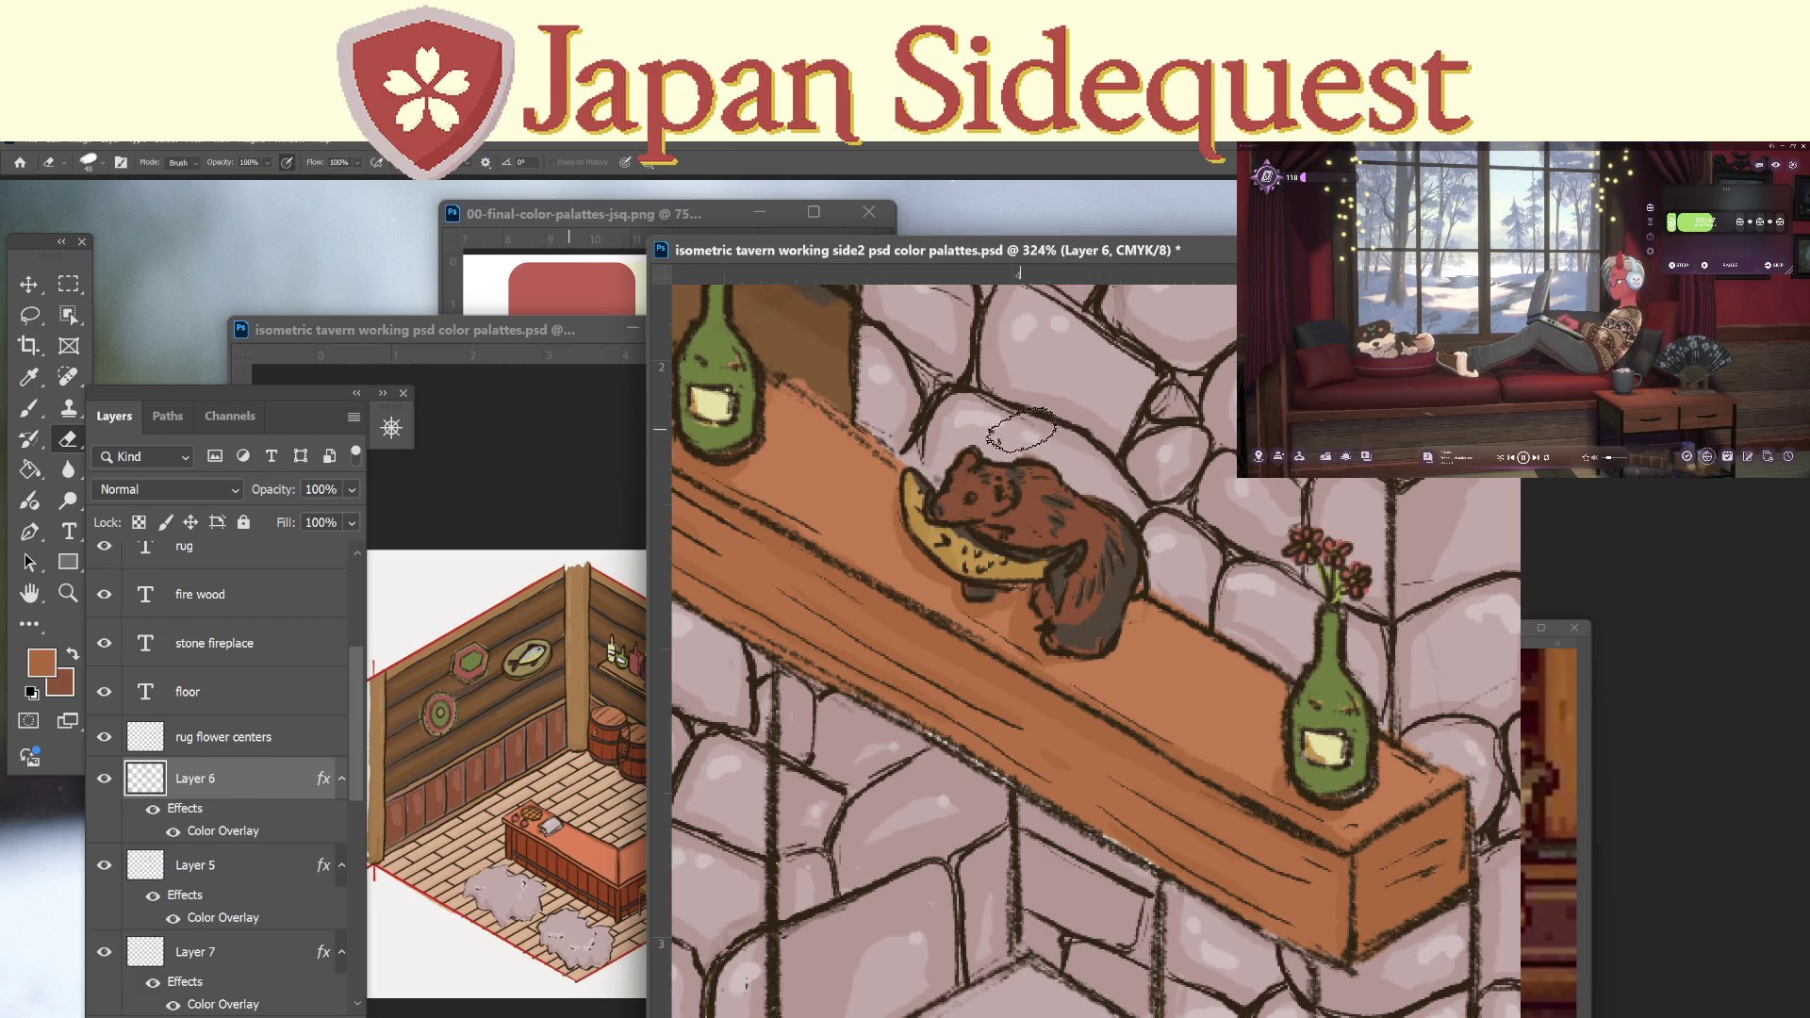
key(bracketleft)
key(bracketleft)
key(bracketleft)
key(bracketleft)
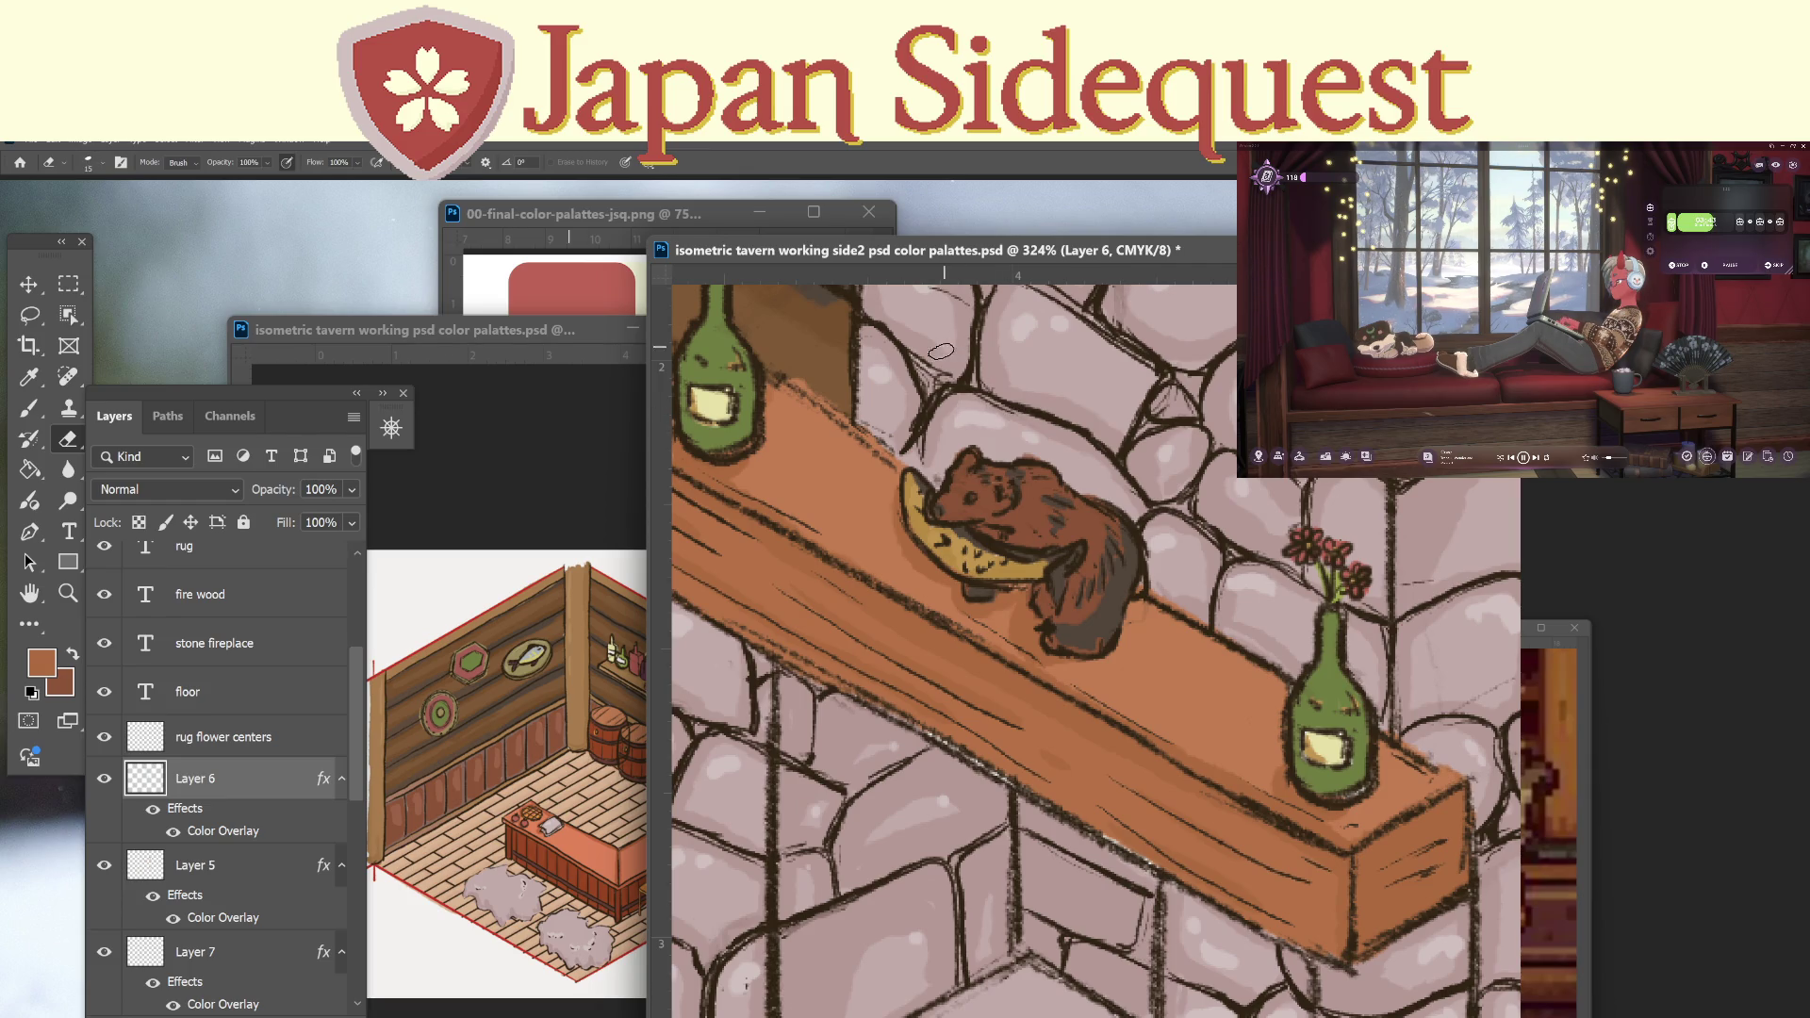
scroll(943, 359, up, 3)
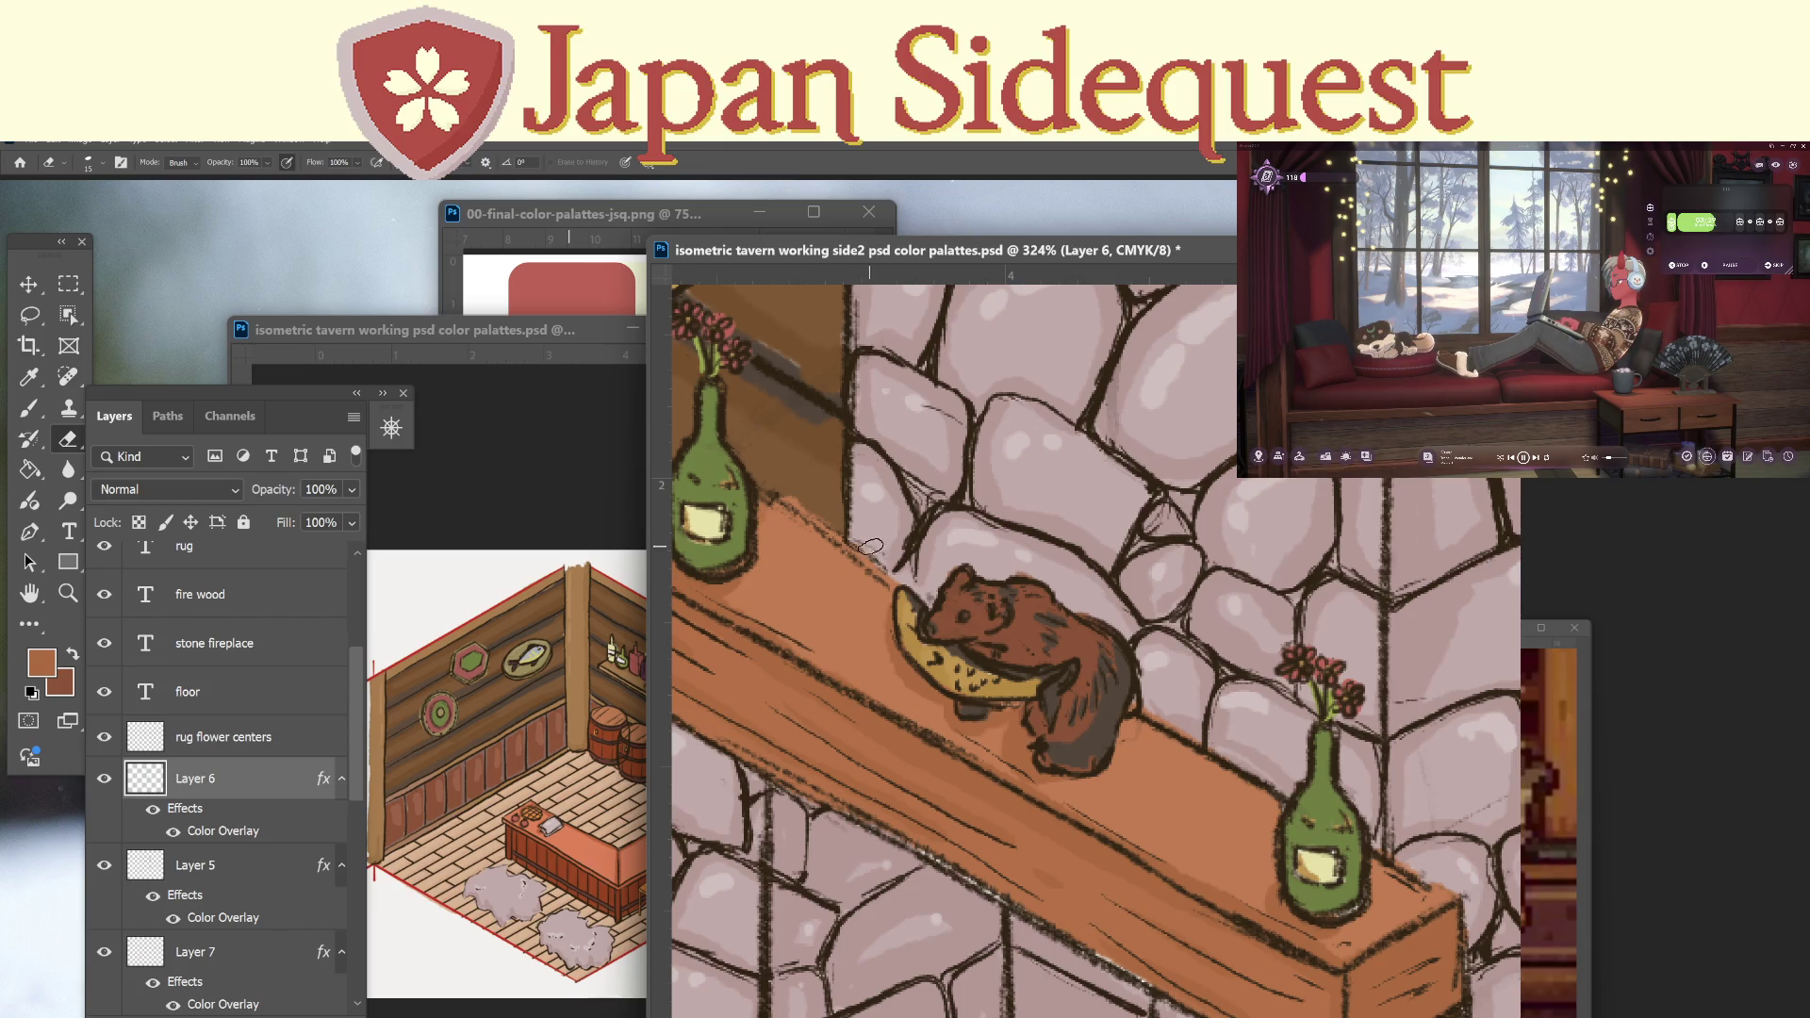
drag(915, 492, 713, 686)
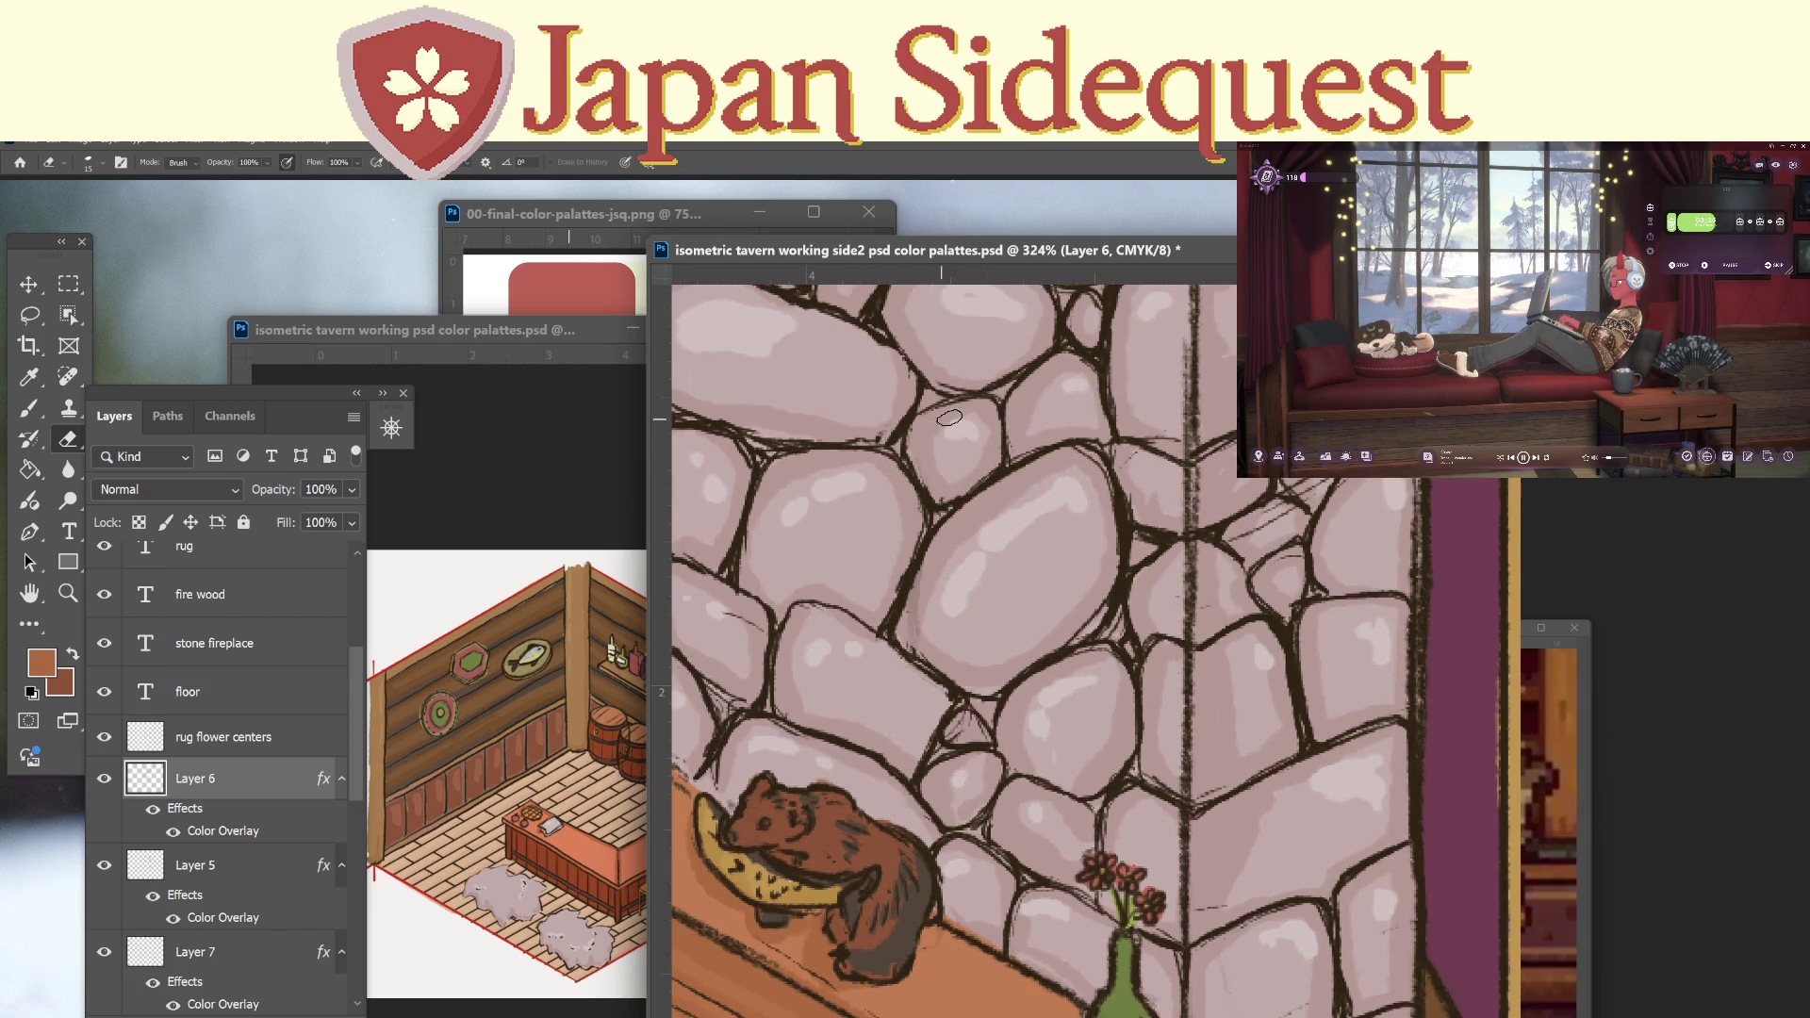
drag(829, 539, 1051, 580)
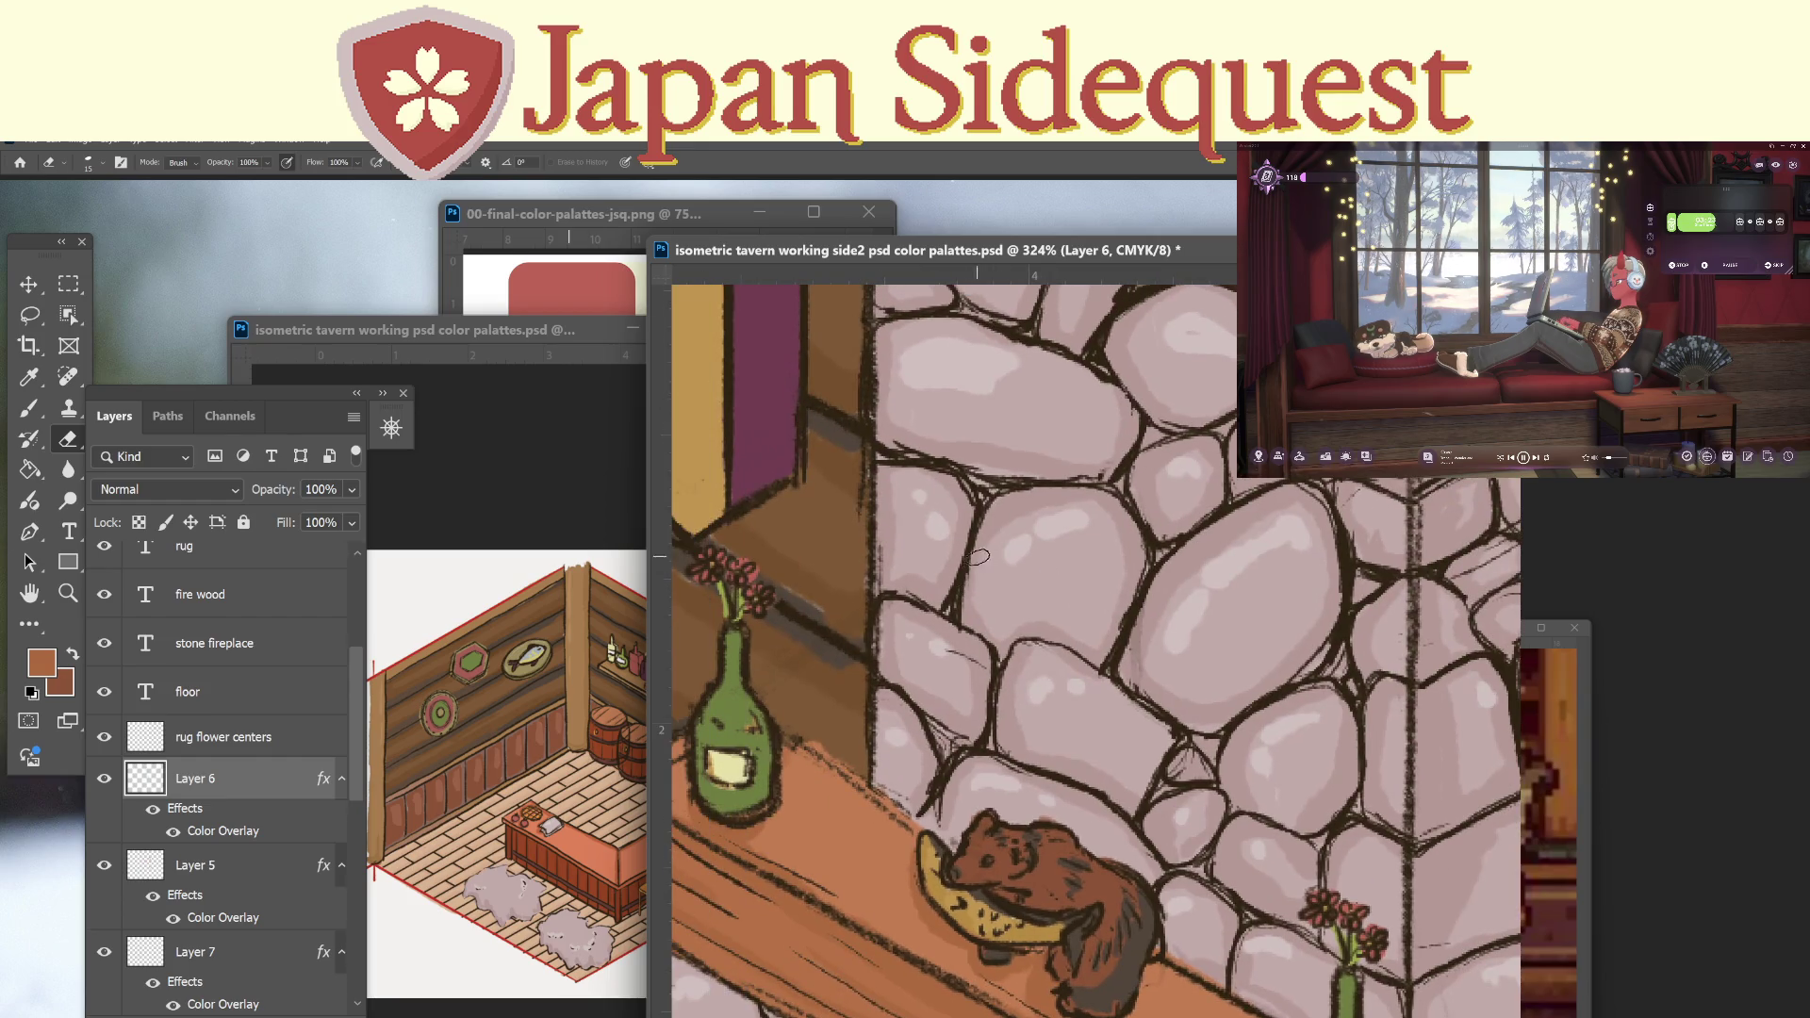
drag(1070, 578, 1041, 694)
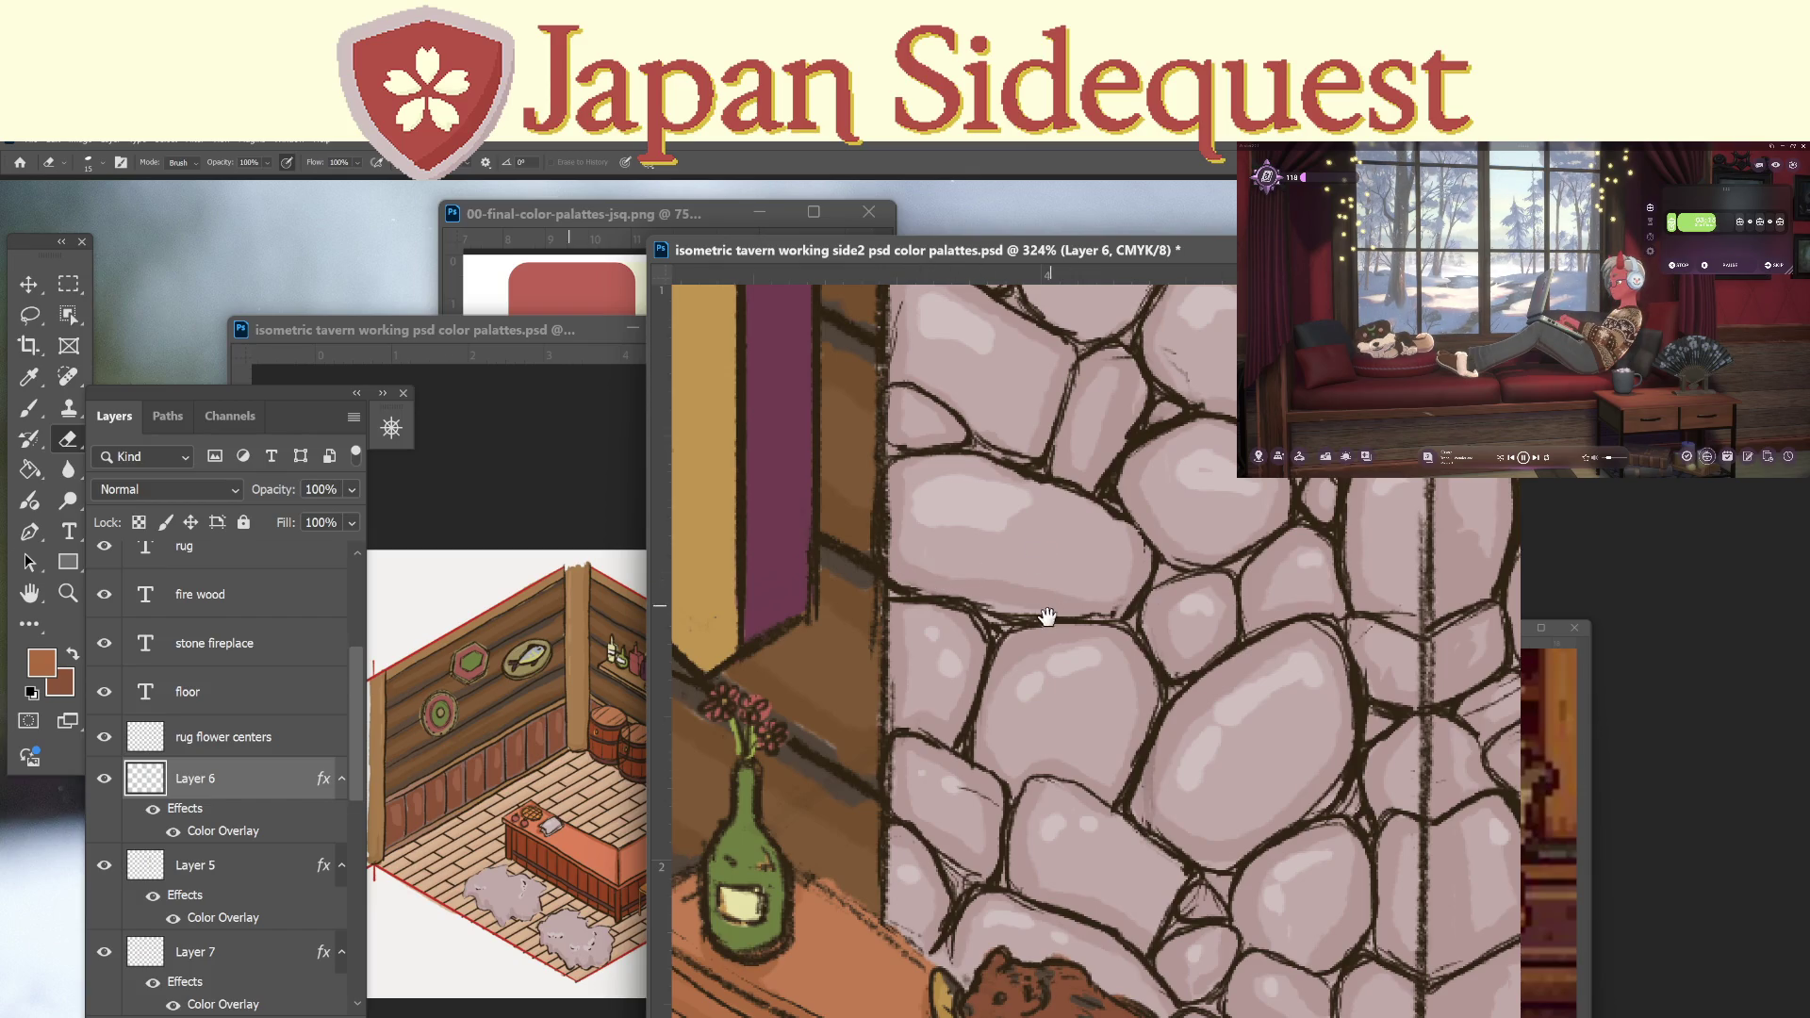
Erase the faint leftover sketch lines across the fireplace stones, then zoom out to the whole fireplace.
scroll(1039, 557, up, 3)
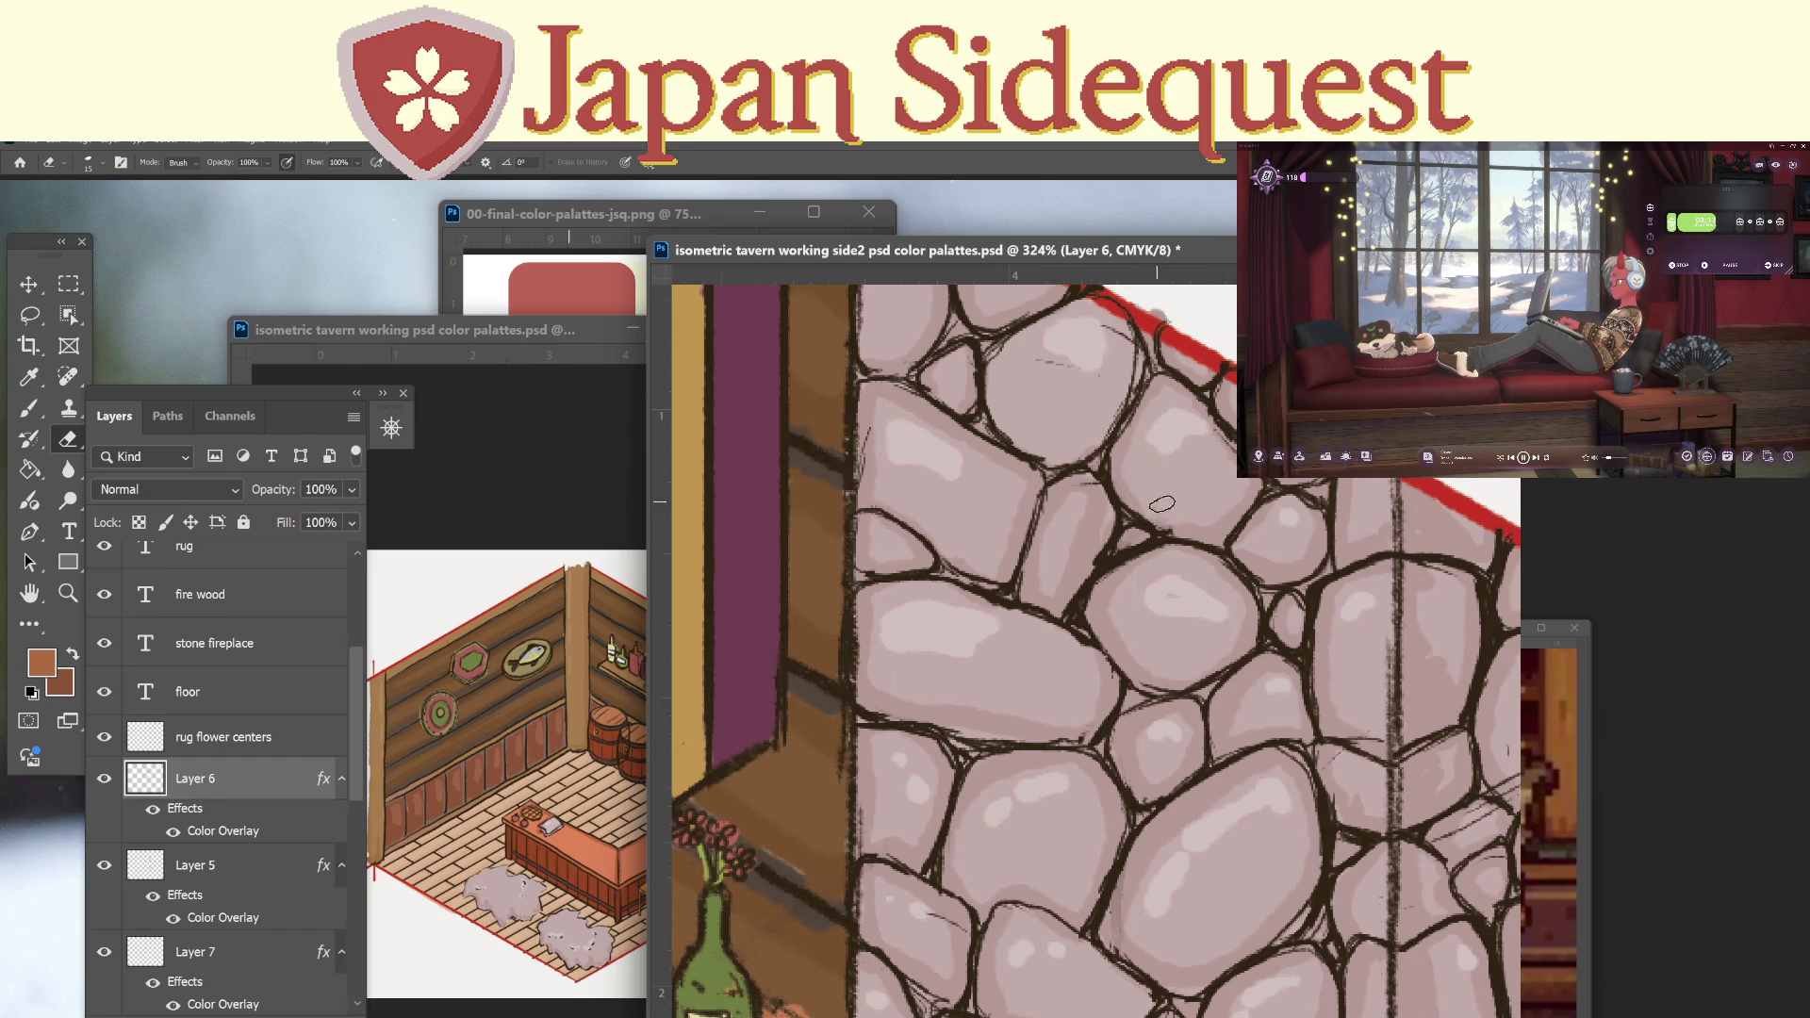
drag(871, 428, 863, 436)
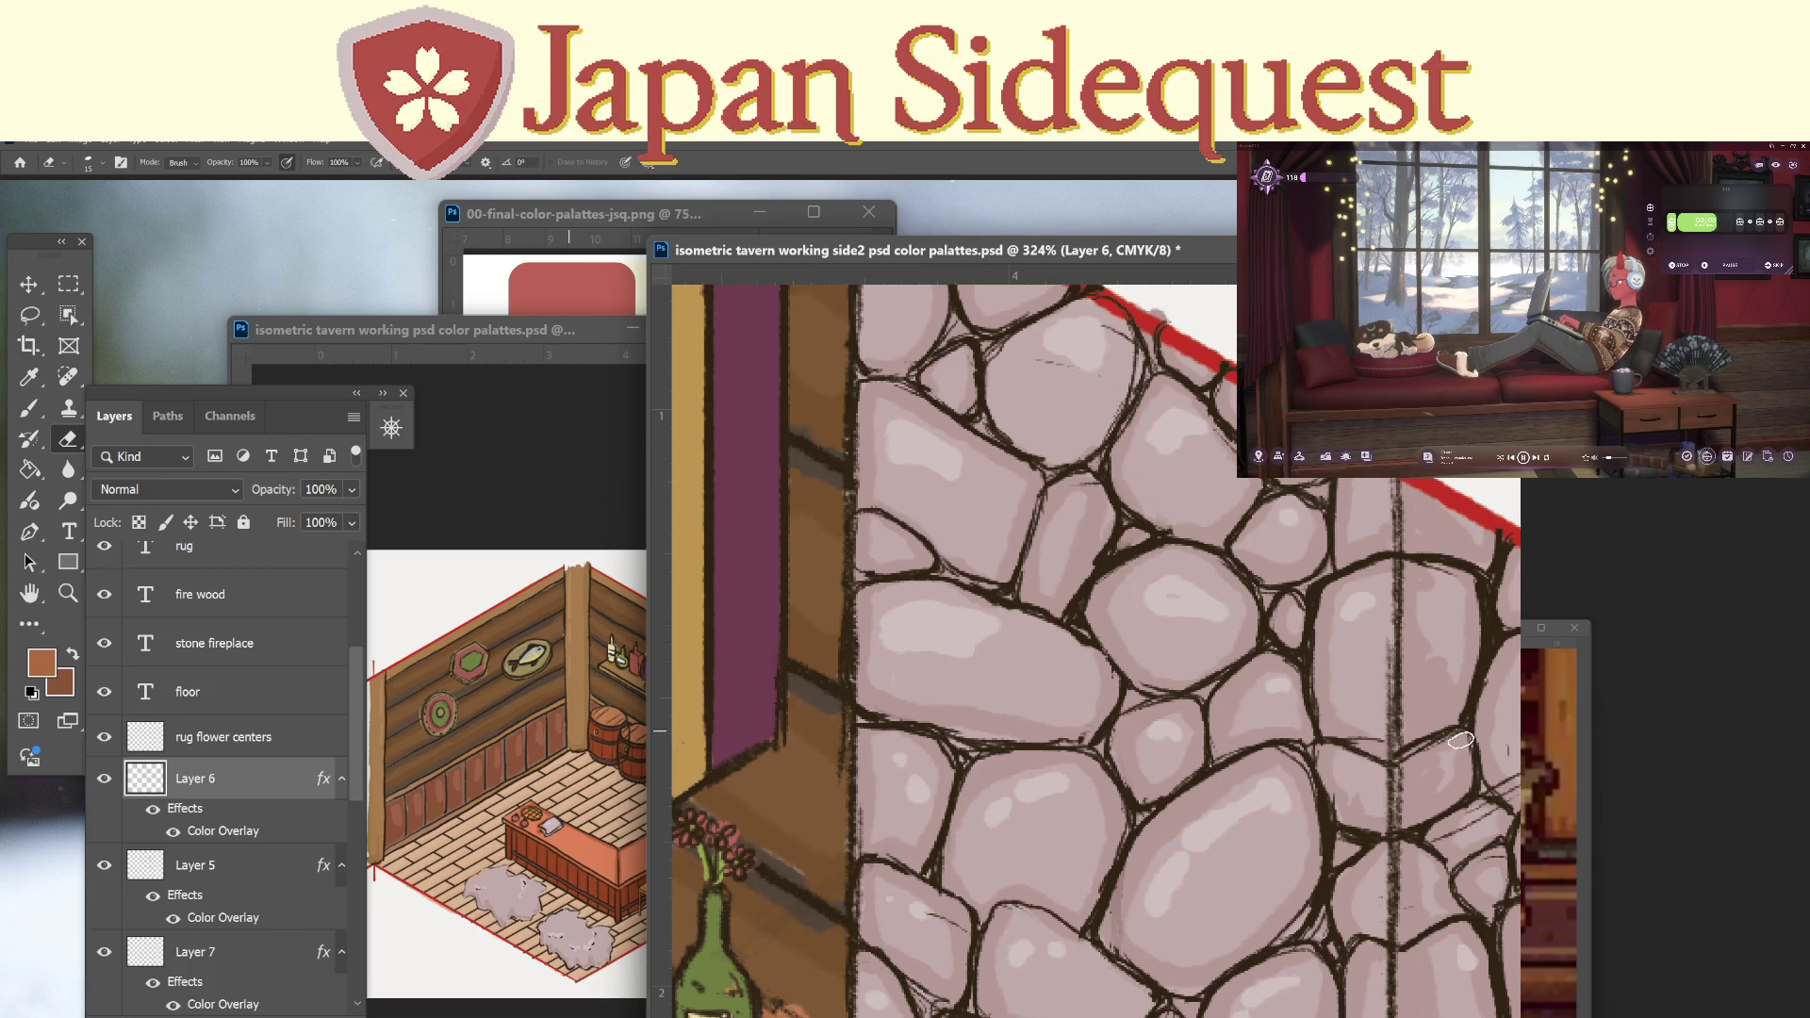
drag(1460, 740, 1289, 701)
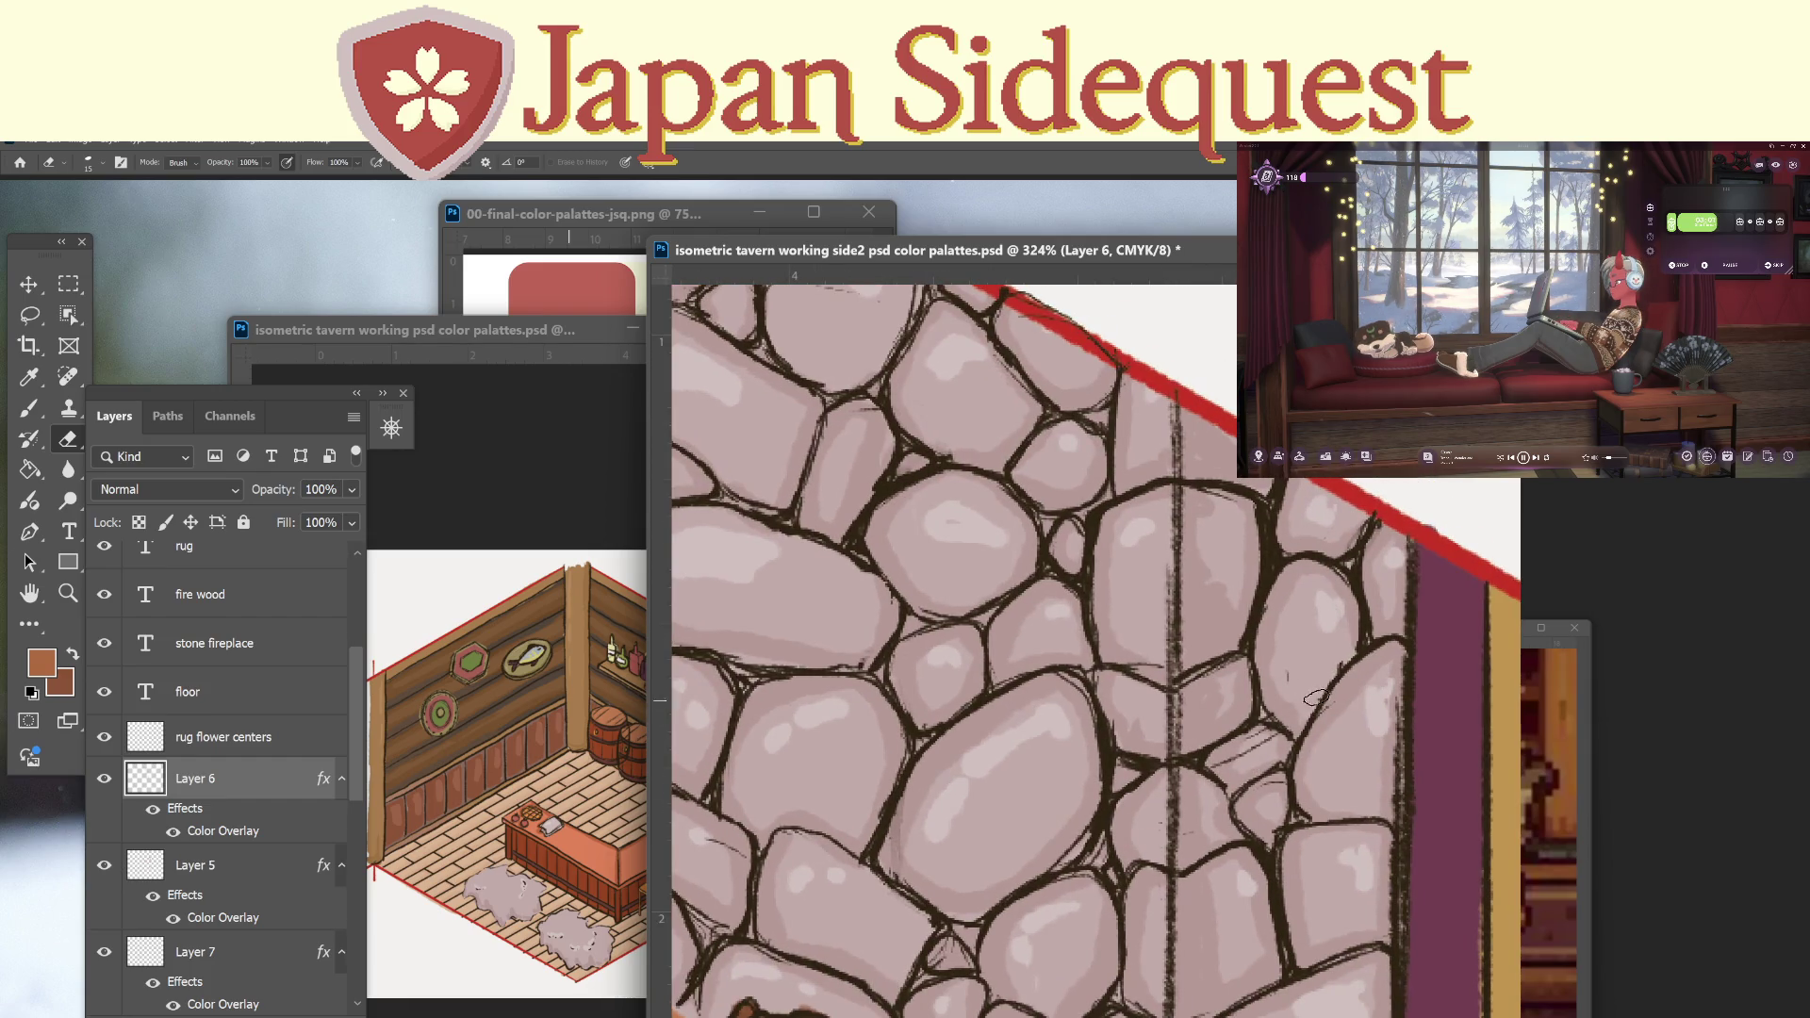
mouse_move(1328, 708)
mouse_down()
mouse_move(1249, 743)
mouse_move(1258, 755)
mouse_up()
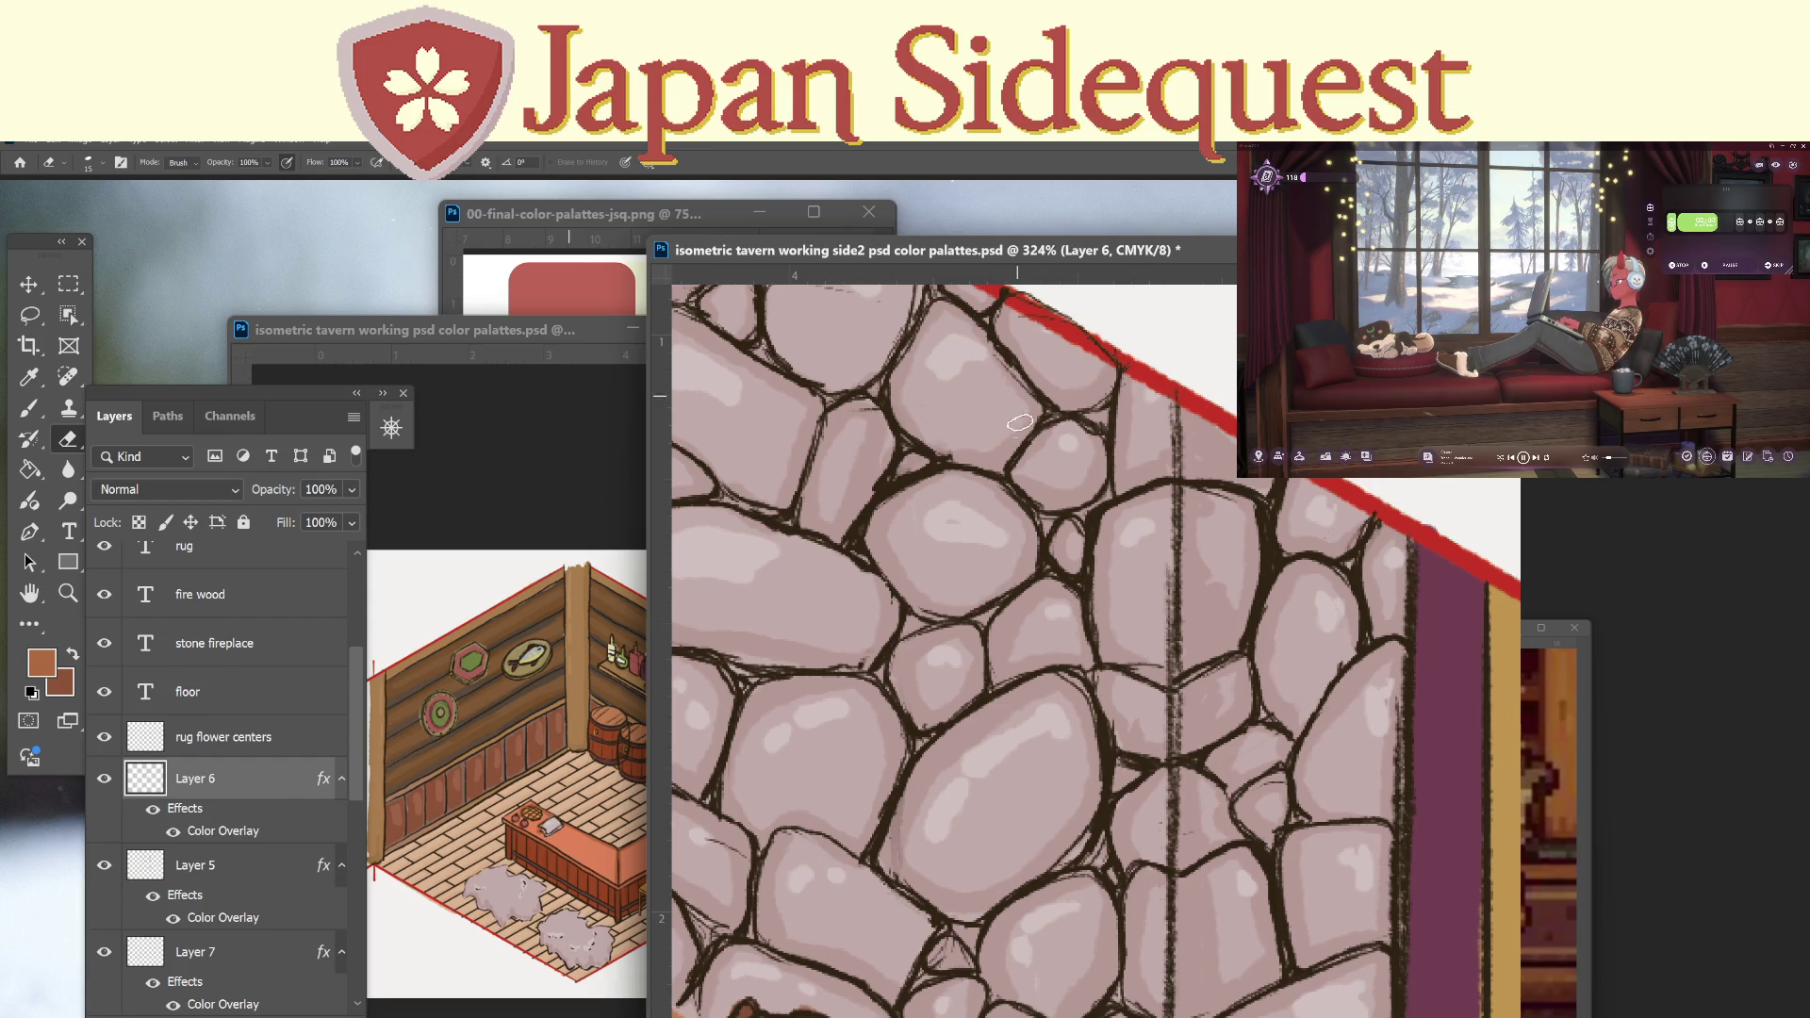
scroll(1020, 423, up, 3)
drag(881, 424, 898, 431)
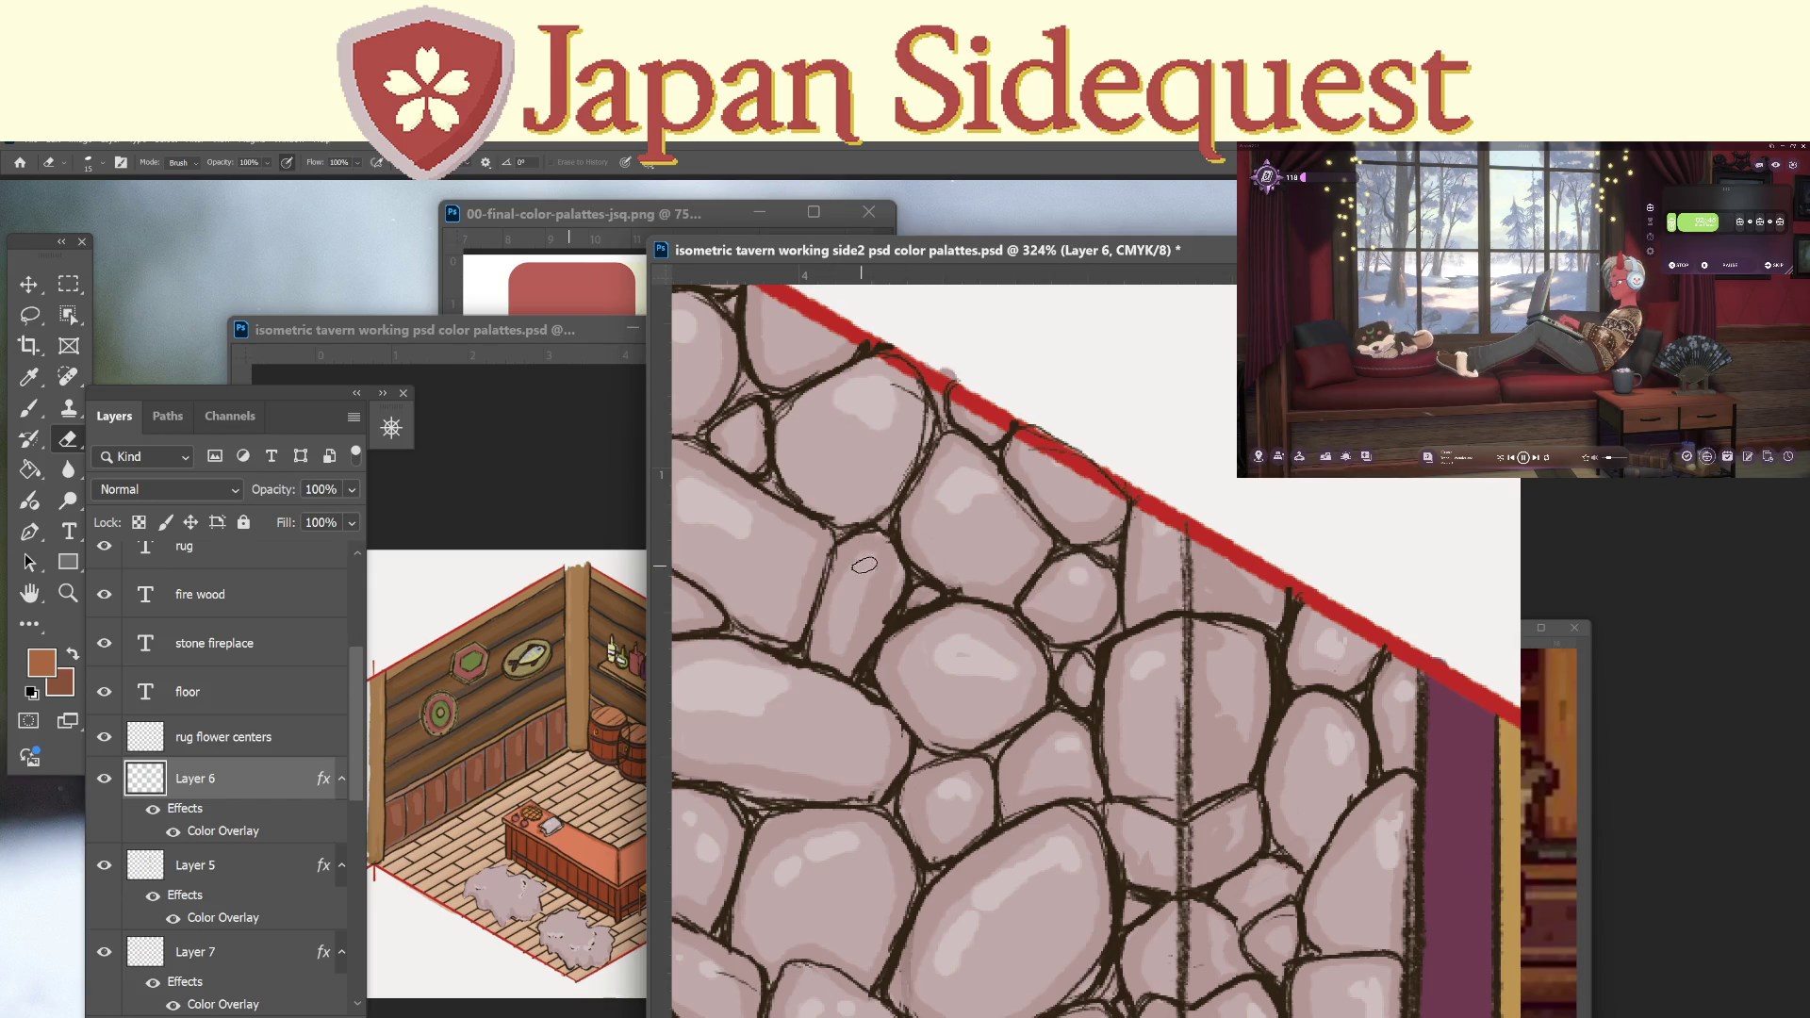
key(z)
scroll(1139, 635, down, 6)
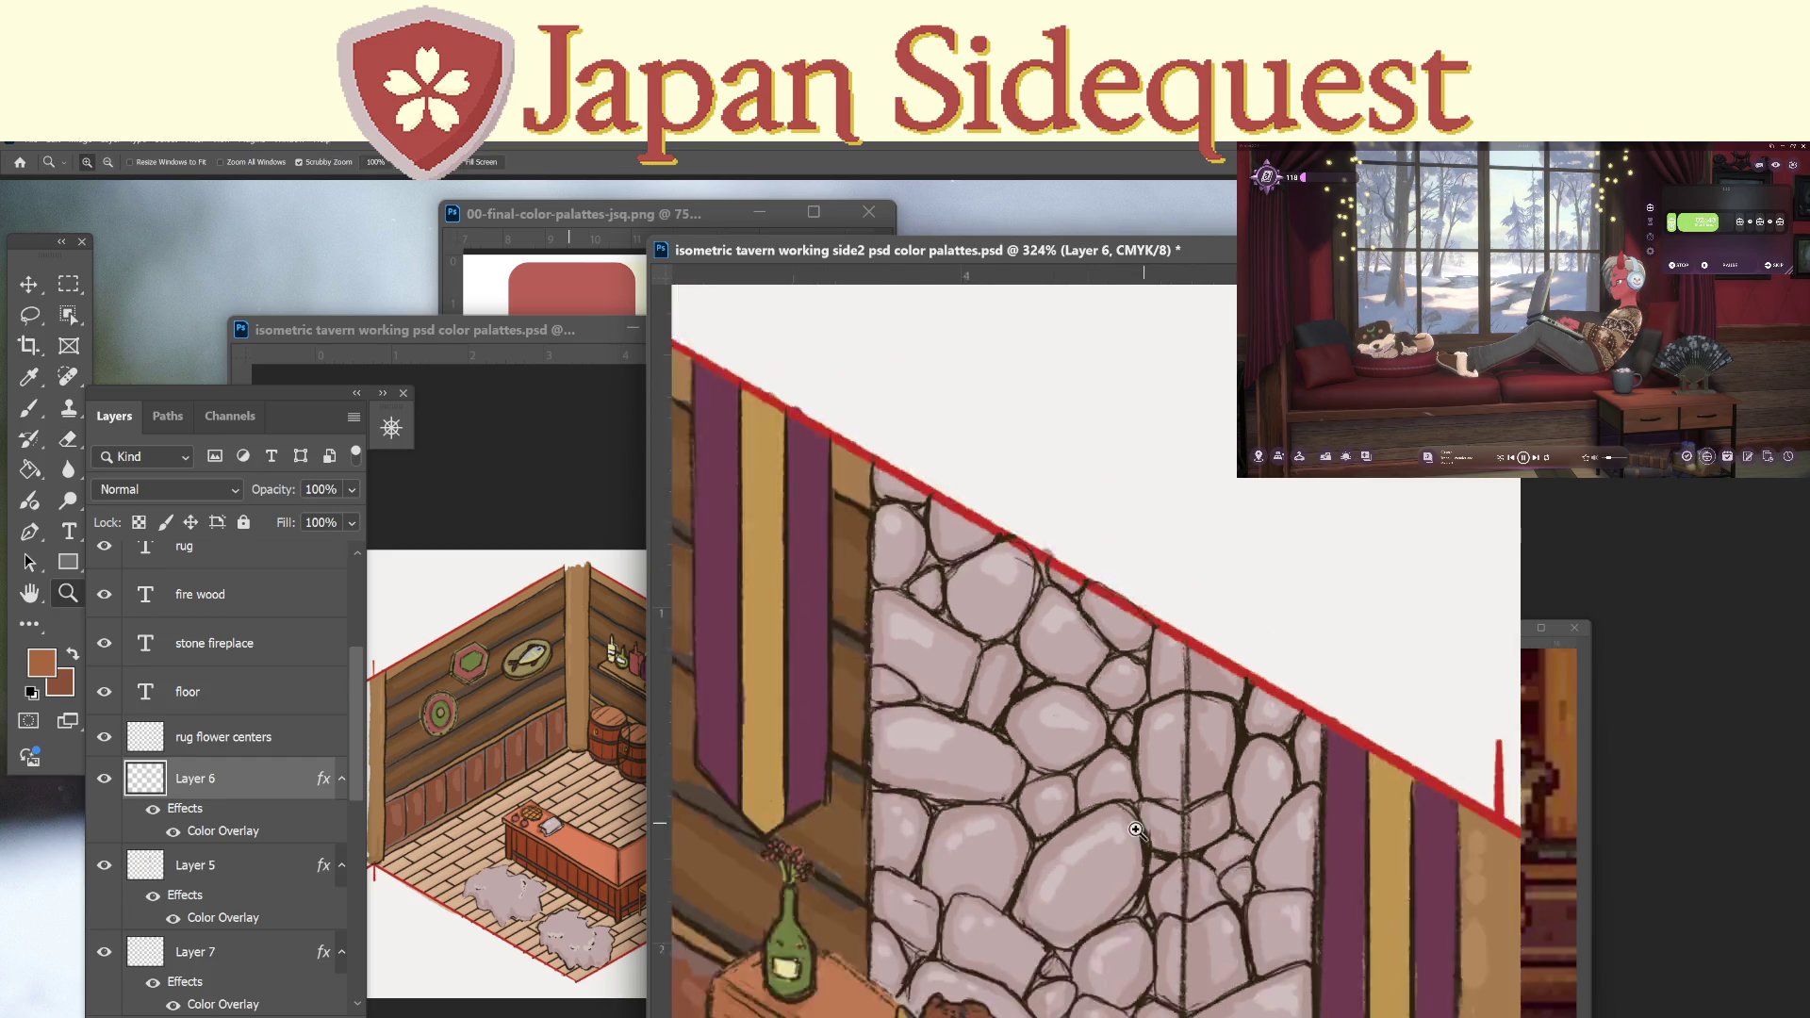
Sample a fireplace stone's pinkish grey with the Eyedropper, then zoom back out to the tavern scene.
drag(1154, 535, 1218, 523)
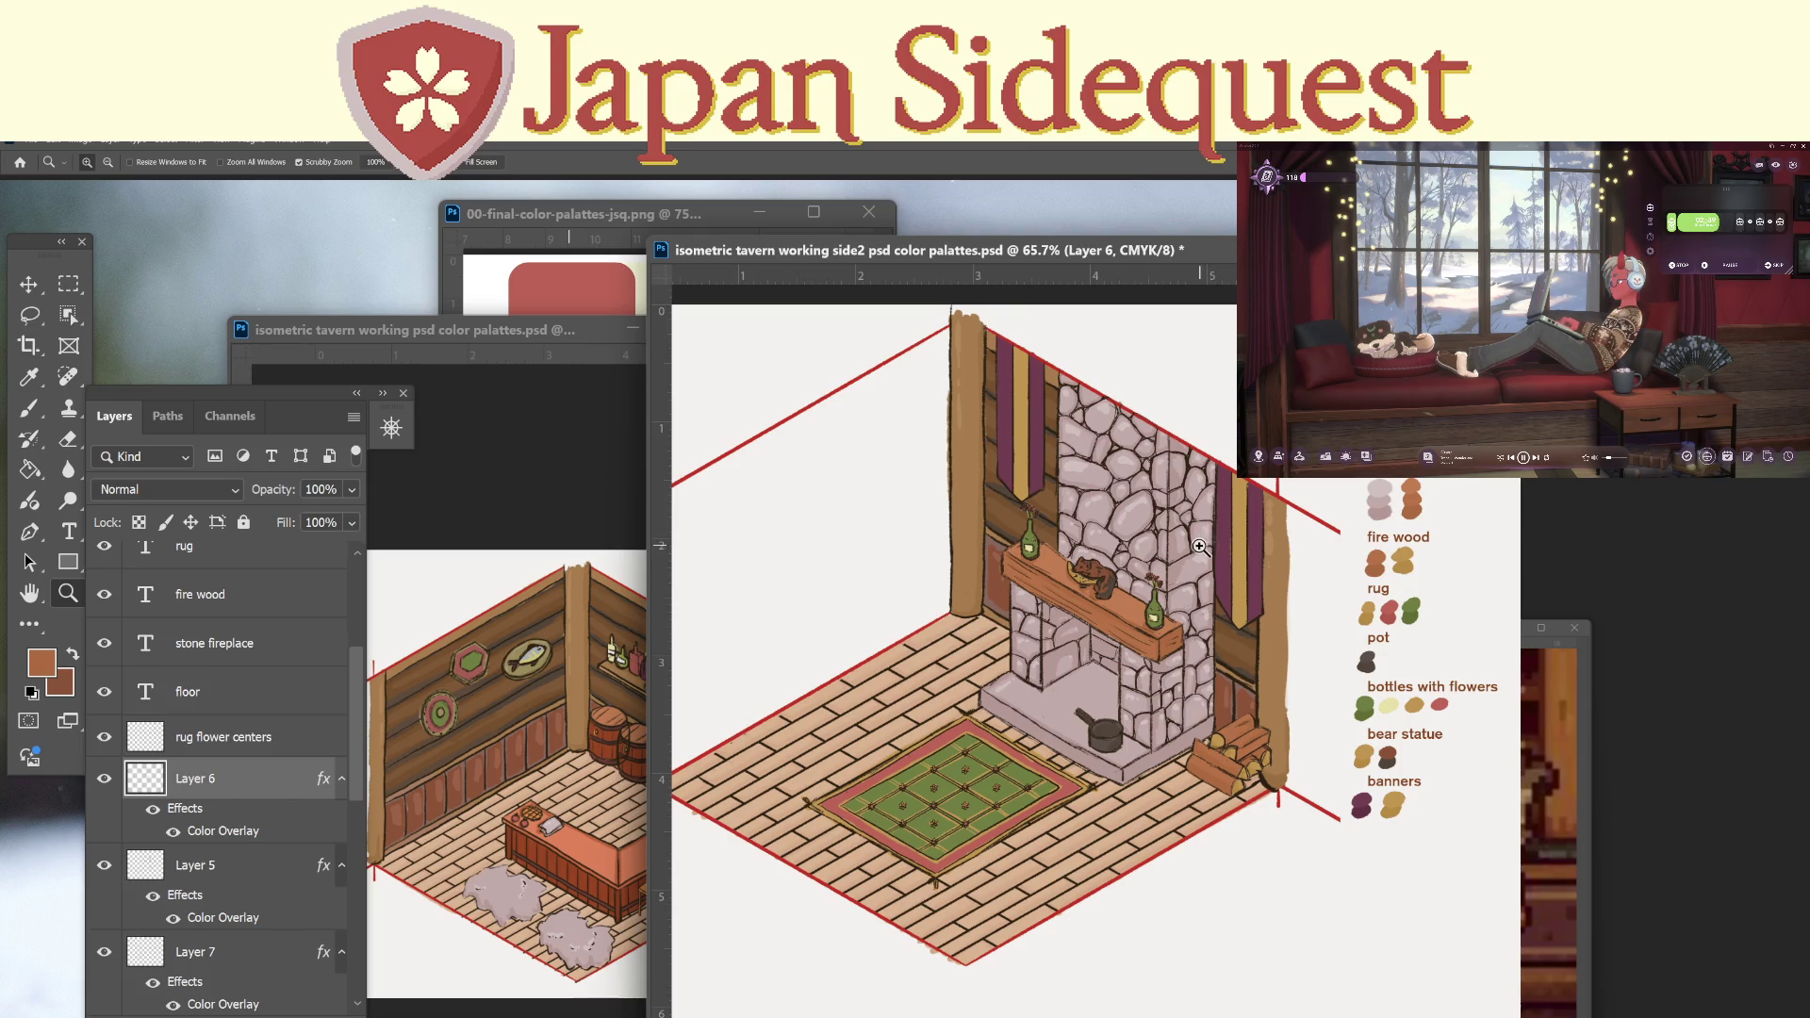
drag(1137, 695, 1152, 679)
scroll(1153, 678, up, 5)
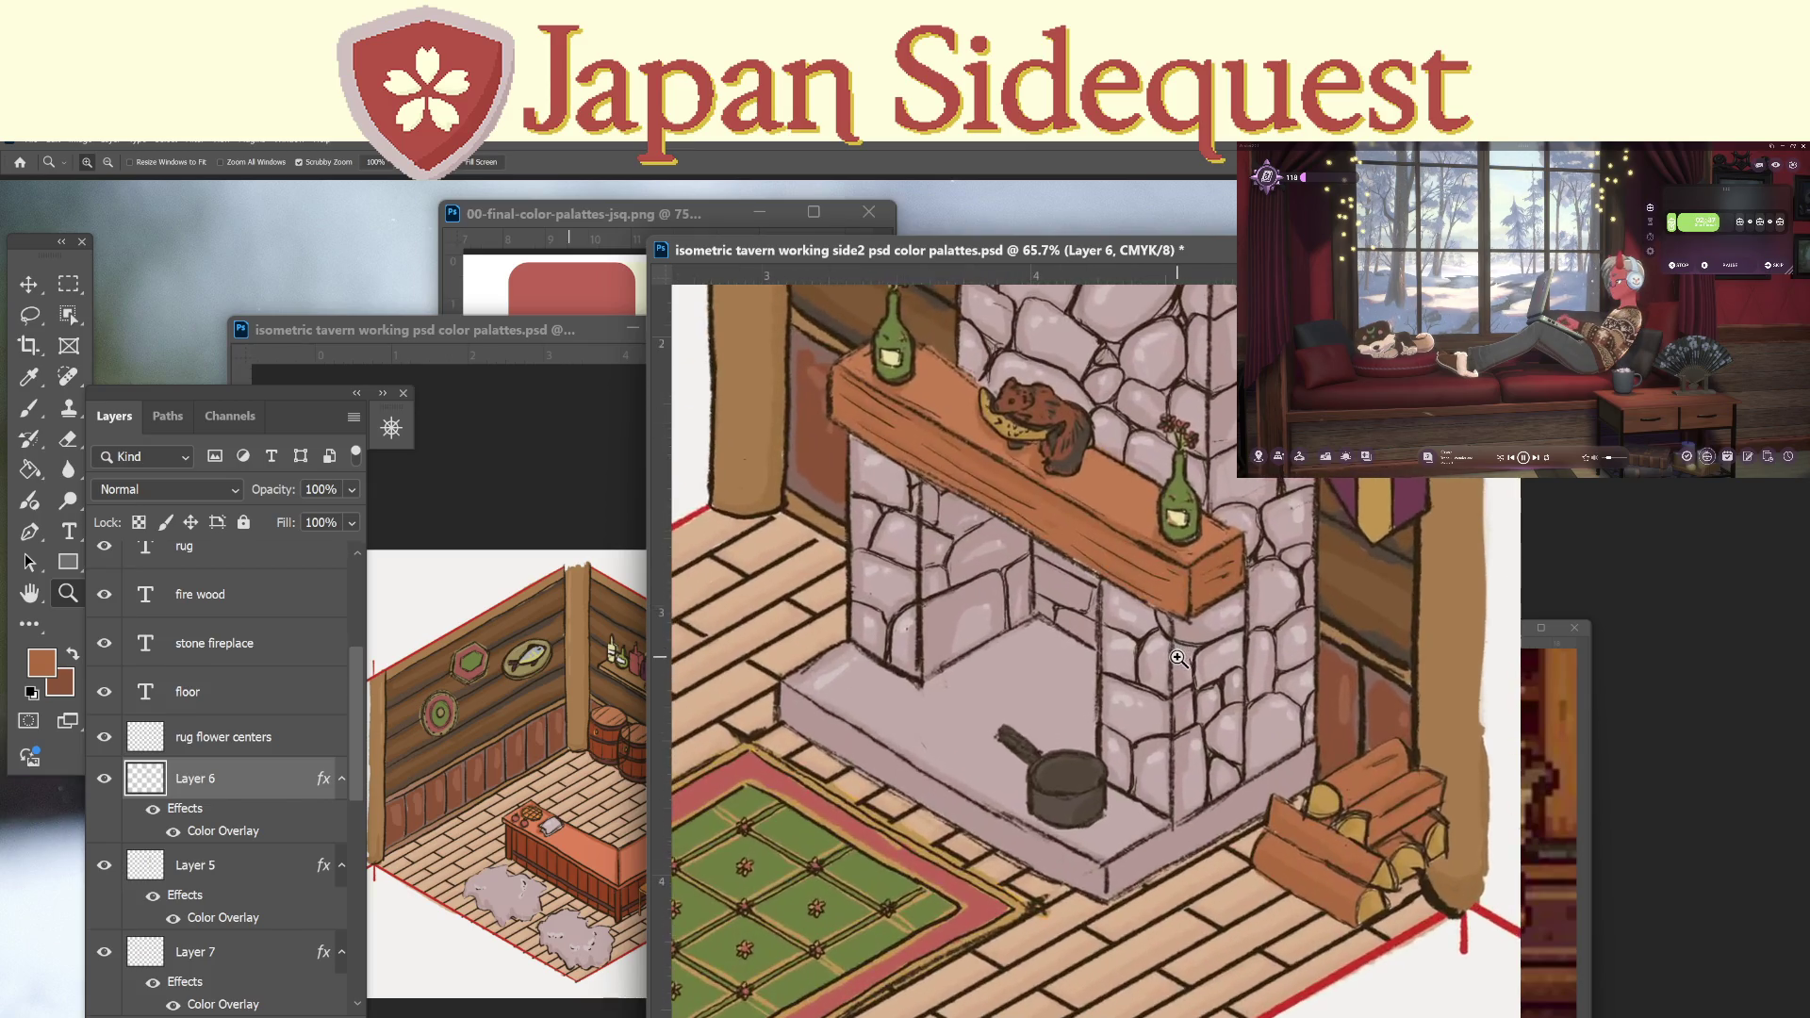
key(i)
click(1051, 557)
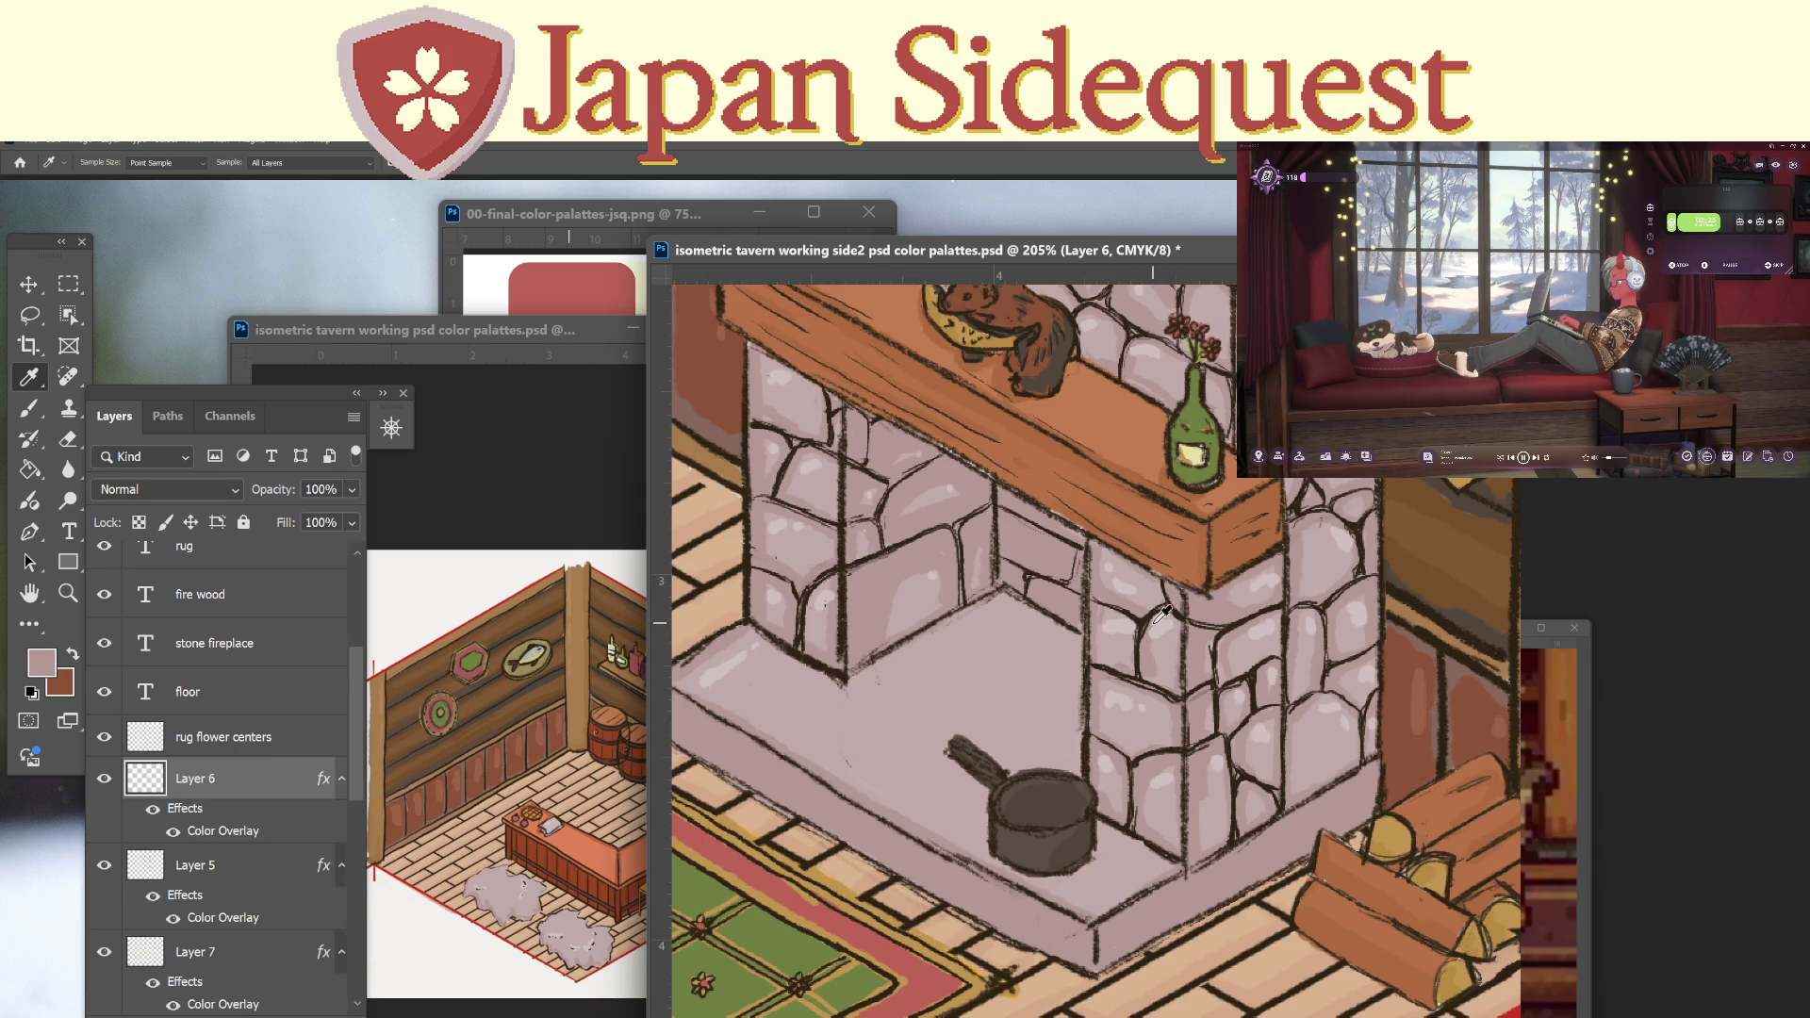
key(z)
mouse_move(1162, 613)
mouse_down()
mouse_move(1084, 617)
mouse_move(1168, 643)
mouse_move(1131, 656)
mouse_up()
mouse_move(1167, 777)
mouse_down()
mouse_move(1214, 809)
mouse_move(1130, 696)
mouse_up()
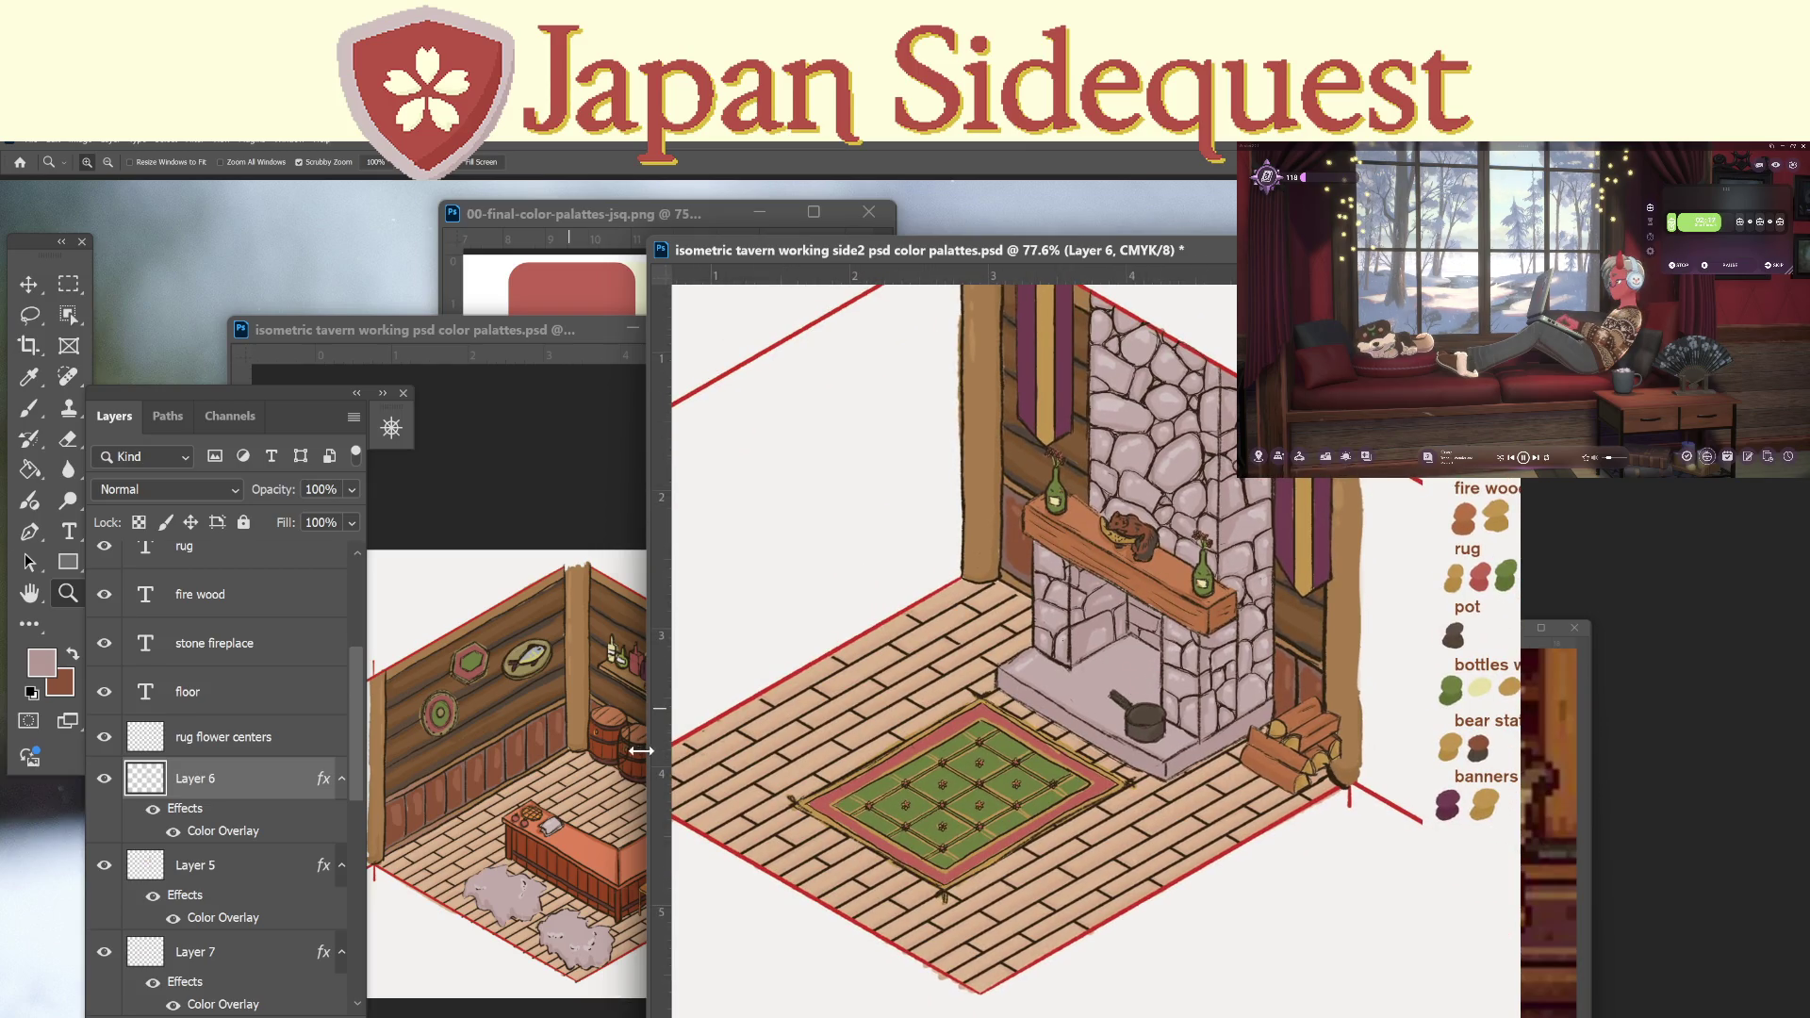
Widen the fireplace document window, frame the scene with its colour legend, and save.
drag(648, 747, 449, 747)
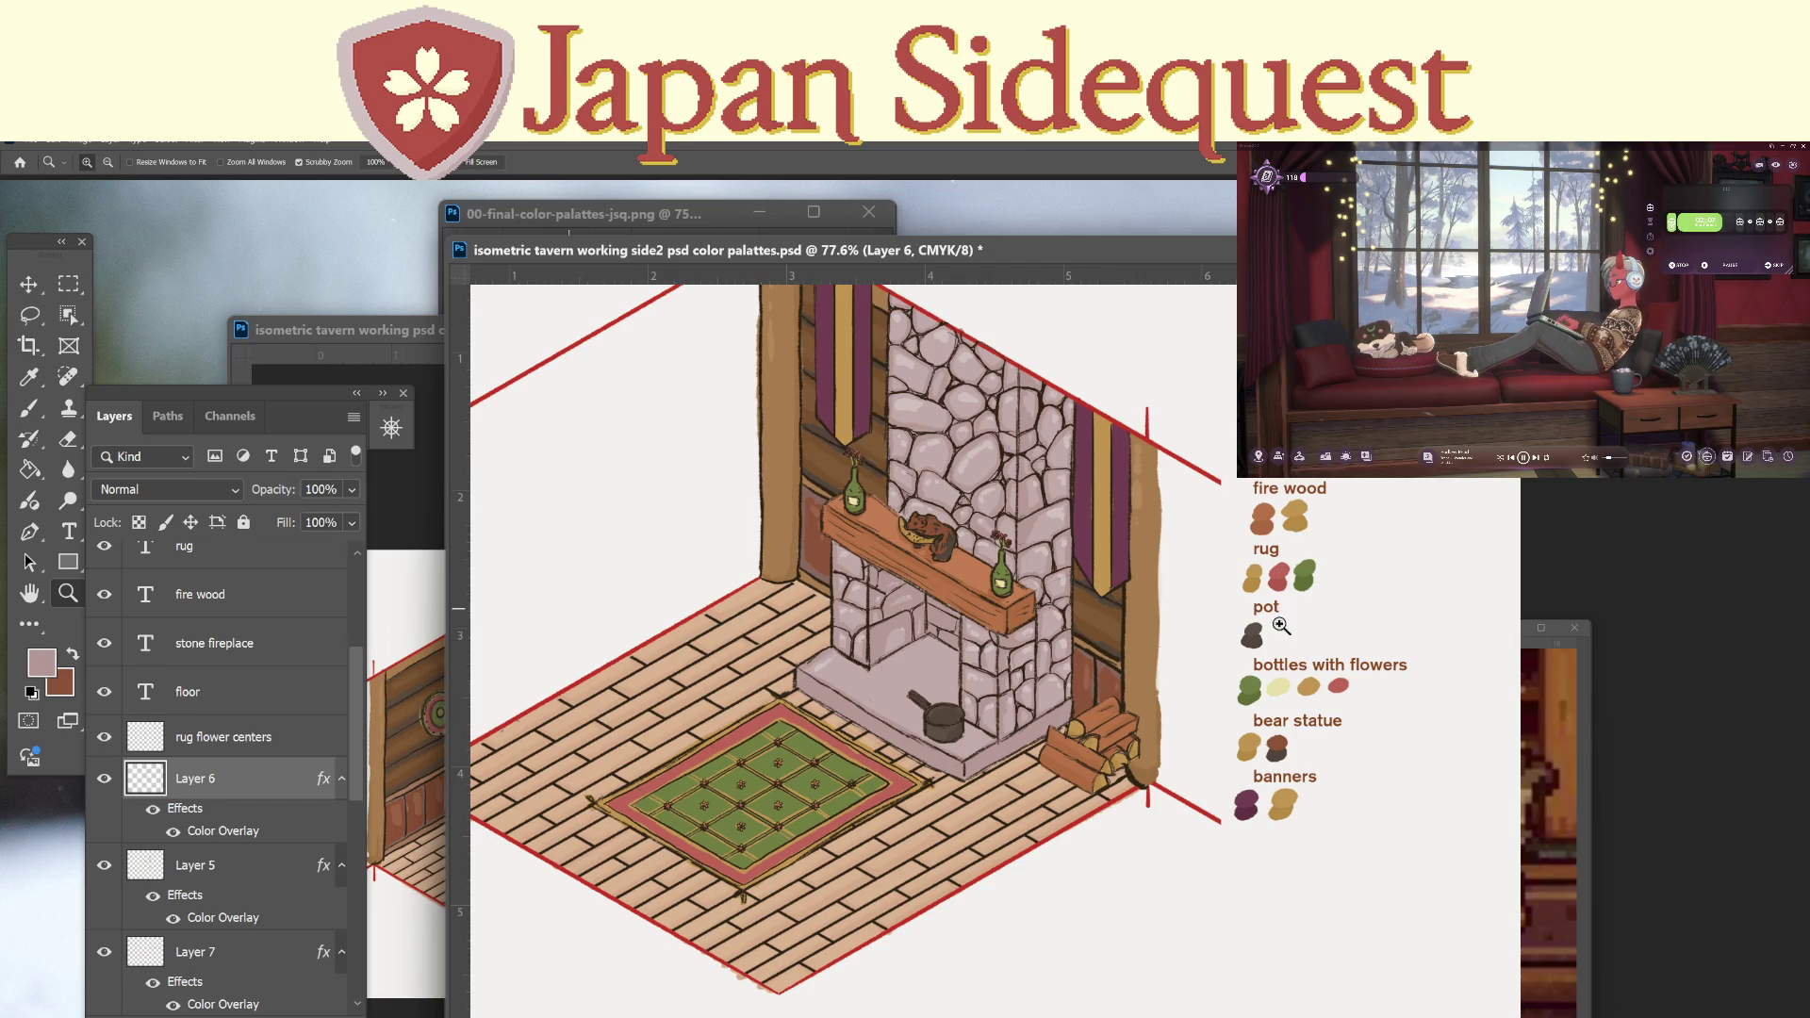
mouse_move(1171, 675)
mouse_down()
mouse_move(1183, 786)
mouse_move(1186, 709)
mouse_up()
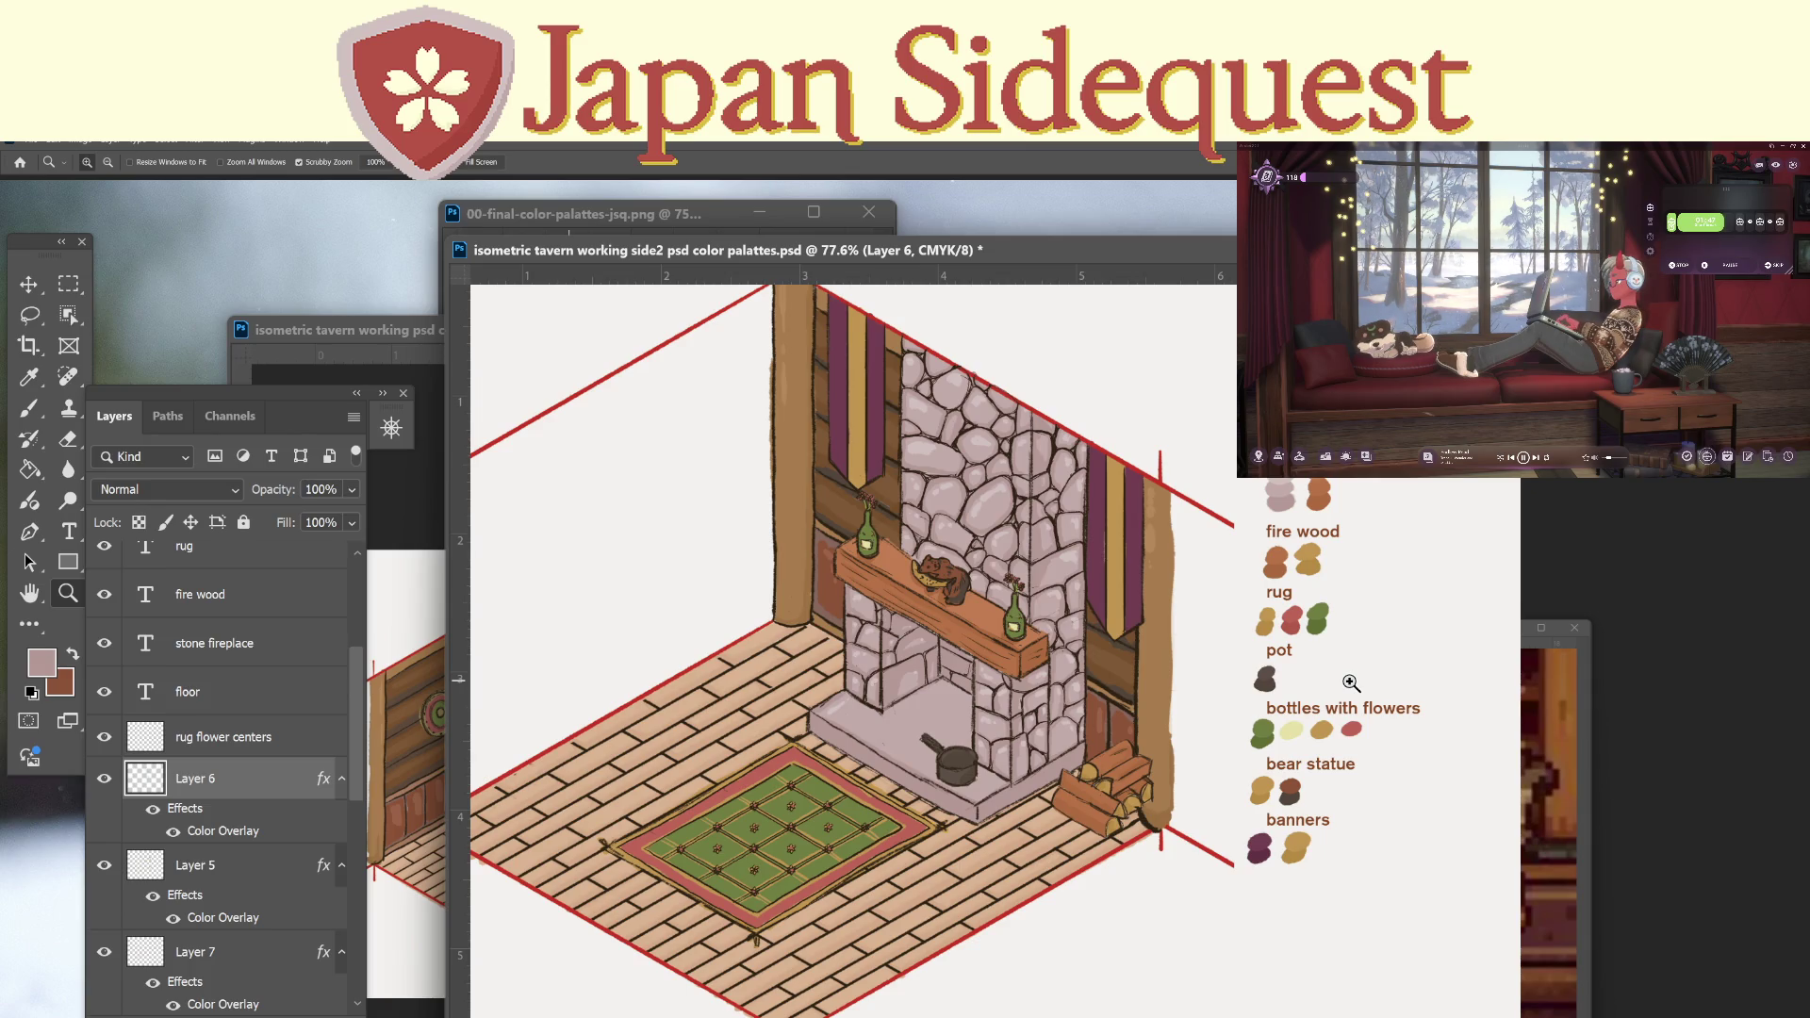
mouse_move(1350, 682)
mouse_down()
mouse_move(1171, 905)
mouse_move(1216, 868)
mouse_move(1207, 911)
mouse_move(1127, 942)
mouse_move(1145, 933)
mouse_up()
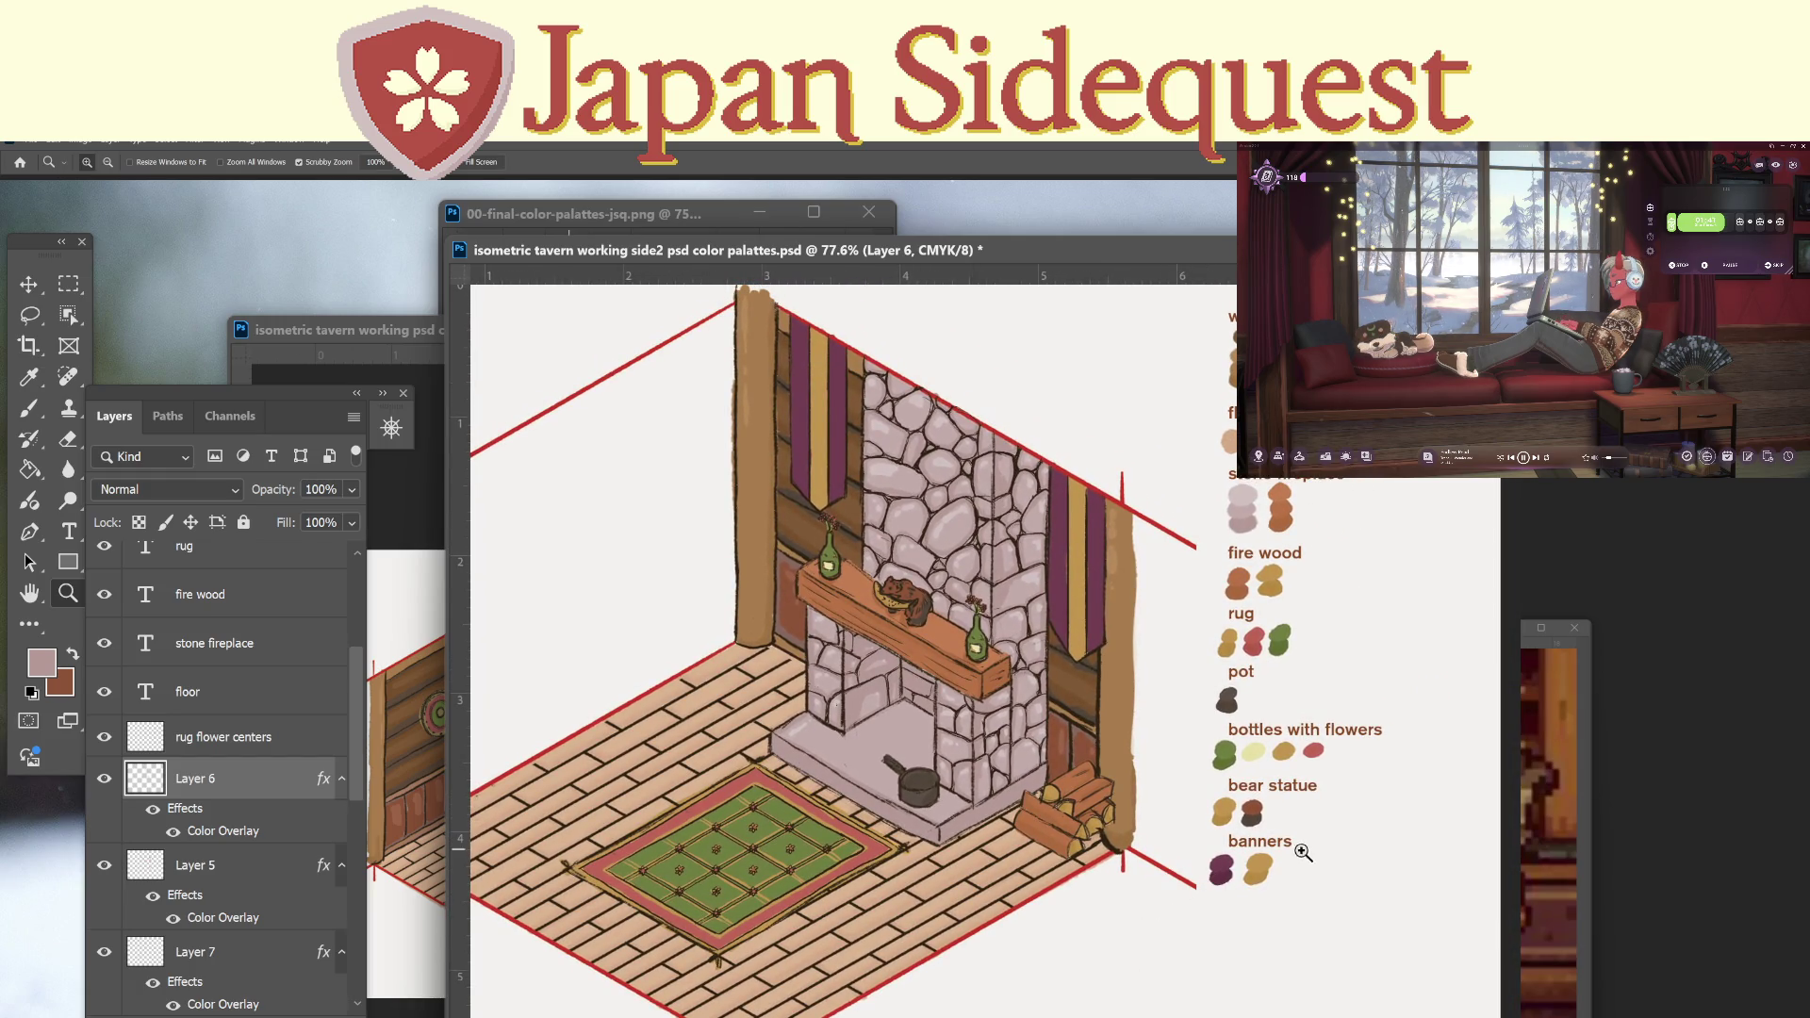
key(ctrl+s)
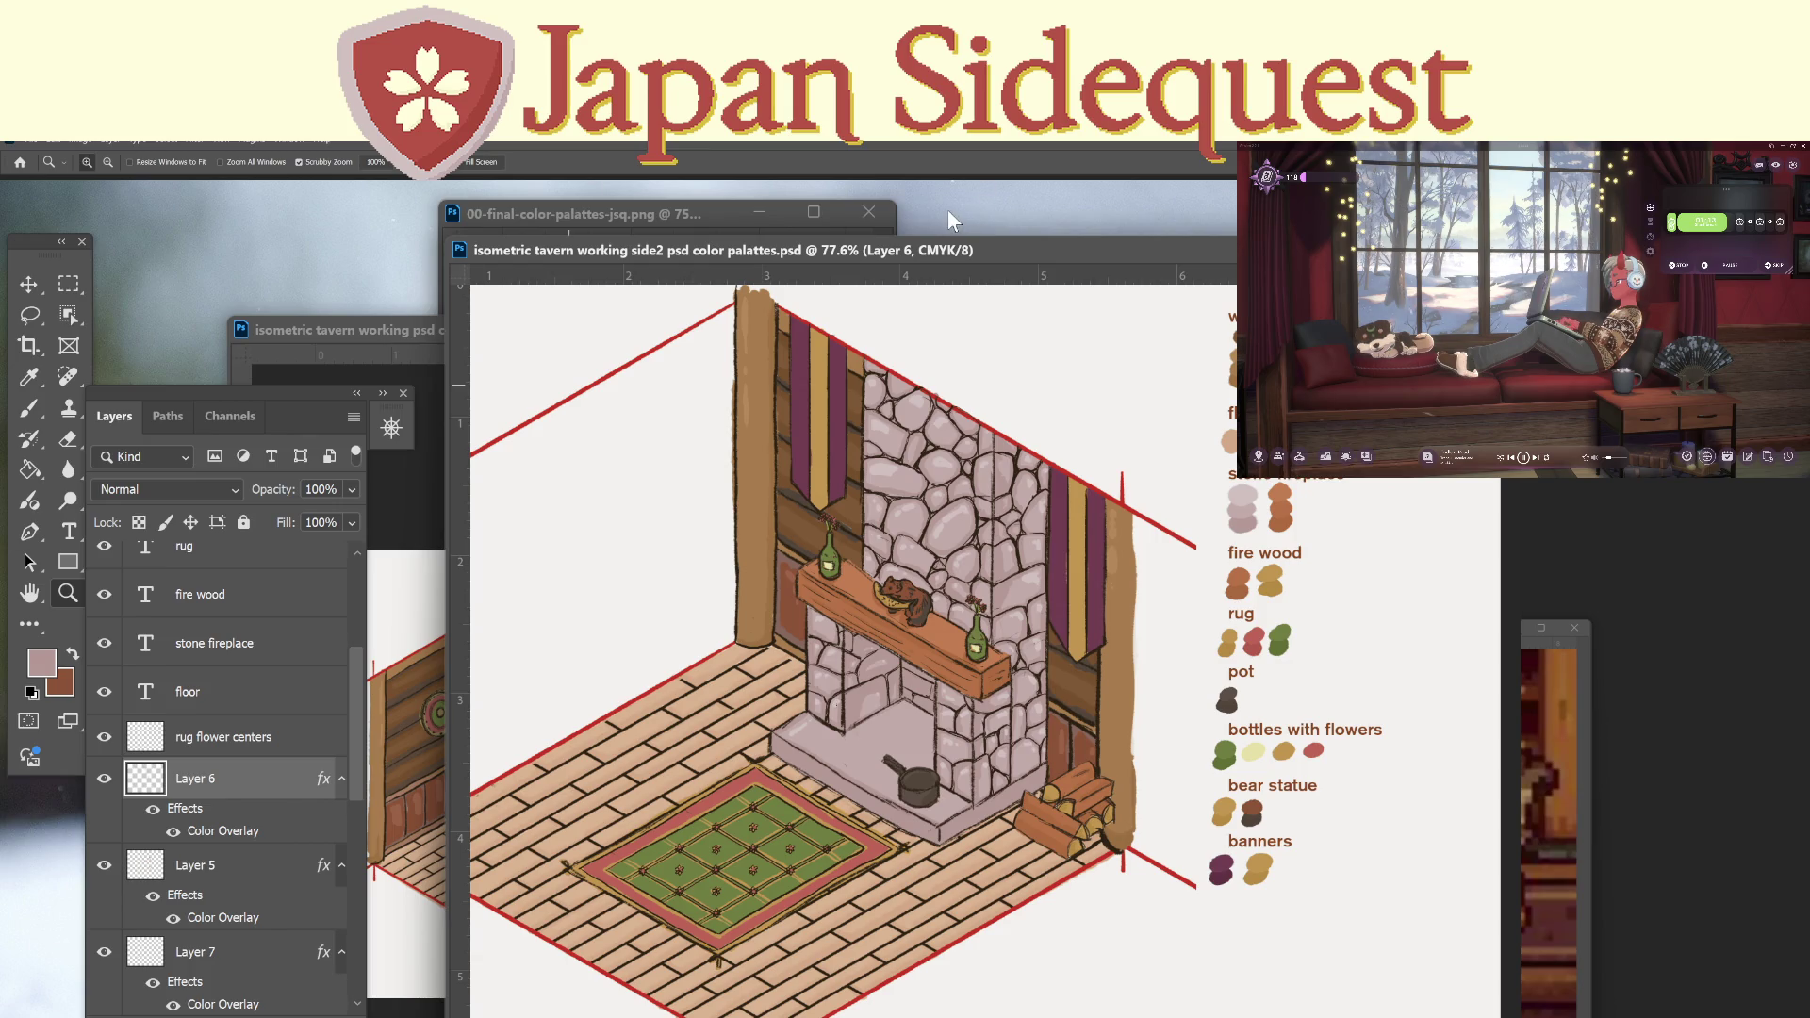
key(ctrl+o)
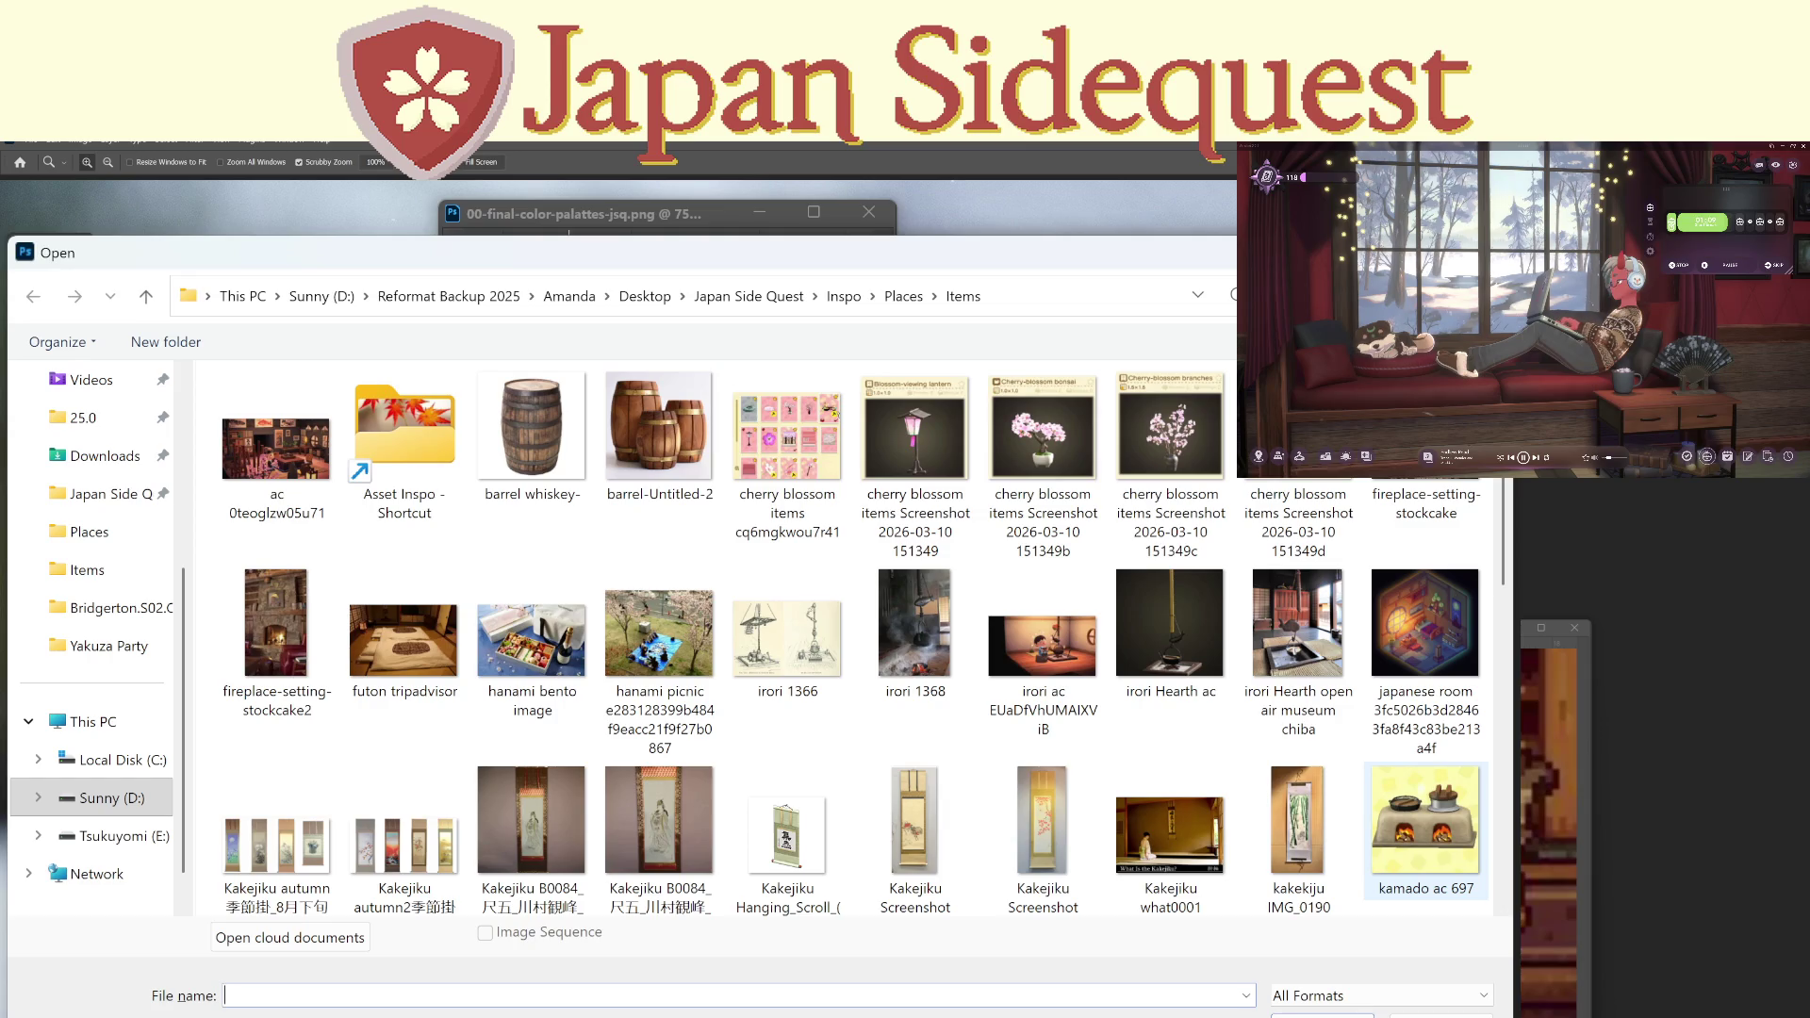
Open the rug promo-seldzuc JPG from the Items reference folder and reposition its window.
scroll(483, 637, down, 10)
scroll(483, 637, up, 2)
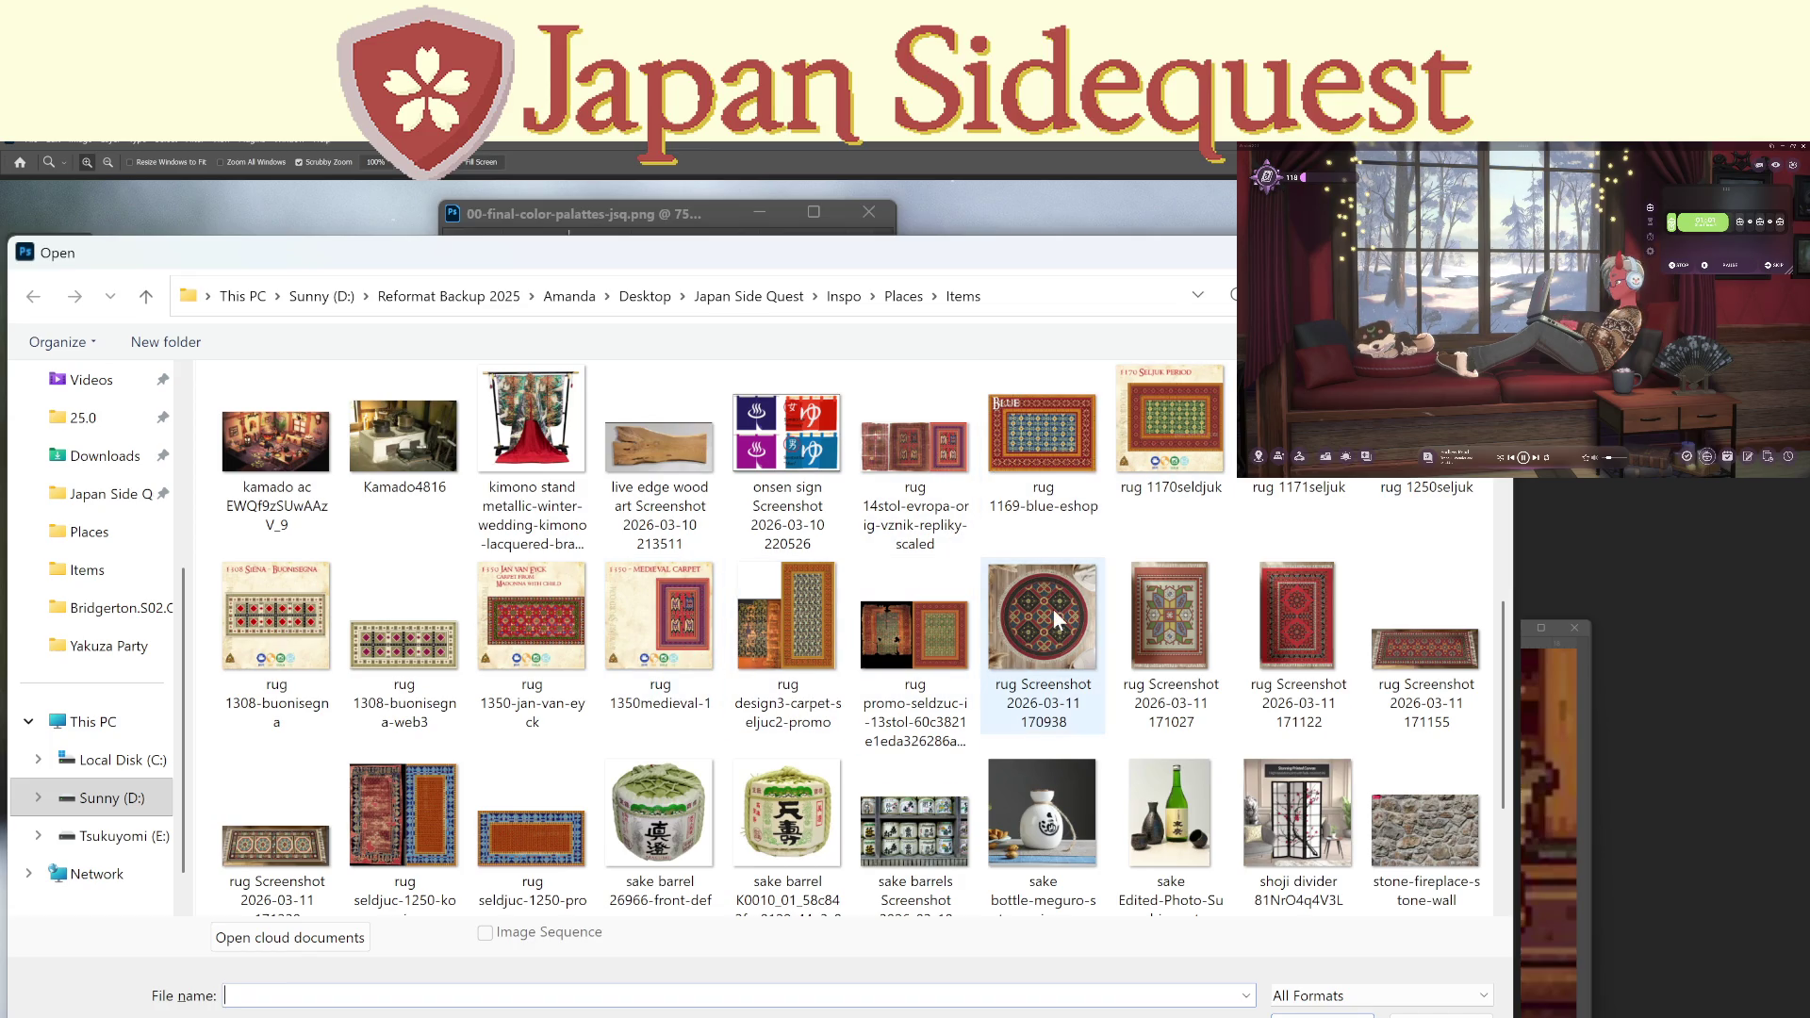
scroll(1054, 608, up, 1)
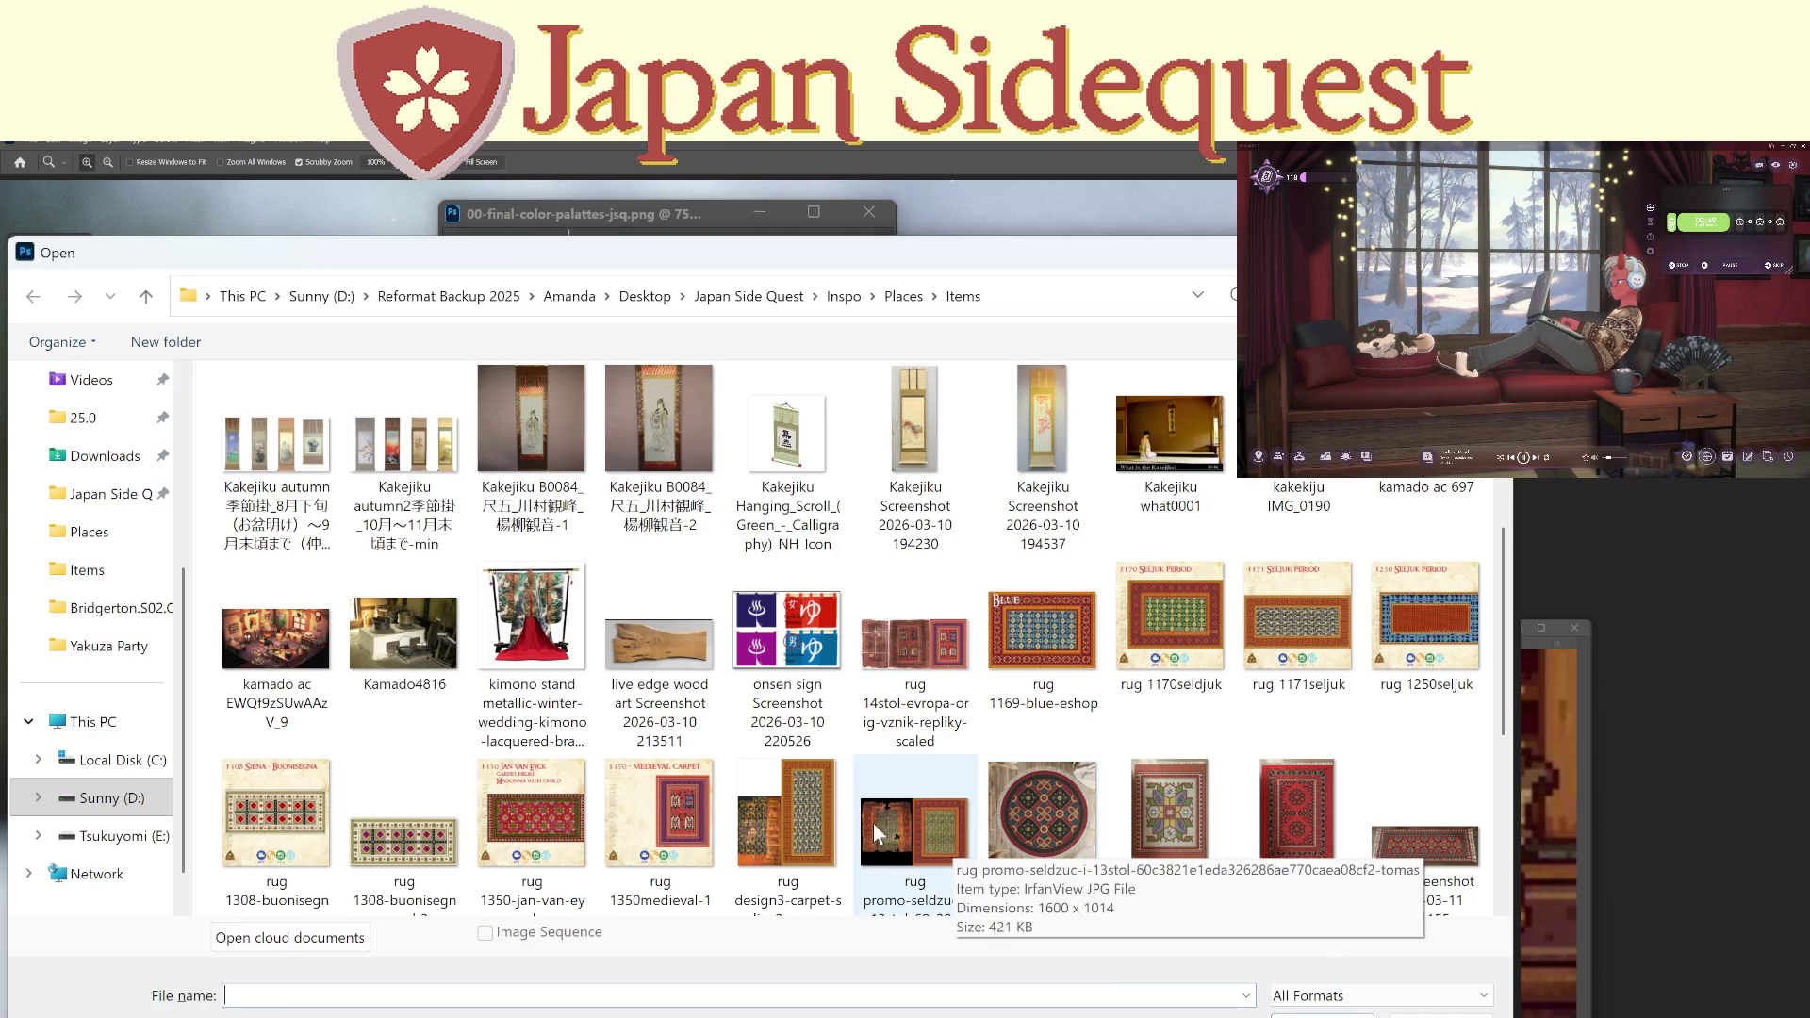
double_click(873, 823)
drag(650, 262, 1047, 299)
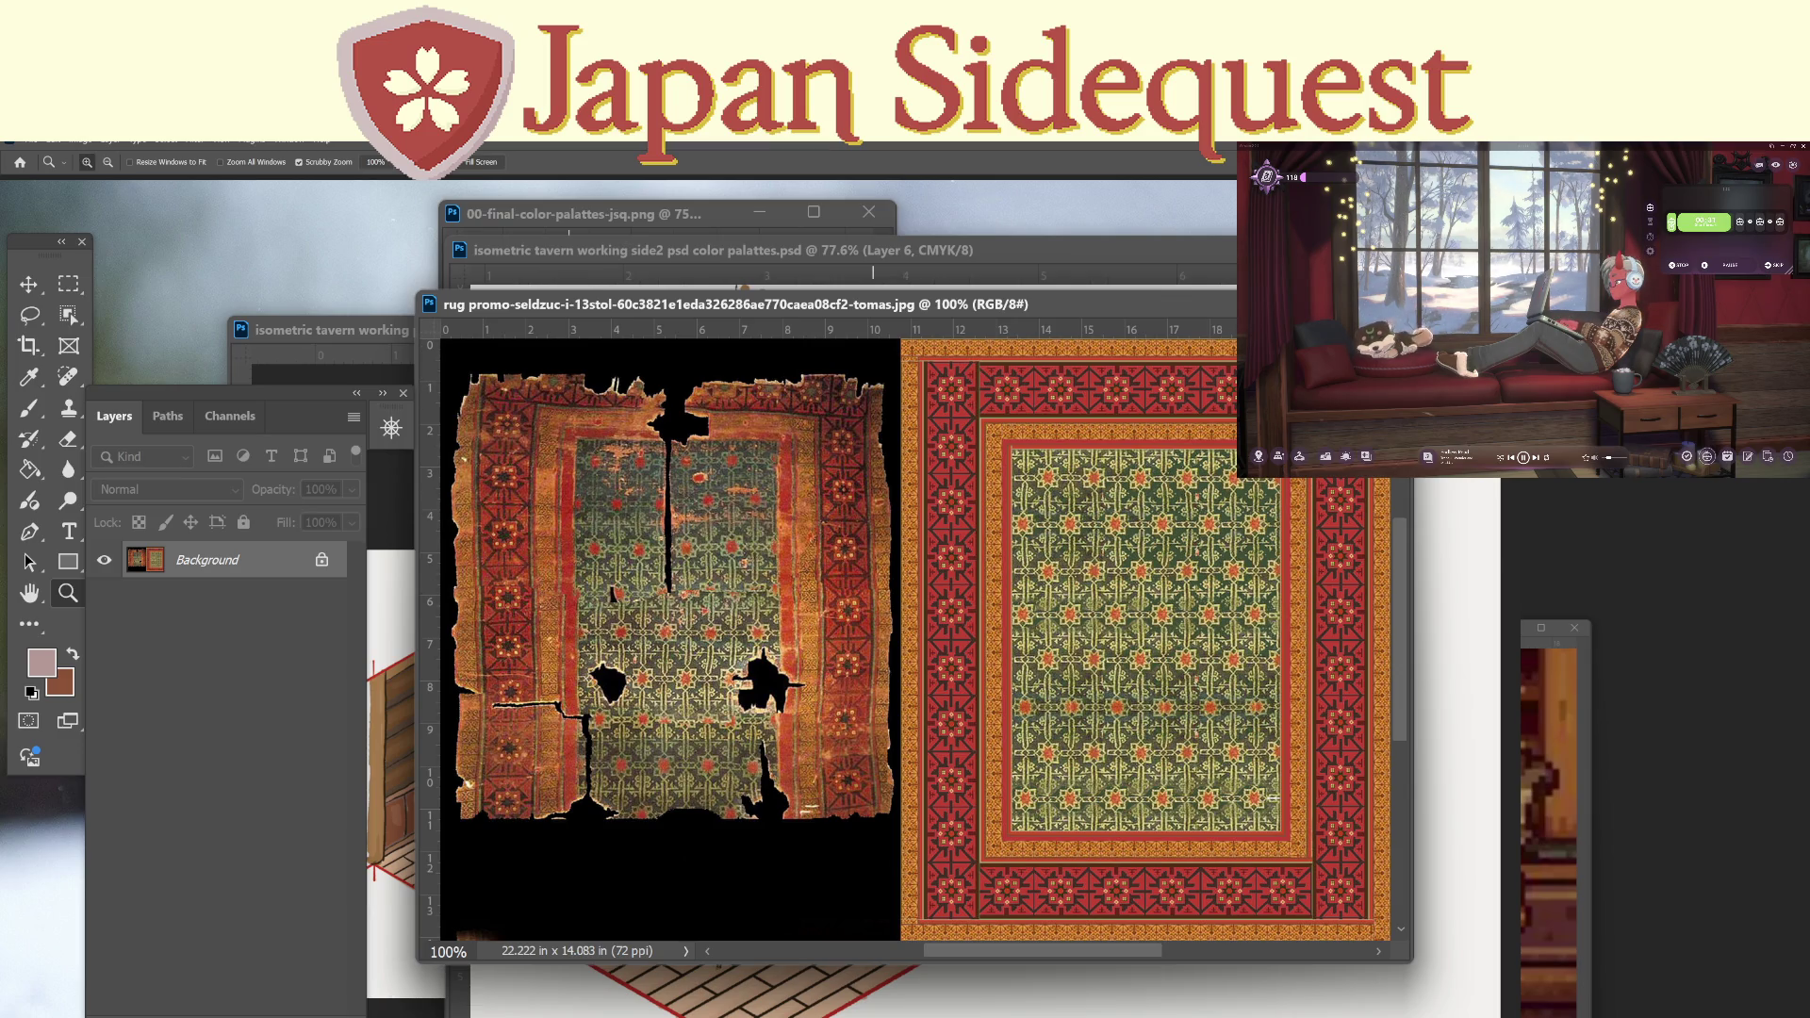
Close the rug reference image and bring the earlier tavern document with the bar counter forward.
key(ctrl+w)
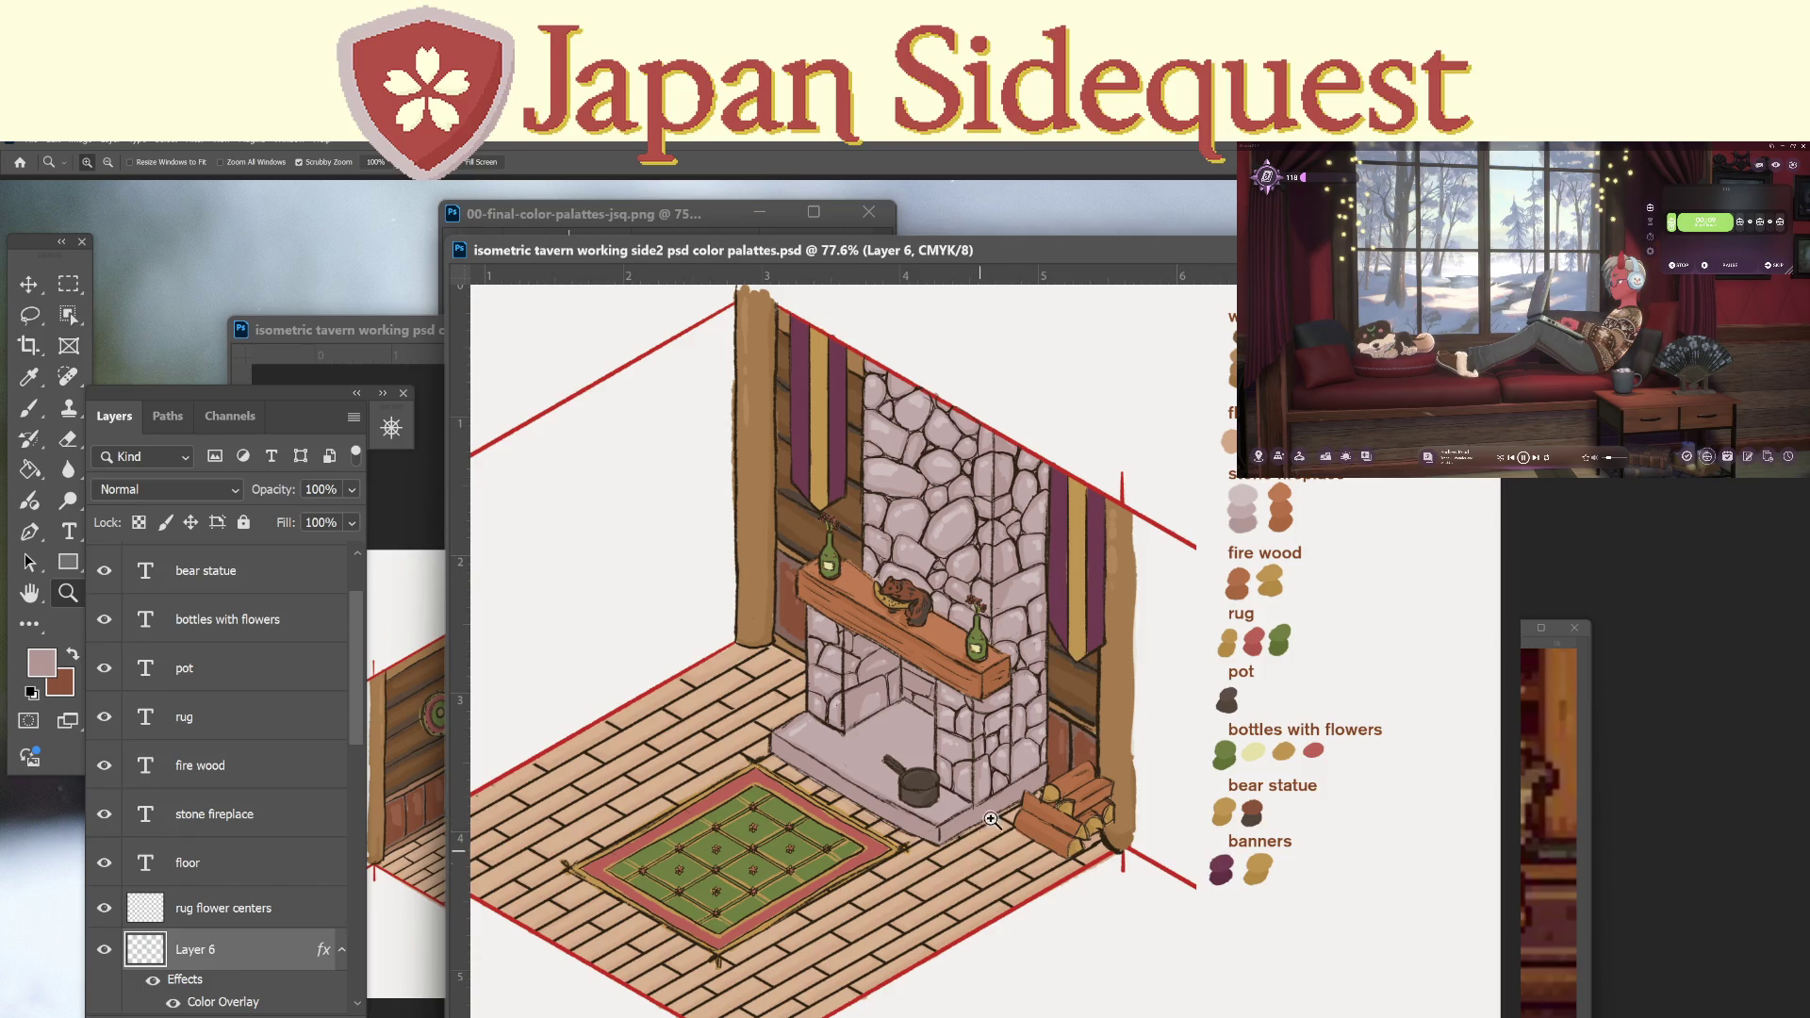
click(435, 326)
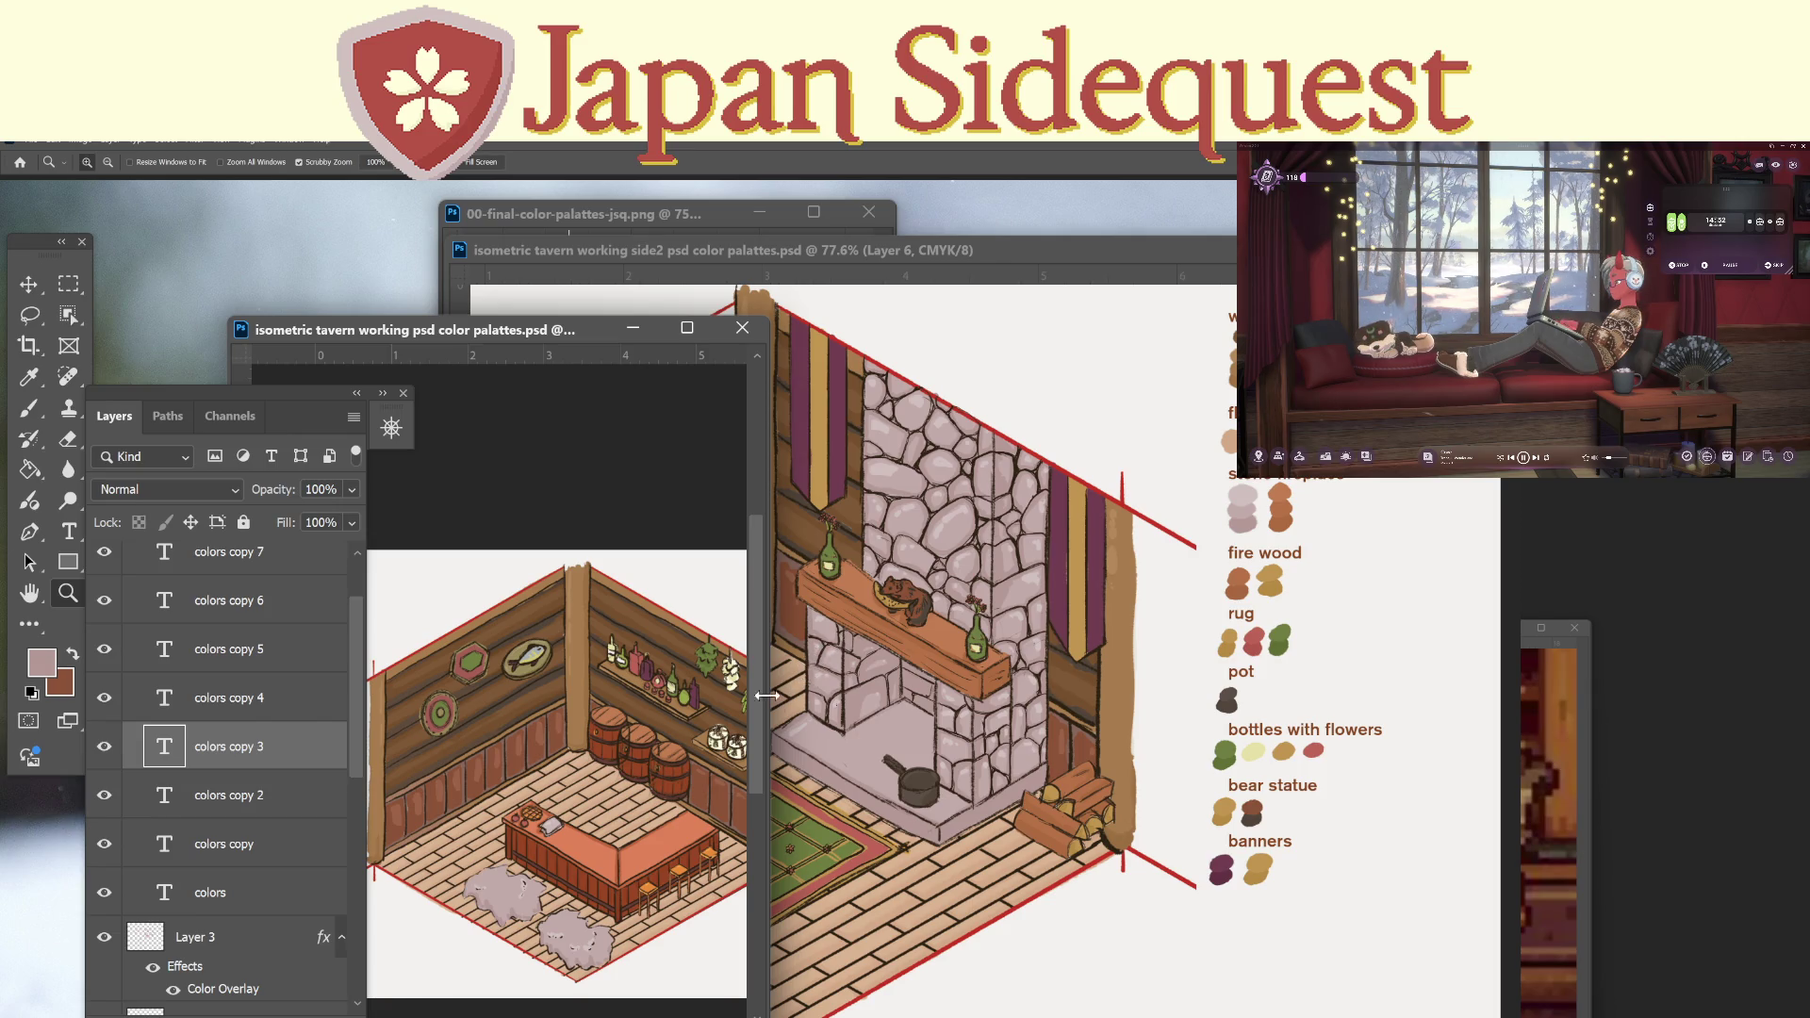
Pan the bar-counter tavern canvas, then switch to the log-walled tavern screenshot and bring it into view.
scroll(556, 773, right, 3)
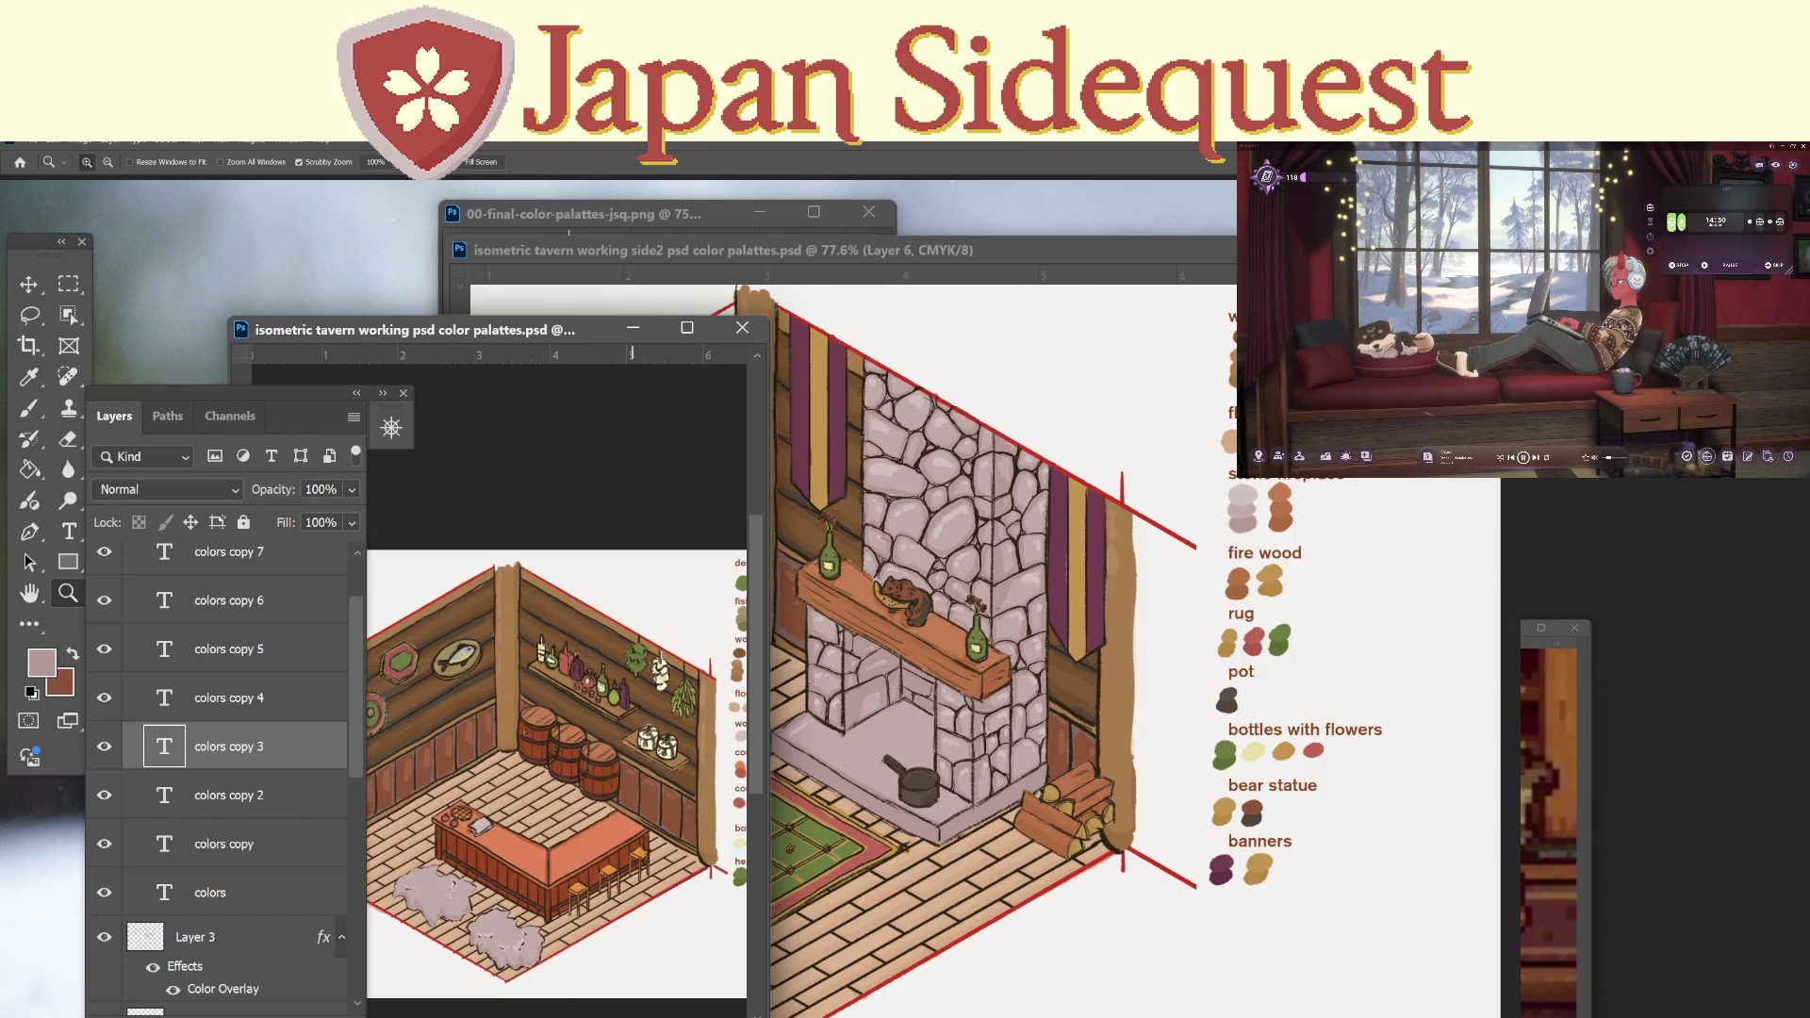
scroll(613, 1013, left, 3)
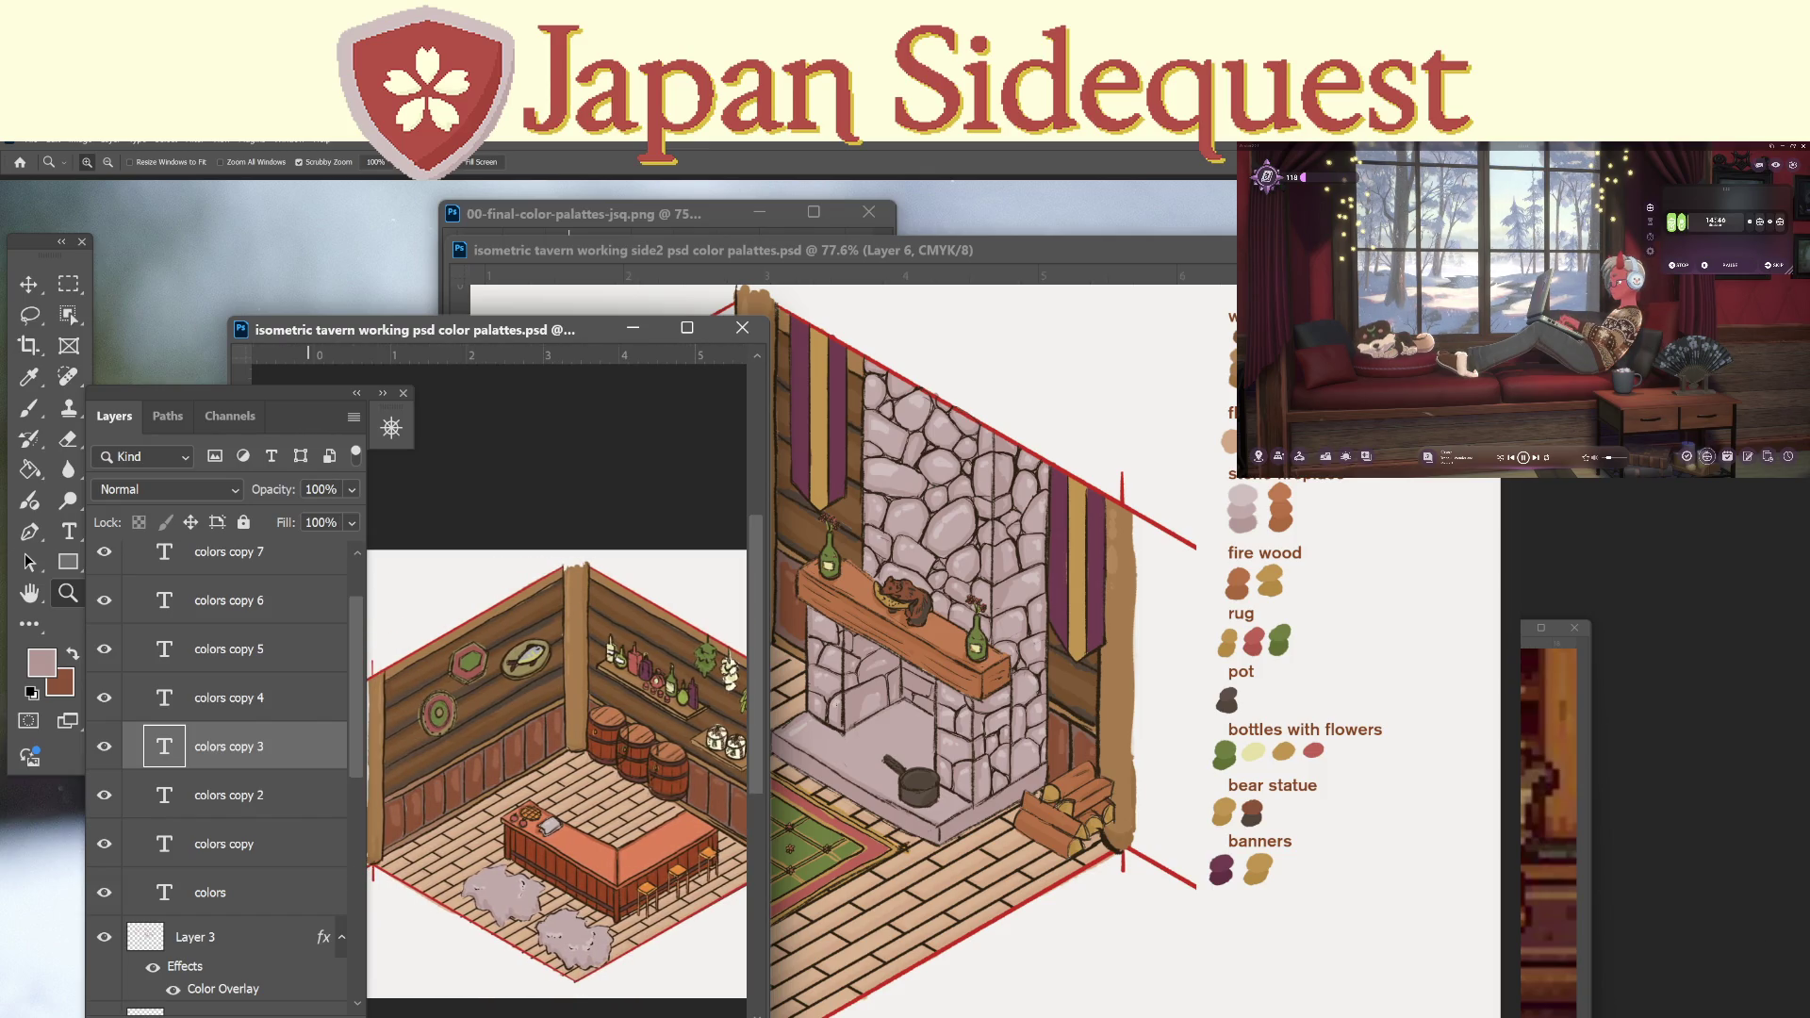
key(ctrl+Tab)
mouse_move(156, 1013)
mouse_down()
mouse_move(156, 529)
mouse_move(112, 215)
mouse_move(203, 281)
mouse_up()
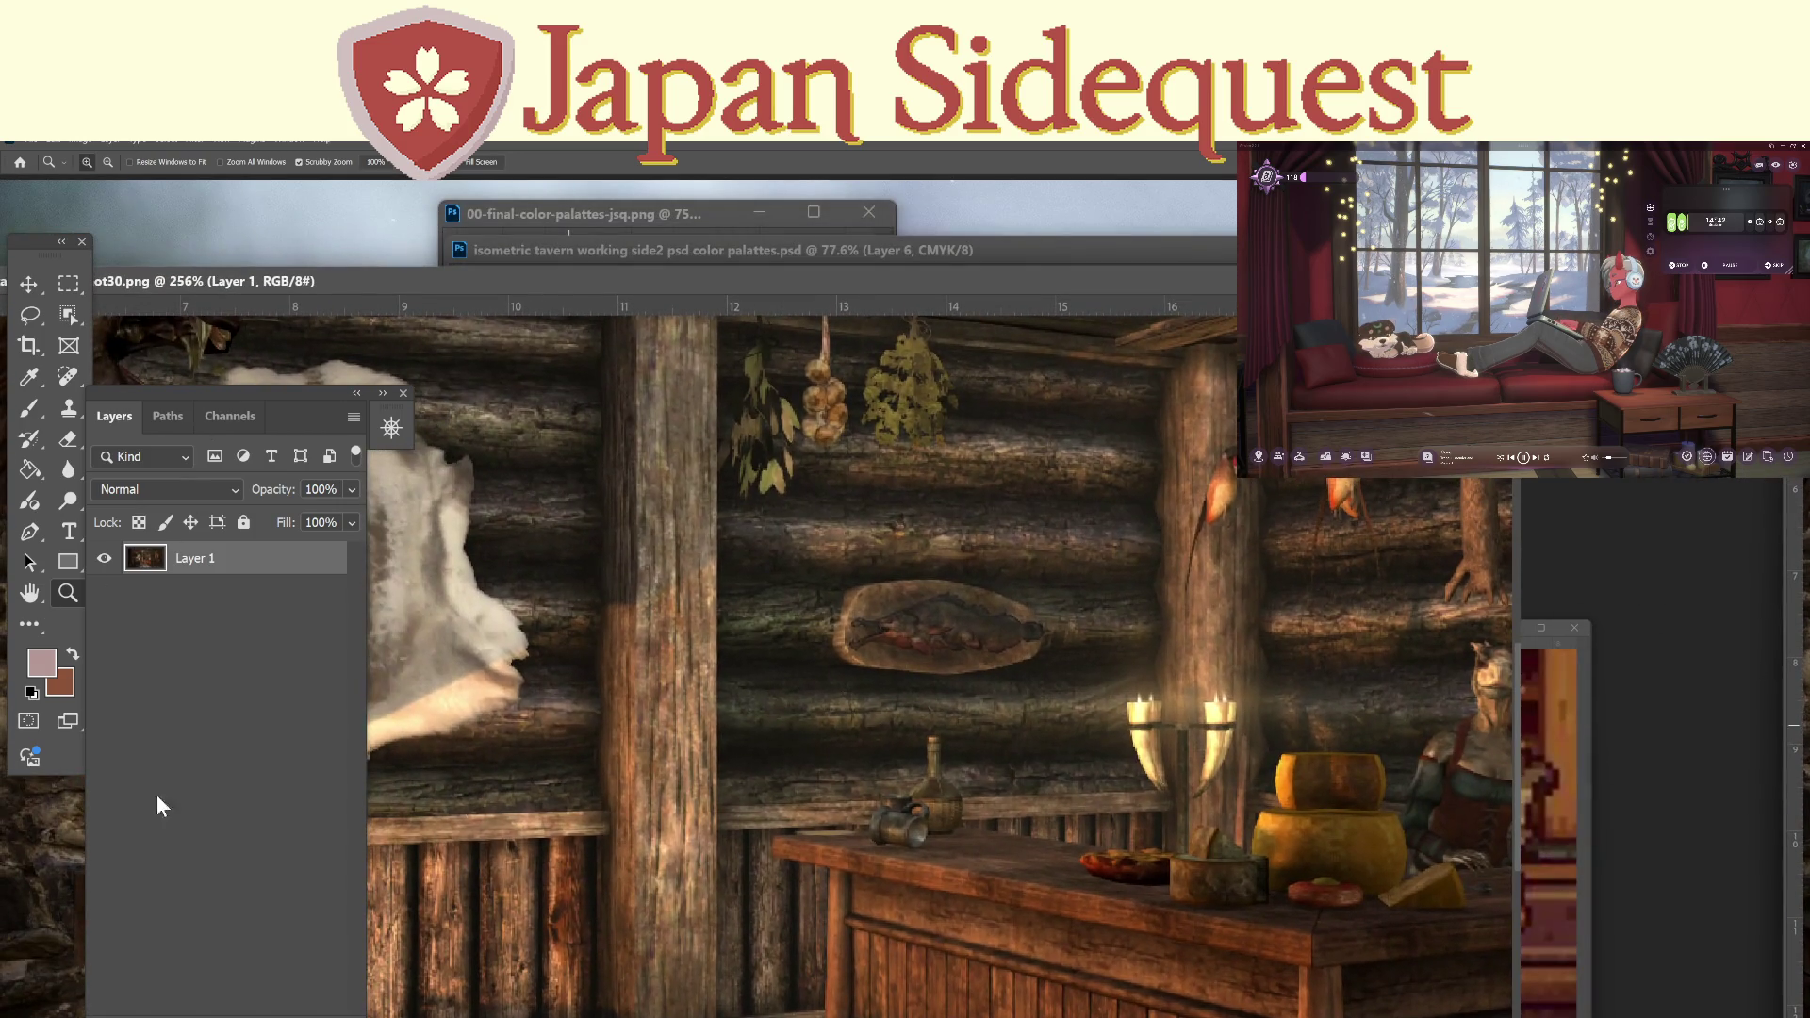
drag(736, 731, 683, 800)
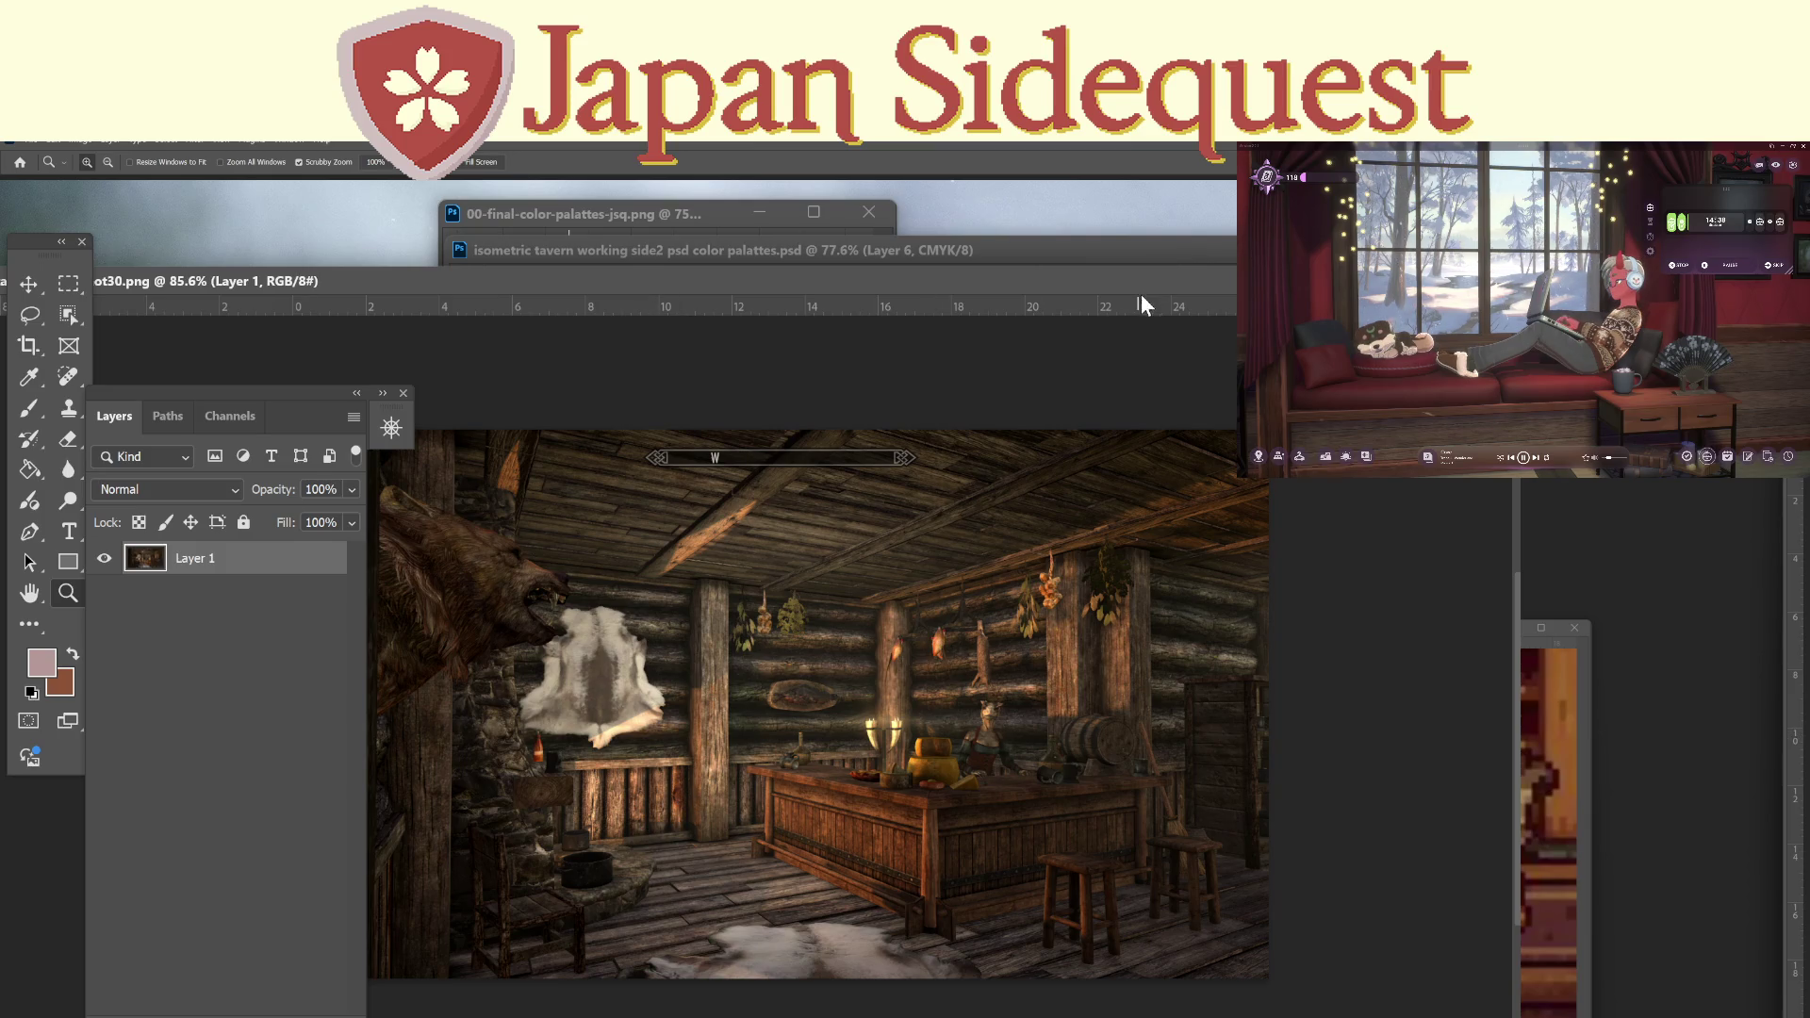
click(1385, 280)
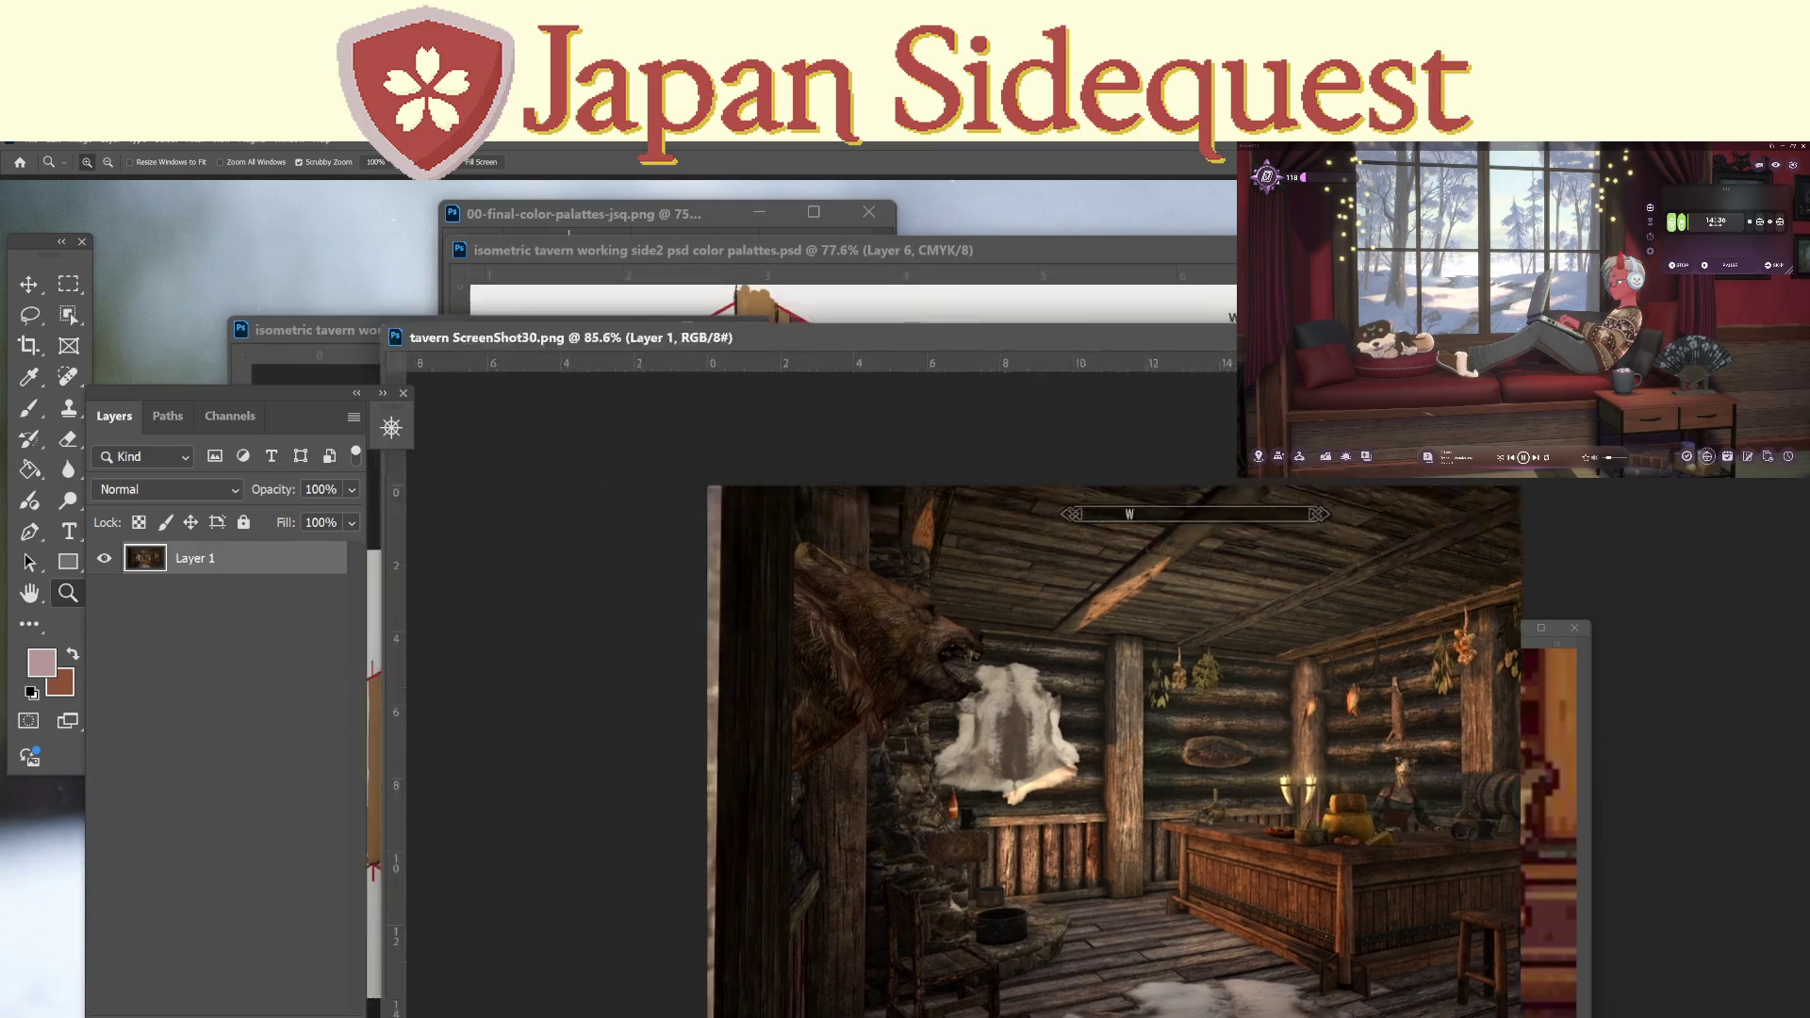